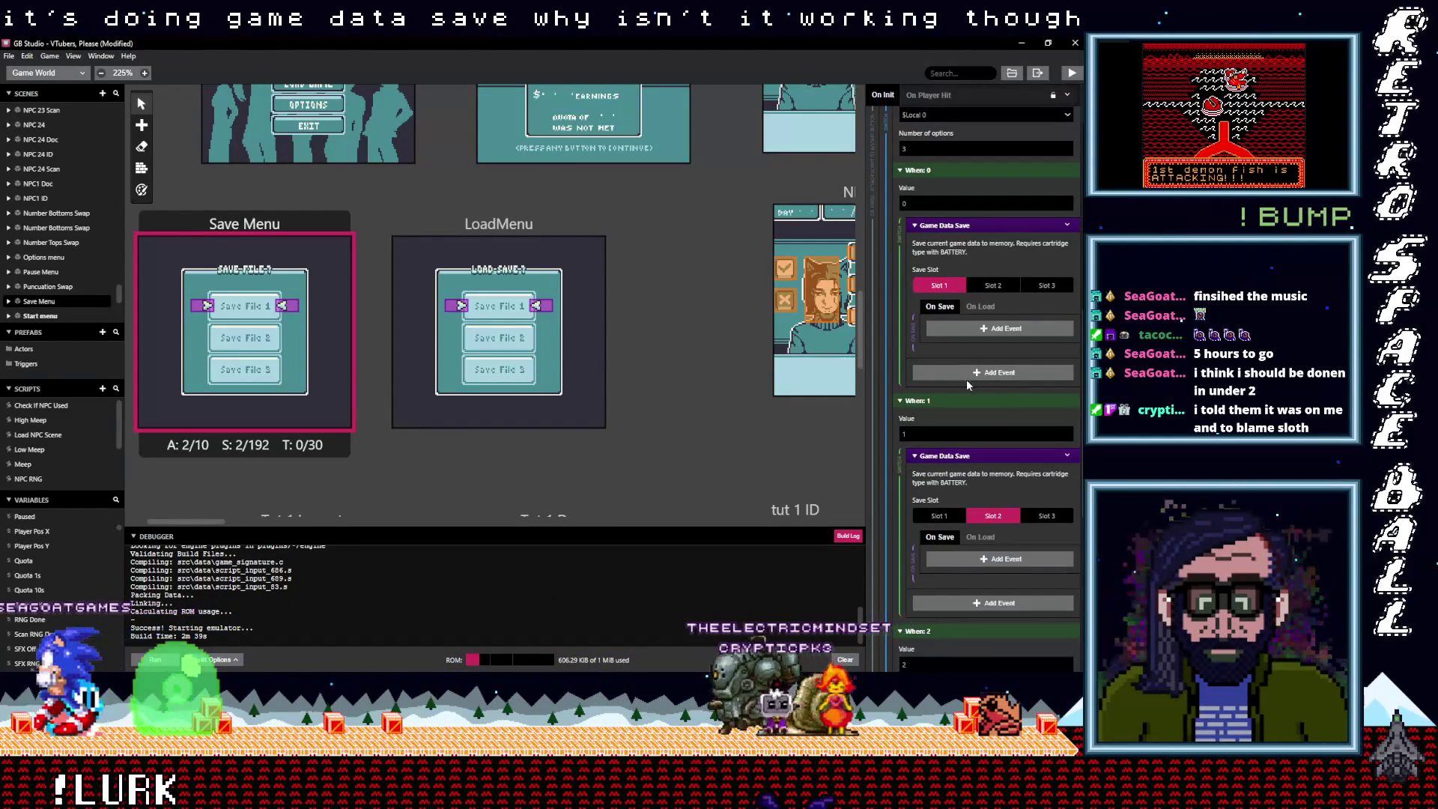
# Copy the 'Game Saved!' Display event into Slot 3's On Save actions
pyautogui.scroll(2, 963, 382)
pyautogui.scroll(-1, 965, 384)
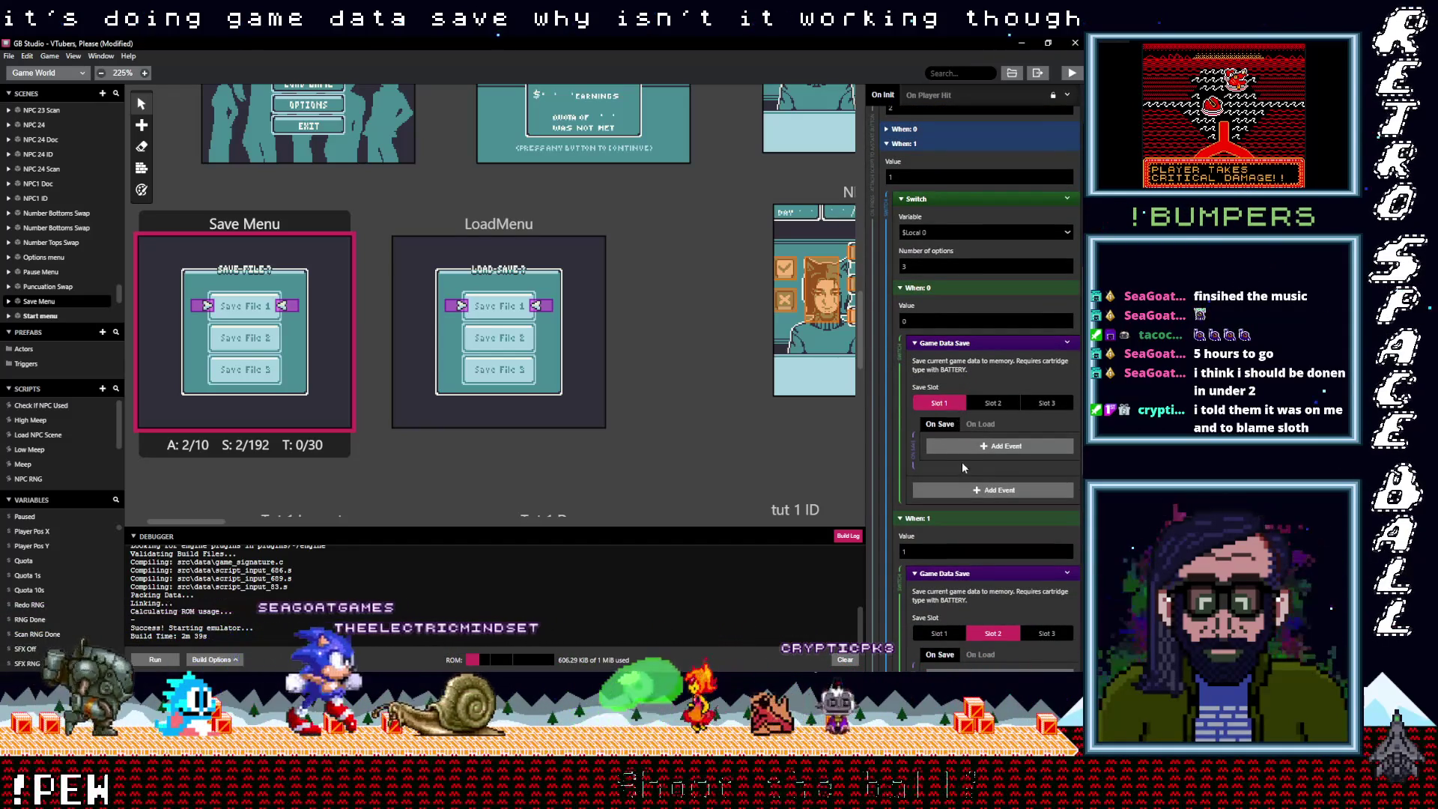
pyautogui.scroll(-1, 949, 457)
pyautogui.scroll(-5, 938, 440)
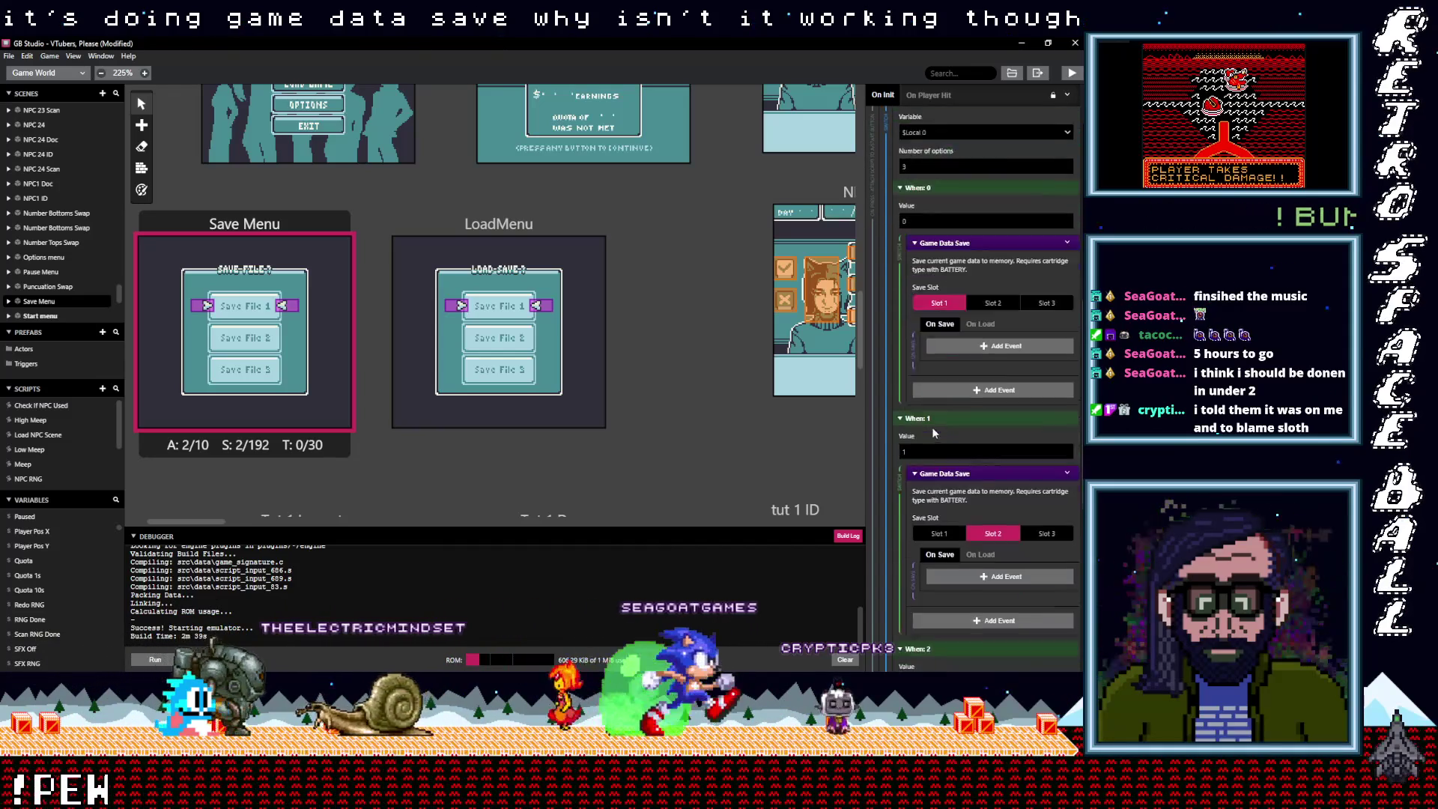
pyautogui.scroll(-3, 932, 430)
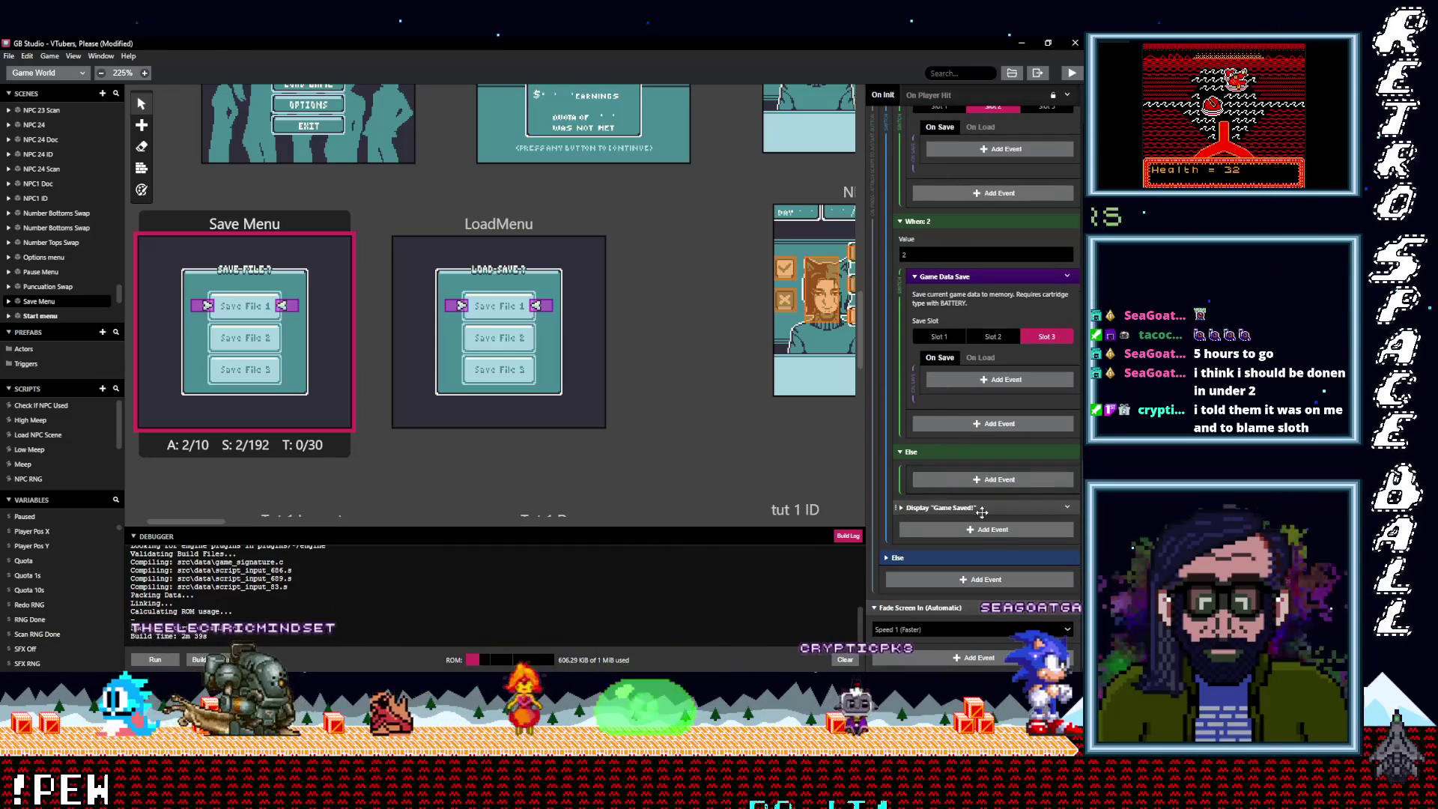
pyautogui.click(1067, 506)
pyautogui.click(988, 533)
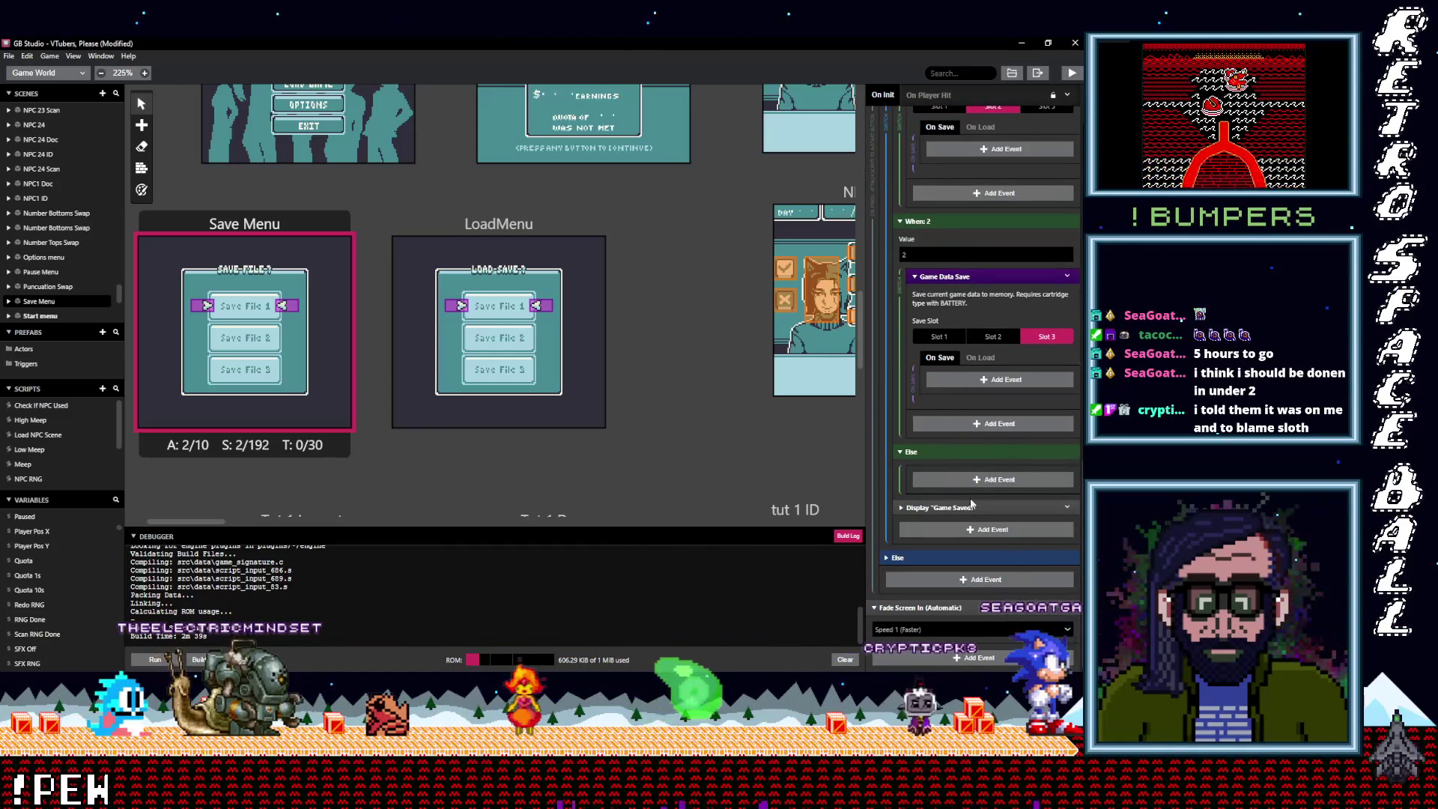
pyautogui.keyDown('alt'); pyautogui.click(962, 382); pyautogui.keyUp('alt')
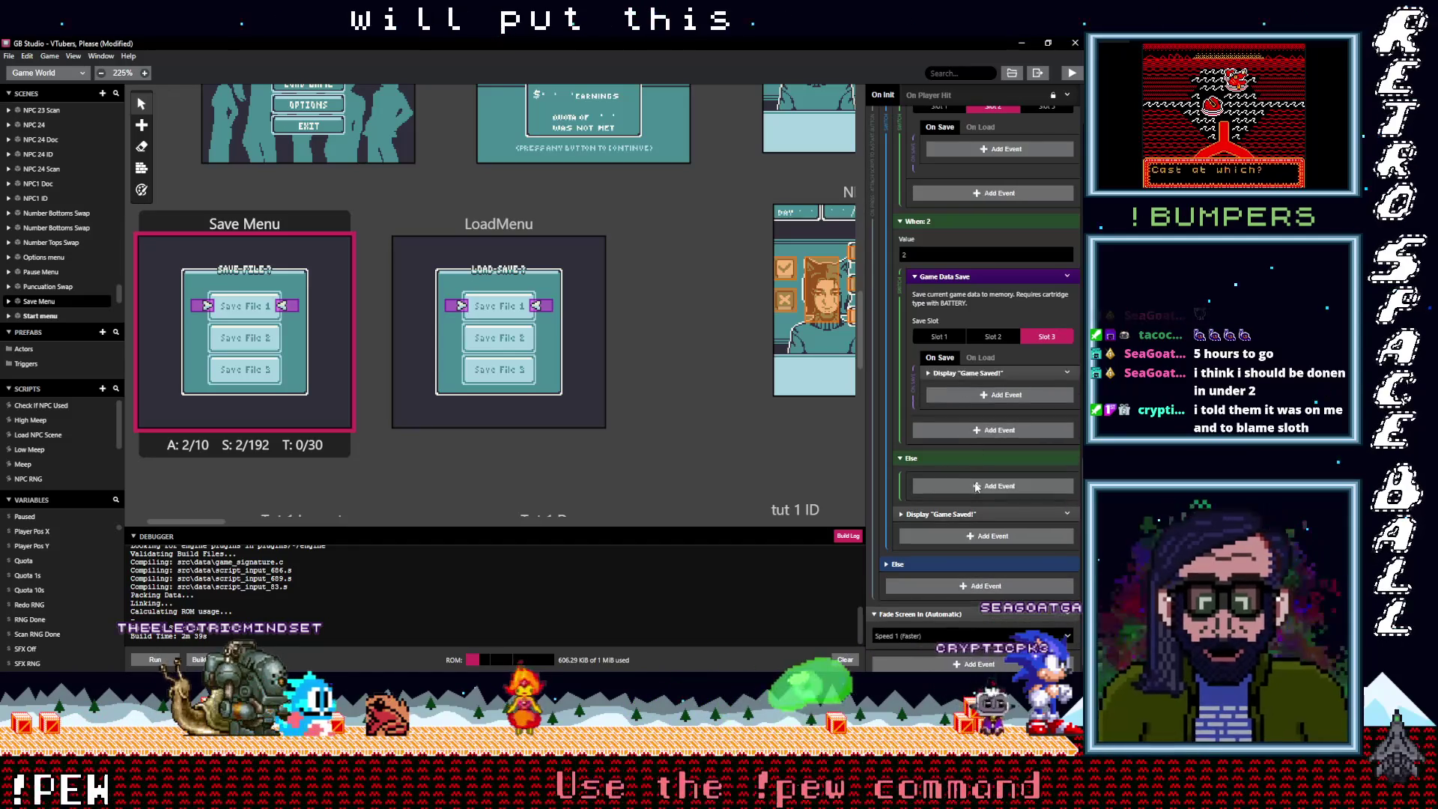
# Delete the 'Game Saved!' Display event from the Else branch
pyautogui.click(1066, 514)
pyautogui.click(1037, 655)
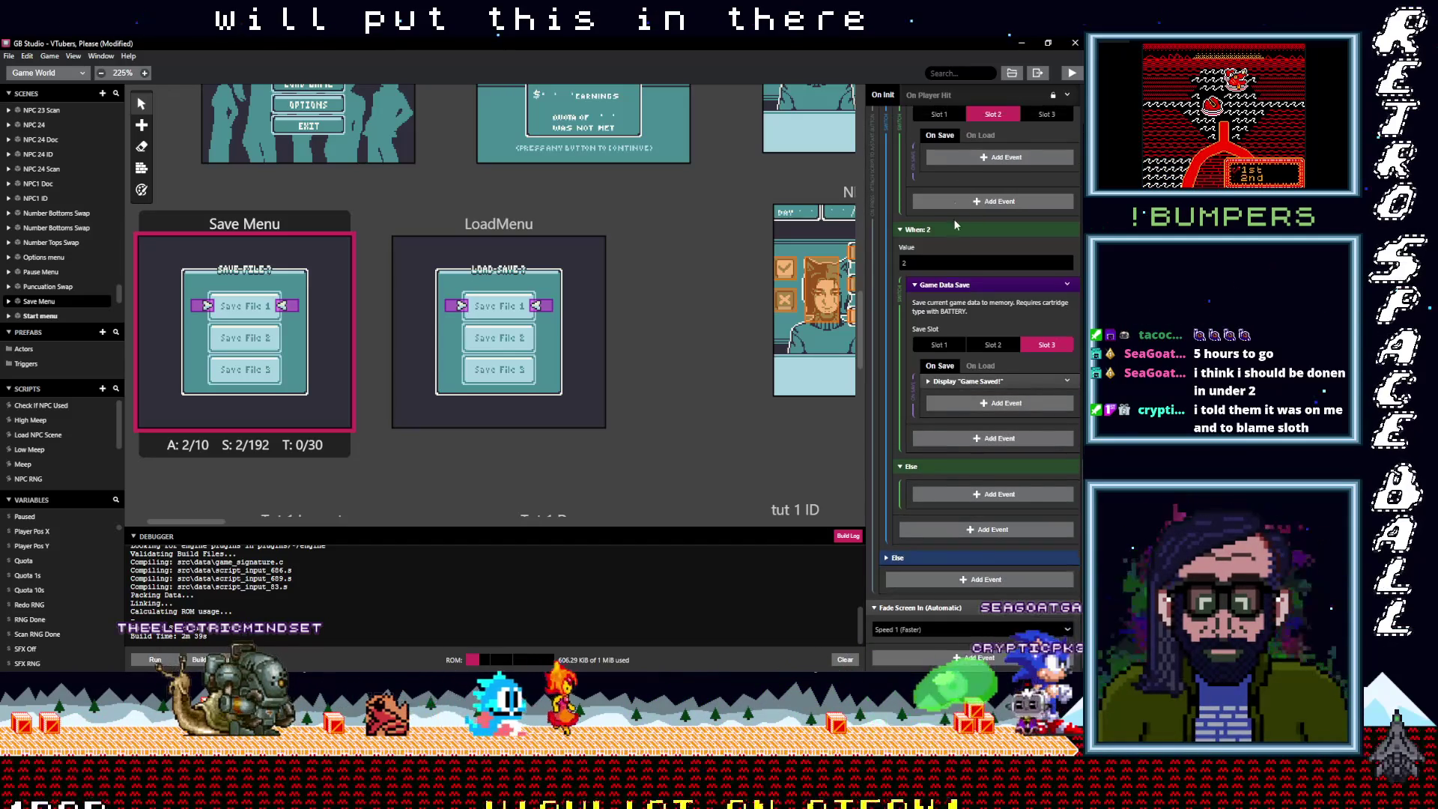
pyautogui.scroll(3, 978, 176)
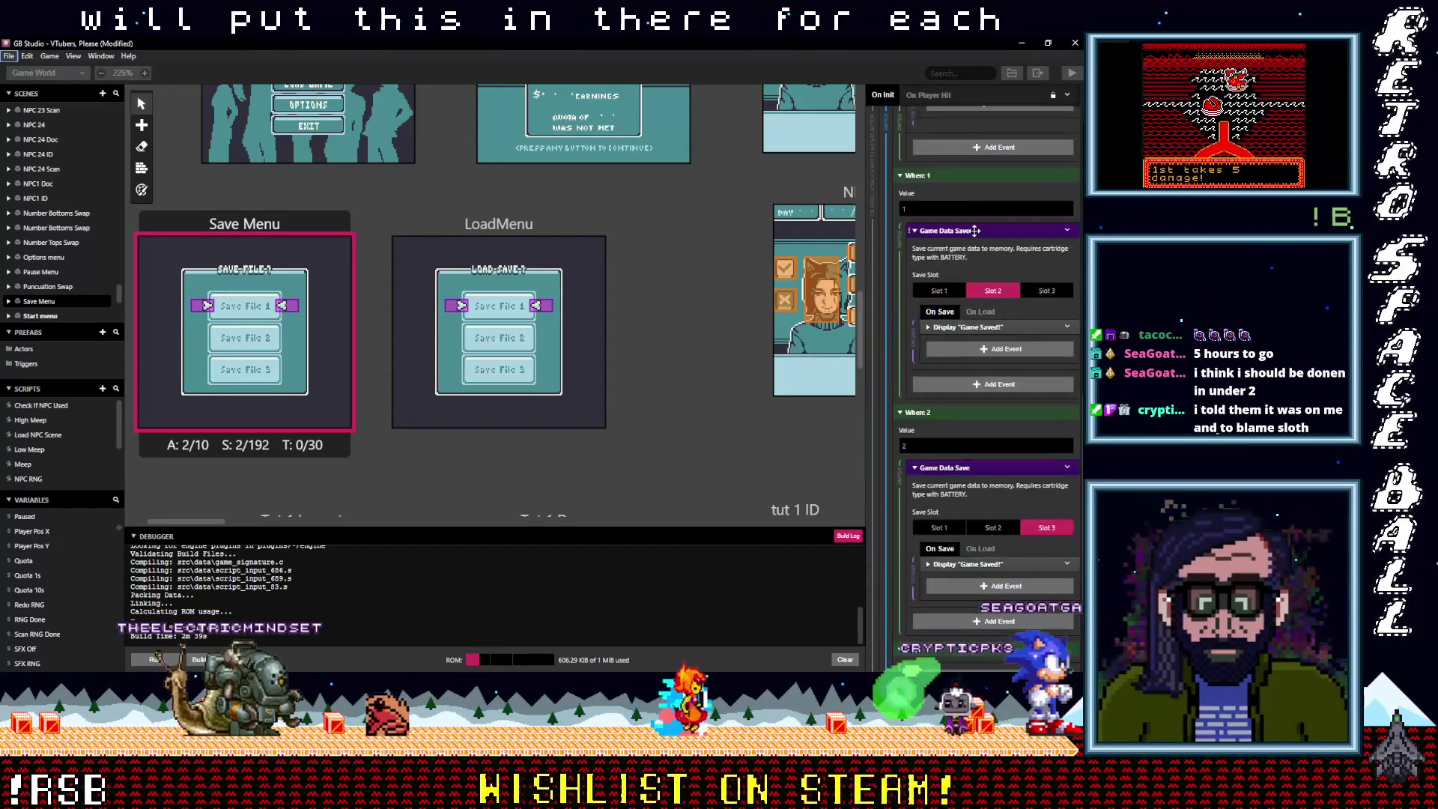
# Add a 'Game Saved!' message under Slot 1's On Save with a second line 'Slot 1'
pyautogui.click(980, 208)
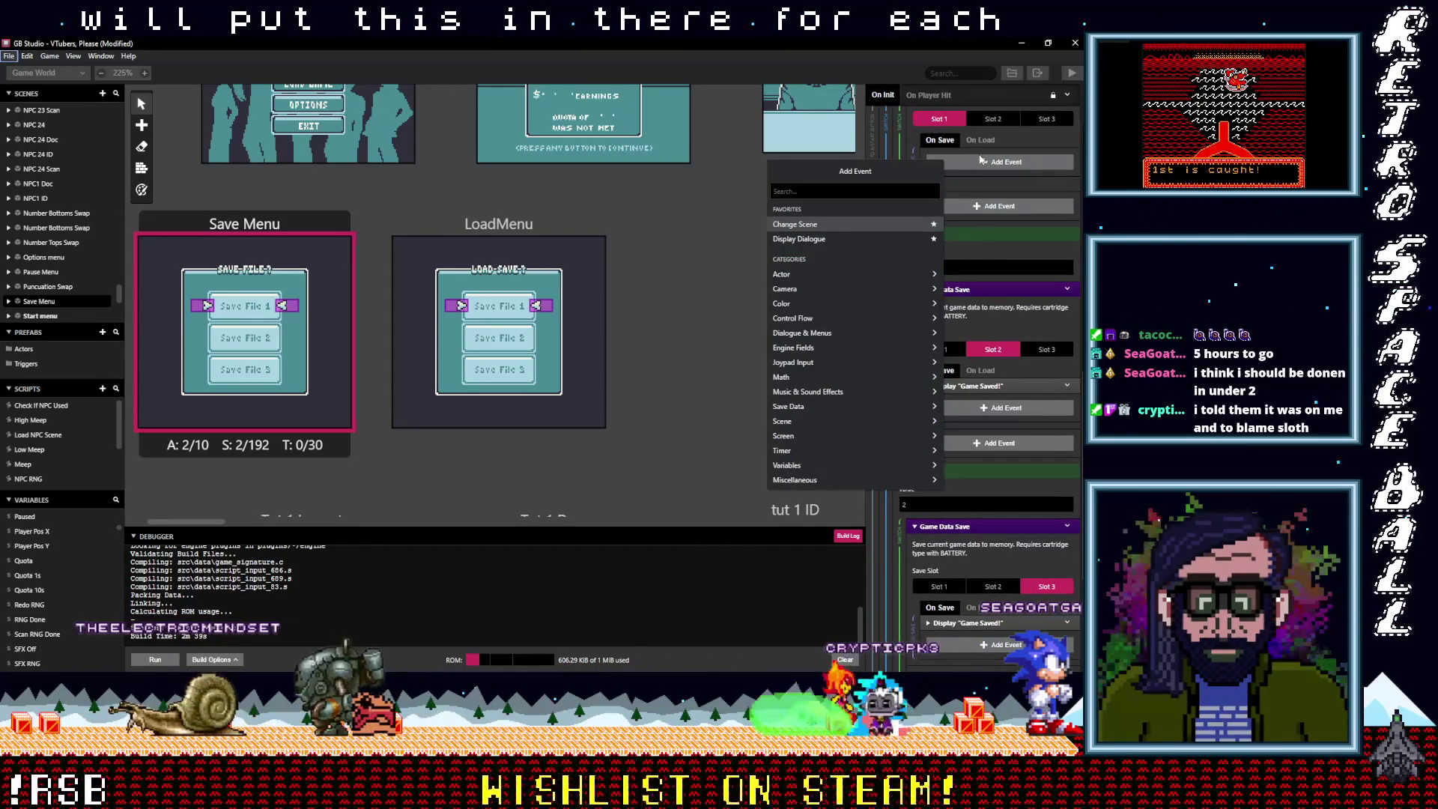
pyautogui.click(985, 161)
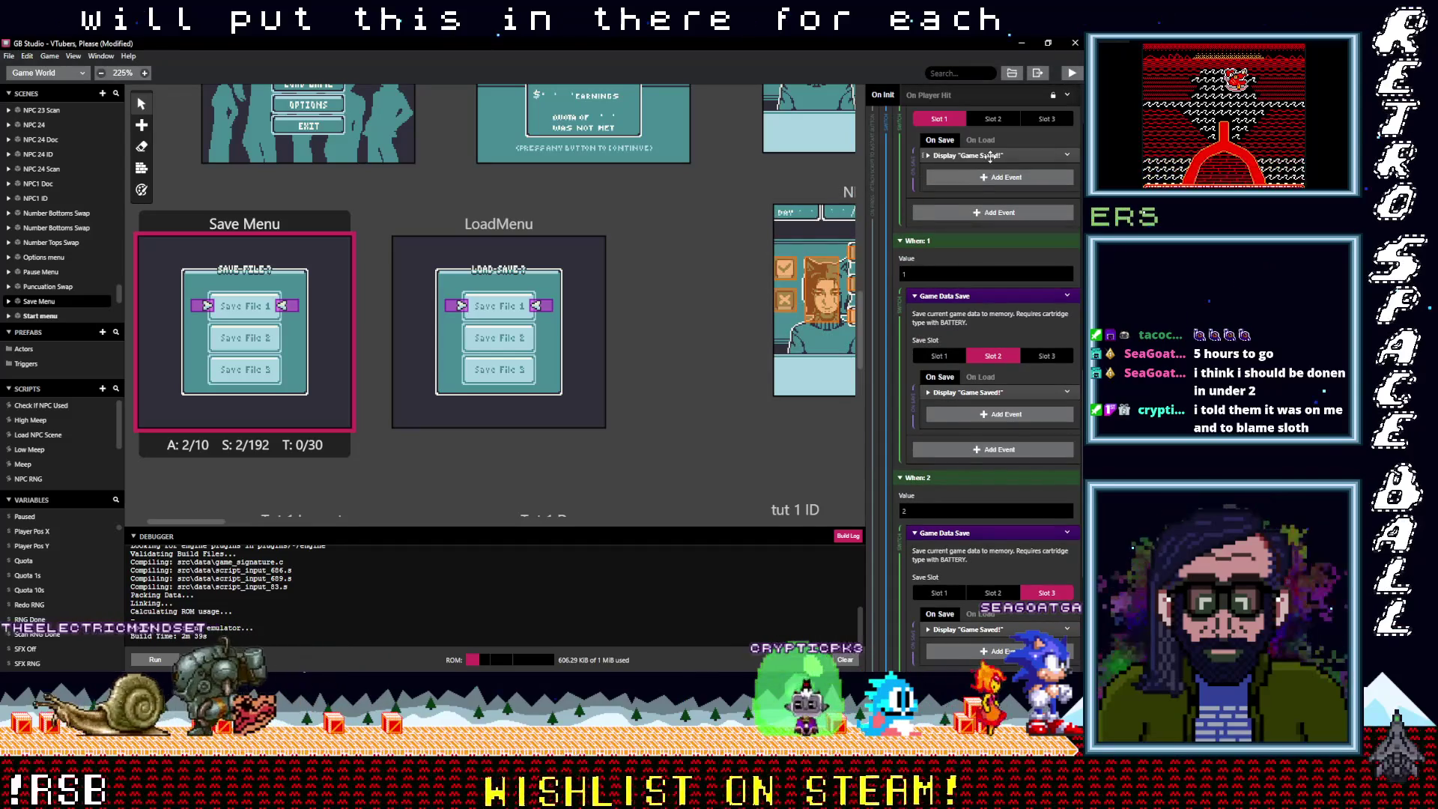
pyautogui.keyDown('alt'); pyautogui.click(986, 162); pyautogui.keyUp('alt')
pyautogui.click(1023, 196)
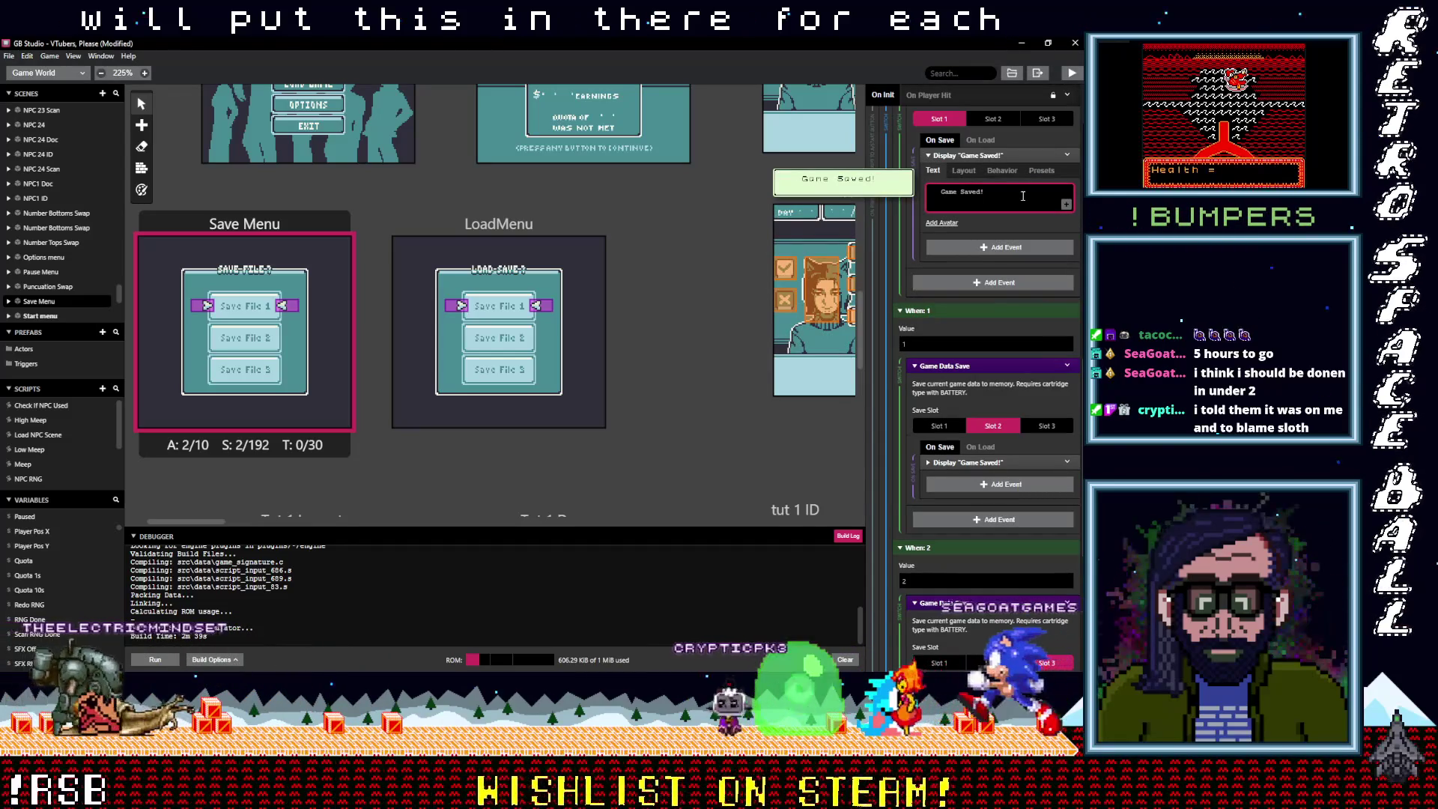
pyautogui.write('Slot 1')
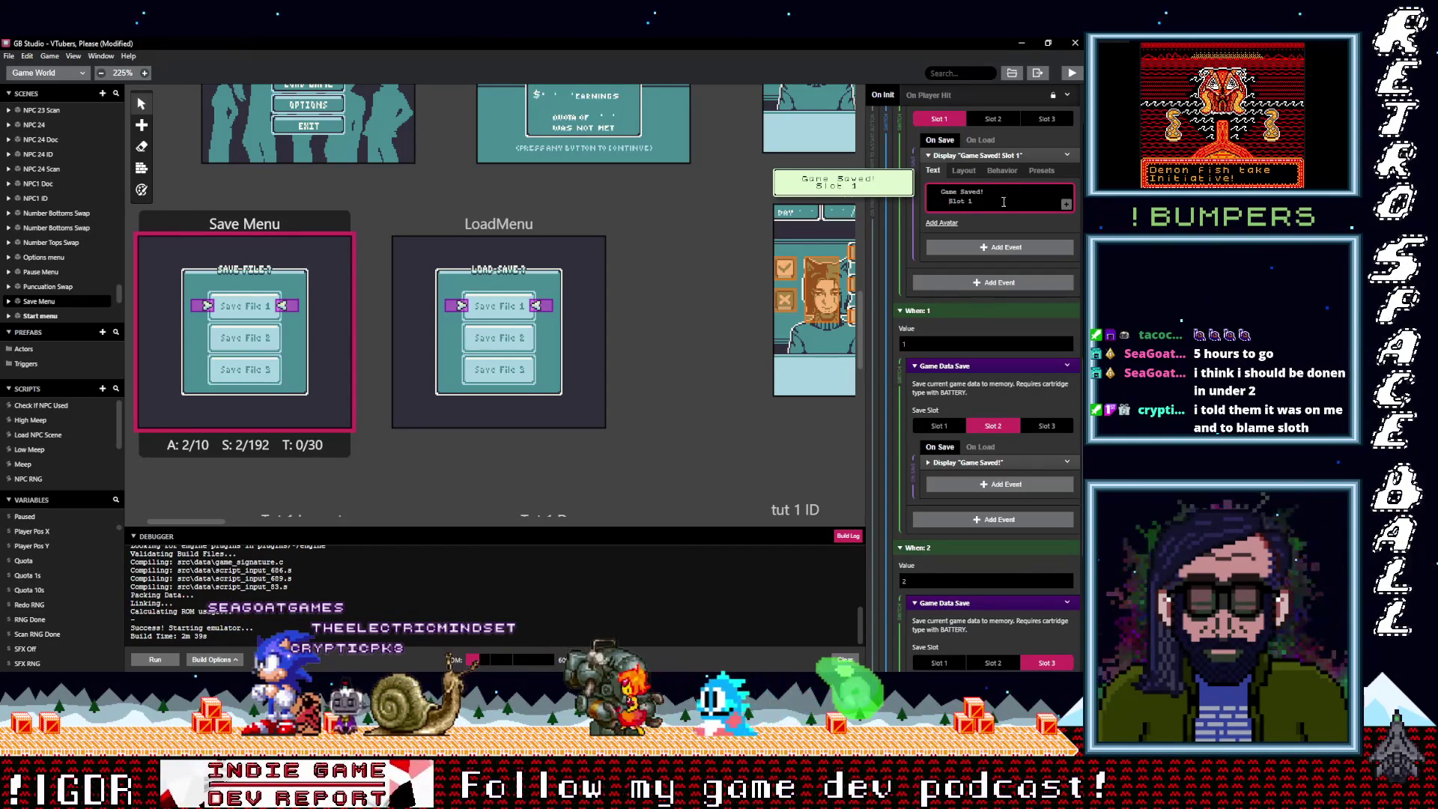
# Paste the selected 'Slot 1' line into Slot 2's message text
pyautogui.moveTo(977, 203); pyautogui.dragTo(929, 202)
pyautogui.hotkey('ctrl', 'c')
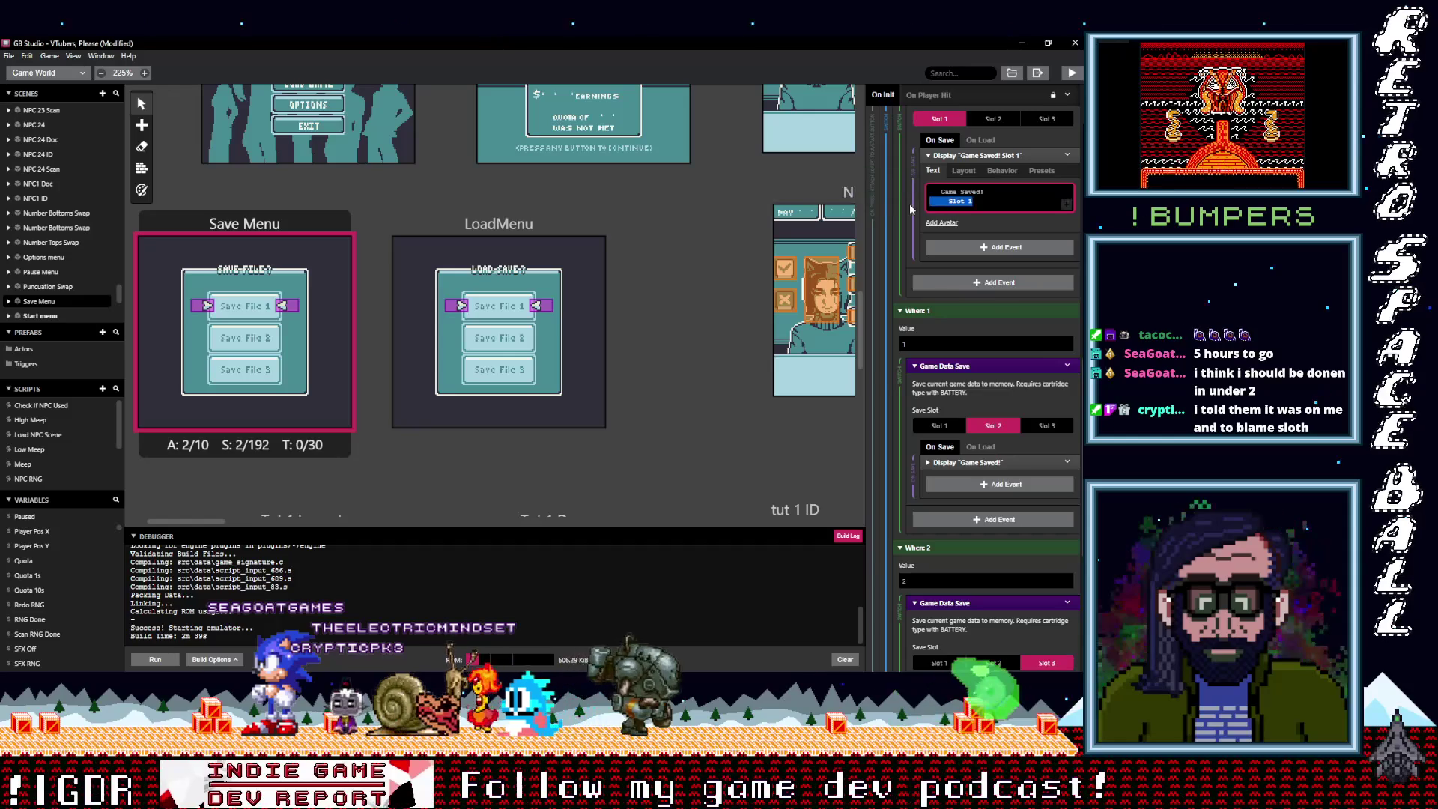
pyautogui.click(988, 462)
pyautogui.click(998, 506)
pyautogui.hotkey('ctrl', 'v')
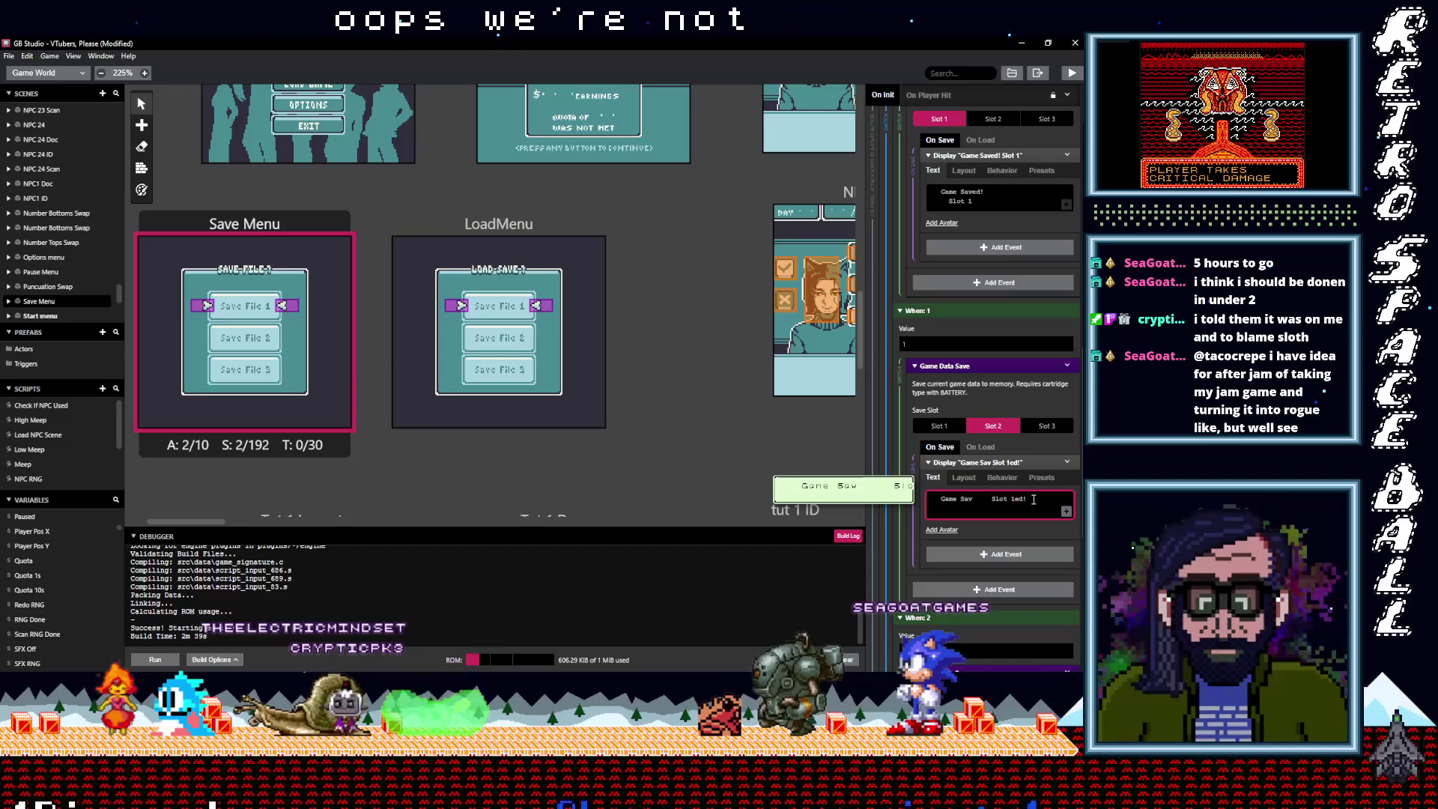
# Replace Slot 2's garbled message with a copy of Slot 1's, reading 'Game Saved! Slot 2'
pyautogui.click(1063, 460)
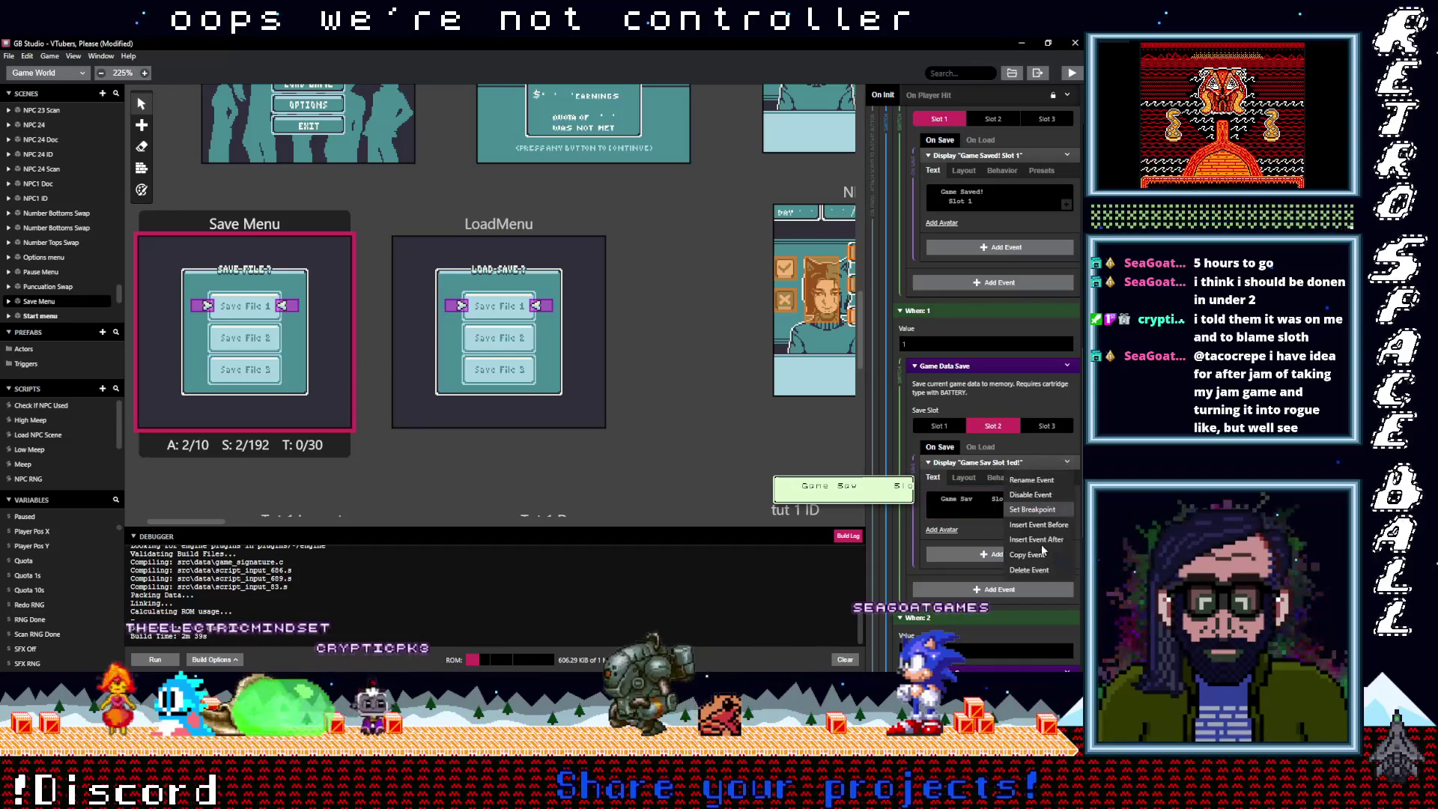
pyautogui.click(1041, 567)
pyautogui.click(1066, 155)
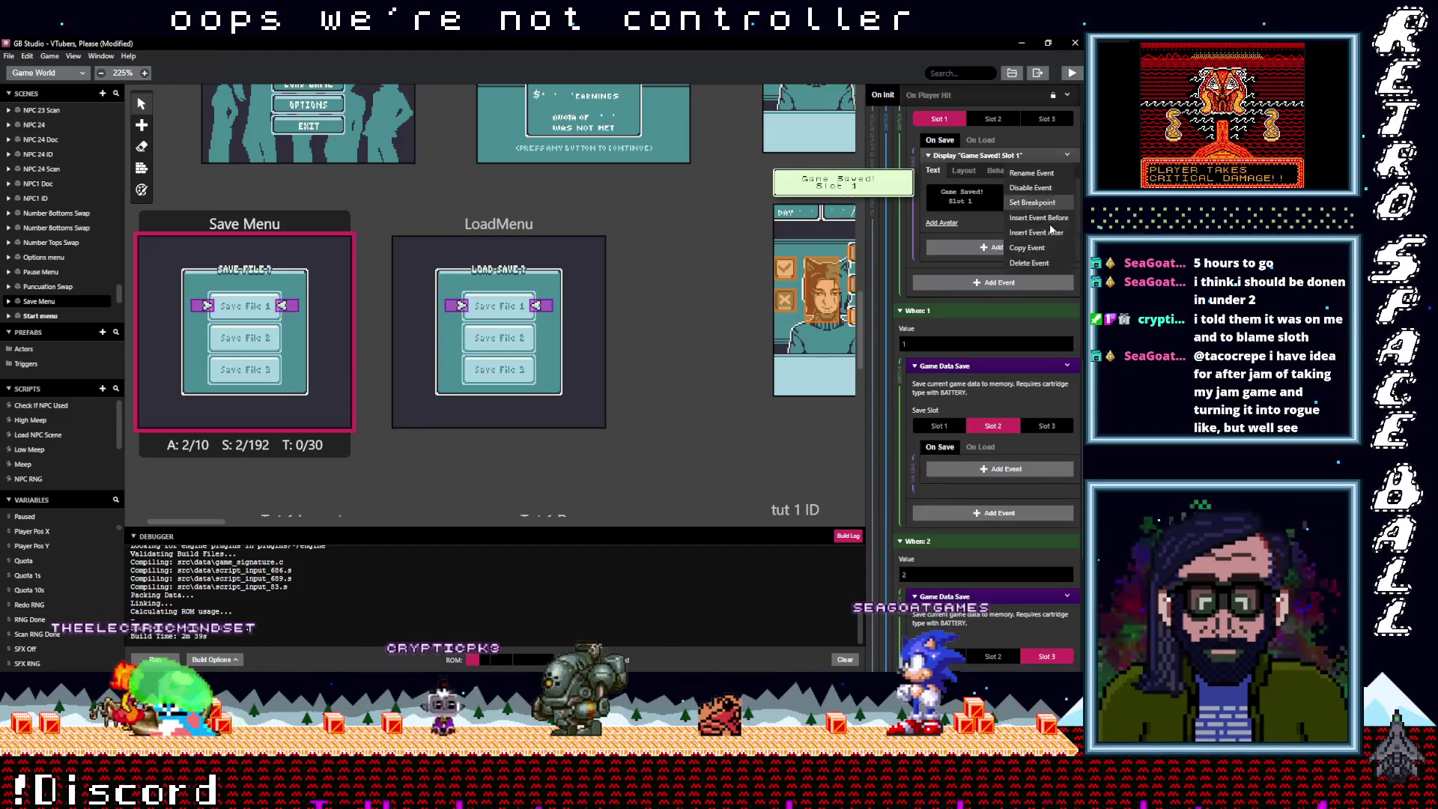
pyautogui.click(1037, 202)
pyautogui.keyDown('alt'); pyautogui.click(970, 469); pyautogui.keyUp('alt')
pyautogui.click(1000, 514)
pyautogui.press('BackSpace')
pyautogui.write('2')
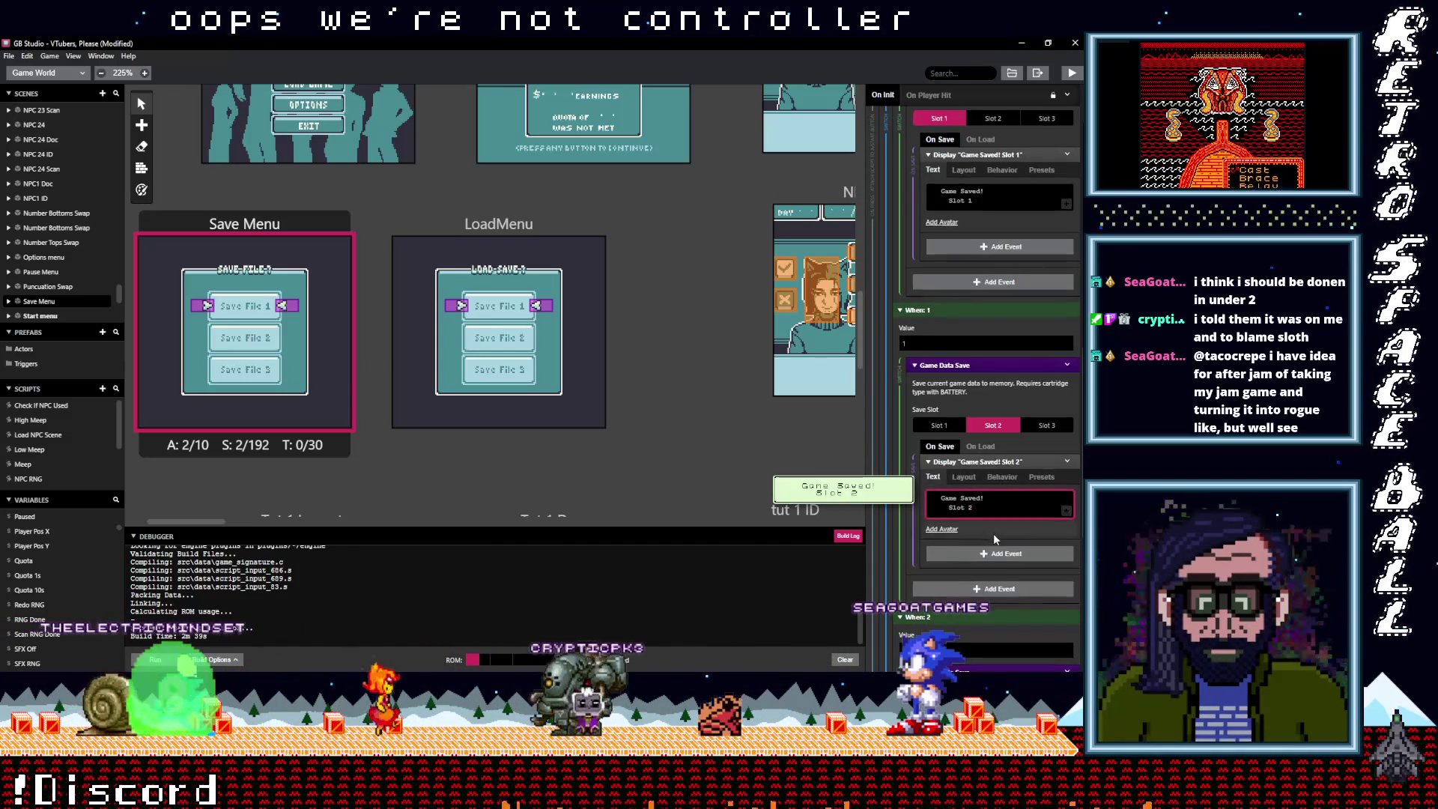
# Replace Slot 3's old message with a pasted copy reading 'Game Saved! Slot 3'
pyautogui.scroll(-3, 993, 531)
pyautogui.click(1067, 533)
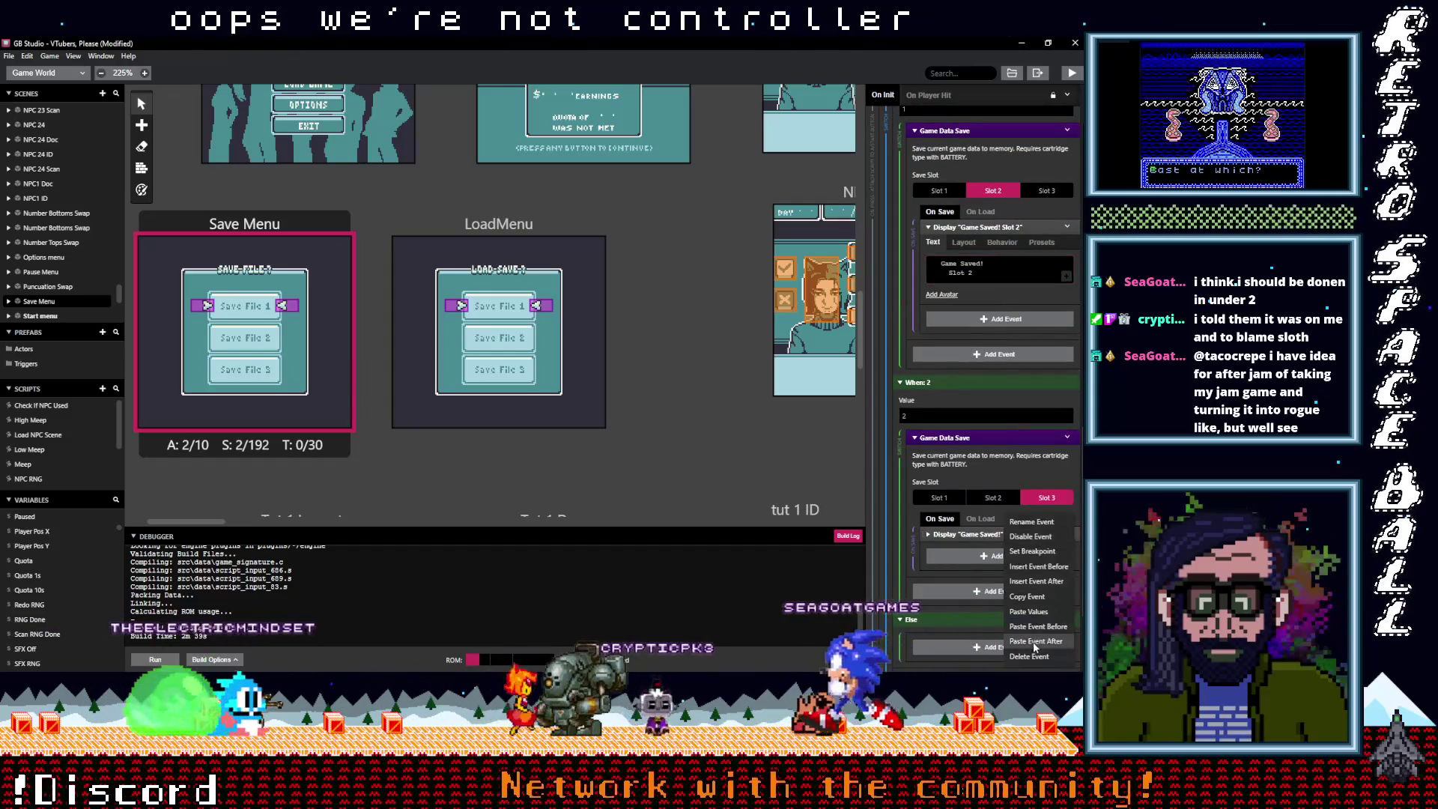
pyautogui.click(1004, 524)
pyautogui.click(986, 542)
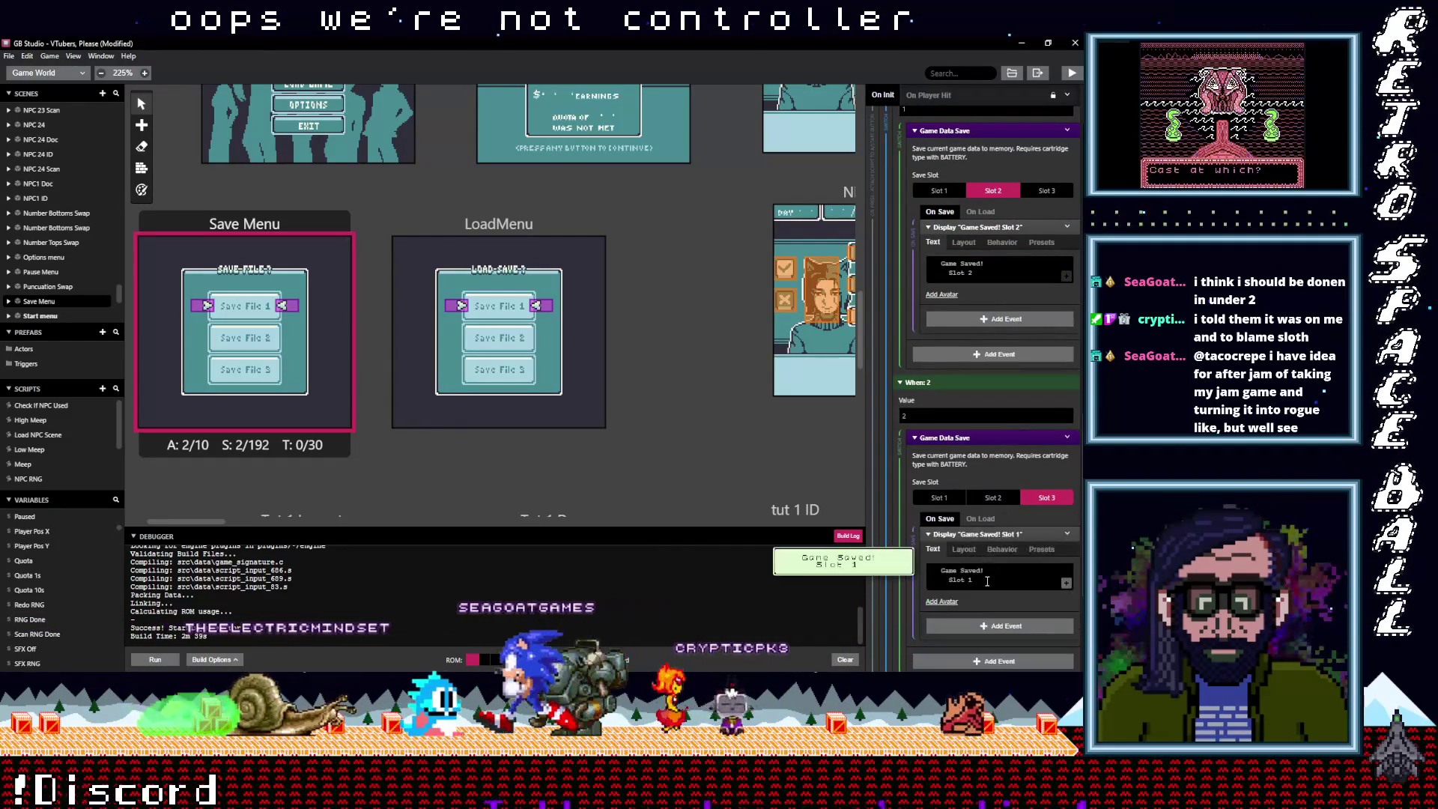
pyautogui.click(987, 584)
pyautogui.press('BackSpace')
pyautogui.write('3')
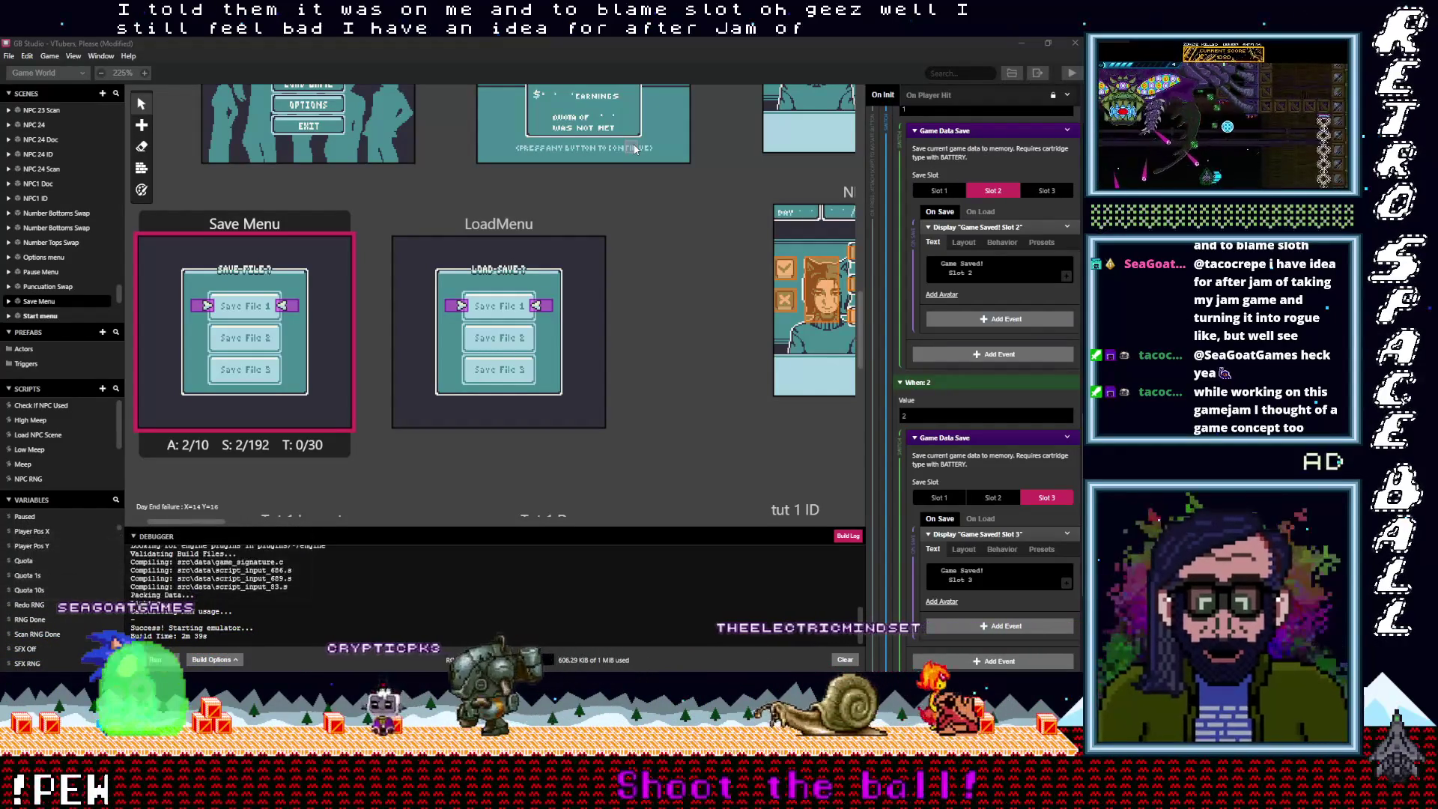
# Select the LoadMenu scene to view its Slot 1 load and 'No Save Data Found' script
pyautogui.click(498, 329)
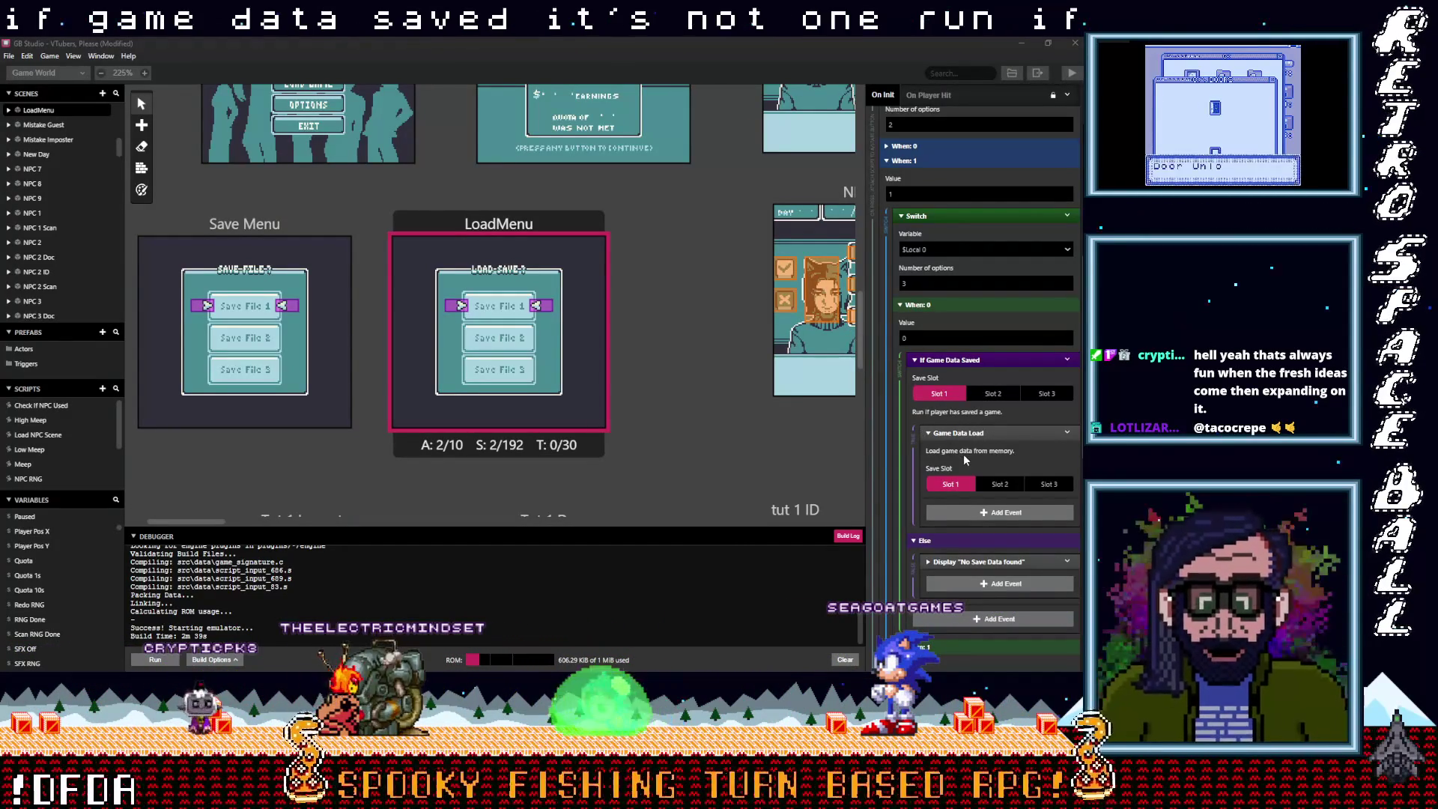
# Scroll through the Demon Fish Dead Ahead Title Screen start-up script
pyautogui.scroll(-1, 968, 481)
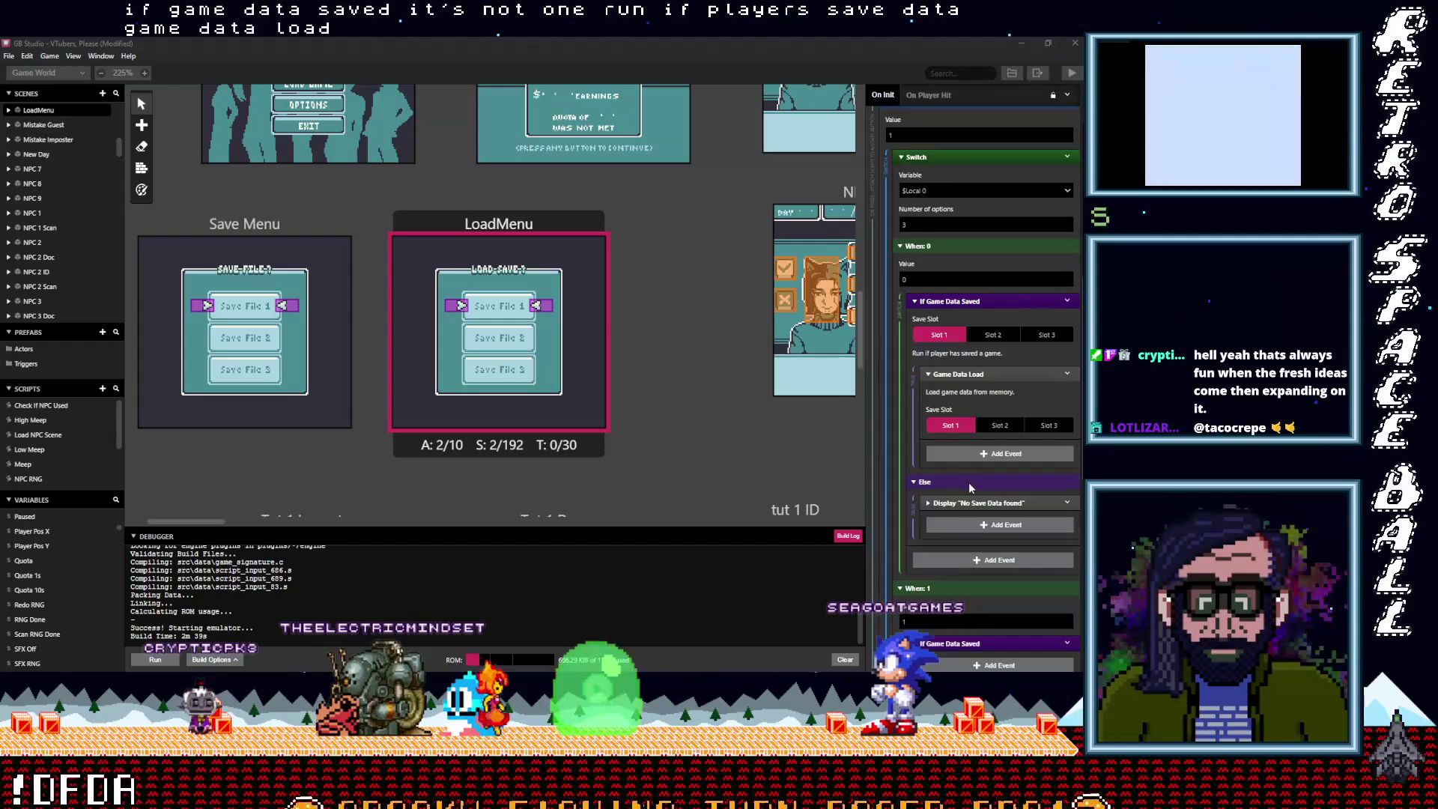
pyautogui.scroll(1, 968, 482)
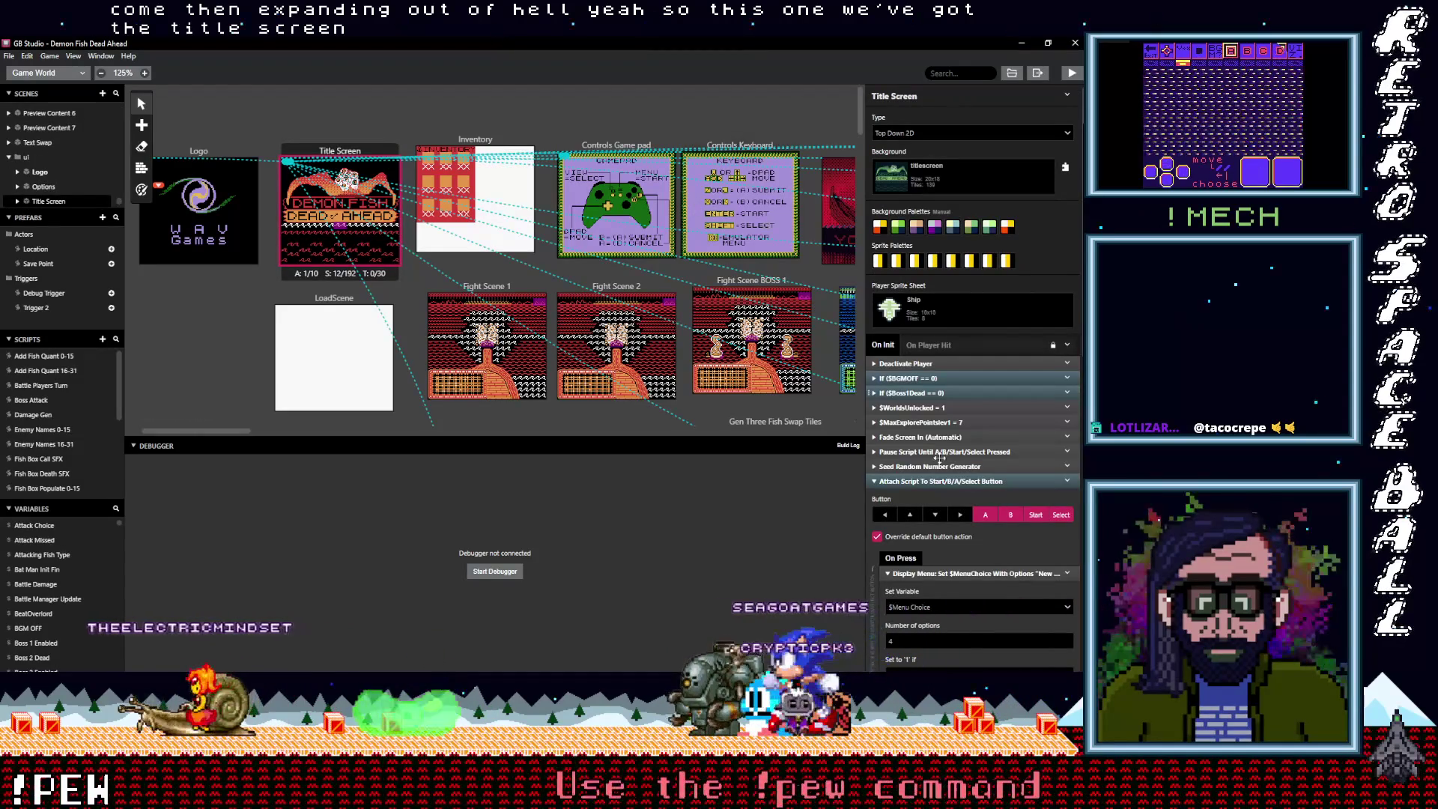
# Inspect the Demon Fish When: 2 case and its Game Data Load slot, then minimize that window
pyautogui.scroll(-4, 941, 497)
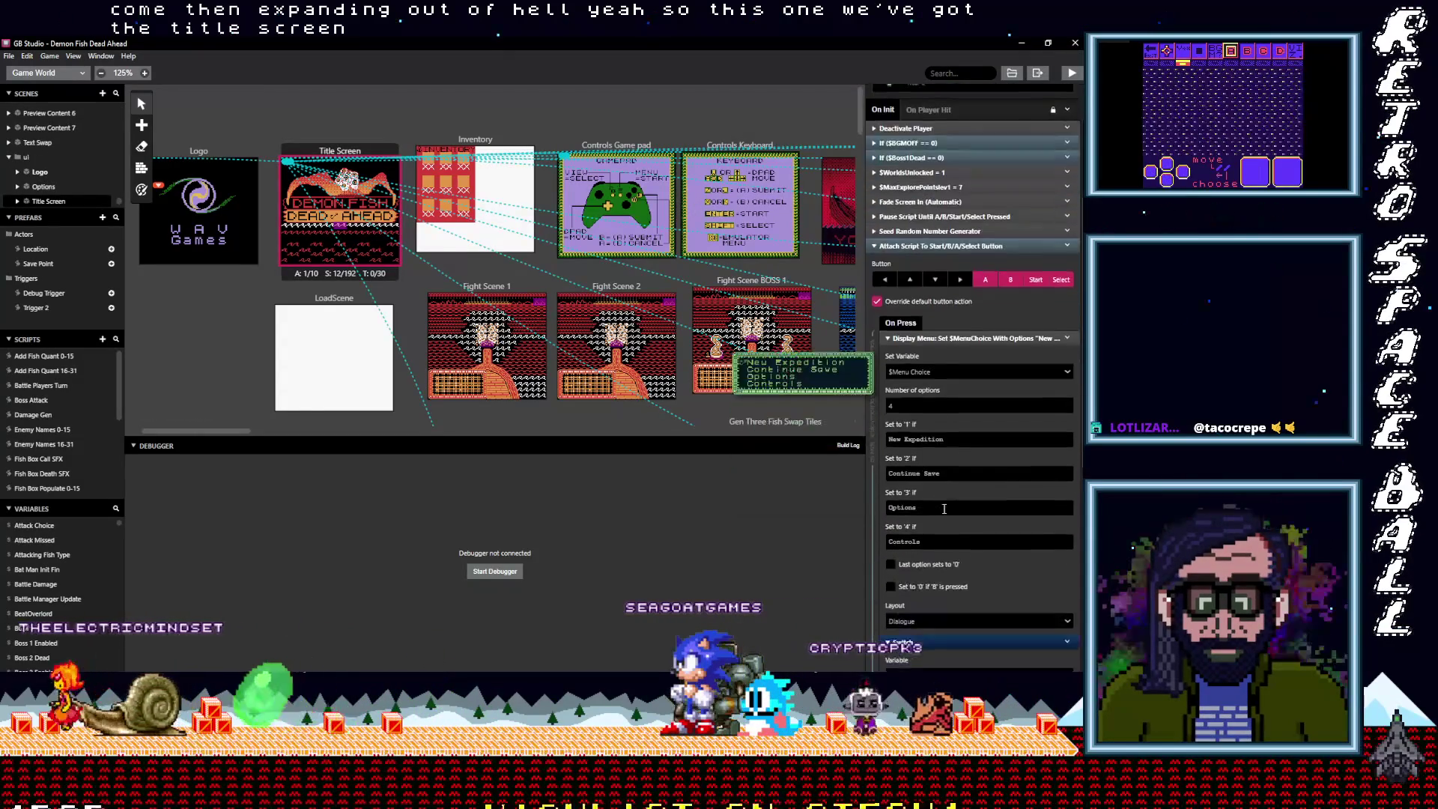
pyautogui.scroll(-3, 940, 502)
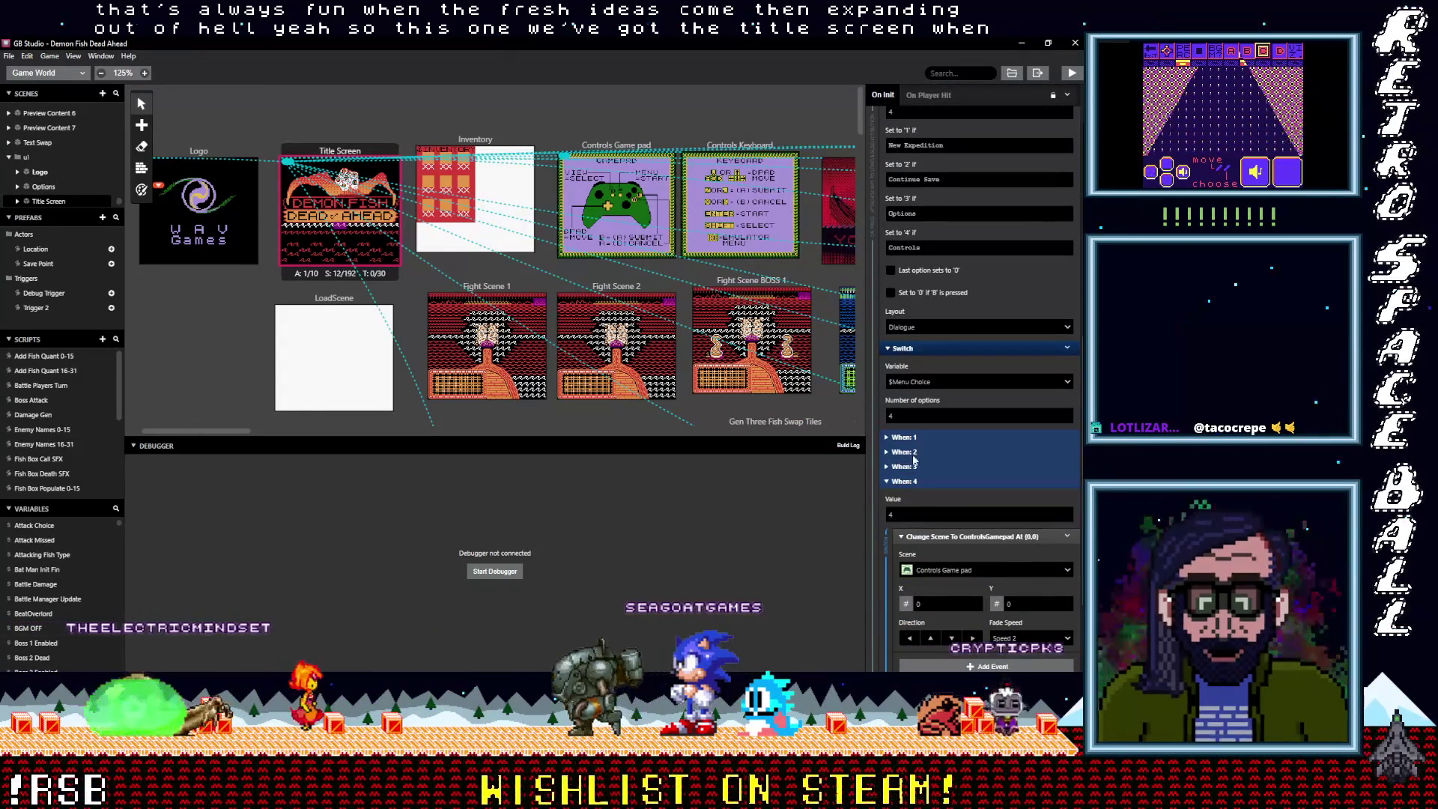
pyautogui.click(886, 456)
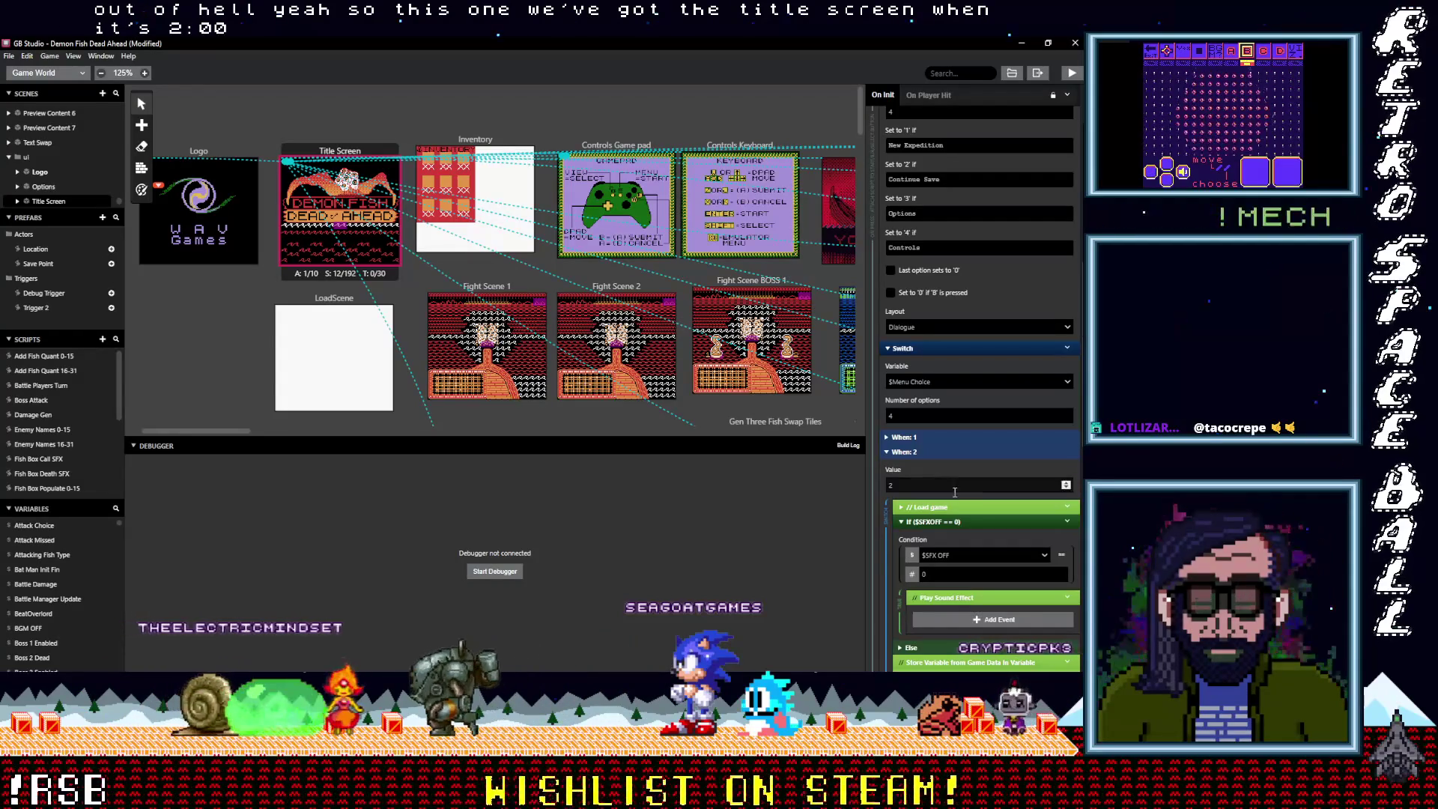
pyautogui.scroll(-2, 954, 487)
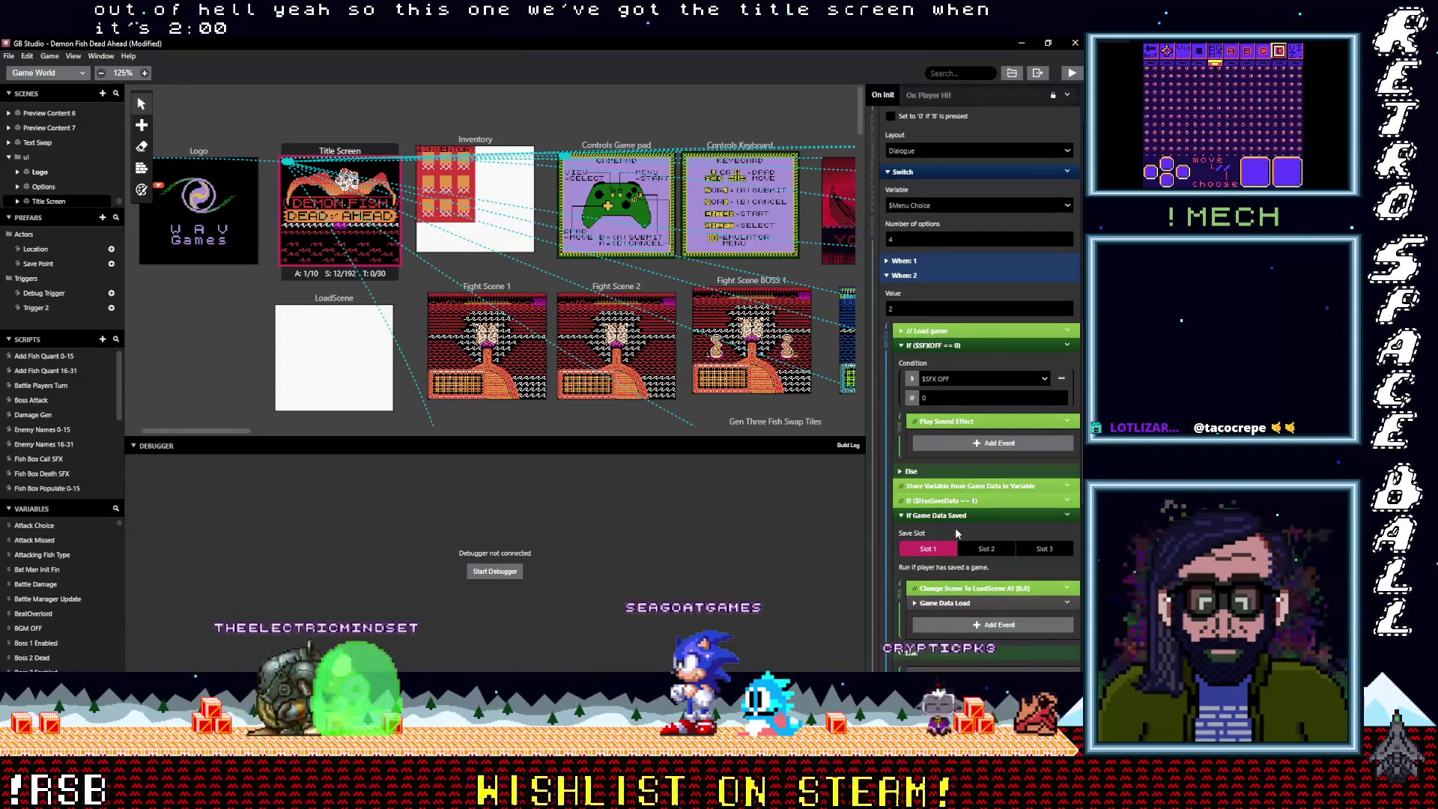
pyautogui.scroll(-1, 958, 532)
pyautogui.click(971, 544)
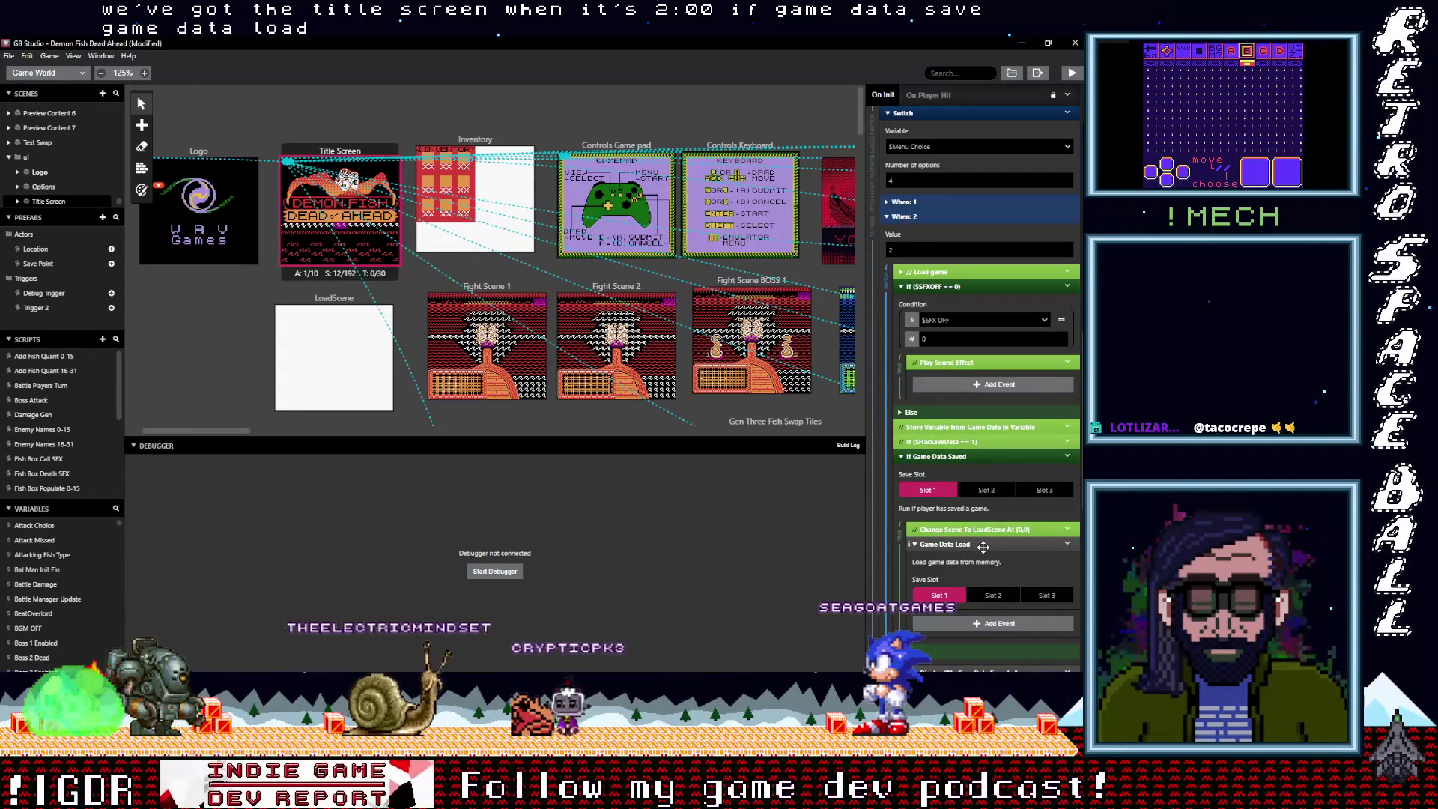
pyautogui.scroll(-3, 987, 548)
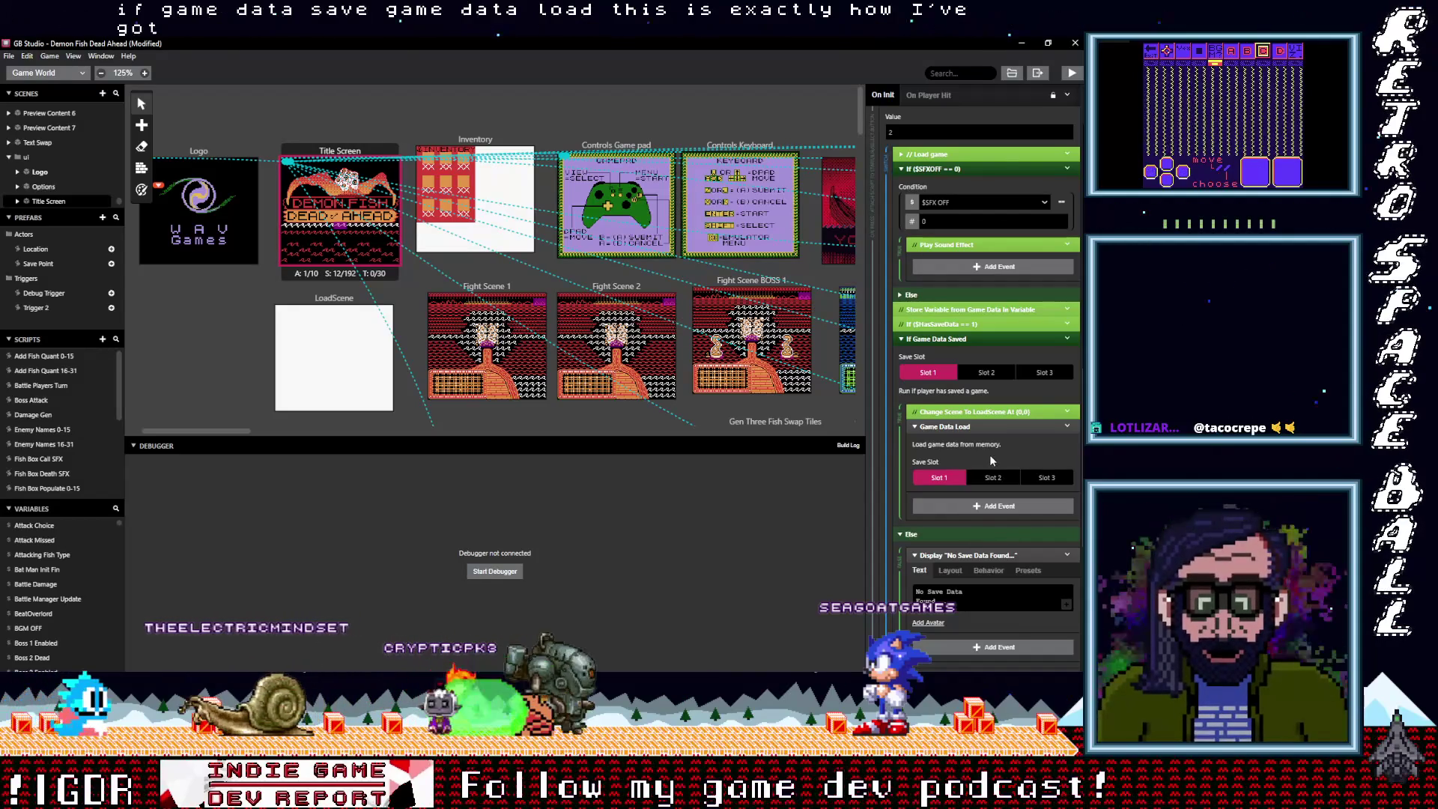
pyautogui.click(1021, 44)
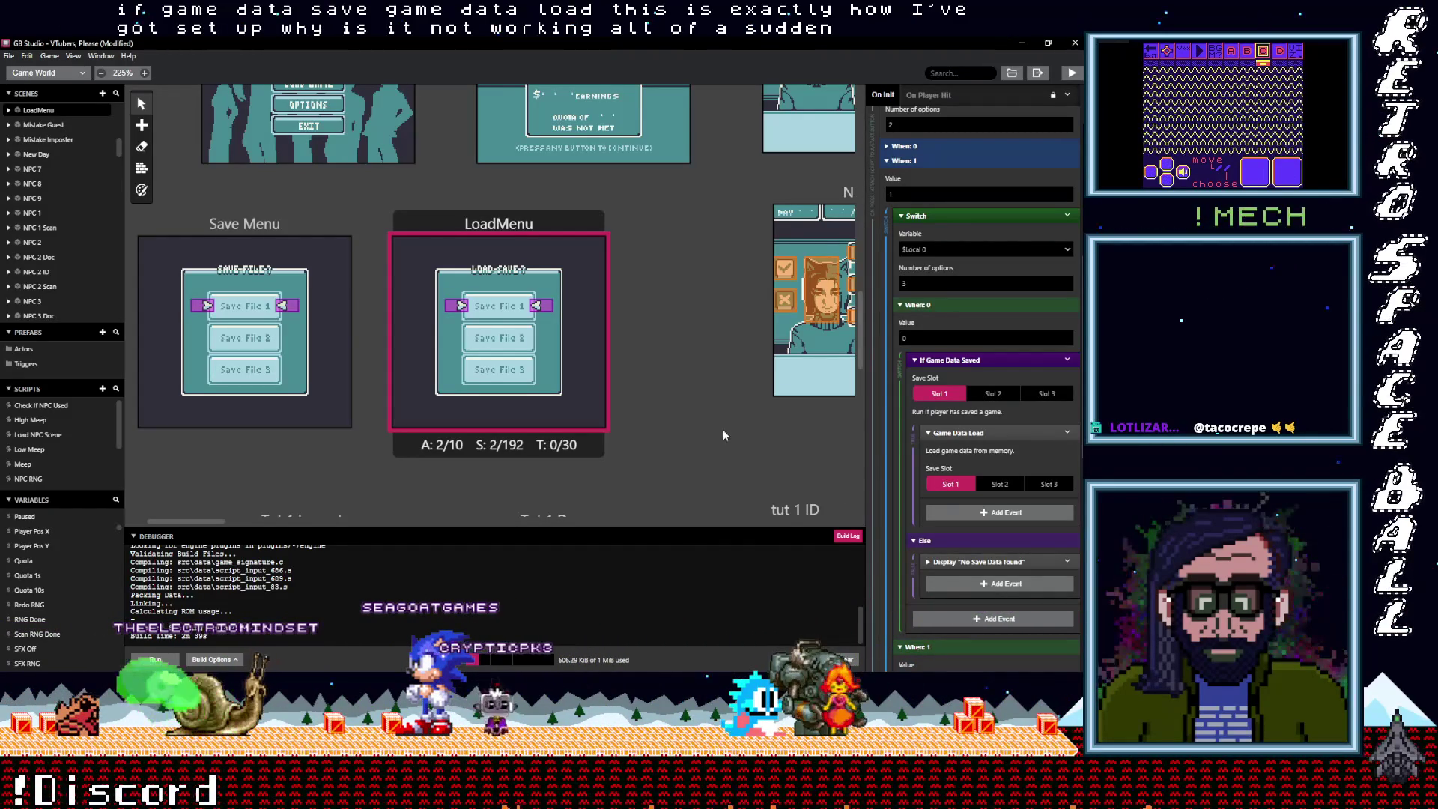
# Compare the Save Menu and LoadMenu scripts, then scroll through Save Menu's slot 1–3 save branches
pyautogui.click(287, 226)
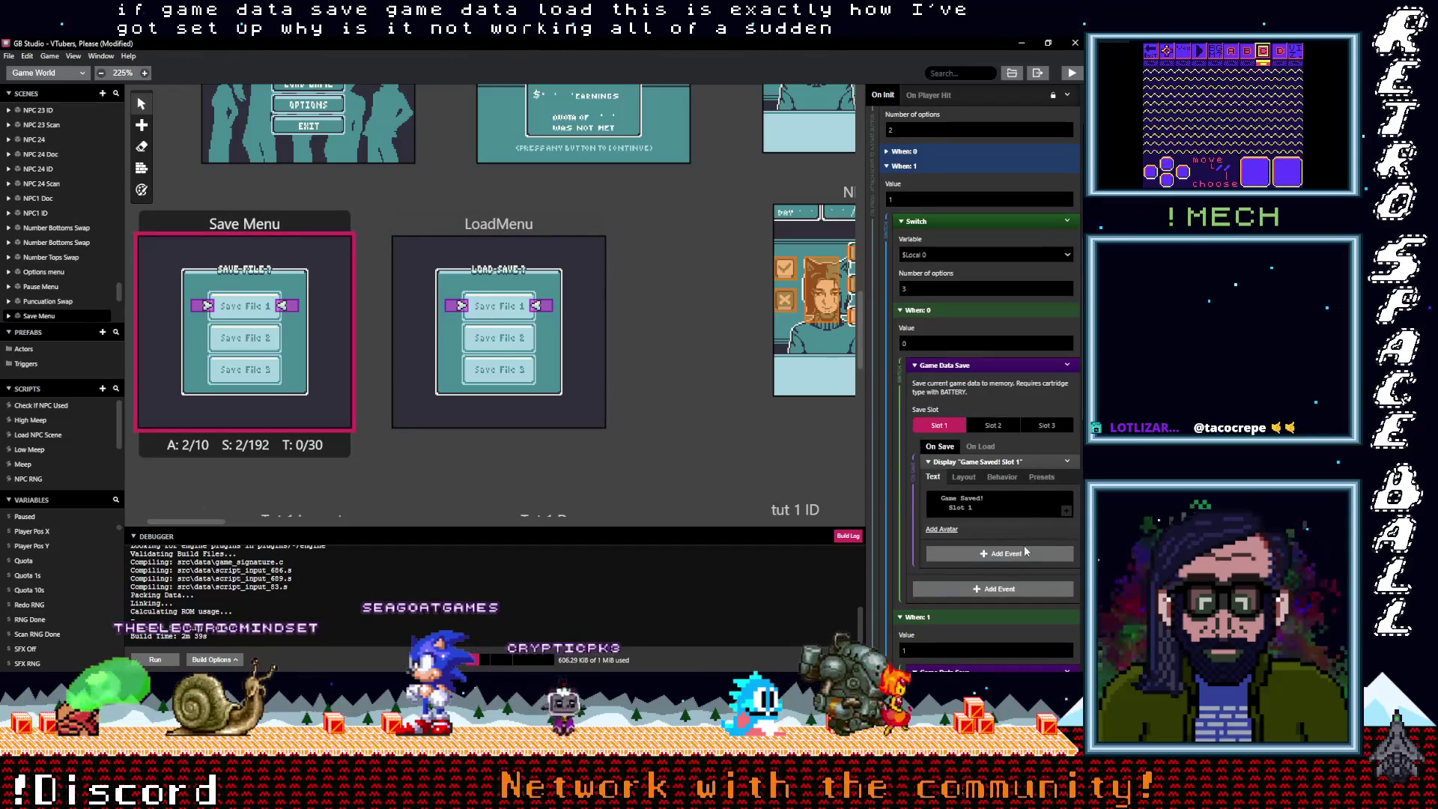
pyautogui.moveTo(1009, 536)
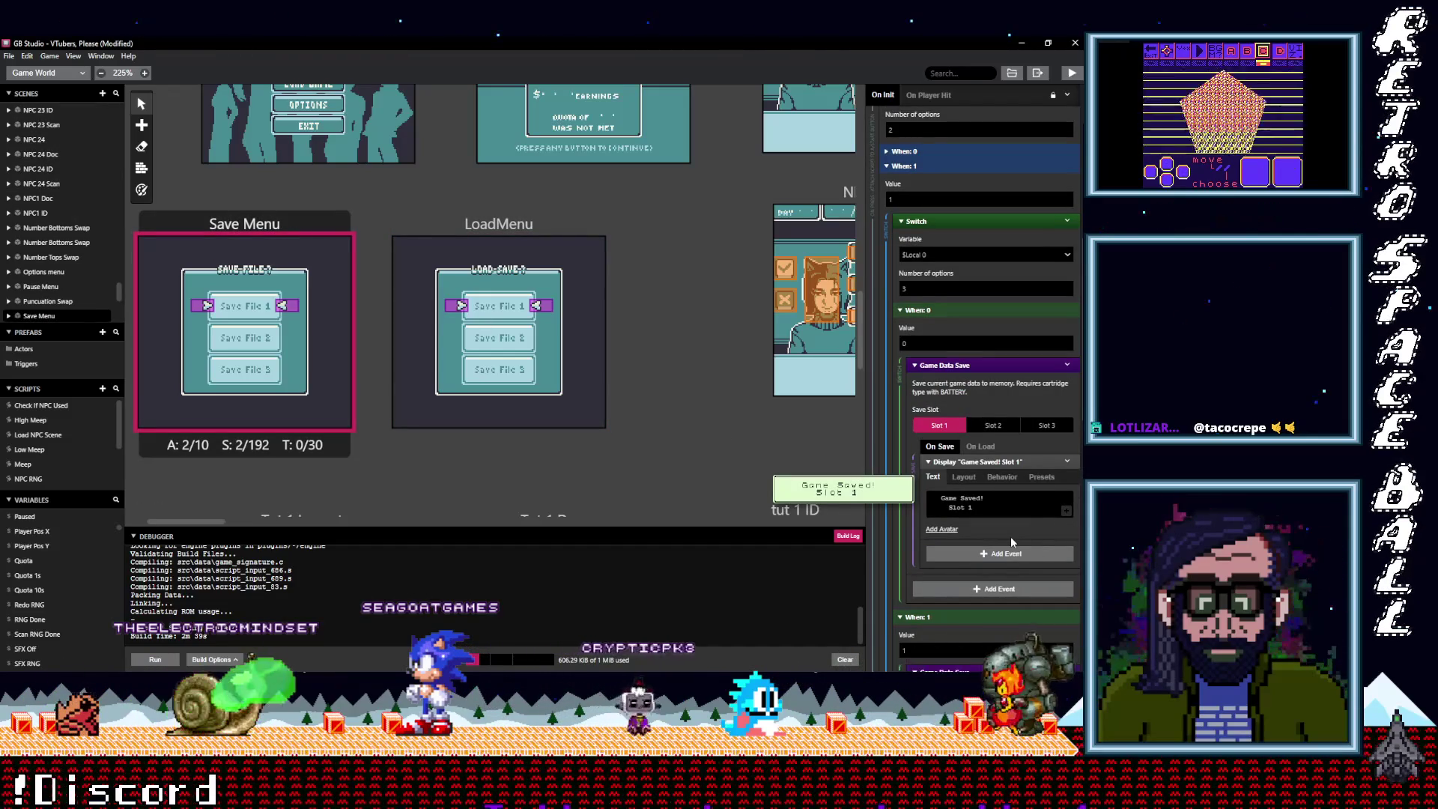
pyautogui.click(544, 227)
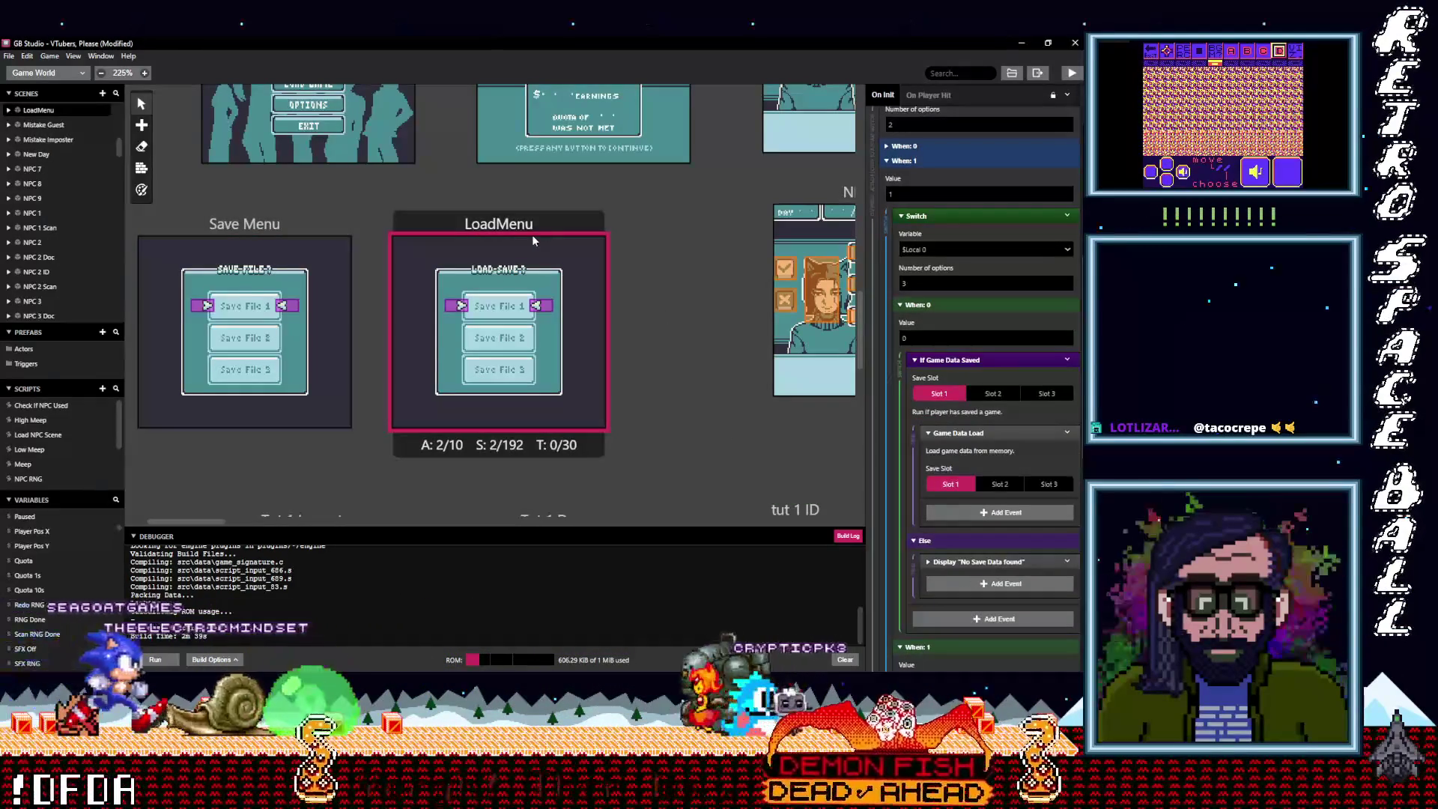
pyautogui.click(233, 227)
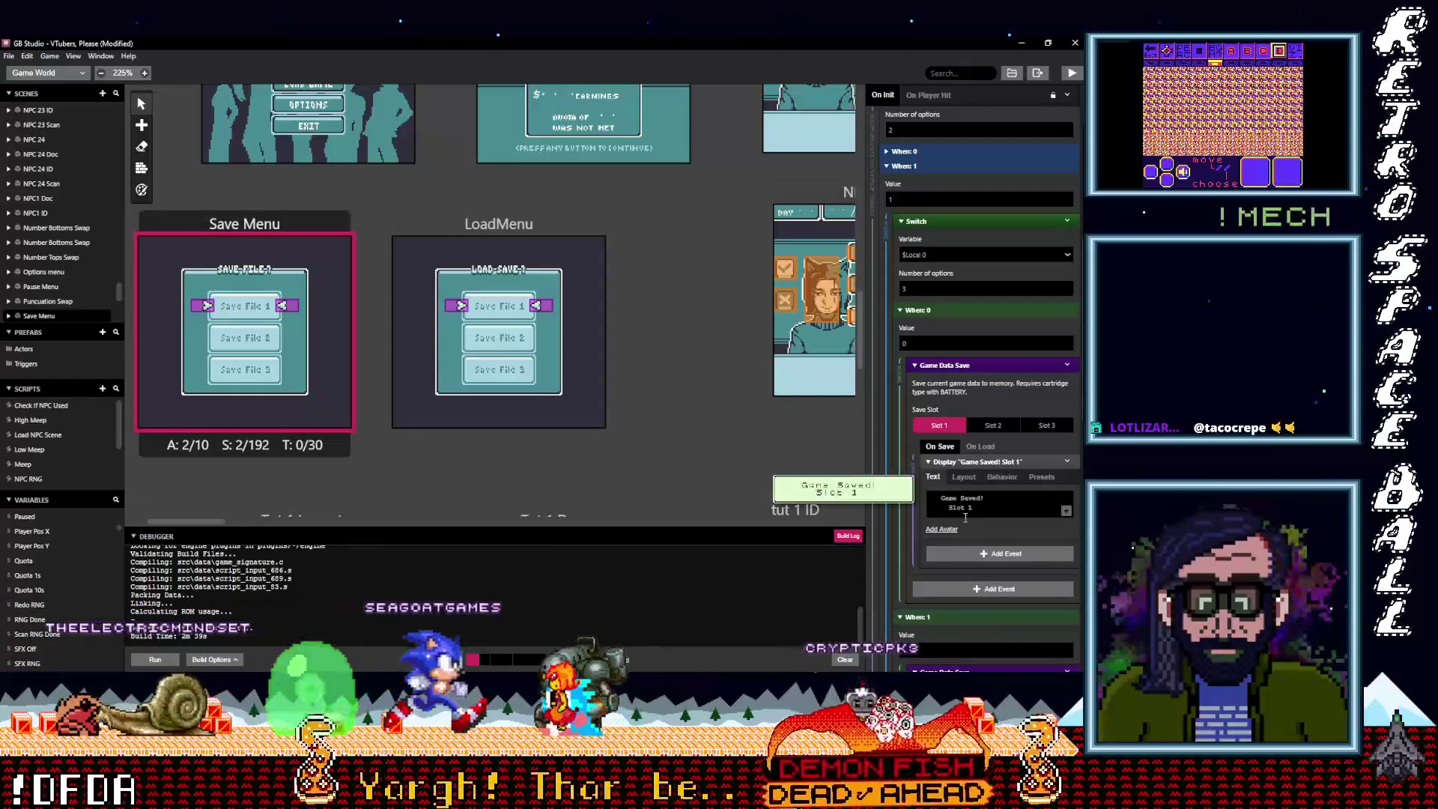
pyautogui.scroll(-5, 919, 549)
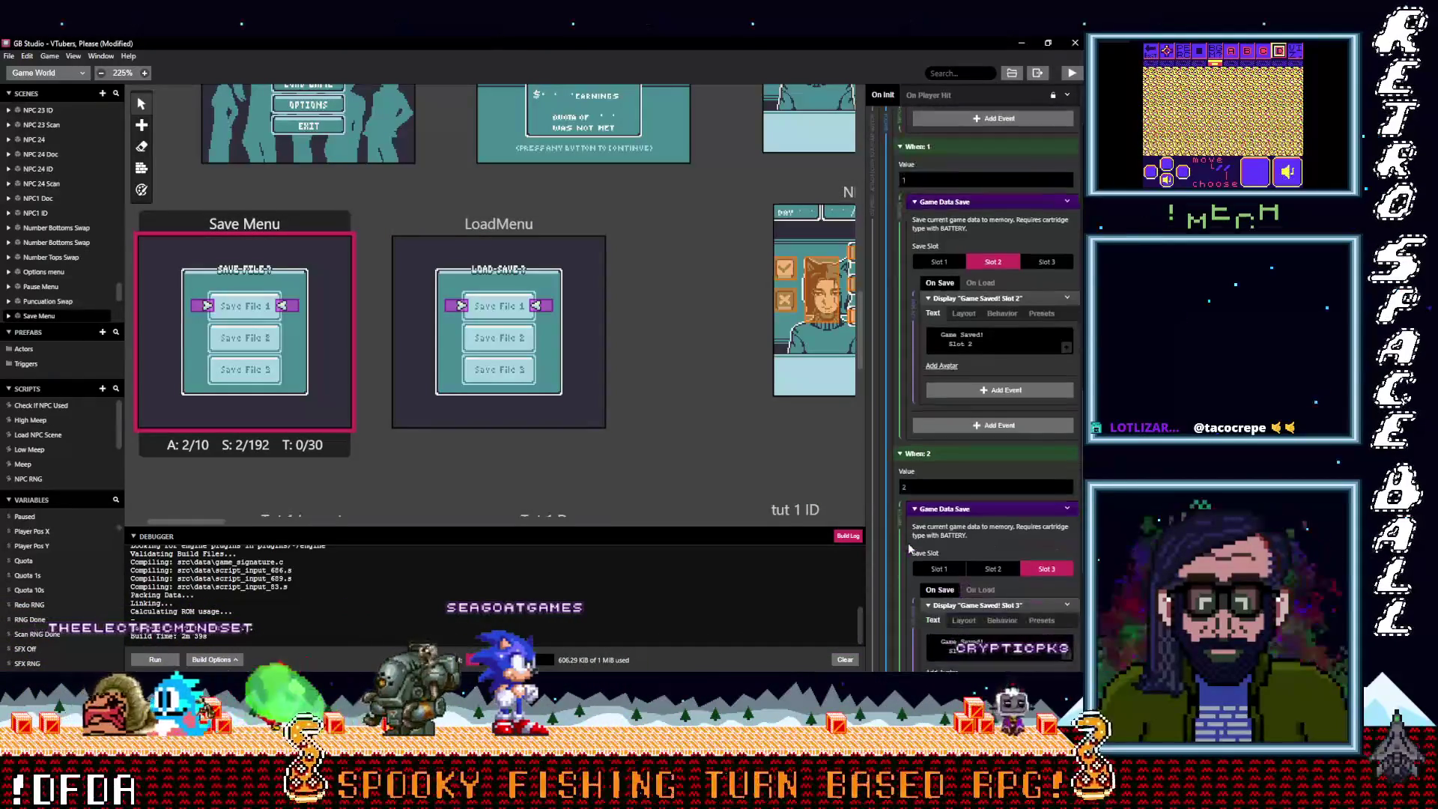
pyautogui.scroll(-4, 909, 549)
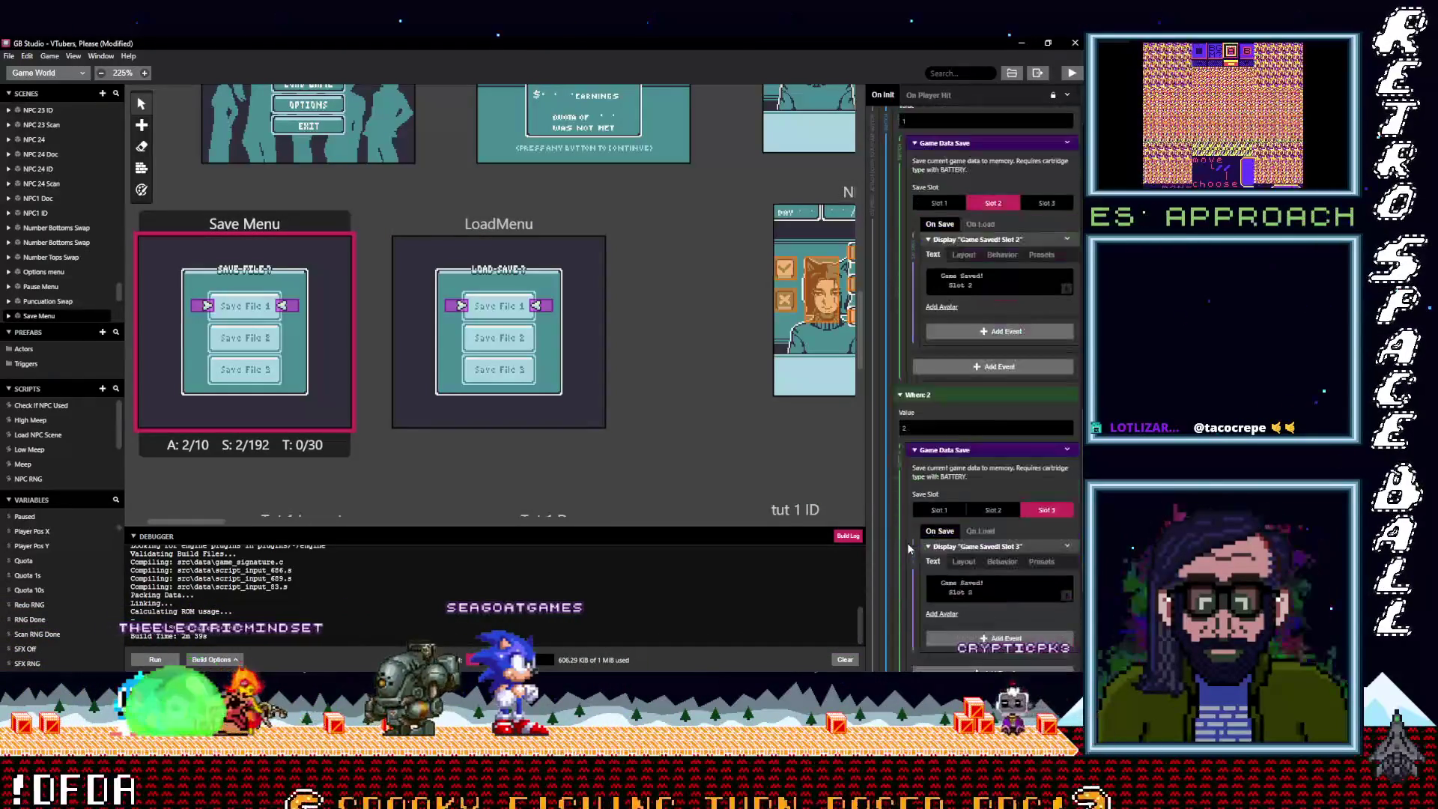
pyautogui.scroll(-1, 906, 548)
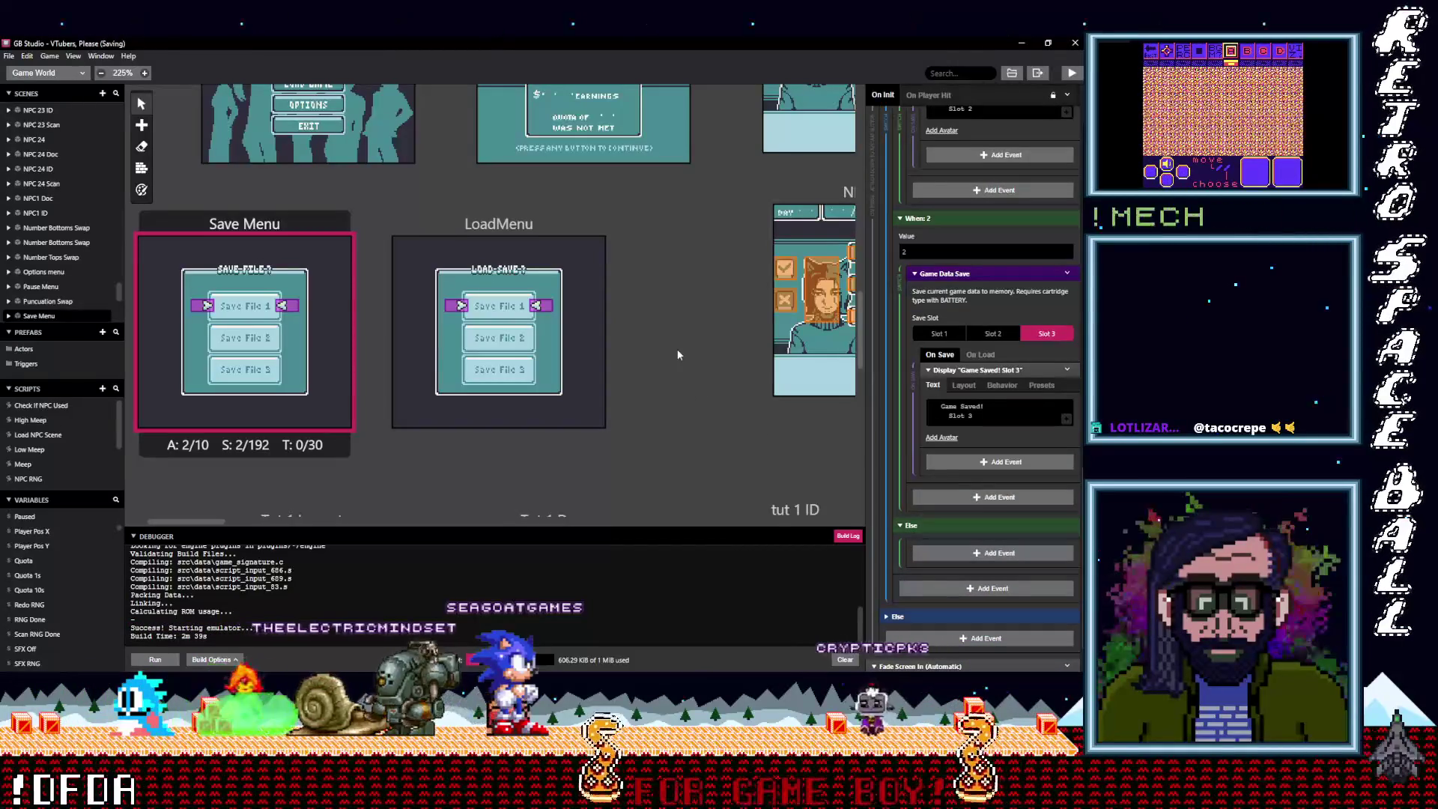
# Build and run the game with Play, retrying after the build error
pyautogui.click(1069, 73)
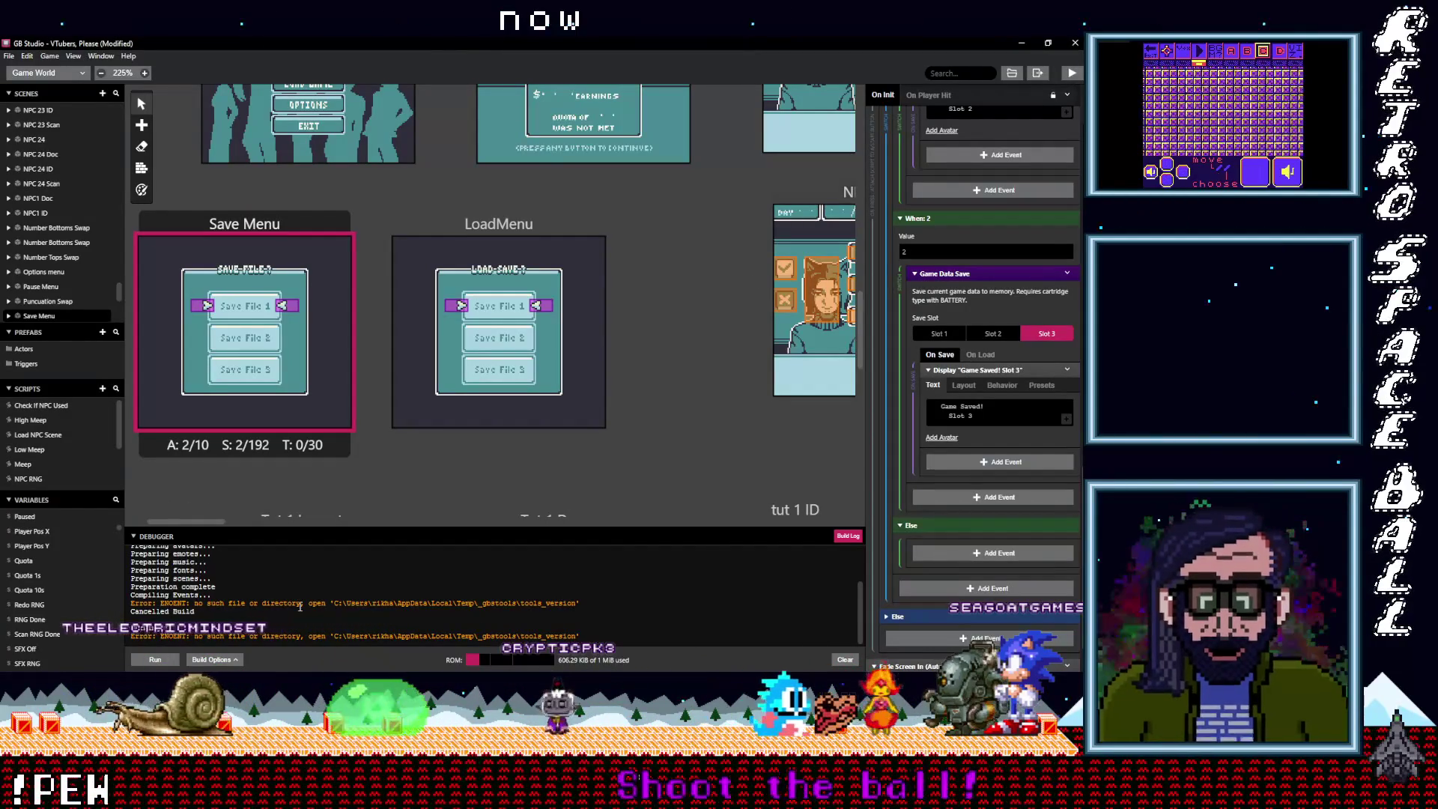
pyautogui.click(1070, 73)
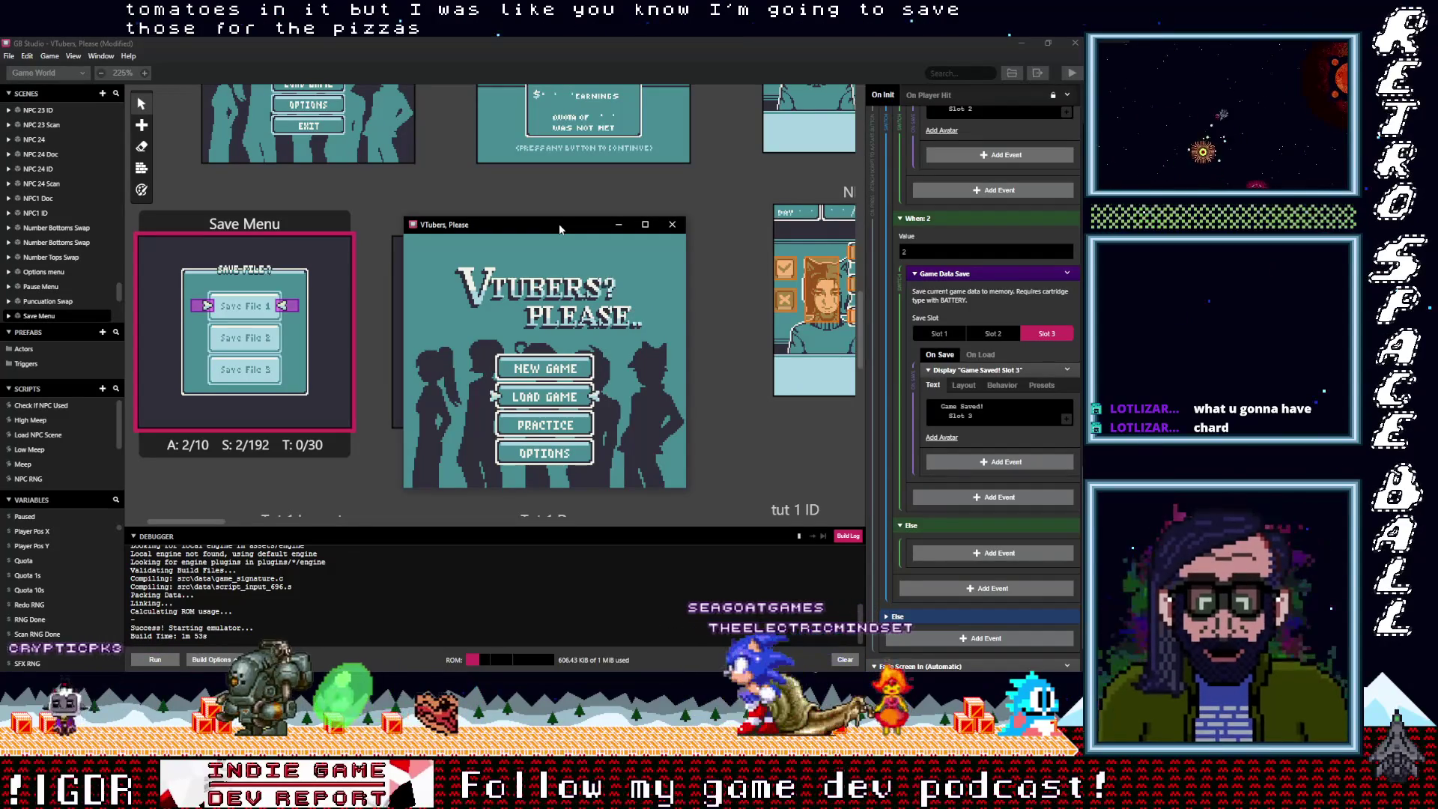
# Start a new game and skip the intro past the DAY 01 summary to the first guest
pyautogui.press('Down')
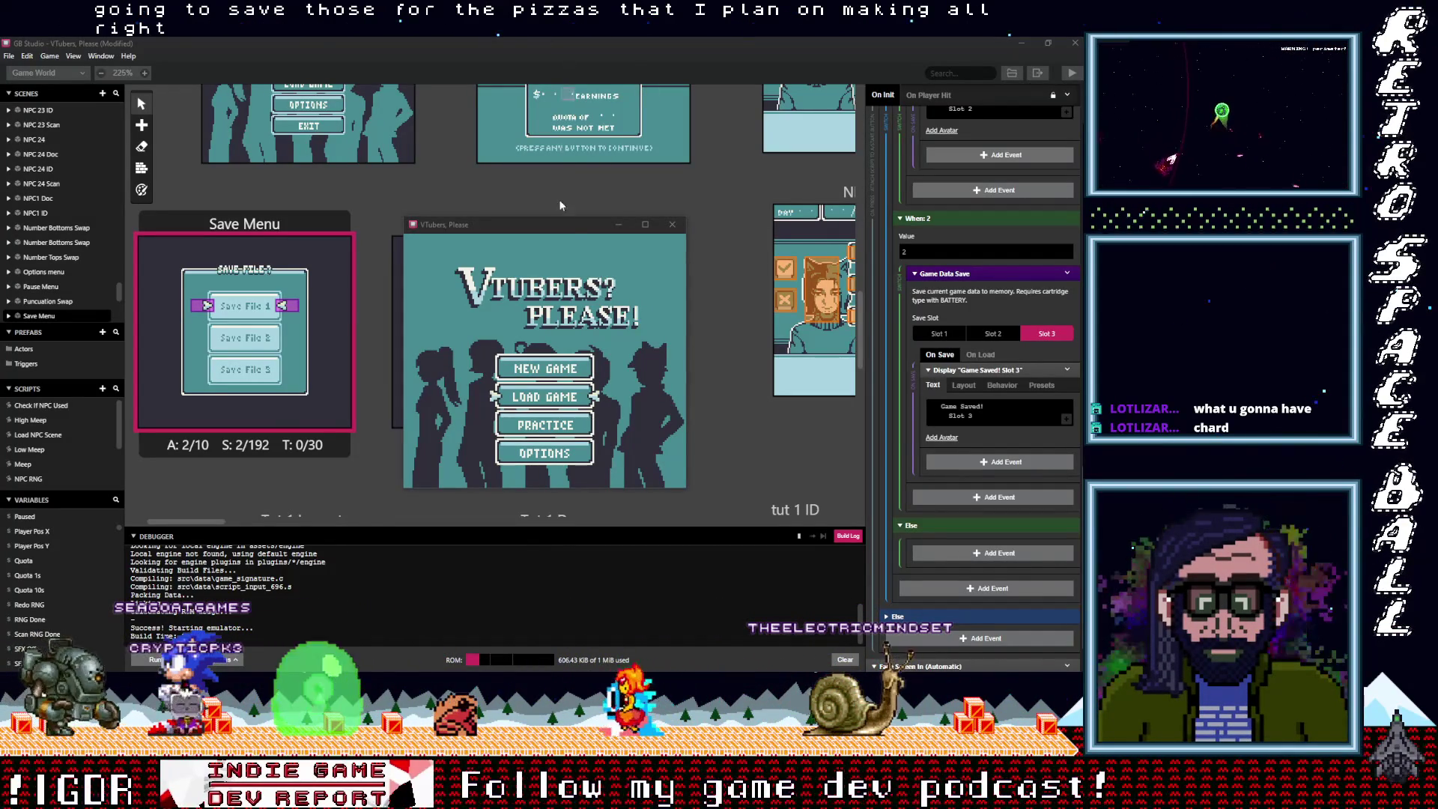
pyautogui.click(556, 229)
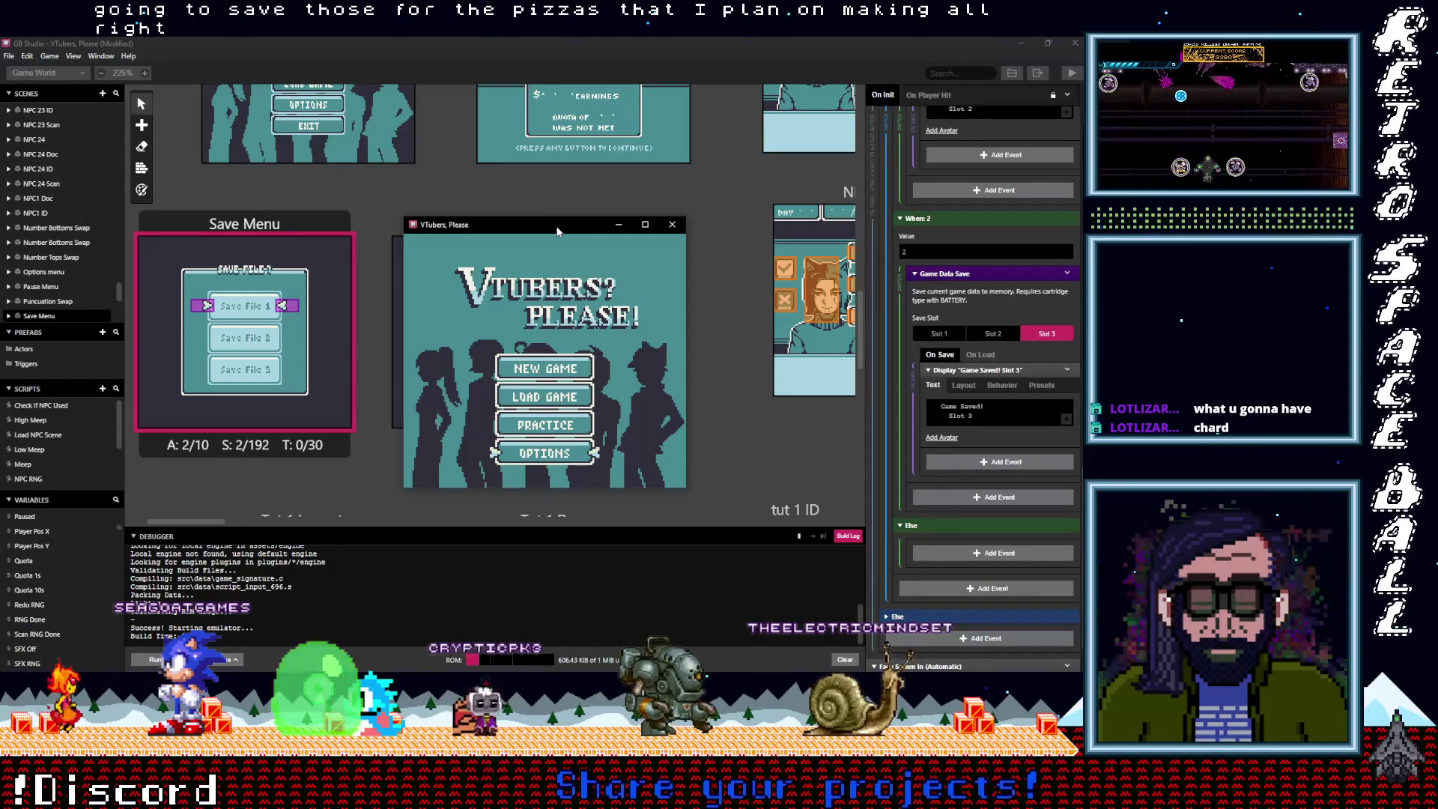
pyautogui.press('Up')
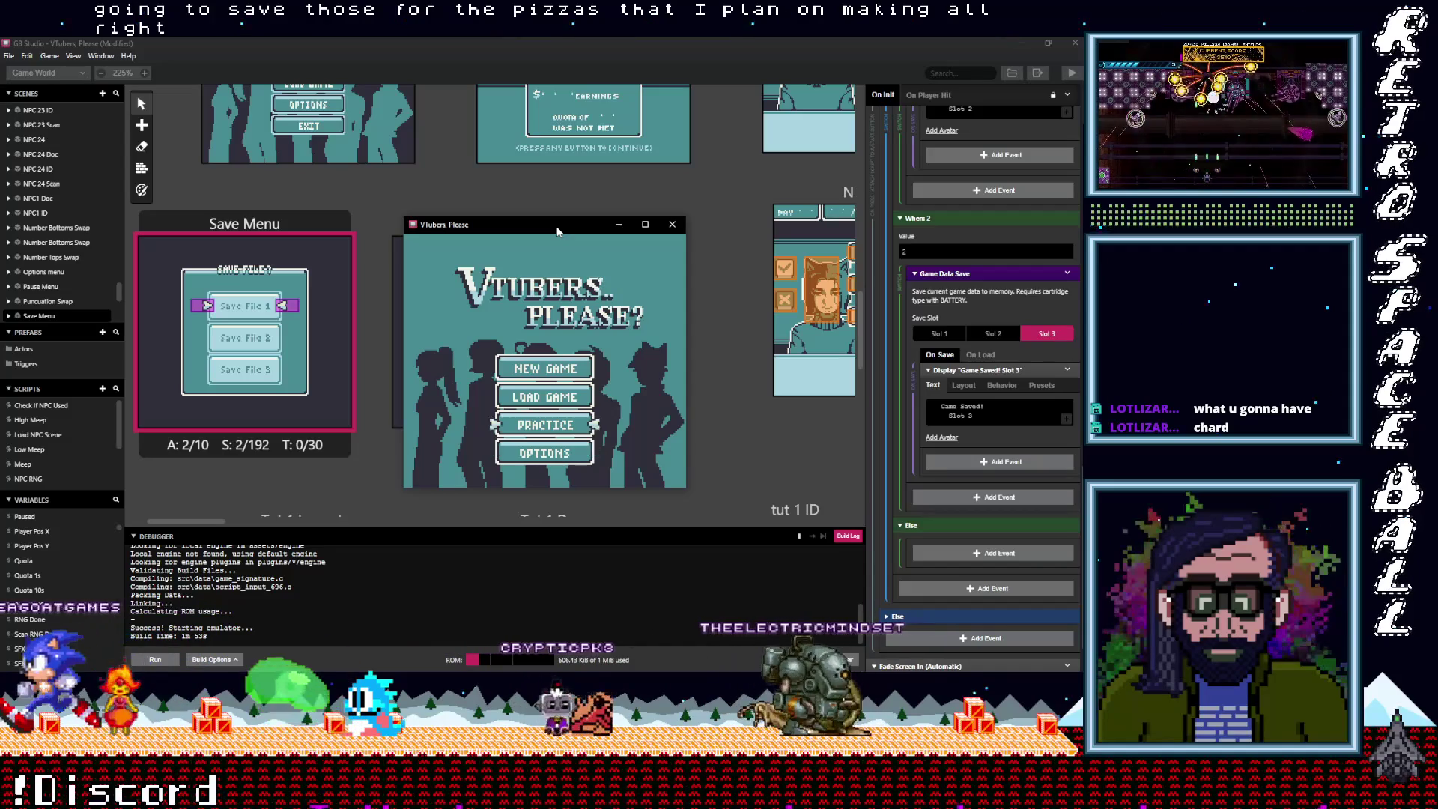
pyautogui.press('Return')
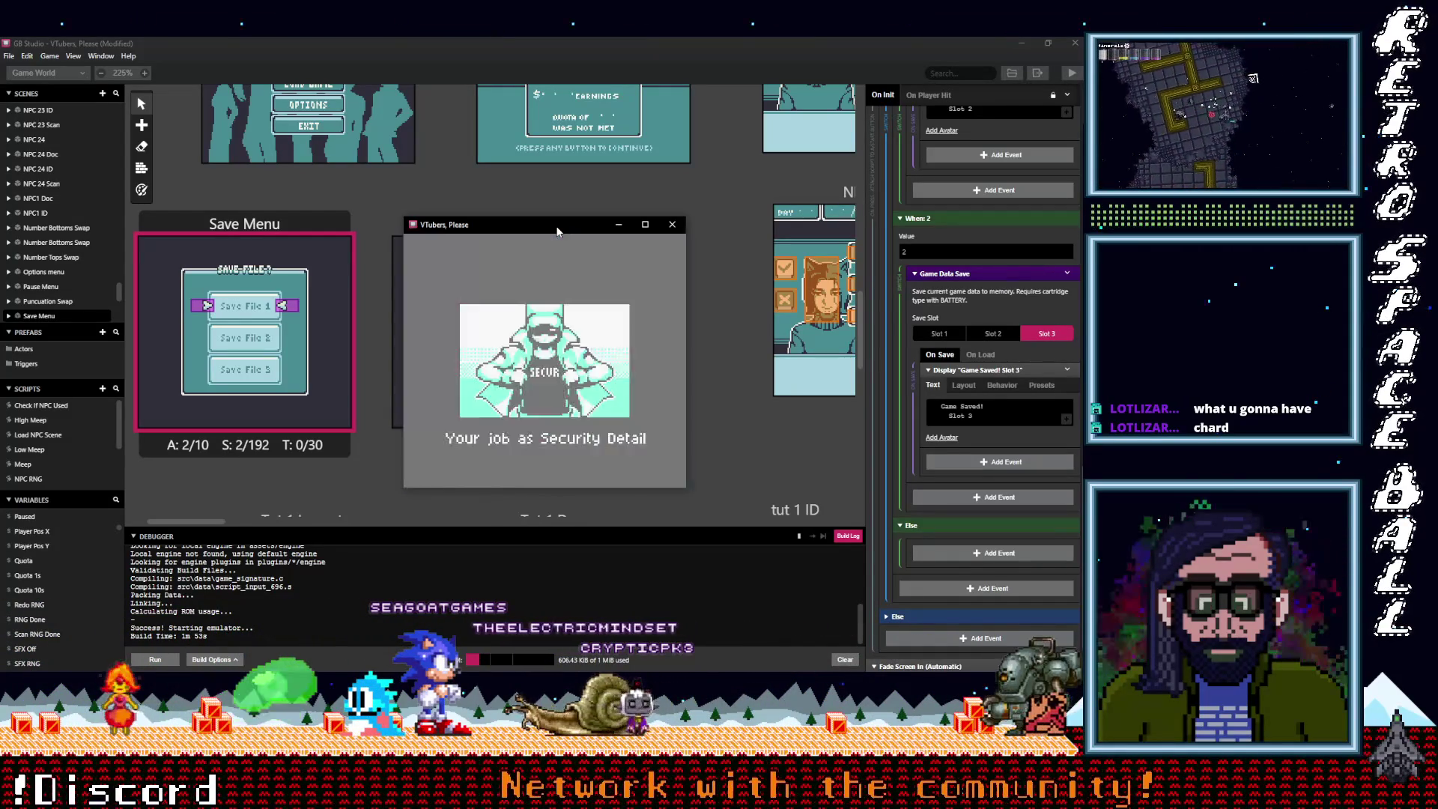
pyautogui.press('z')
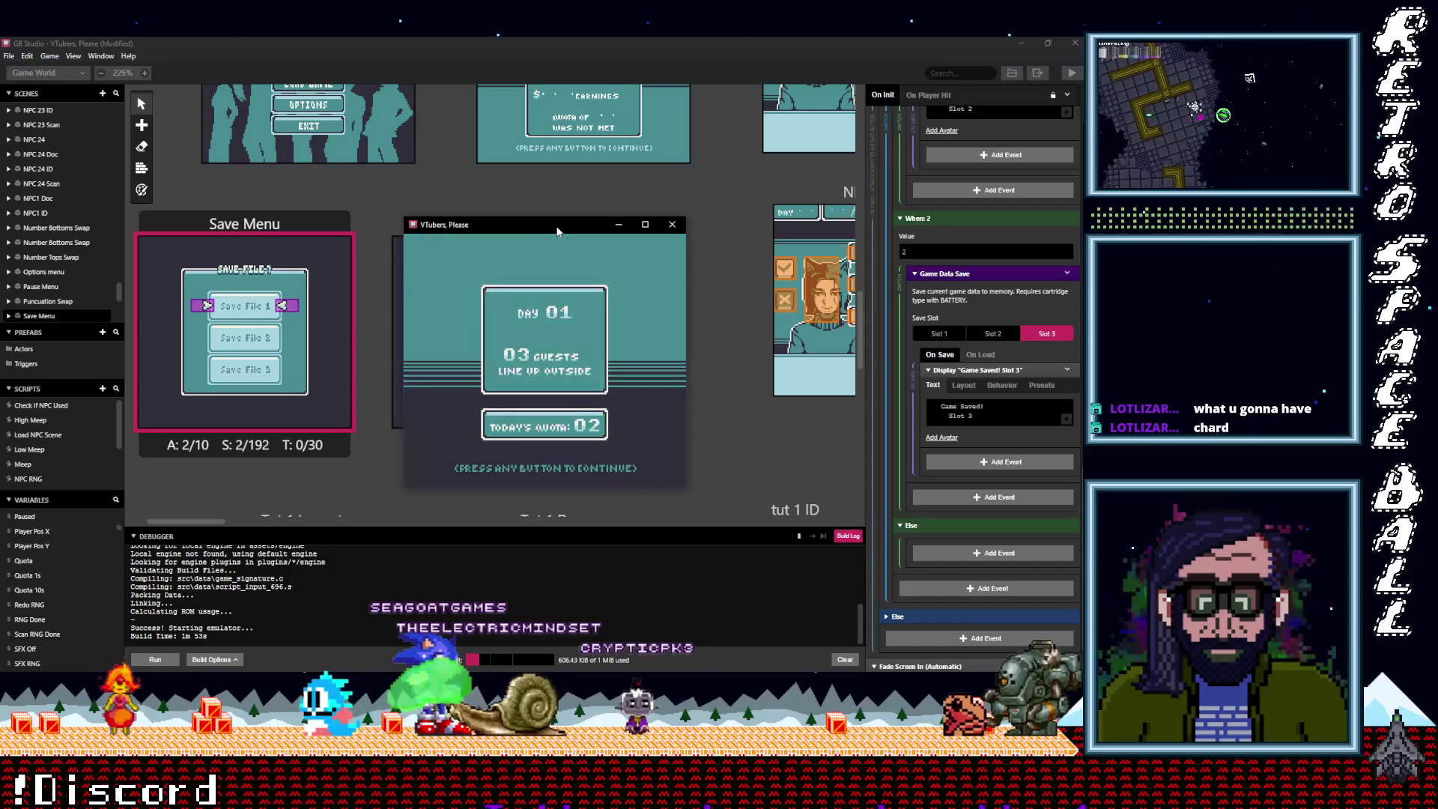
pyautogui.press('z')
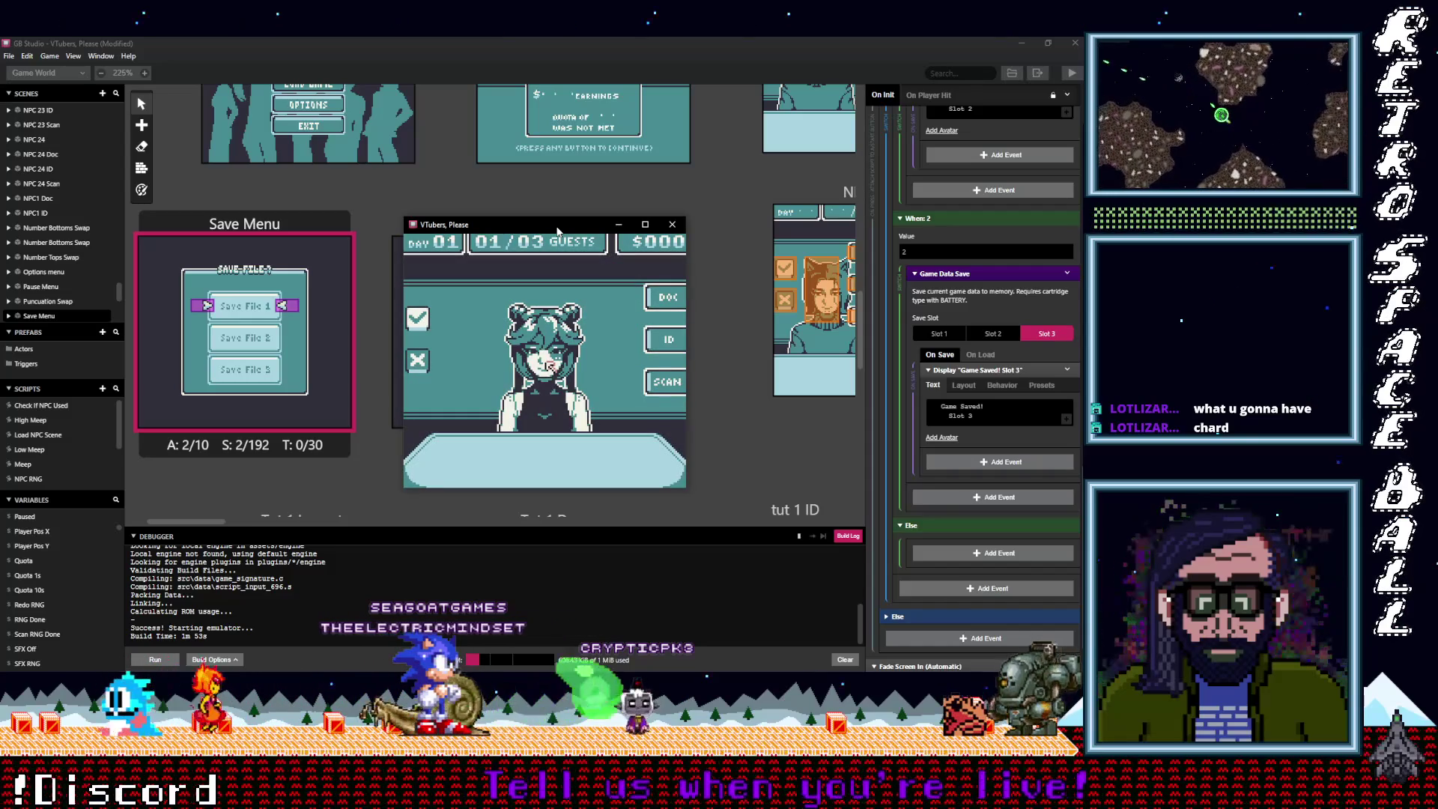
# Save the game to Save File 1 from the pause menu and dismiss the confirmation
pyautogui.press('Return')
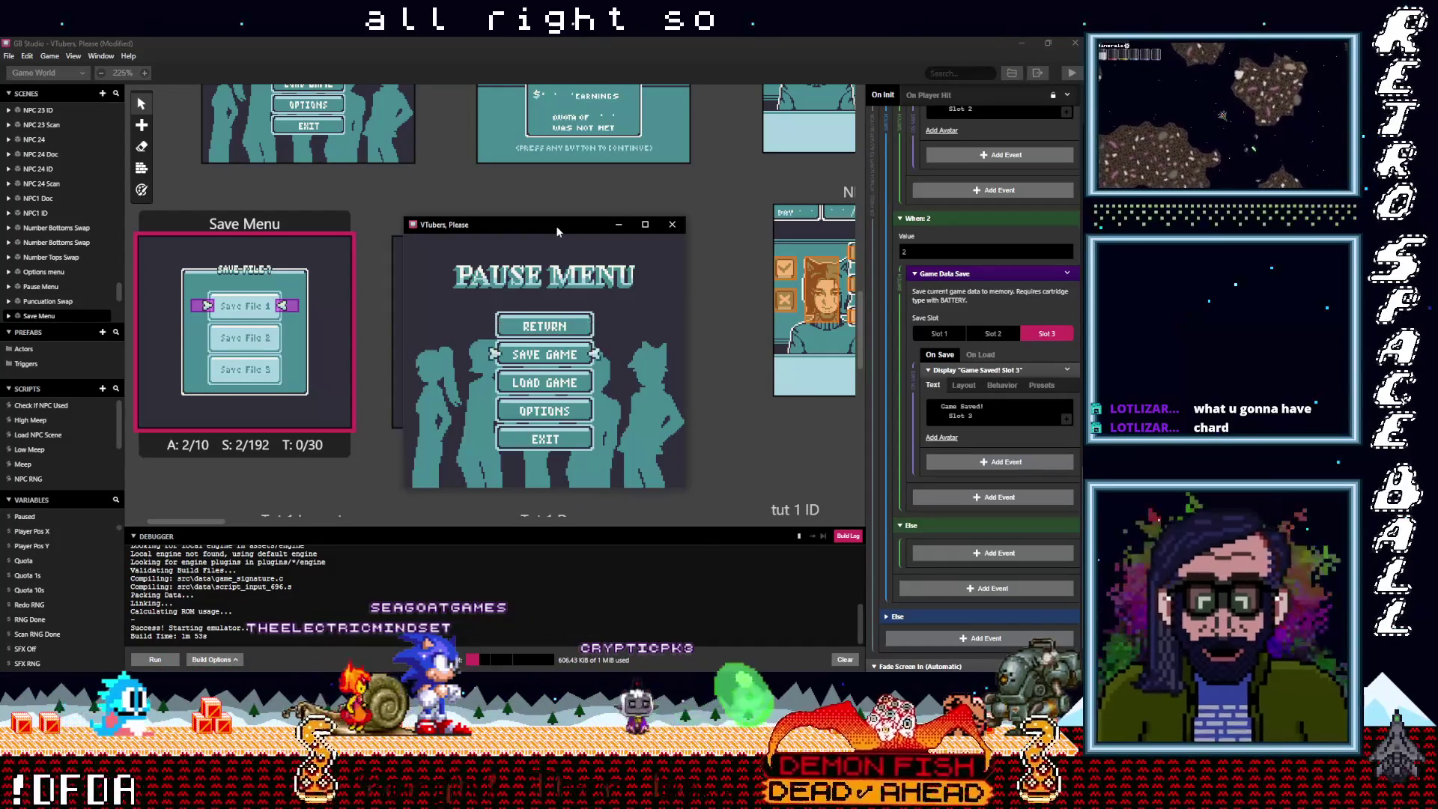
pyautogui.press('z')
pyautogui.press('z')
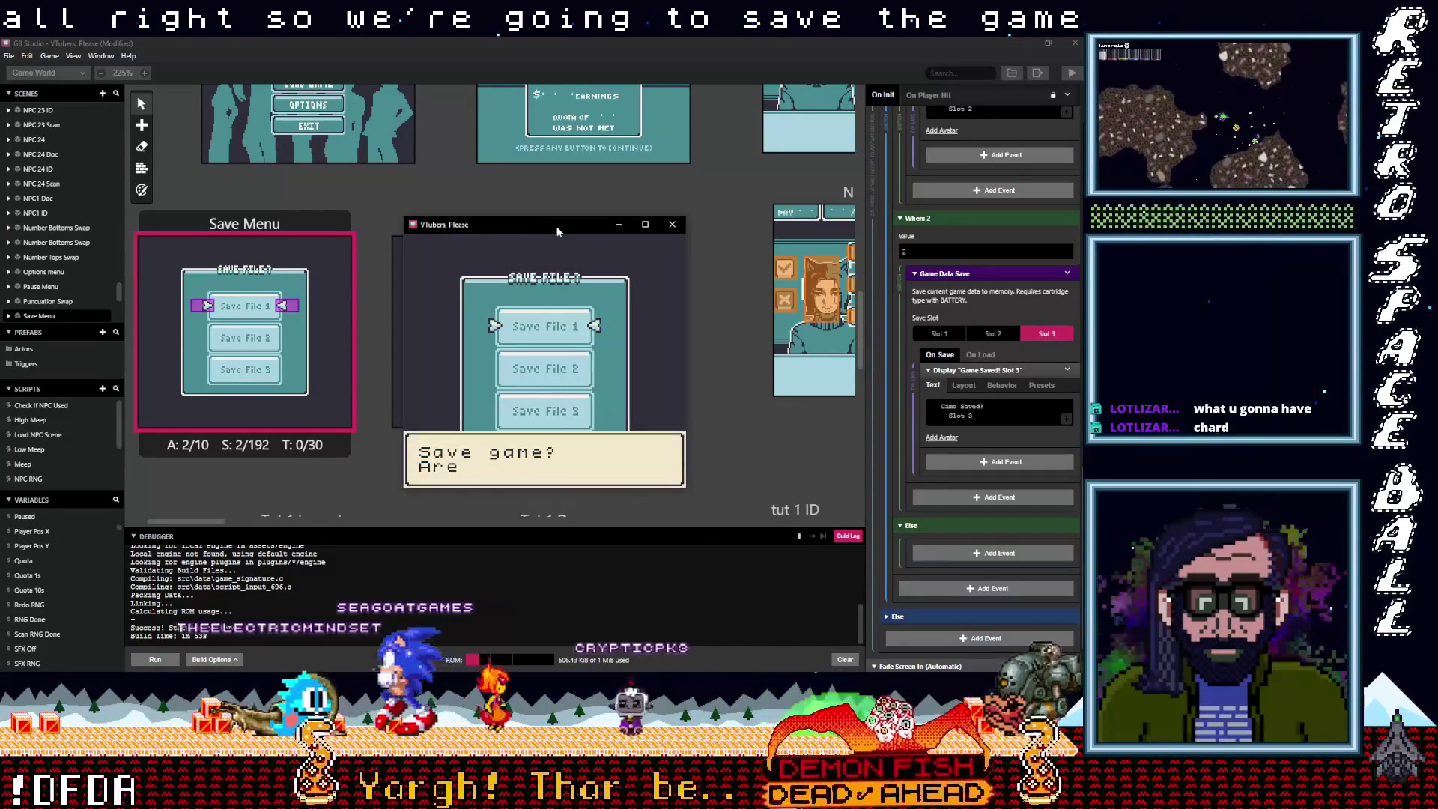
pyautogui.press('z')
pyautogui.press('z')
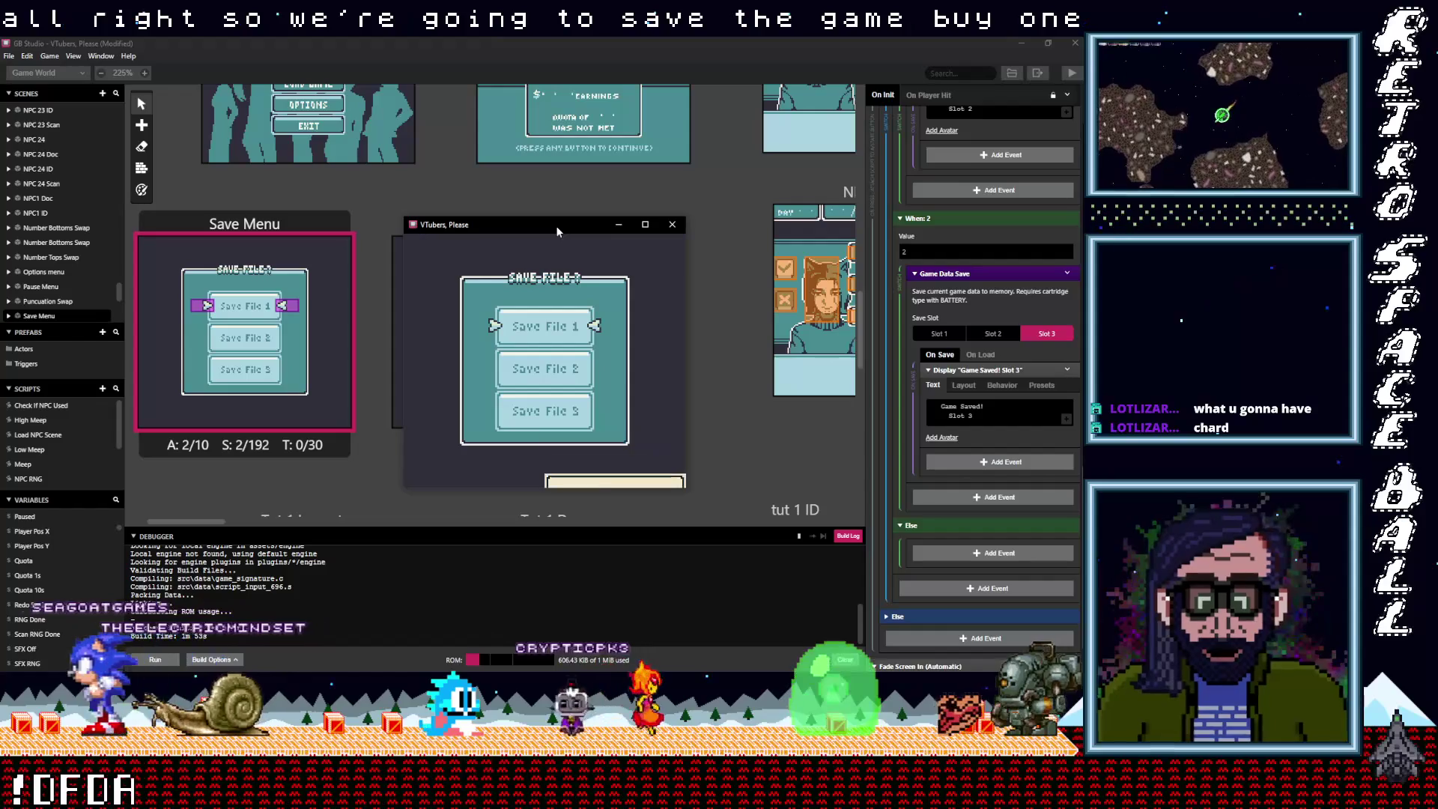
pyautogui.press('z')
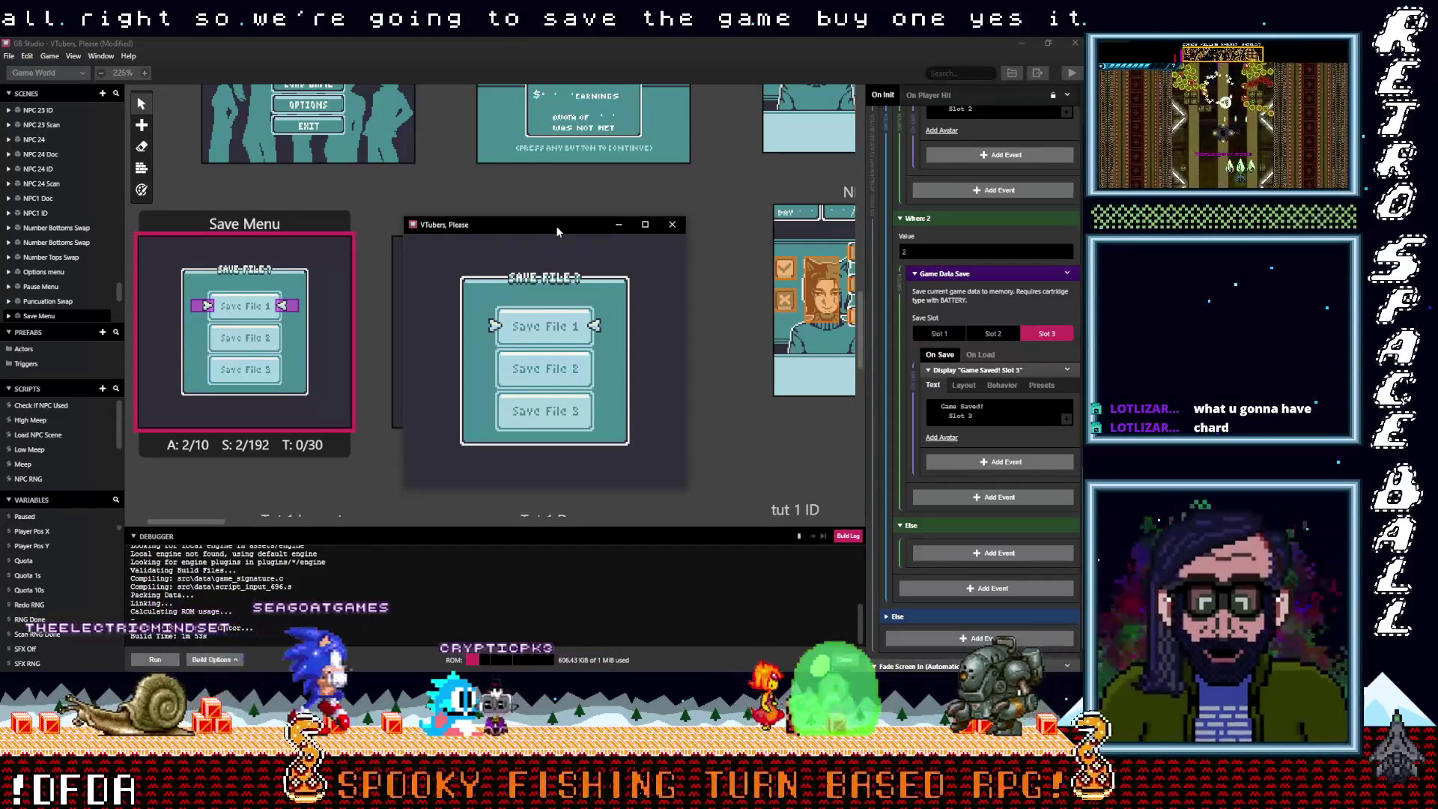
pyautogui.press('Down')
# Save the game to Save Files 2 and 3, dismissing each 'Game Saved!' message
pyautogui.press('z')
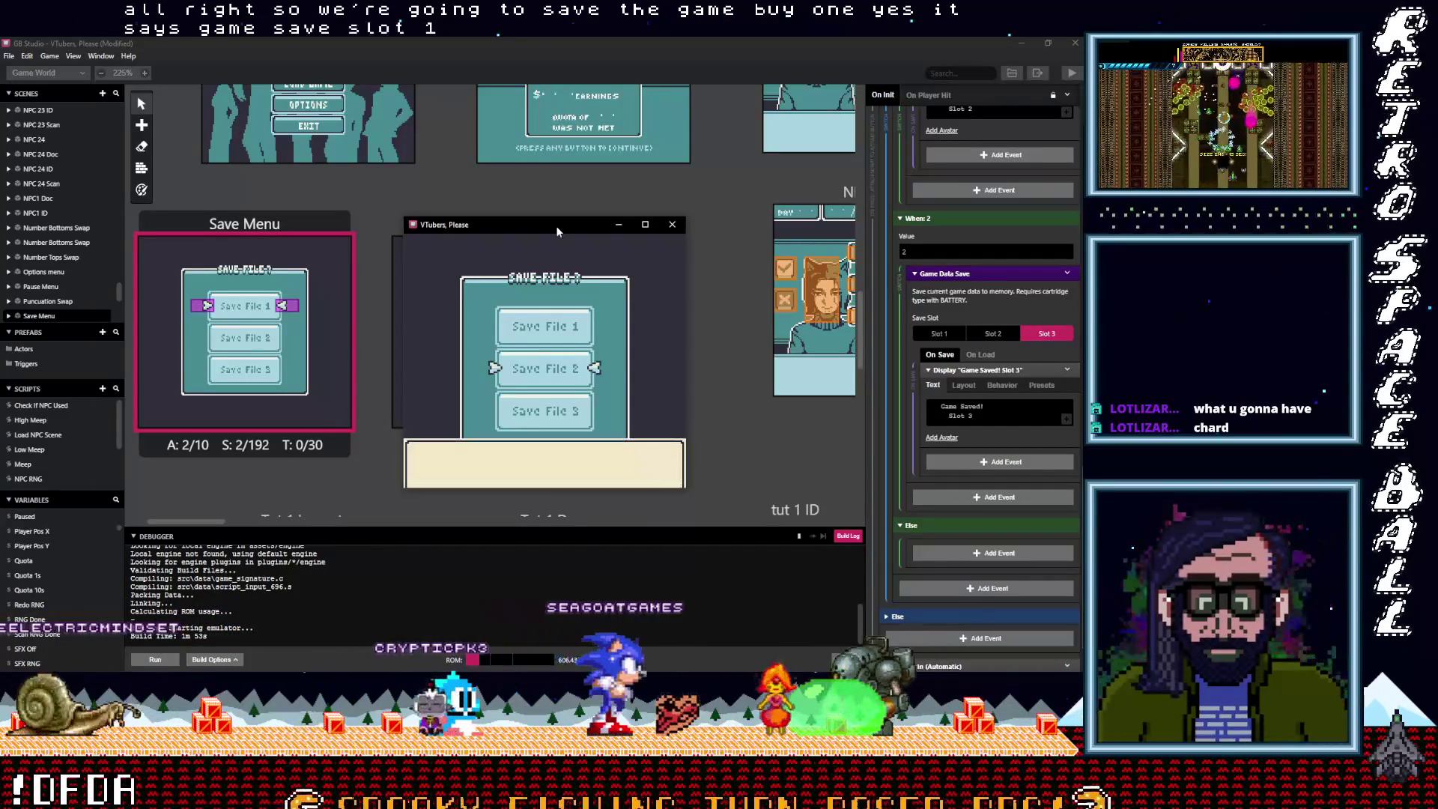
pyautogui.press('z')
pyautogui.press('z')
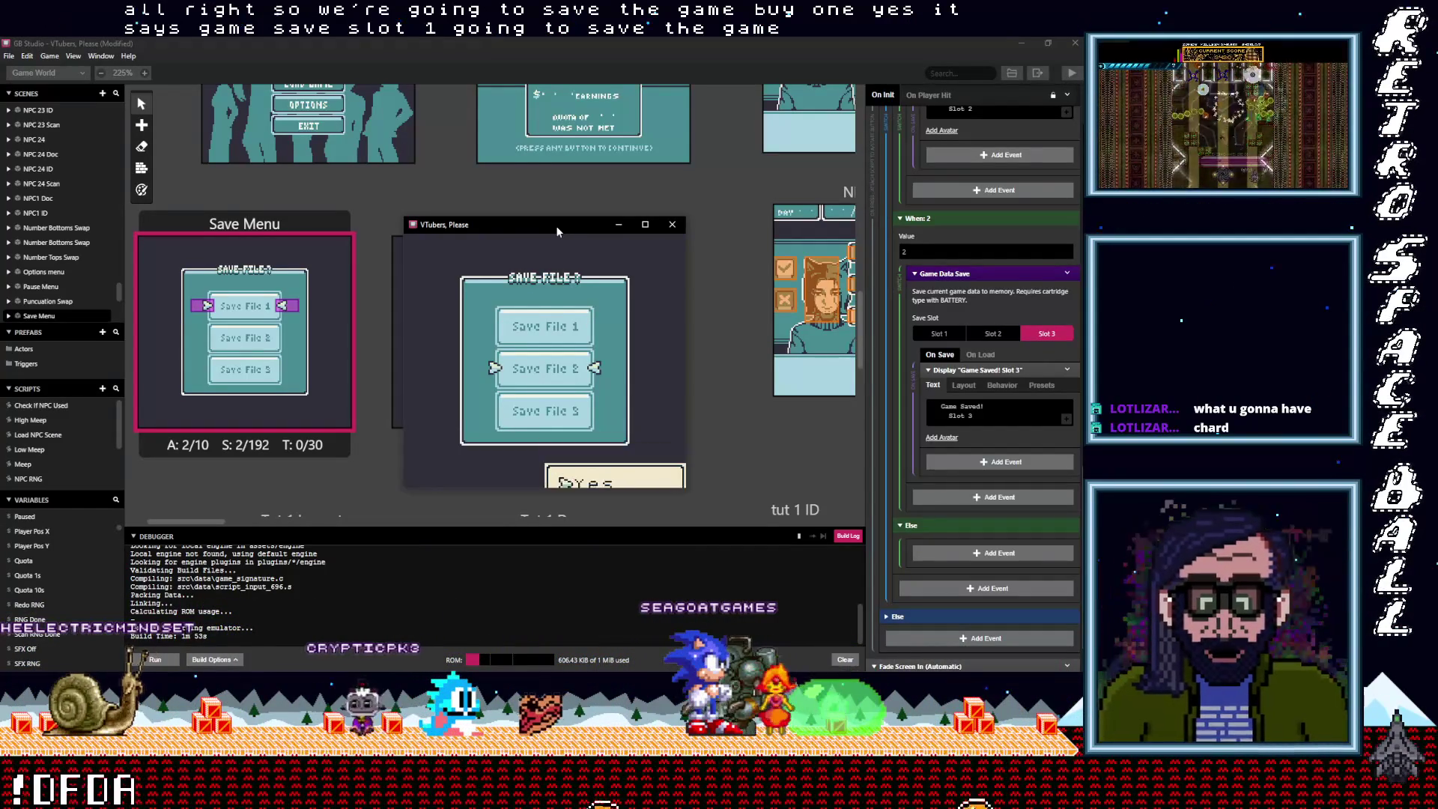
pyautogui.press('z')
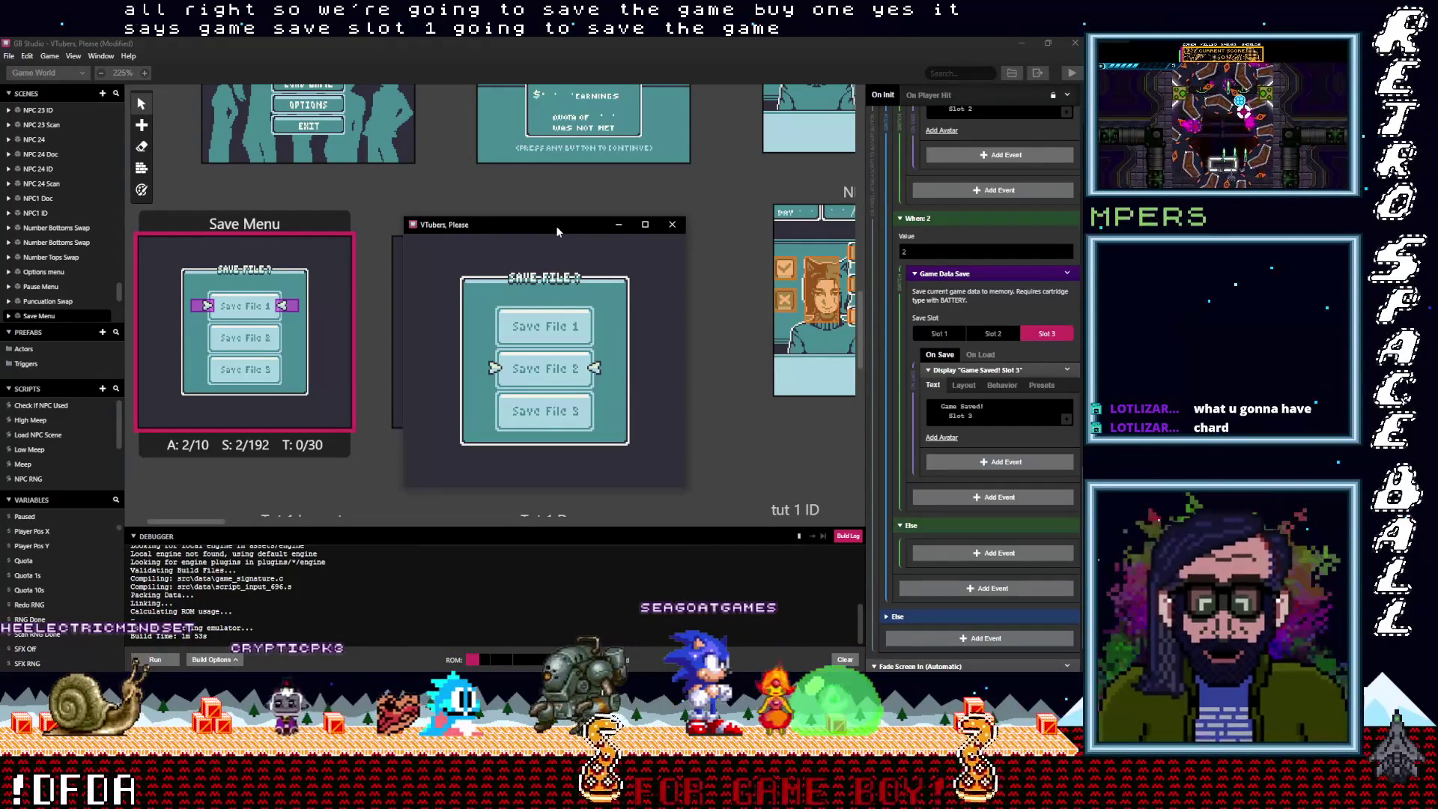
pyautogui.press('z')
pyautogui.press('z')
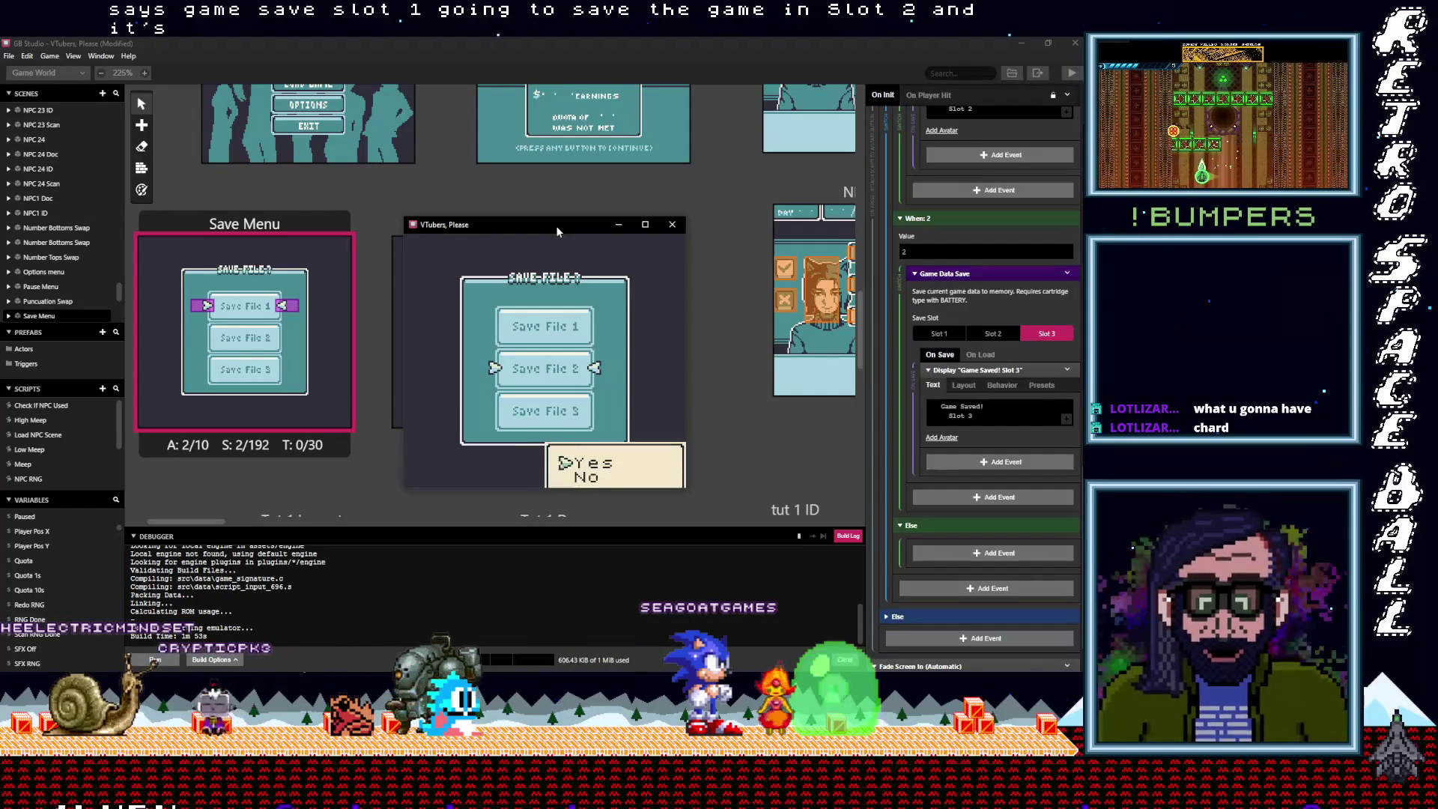
pyautogui.press('z')
pyautogui.press('z')
pyautogui.press('Down')
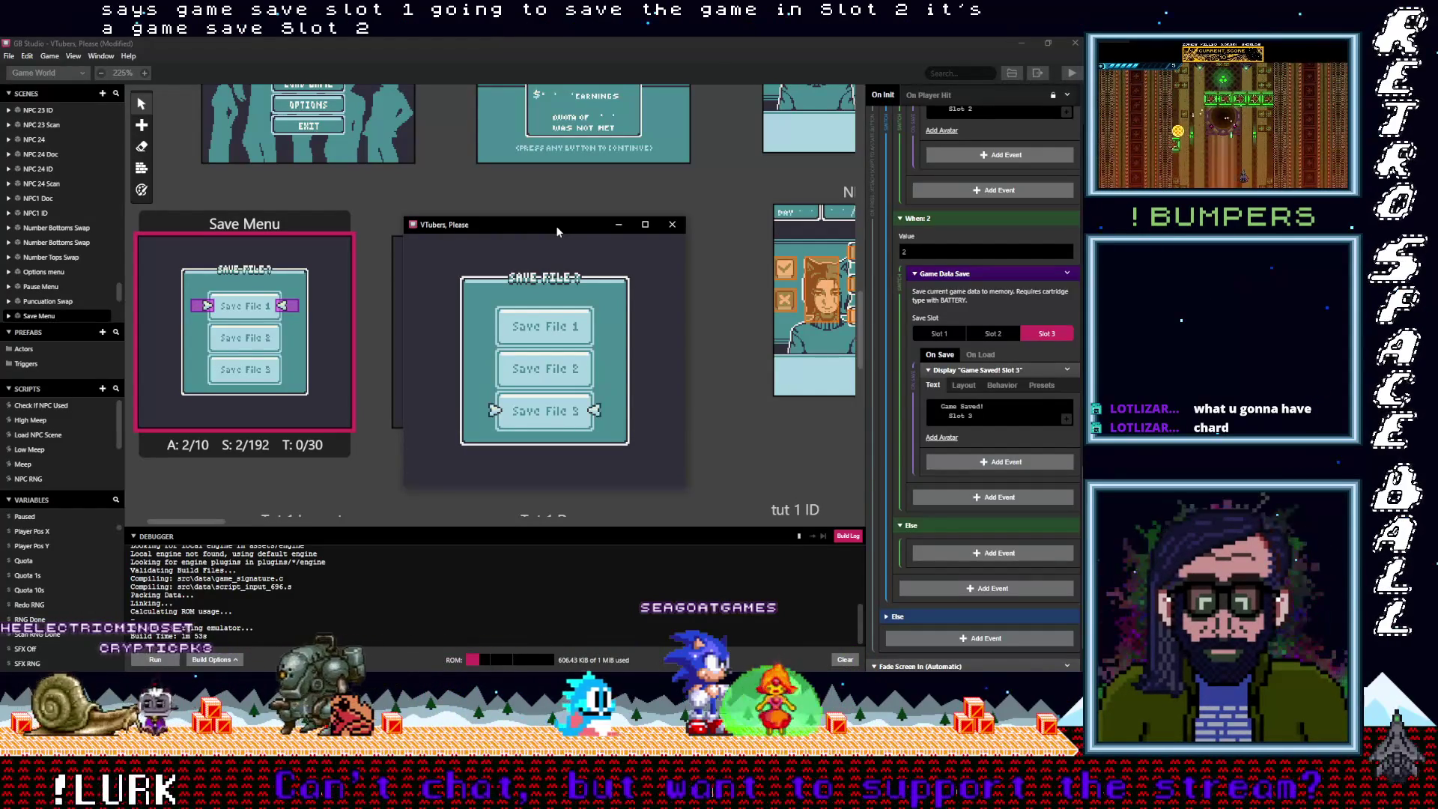
pyautogui.press('z')
pyautogui.press('z')
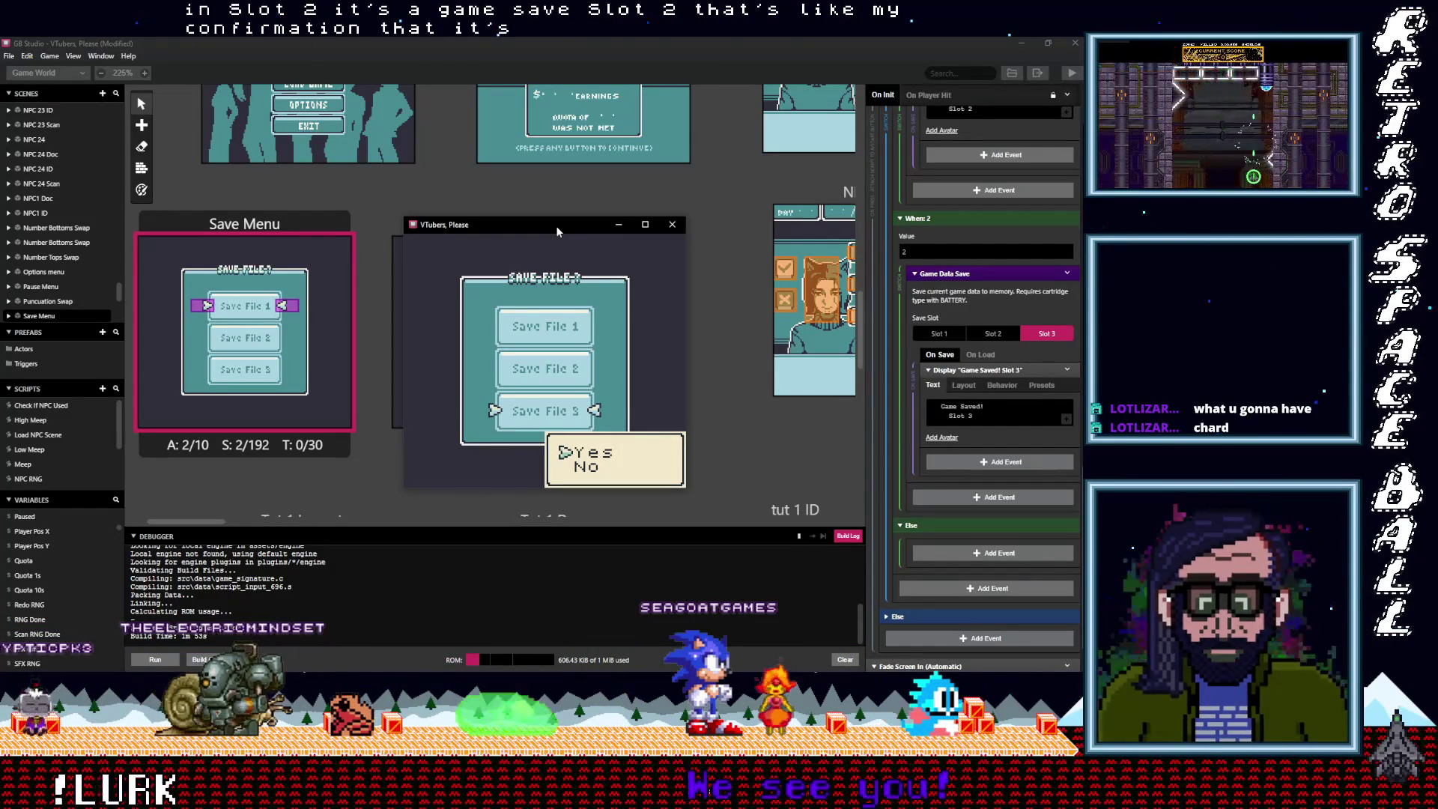
pyautogui.press('z')
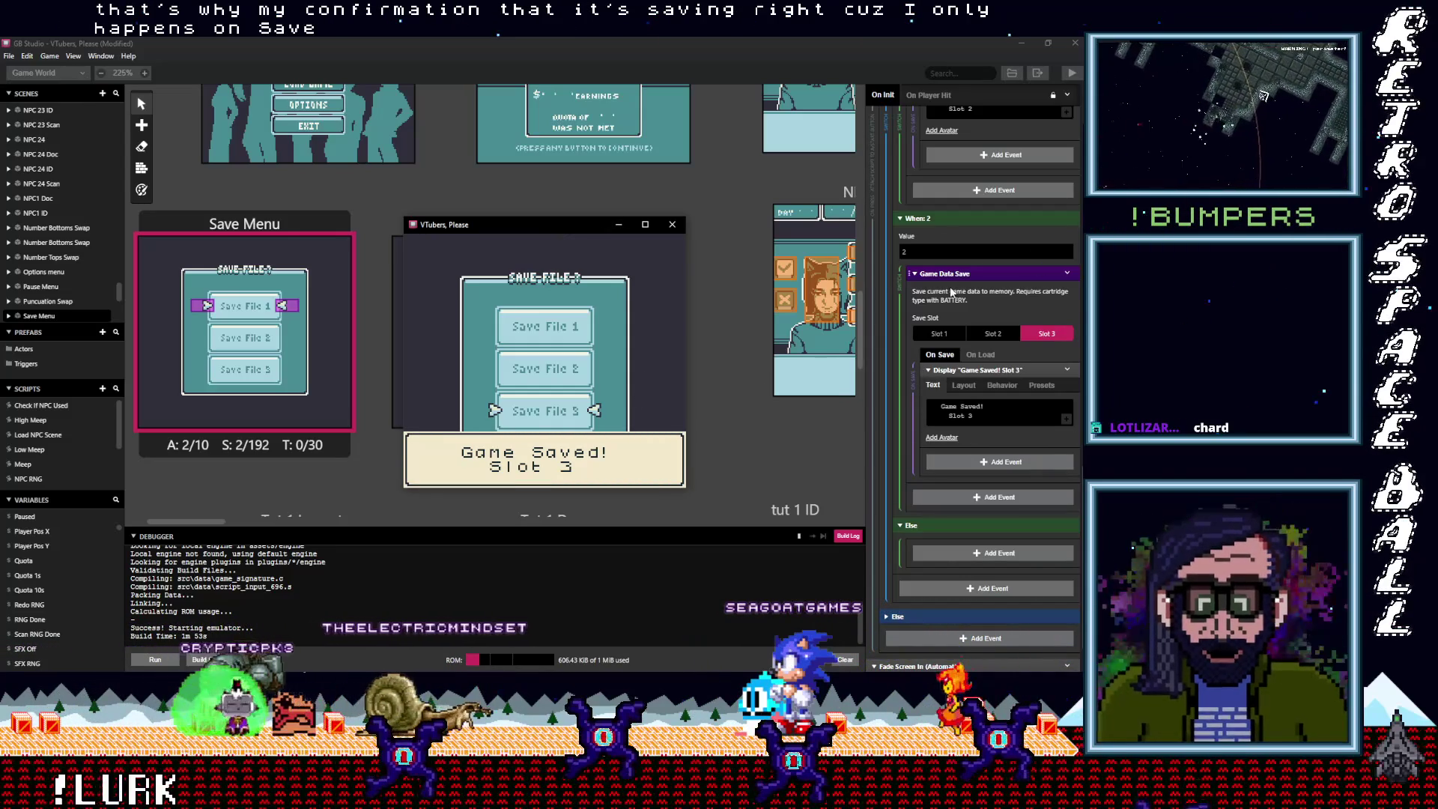
pyautogui.press('z')
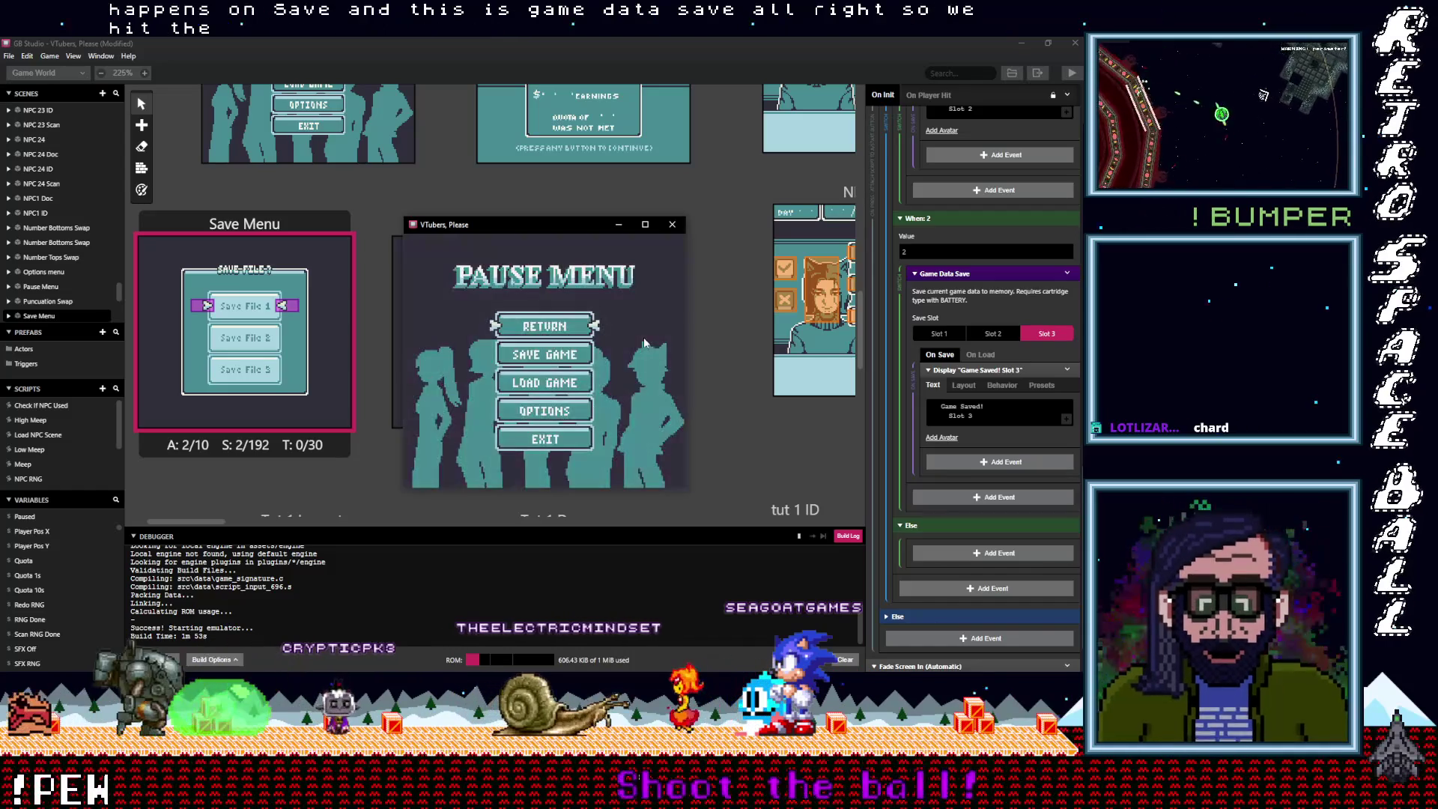
# Load a save from the Load Game screen, then save into Save File 2
pyautogui.press('z')
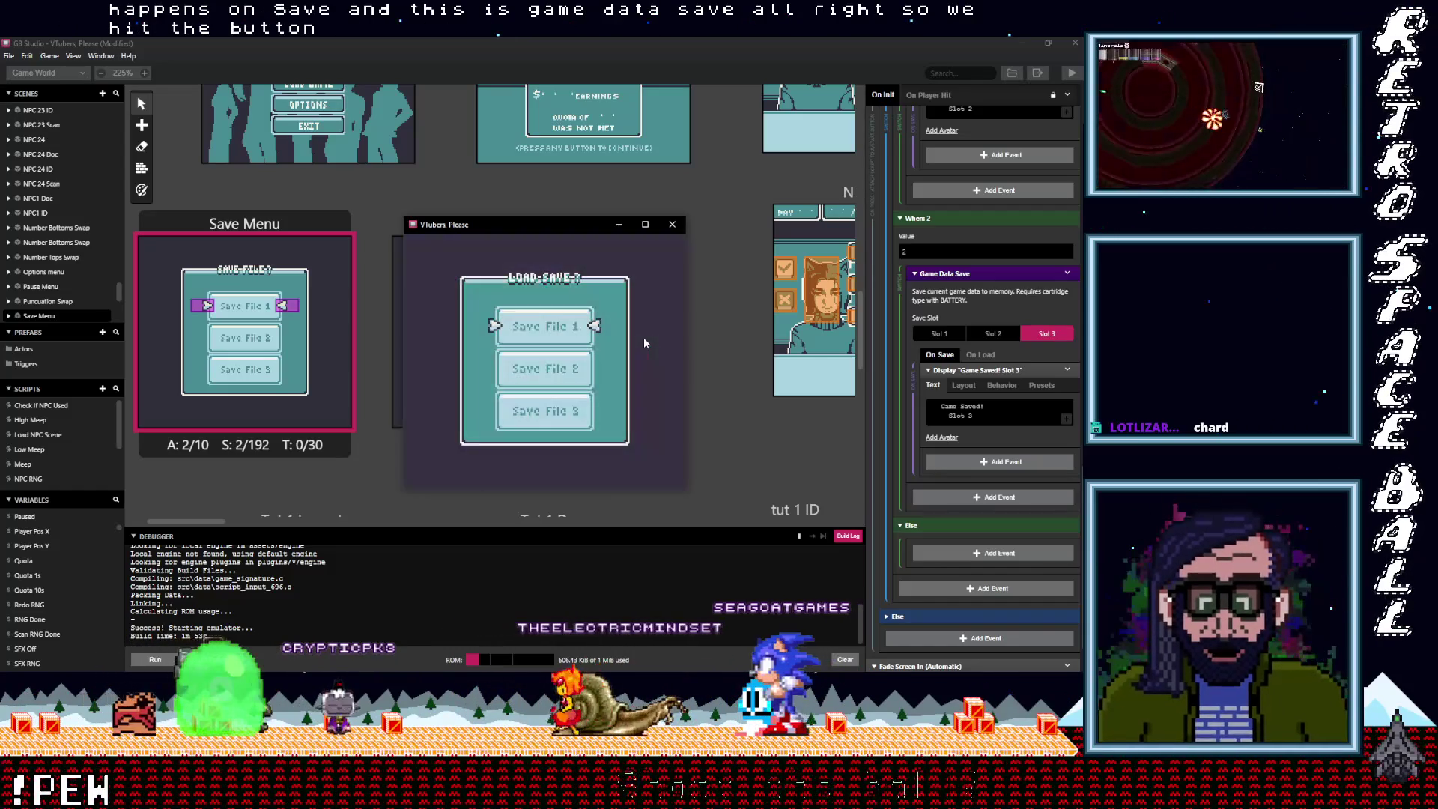
pyautogui.press('z')
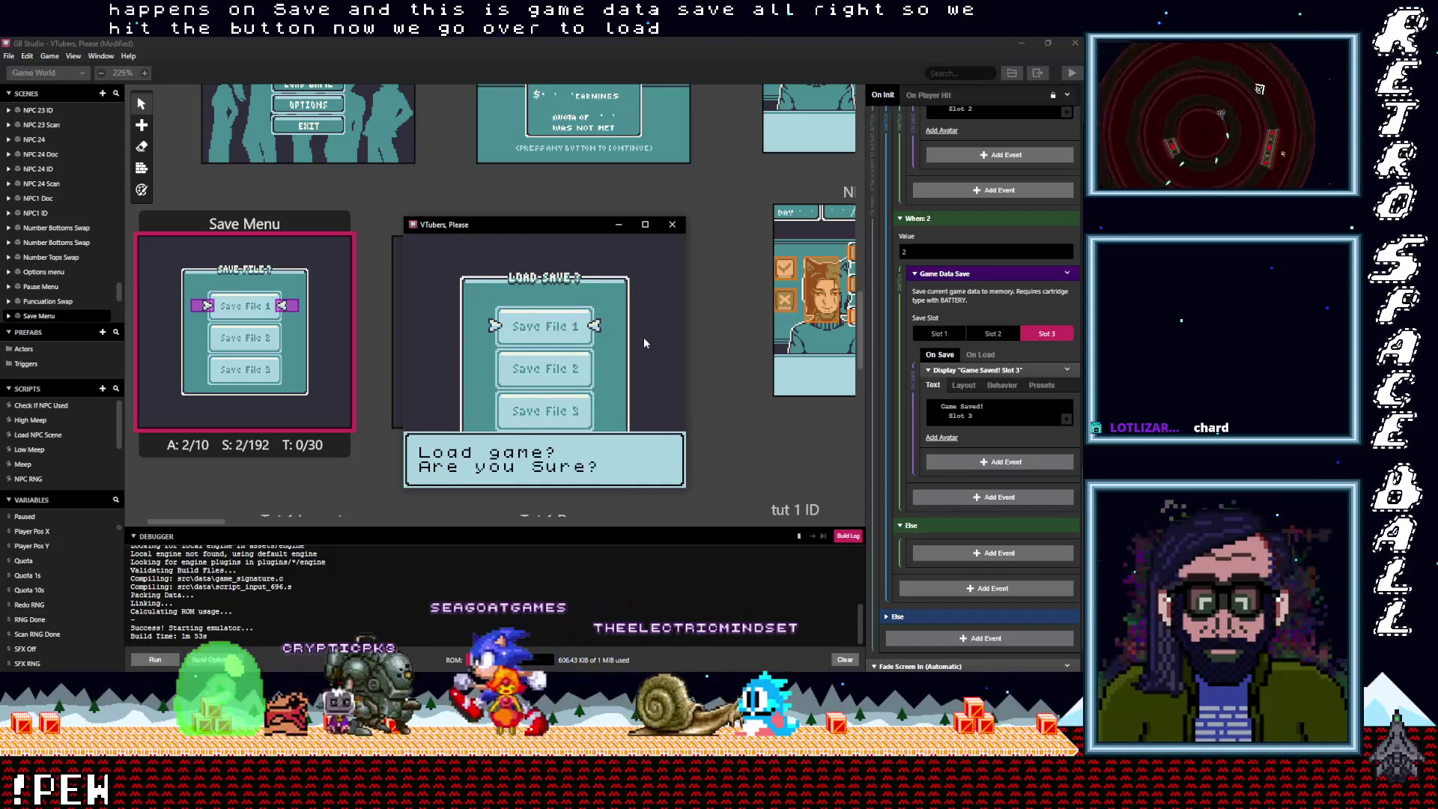
pyautogui.press('z')
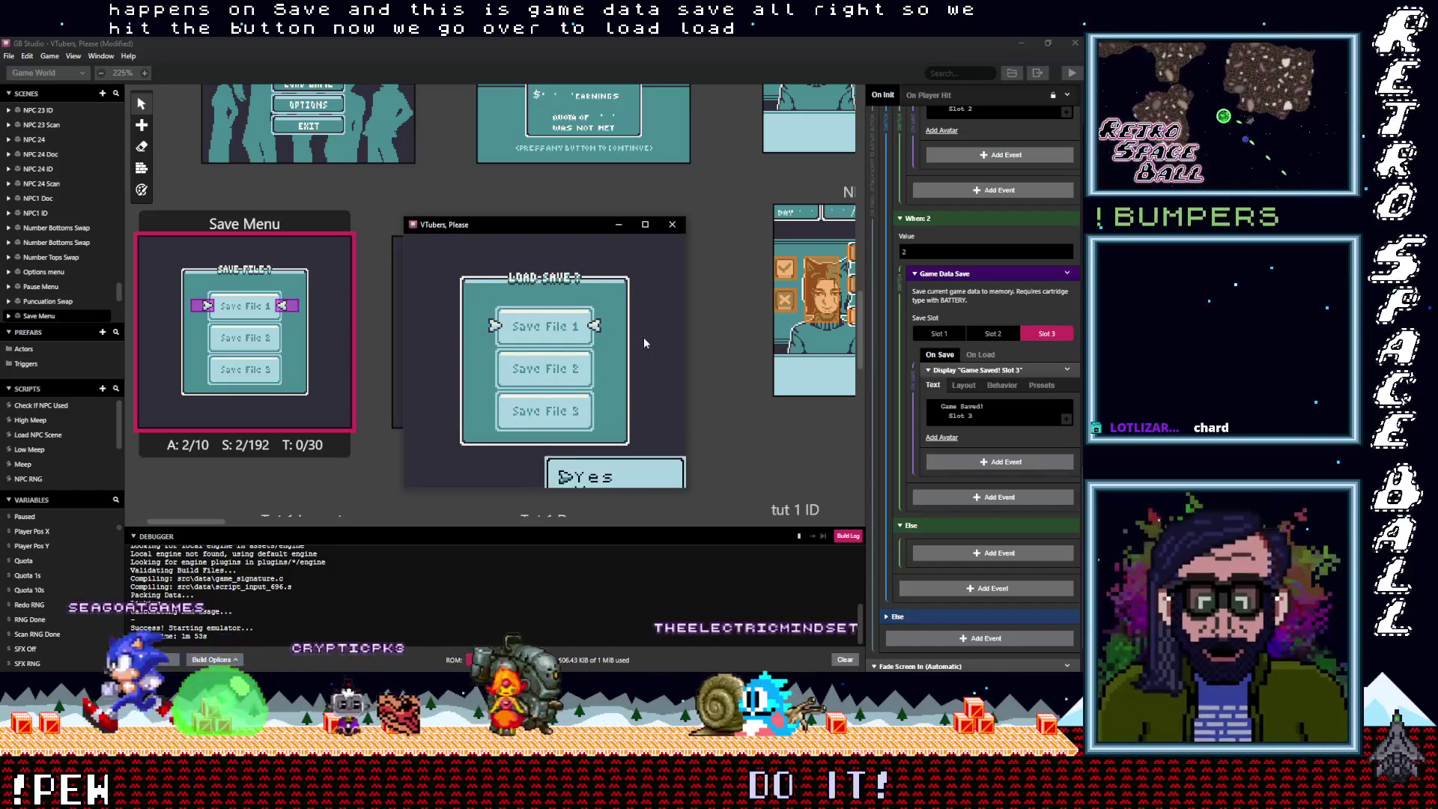
pyautogui.press('z')
pyautogui.press('Down')
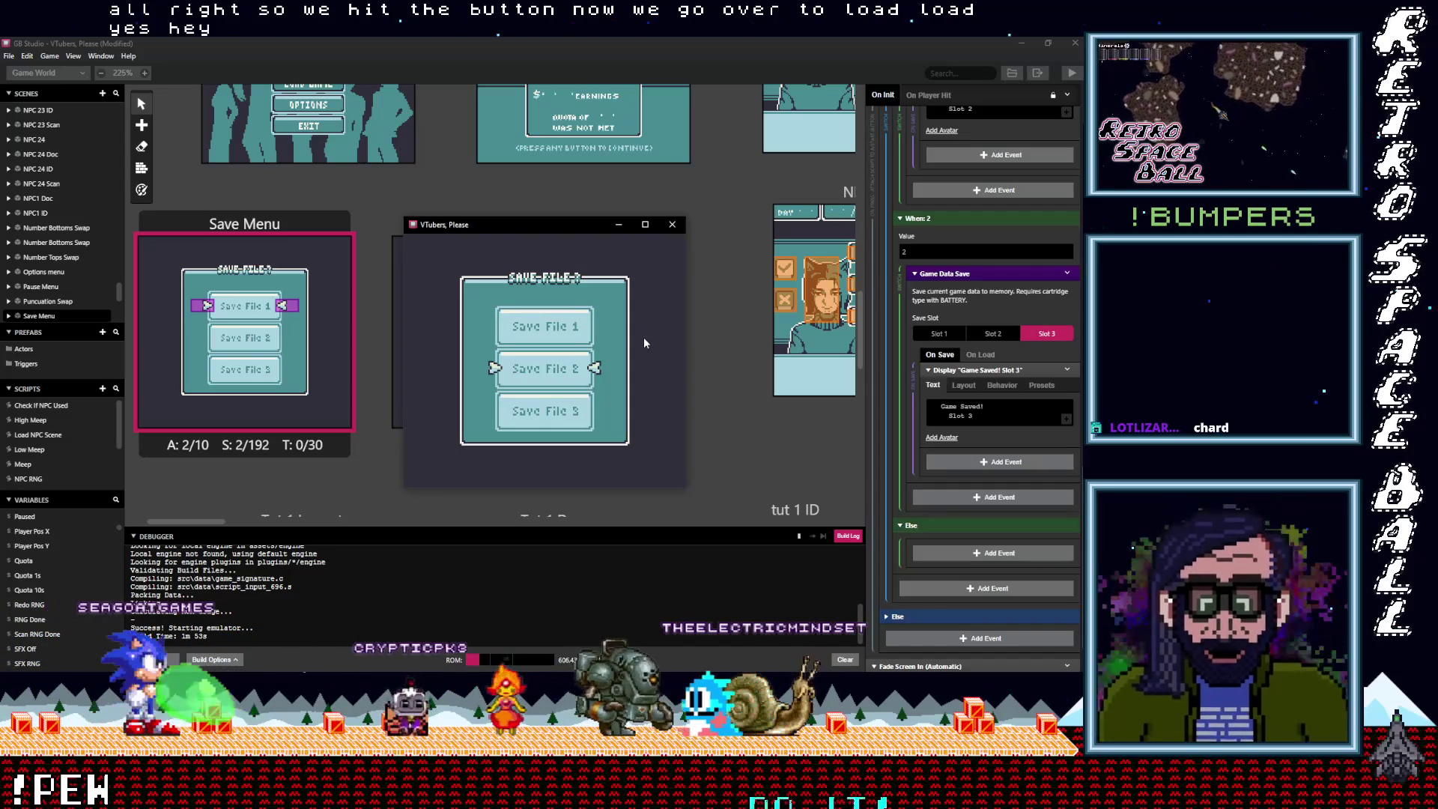
pyautogui.press('z')
pyautogui.press('z')
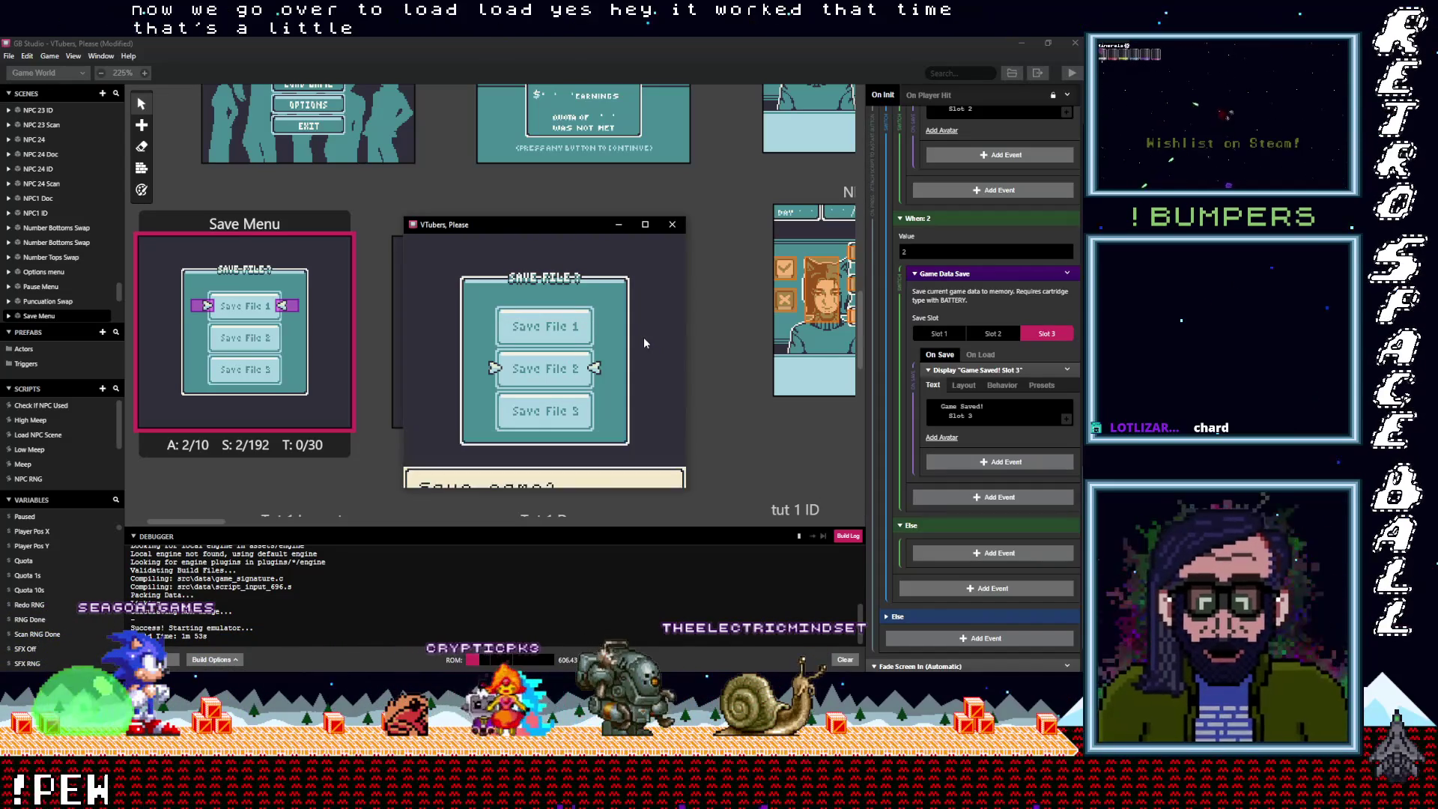
pyautogui.press('z')
pyautogui.press('z')
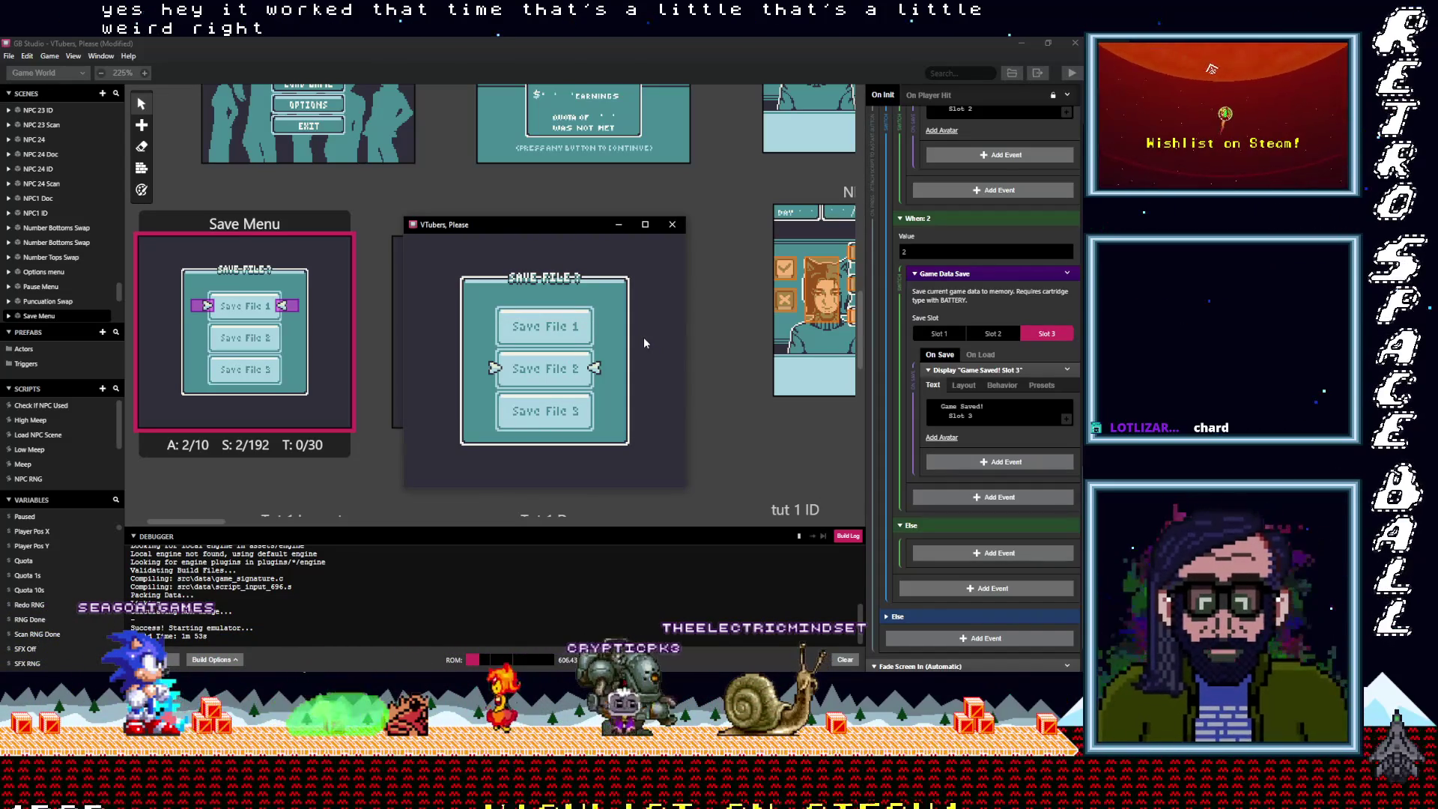
# Return to the pause menu and load Save File 3 from the Load Game screen
pyautogui.press('Up')
pyautogui.press('Down')
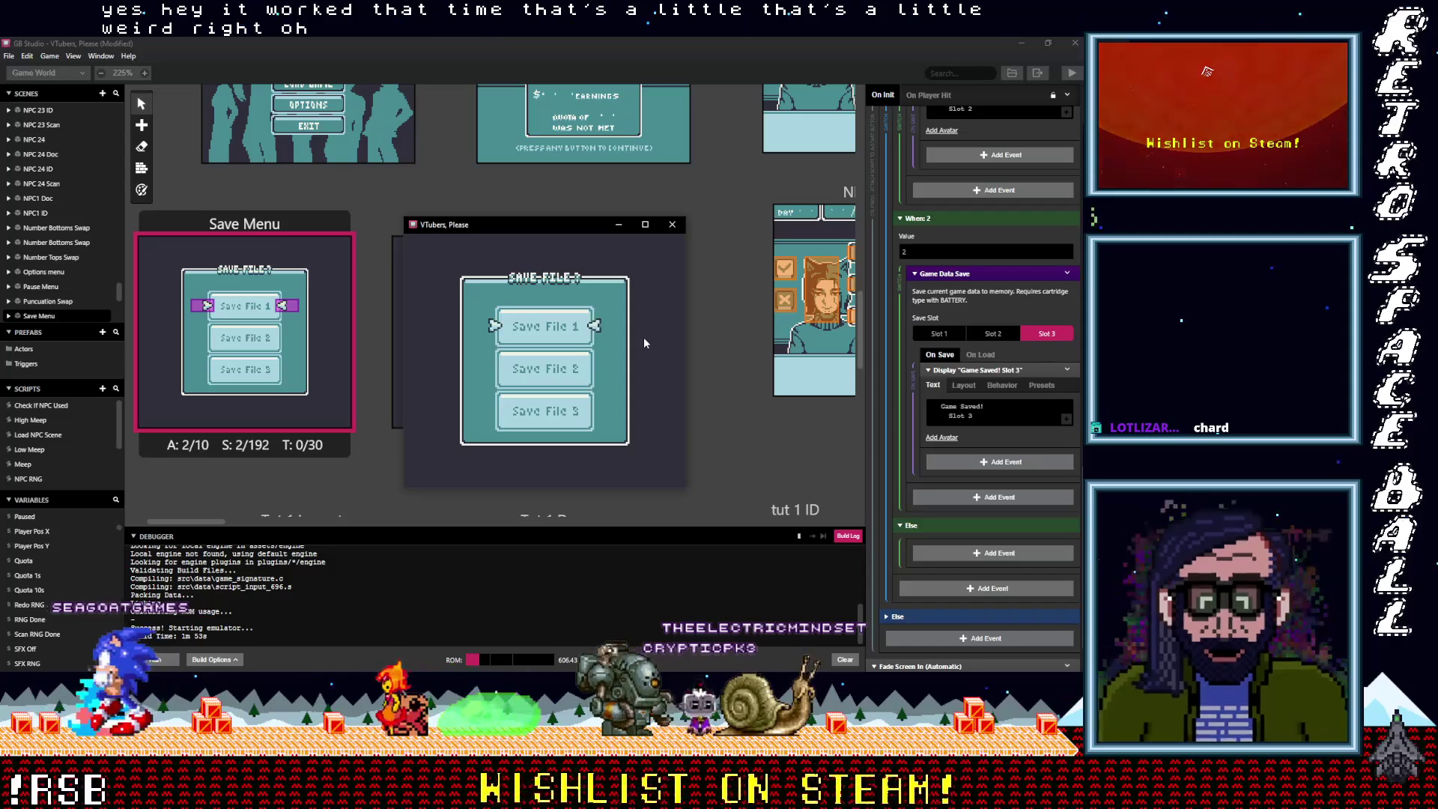
pyautogui.press('Up')
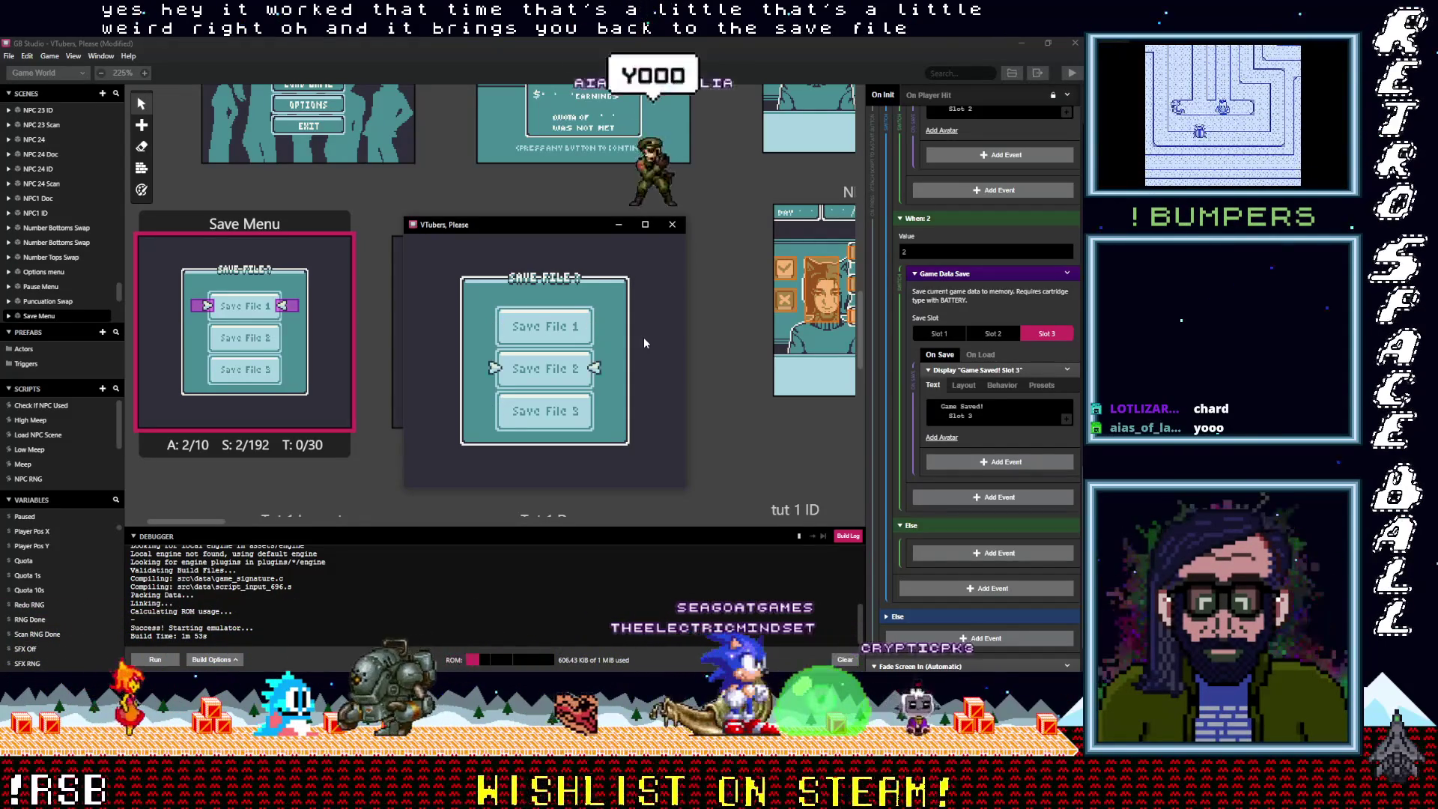
pyautogui.press('z')
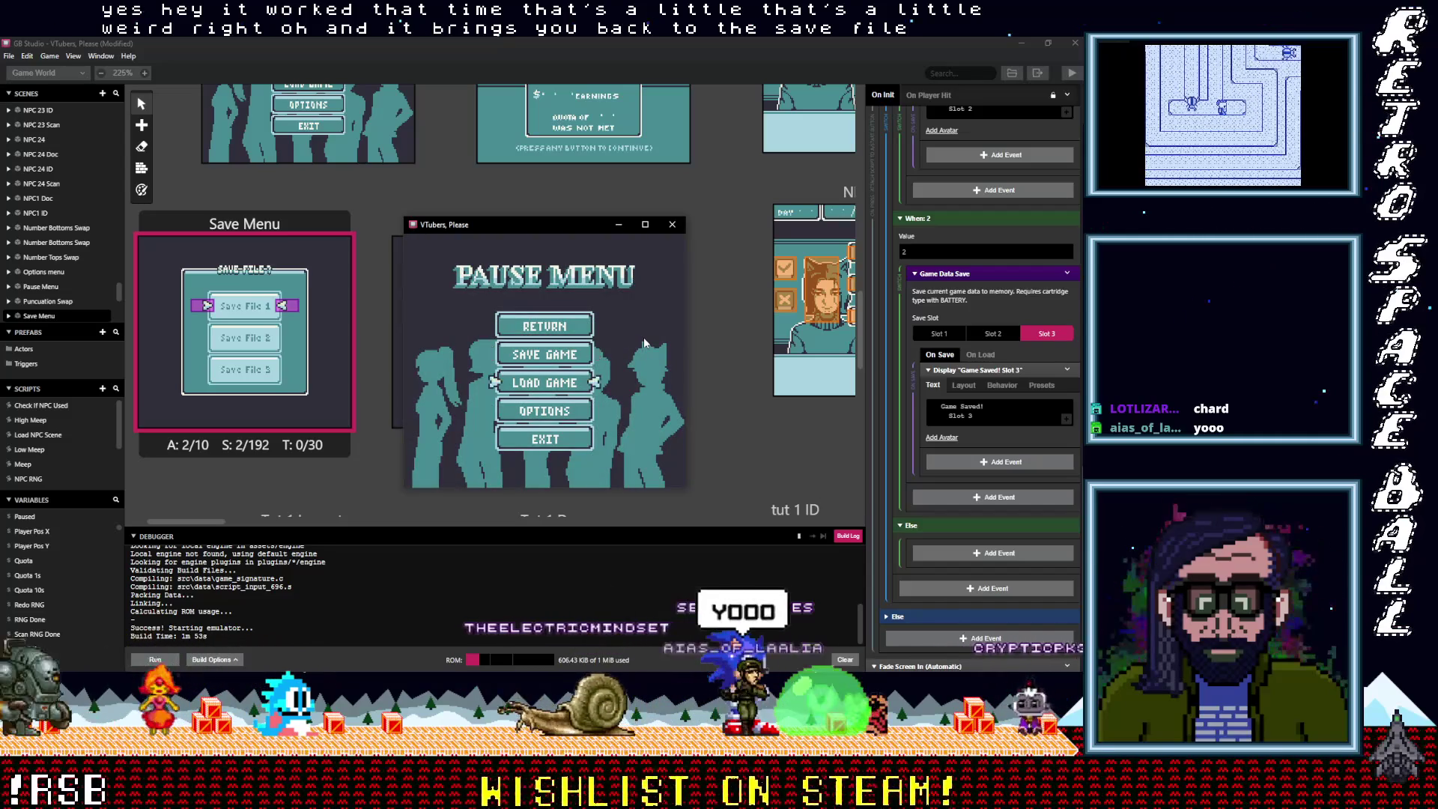
pyautogui.press('z')
pyautogui.press('Down')
pyautogui.press('Down')
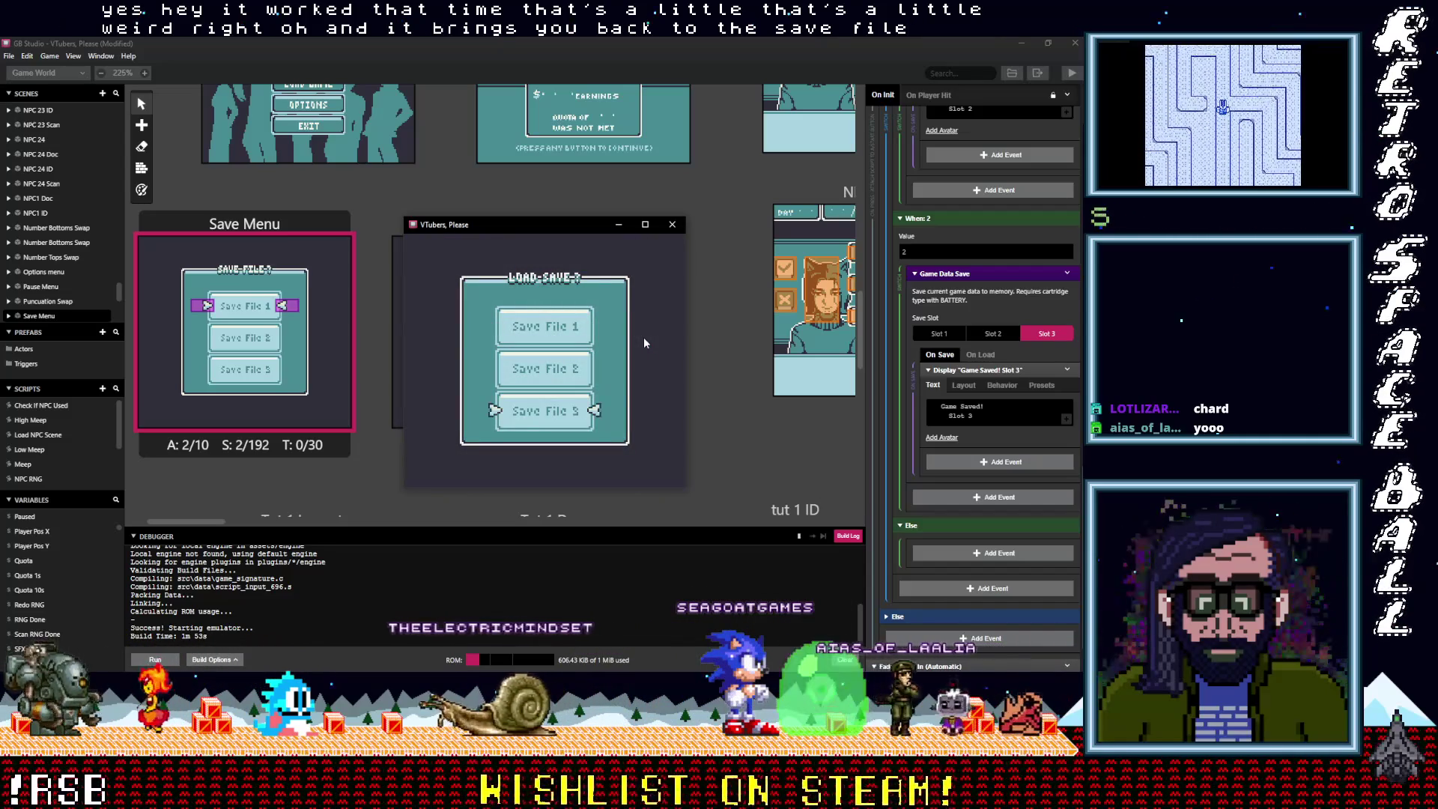
pyautogui.press('z')
pyautogui.press('z')
pyautogui.press('z')
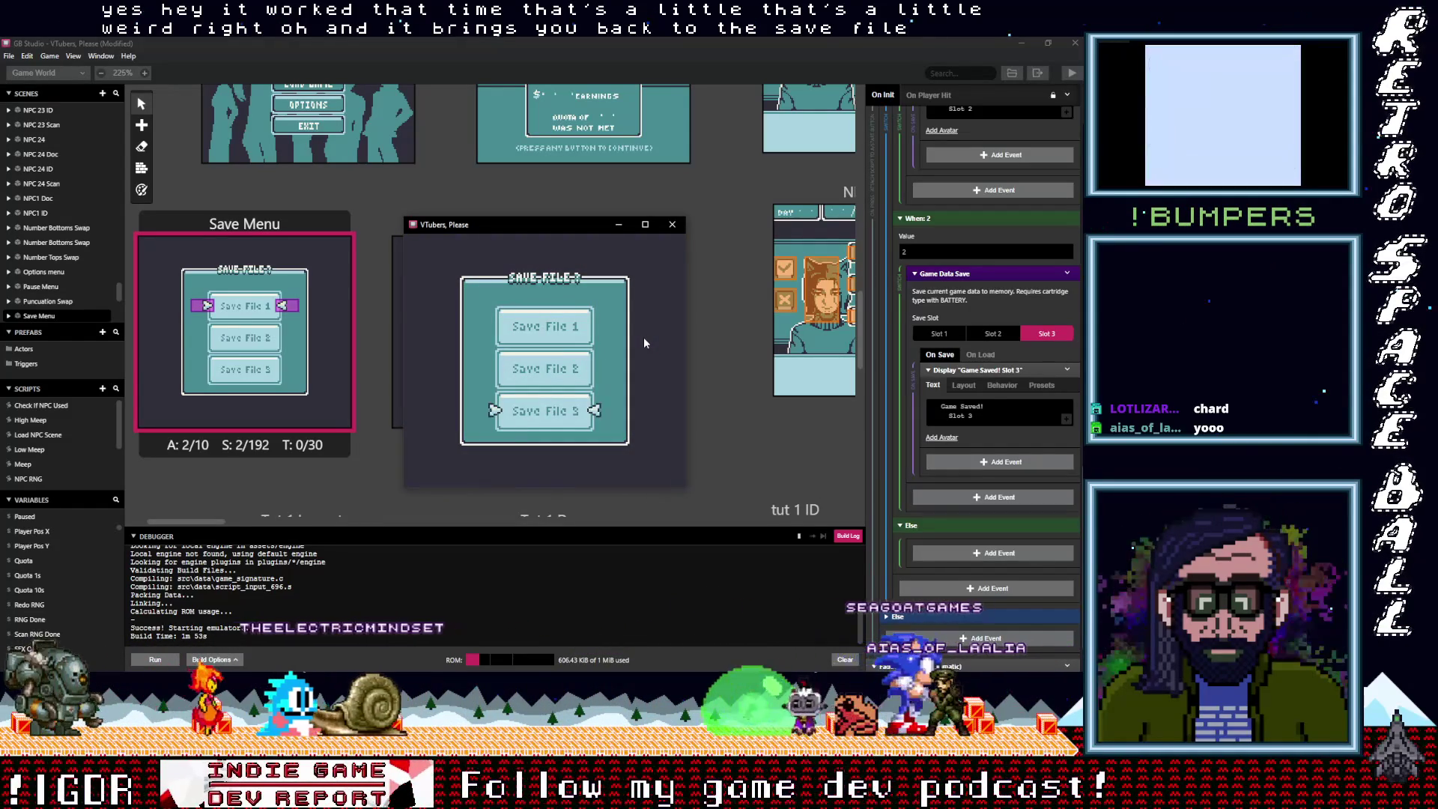
pyautogui.press('Up')
pyautogui.press('Up')
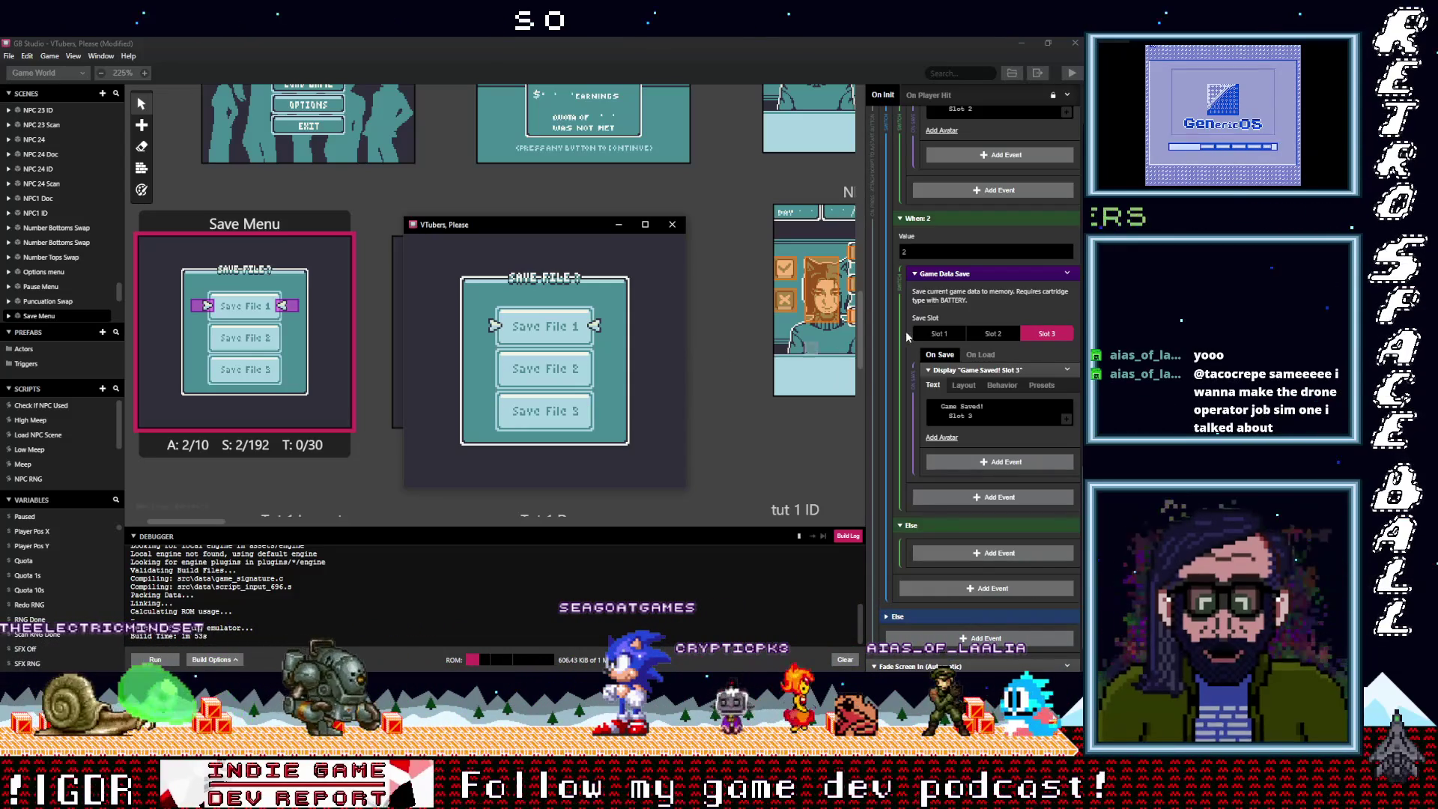
# Collapse the 'Game Saved! Slot 2' message and show Slot 1 Game Data Save's empty On Load script
pyautogui.click(980, 354)
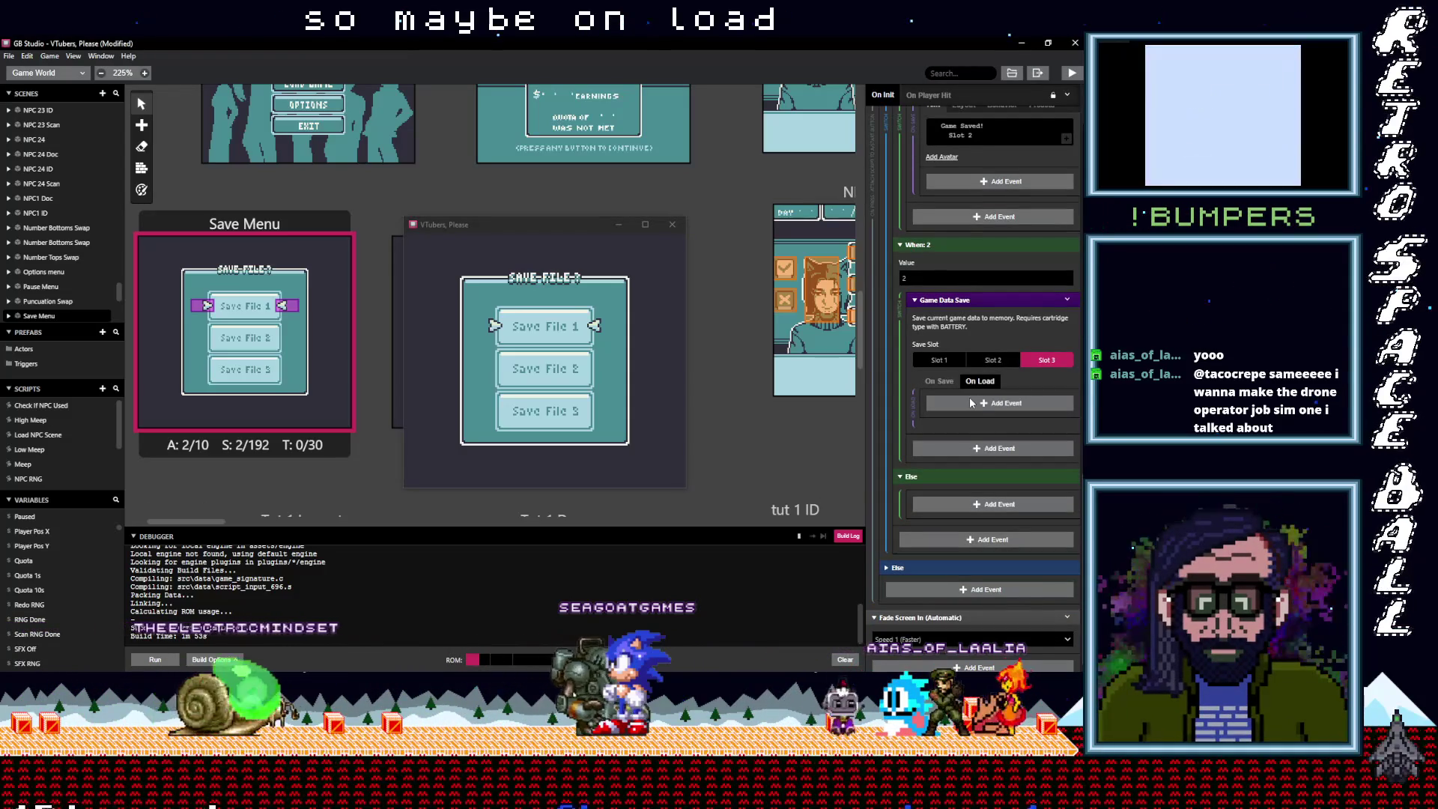
pyautogui.scroll(1, 968, 397)
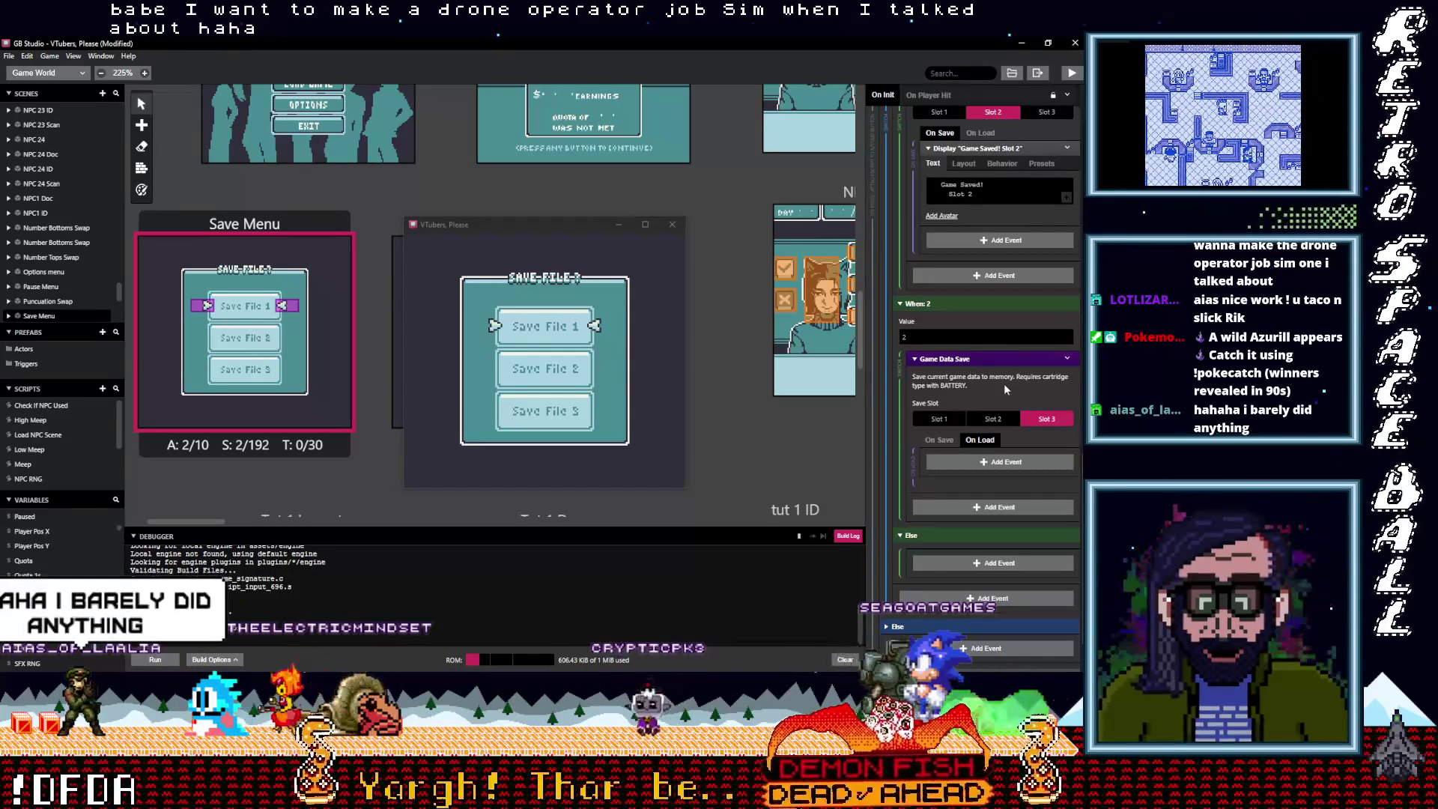
pyautogui.click(1018, 147)
pyautogui.scroll(3, 1014, 209)
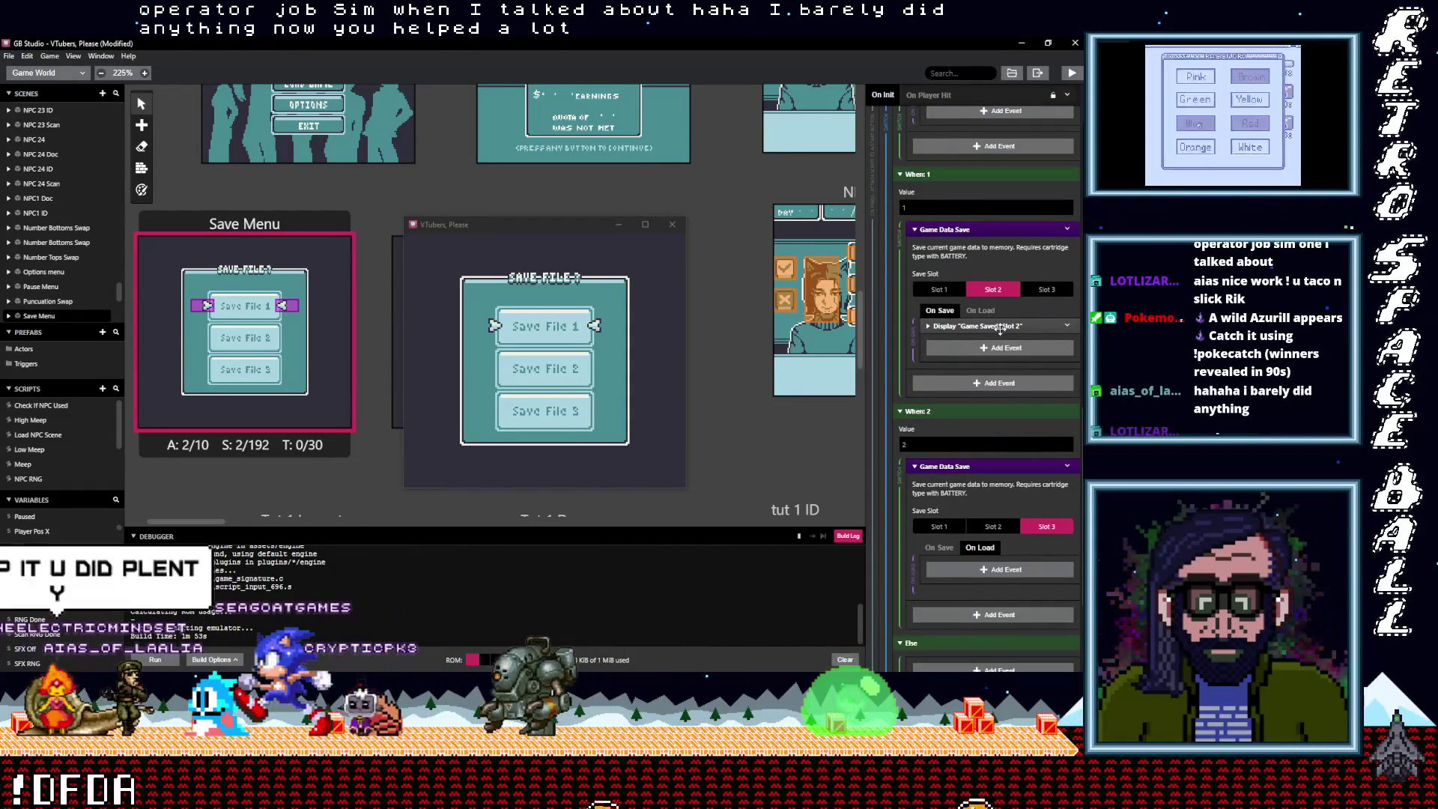
pyautogui.scroll(3, 989, 322)
pyautogui.scroll(1, 1000, 330)
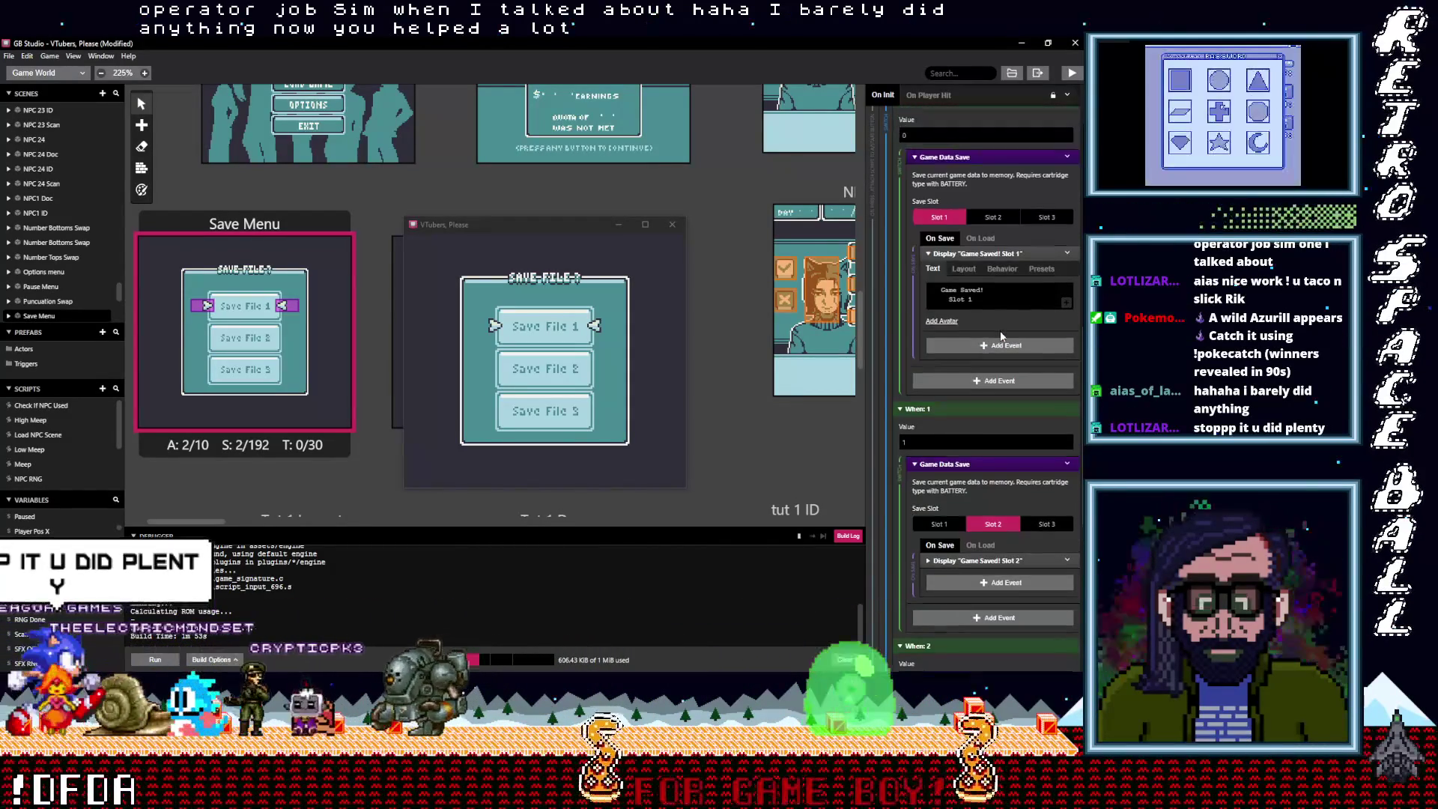
pyautogui.click(977, 239)
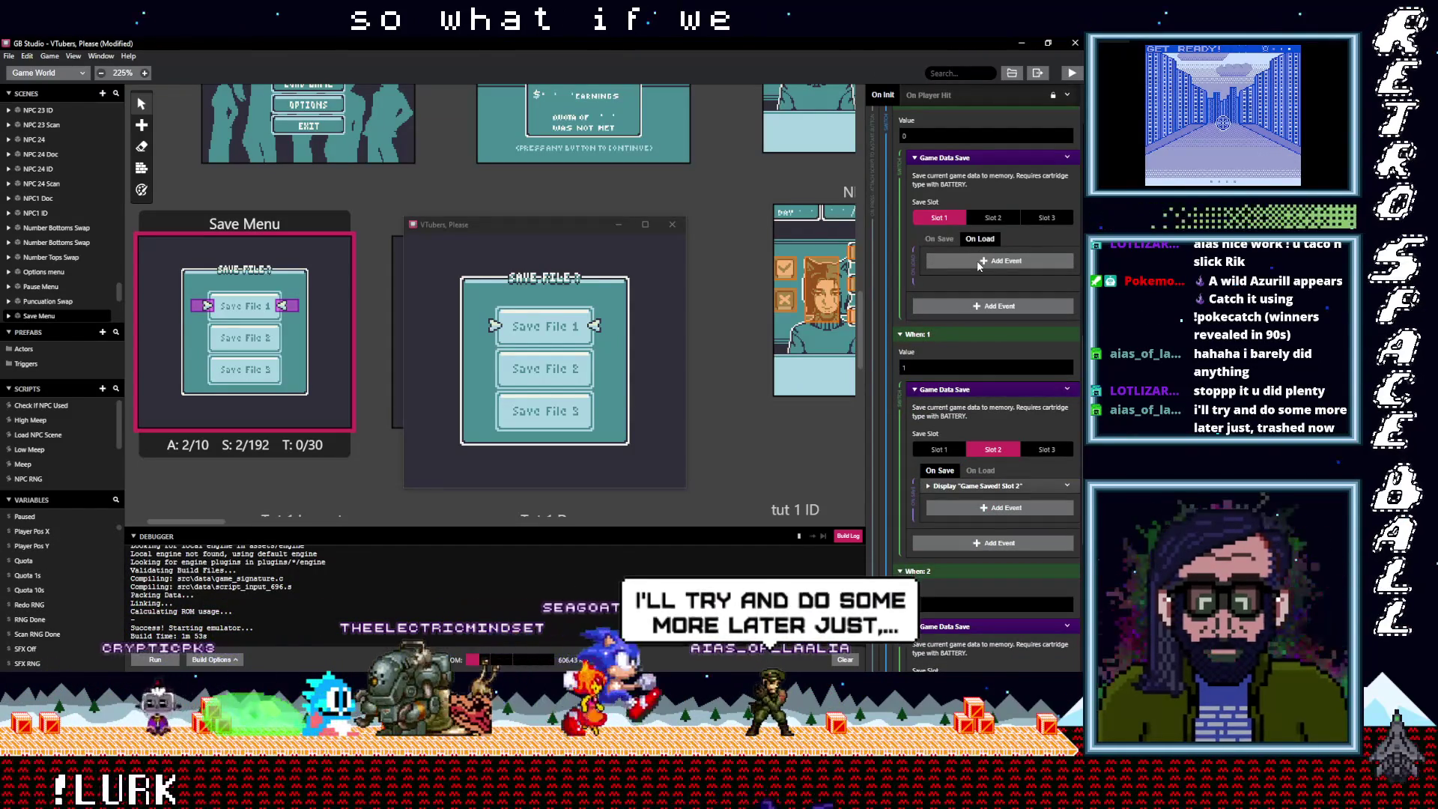
pyautogui.click(978, 262)
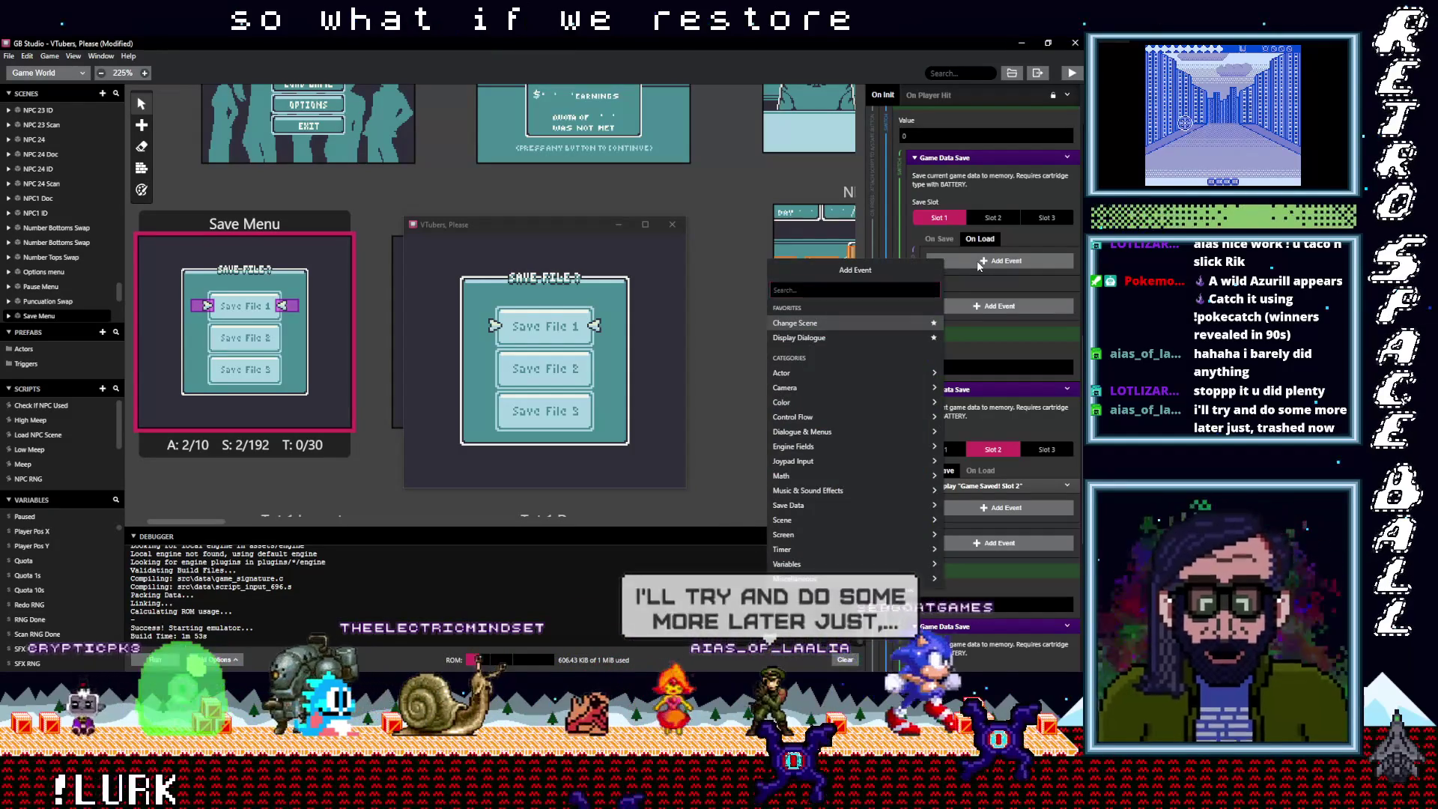
# Dismiss the event list and return the running game from its pause and save menus to day-one gameplay
pyautogui.press('Escape')
pyautogui.click(642, 295)
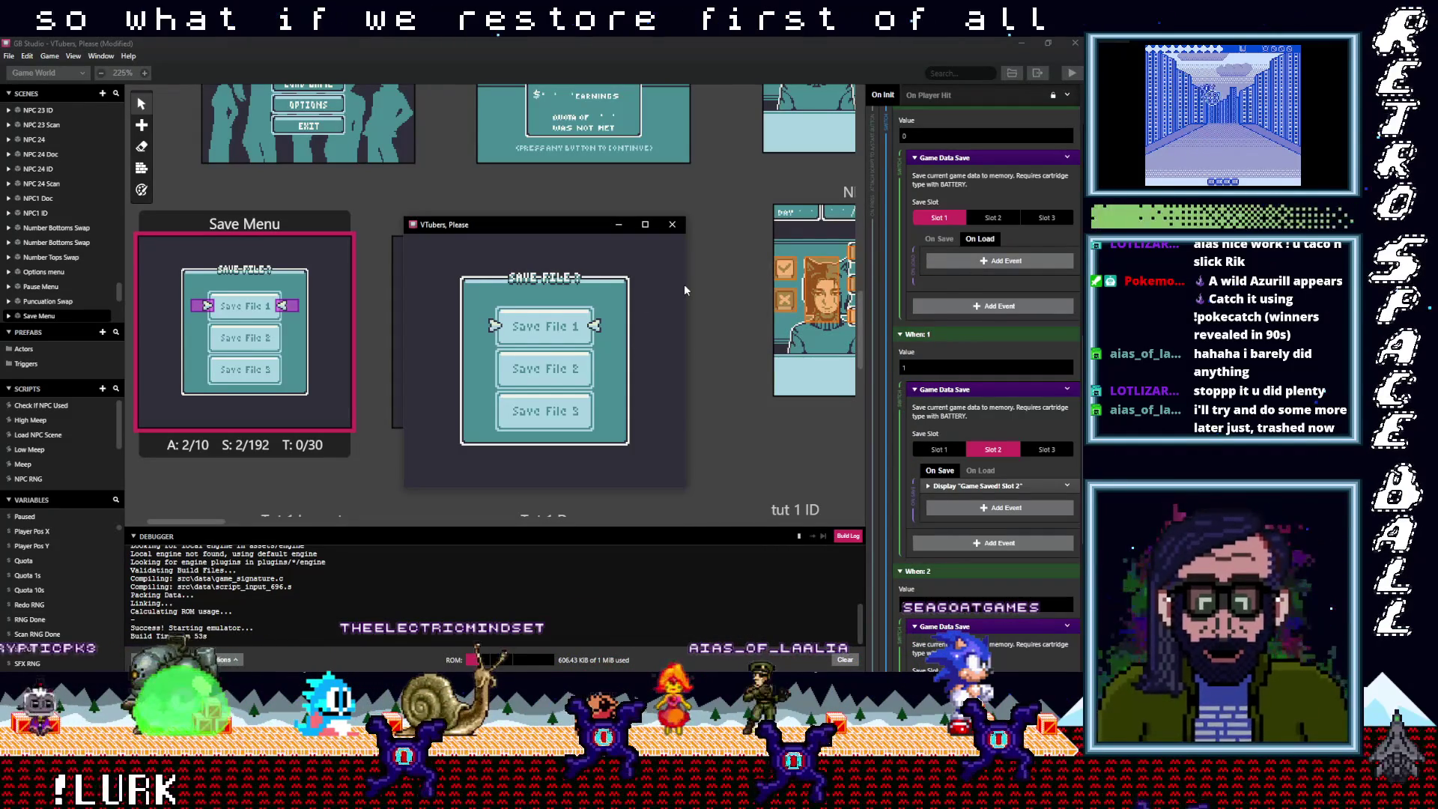
pyautogui.press('x')
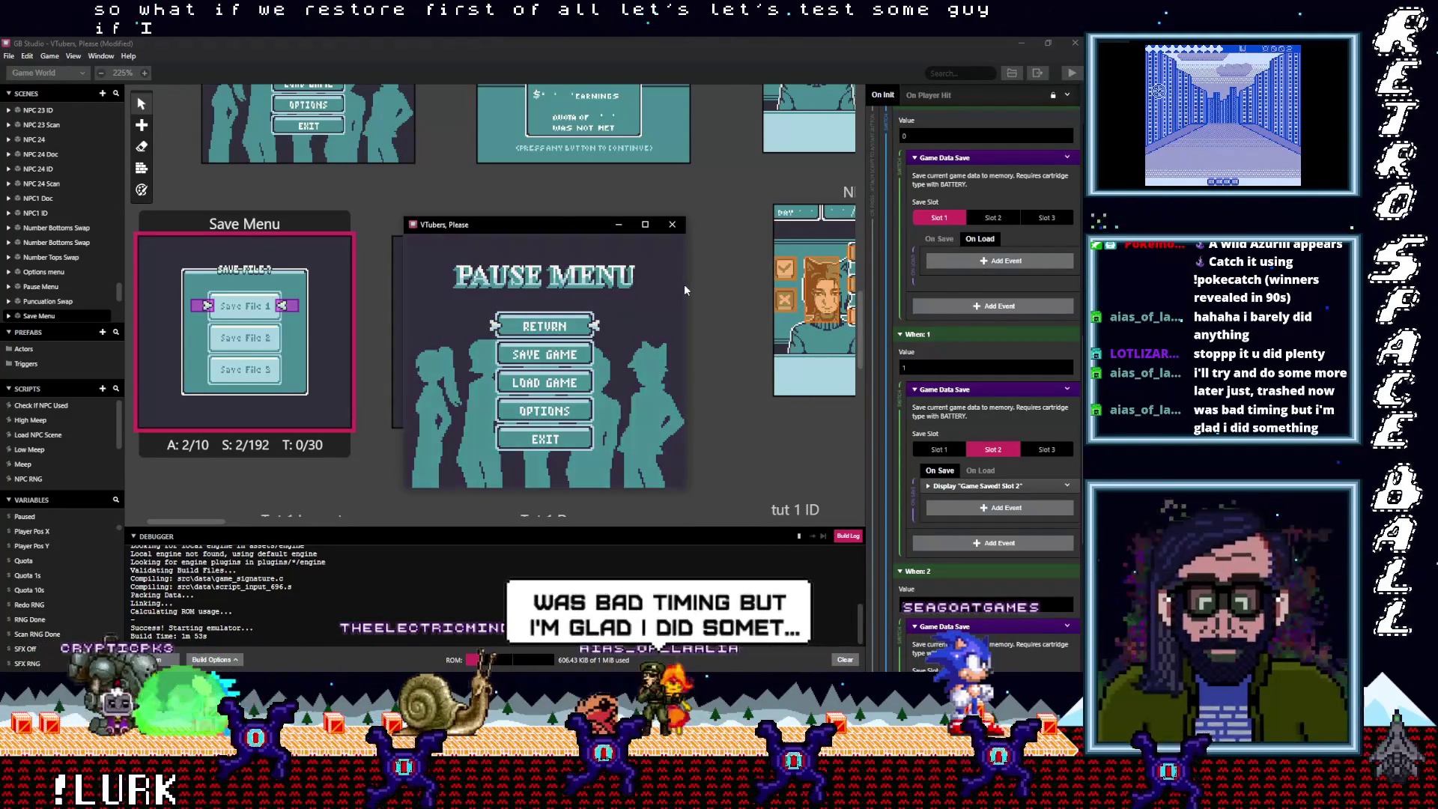
pyautogui.press('z')
pyautogui.press('x')
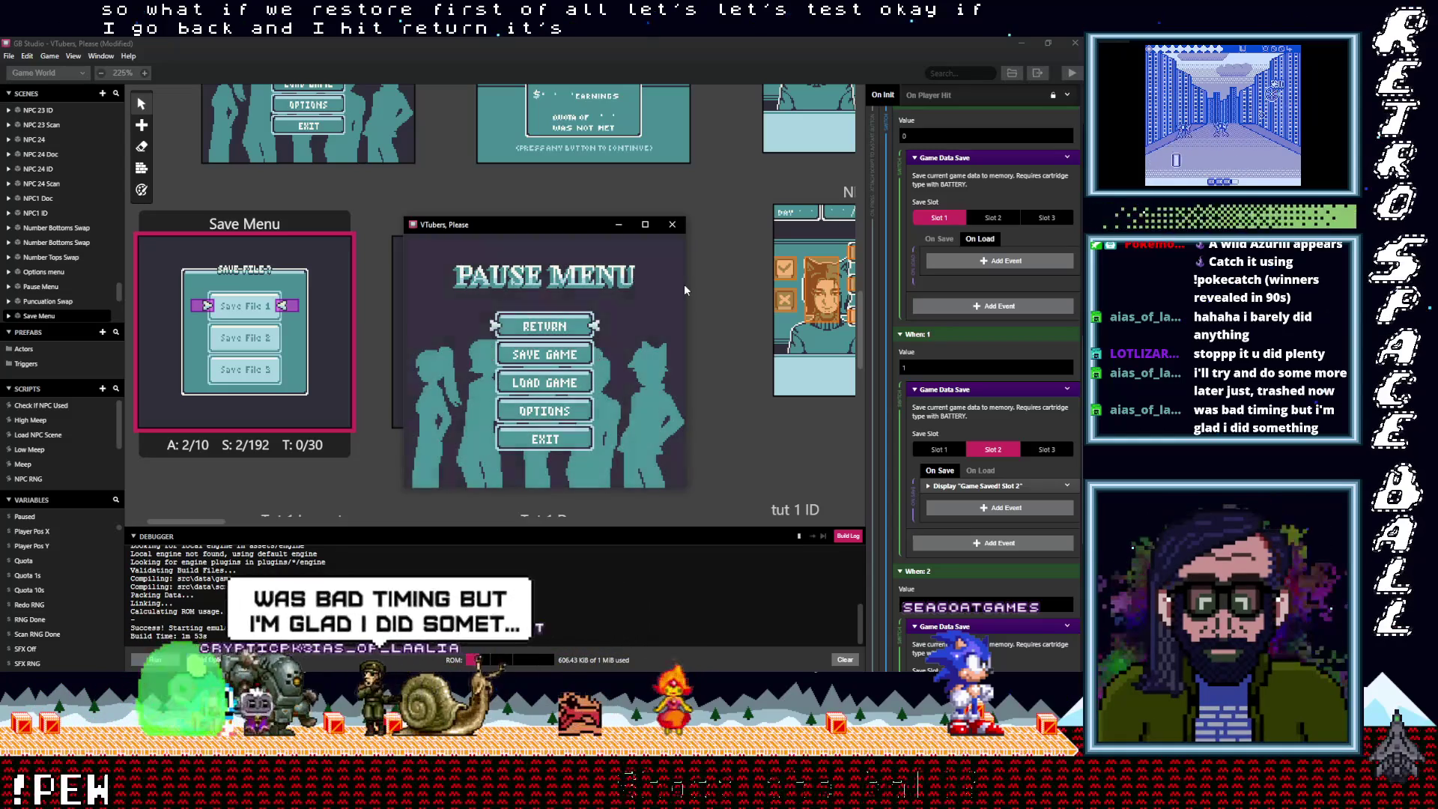
pyautogui.press('Return')
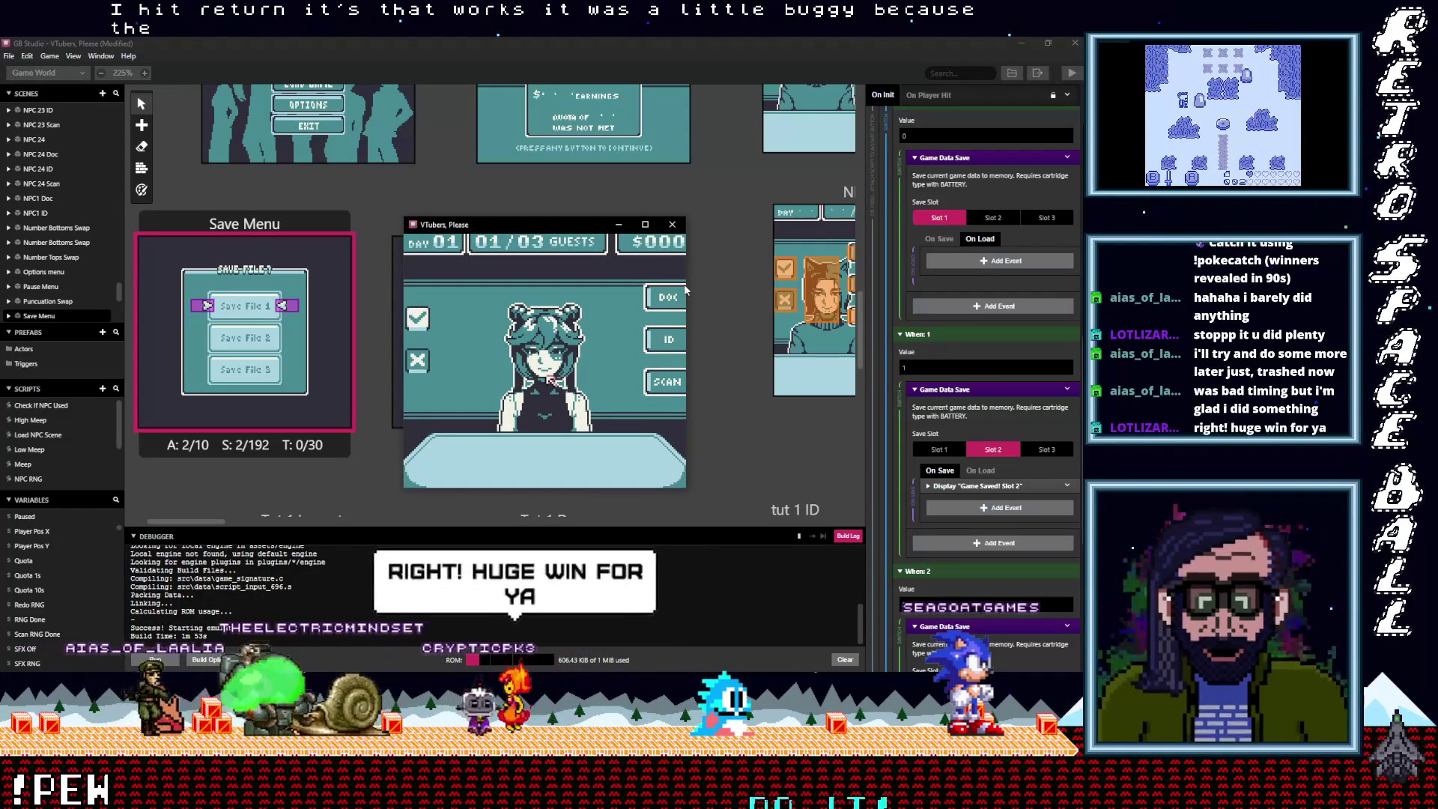
pyautogui.click(971, 262)
# Add Restore First Scene From Stack to Slot 1's On Load and copy the event
pyautogui.write('resto')
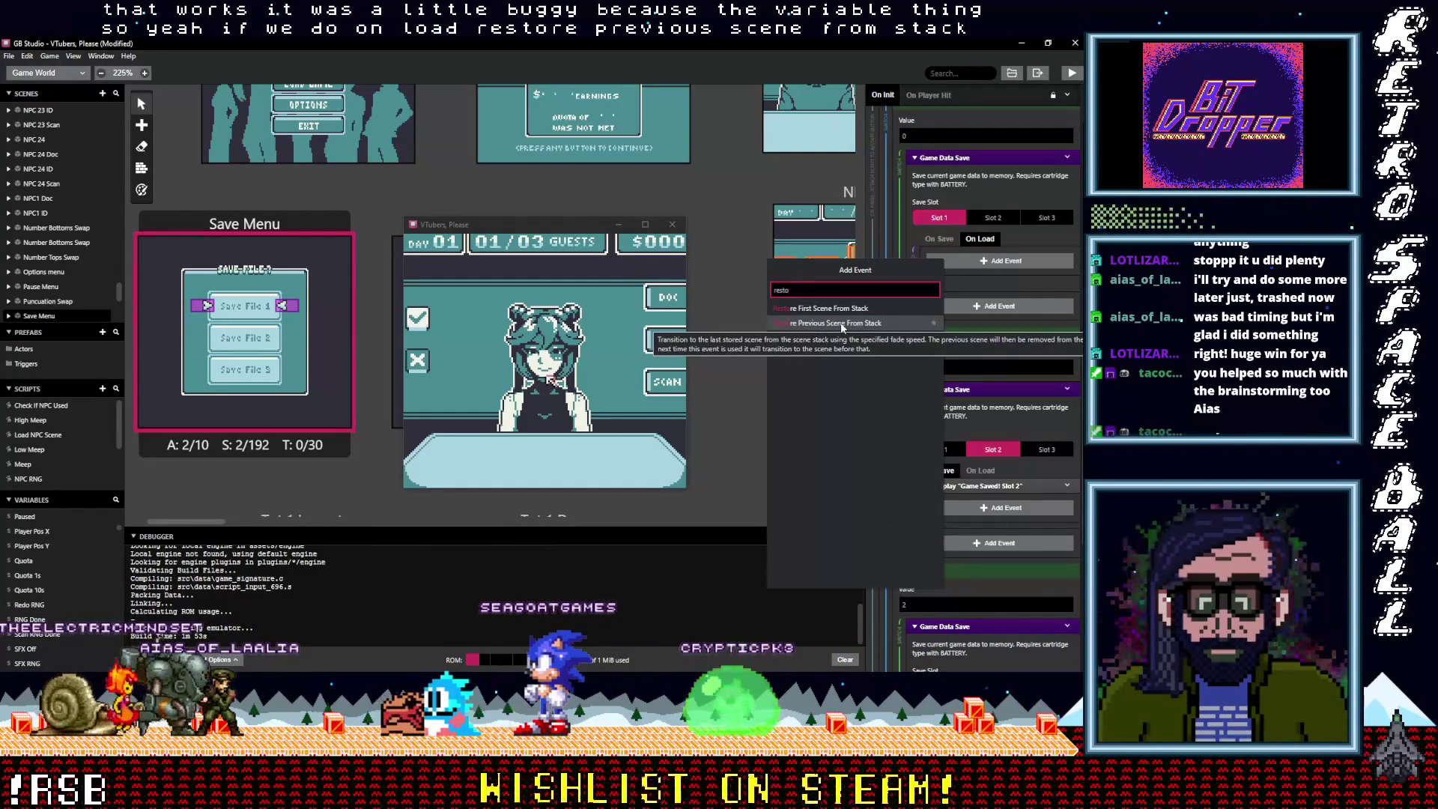
pyautogui.click(837, 316)
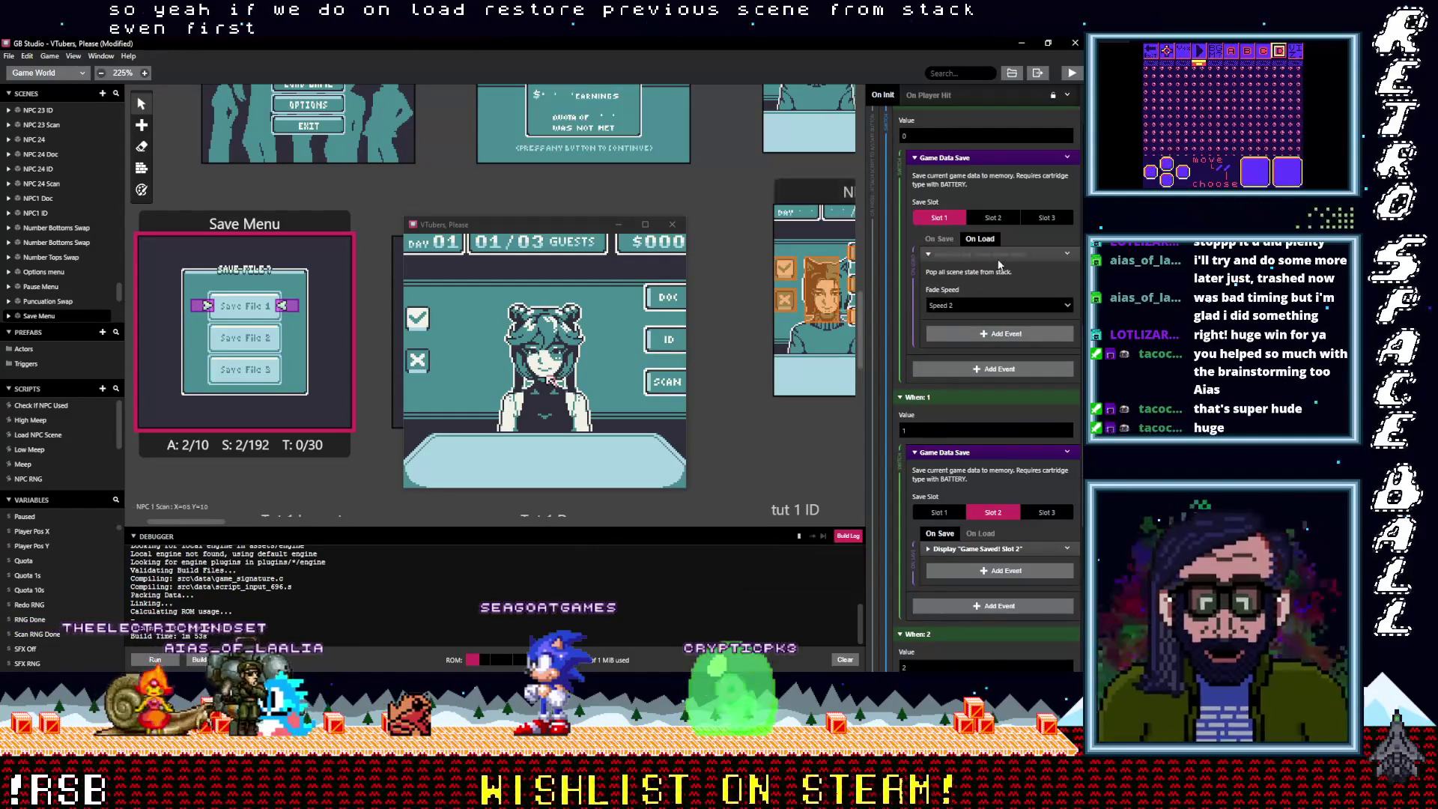
pyautogui.click(985, 254)
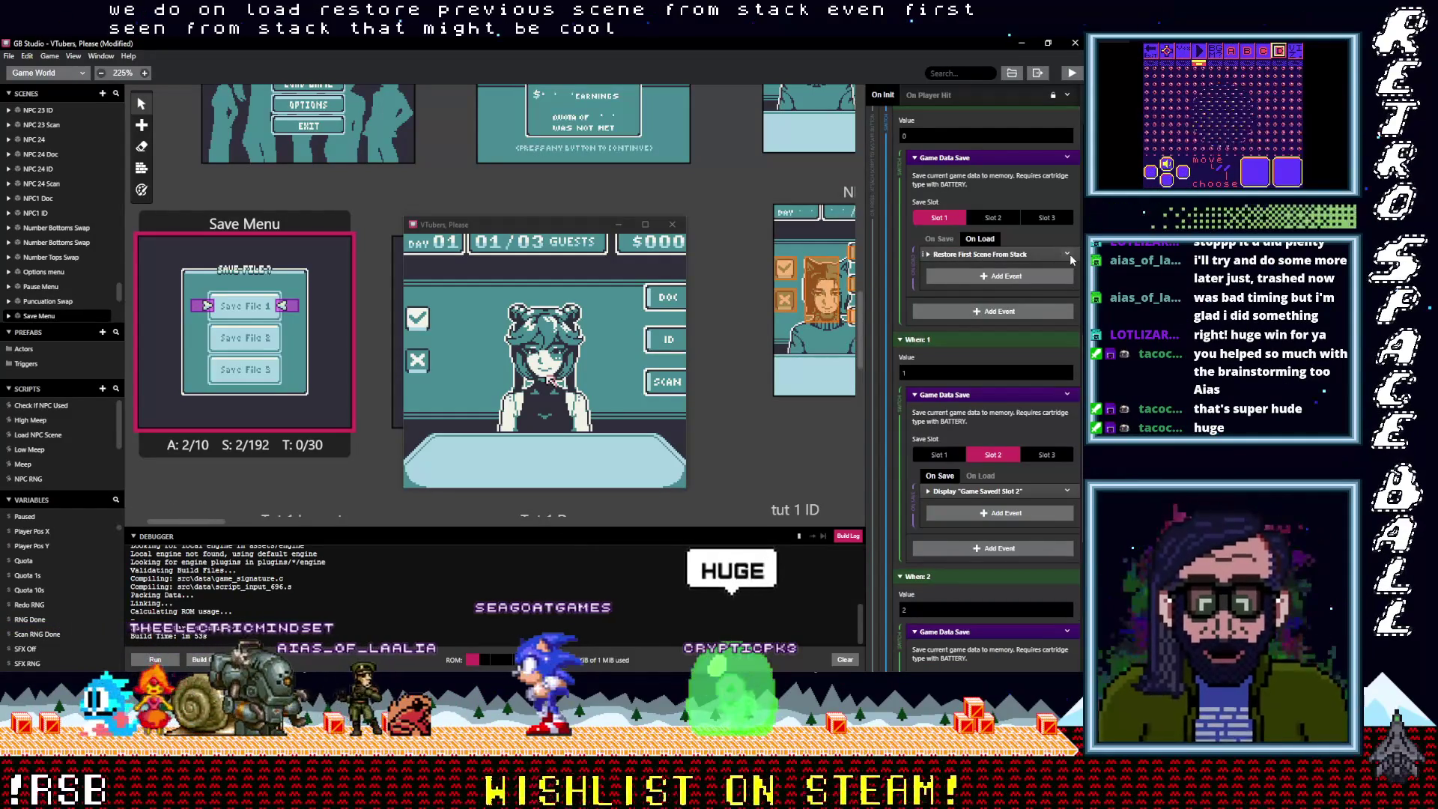
pyautogui.click(1069, 254)
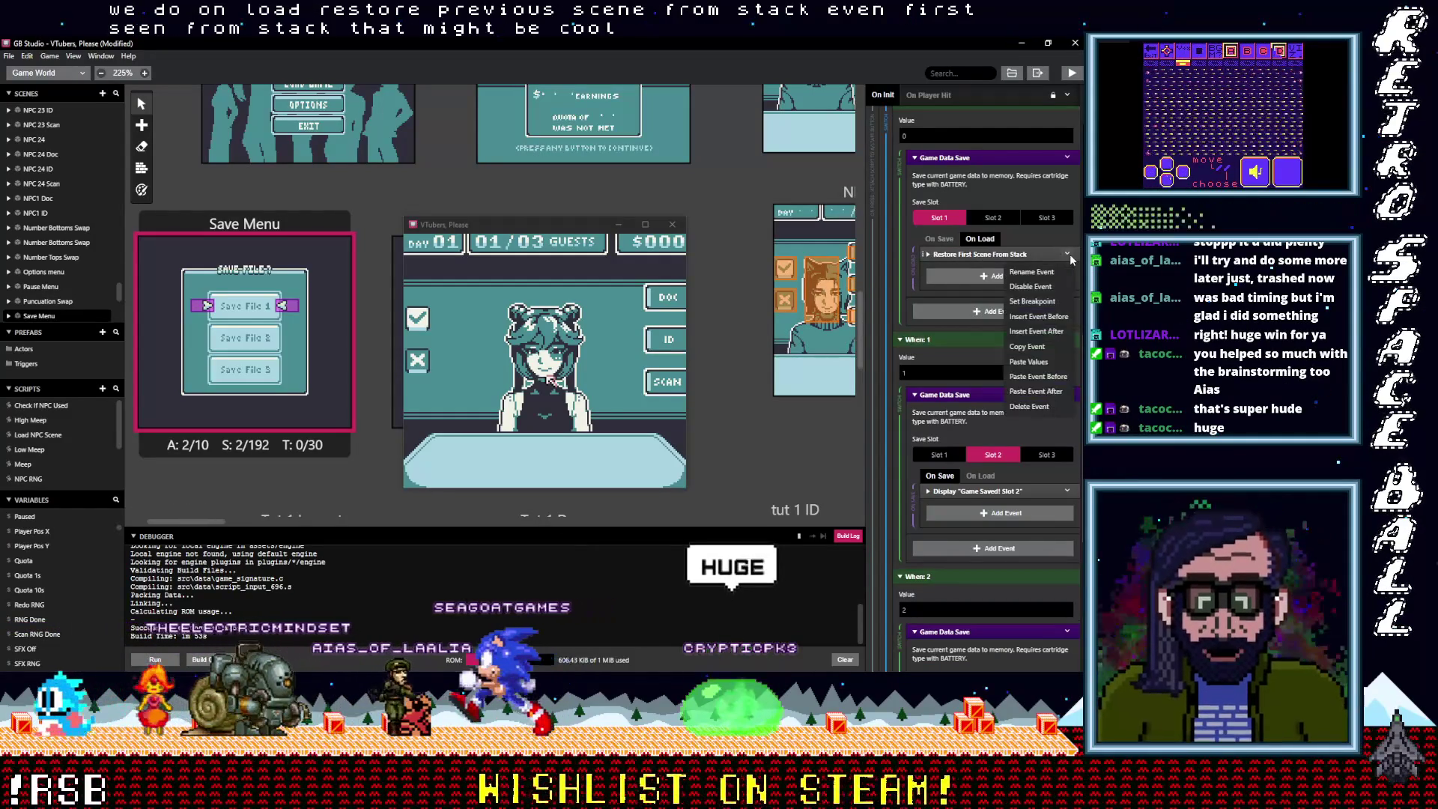
pyautogui.click(1018, 347)
# Paste the restore event into the Slot 2 and Slot 3 On Load scripts and save the project
pyautogui.click(979, 476)
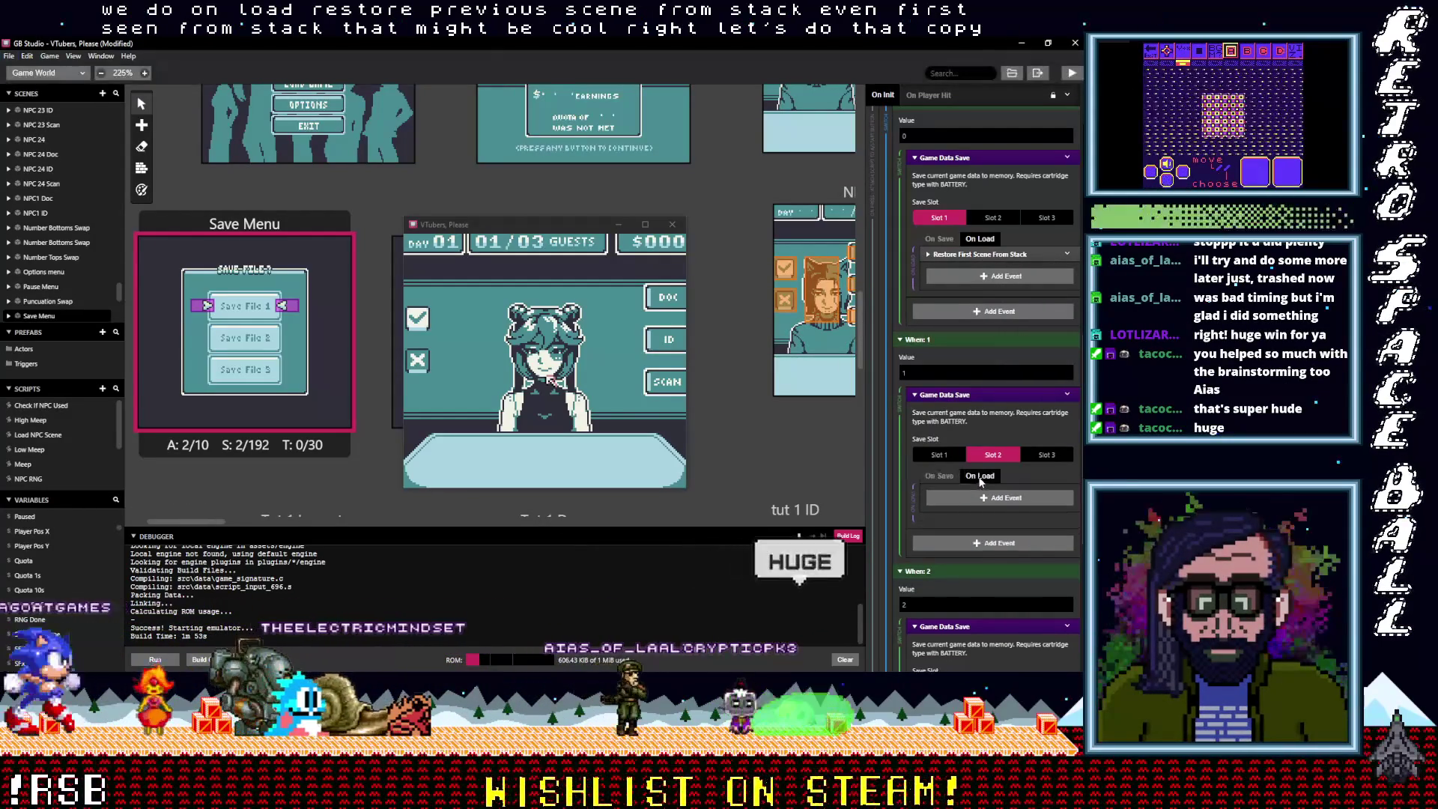
pyautogui.keyDown('alt'); pyautogui.click(999, 496); pyautogui.keyUp('alt')
pyautogui.scroll(-3, 995, 498)
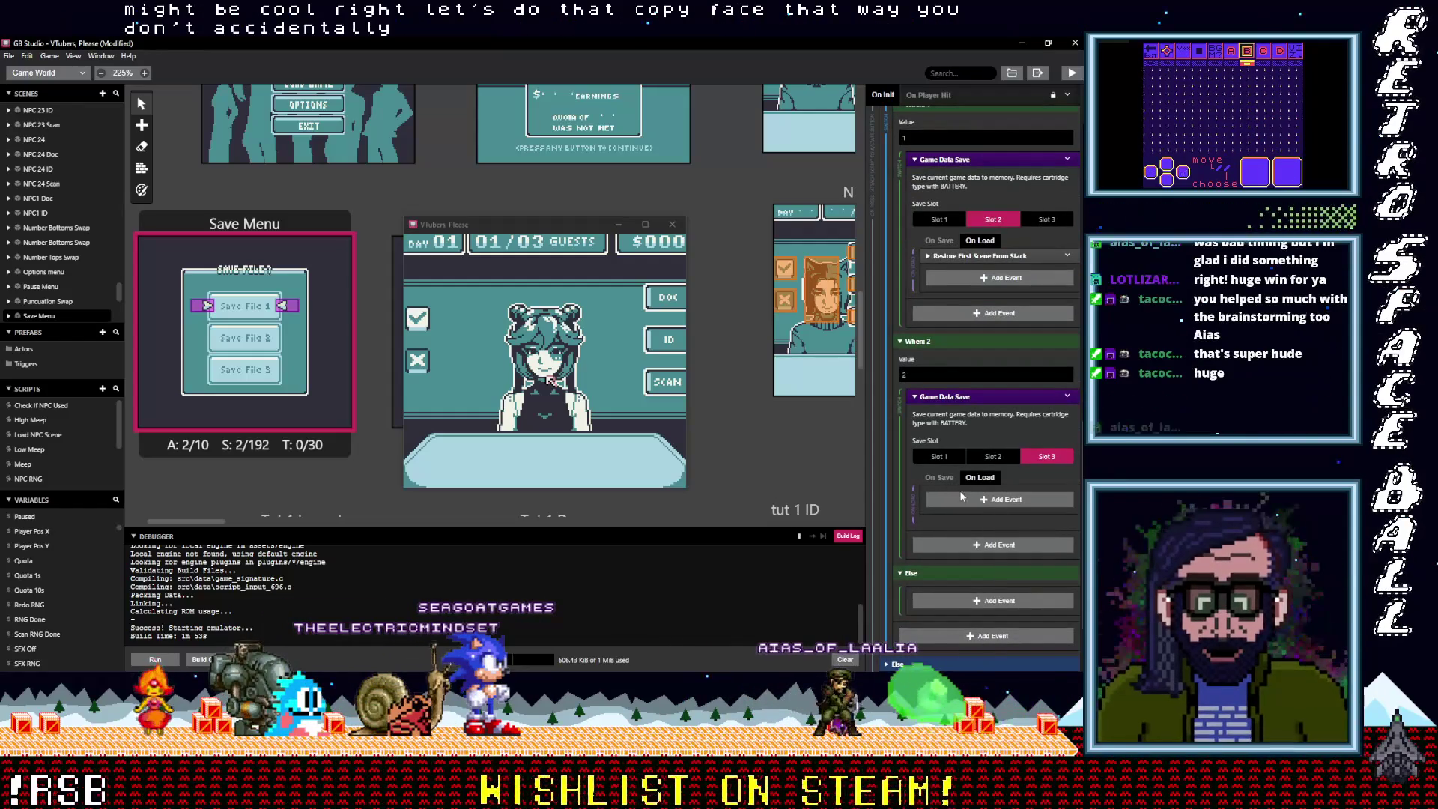
pyautogui.keyDown('alt'); pyautogui.click(1015, 500); pyautogui.keyUp('alt')
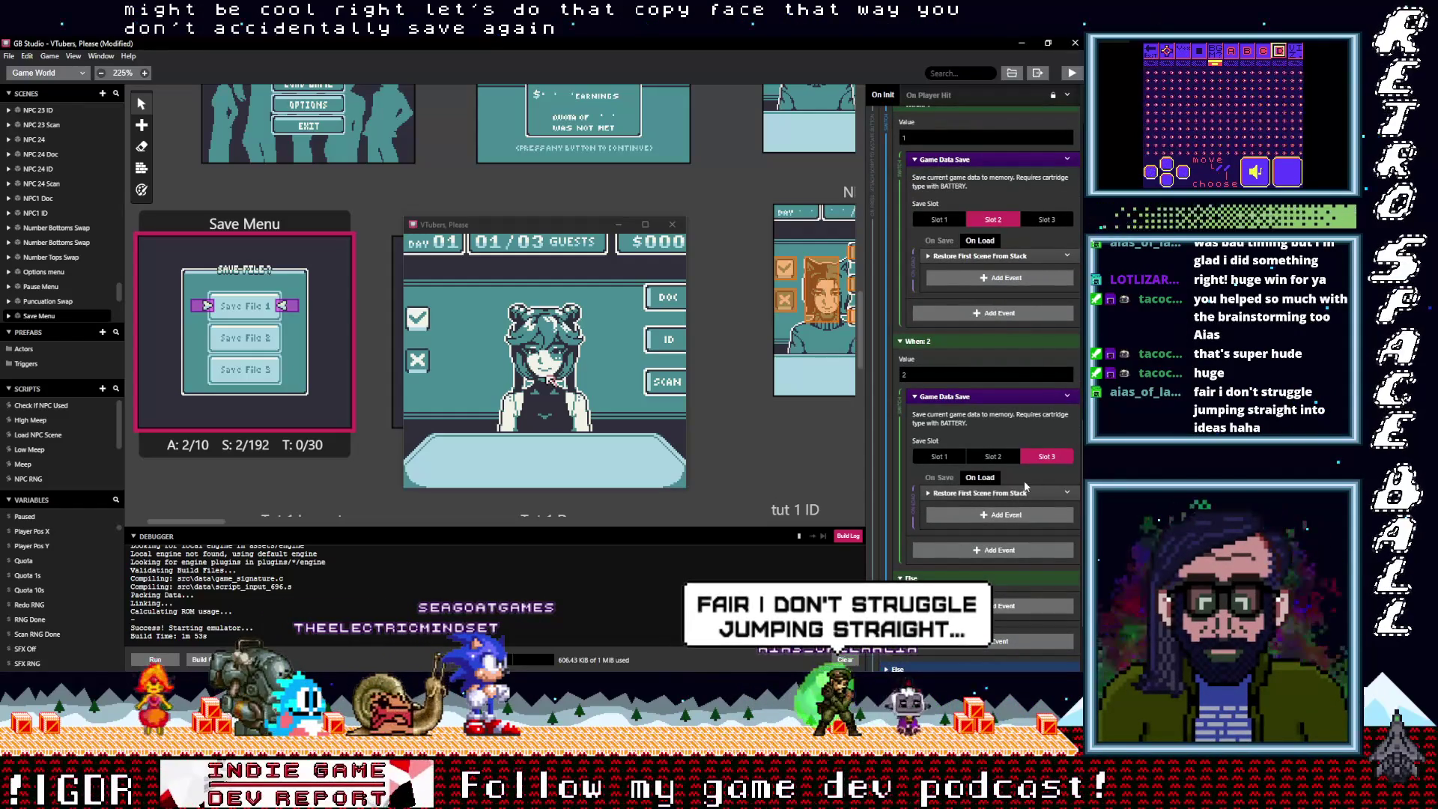
pyautogui.scroll(2, 1018, 483)
pyautogui.hotkey('ctrl', 's')
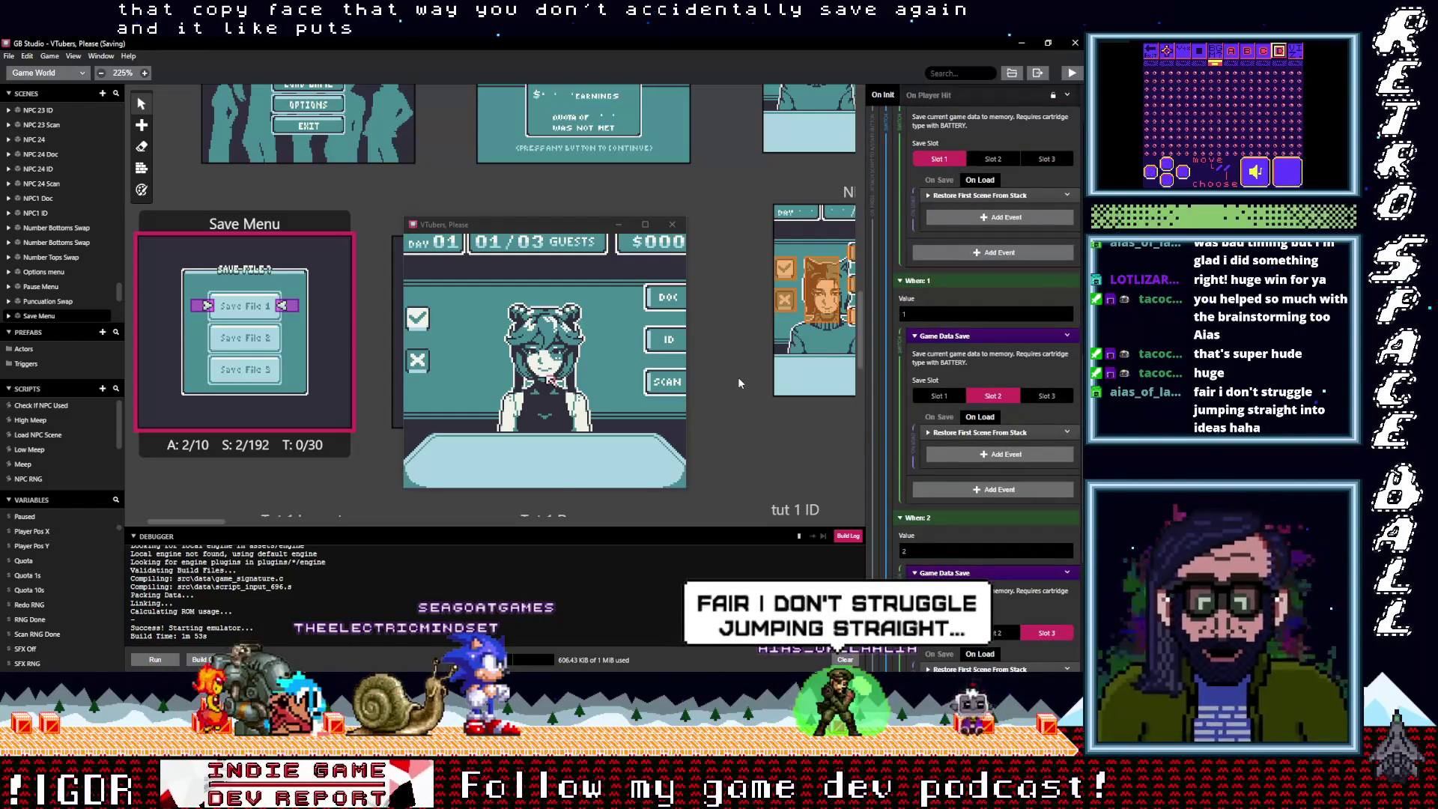
# Close the running game preview and select the Start menu scene
pyautogui.scroll(3, 738, 382)
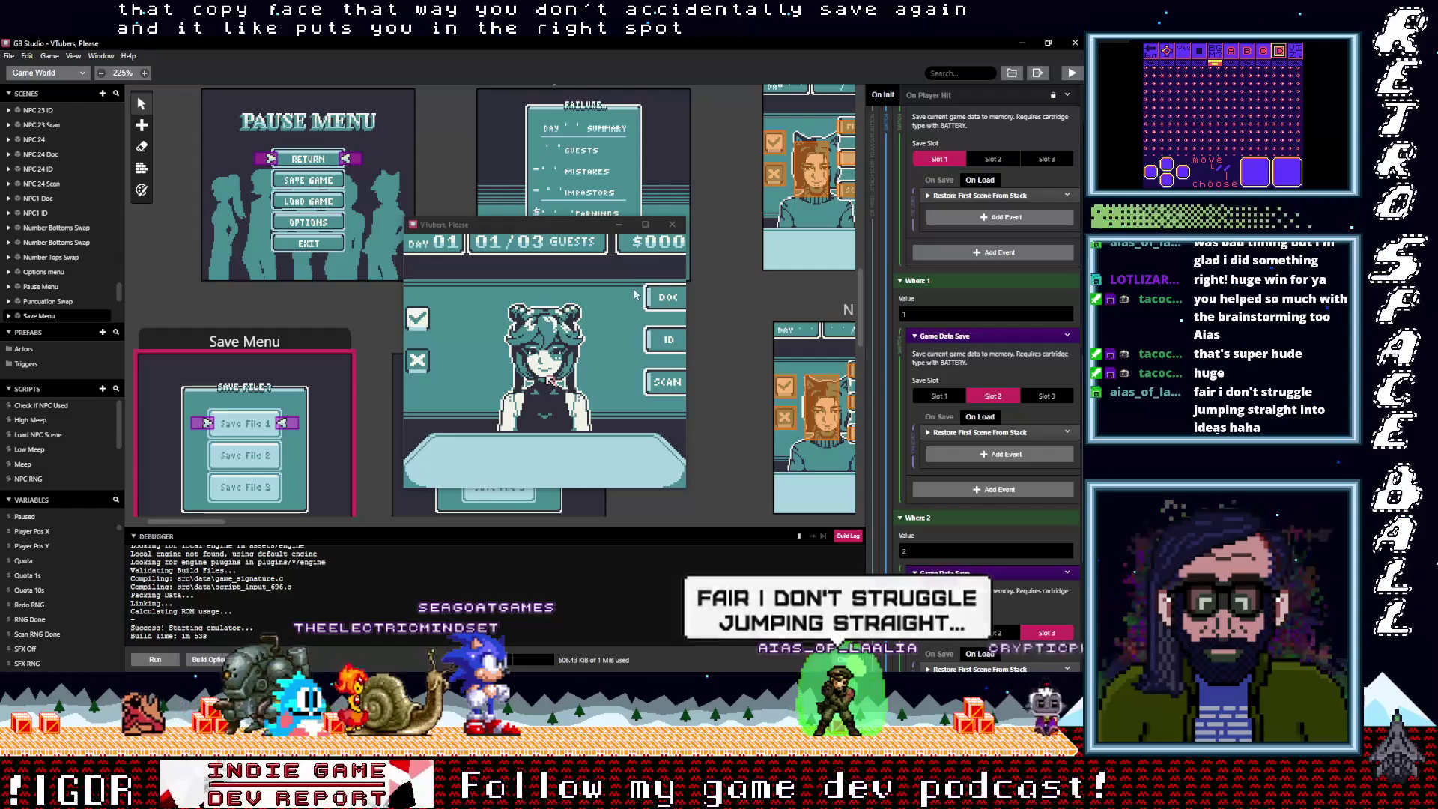
pyautogui.click(672, 224)
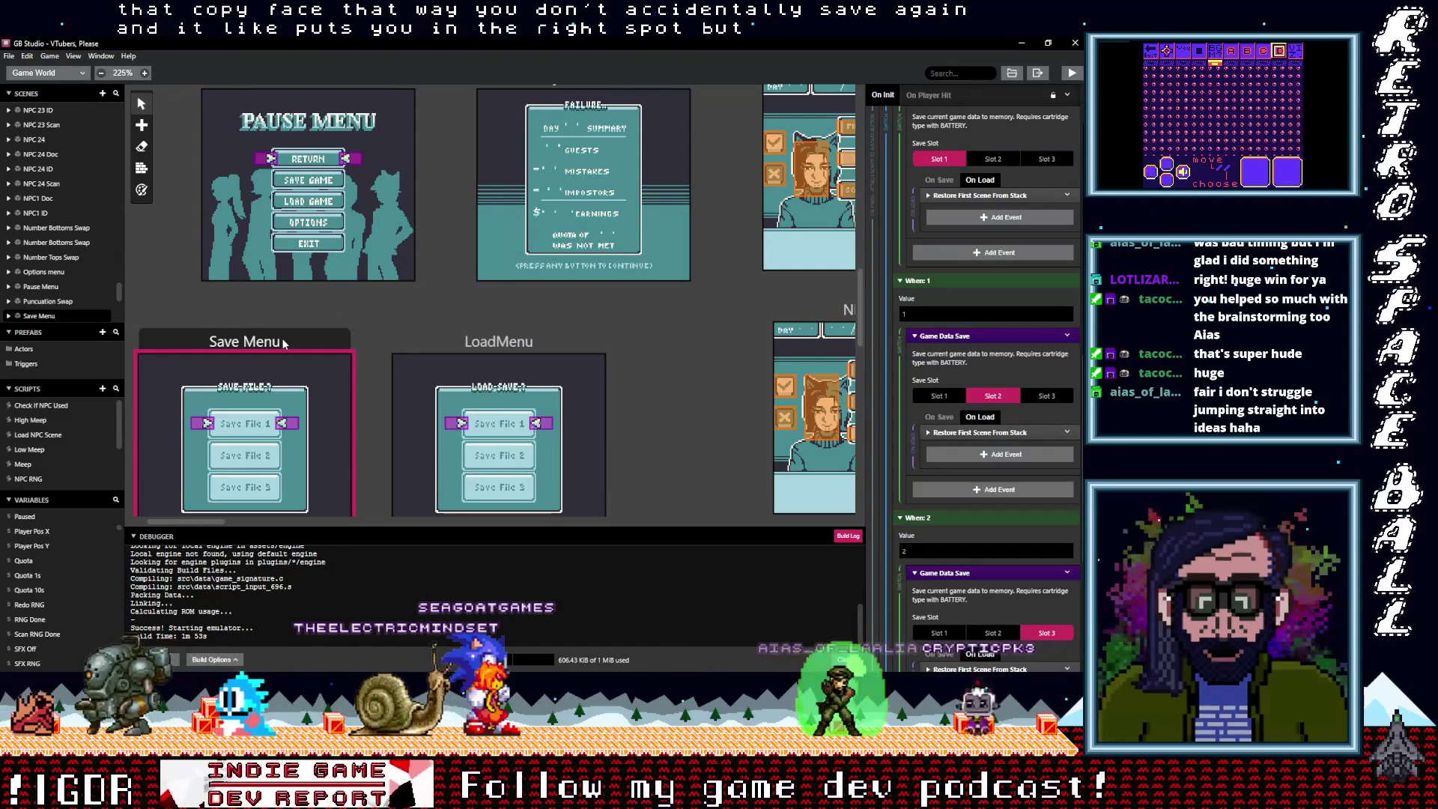
pyautogui.scroll(7, 283, 344)
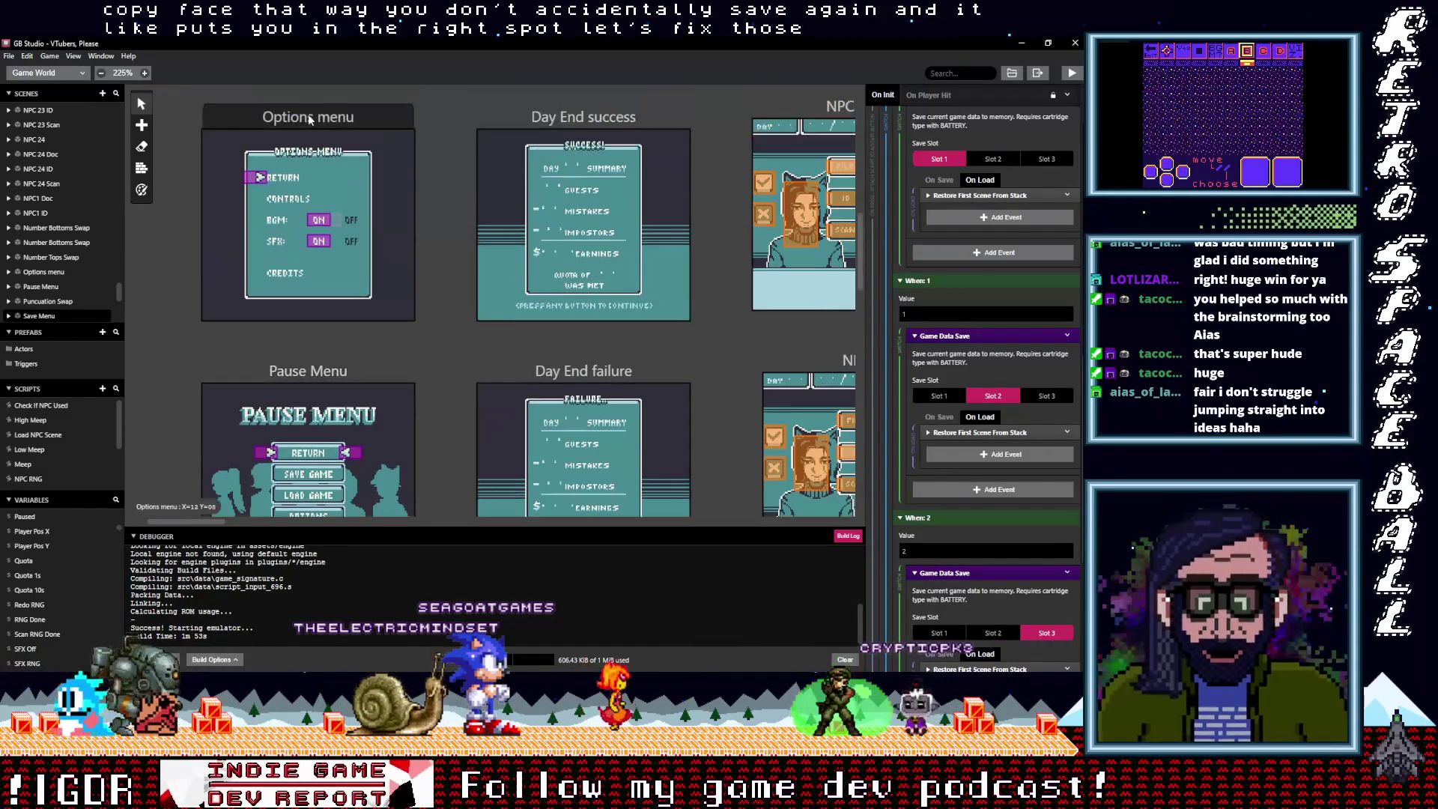
pyautogui.scroll(1, 310, 121)
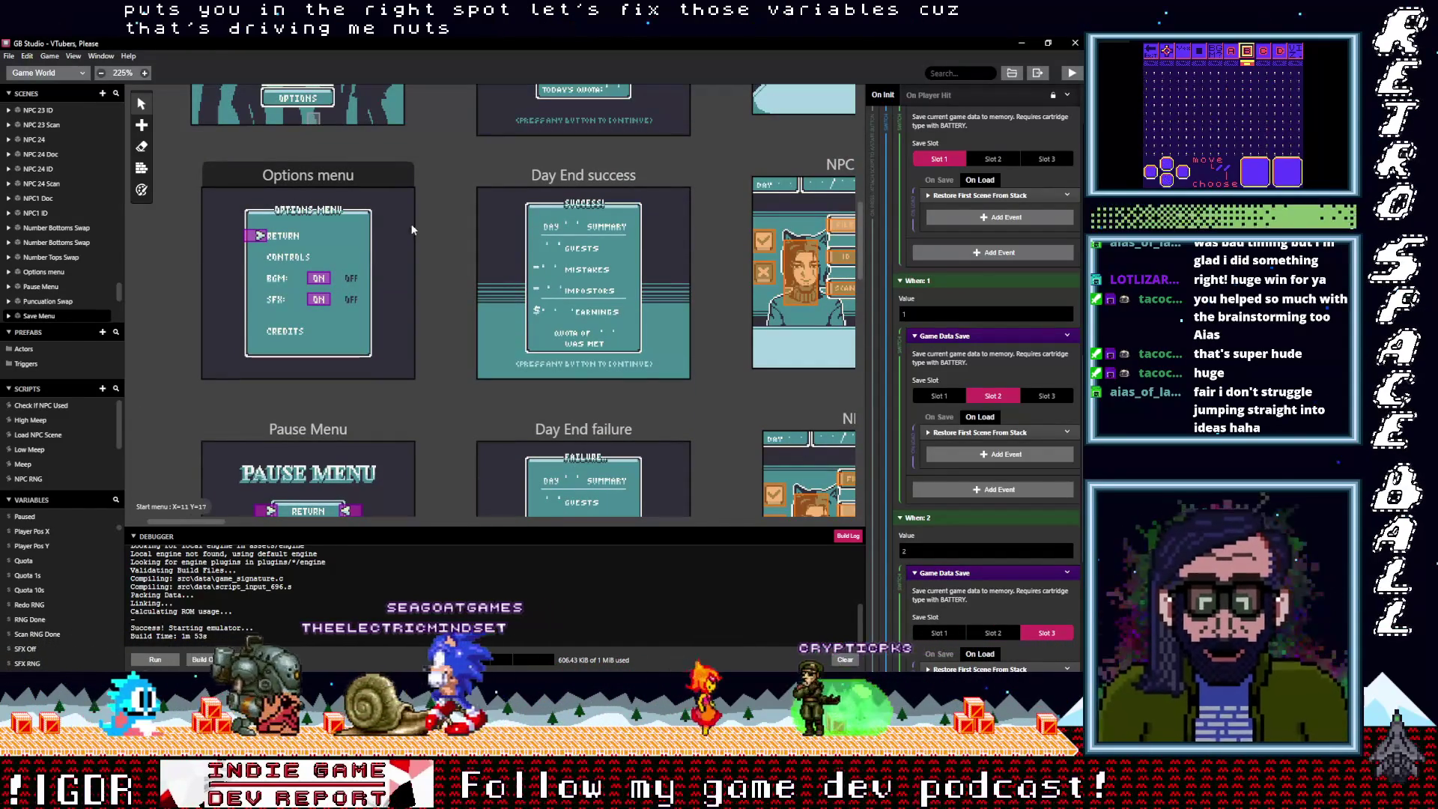
pyautogui.press('Down')
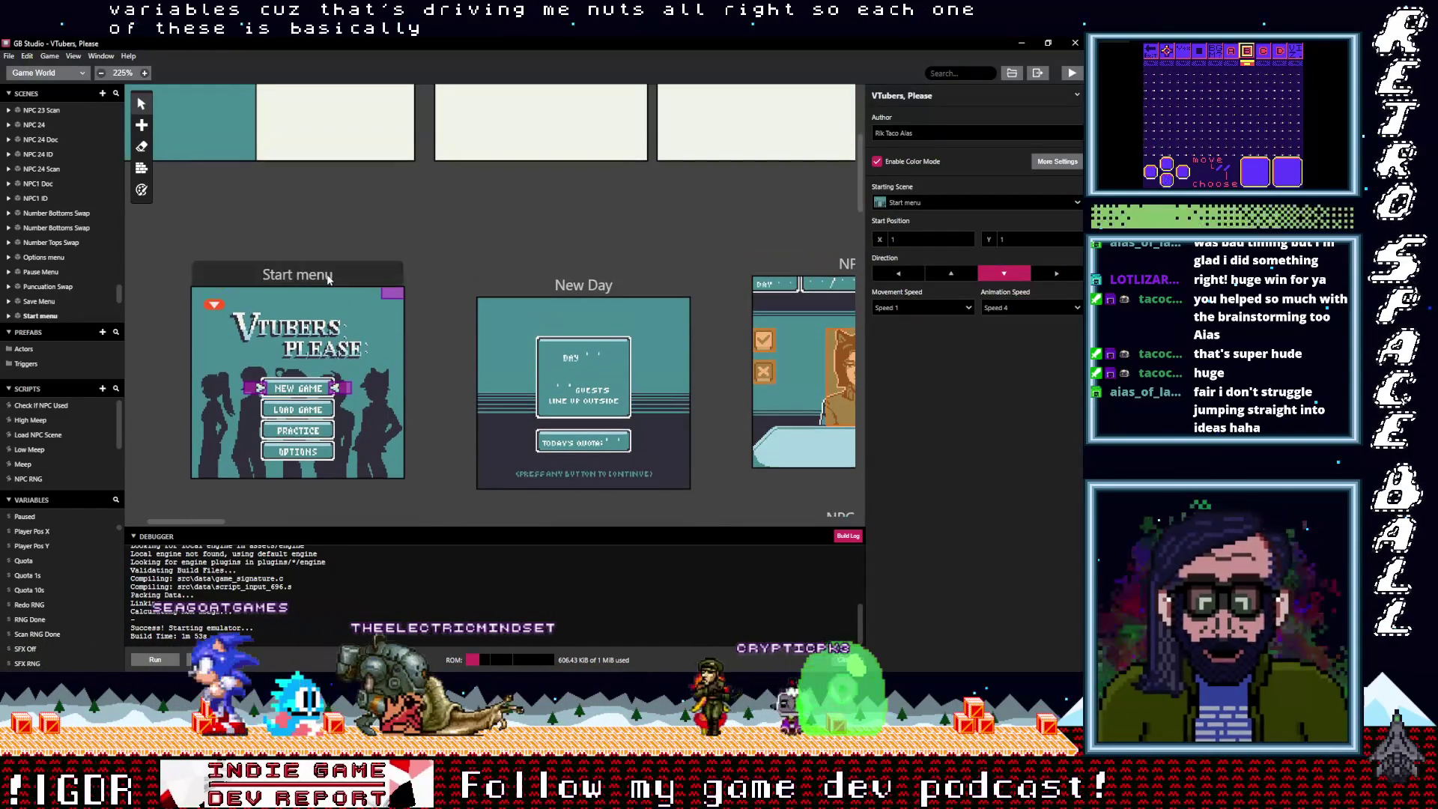
# Add a Variable Set To Value event setting $Local0 to 0 at the end of On Init
pyautogui.scroll(10, 941, 357)
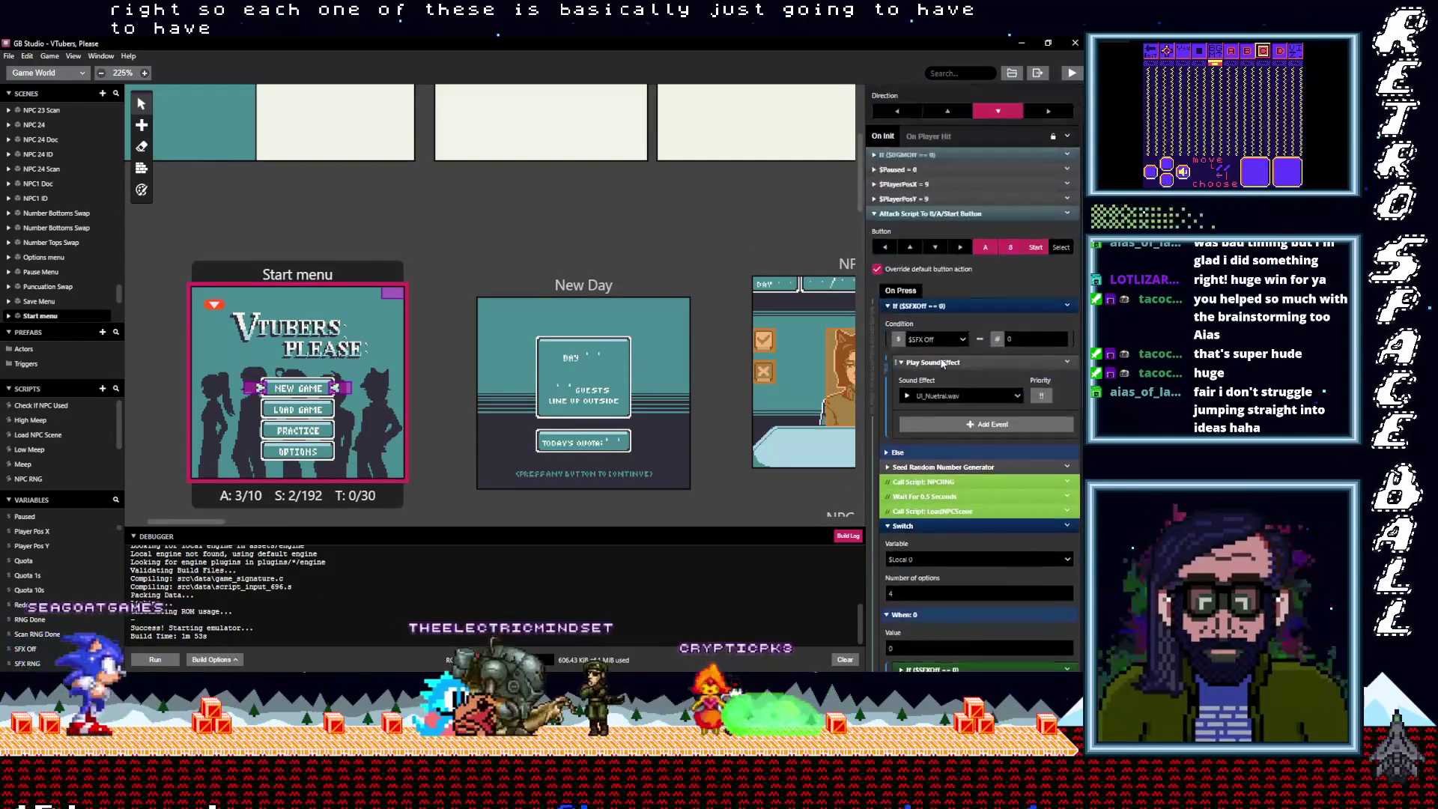
pyautogui.click(914, 482)
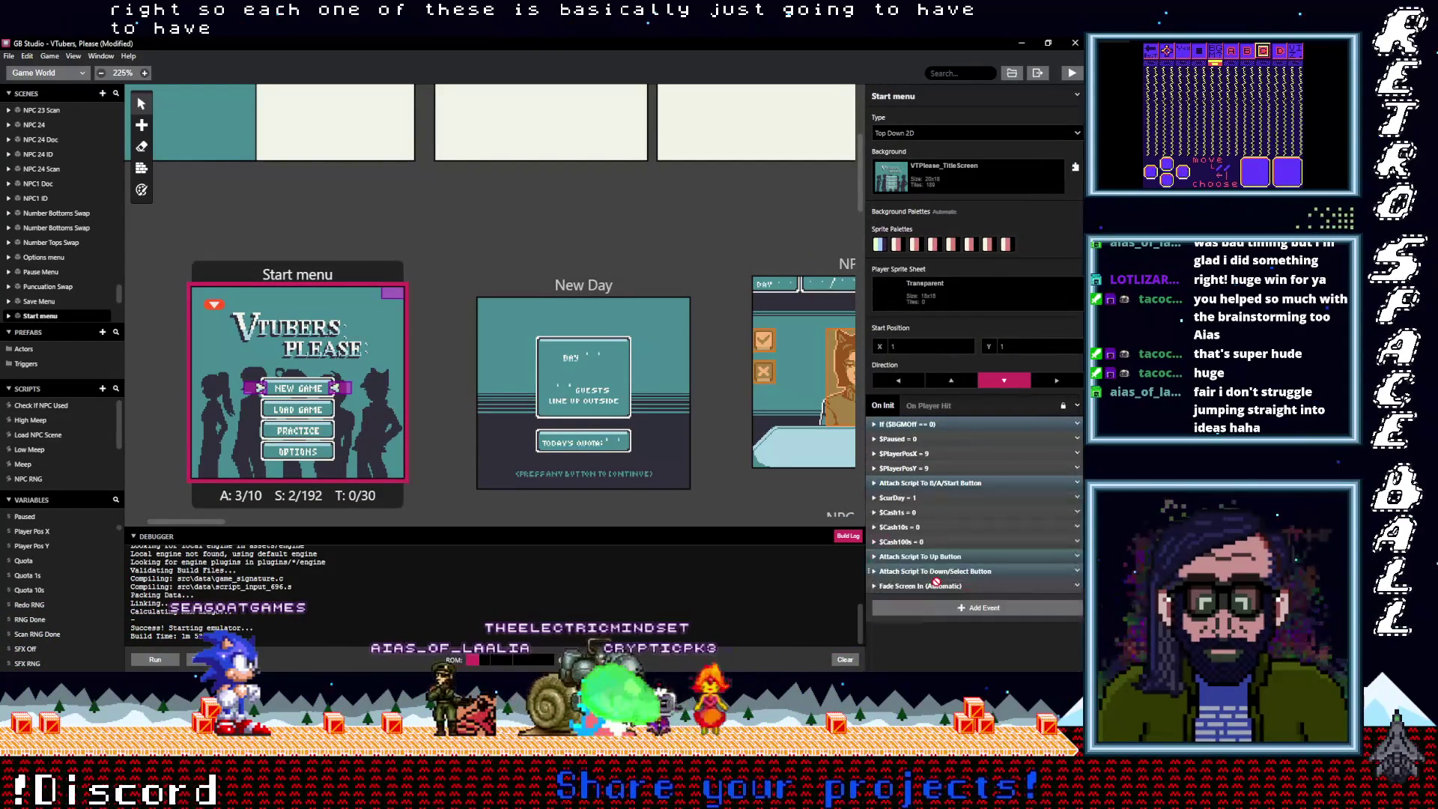
pyautogui.click(936, 608)
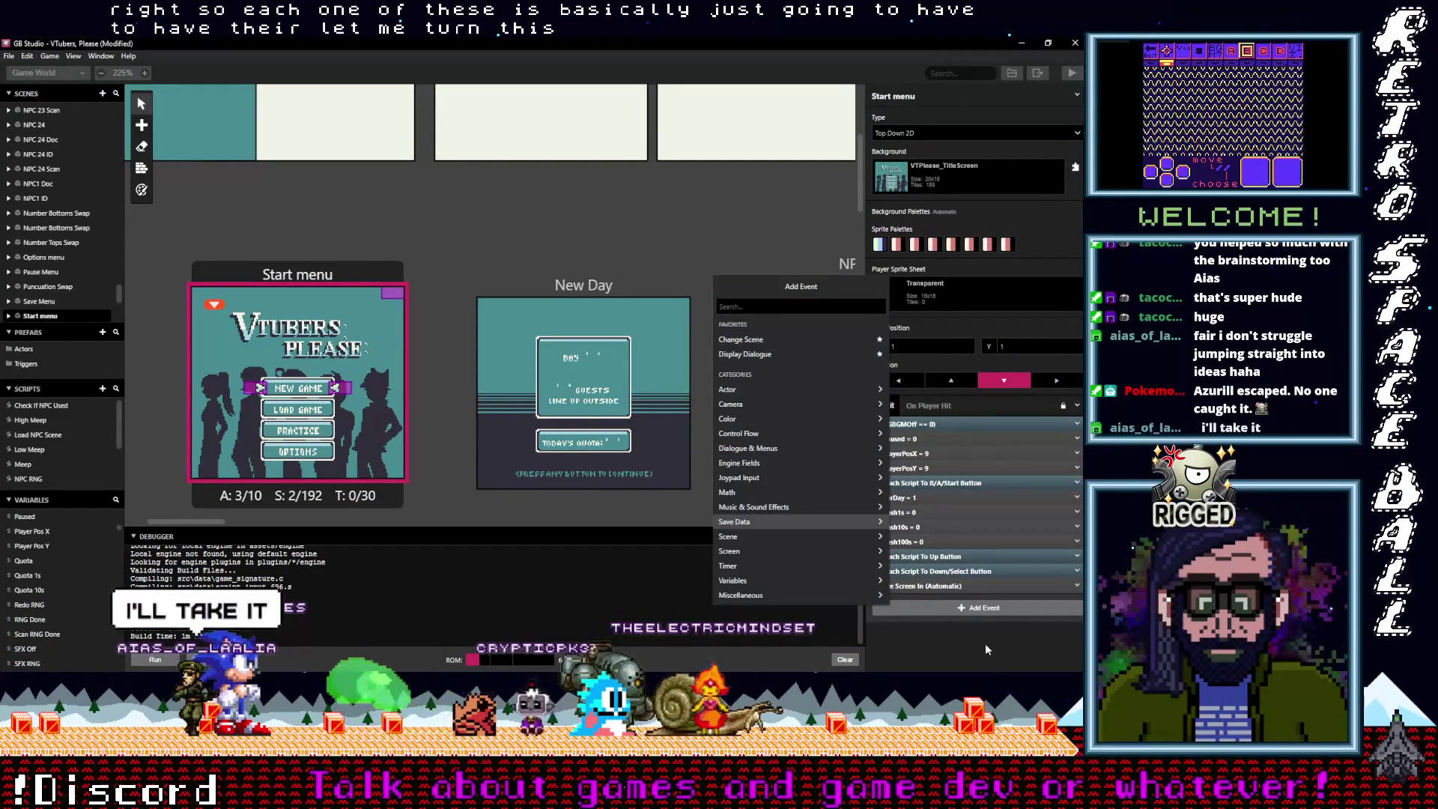
pyautogui.click(973, 608)
pyautogui.write('r val')
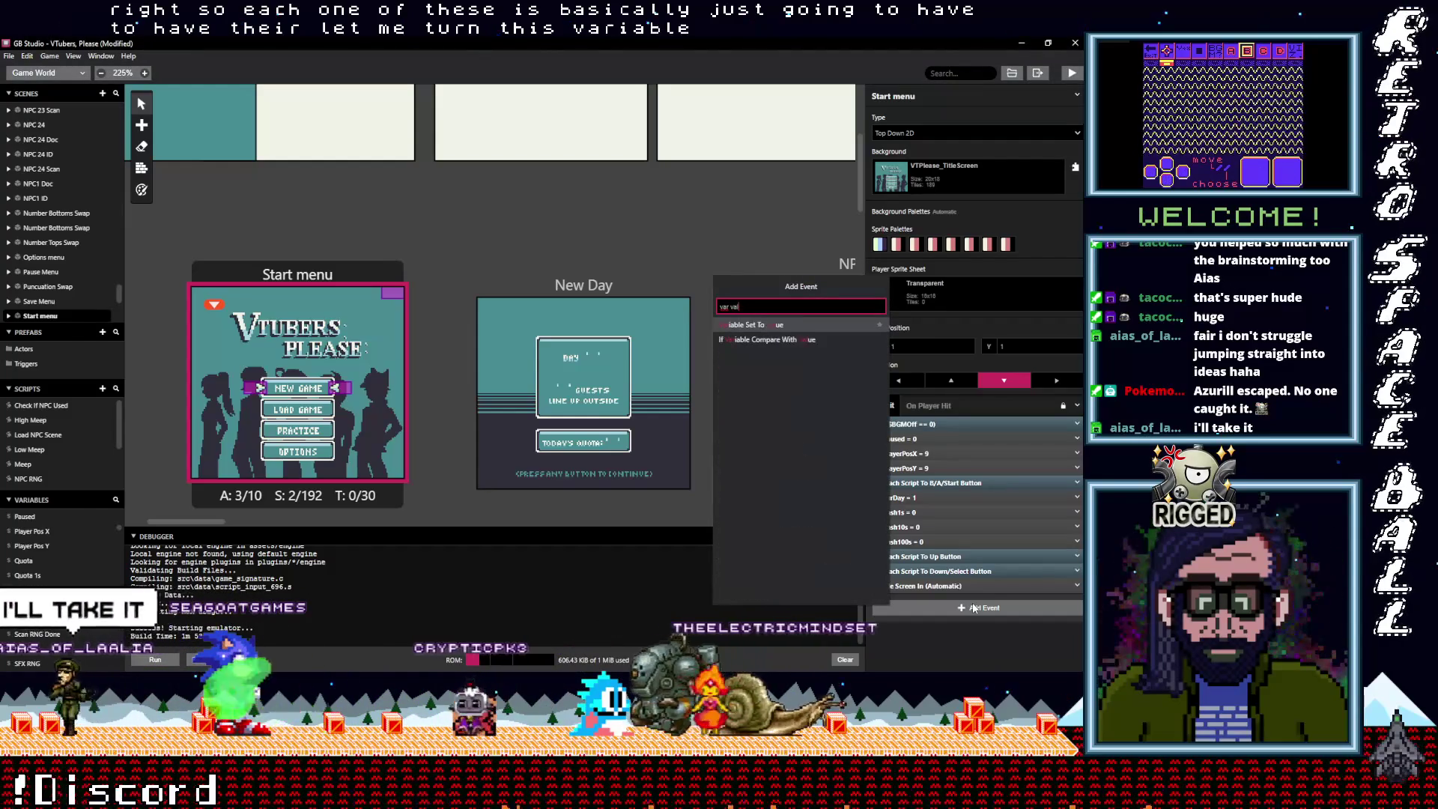
pyautogui.click(825, 325)
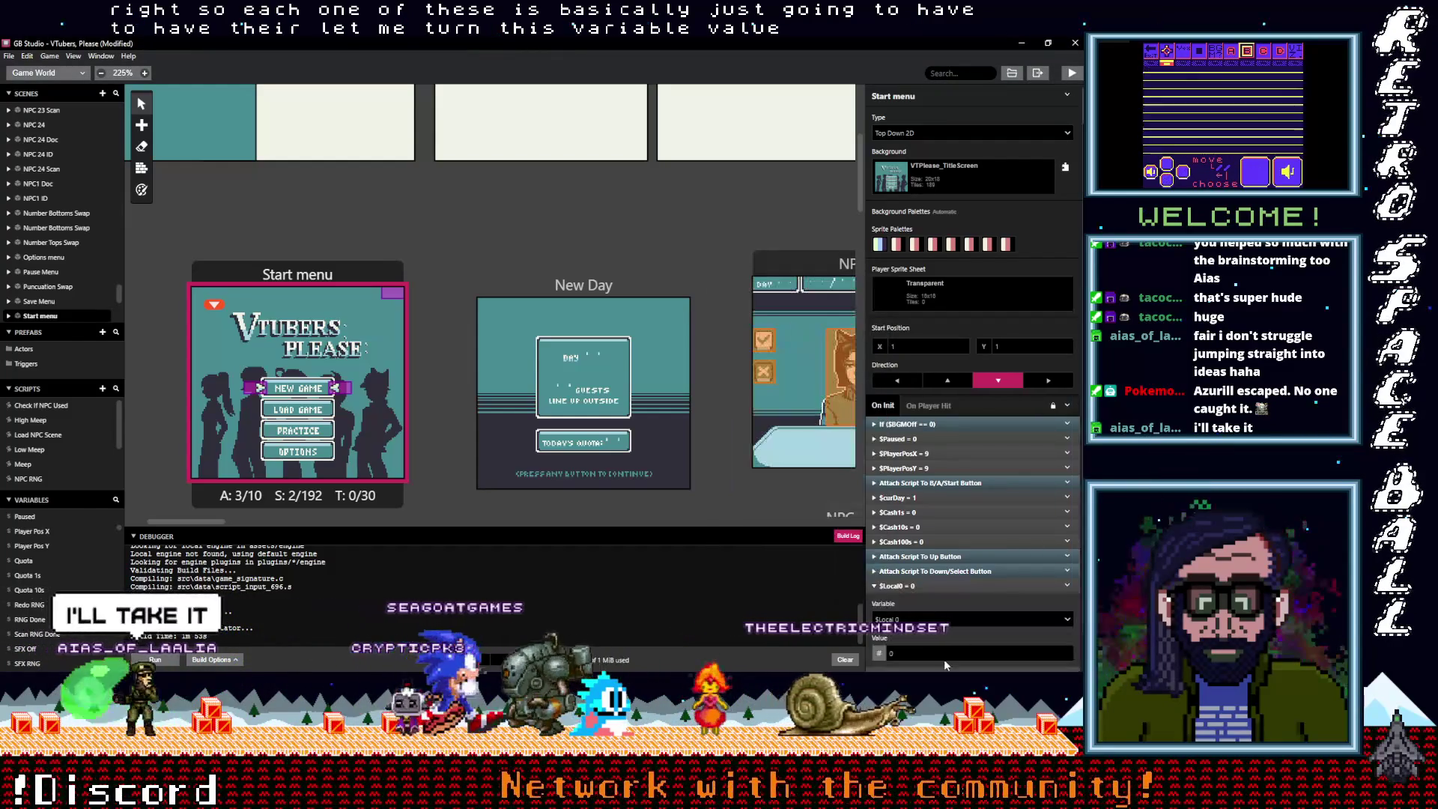
pyautogui.click(1079, 587)
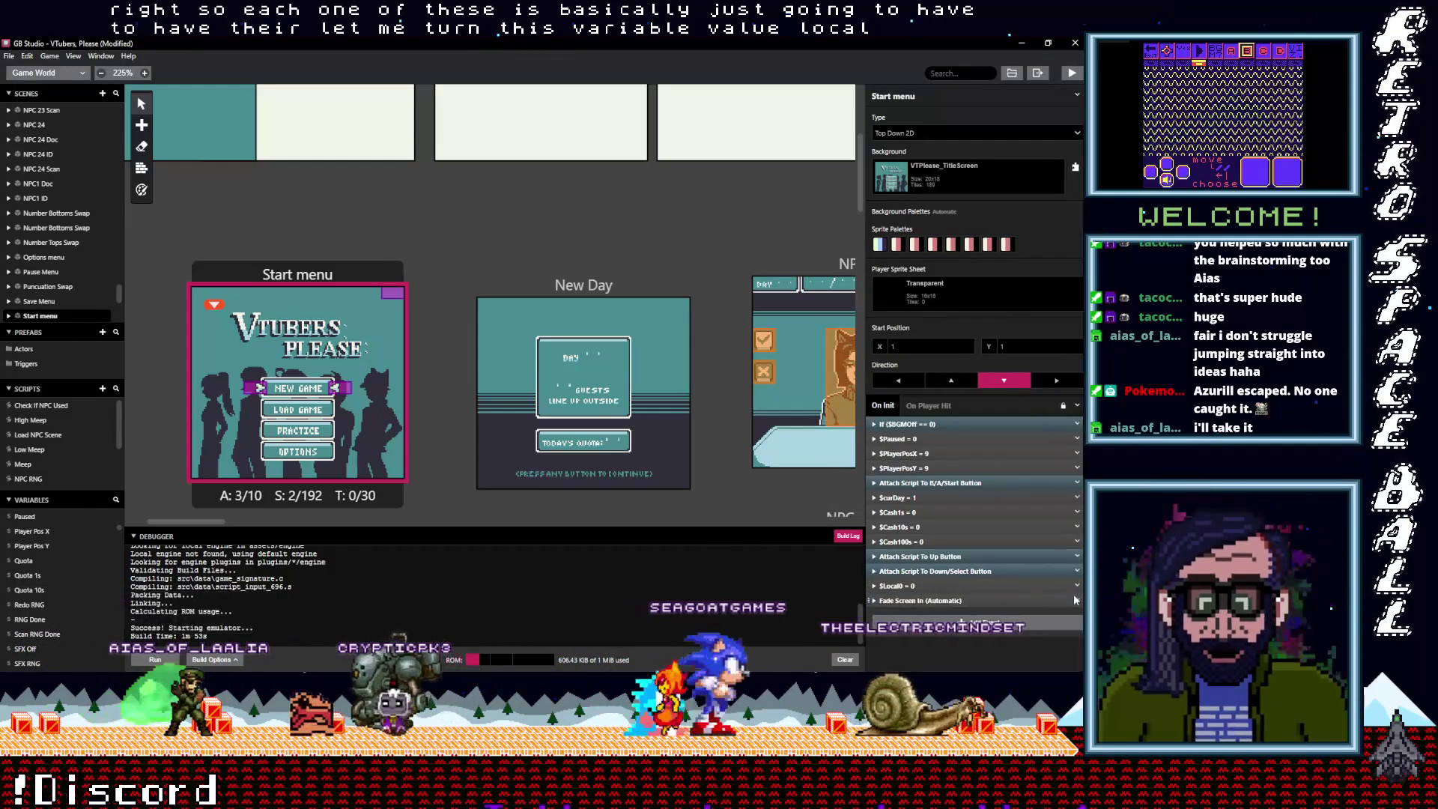
# Duplicate the reset event and change the copy to set Local 1 to 0
pyautogui.click(1078, 587)
pyautogui.click(1040, 621)
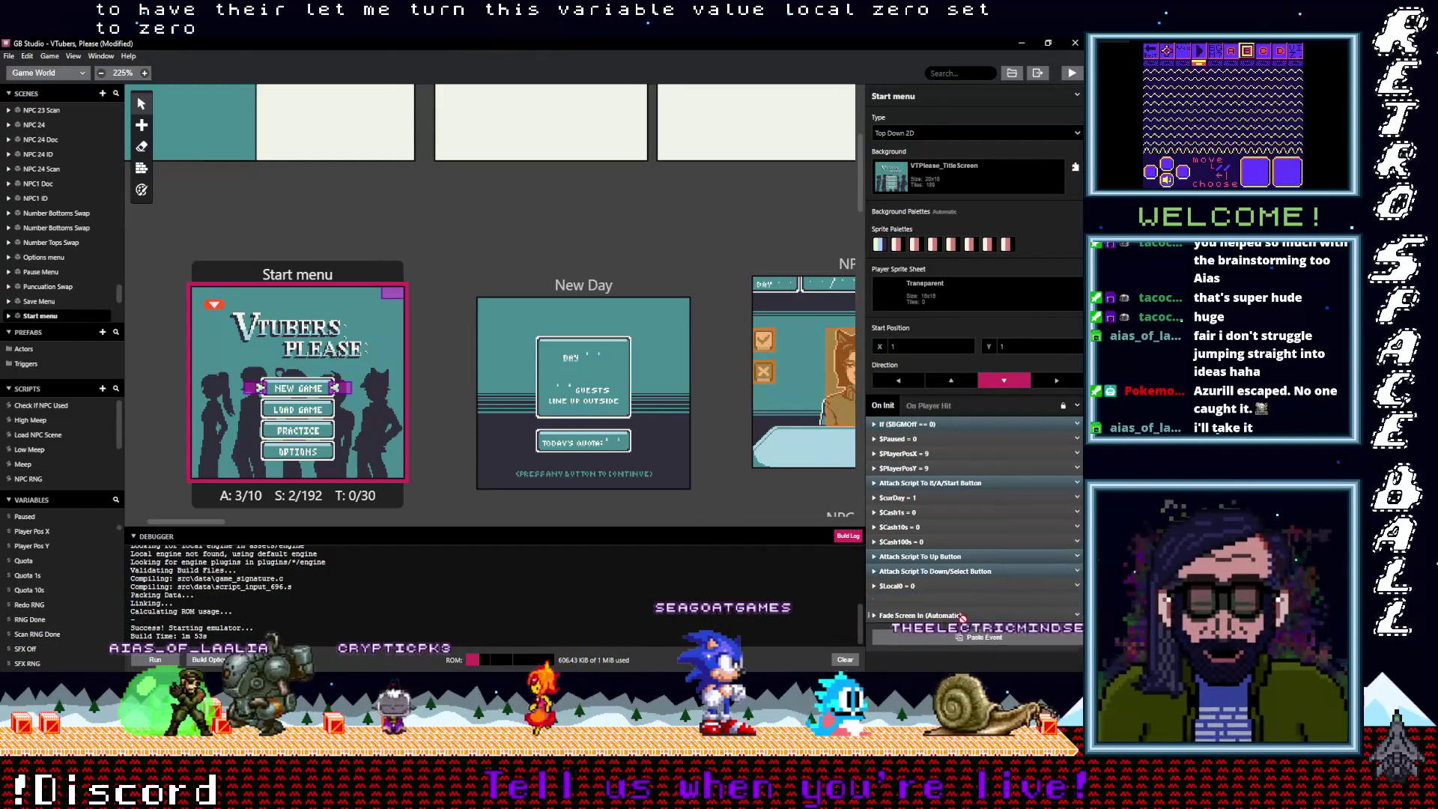
pyautogui.click(916, 604)
pyautogui.click(913, 633)
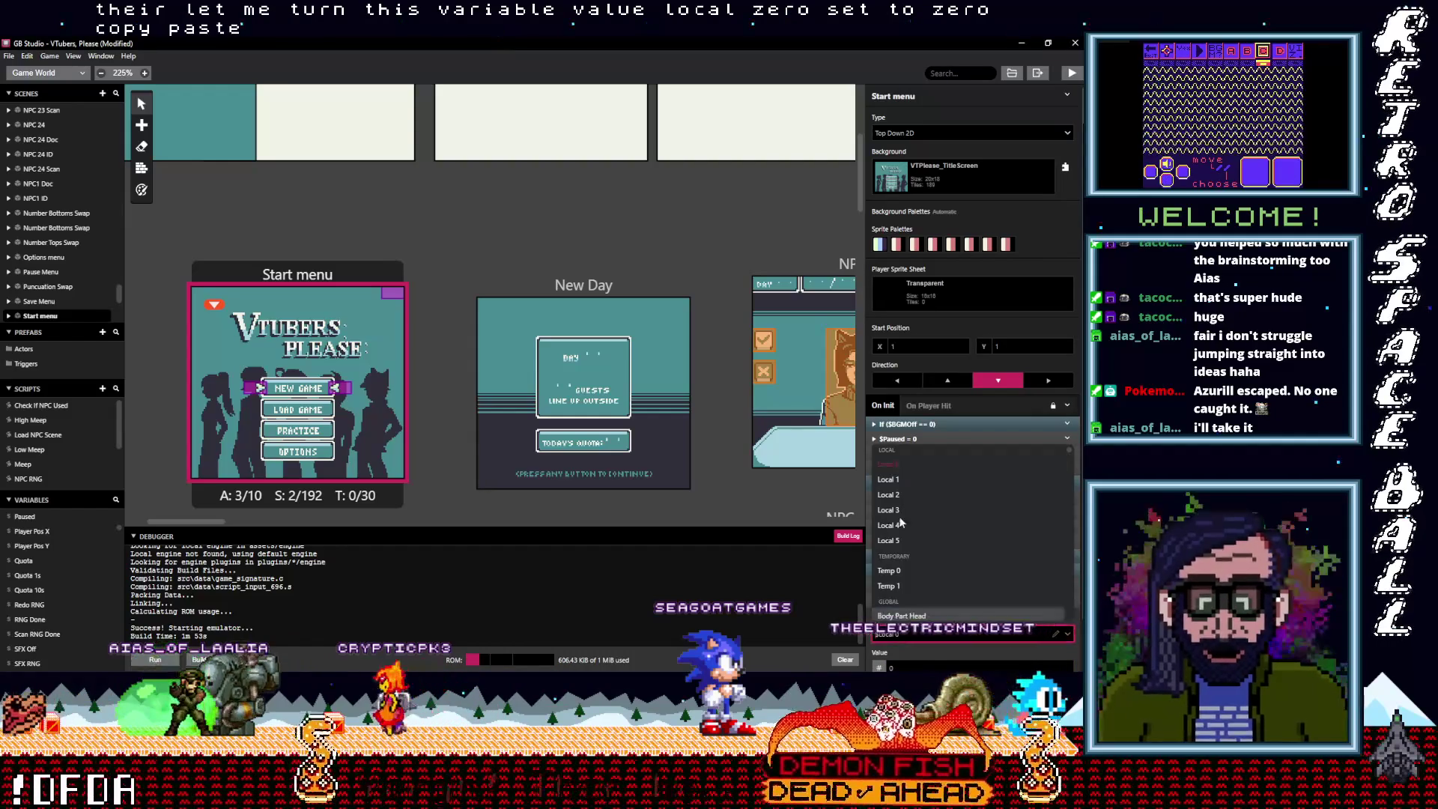
pyautogui.click(888, 479)
pyautogui.click(925, 596)
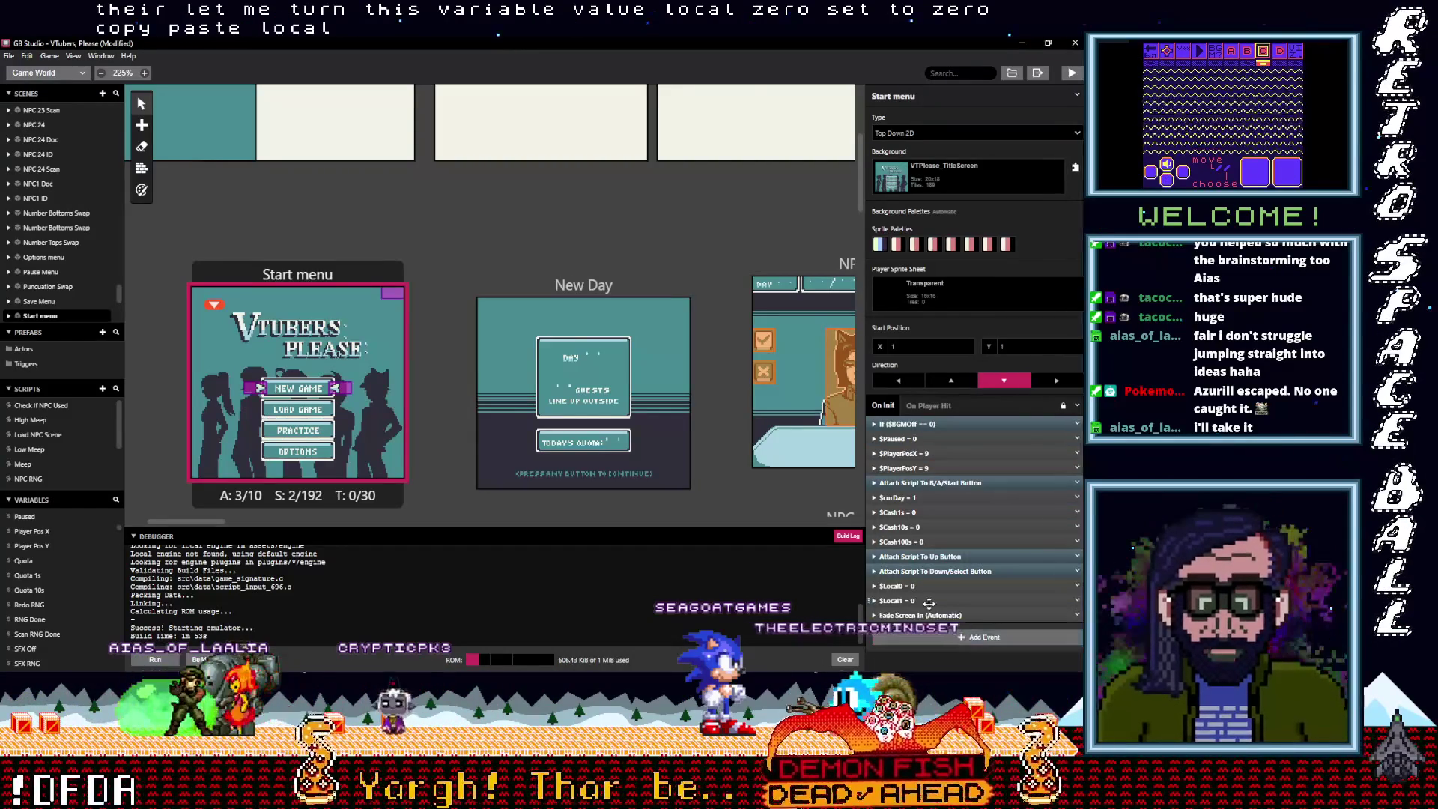
# Copy both reset events and drag them near the top of On Init
pyautogui.keyDown('shift'); pyautogui.click(1055, 587); pyautogui.keyUp('shift')
pyautogui.click(1078, 589)
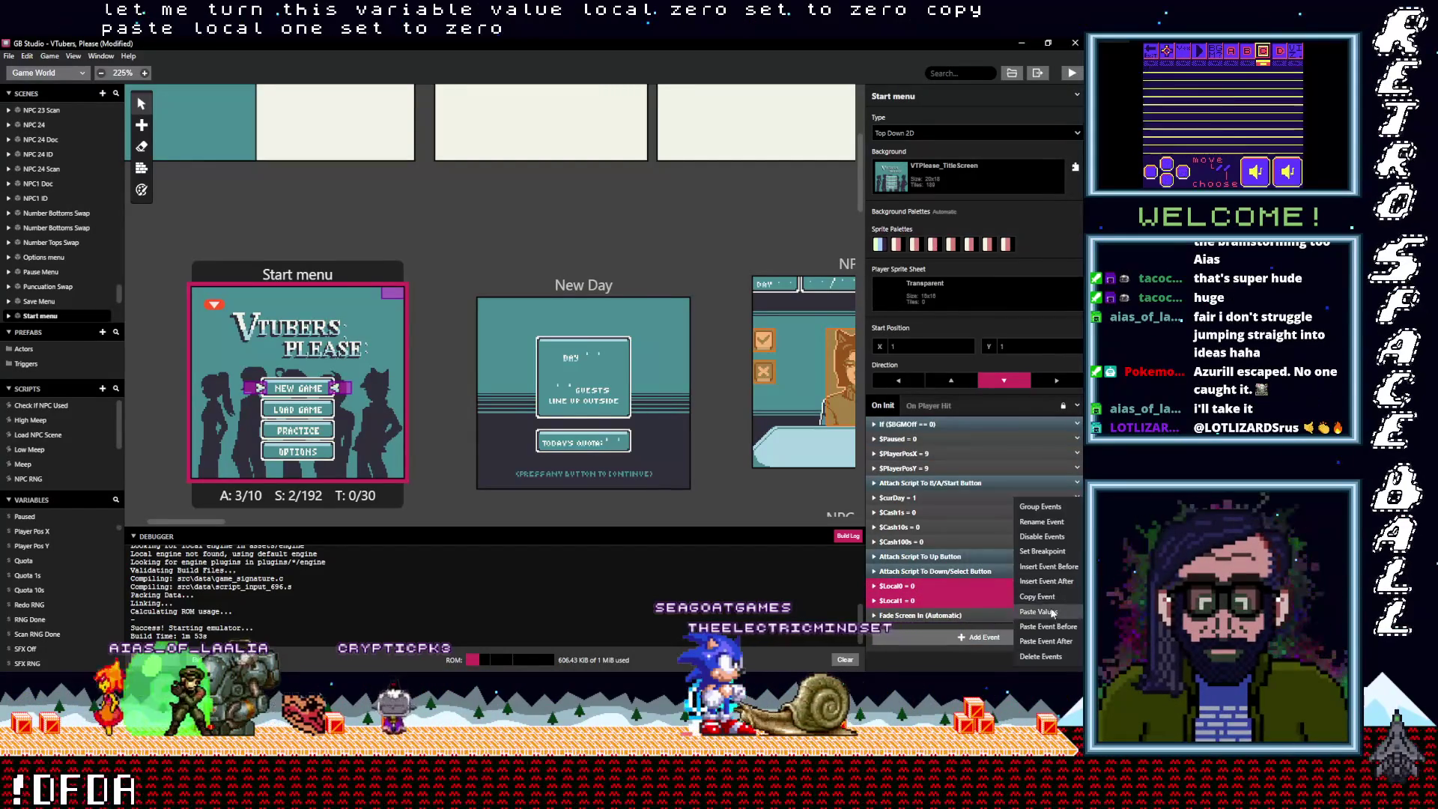
pyautogui.moveTo(915, 585); pyautogui.dragTo(923, 434)
pyautogui.scroll(-3, 303, 412)
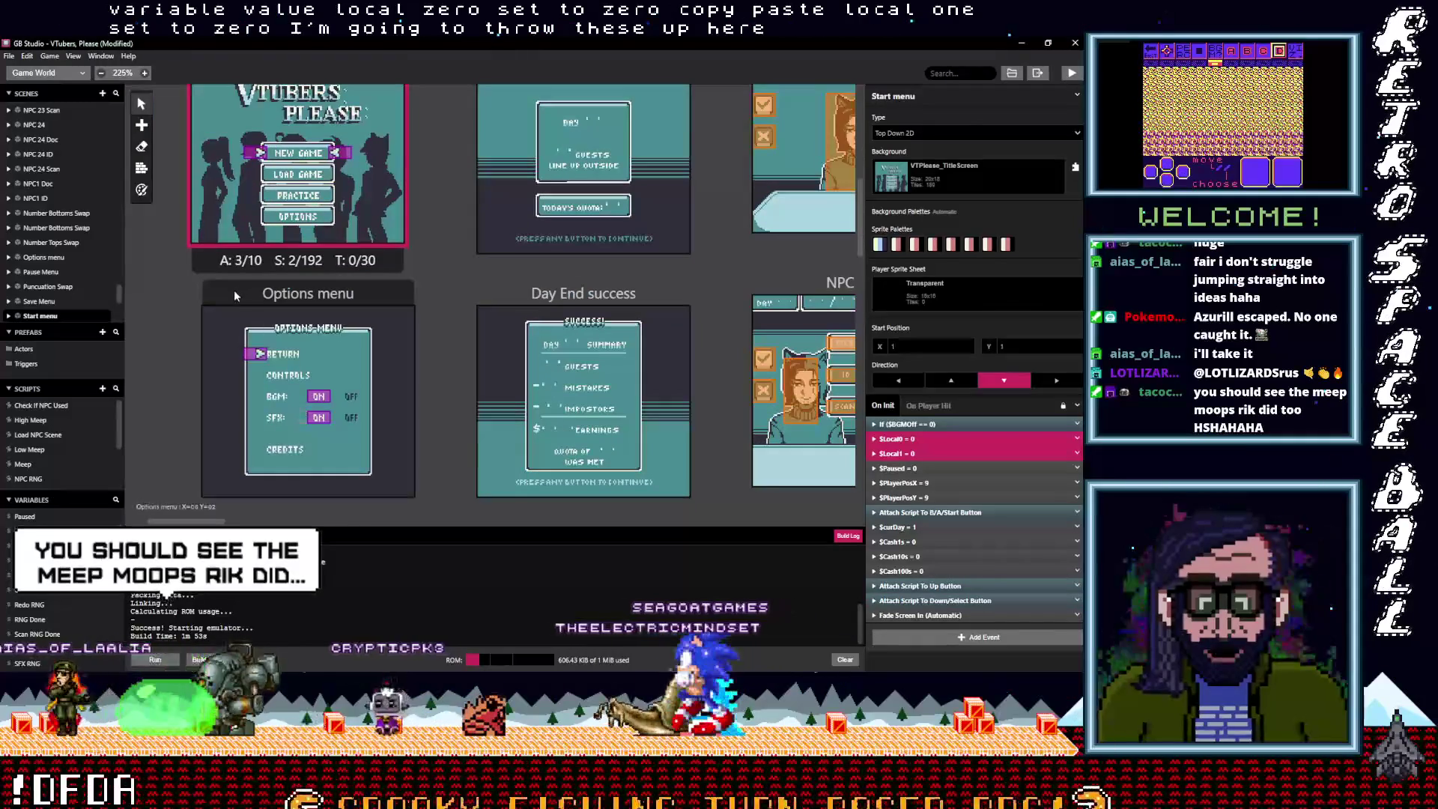
# Paste the $Local0 and $Local1 reset events at the top of the Options menu's On Init
pyautogui.click(303, 411)
pyautogui.scroll(-5, 926, 321)
pyautogui.scroll(10, 926, 319)
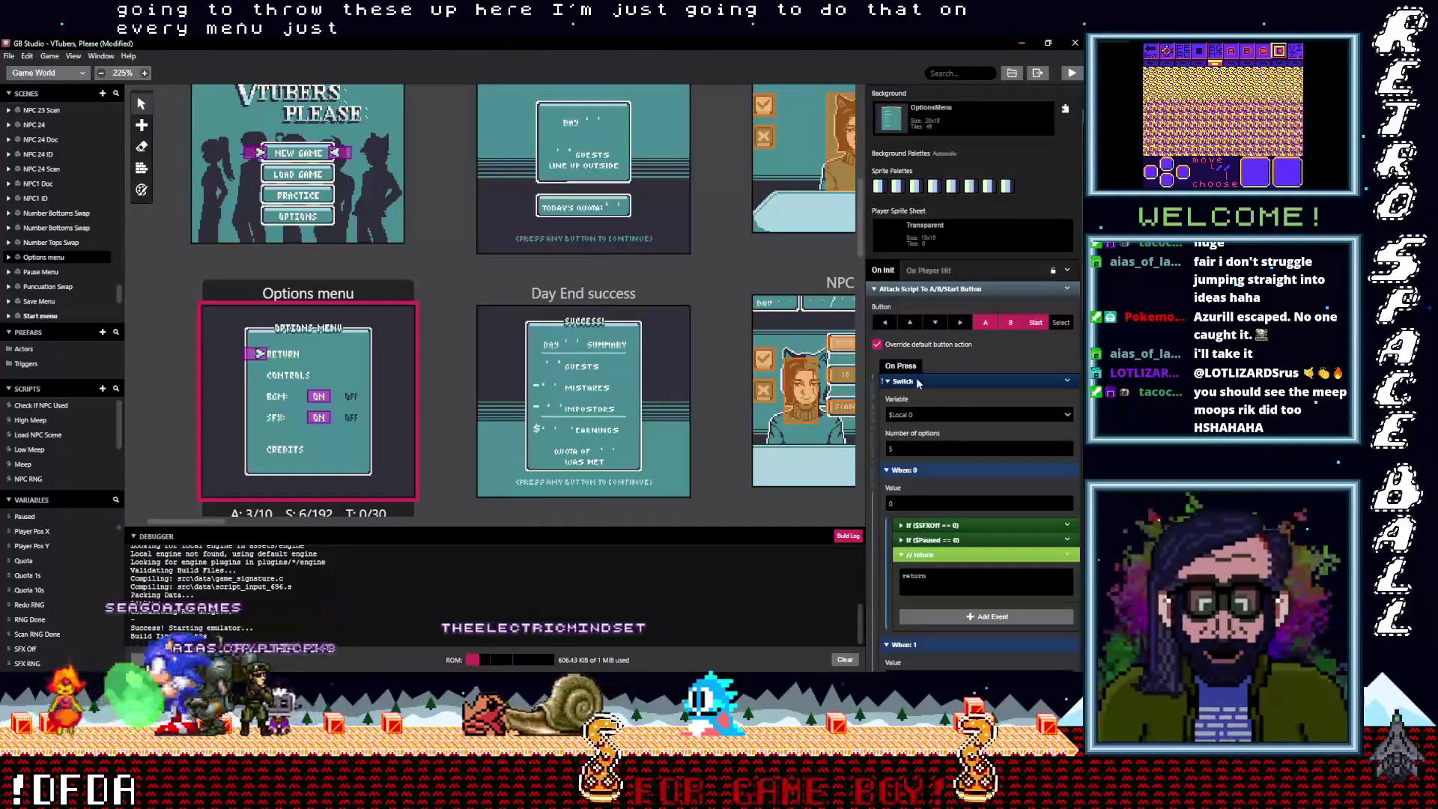
pyautogui.click(915, 380)
pyautogui.click(902, 346)
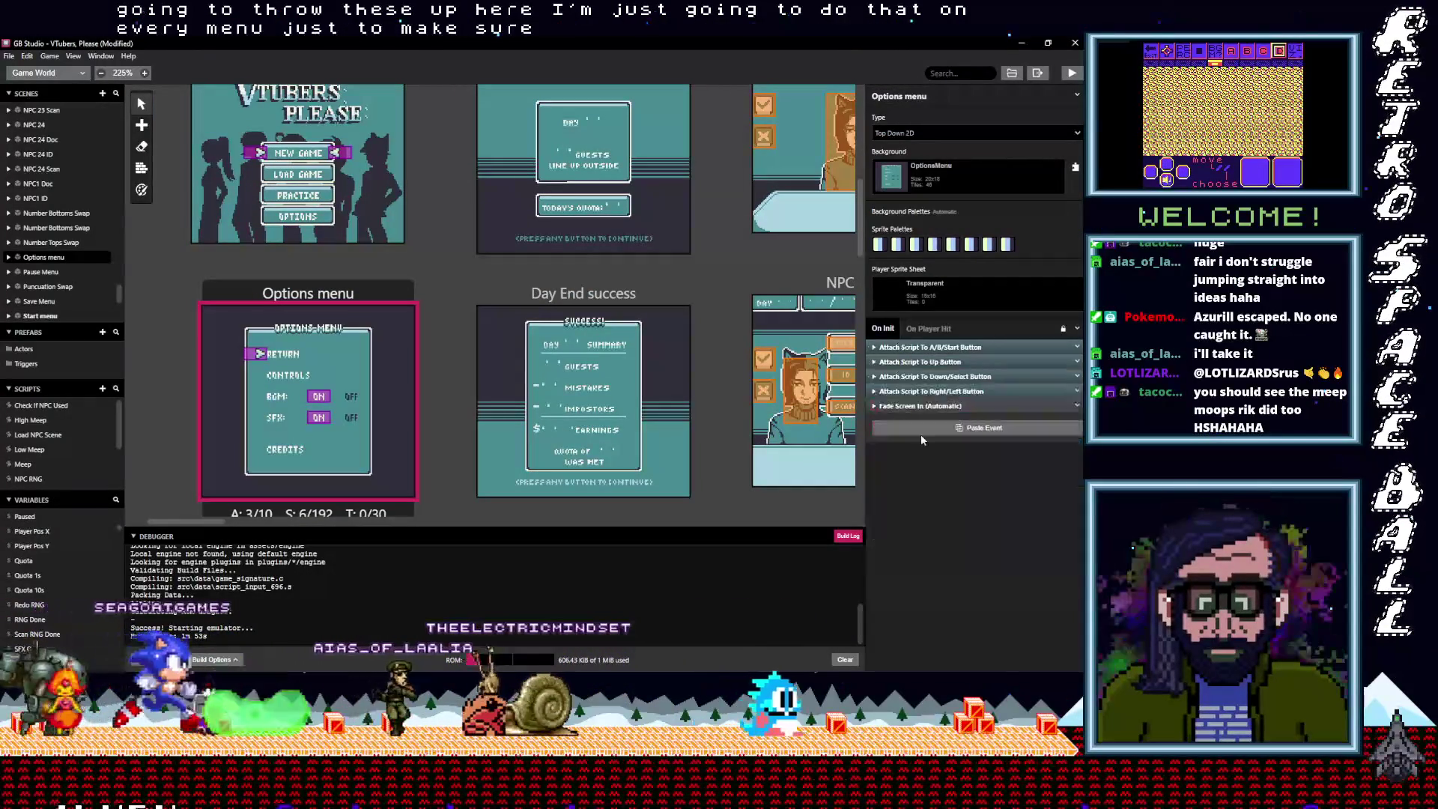
pyautogui.hotkey('ctrl', 'v')
pyautogui.moveTo(912, 423); pyautogui.dragTo(913, 348)
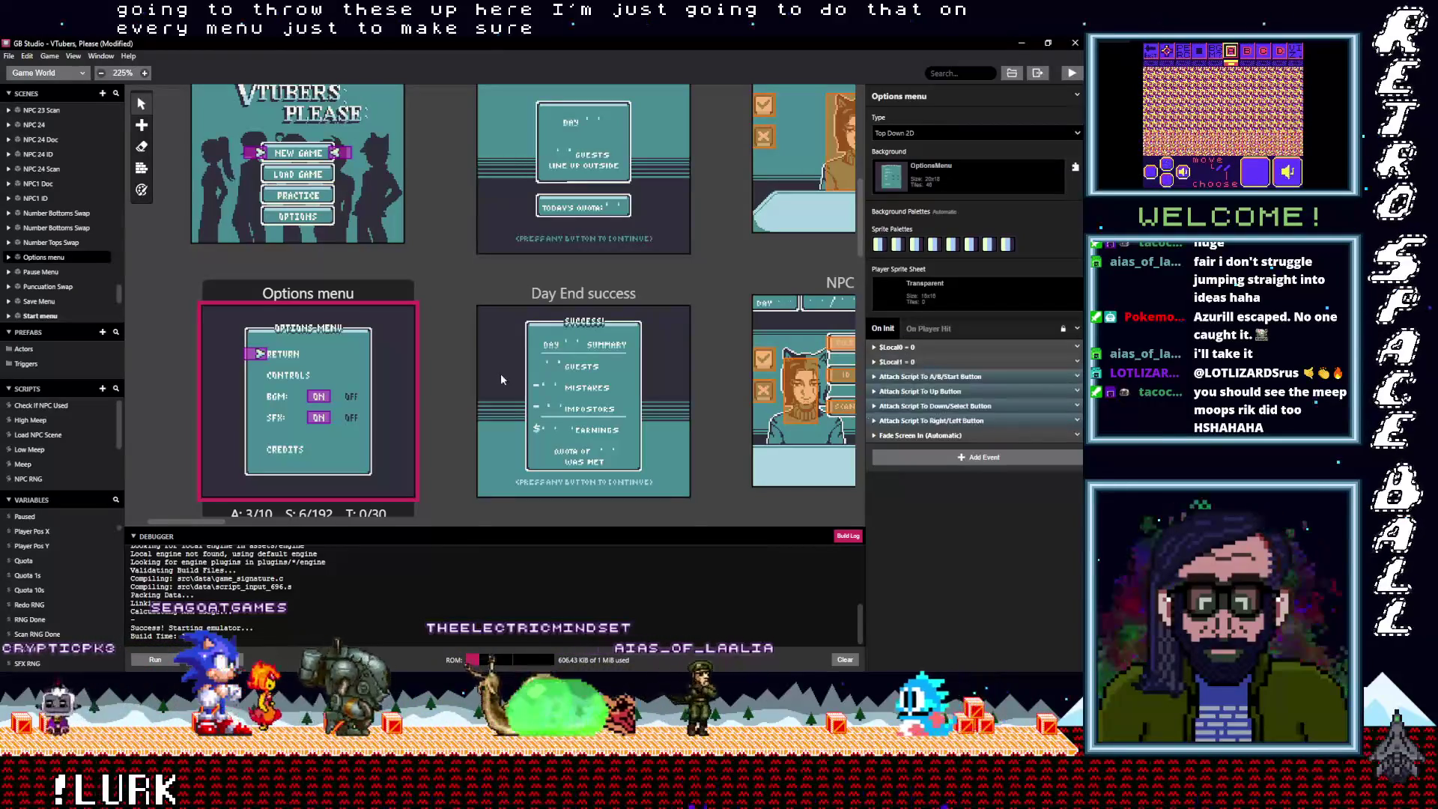
pyautogui.scroll(-5, 446, 398)
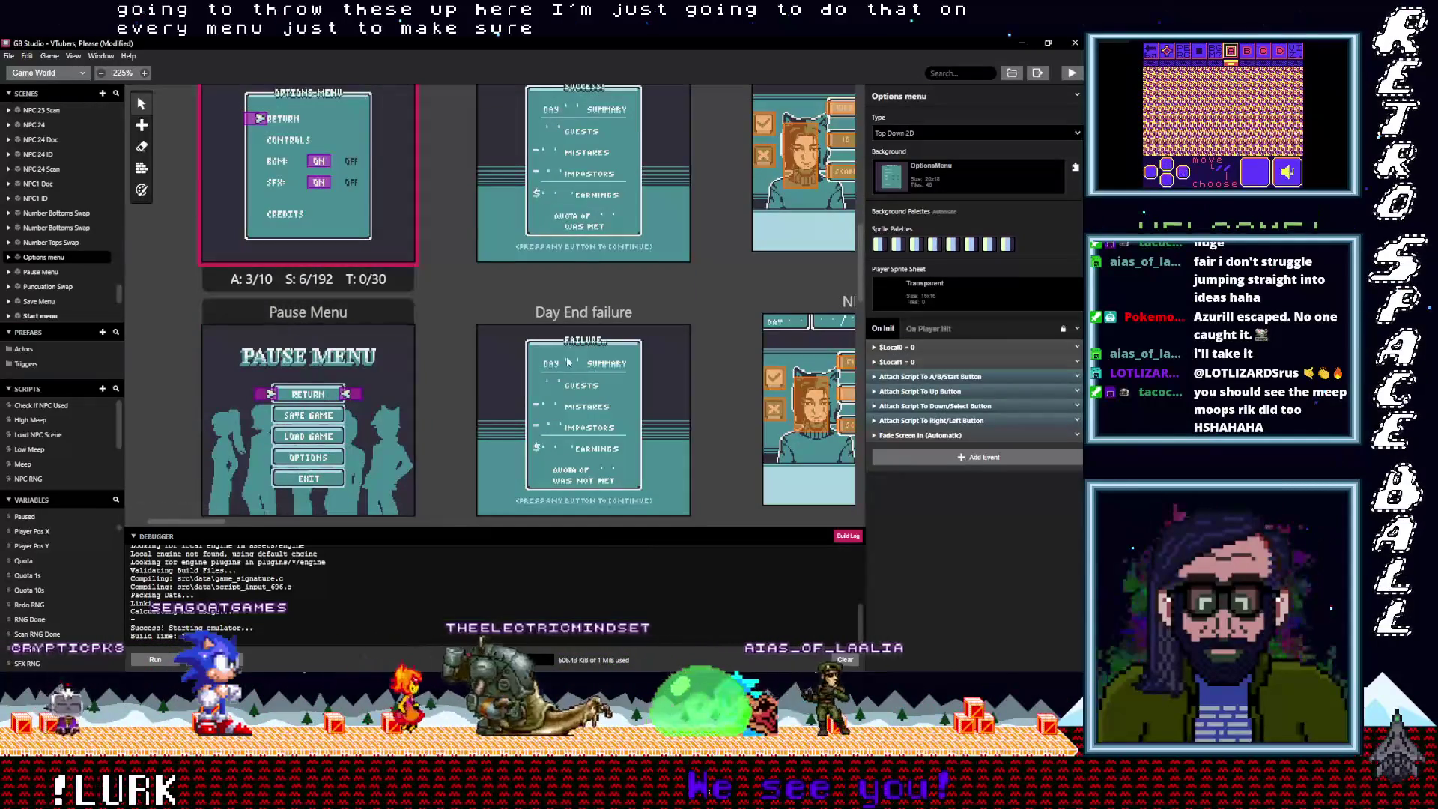
# Move $Local0 and $Local1 to the top of the Pause Menu's On Init, ahead of $Paused = 0
pyautogui.click(413, 337)
pyautogui.click(914, 361)
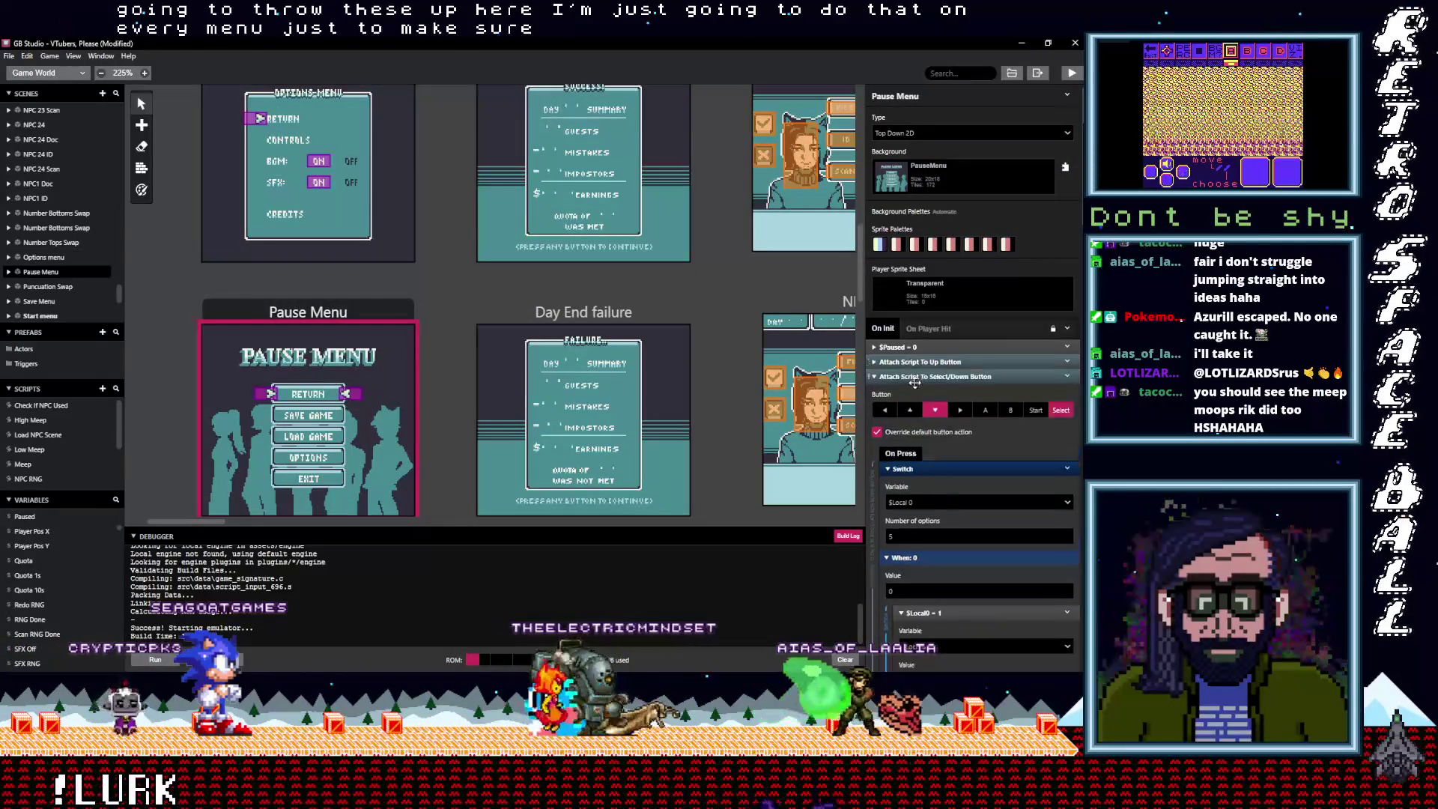
pyautogui.click(913, 375)
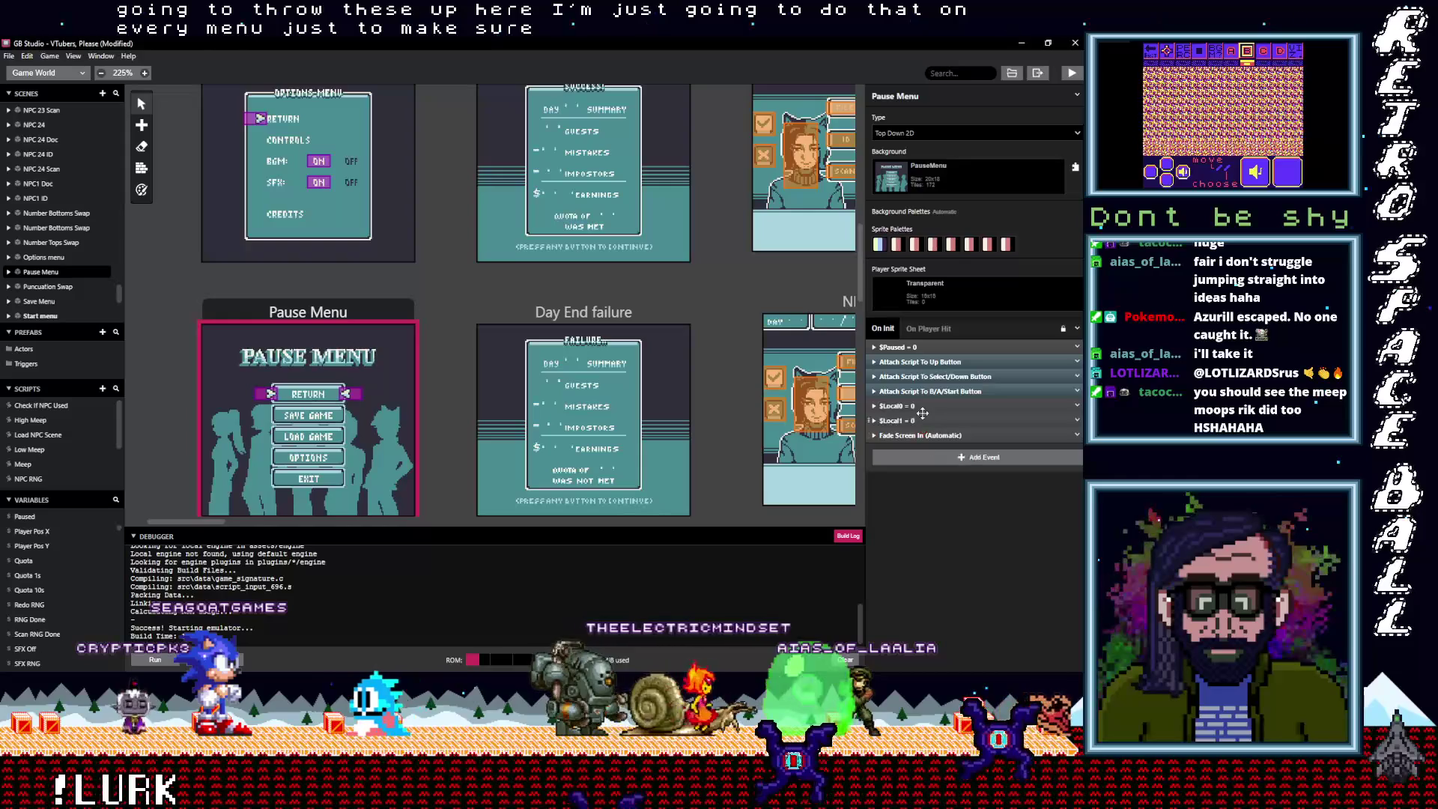
pyautogui.moveTo(914, 408); pyautogui.dragTo(899, 345)
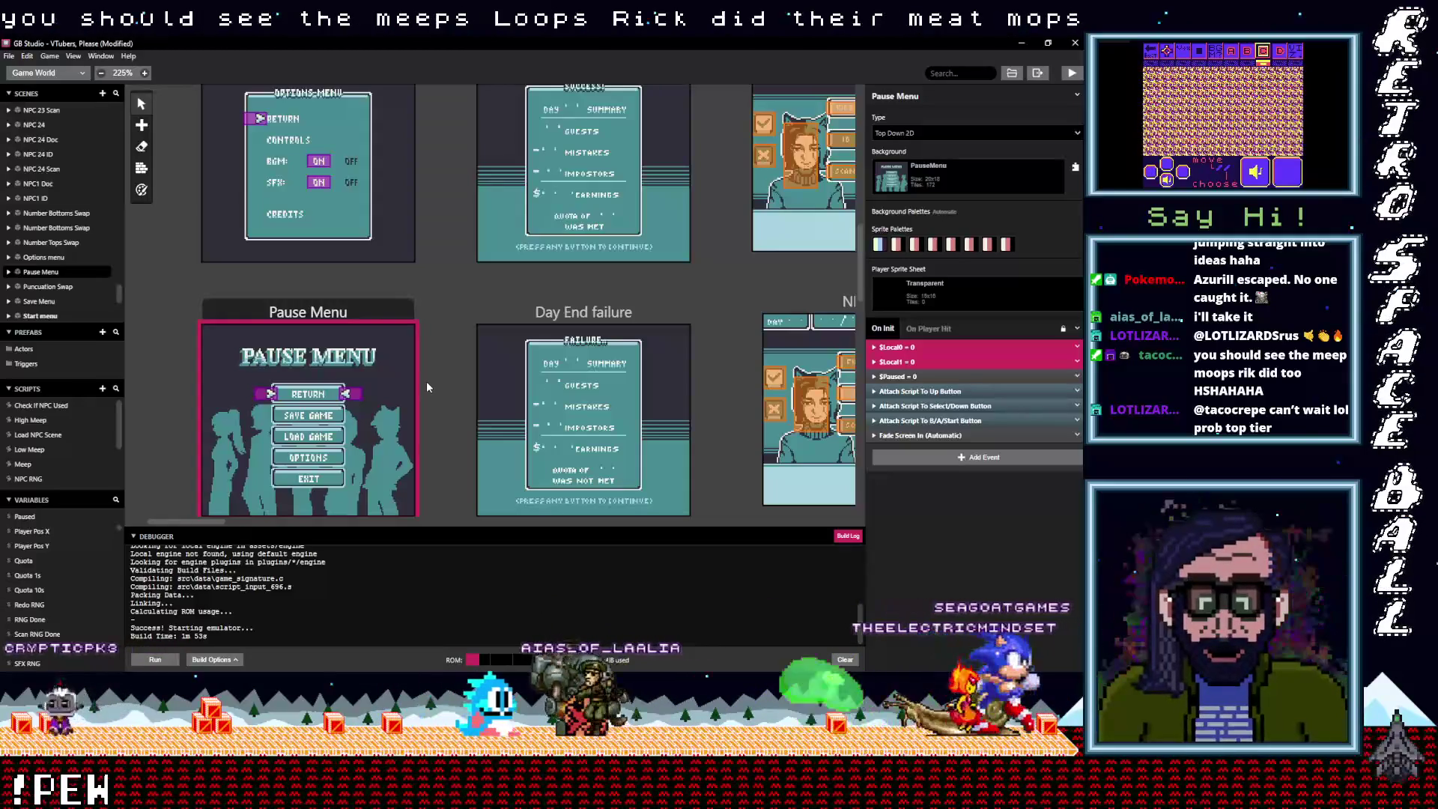
pyautogui.scroll(-5, 426, 387)
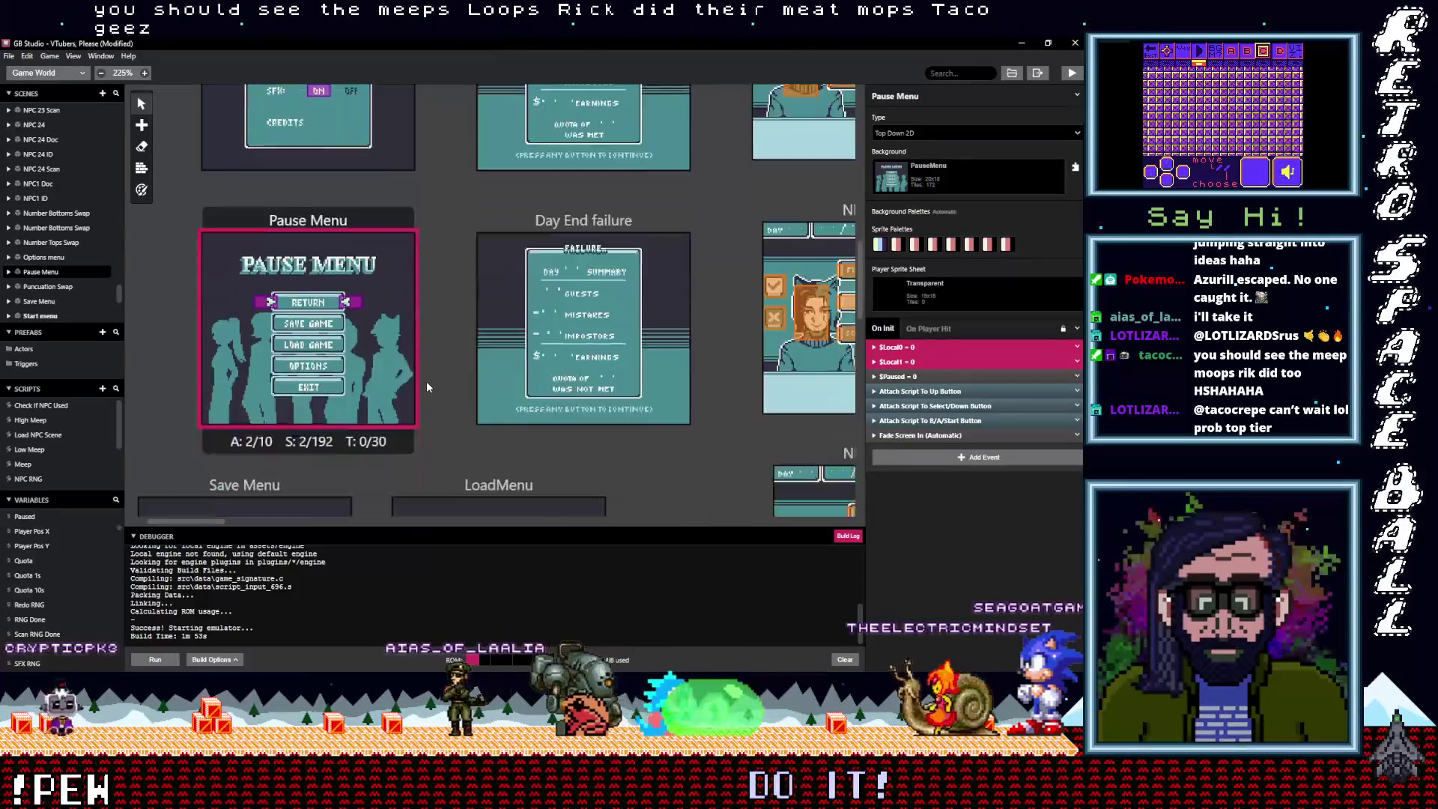
# Paste the $Local0 and $Local1 reset events into the Save Menu scene's script
pyautogui.scroll(-1, 426, 381)
pyautogui.click(295, 286)
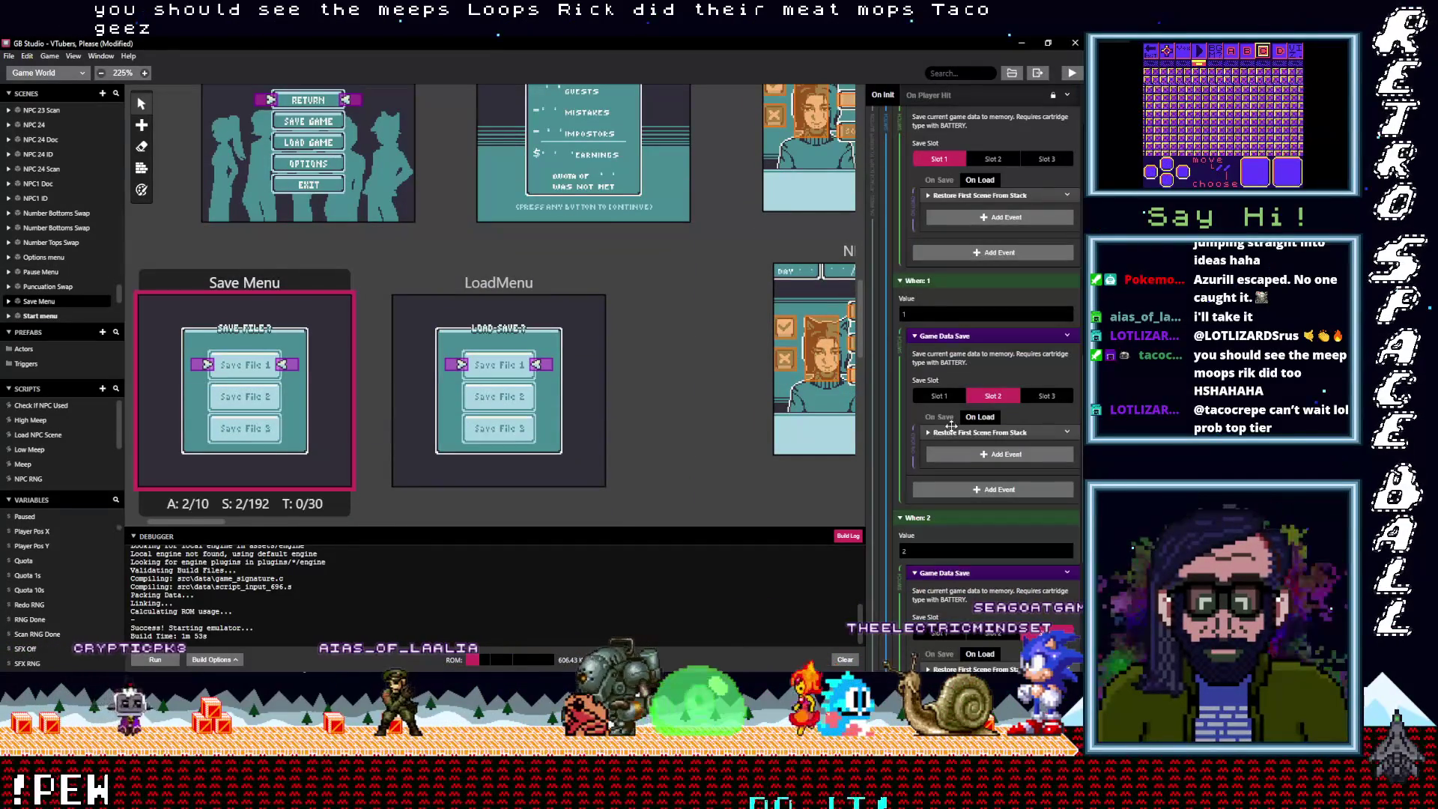
pyautogui.scroll(8, 947, 428)
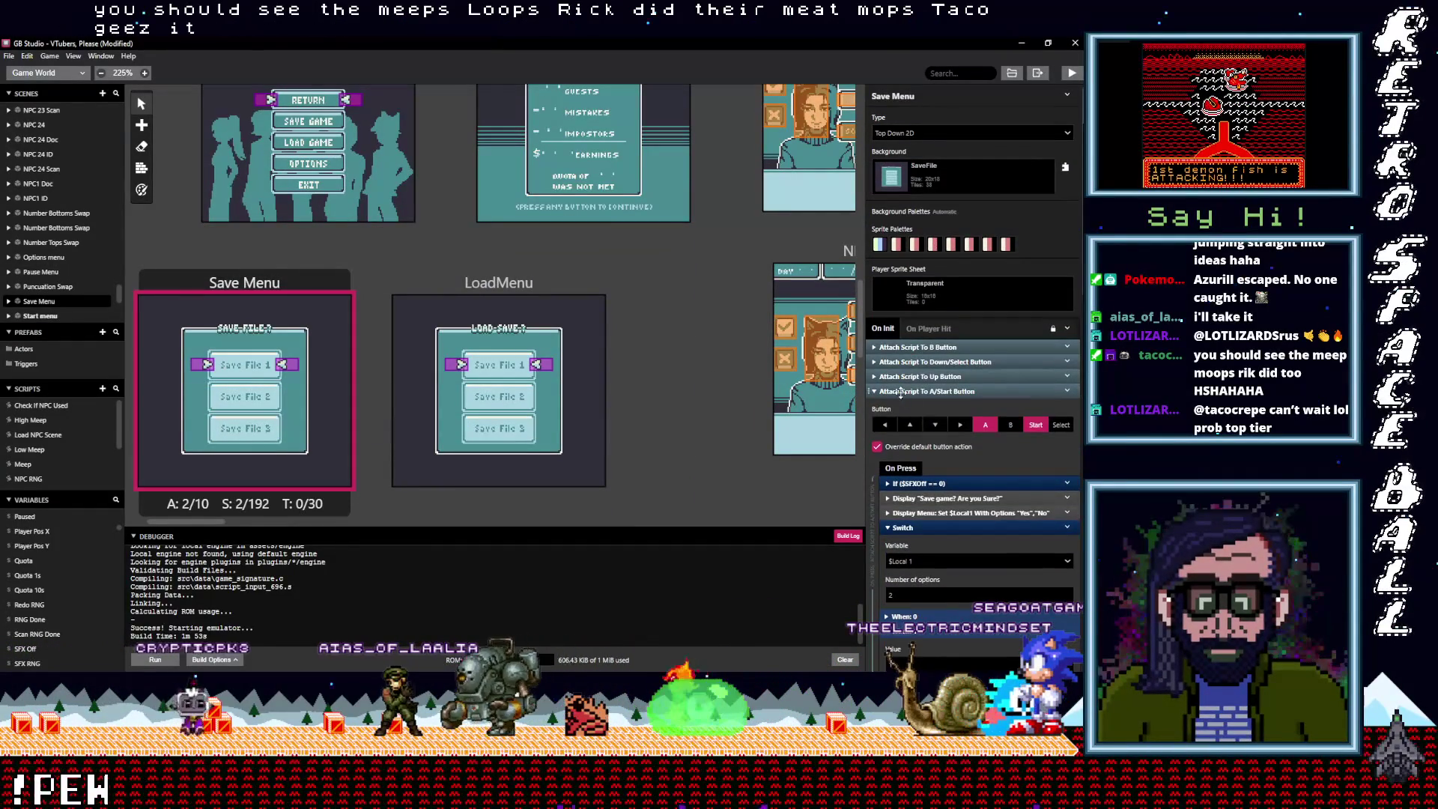
pyautogui.click(901, 392)
pyautogui.keyDown('alt'); pyautogui.click(923, 456); pyautogui.keyUp('alt')
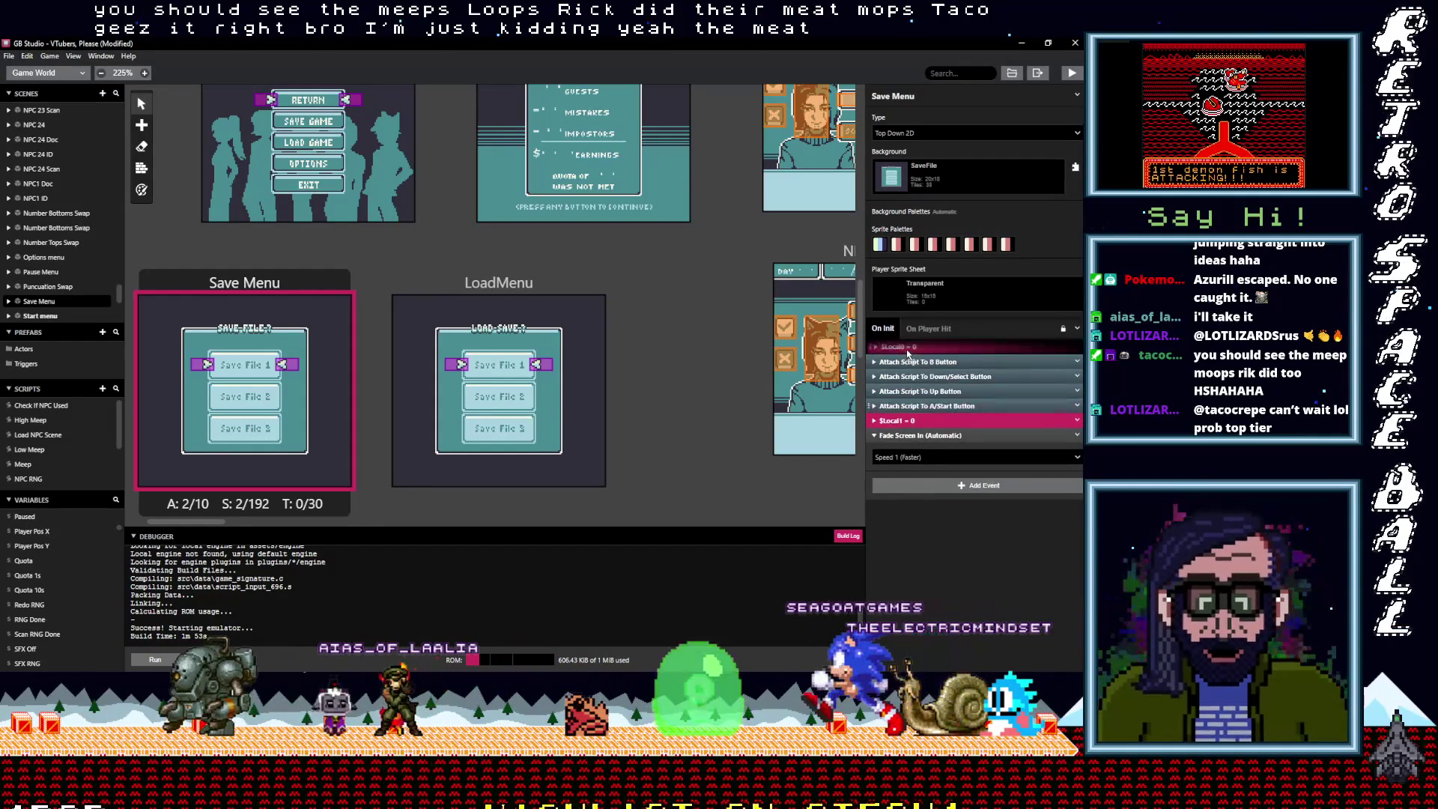
# Move LoadMenu's $Local0 and $Local1 reset events to the start of its On Init
pyautogui.click(479, 284)
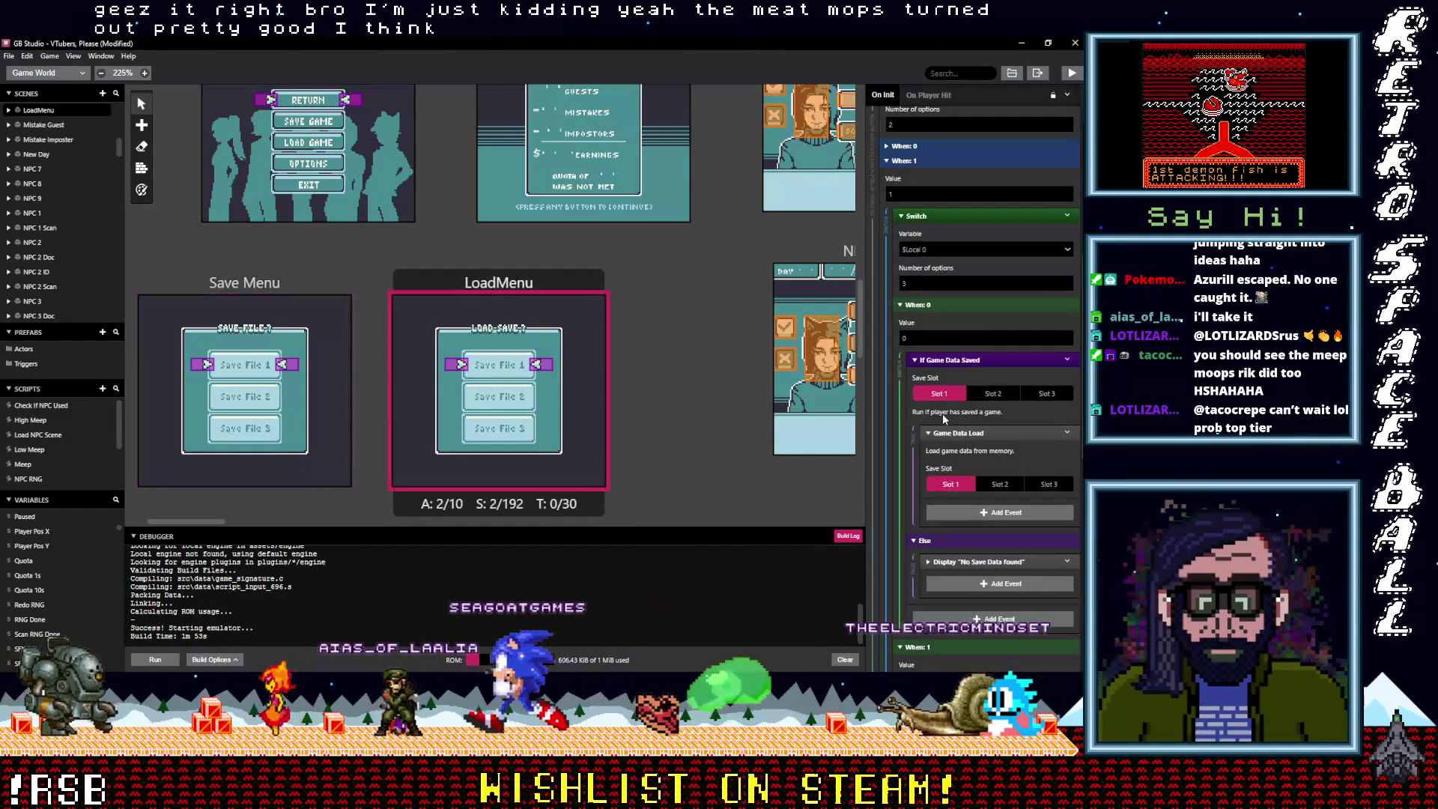
pyautogui.scroll(5, 951, 427)
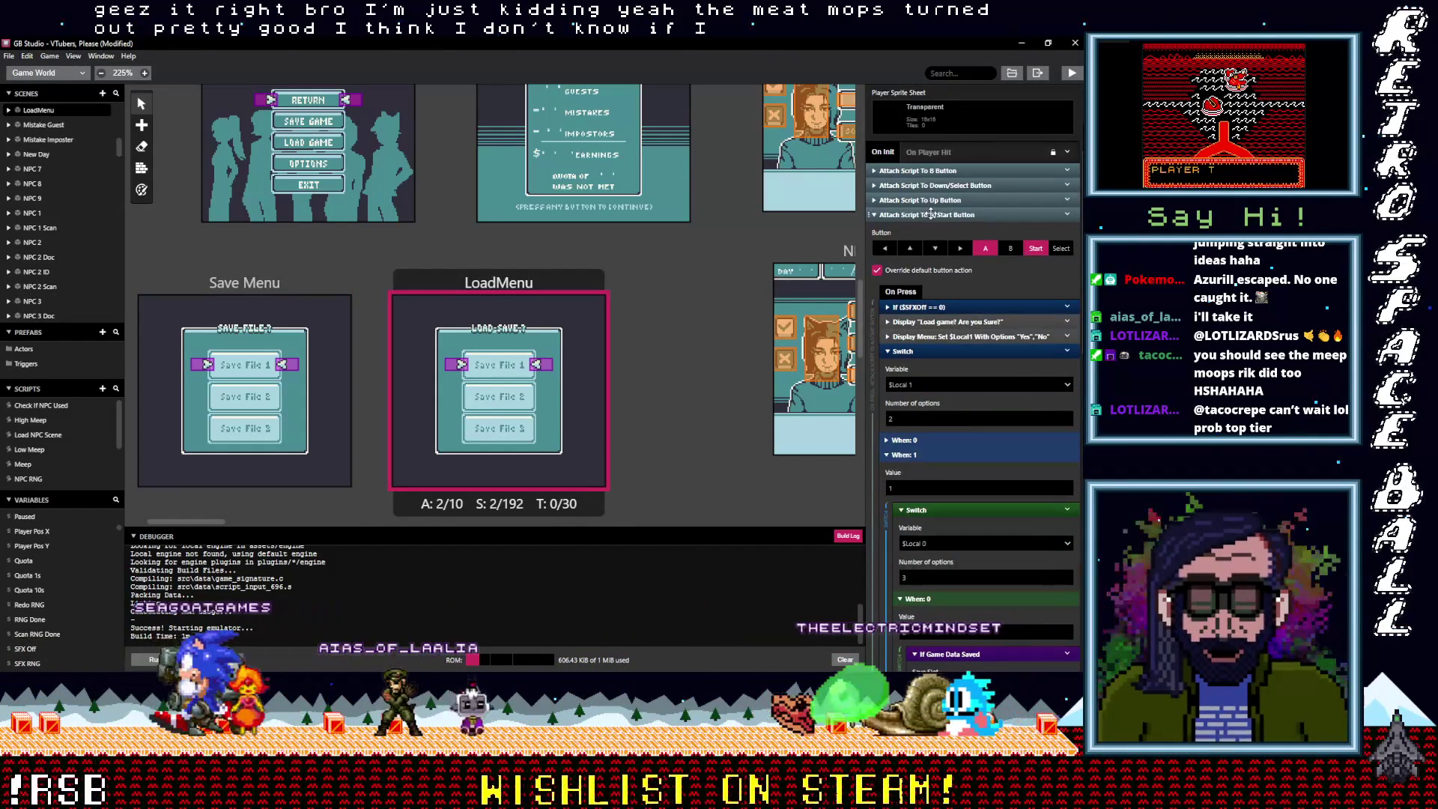
pyautogui.scroll(5, 940, 337)
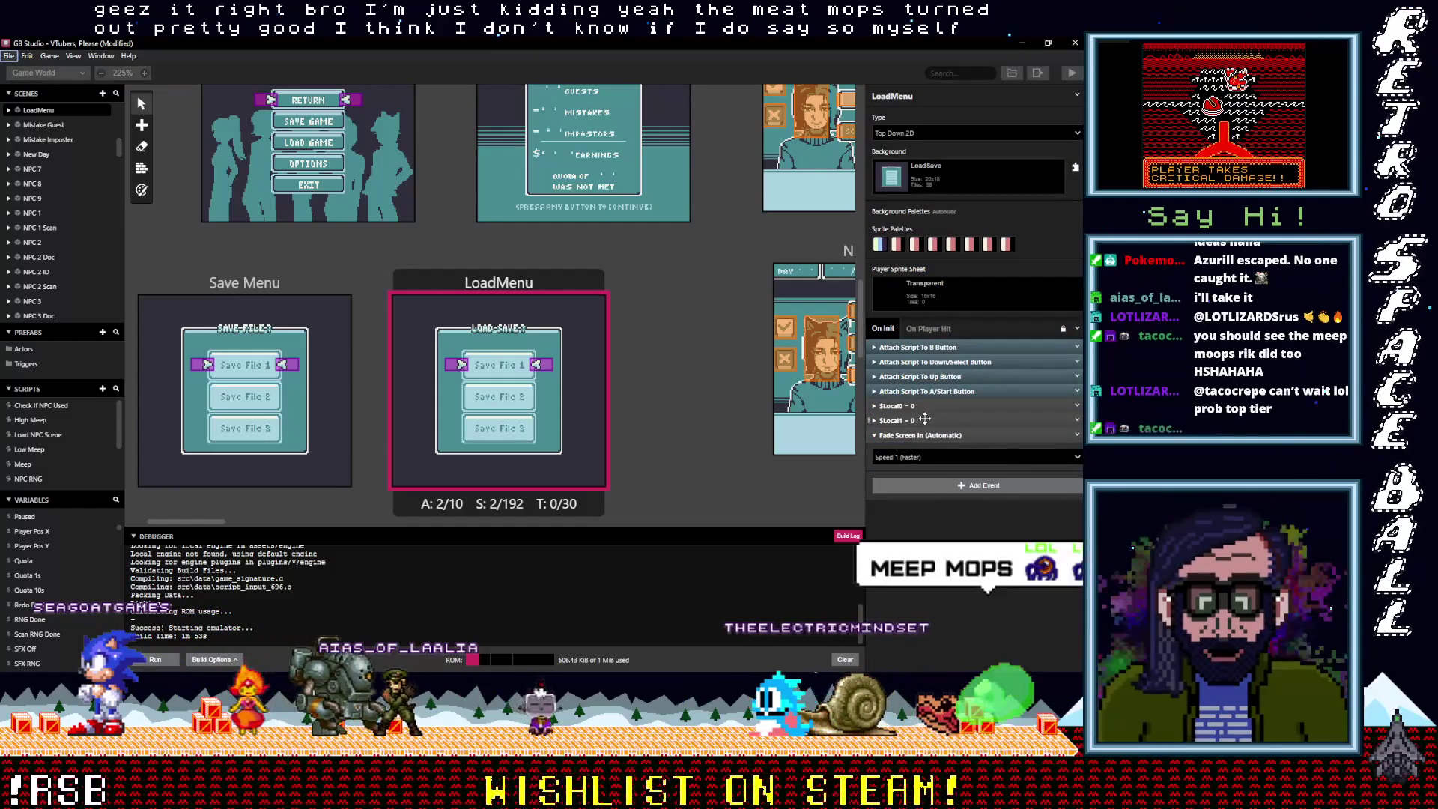
pyautogui.moveTo(898, 405); pyautogui.dragTo(912, 349)
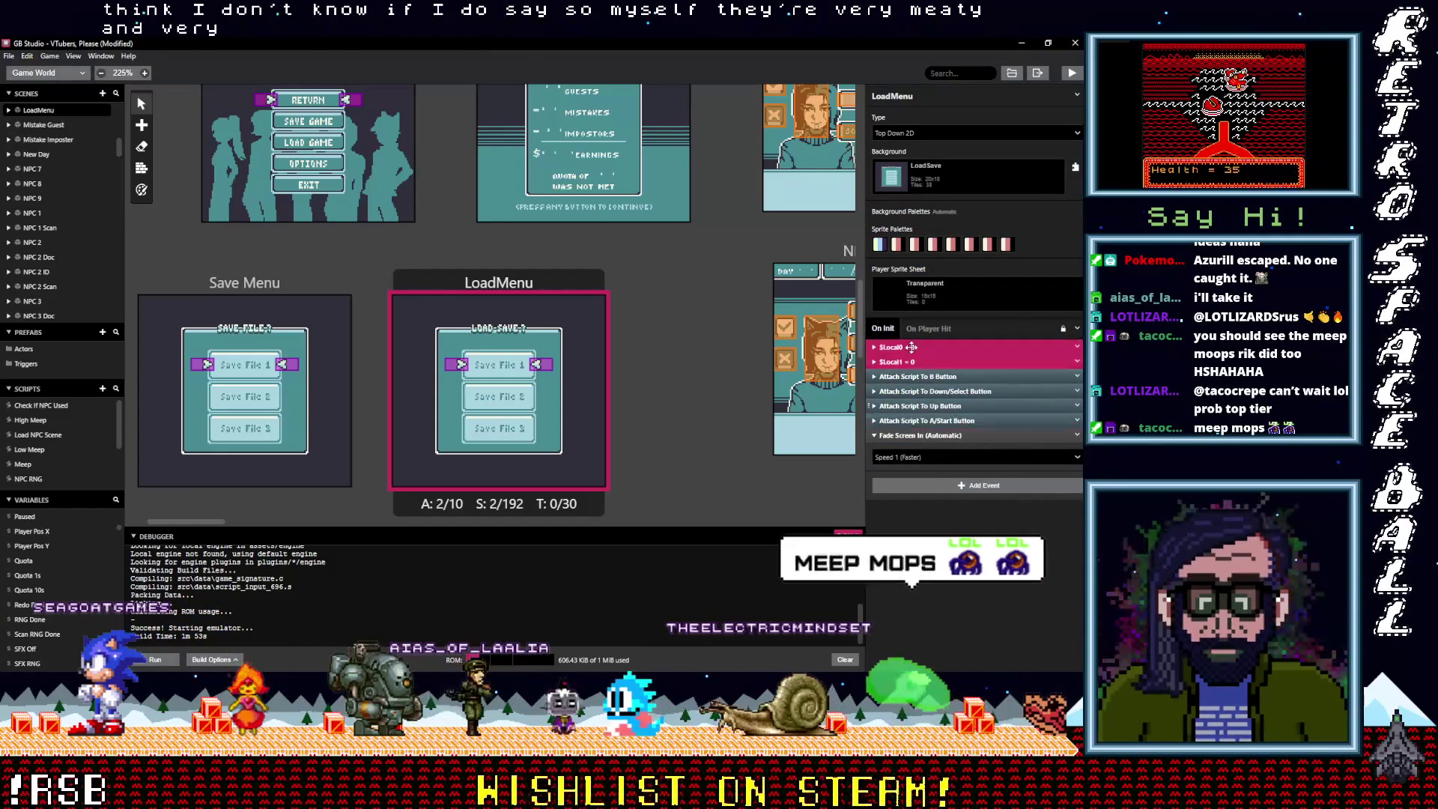
pyautogui.scroll(-10, 662, 441)
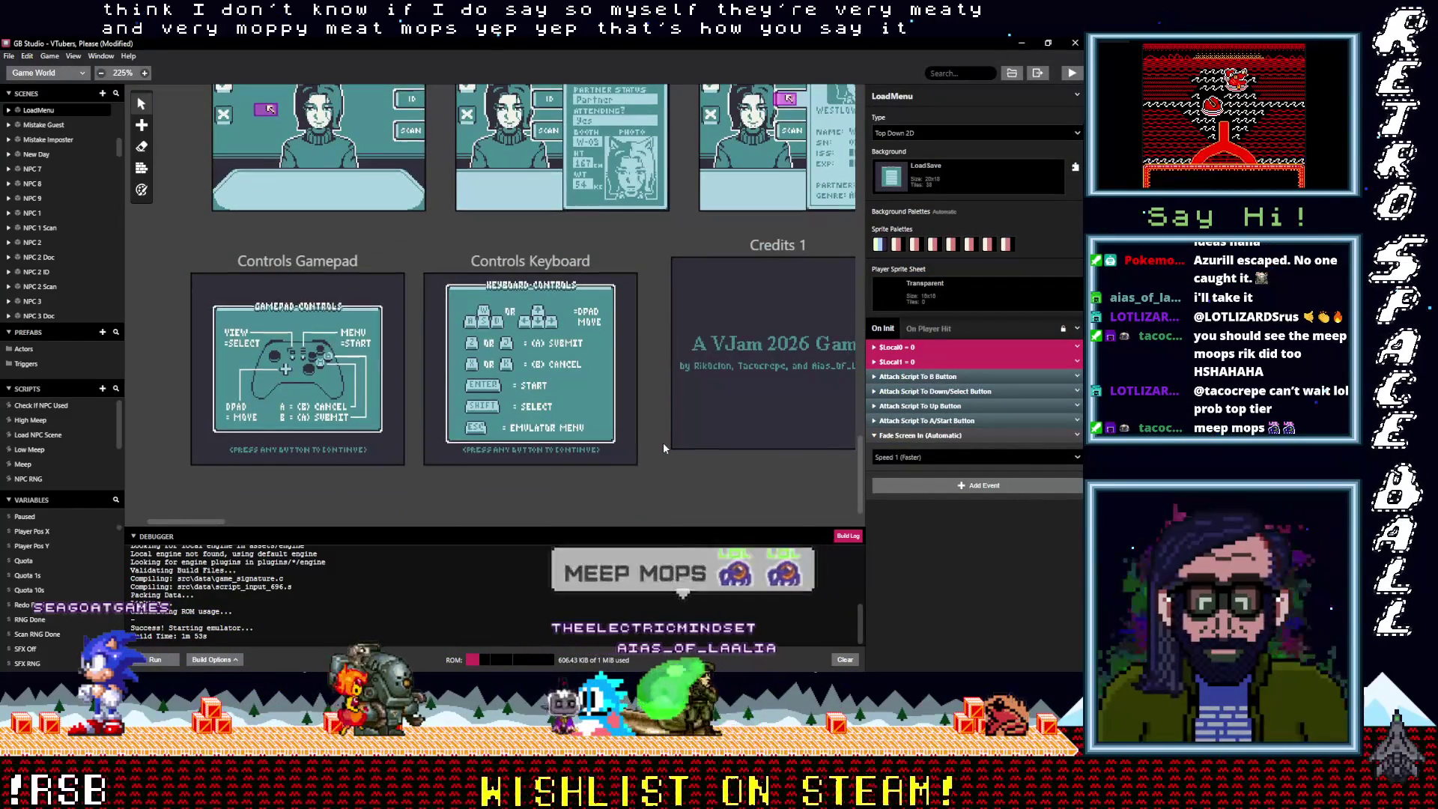
pyautogui.scroll(15, 663, 445)
pyautogui.scroll(10, 663, 442)
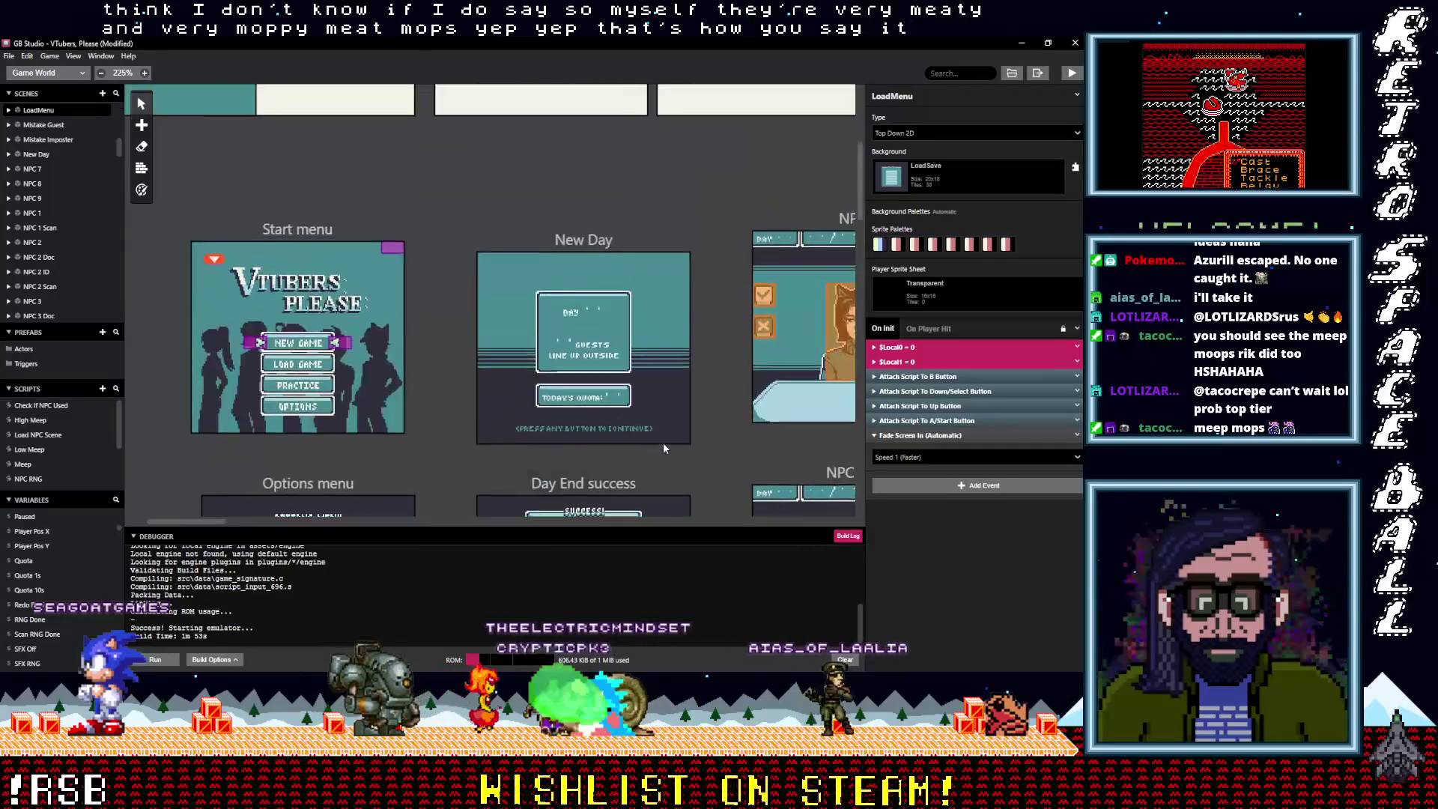
pyautogui.moveTo(209, 519)
pyautogui.mouseDown()
pyautogui.moveTo(285, 520)
pyautogui.moveTo(240, 249)
pyautogui.mouseUp()
pyautogui.click(266, 195)
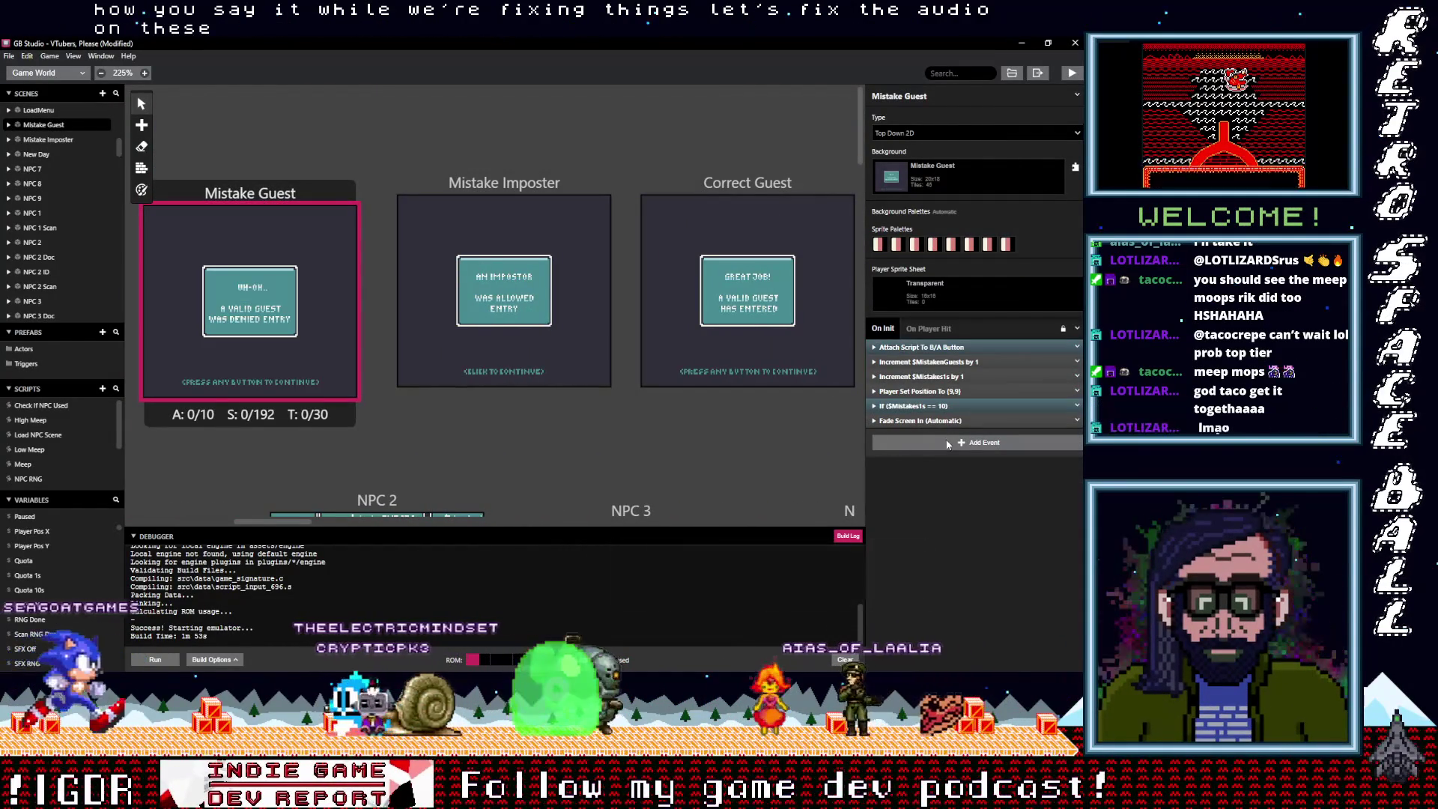
# Set Mistake Guest's B/A button press sound to UI_Positive.wav
pyautogui.click(539, 182)
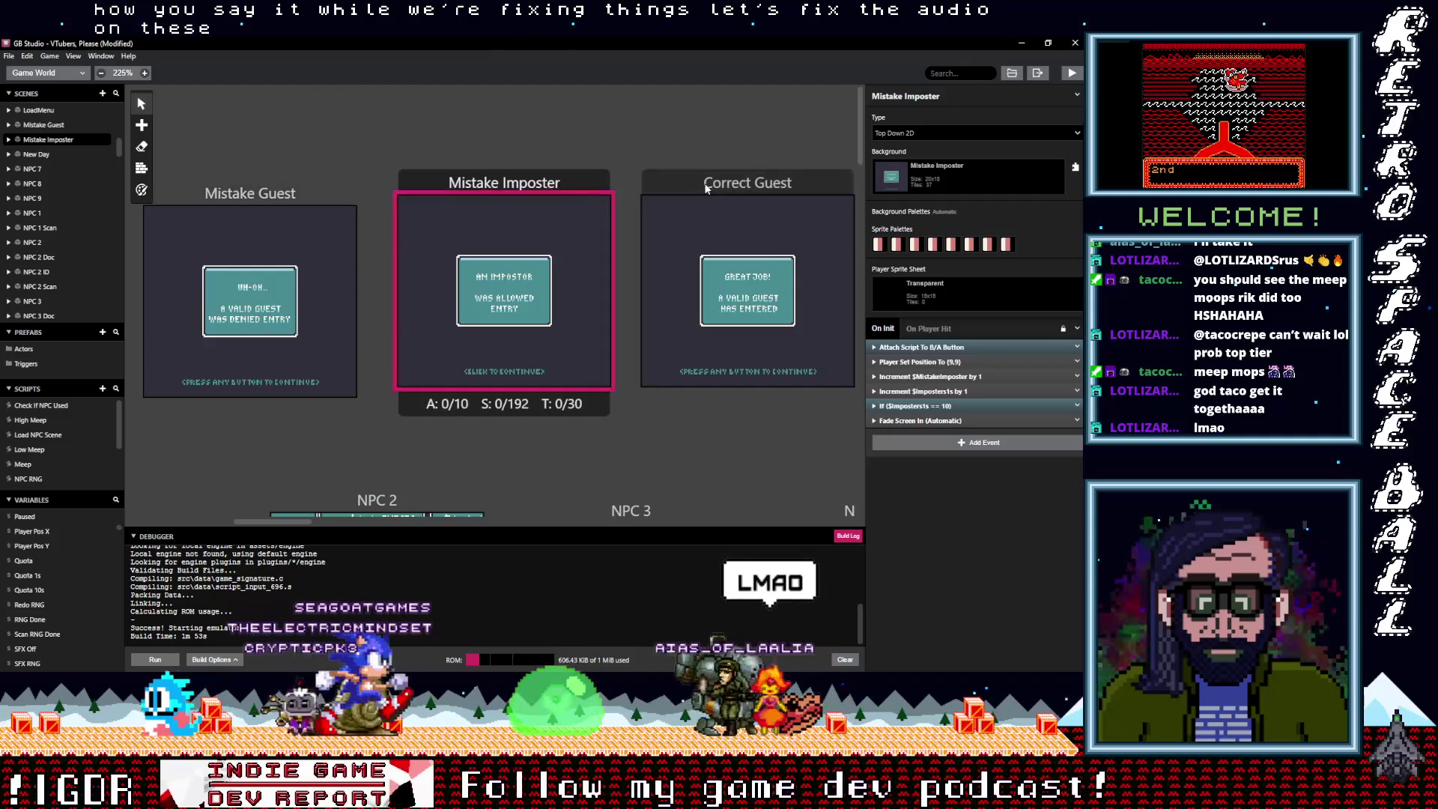
pyautogui.click(270, 212)
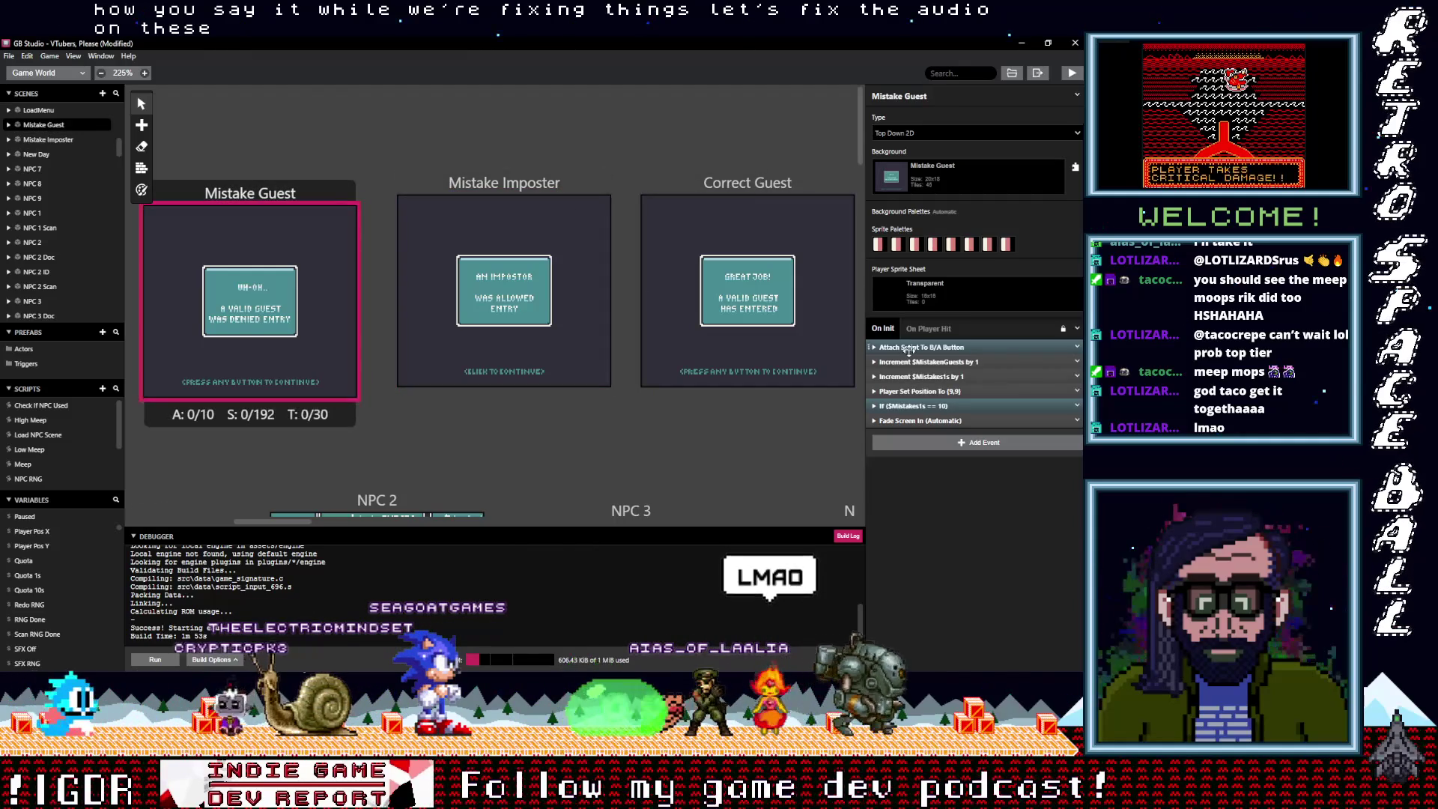
pyautogui.click(928, 347)
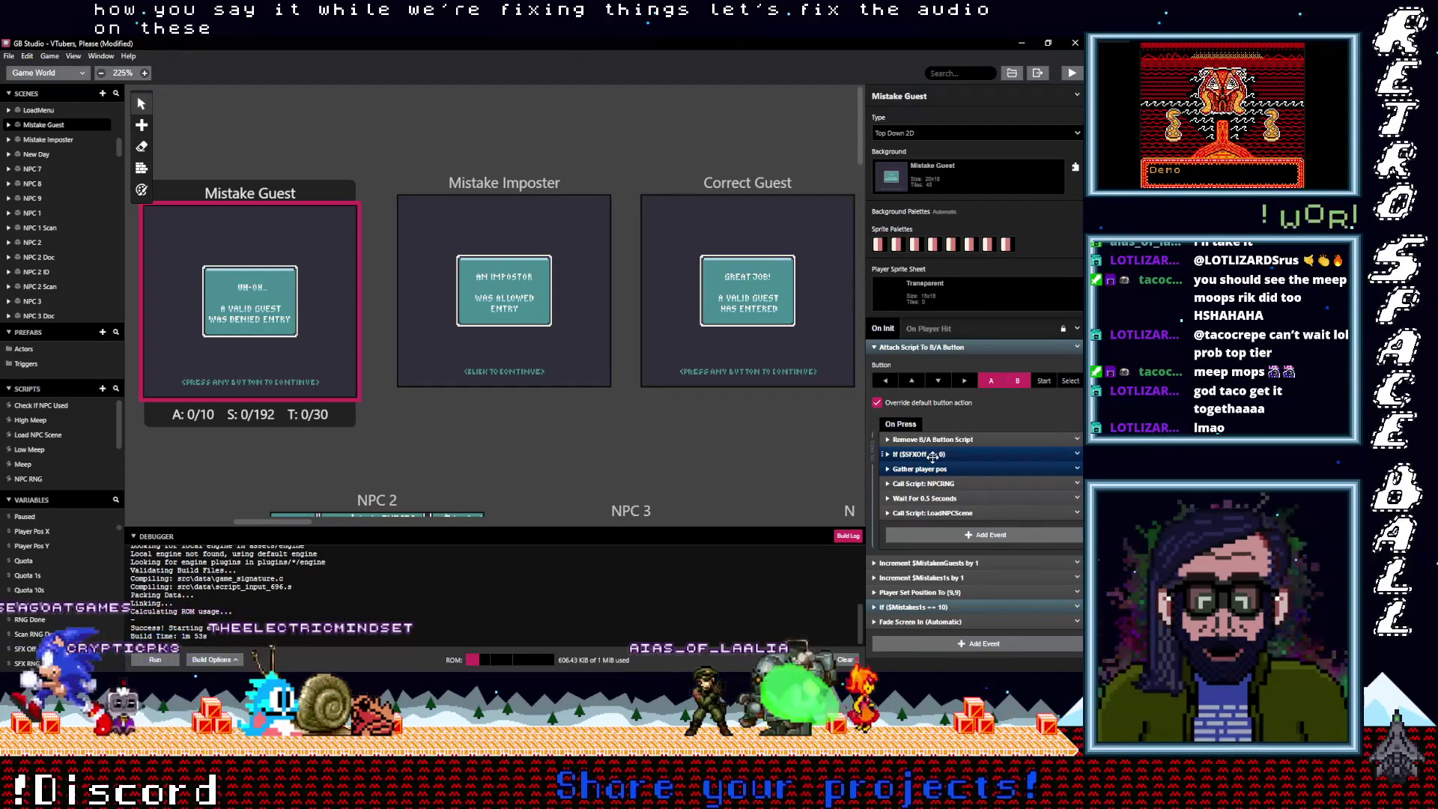
pyautogui.click(928, 453)
pyautogui.click(958, 544)
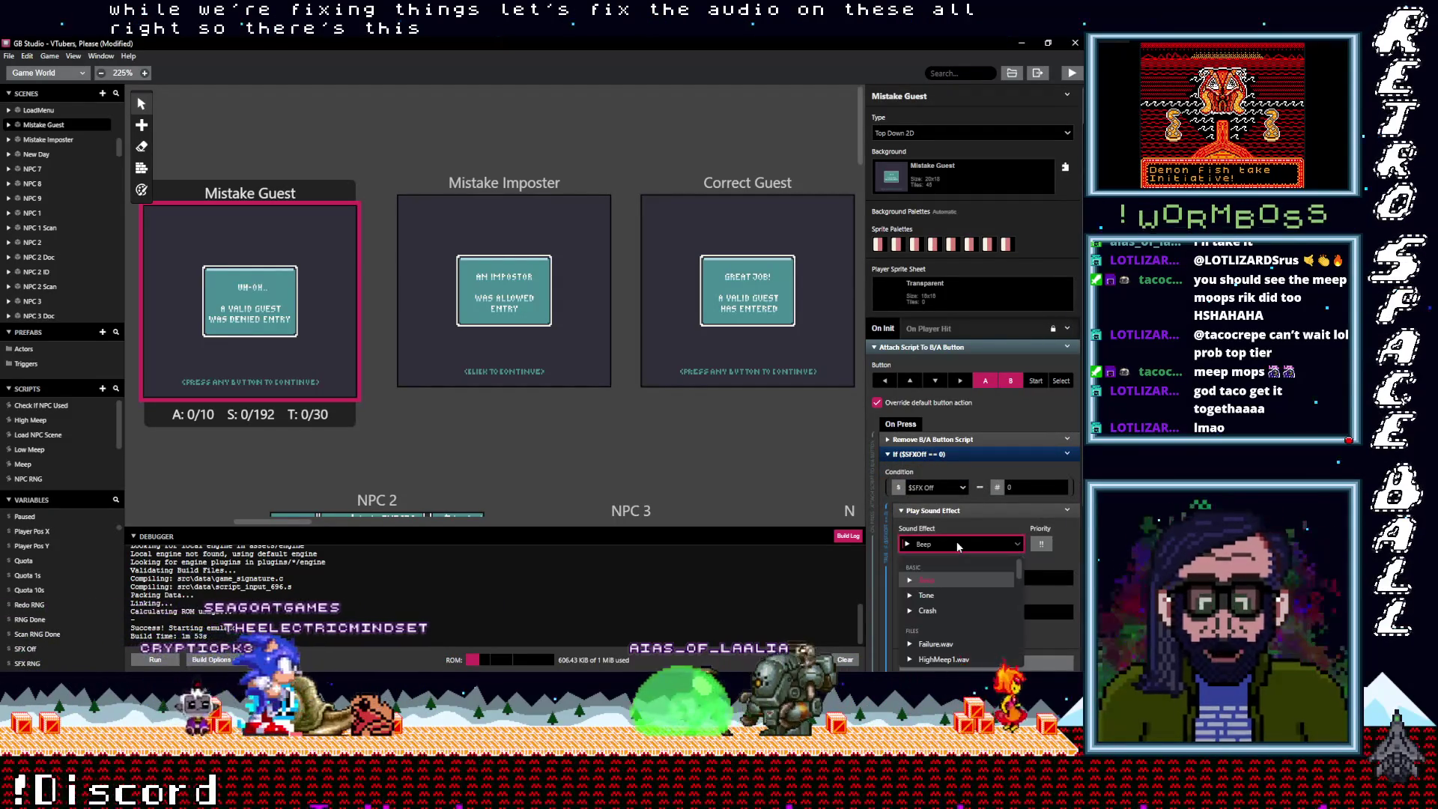
pyautogui.write('po')
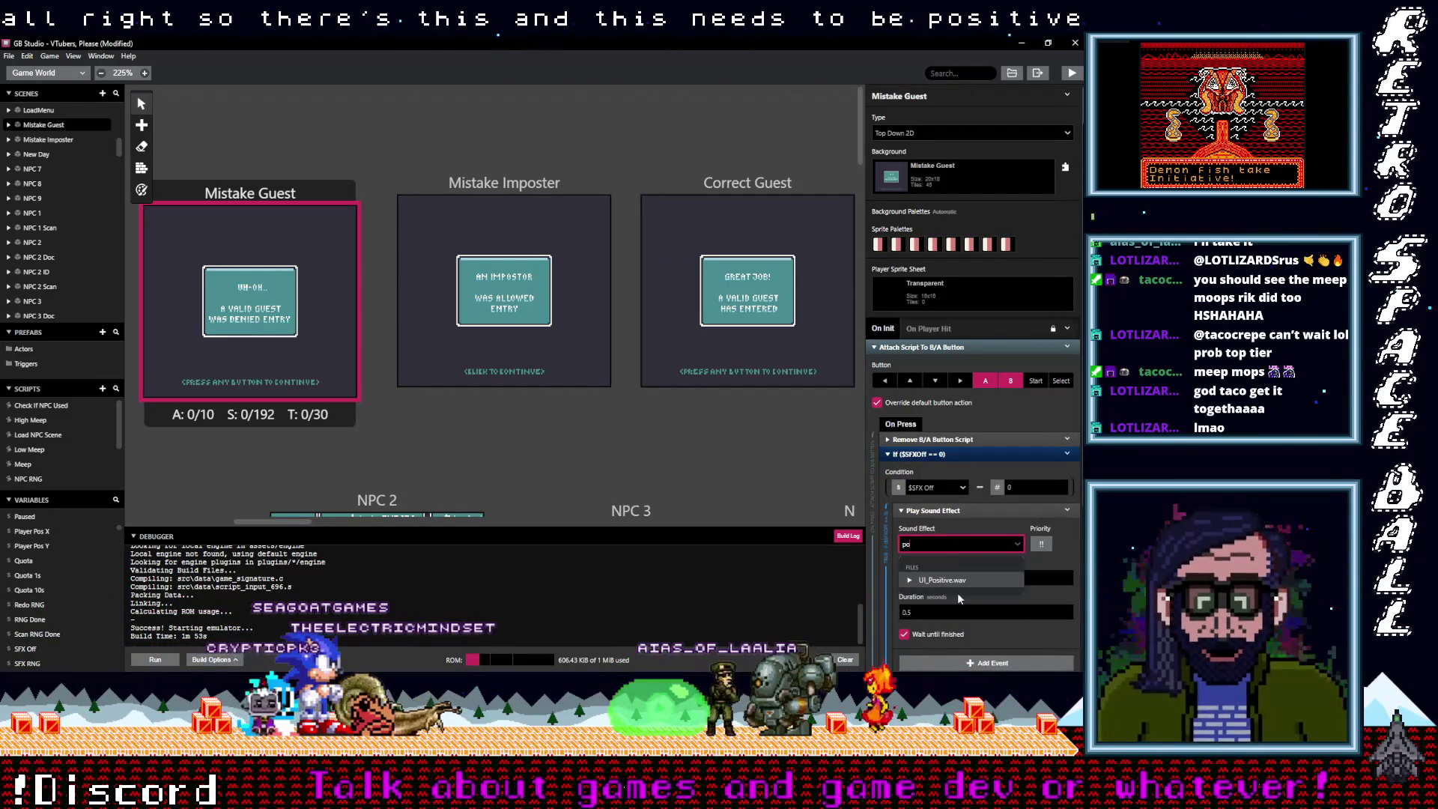
pyautogui.click(947, 578)
# Copy the $SFXOff sound check and paste it at the top of Mistake Guest's On Init
pyautogui.click(961, 454)
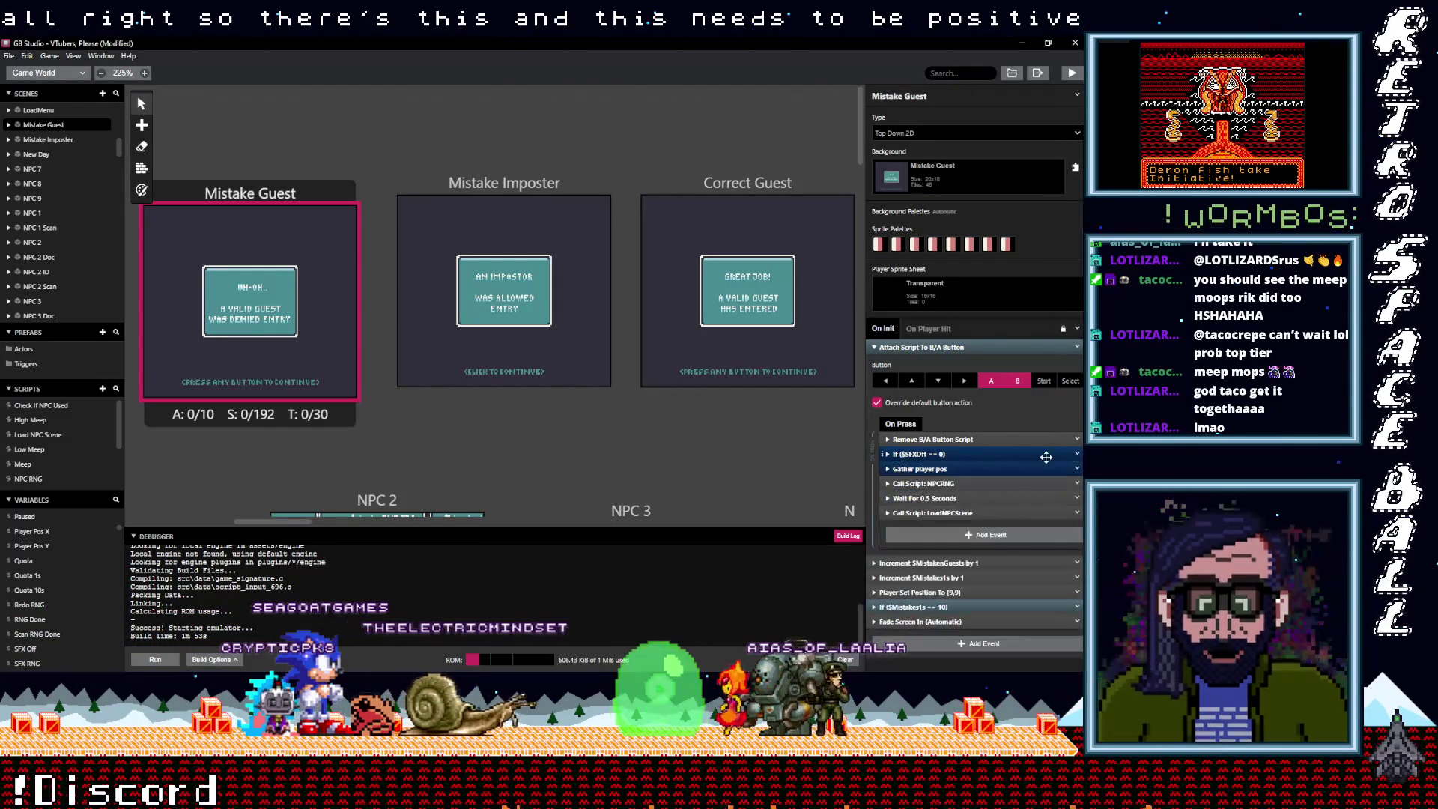
pyautogui.click(1077, 454)
pyautogui.click(1042, 562)
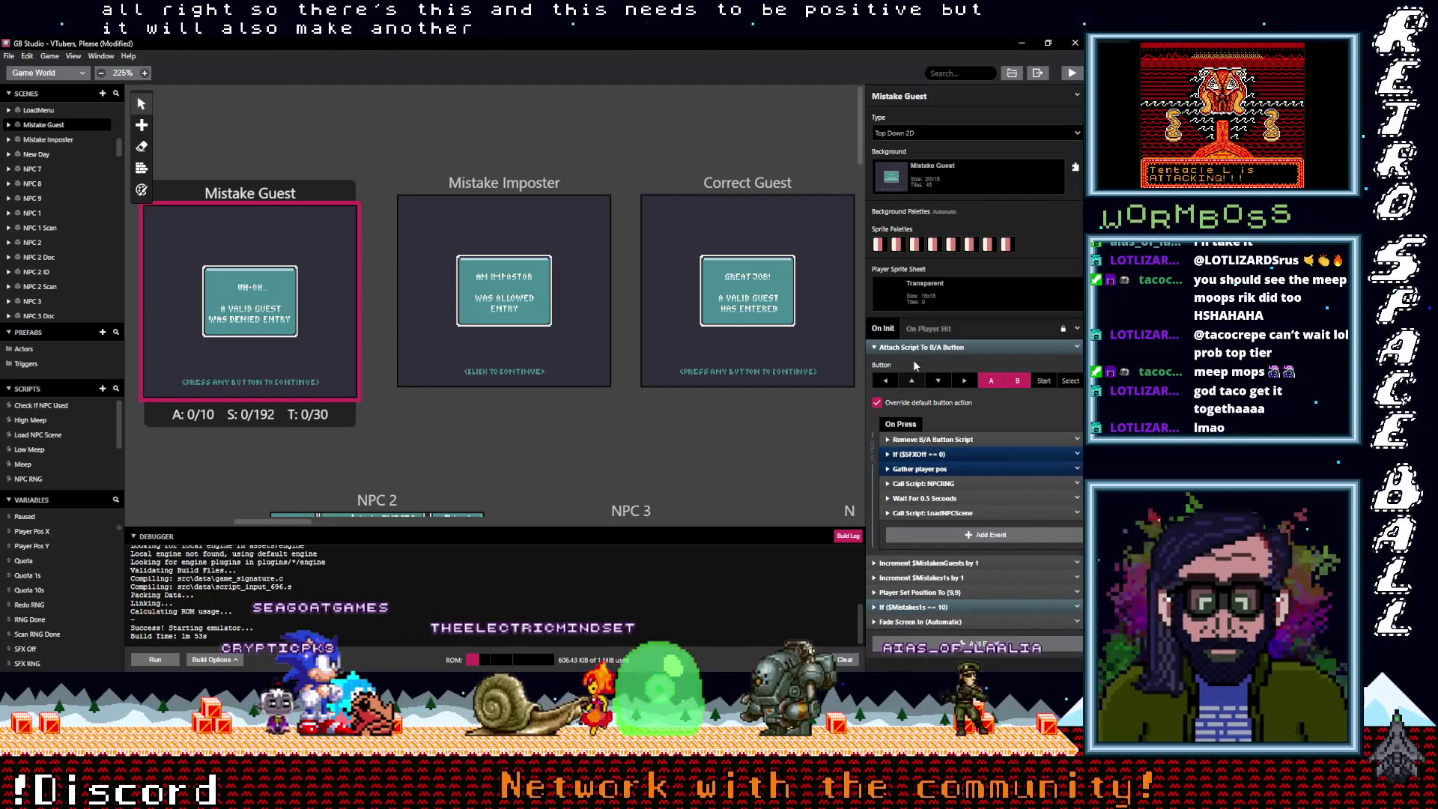
pyautogui.click(911, 347)
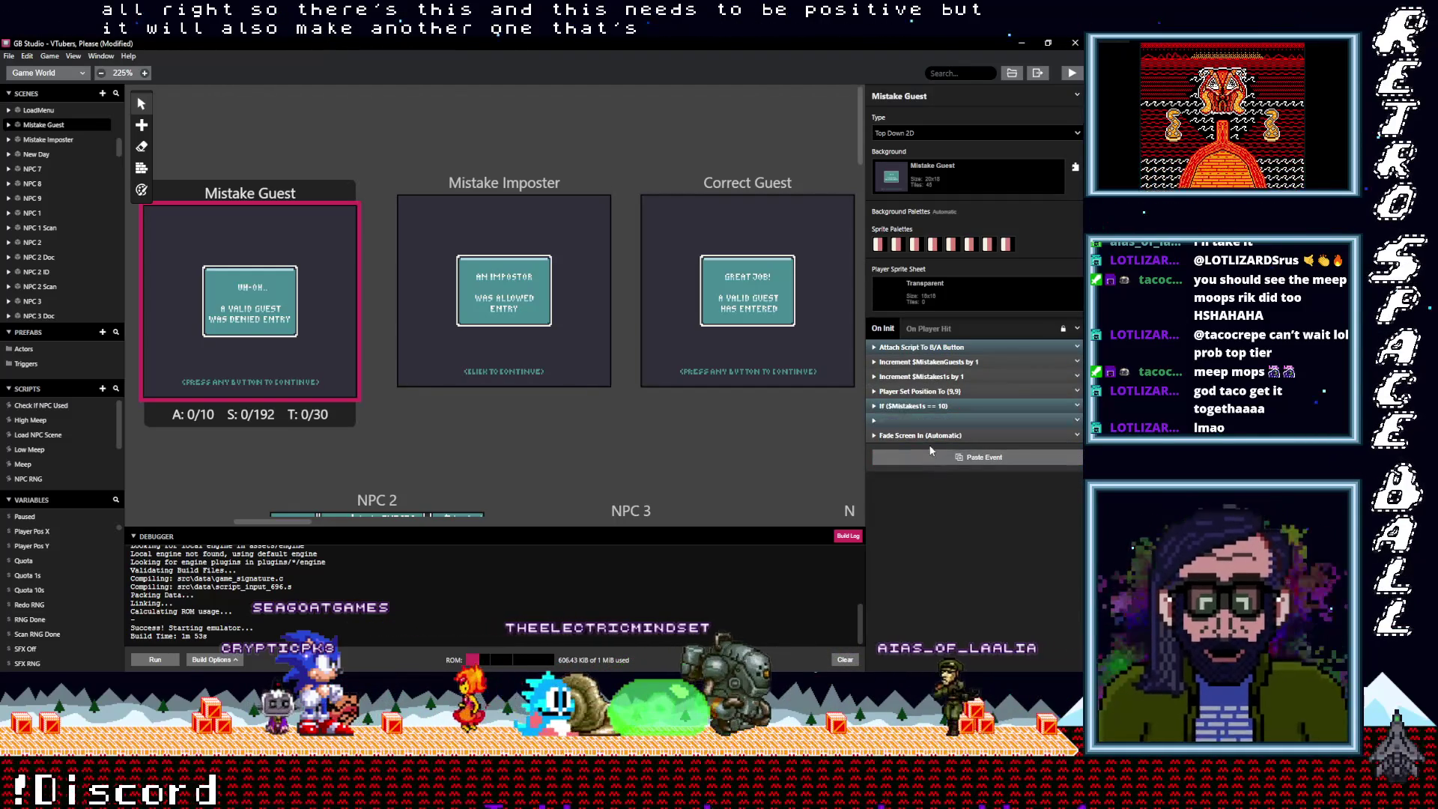
pyautogui.moveTo(921, 377); pyautogui.dragTo(918, 351)
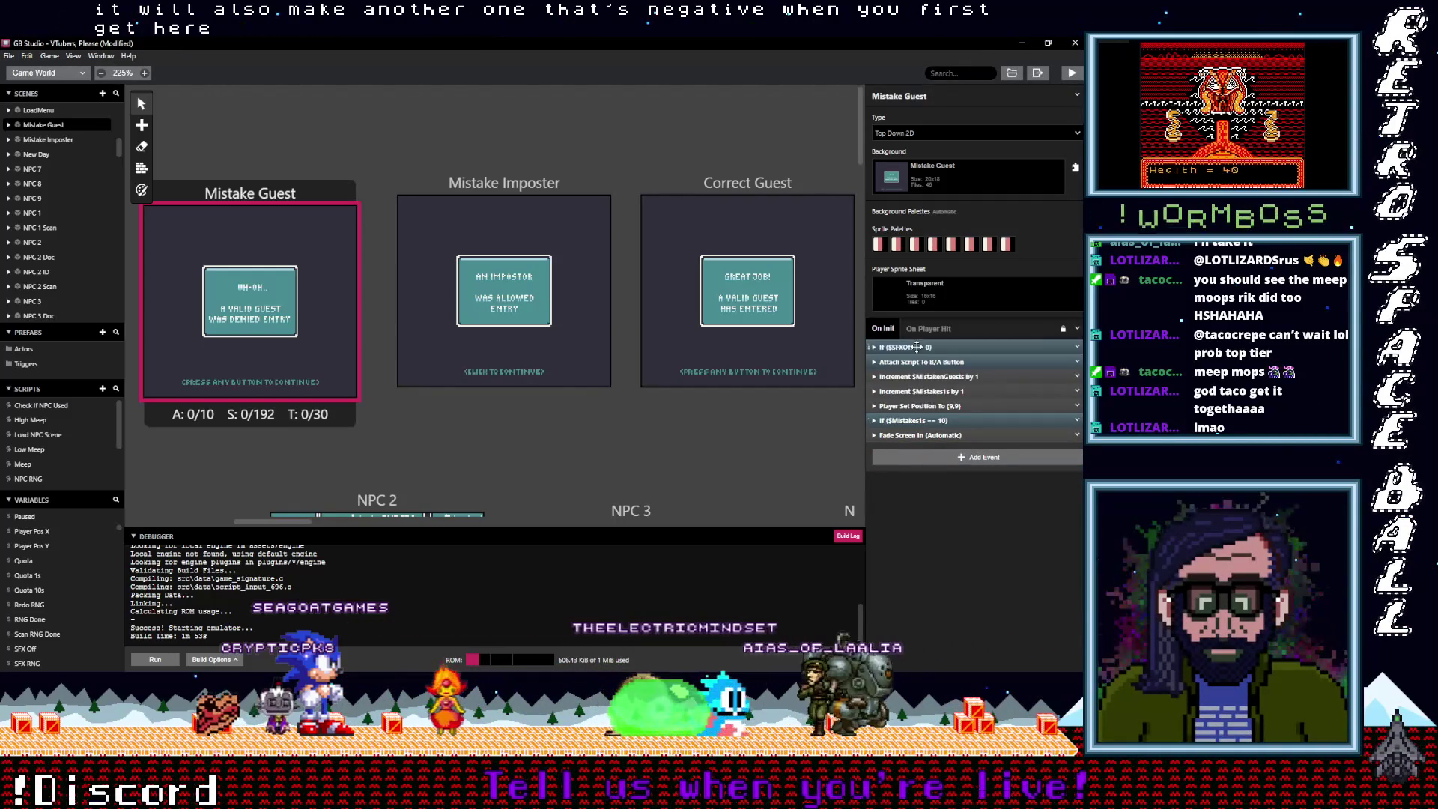
# Make the pasted arrival sound check play Failure.wav
pyautogui.click(917, 347)
pyautogui.click(934, 437)
pyautogui.write('neg')
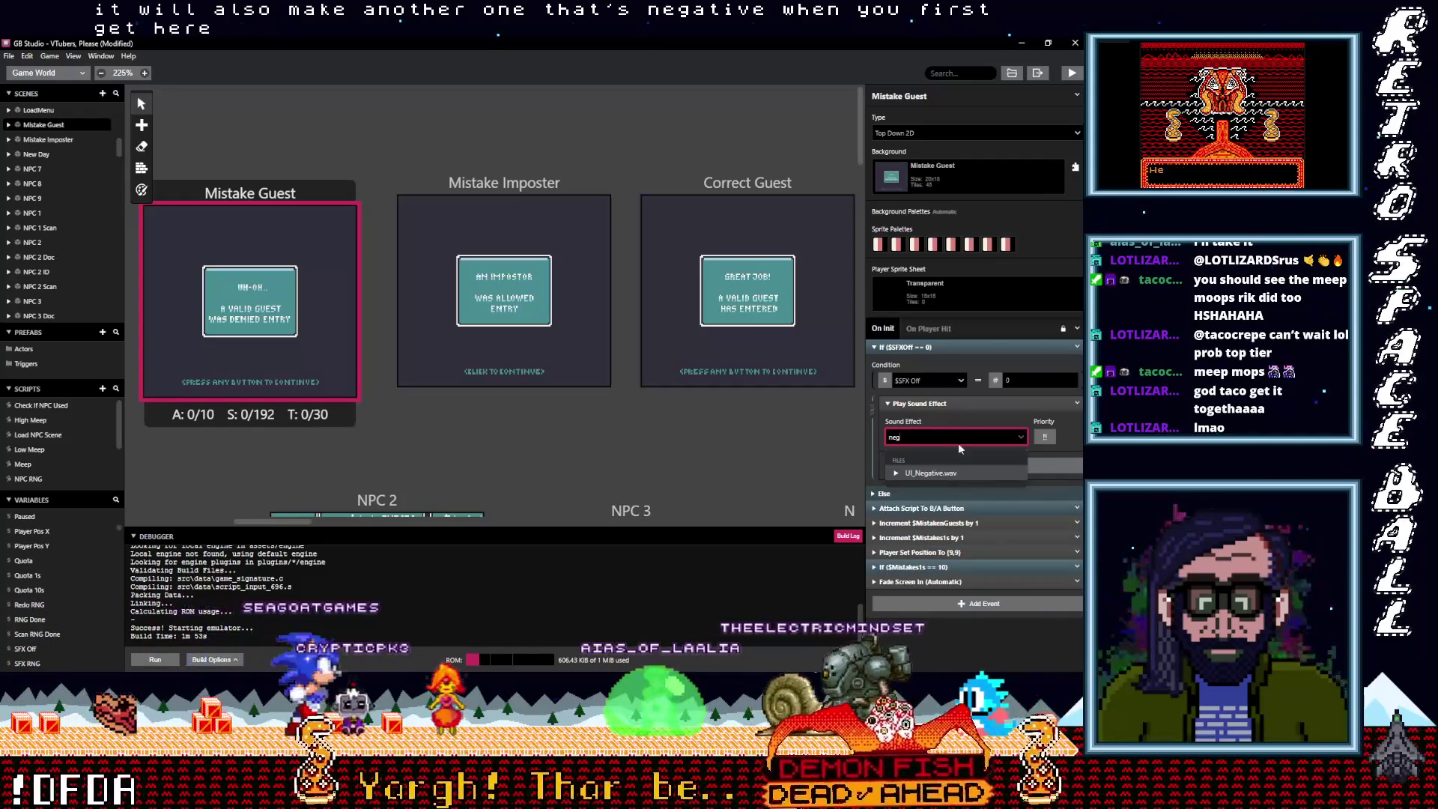
pyautogui.press('Escape')
pyautogui.click(1010, 439)
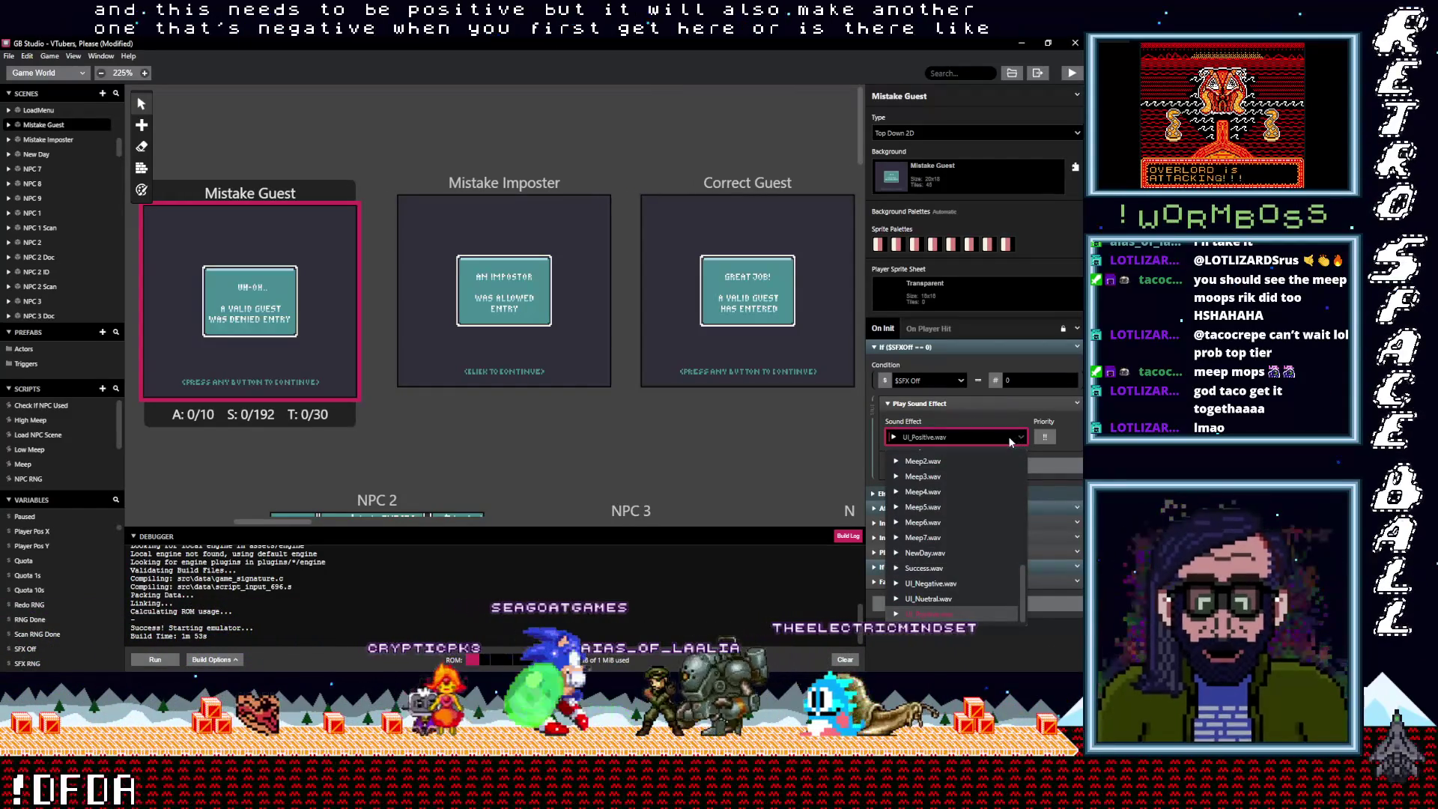
pyautogui.write('fai')
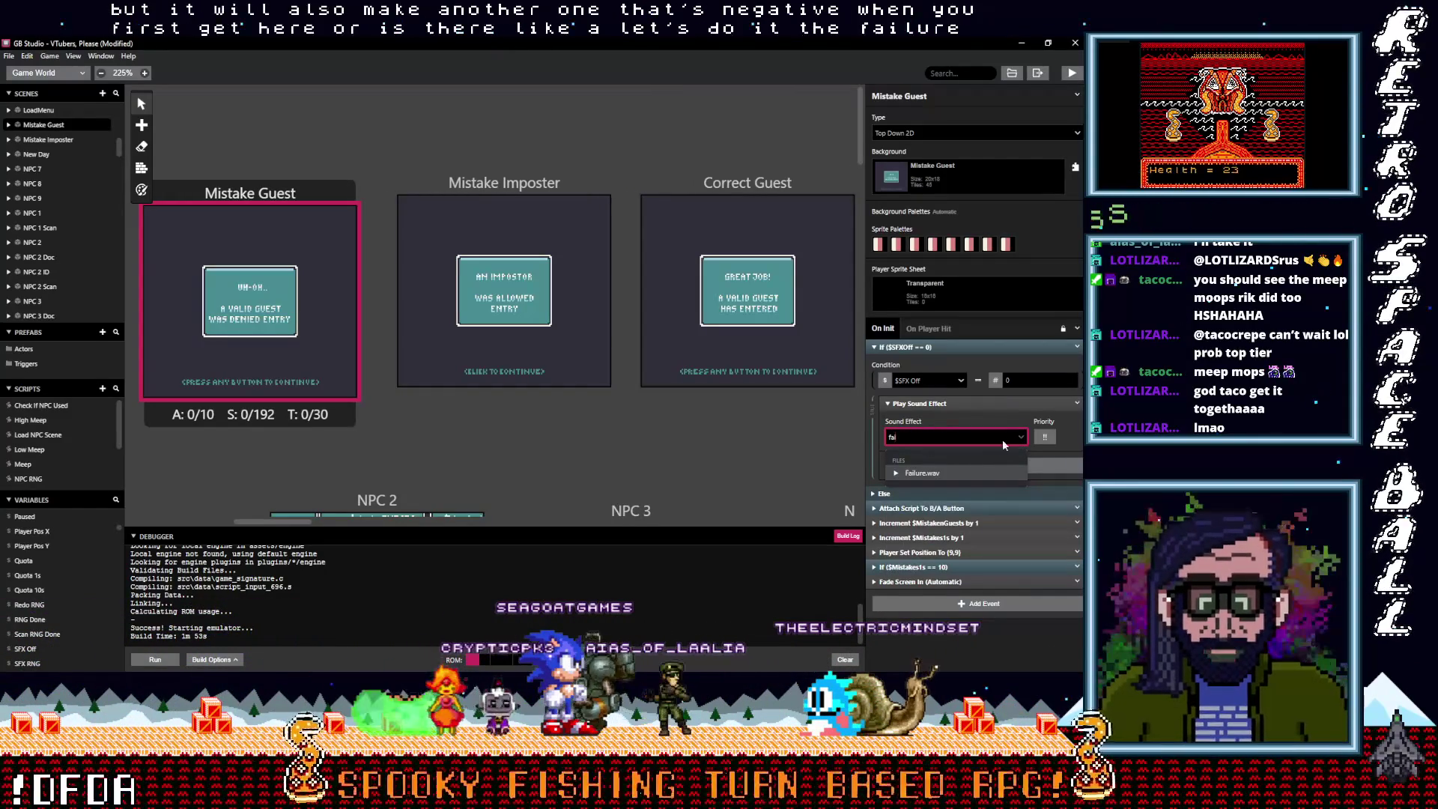
pyautogui.click(965, 472)
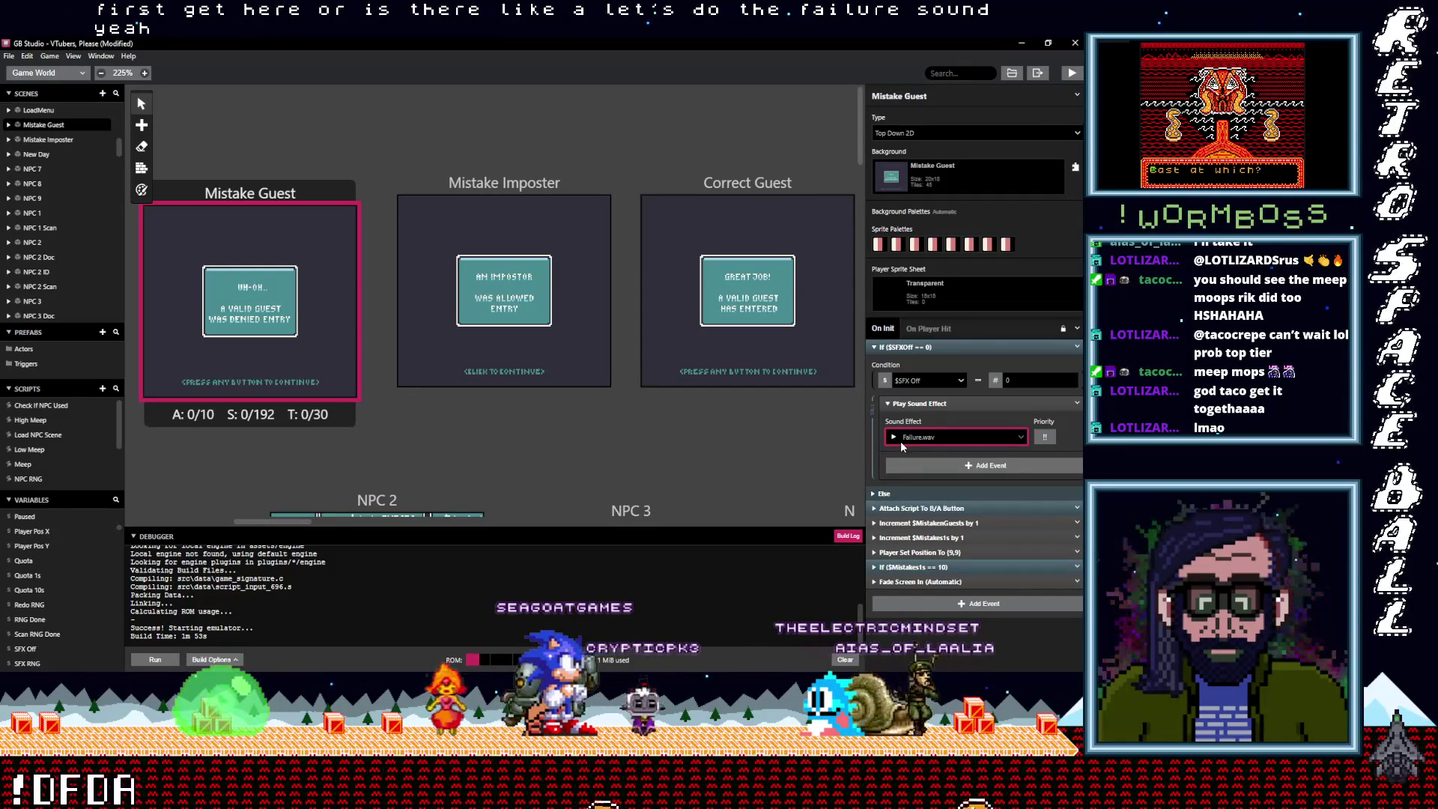
pyautogui.click(918, 404)
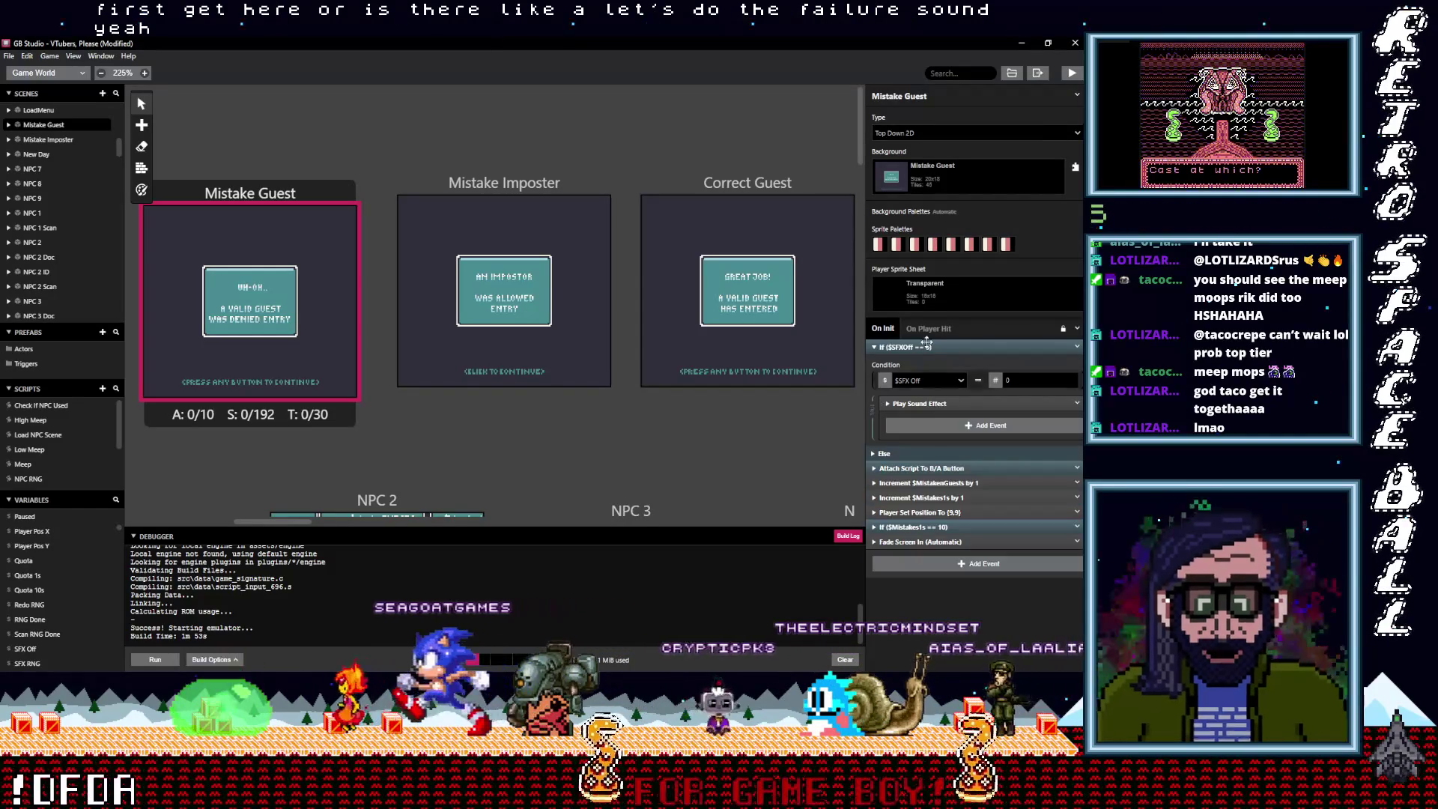
pyautogui.click(928, 349)
# Copy the Failure.wav sound check to the top of Mistake Imposter's script
pyautogui.click(1076, 346)
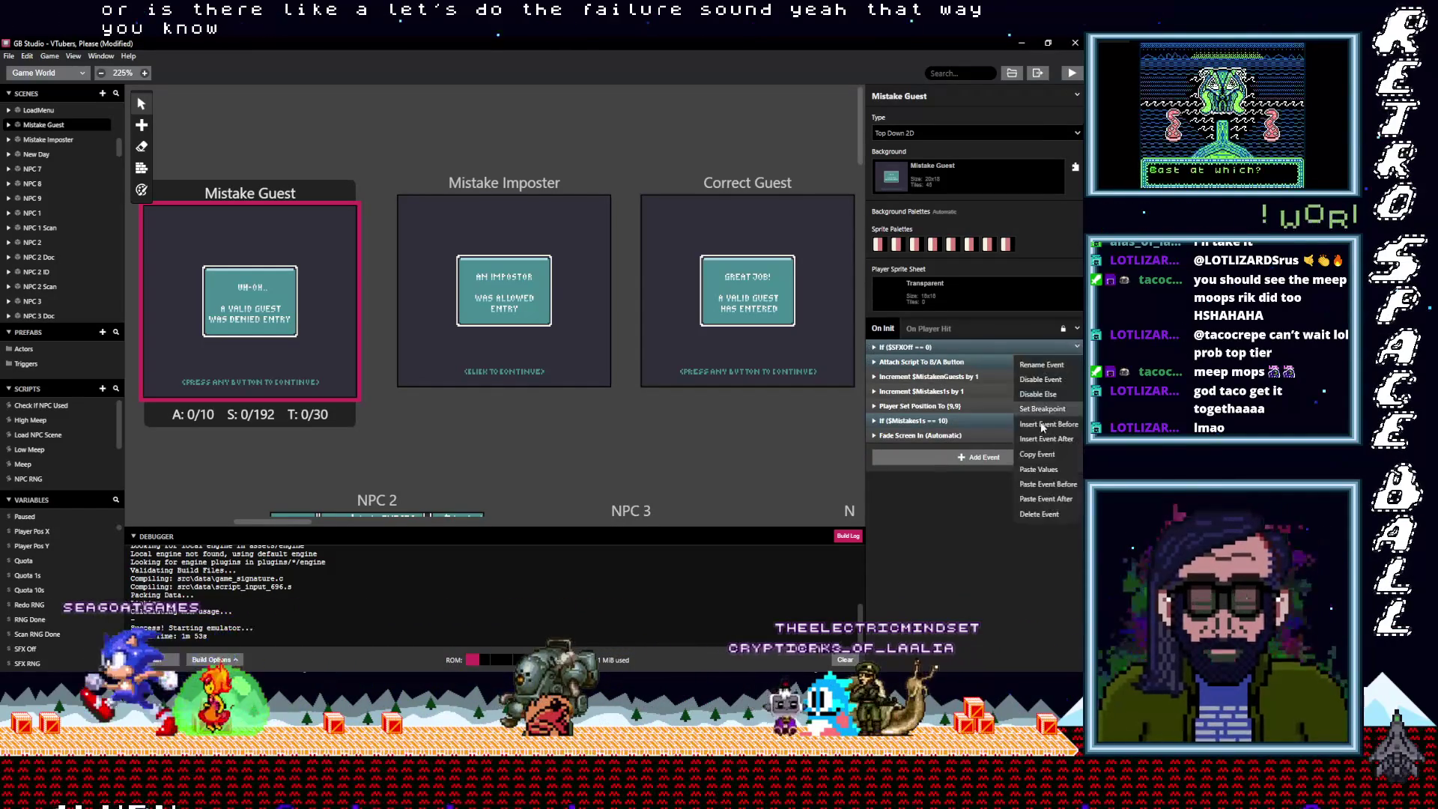
pyautogui.click(1040, 453)
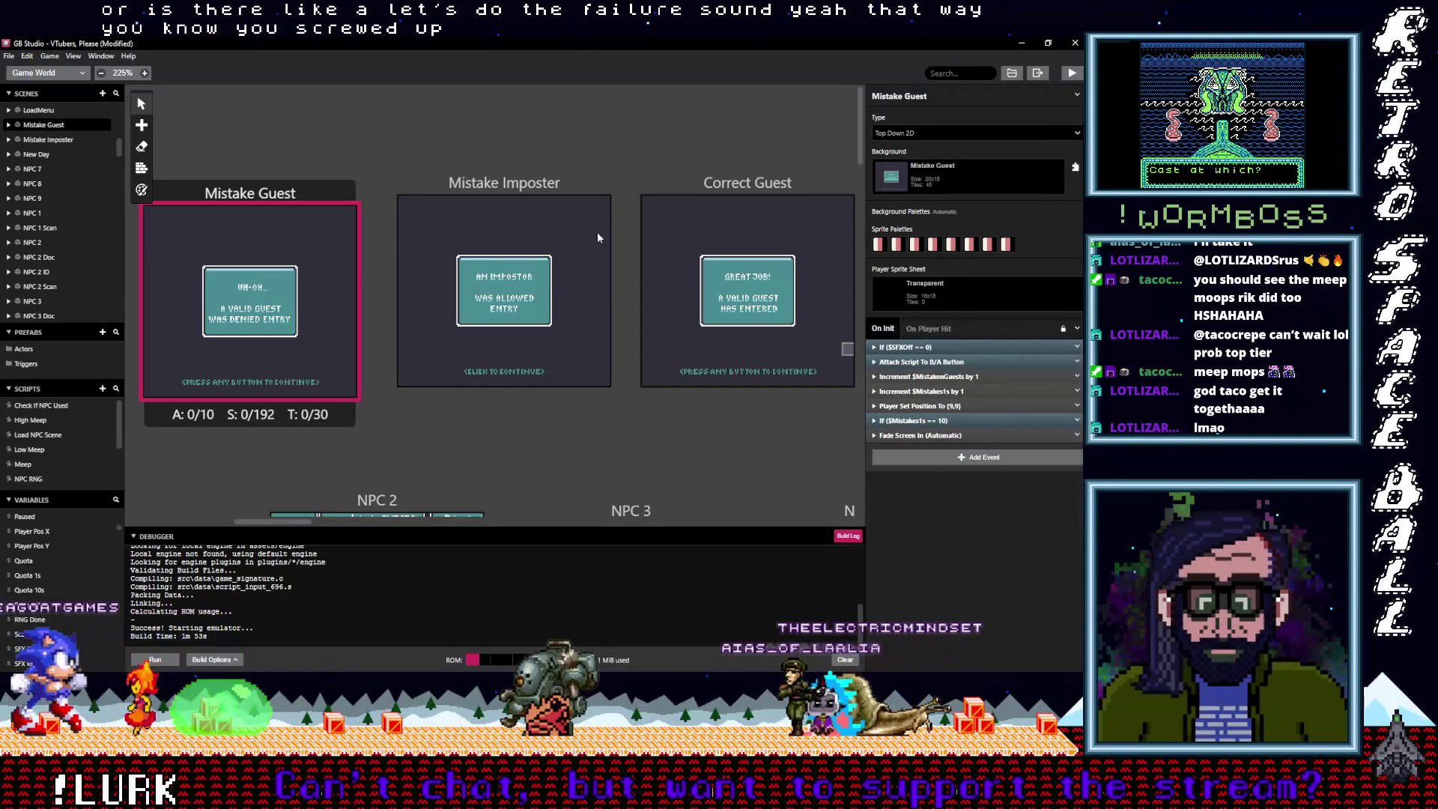
pyautogui.click(498, 184)
pyautogui.moveTo(924, 421); pyautogui.dragTo(935, 359)
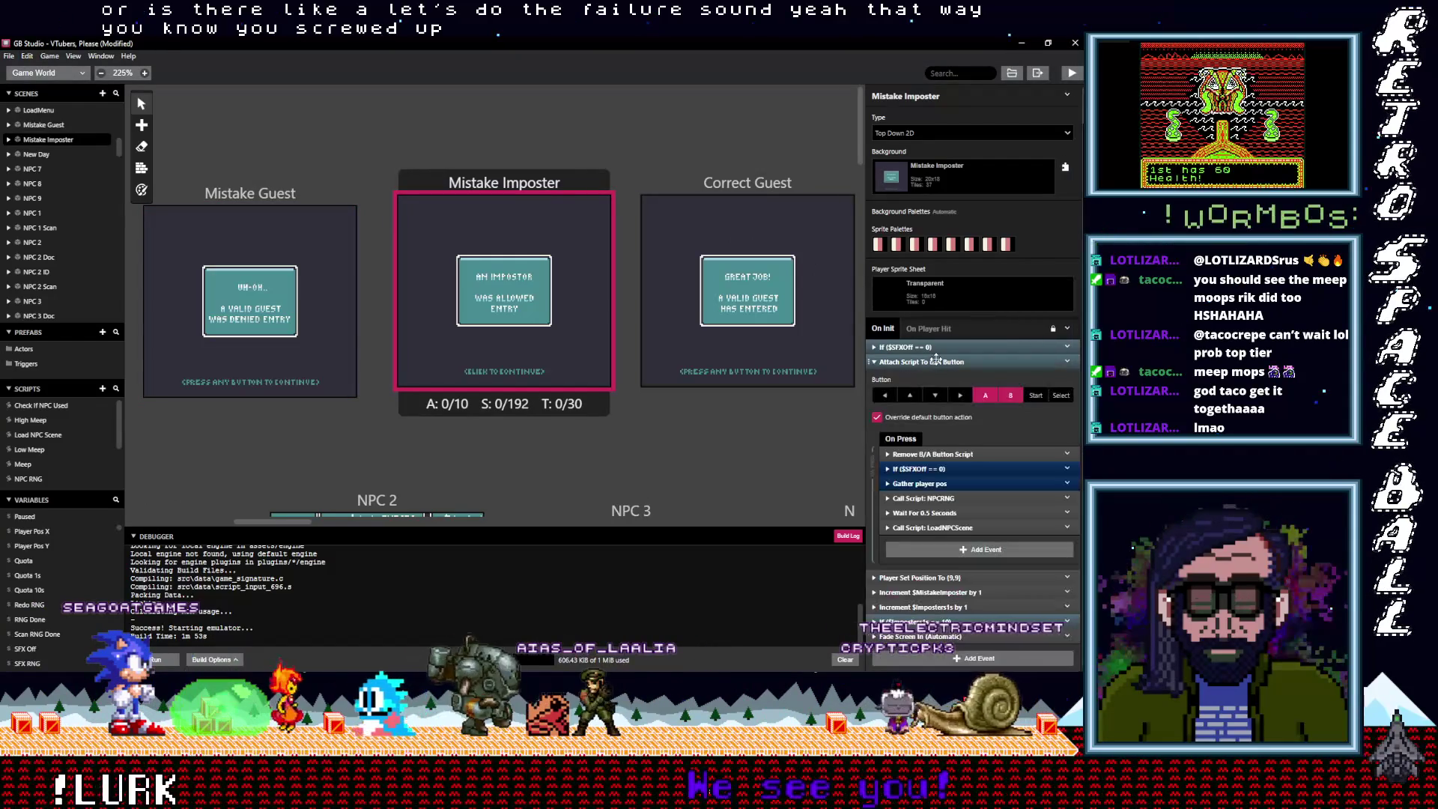
# Set Mistake Imposter's button press sound to UI_Positive.wav
pyautogui.click(937, 467)
pyautogui.click(943, 558)
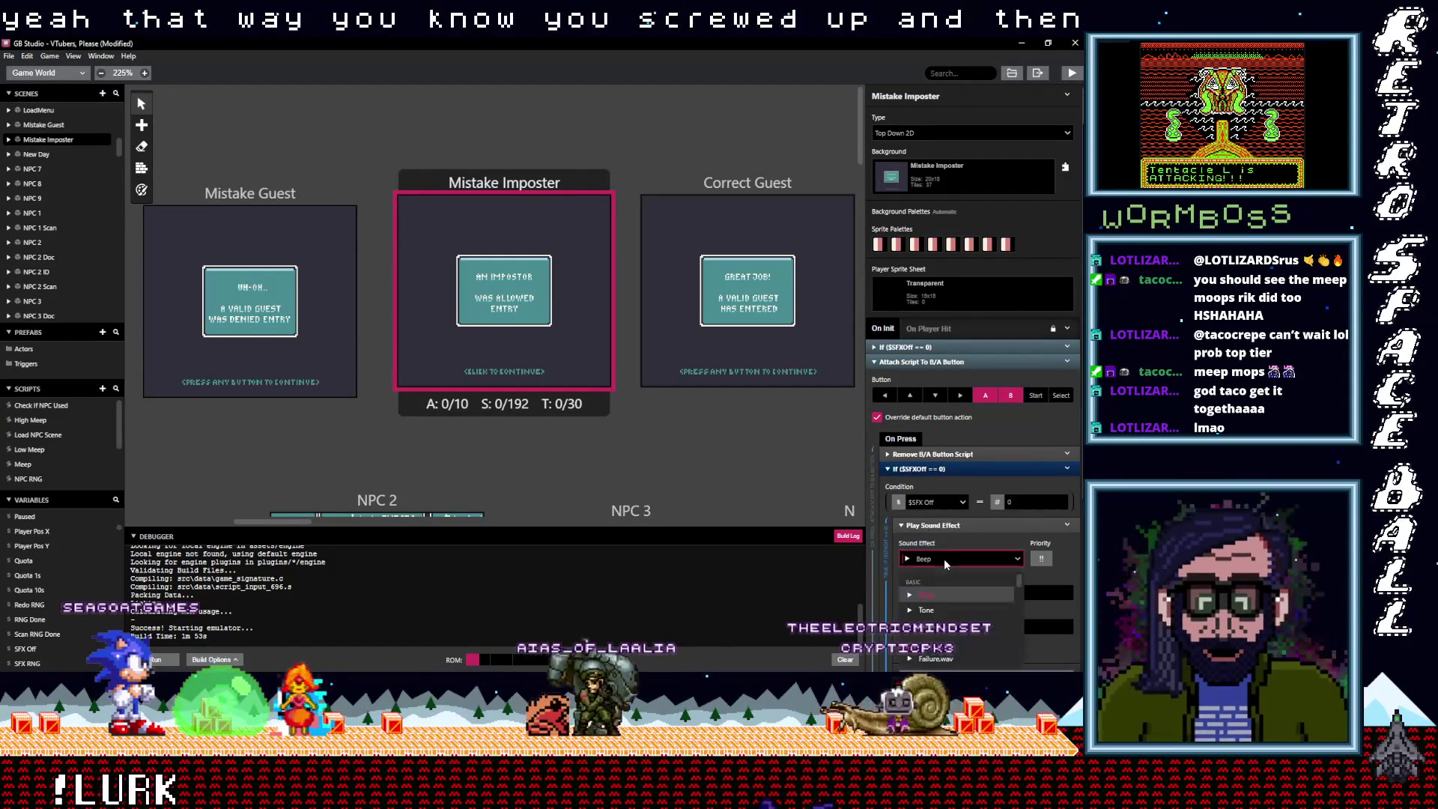
pyautogui.write('pos')
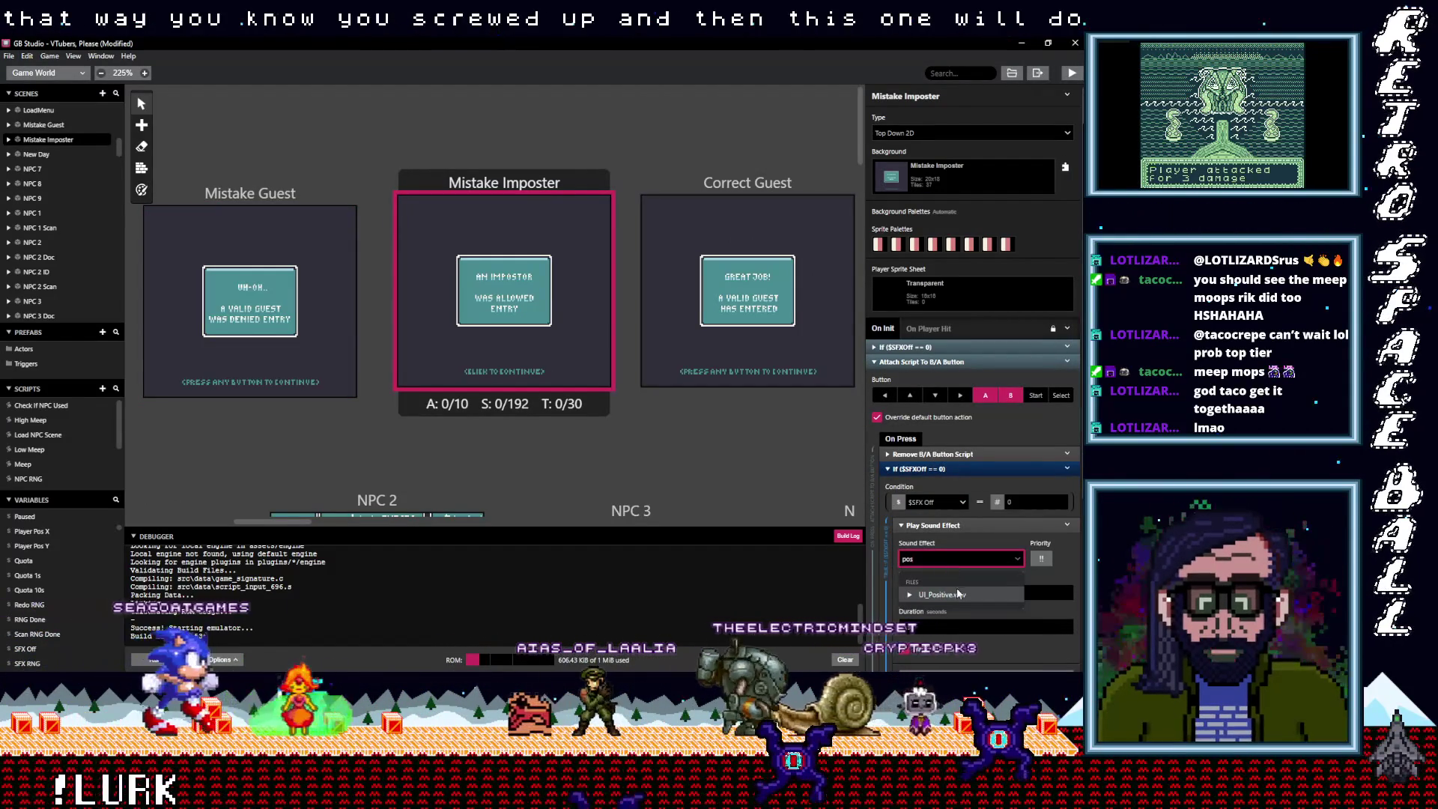
pyautogui.click(951, 595)
pyautogui.click(710, 192)
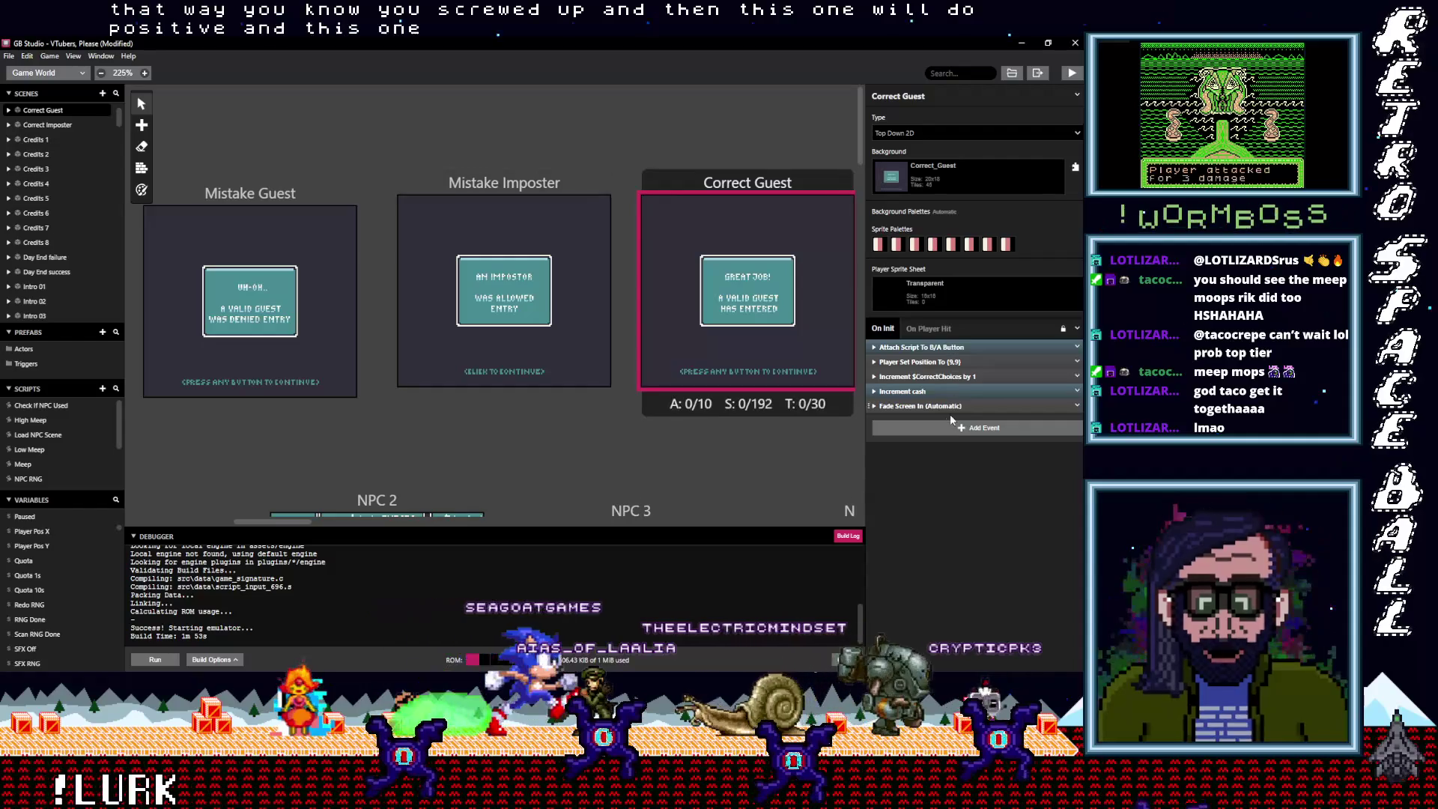
# Make Correct Guest's arrival sound check play Success.wav and move it to the script's top
pyautogui.click(929, 406)
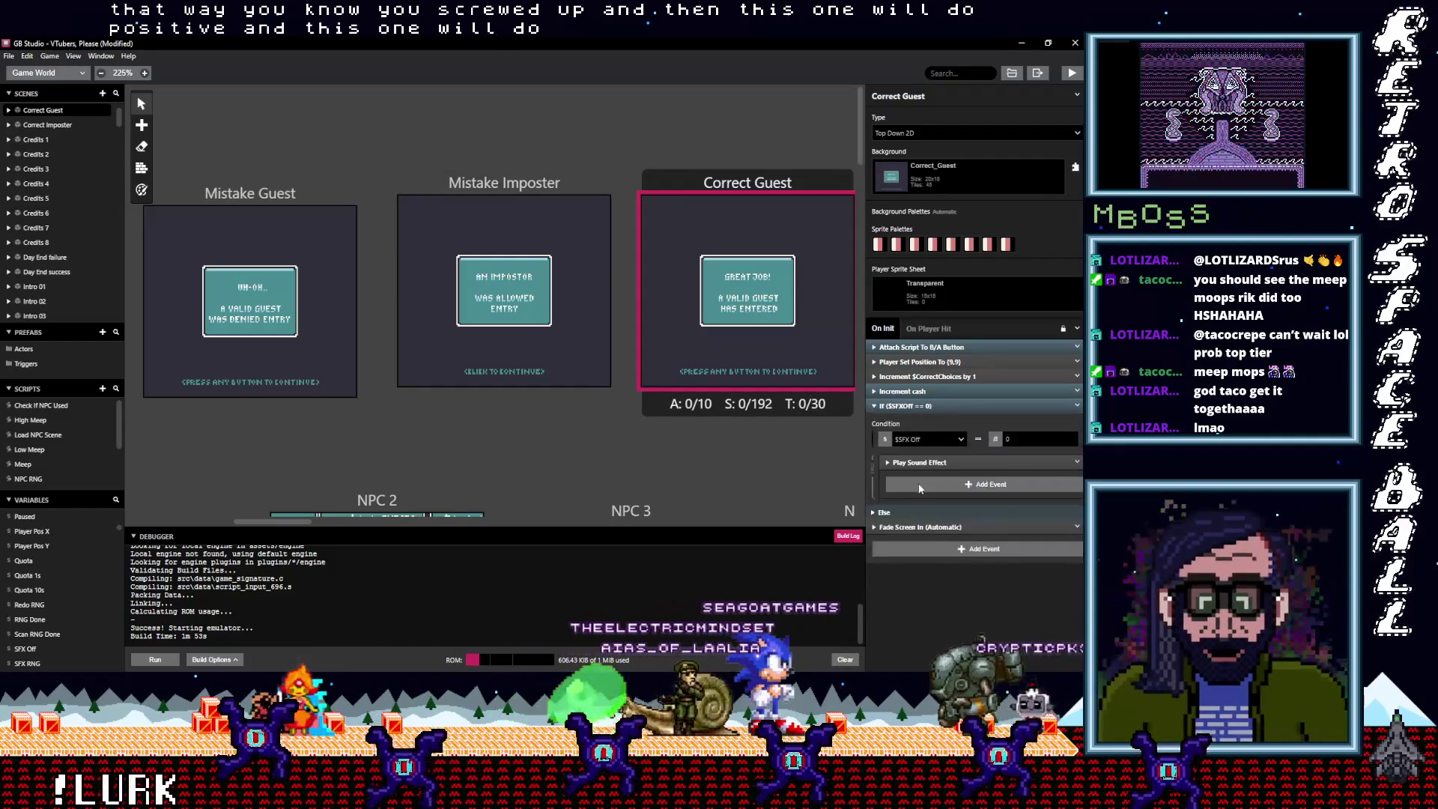
pyautogui.click(937, 495)
pyautogui.write('su')
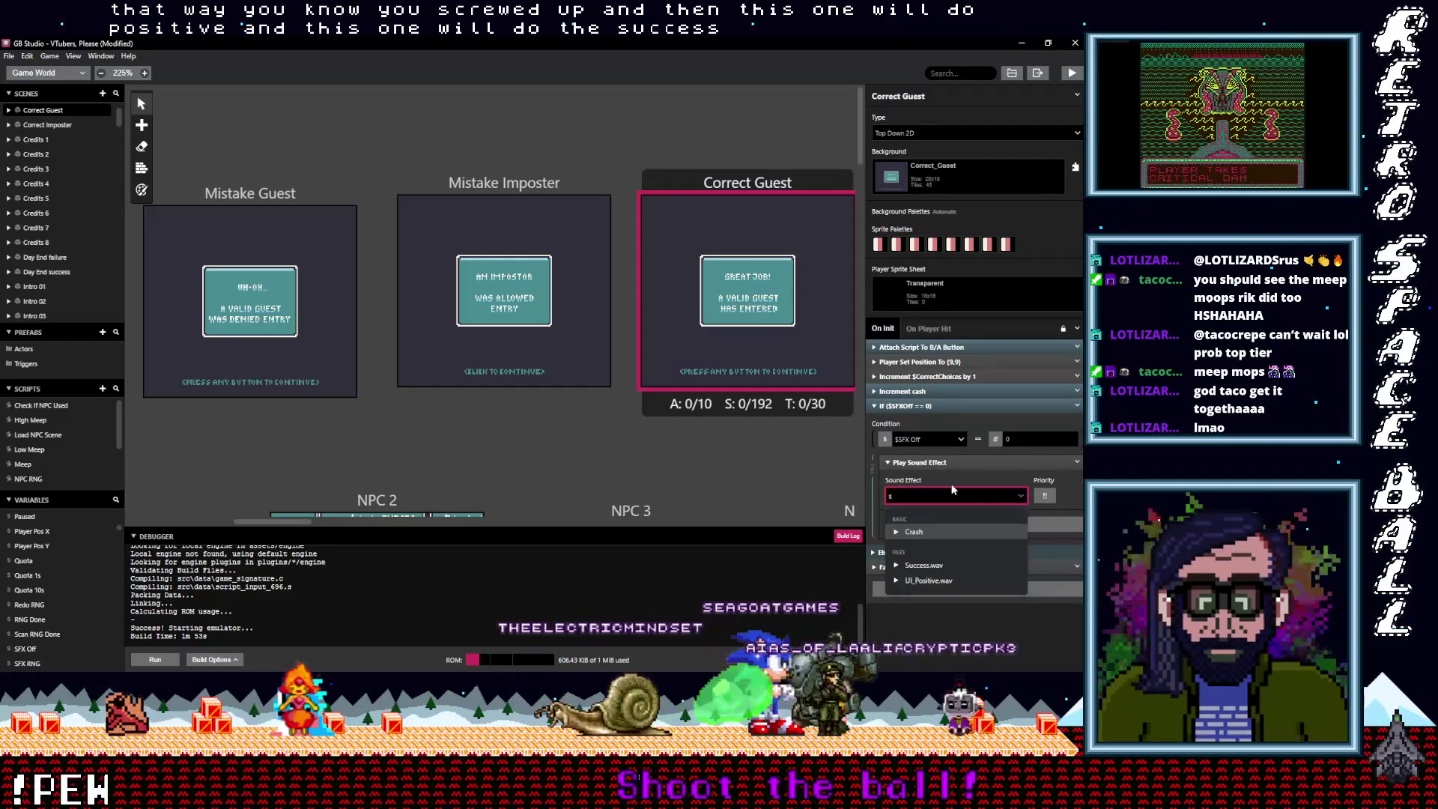
pyautogui.click(919, 531)
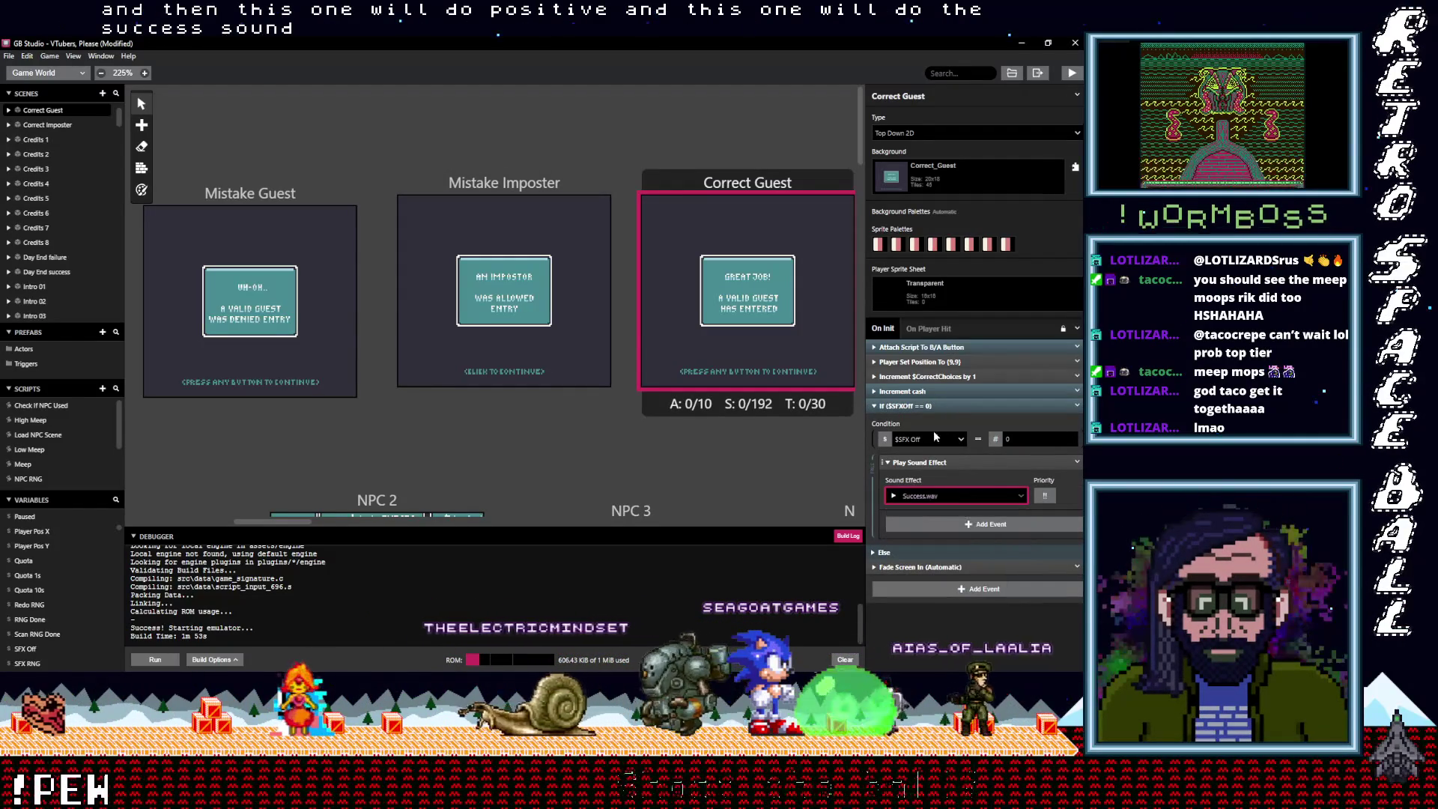
pyautogui.click(930, 408)
pyautogui.moveTo(929, 408); pyautogui.dragTo(930, 348)
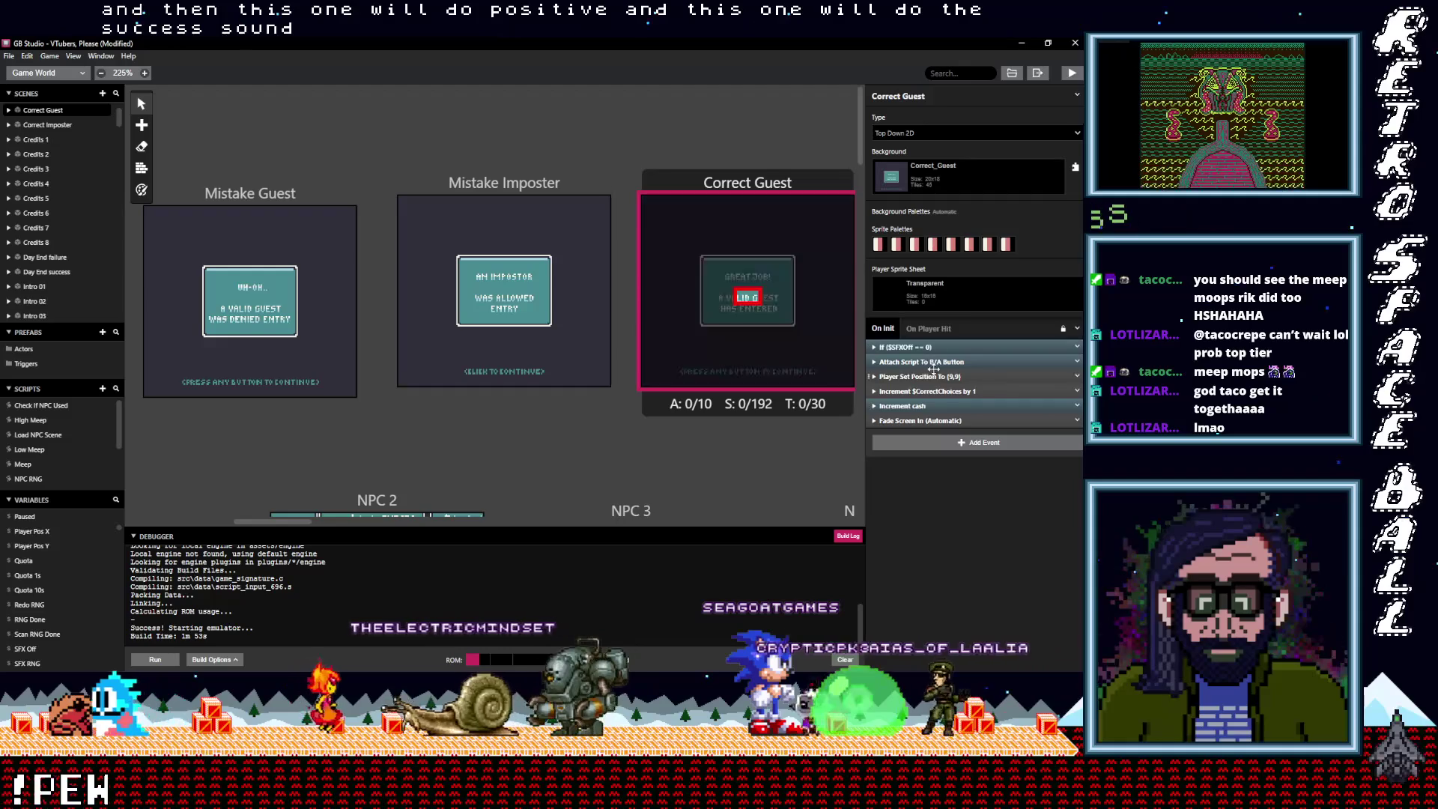
# Set Correct Guest's B/A button press sound to UI_Positive.wav
pyautogui.click(930, 362)
pyautogui.click(945, 558)
pyautogui.write('pos')
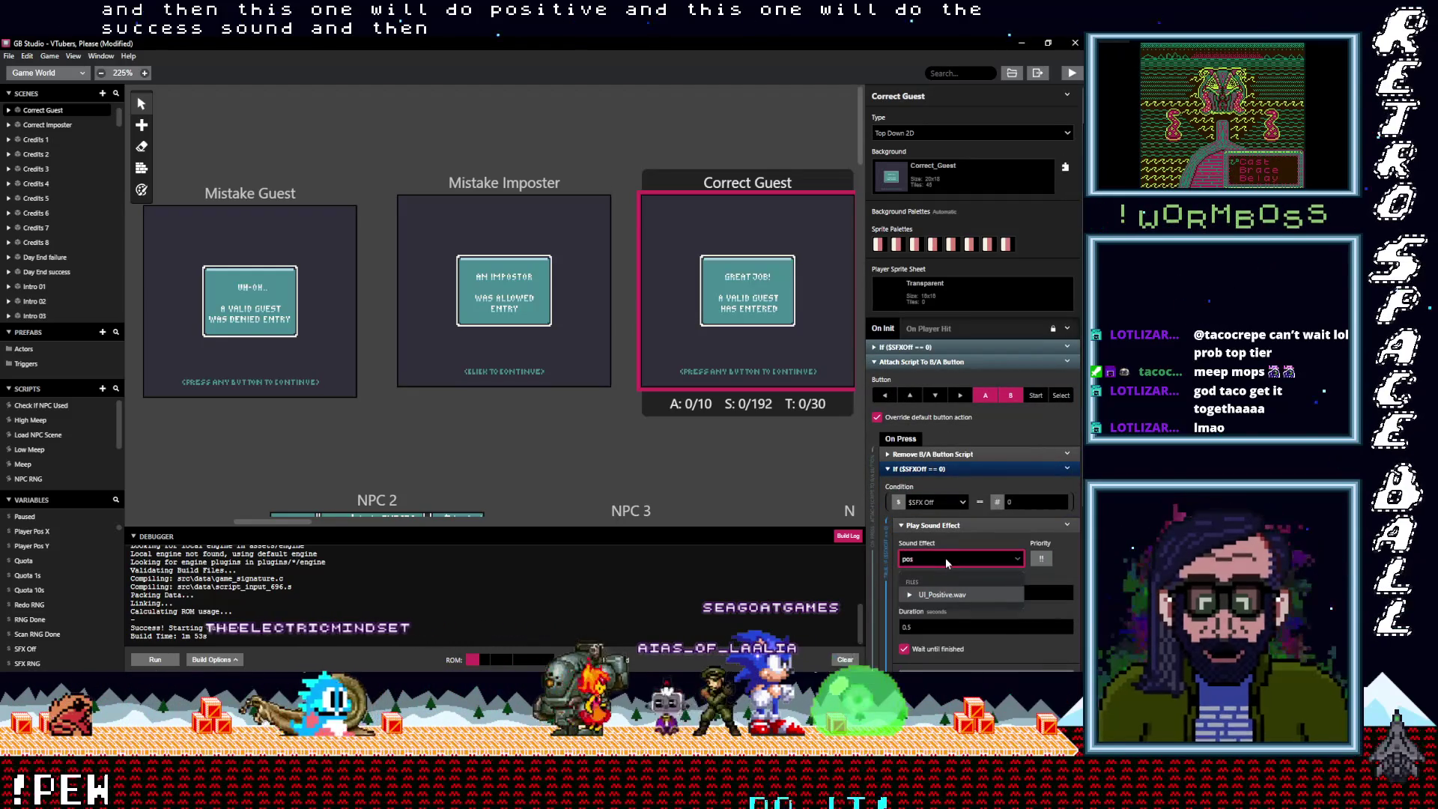
pyautogui.click(937, 595)
pyautogui.moveTo(304, 520); pyautogui.dragTo(348, 522)
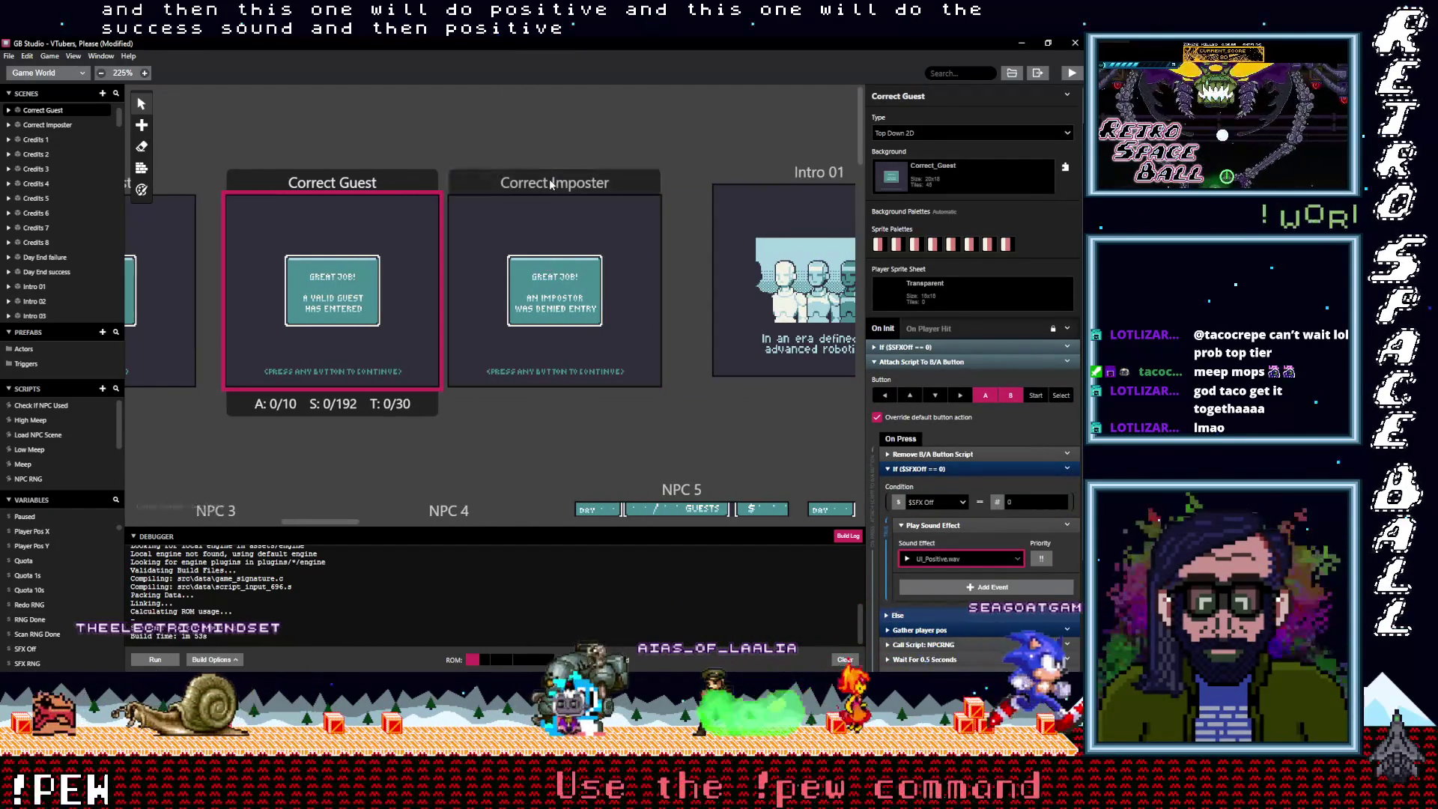
pyautogui.click(551, 184)
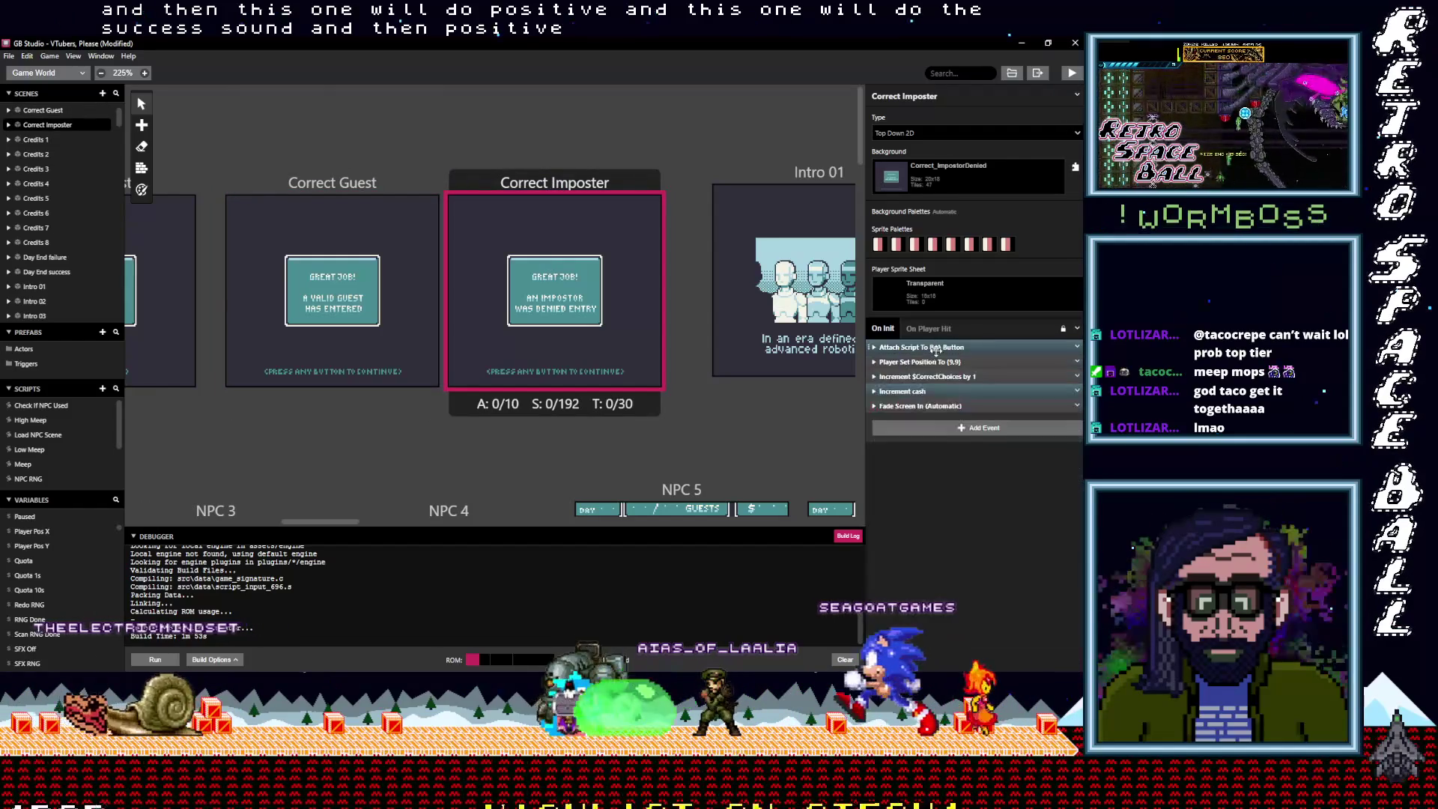
# Set Correct Imposter's On Init sound check to Success.wav and move it to the top
pyautogui.click(926, 405)
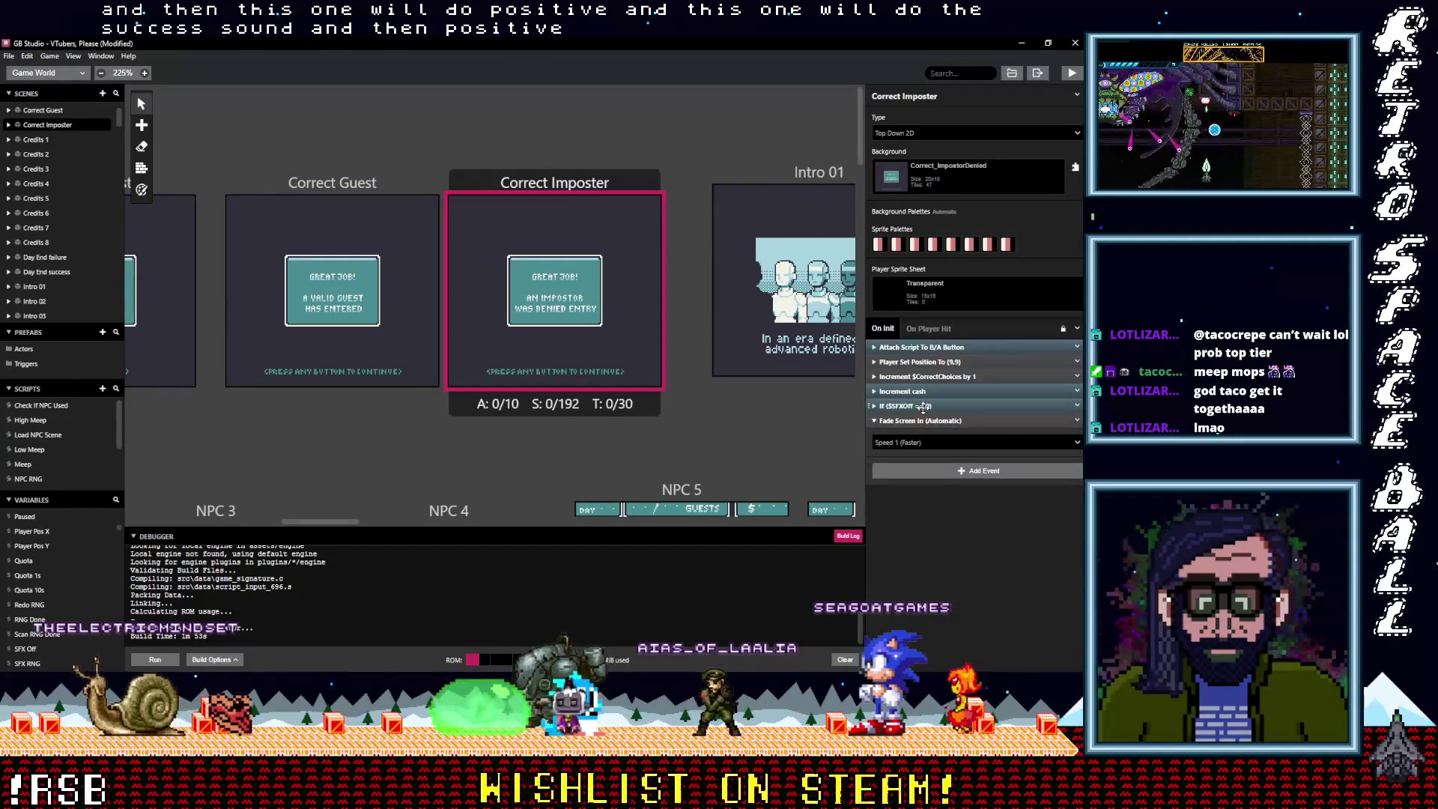
pyautogui.click(931, 494)
pyautogui.write('sux')
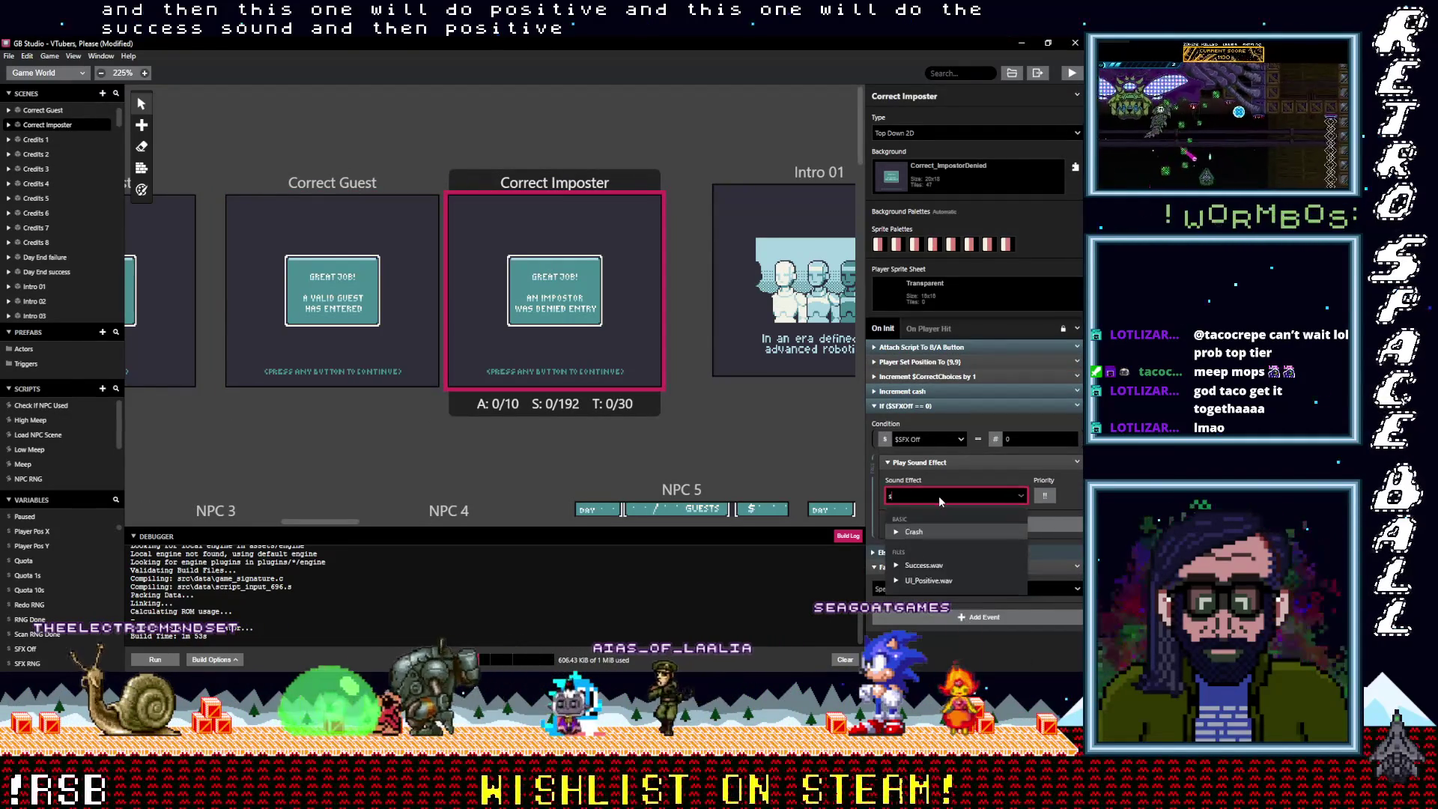
pyautogui.press('BackSpace')
pyautogui.write('c')
pyautogui.click(947, 530)
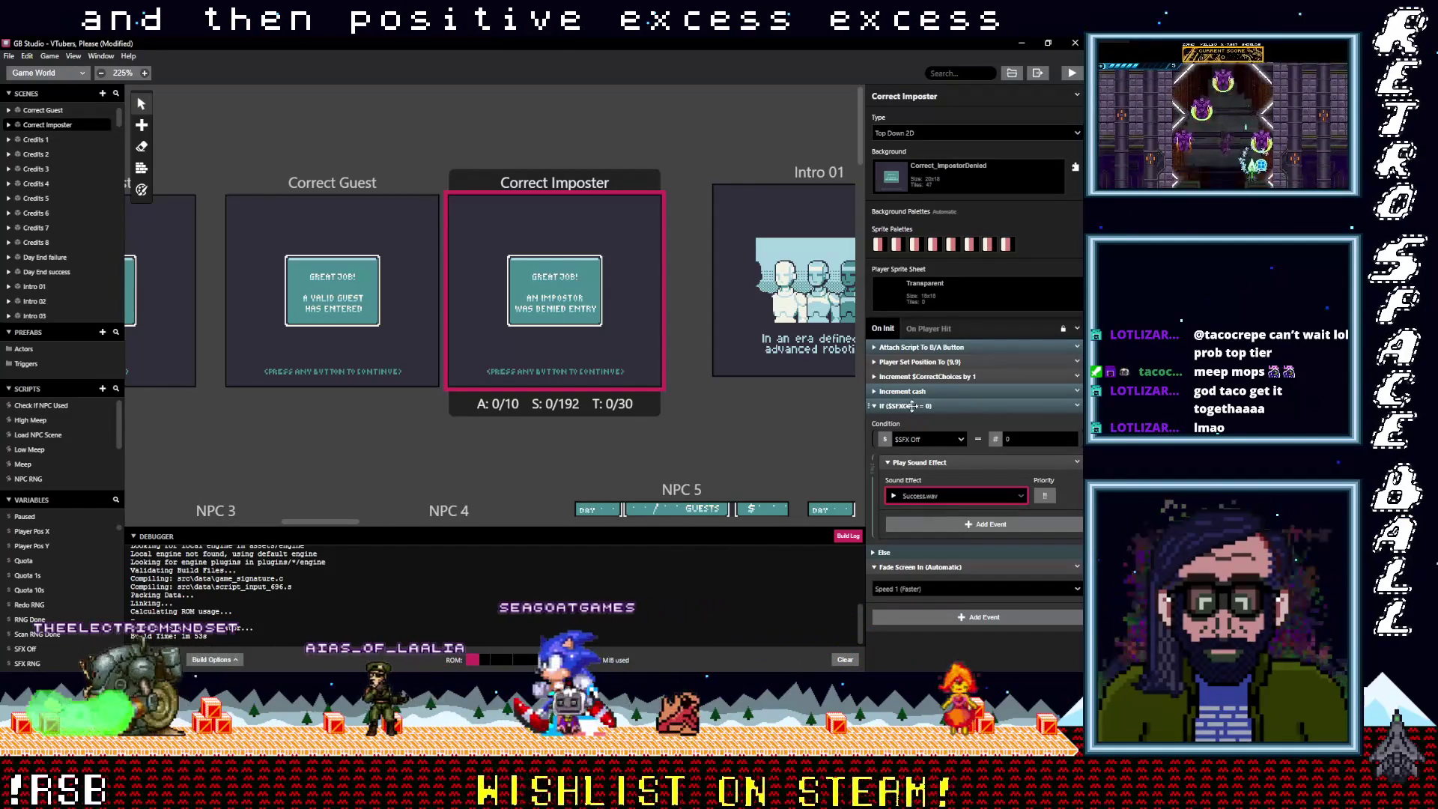
pyautogui.click(912, 406)
pyautogui.moveTo(928, 406); pyautogui.dragTo(933, 349)
# Set the B/A button sound to UI_Positive.wav and move Gather player pos after the sound check
pyautogui.click(933, 361)
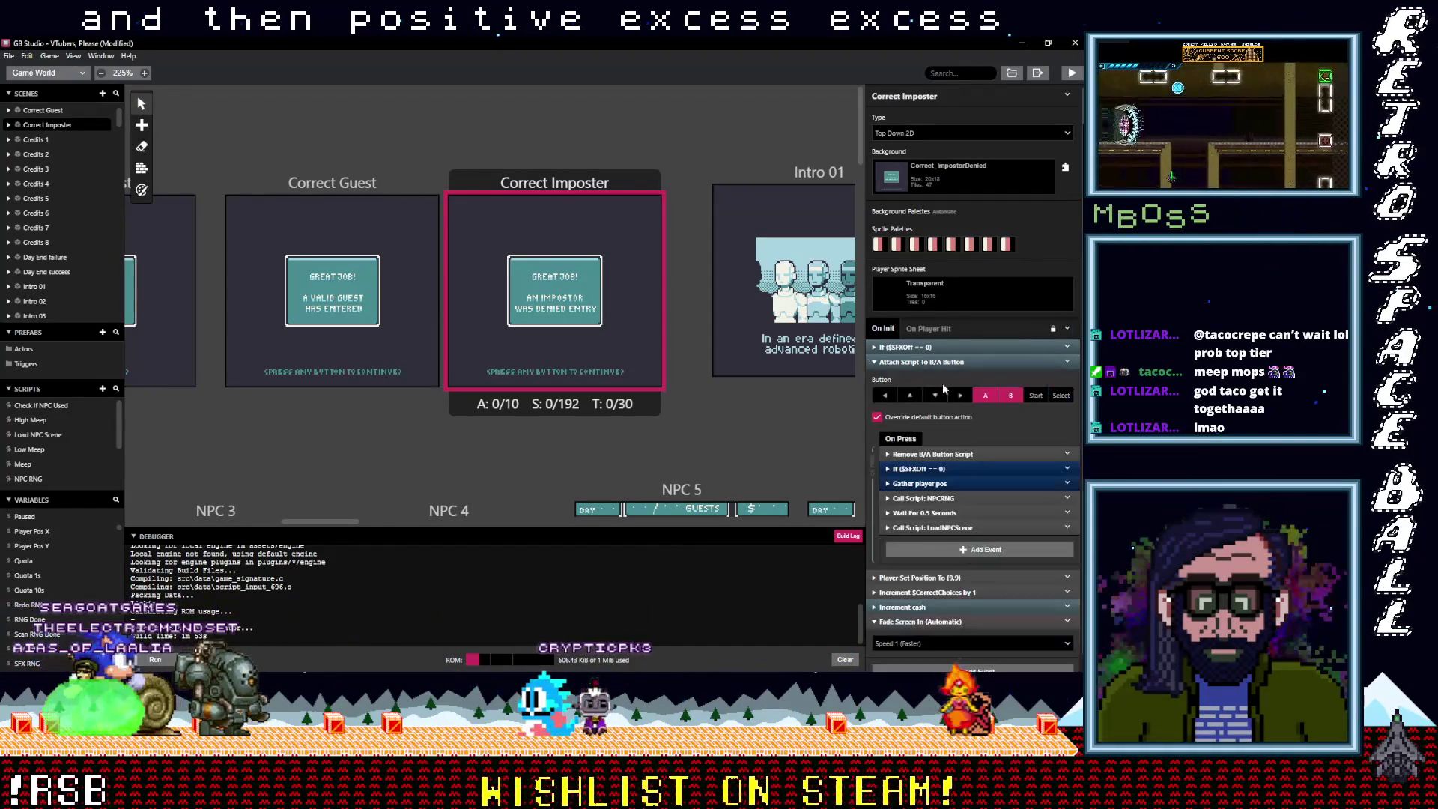
pyautogui.click(929, 468)
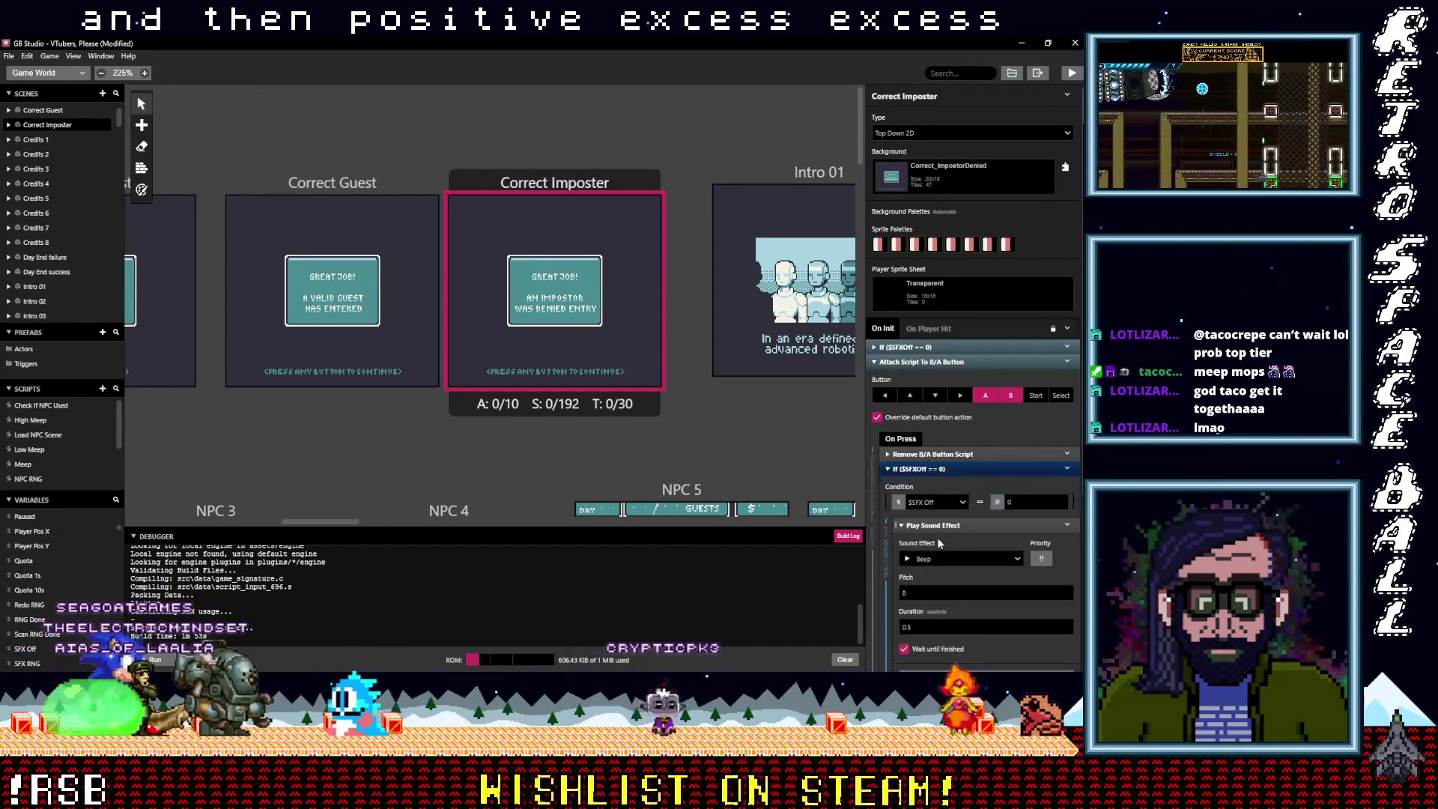
pyautogui.click(949, 559)
pyautogui.write('pos')
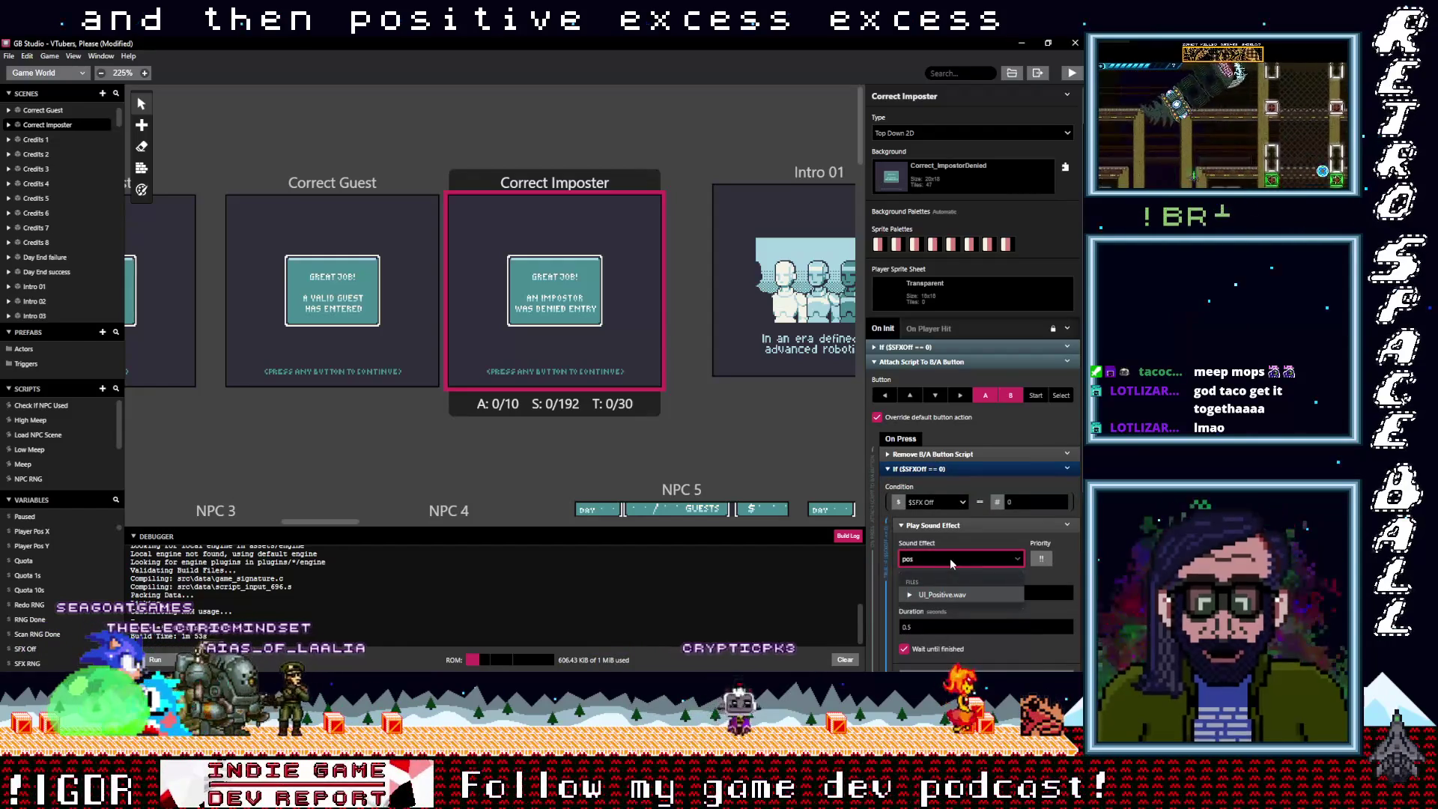
pyautogui.click(946, 595)
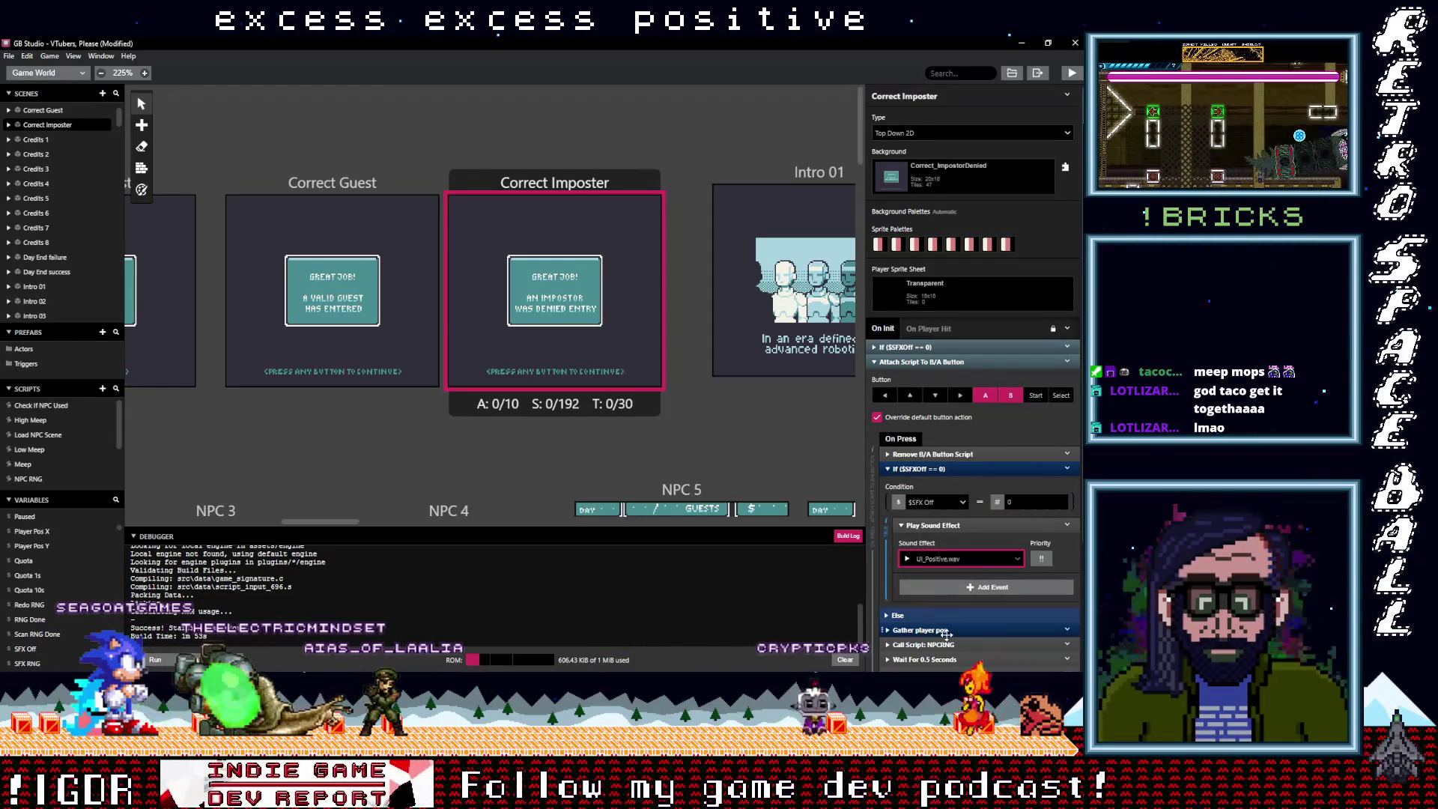
pyautogui.moveTo(947, 630); pyautogui.dragTo(928, 469)
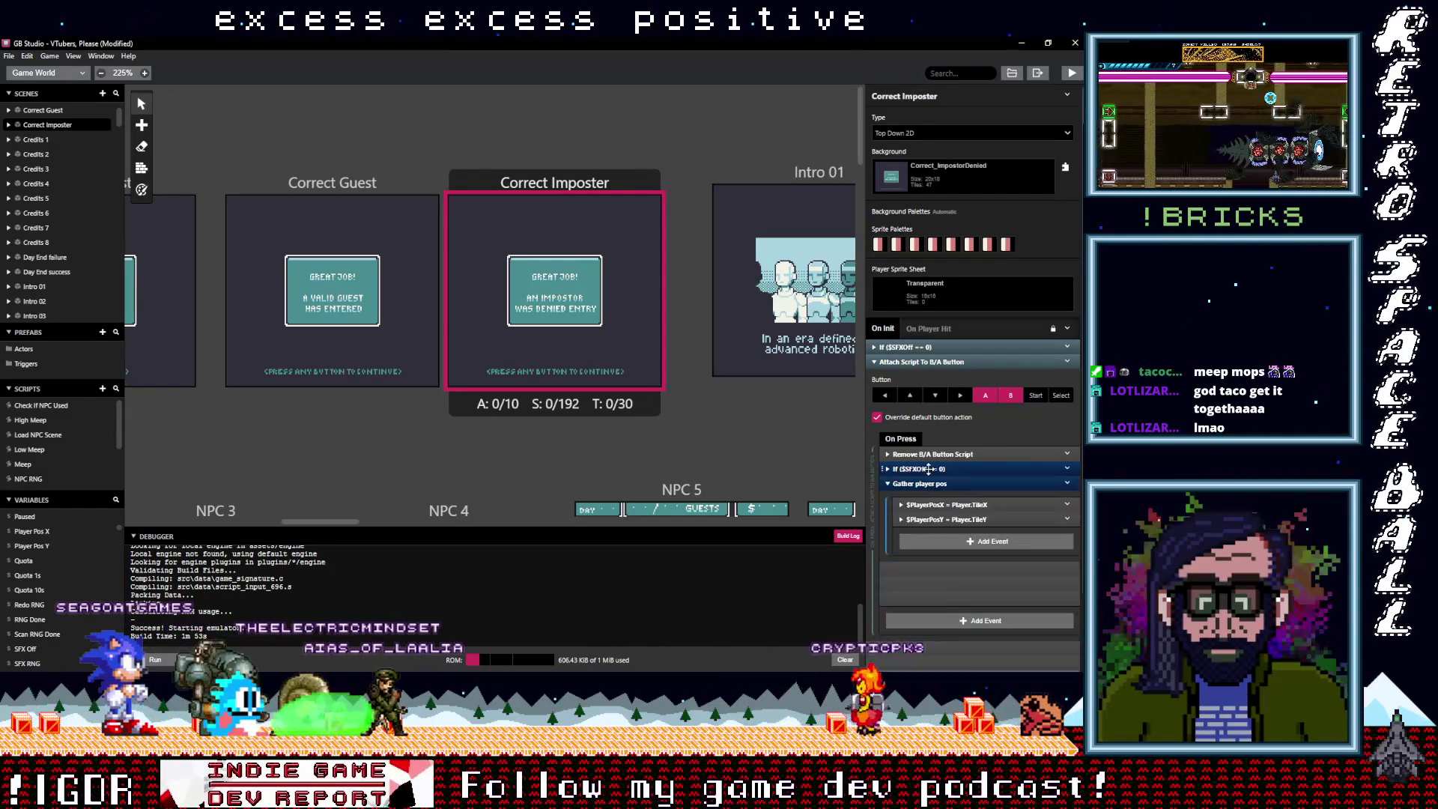
pyautogui.click(916, 362)
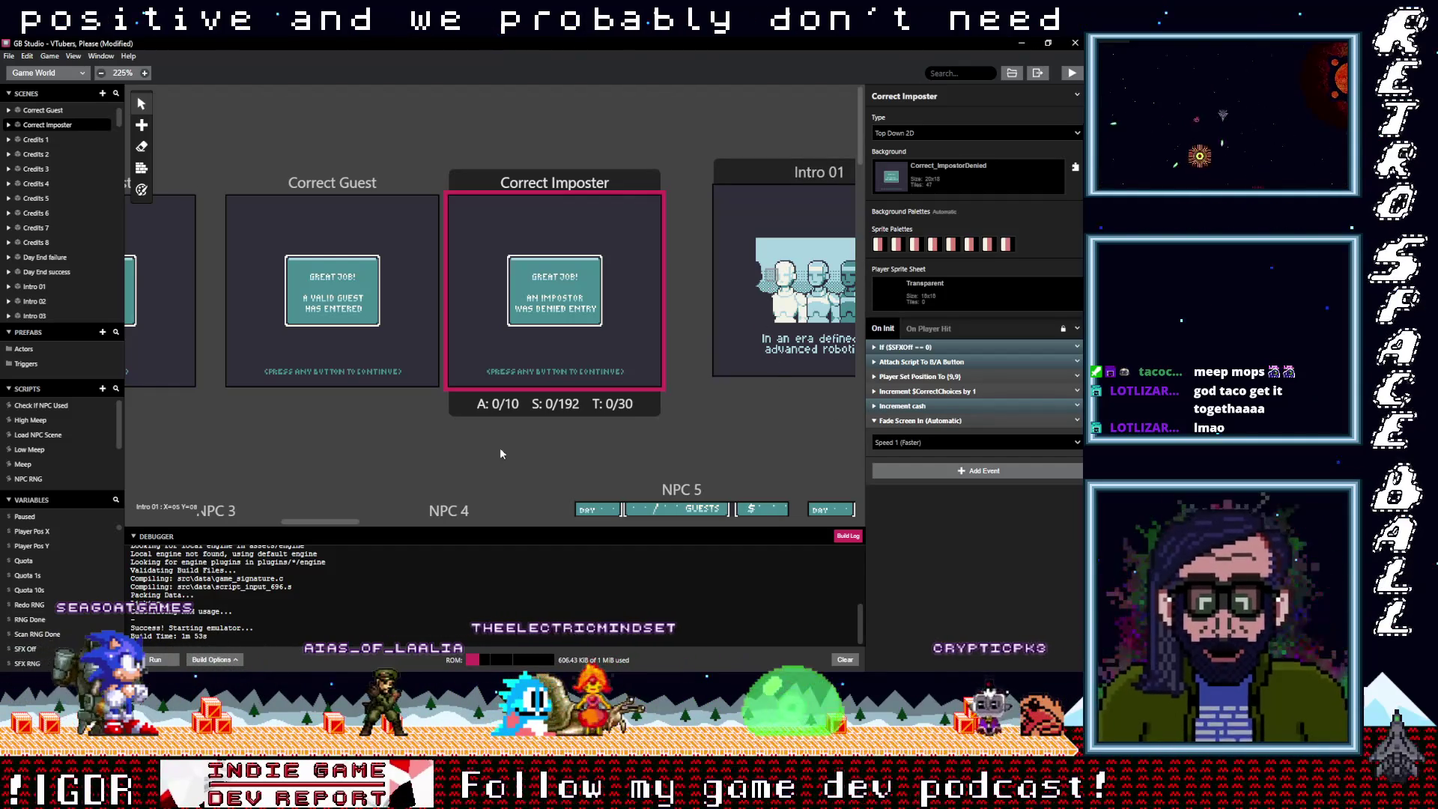
# Inspect the New Day scene's If $SFXOff sound check
pyautogui.moveTo(339, 520)
pyautogui.mouseDown()
pyautogui.moveTo(549, 522)
pyautogui.moveTo(145, 509)
pyautogui.mouseUp()
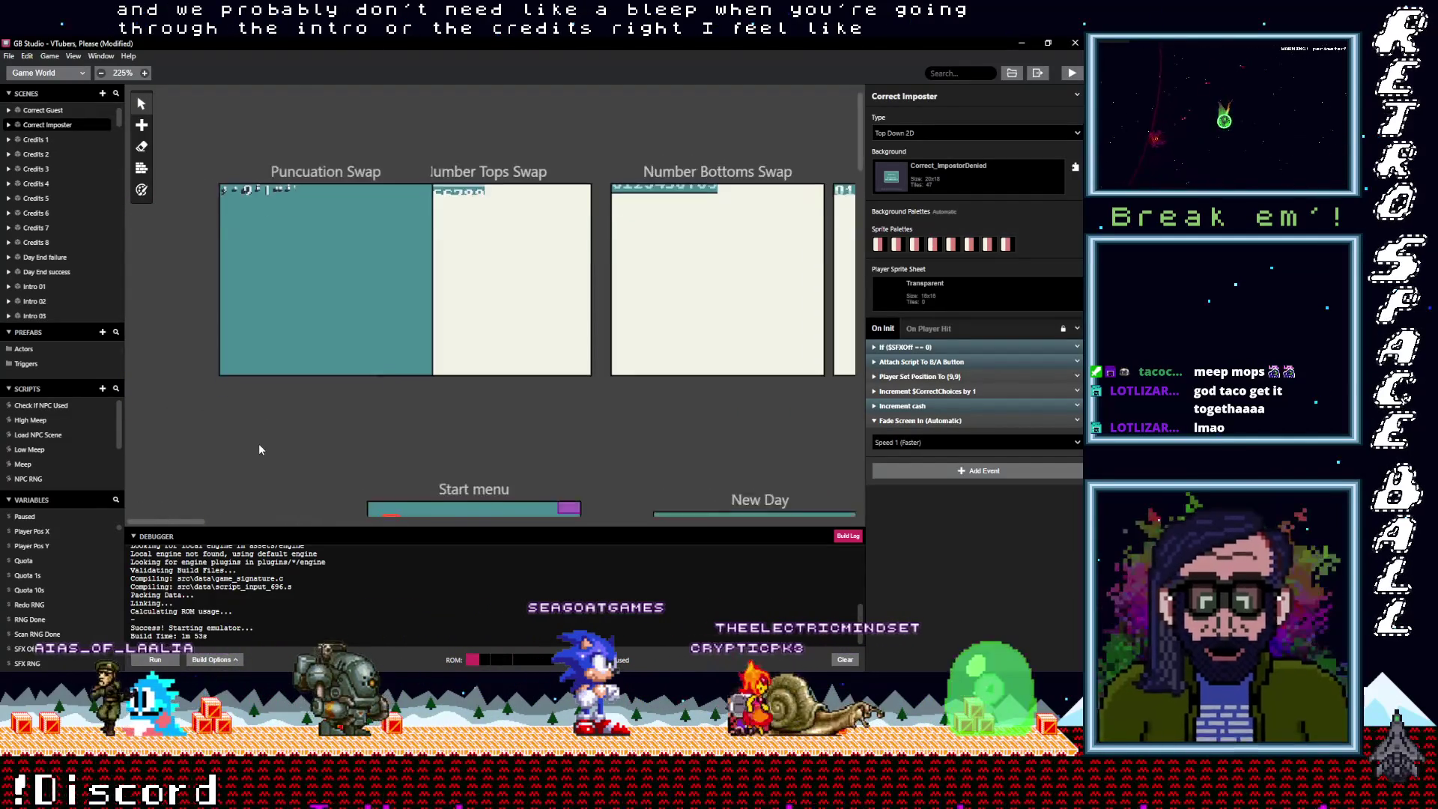
pyautogui.scroll(-5, 258, 443)
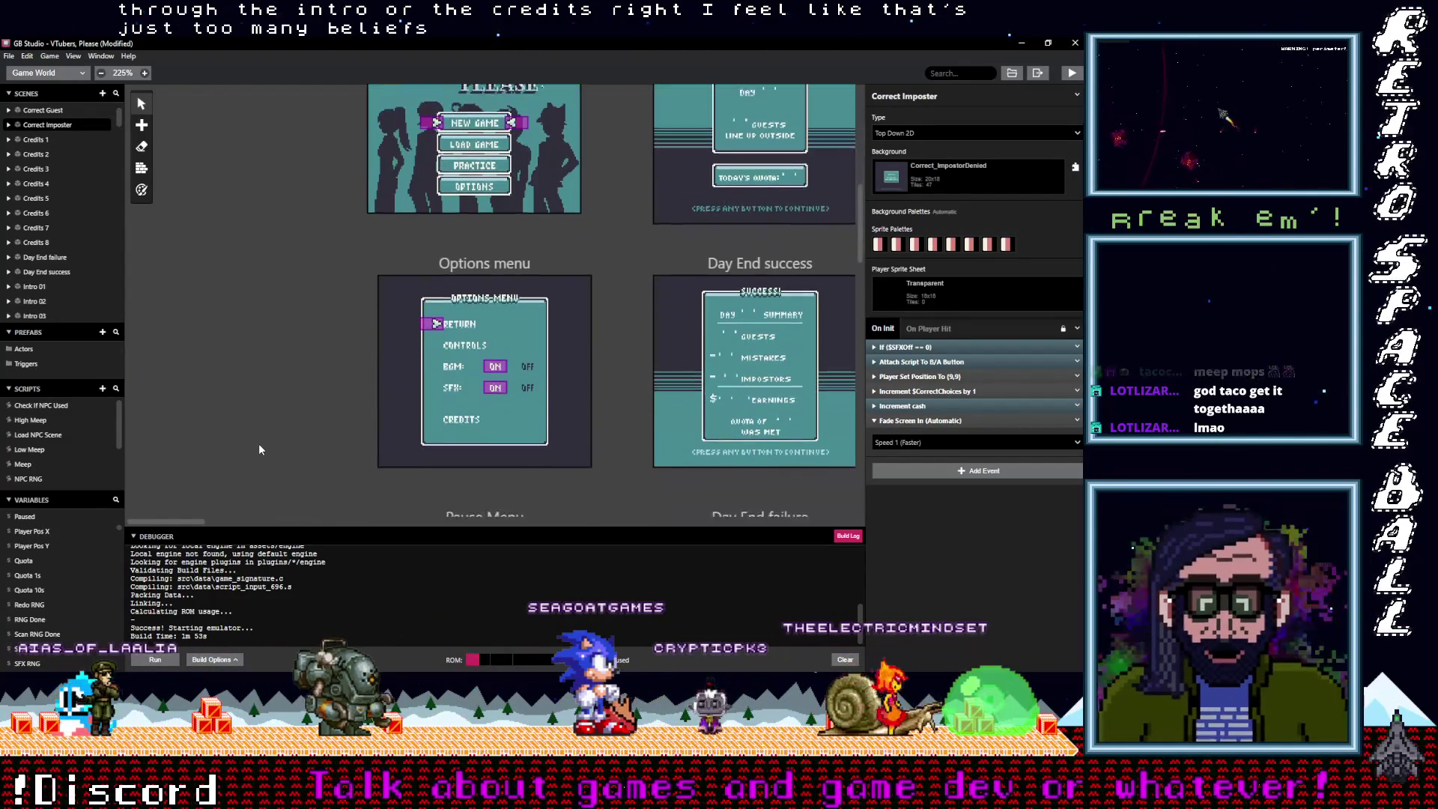
pyautogui.scroll(1, 259, 443)
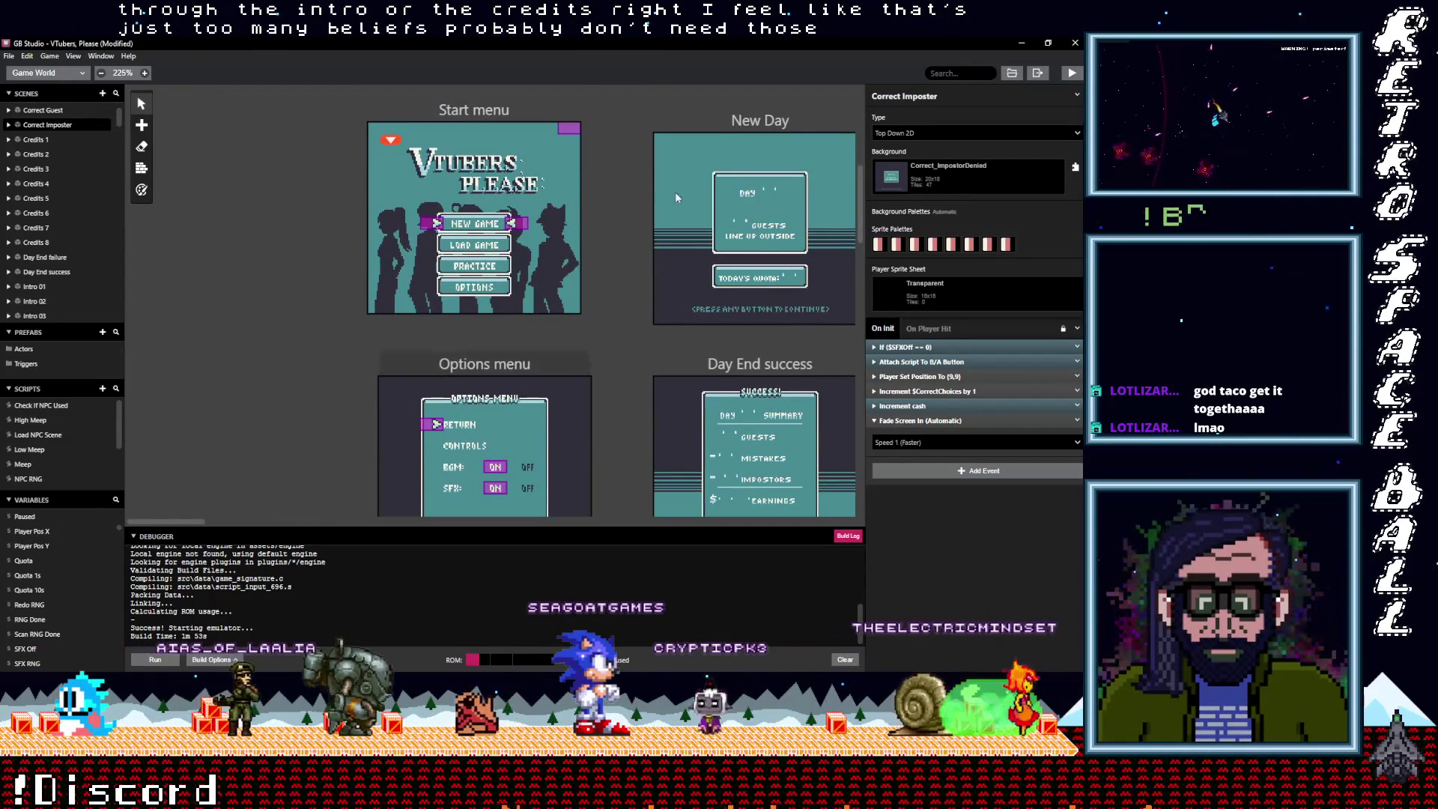
pyautogui.click(748, 146)
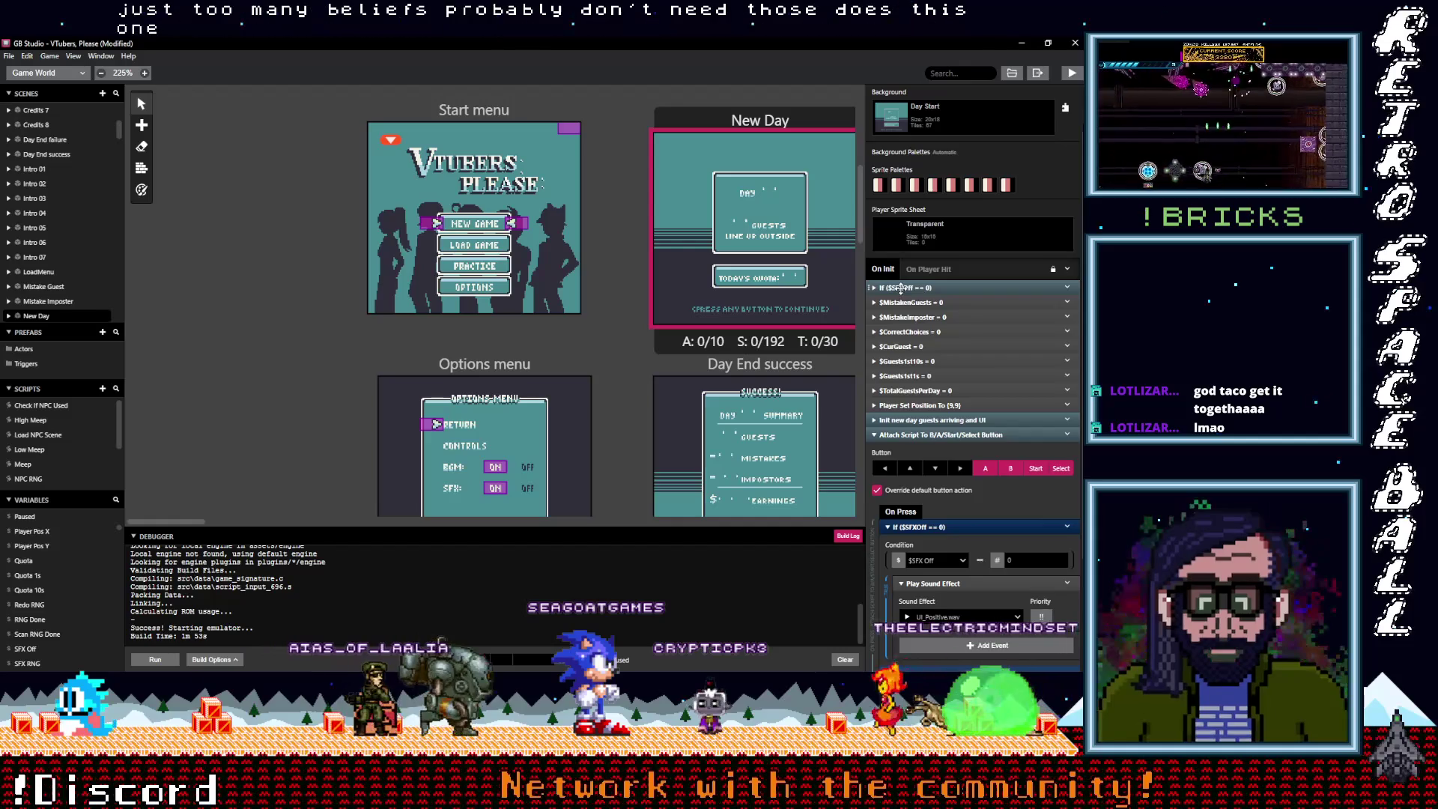
pyautogui.click(901, 289)
pyautogui.click(900, 288)
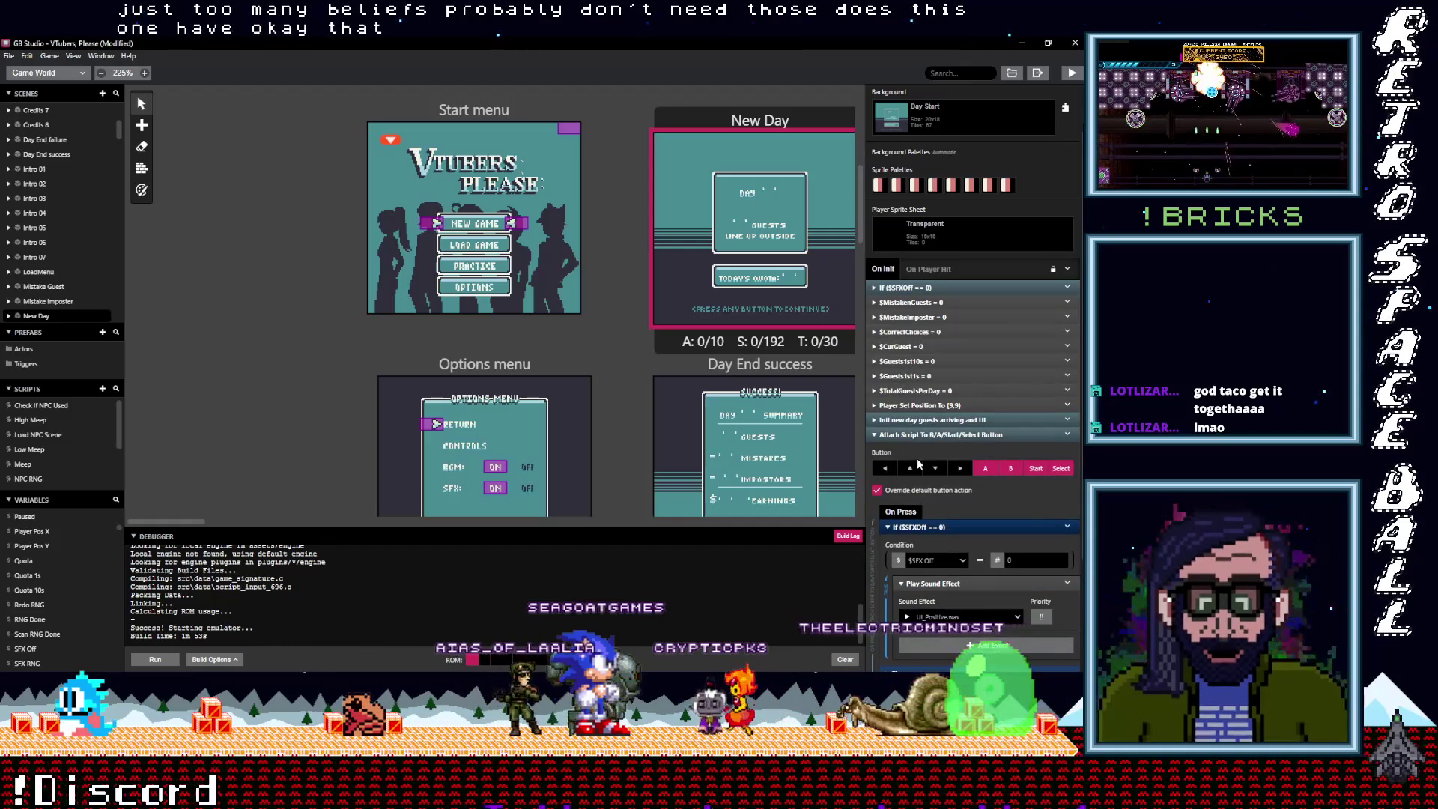
# Select the Day End success scene to view its Success.wav start-up script
pyautogui.scroll(-2, 941, 526)
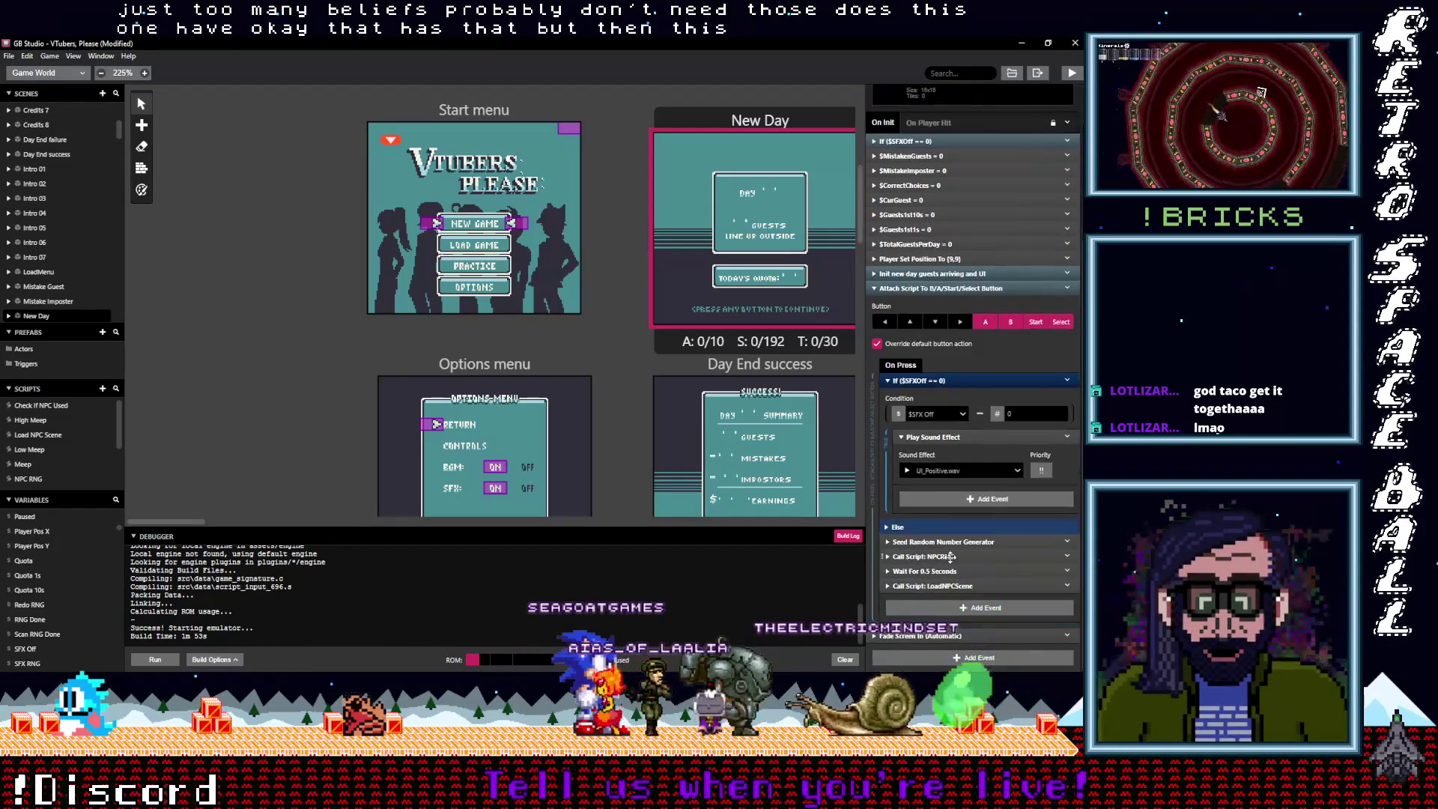
pyautogui.scroll(-2, 620, 413)
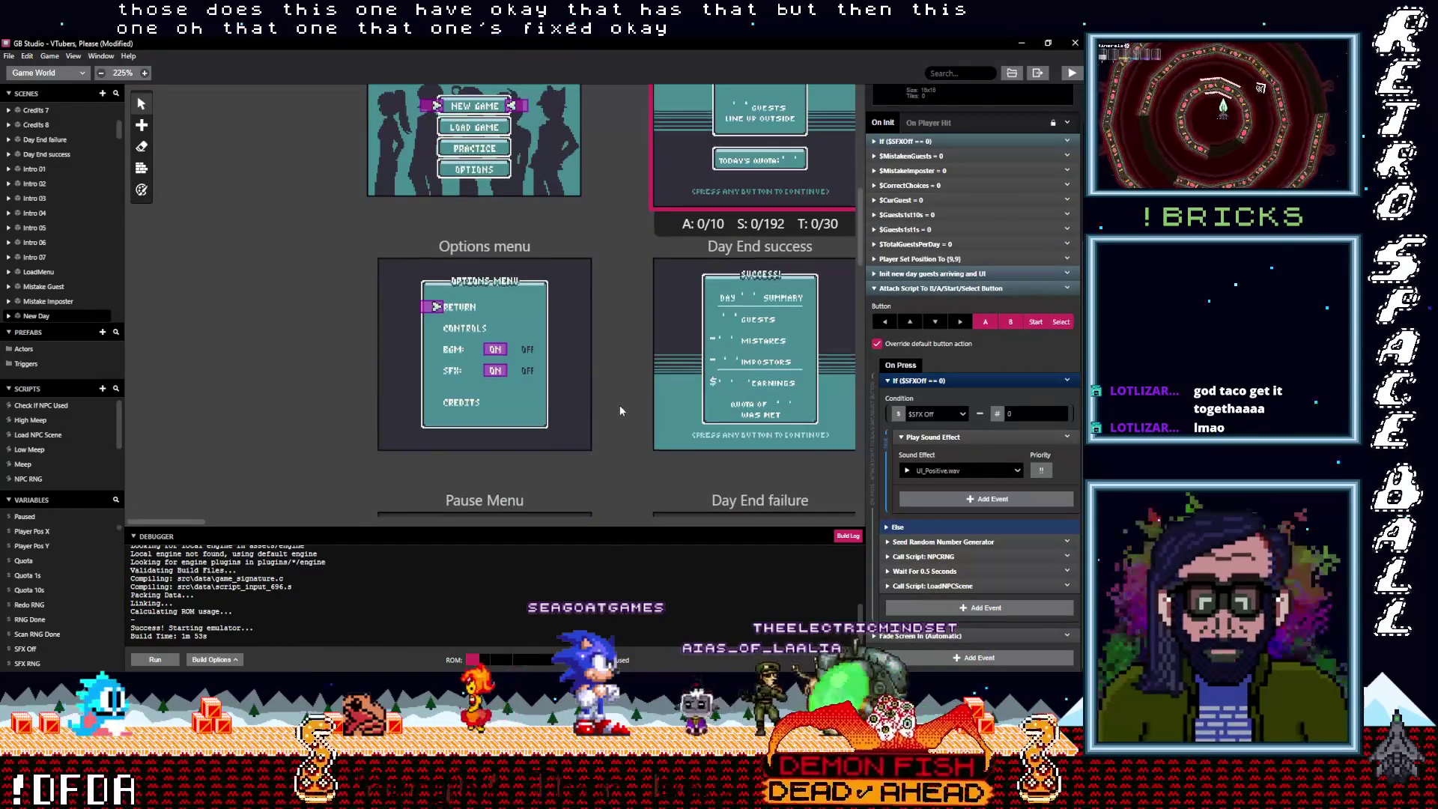
pyautogui.click(673, 250)
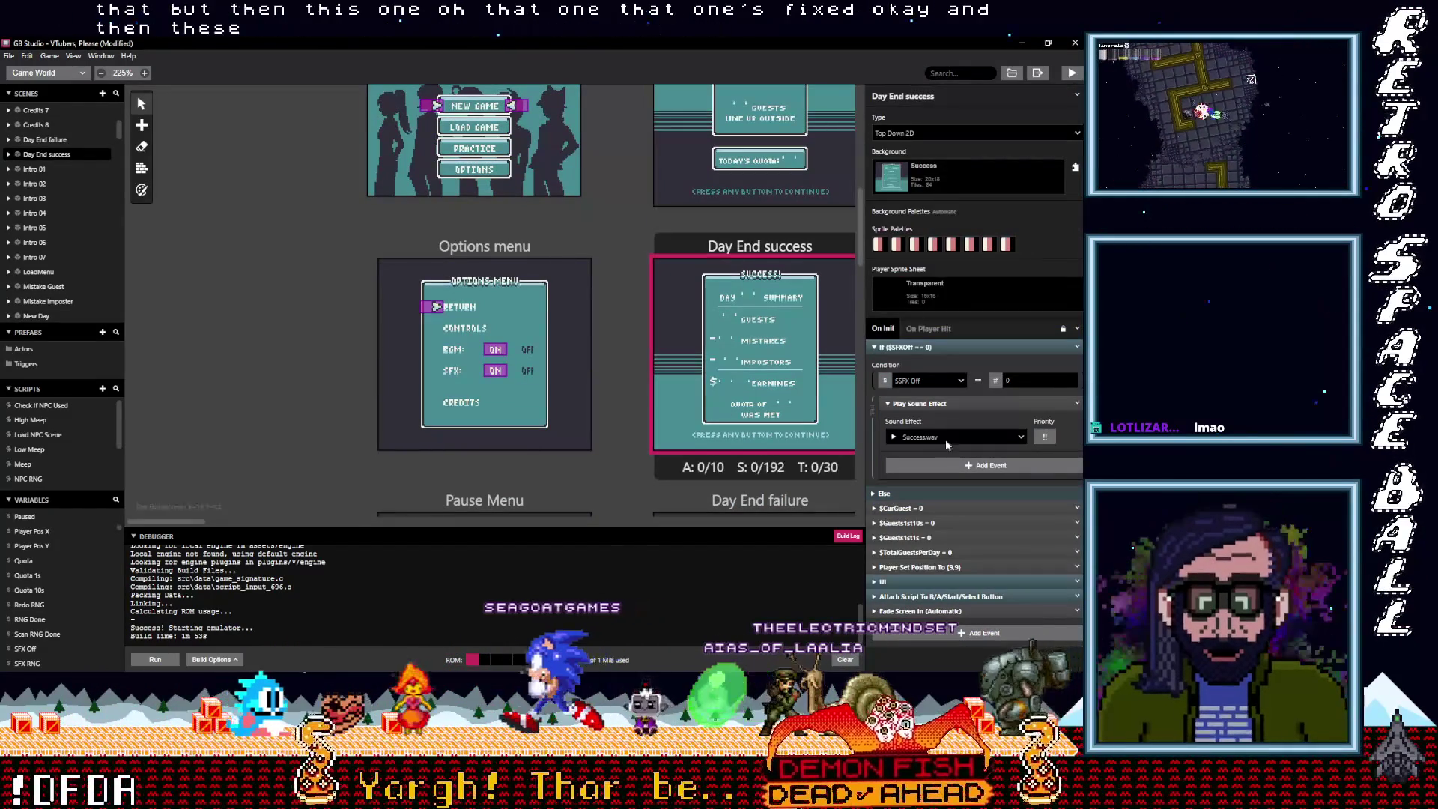
# Make Day End success's button press play UI_Positive.wav, then select the Options menu scene
pyautogui.click(945, 596)
pyautogui.scroll(-3, 947, 607)
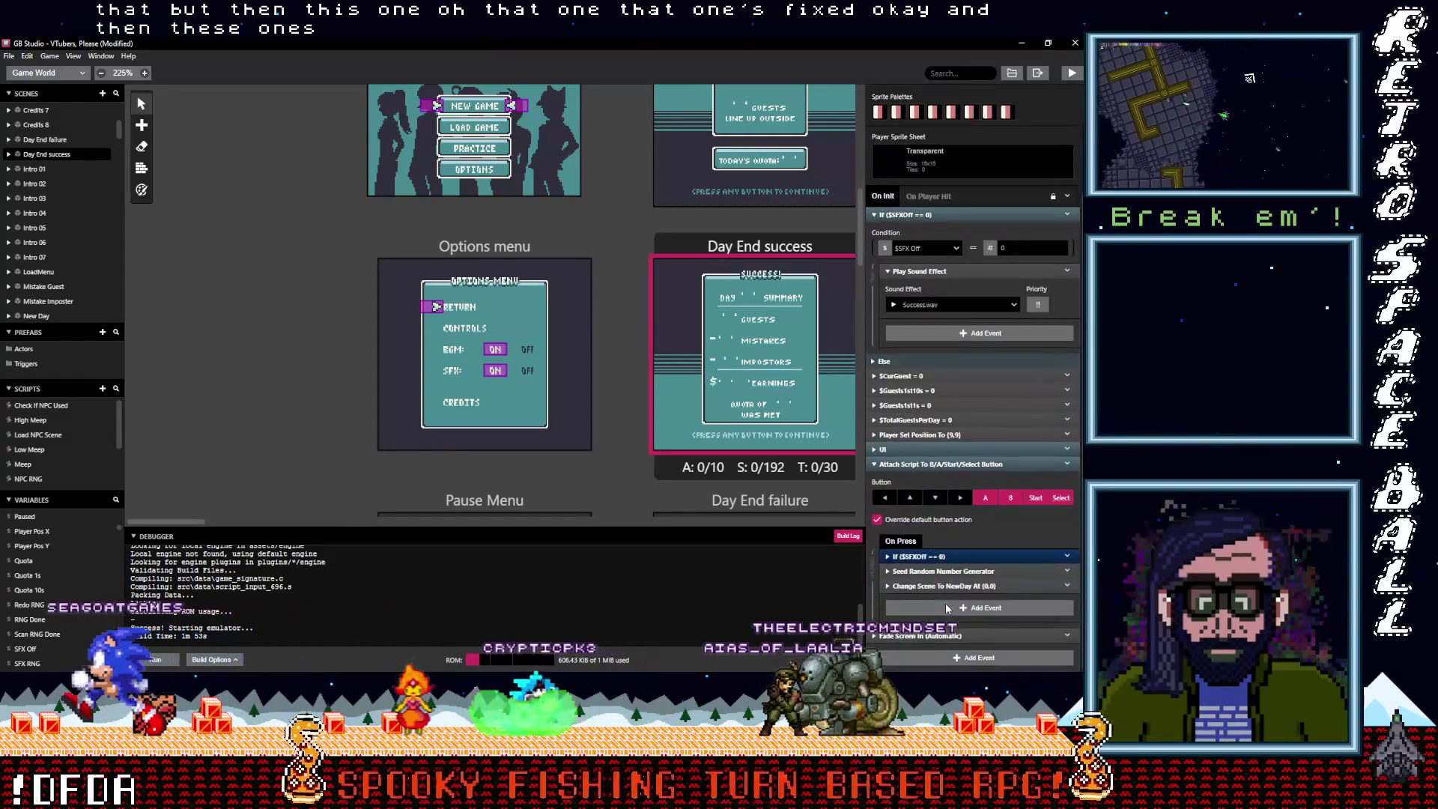
pyautogui.click(933, 556)
pyautogui.scroll(-3, 945, 581)
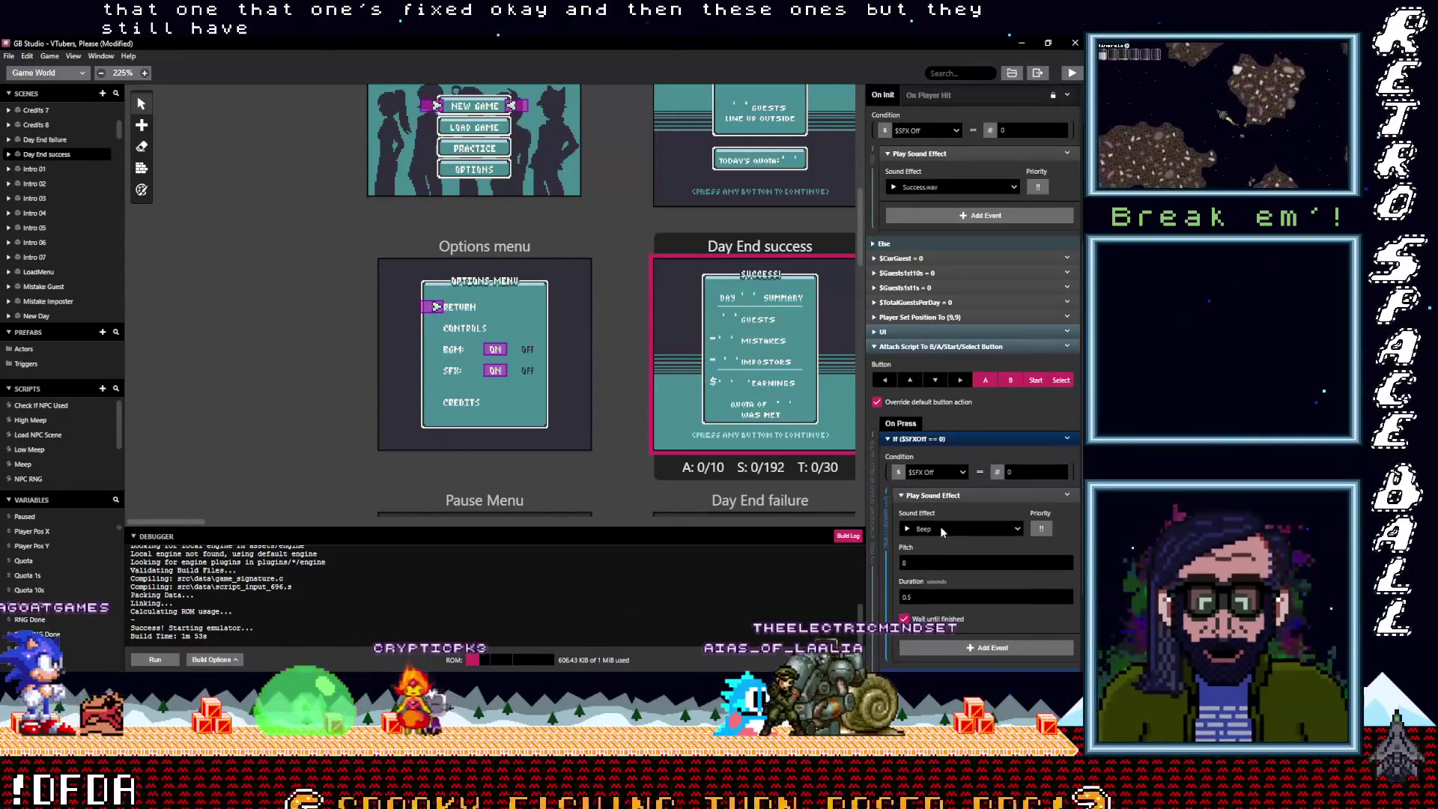
pyautogui.click(940, 525)
pyautogui.write('pos')
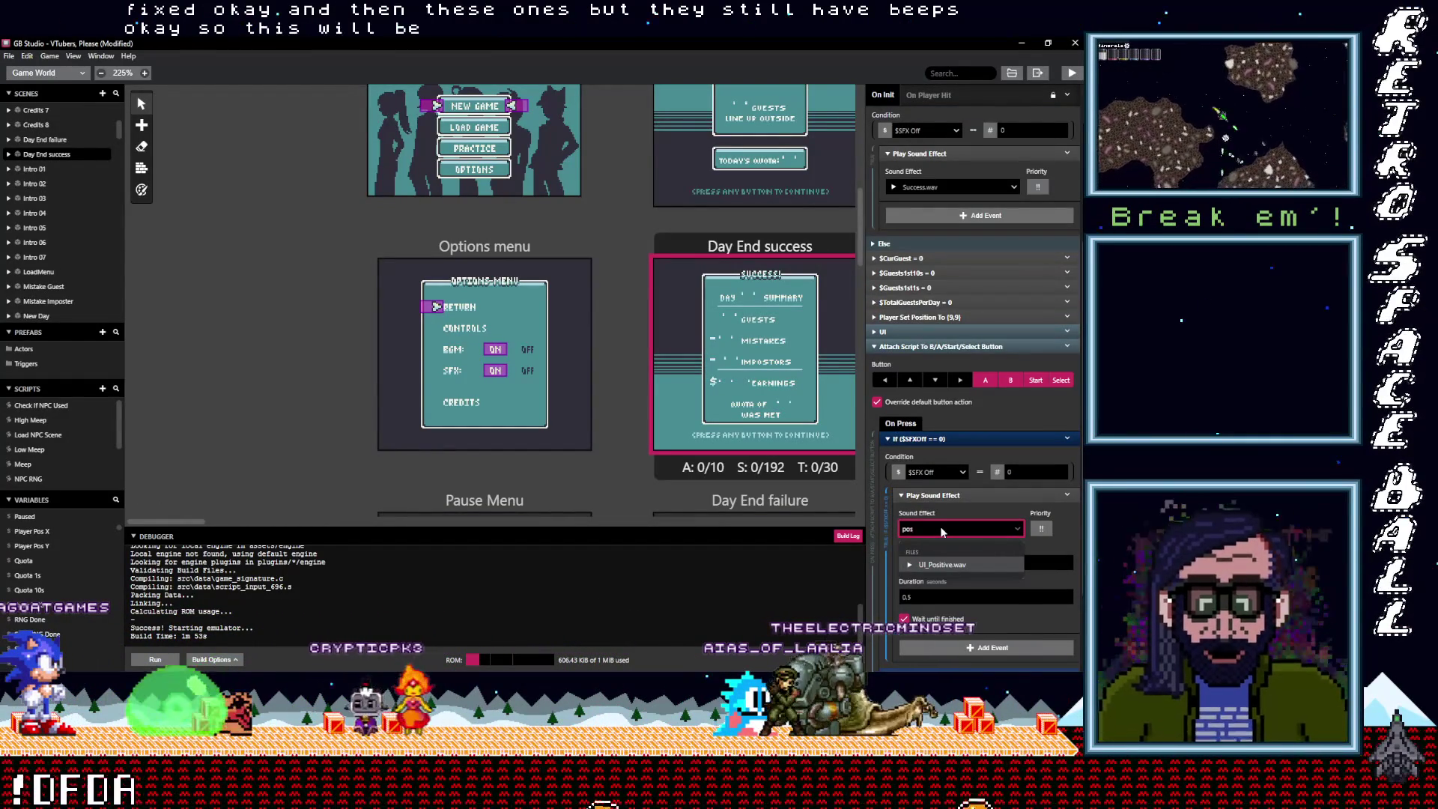
pyautogui.click(963, 563)
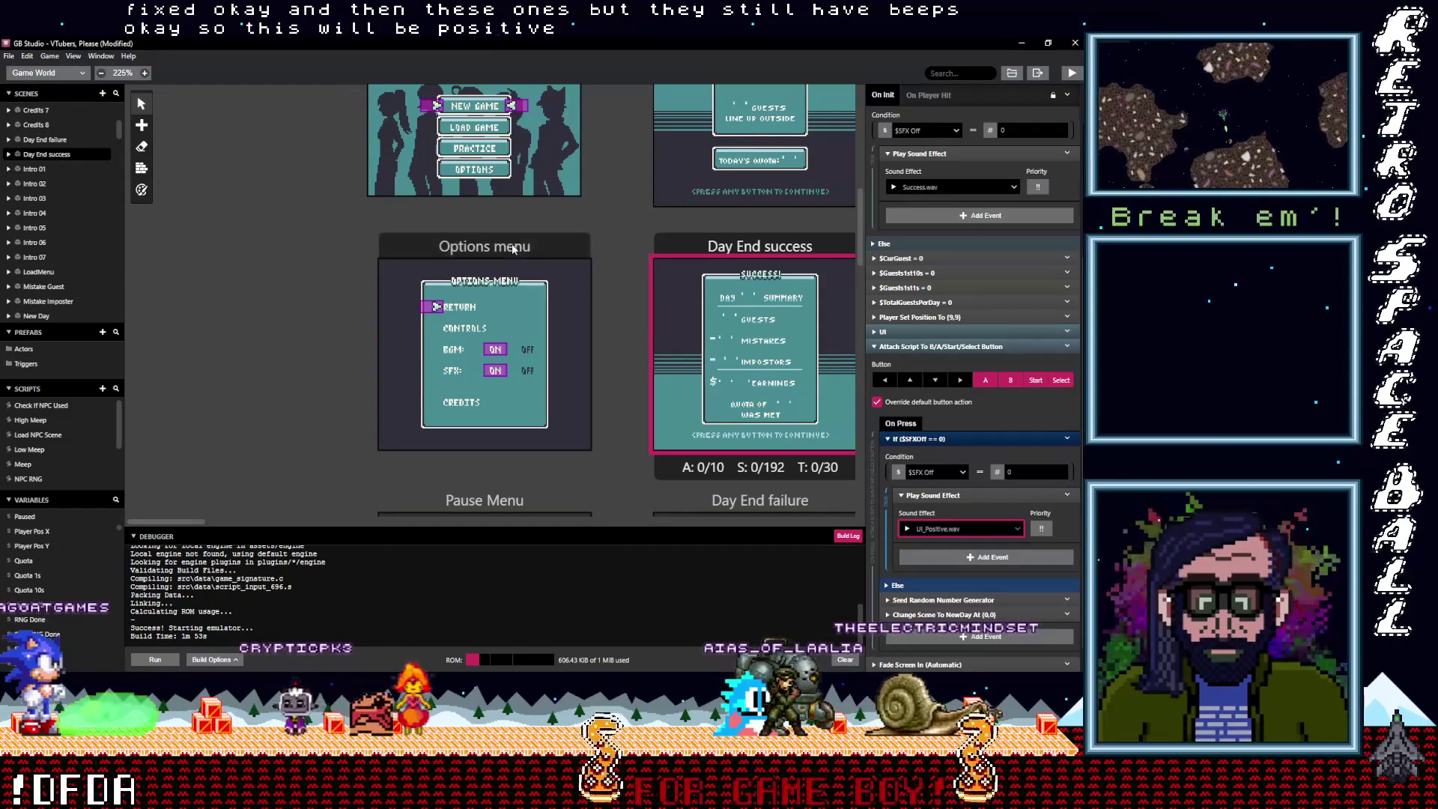
pyautogui.click(540, 259)
pyautogui.scroll(-3, 633, 407)
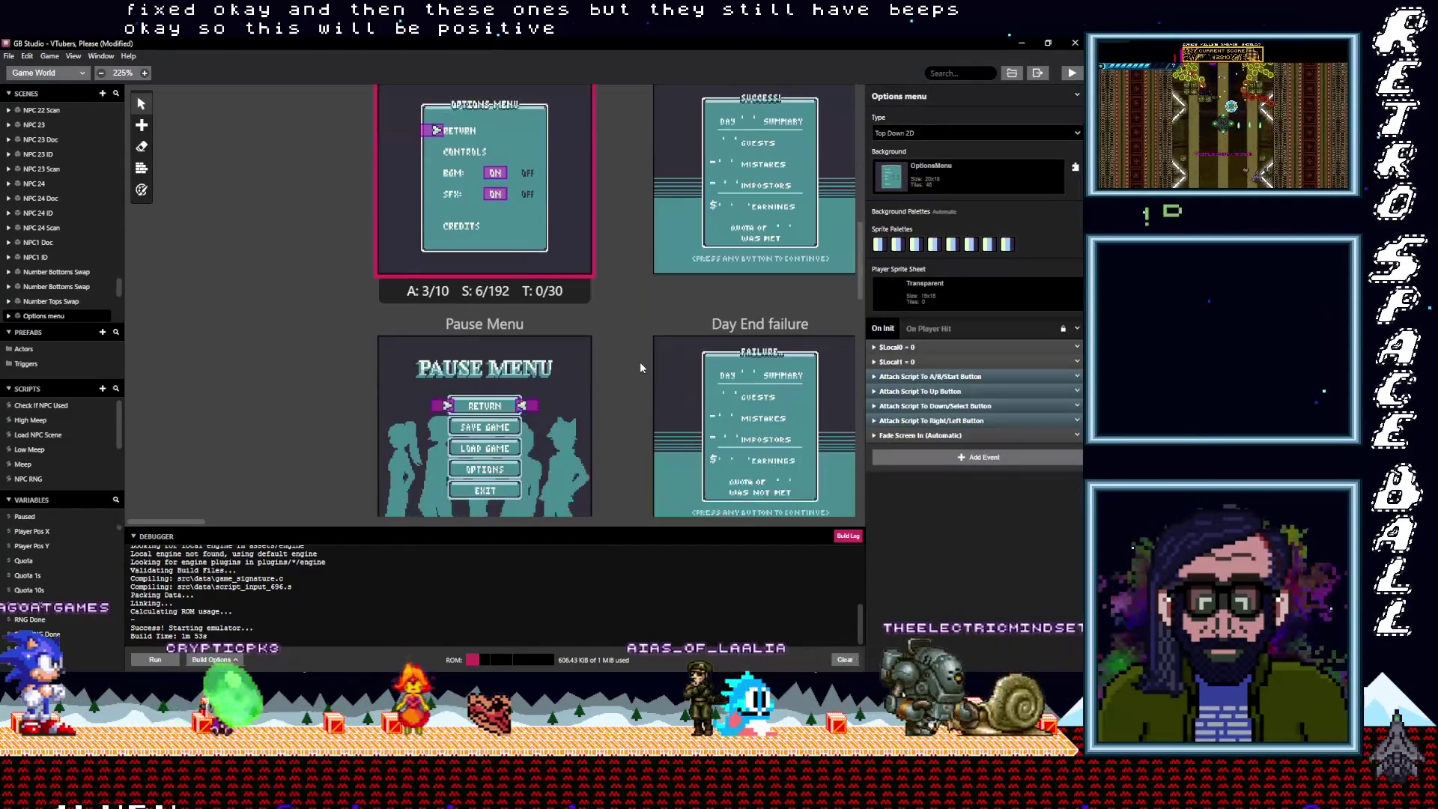
# Set the Day End failure button-press sound to UI_Positive.wav
pyautogui.click(696, 324)
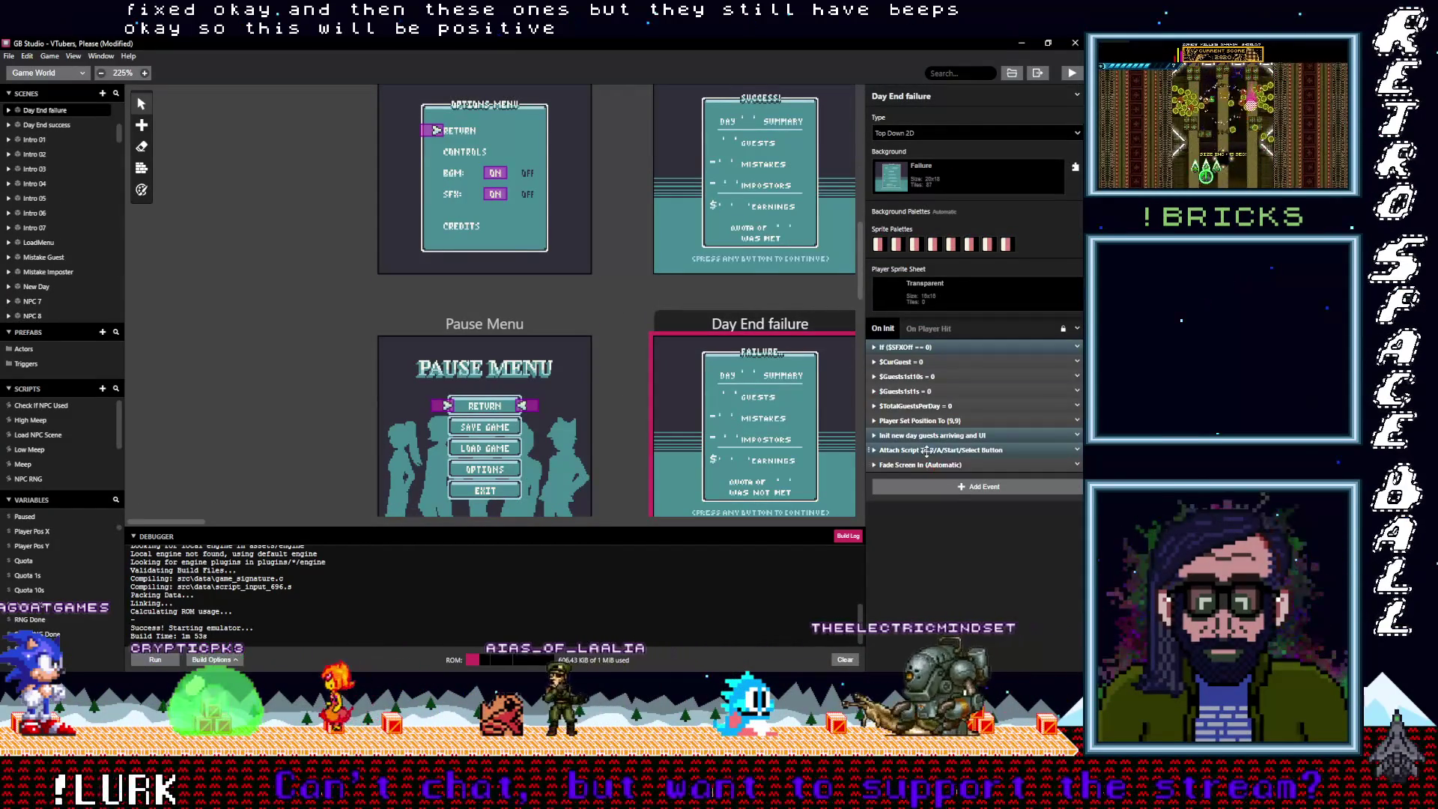
pyautogui.click(936, 449)
pyautogui.click(917, 541)
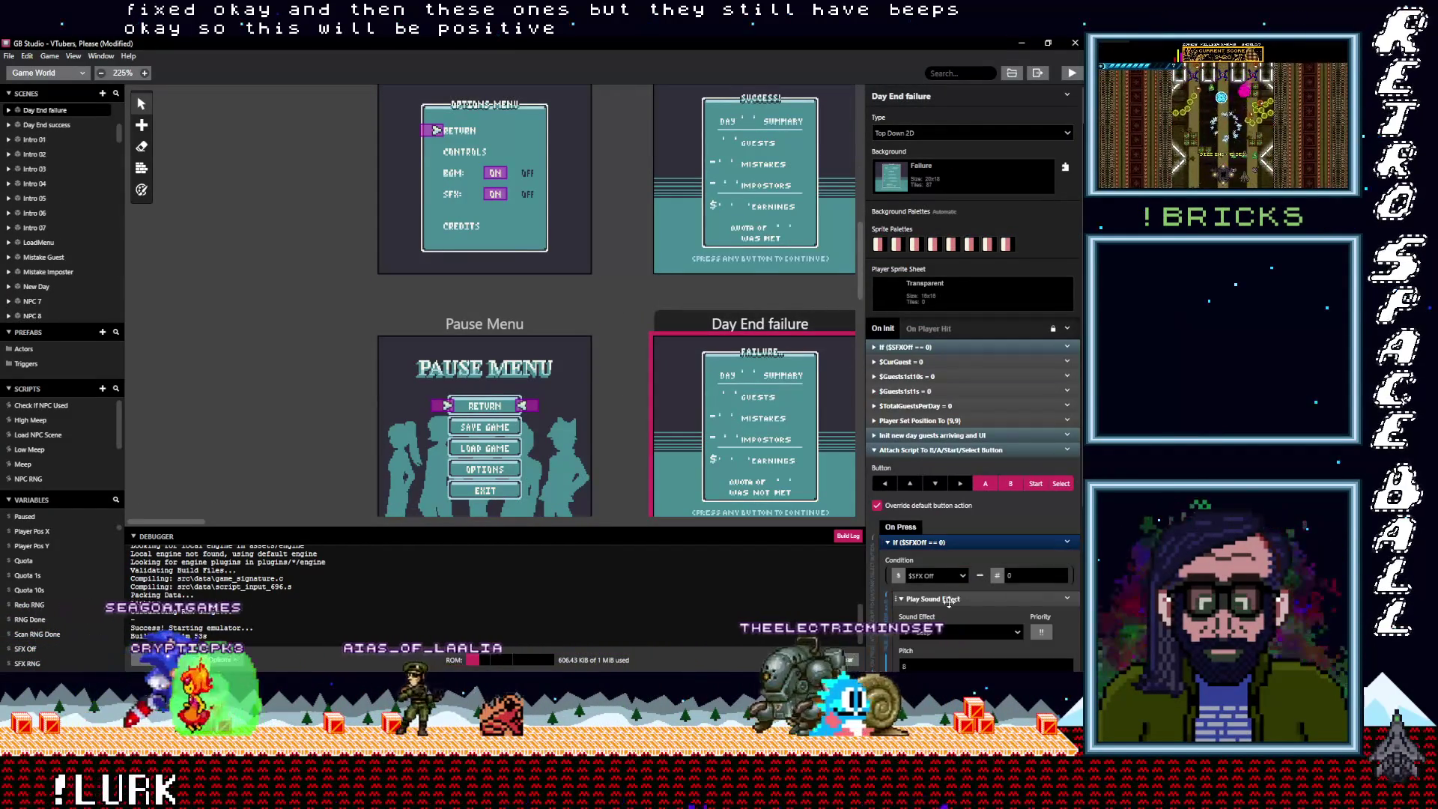
pyautogui.click(950, 632)
pyautogui.write('pos')
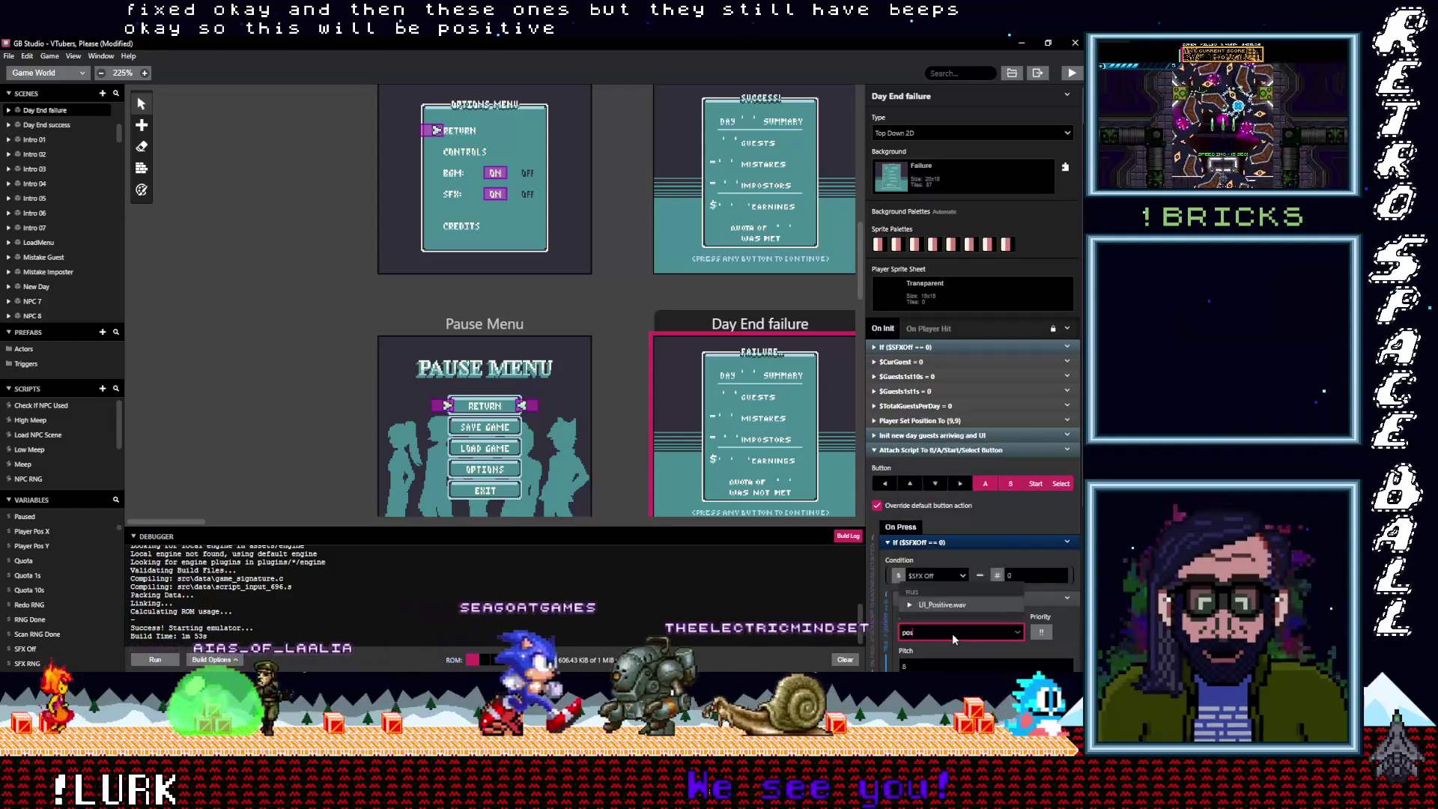
pyautogui.press('Return')
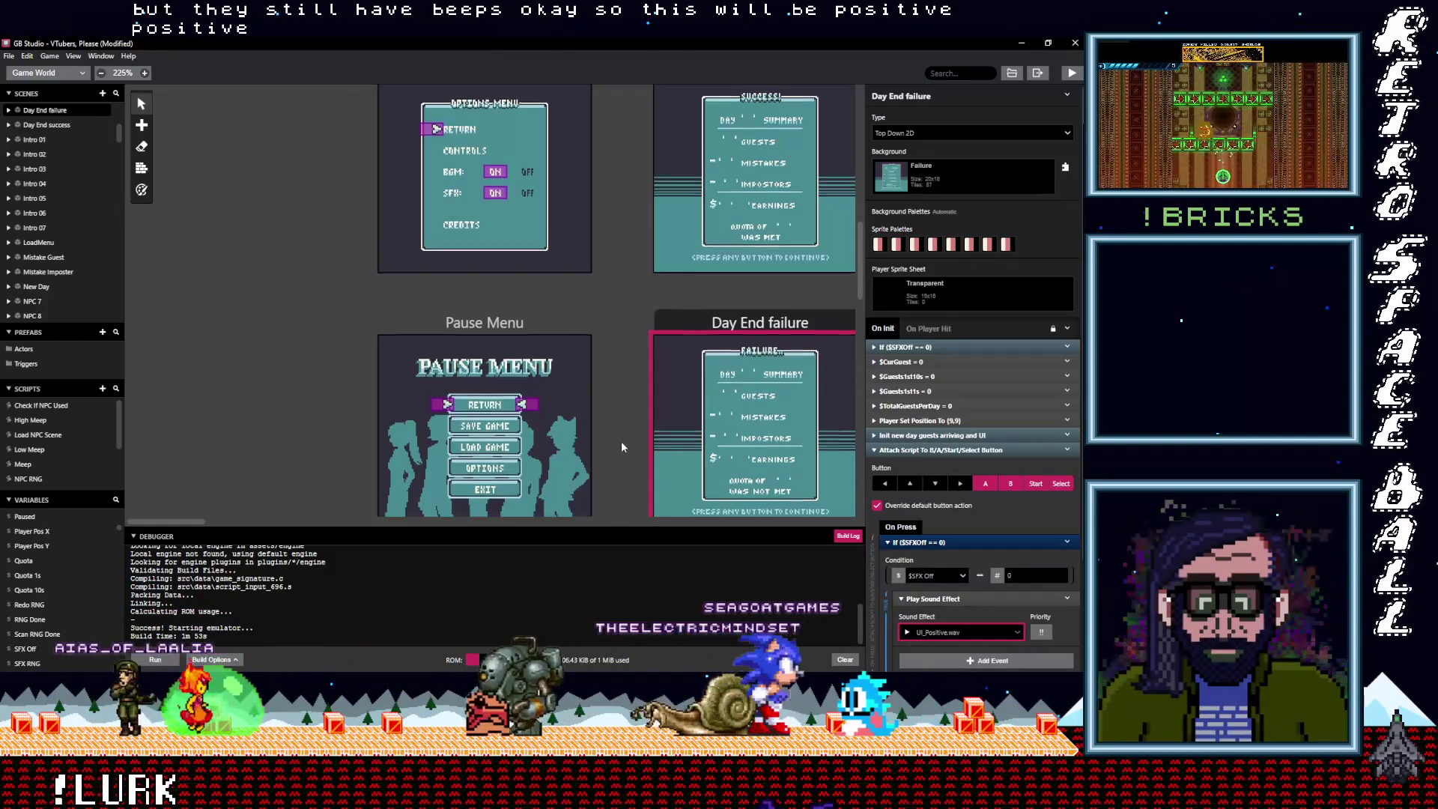
# Move across the world map and select the Tut Day End success scene
pyautogui.scroll(-3, 621, 442)
pyautogui.scroll(-6, 622, 441)
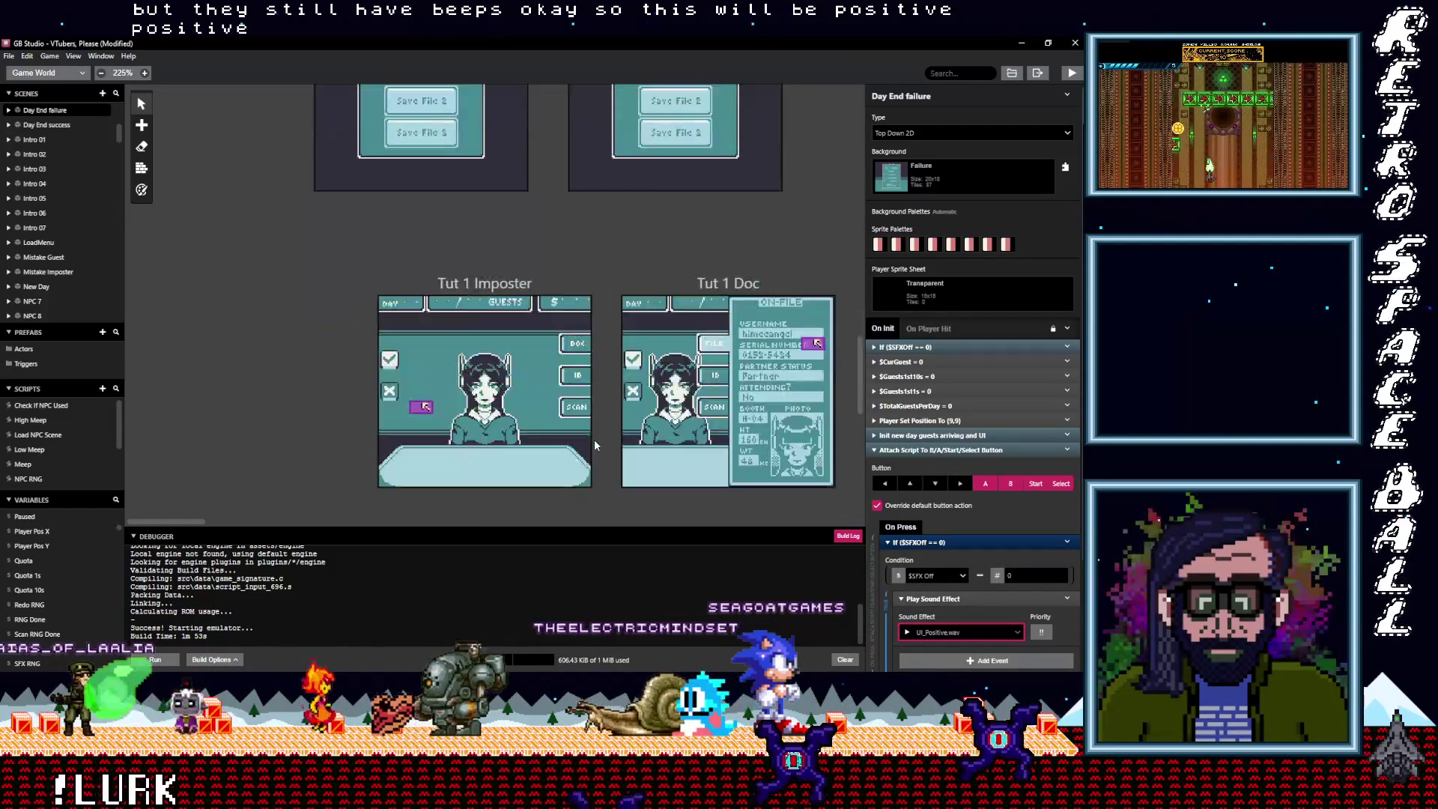
pyautogui.scroll(7, 601, 447)
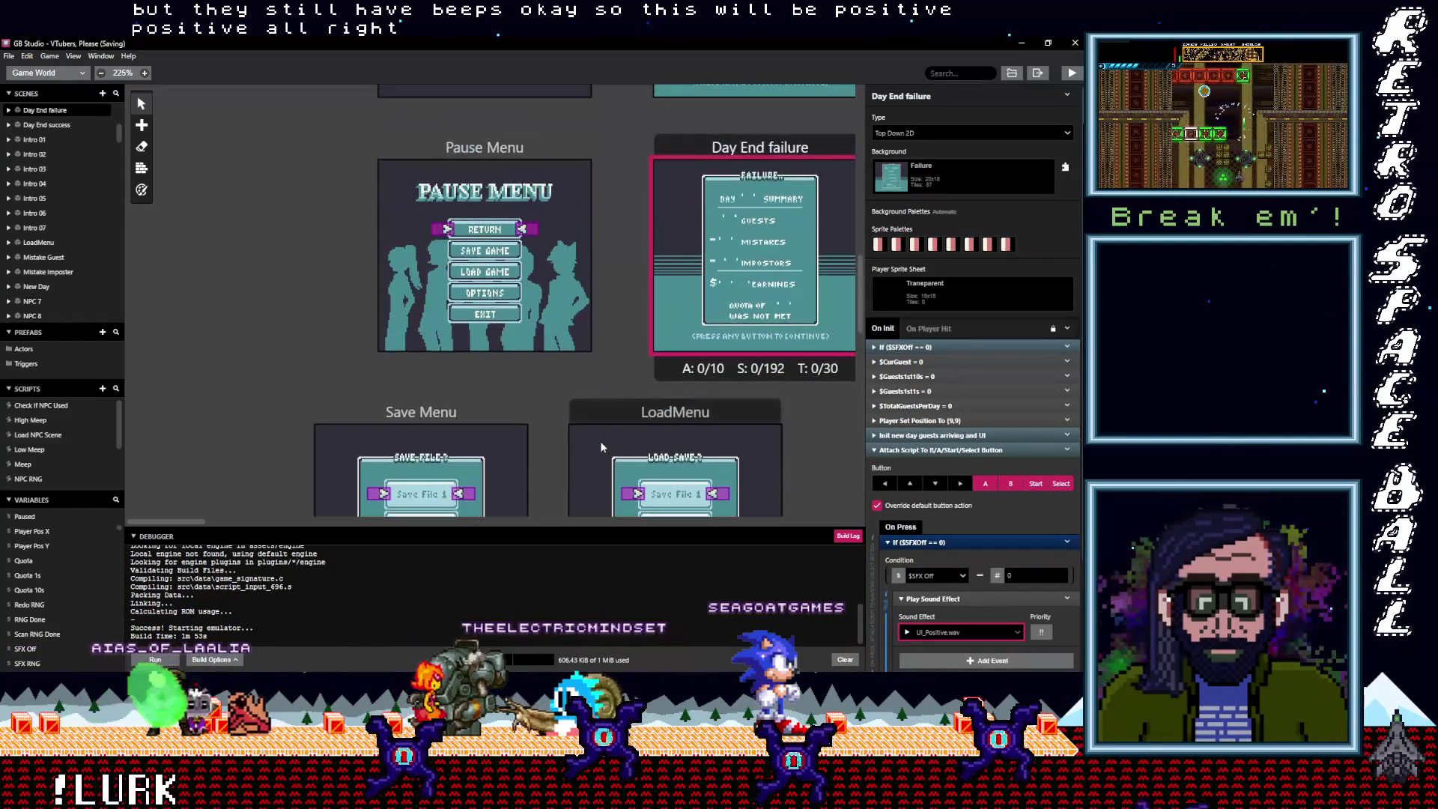
pyautogui.scroll(3, 545, 429)
pyautogui.scroll(-8, 545, 429)
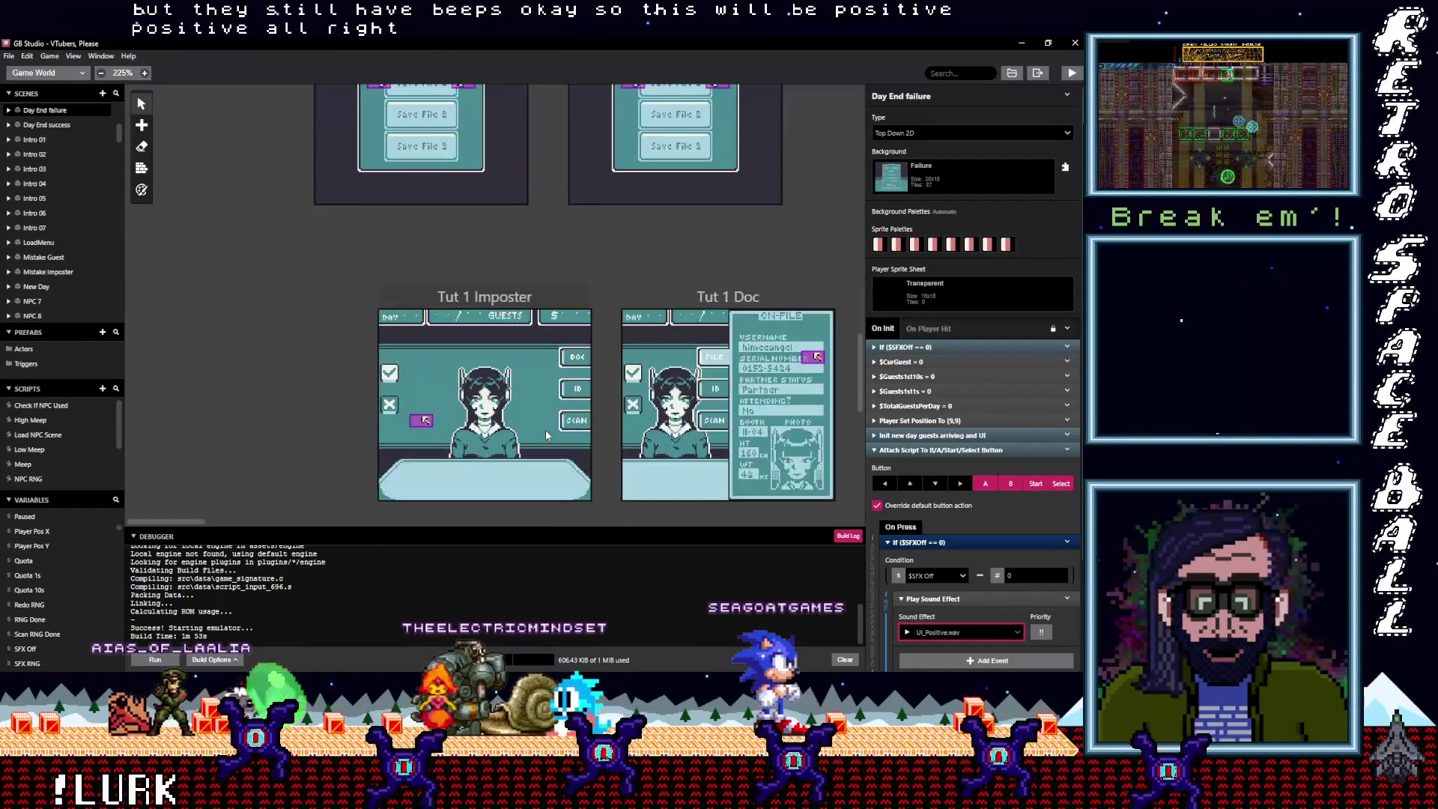
pyautogui.moveTo(210, 523); pyautogui.dragTo(308, 527)
pyautogui.scroll(-3, 456, 455)
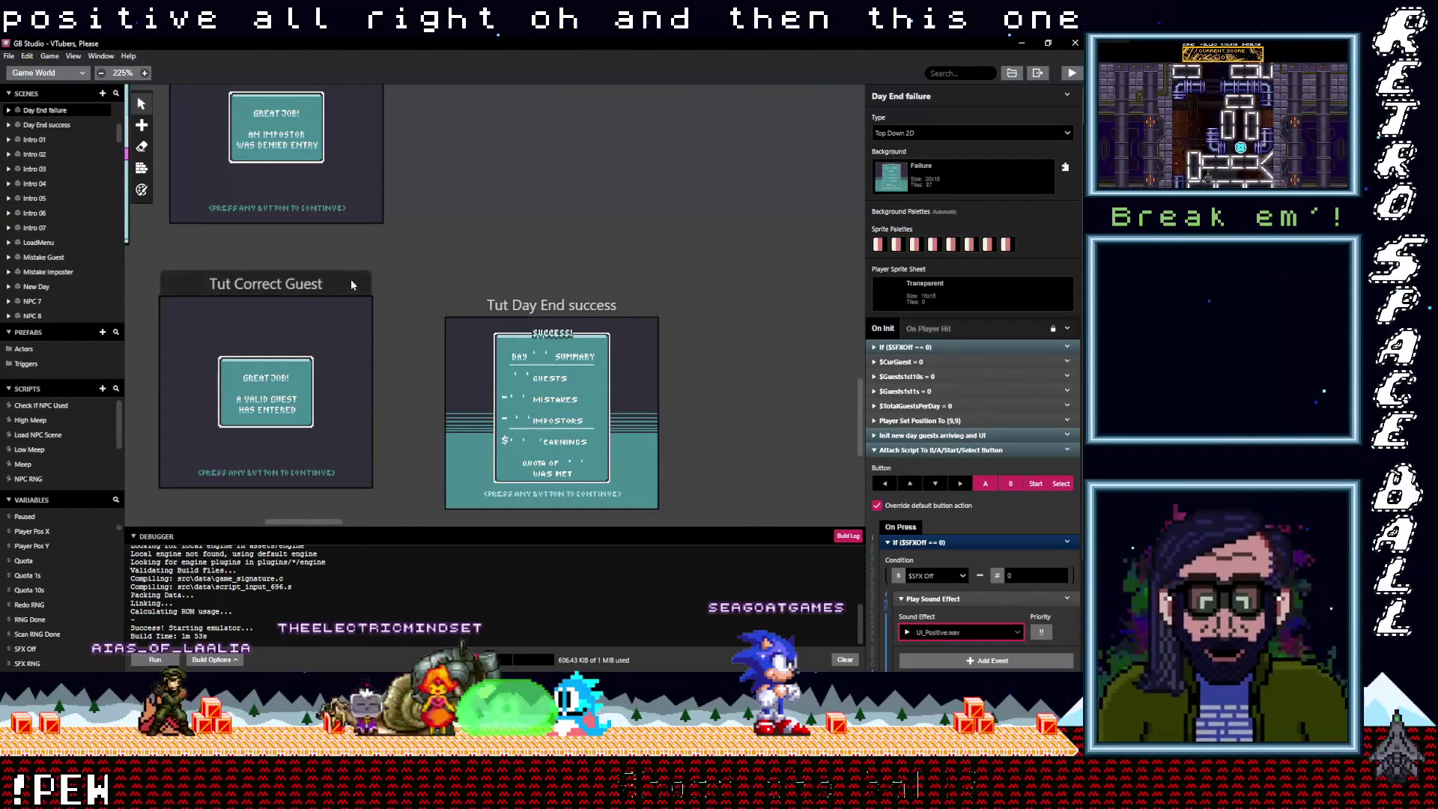
pyautogui.click(516, 305)
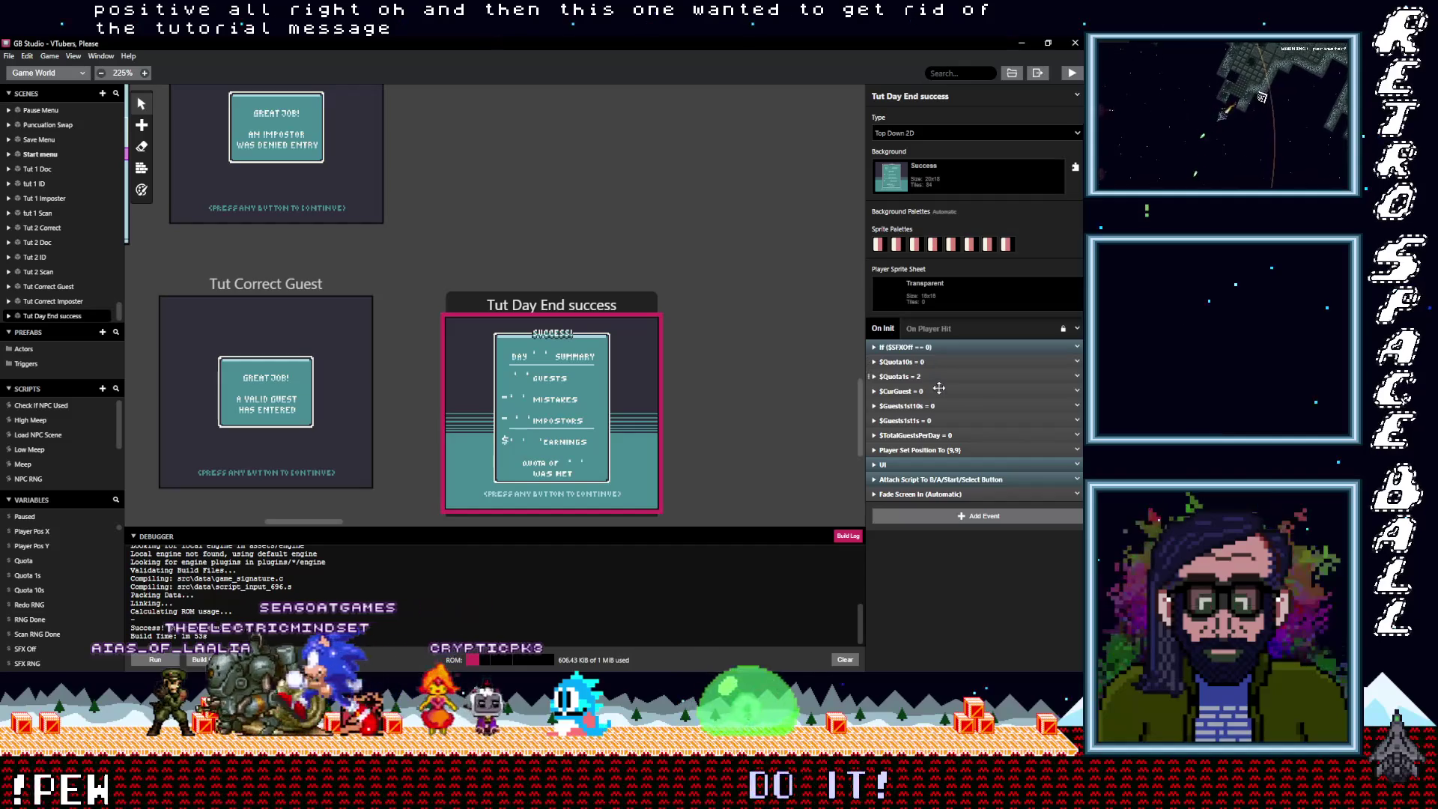
# Delete the 'This completes the tutorial' message from the button press script
pyautogui.click(918, 465)
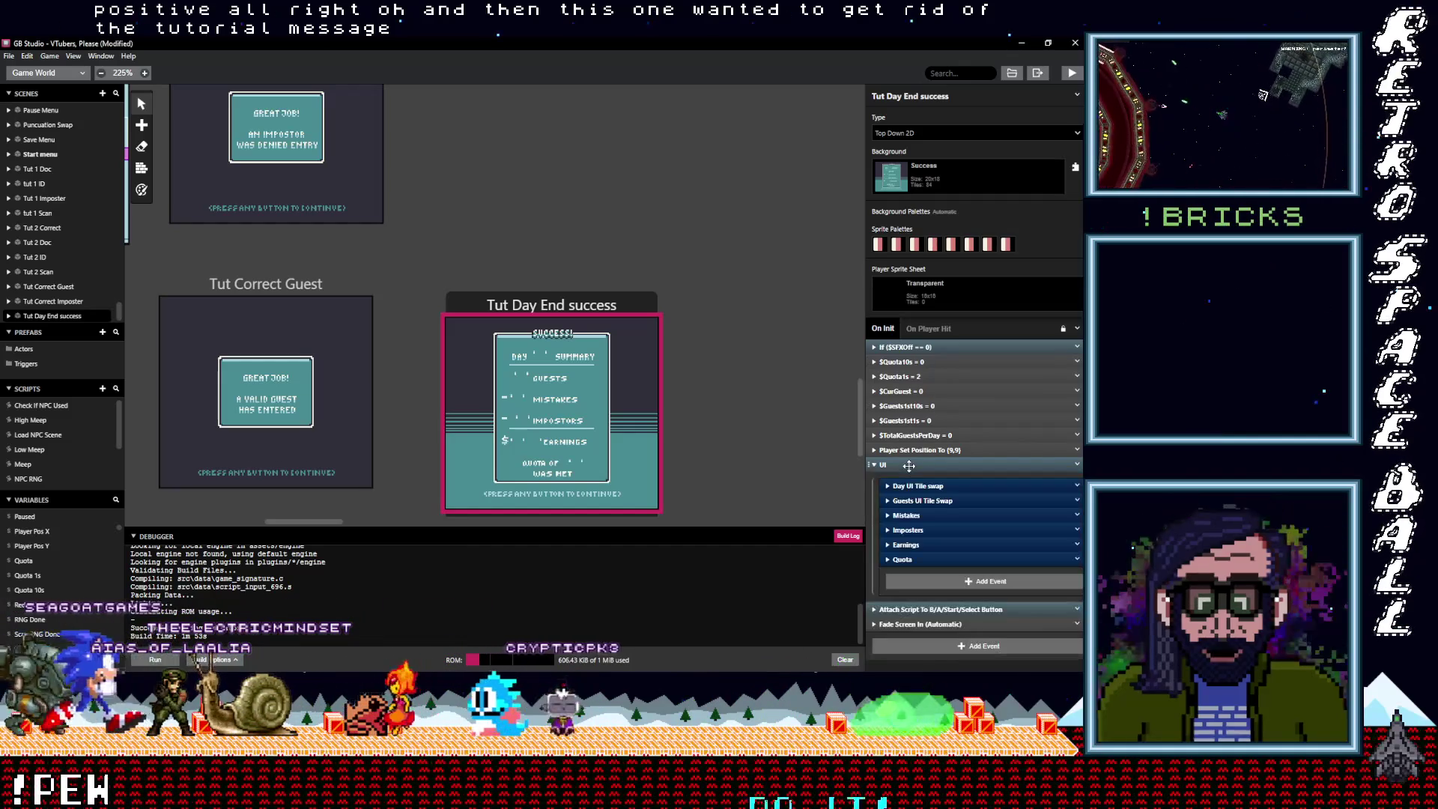
pyautogui.click(910, 464)
pyautogui.click(911, 347)
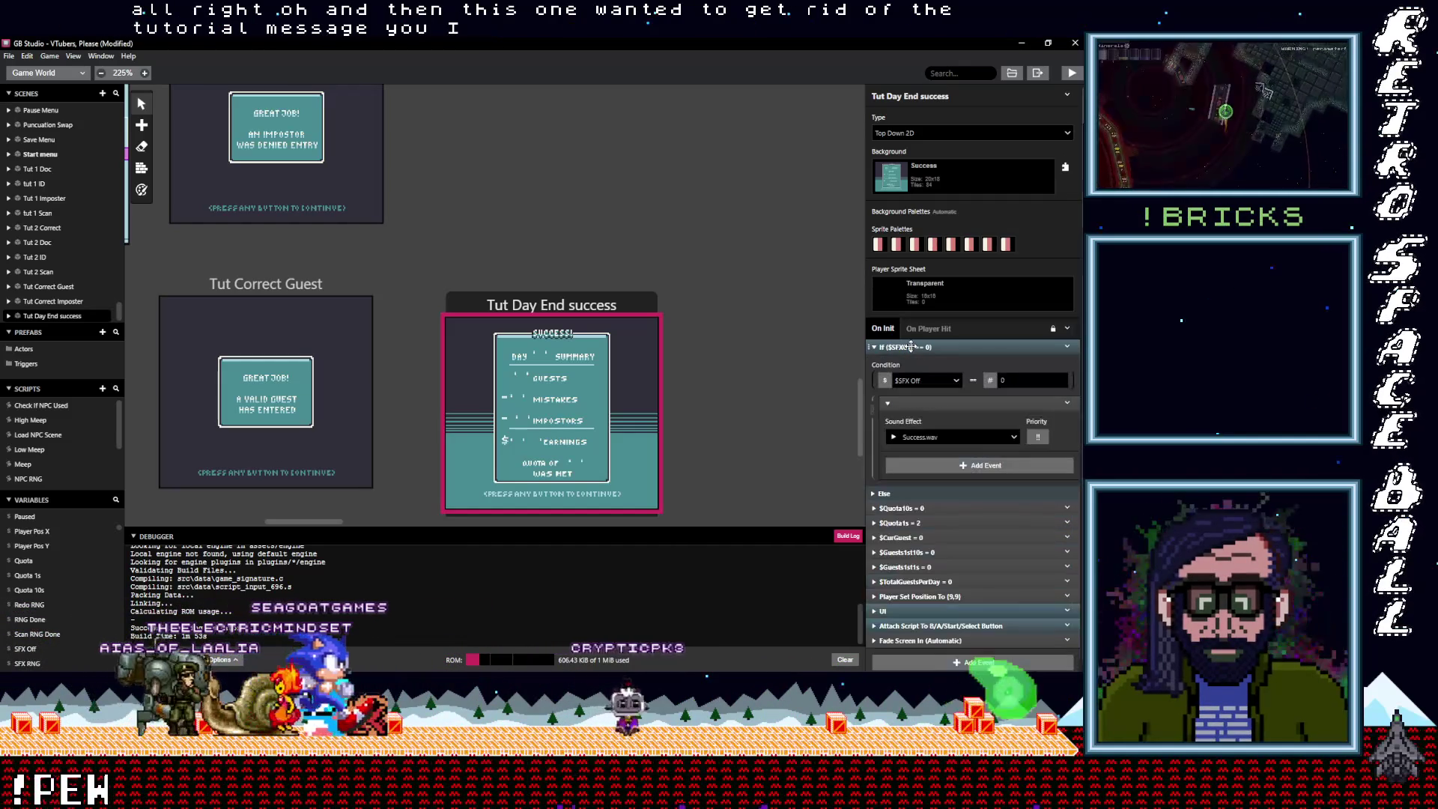
pyautogui.click(910, 348)
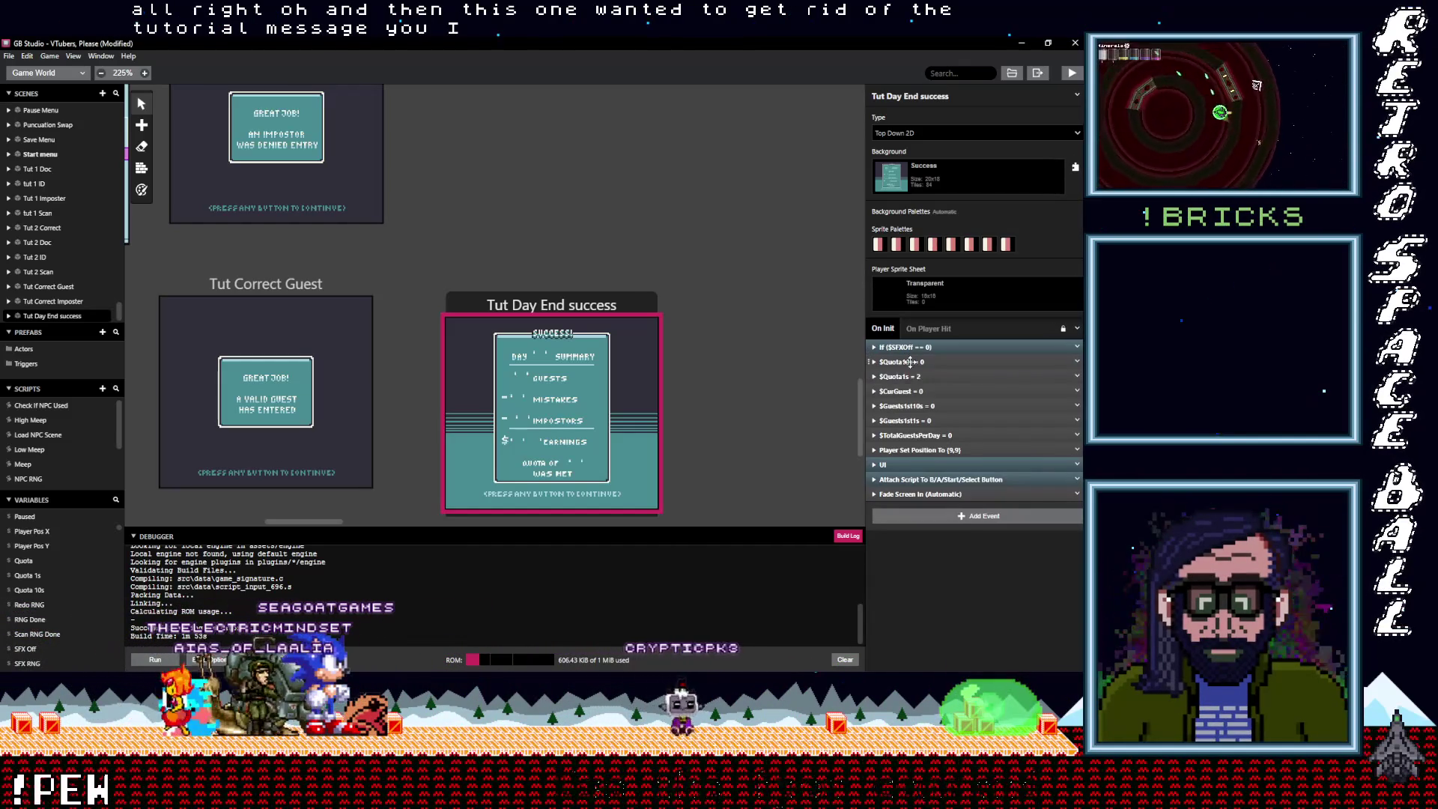
pyautogui.click(927, 479)
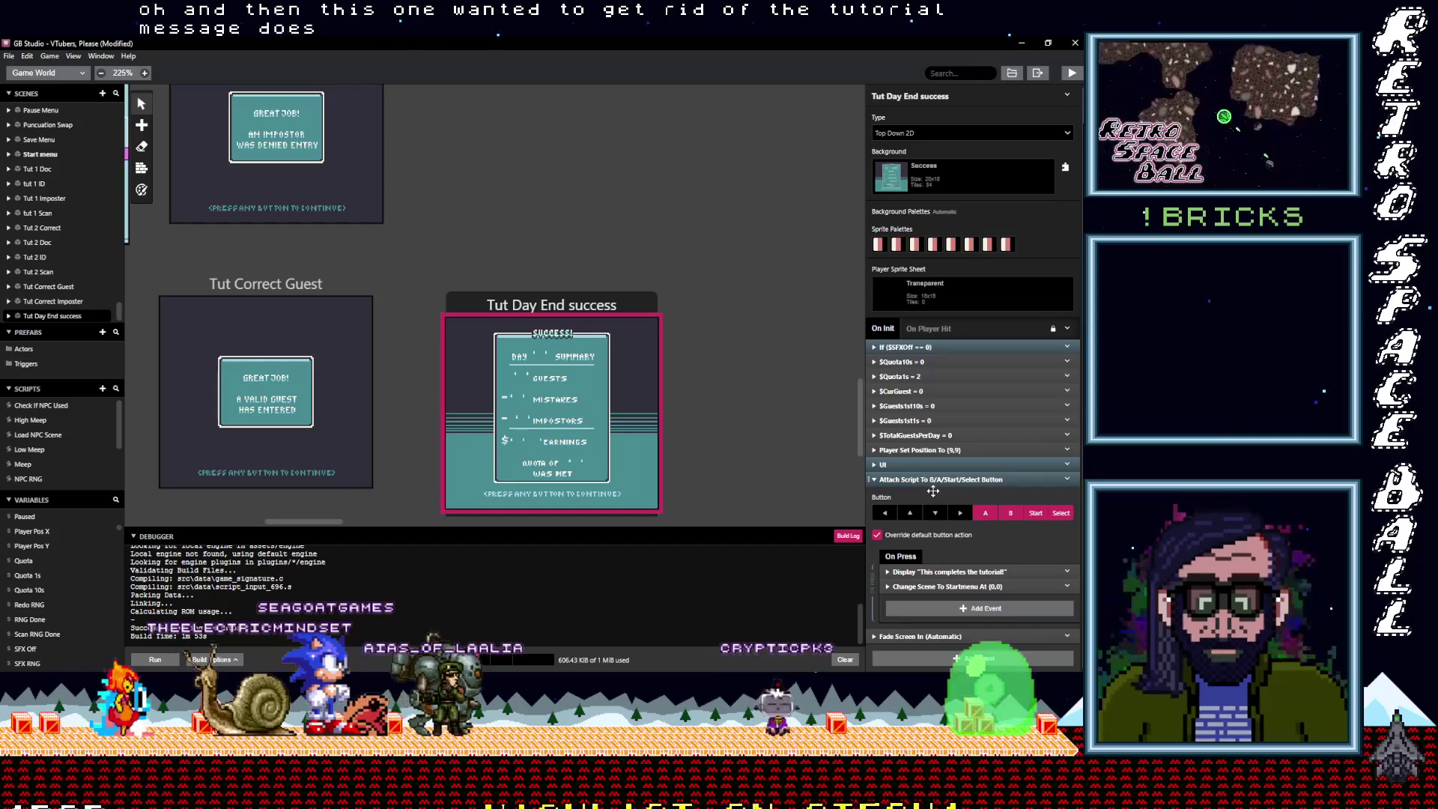
pyautogui.rightClick(1048, 657)
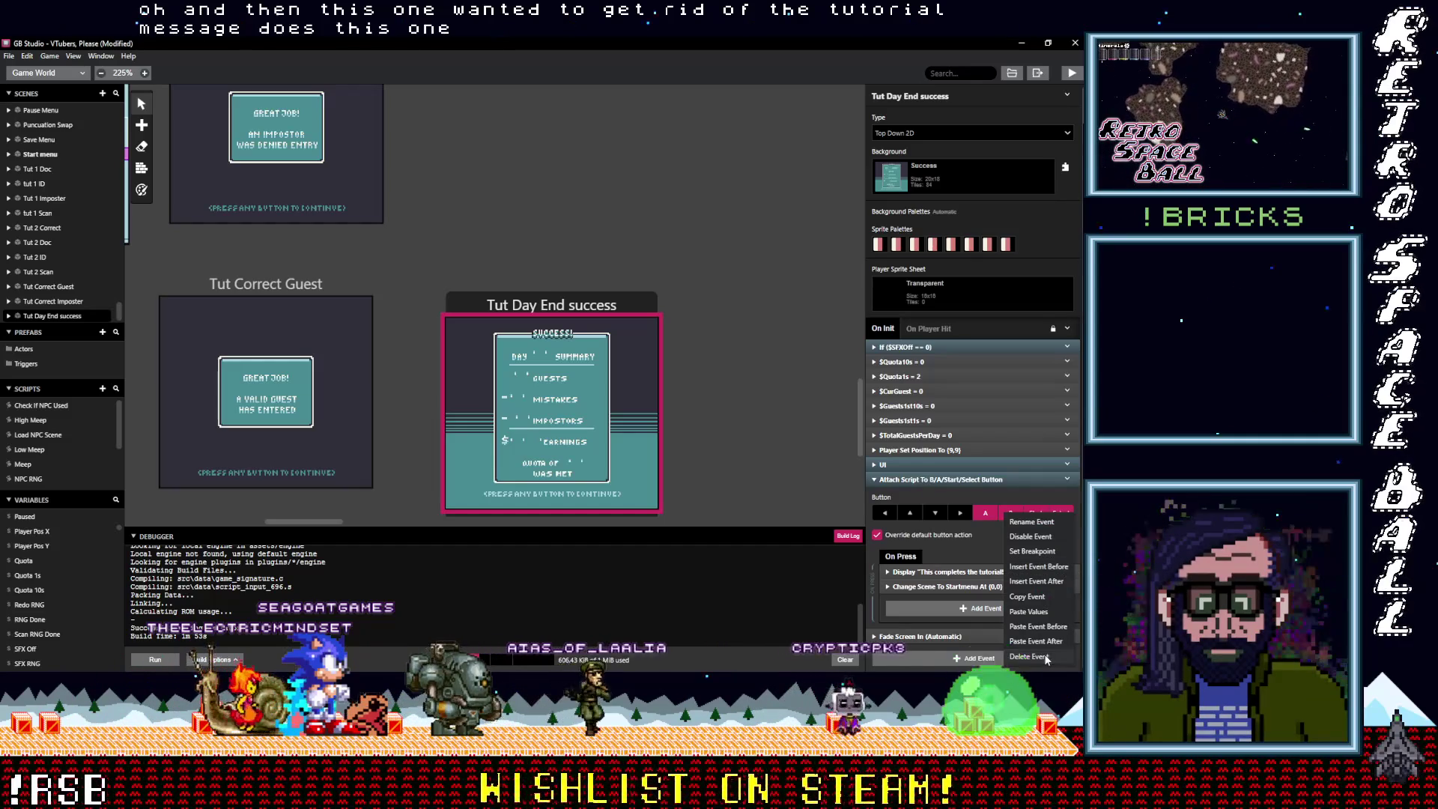
pyautogui.click(1050, 657)
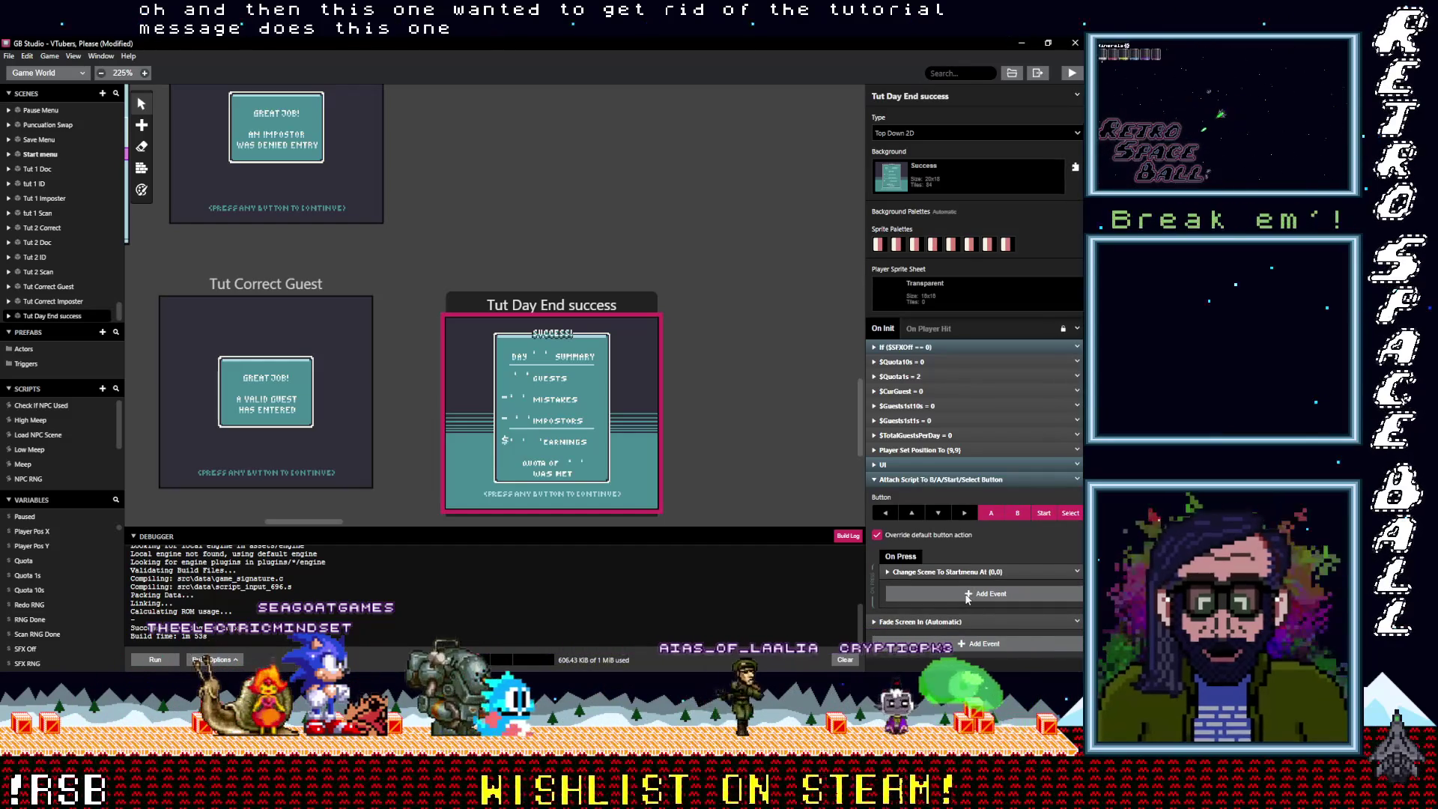
# Add the If $SFXOff check at the top of On Press, playing UI_Positive.wav
pyautogui.keyDown('alt'); pyautogui.click(974, 595); pyautogui.keyUp('alt')
pyautogui.moveTo(947, 586); pyautogui.dragTo(946, 572)
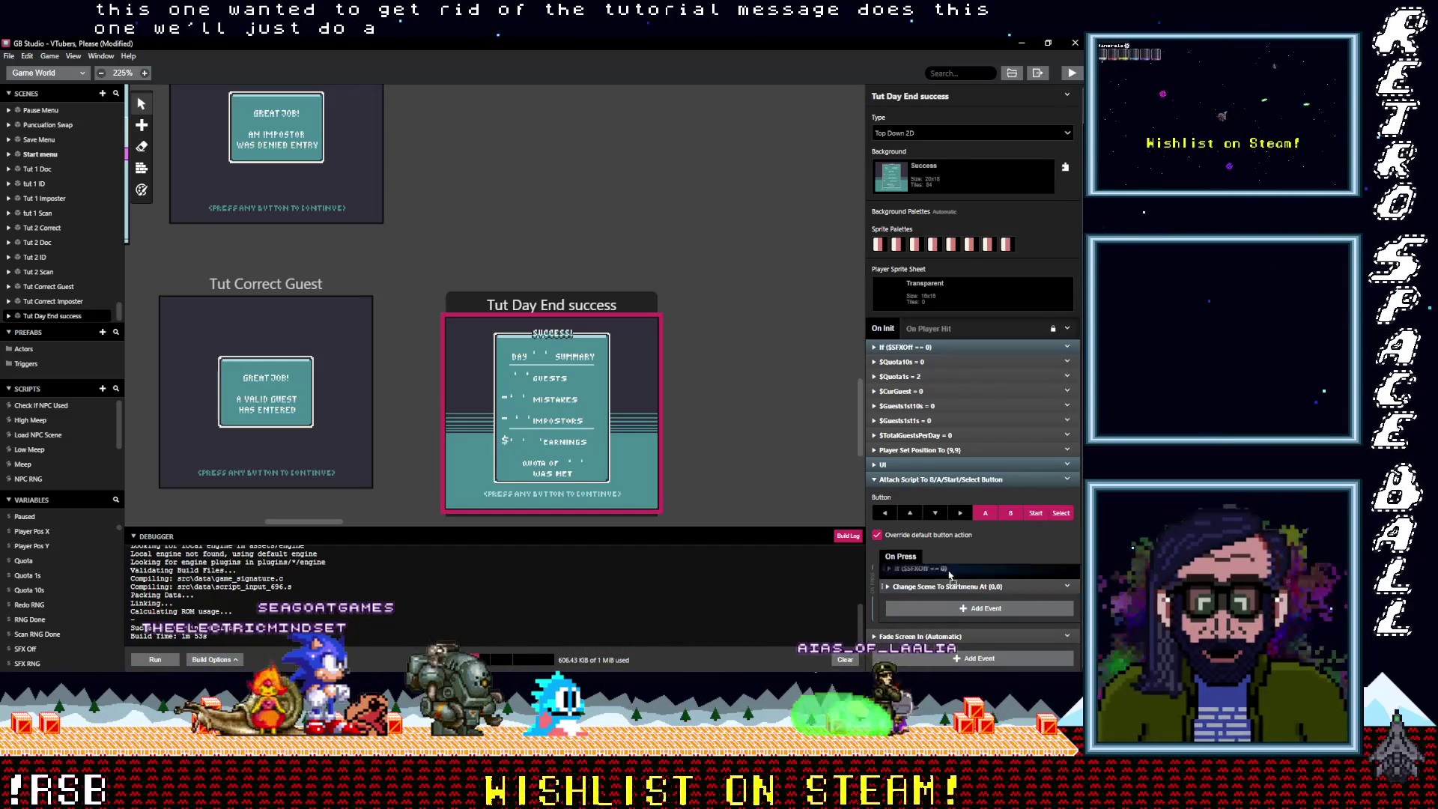
pyautogui.click(947, 572)
pyautogui.click(947, 627)
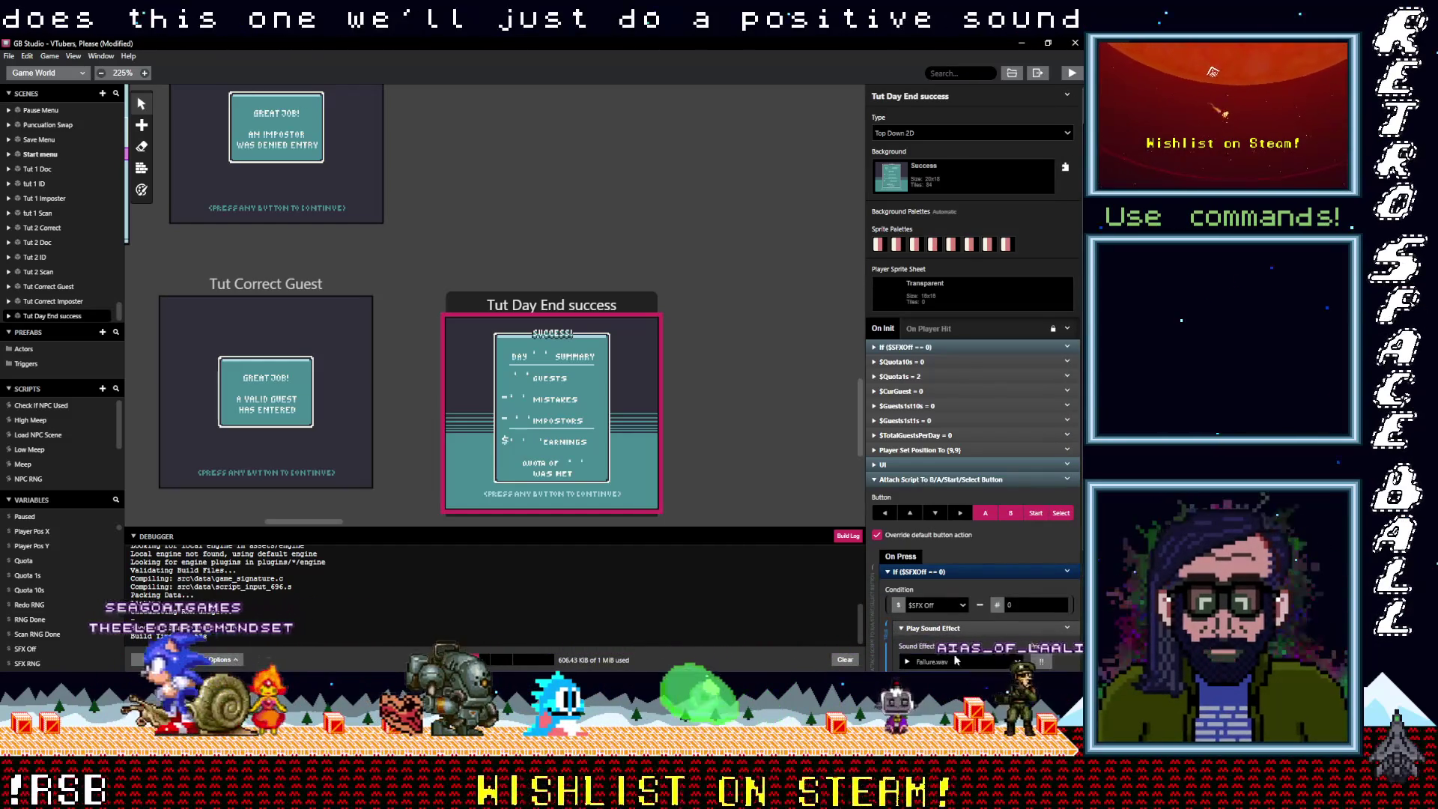
pyautogui.click(959, 661)
pyautogui.write('po')
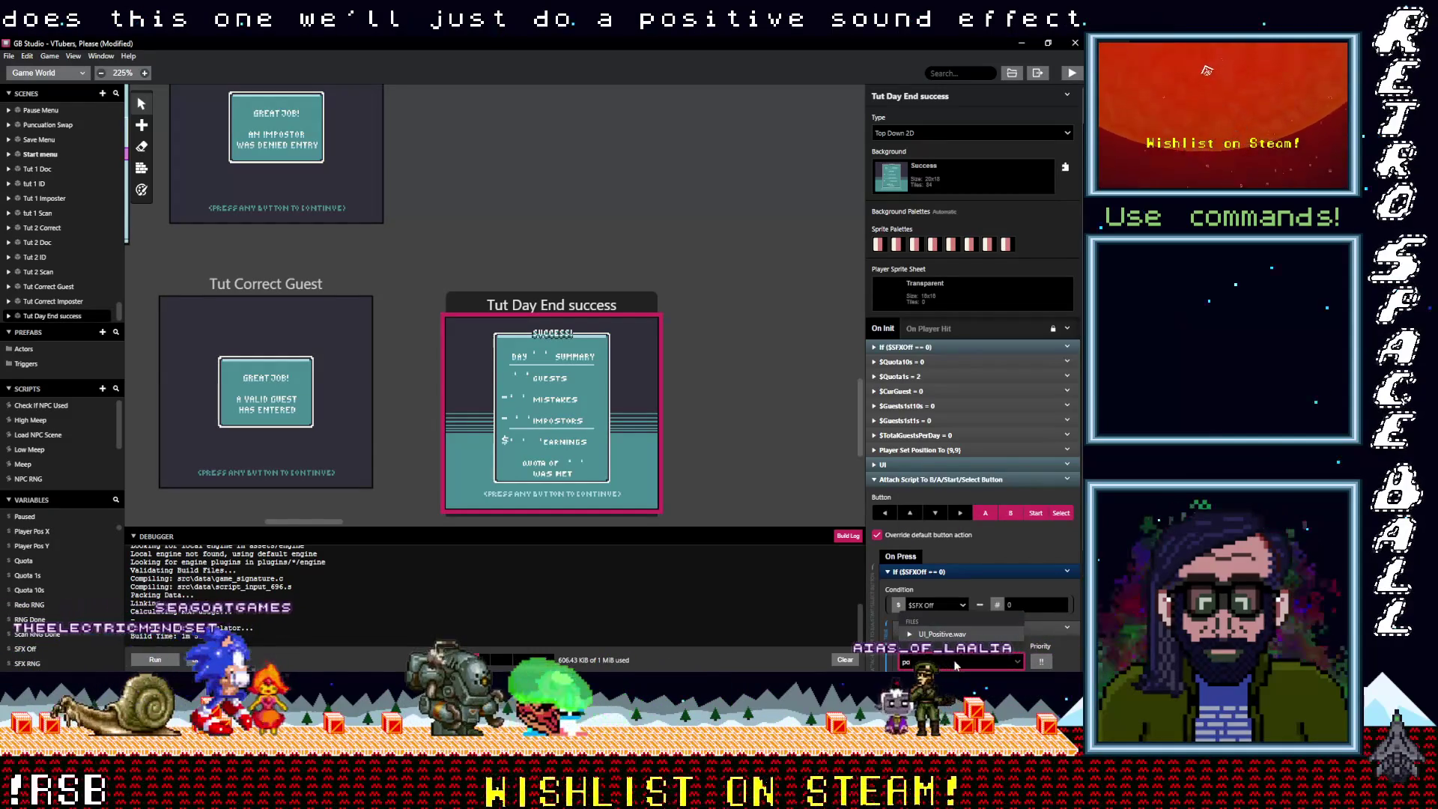
pyautogui.click(965, 635)
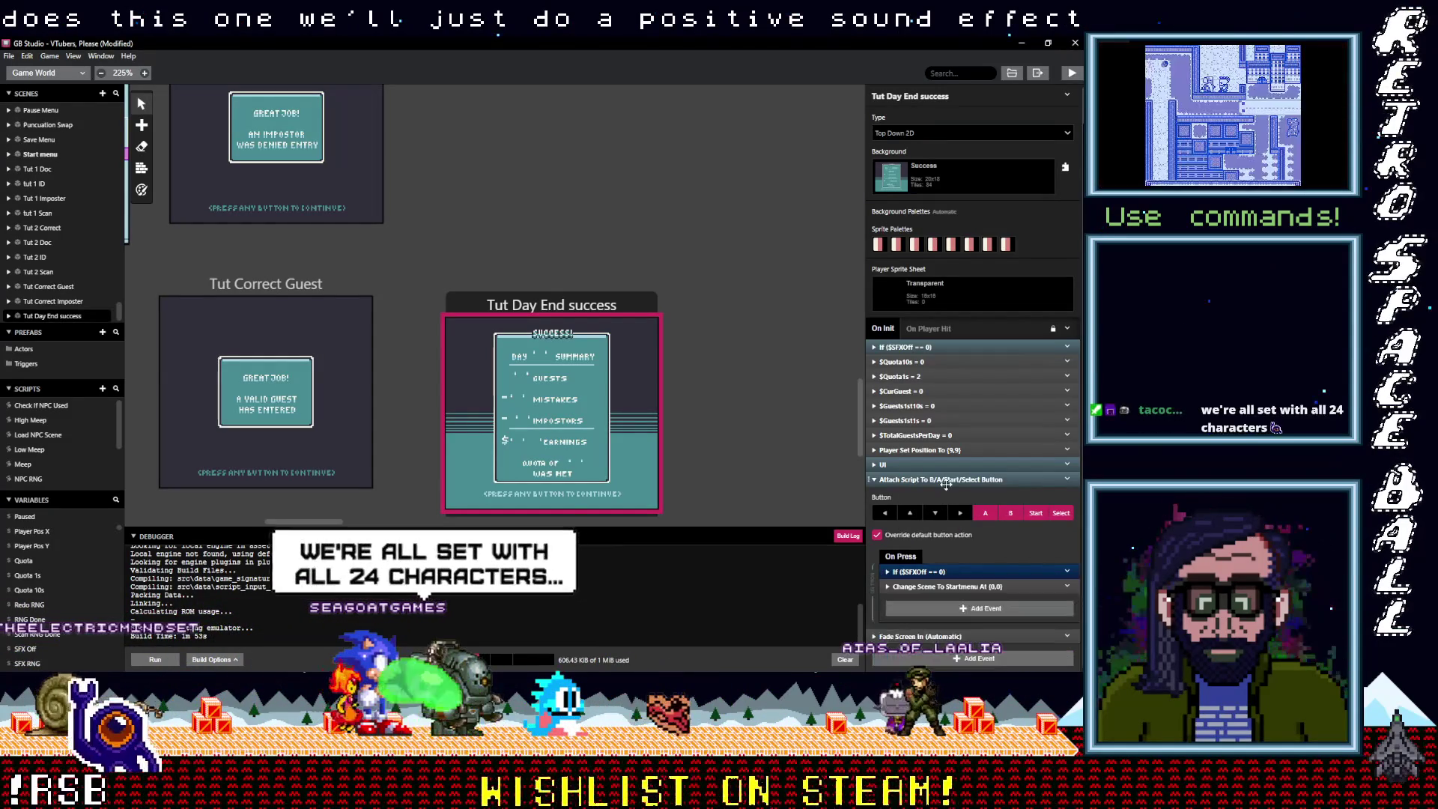
pyautogui.click(946, 480)
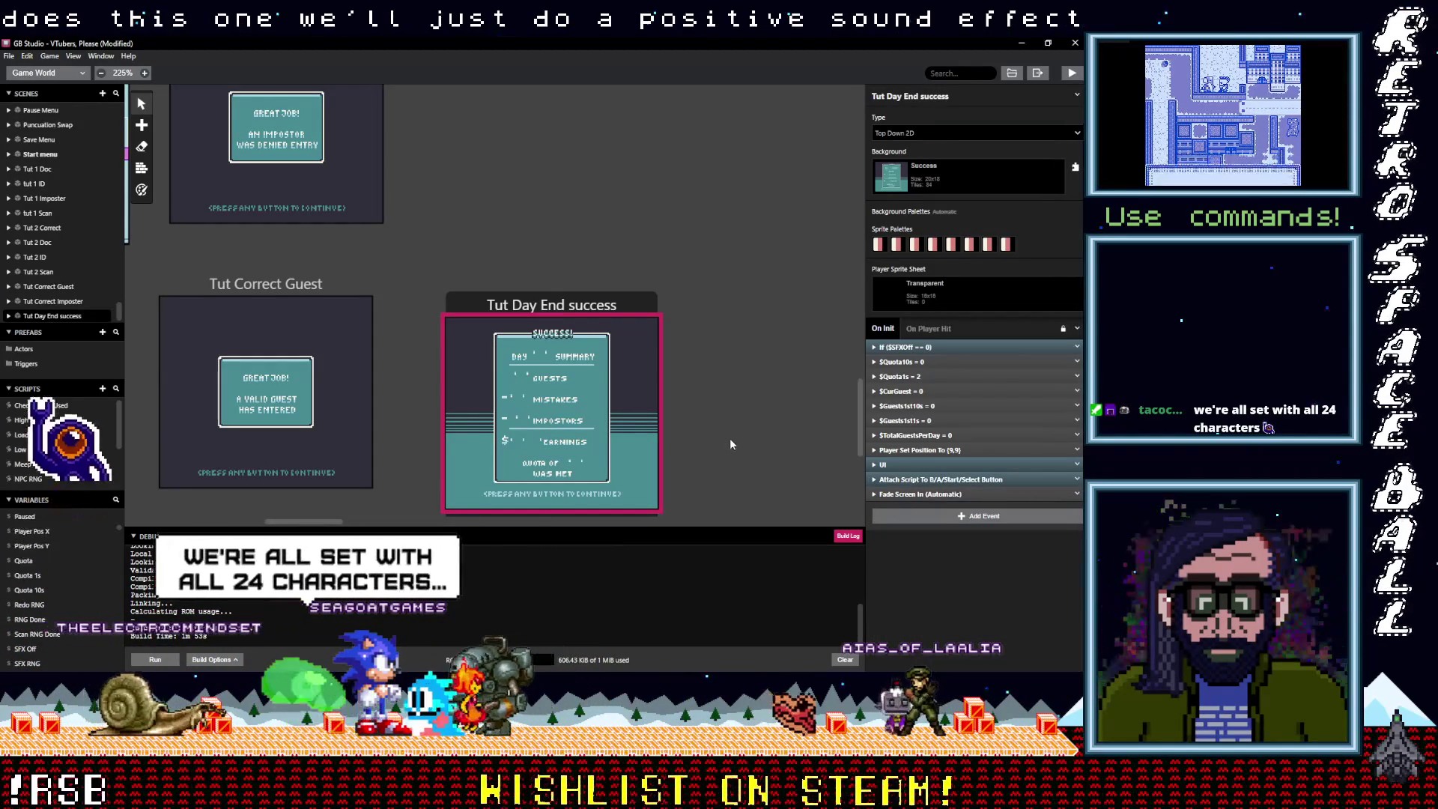
# Save the project, then extract VTPlease_Character_Files_V04.zip into from Taco, skipping existing files
pyautogui.hotkey('ctrl', 's')
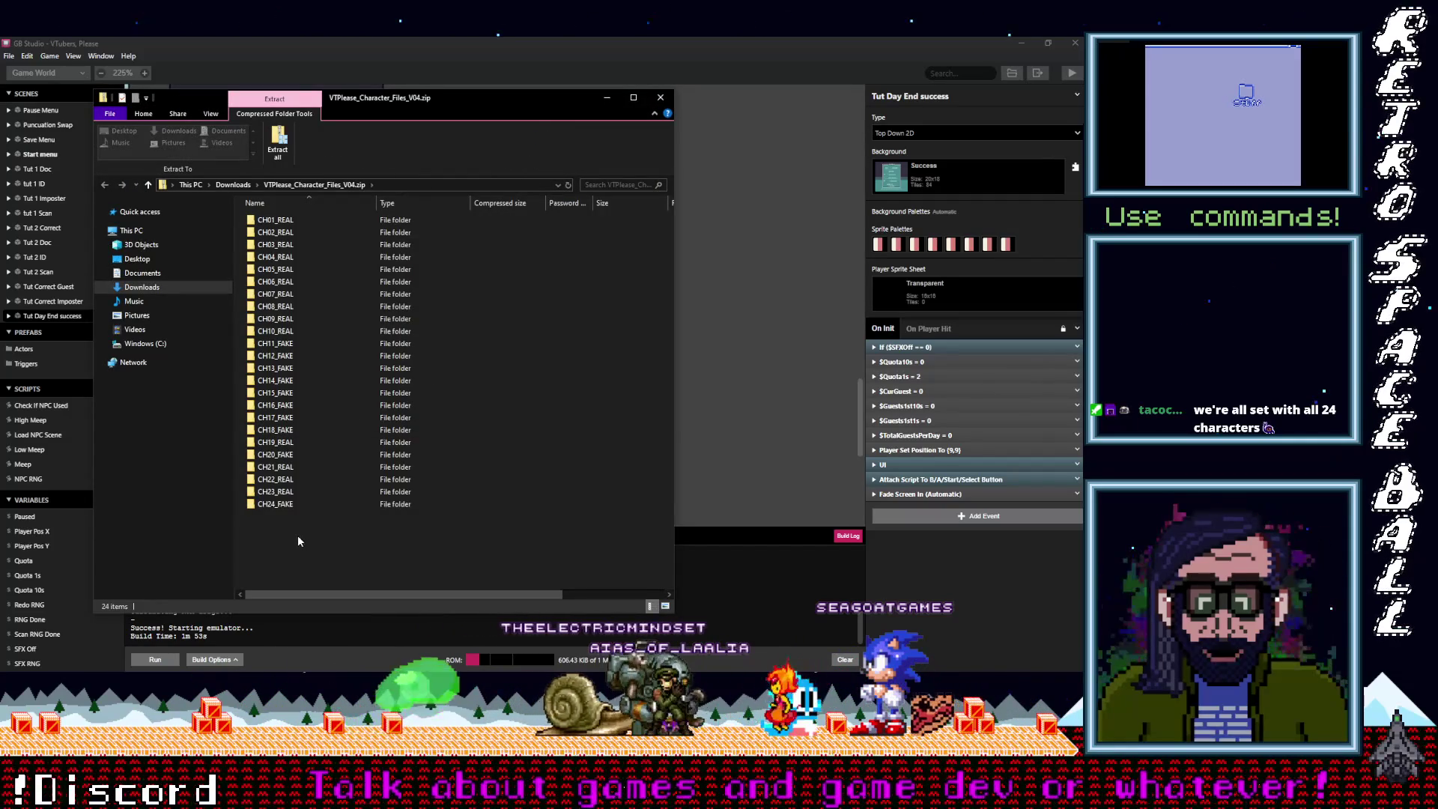
pyautogui.click(277, 144)
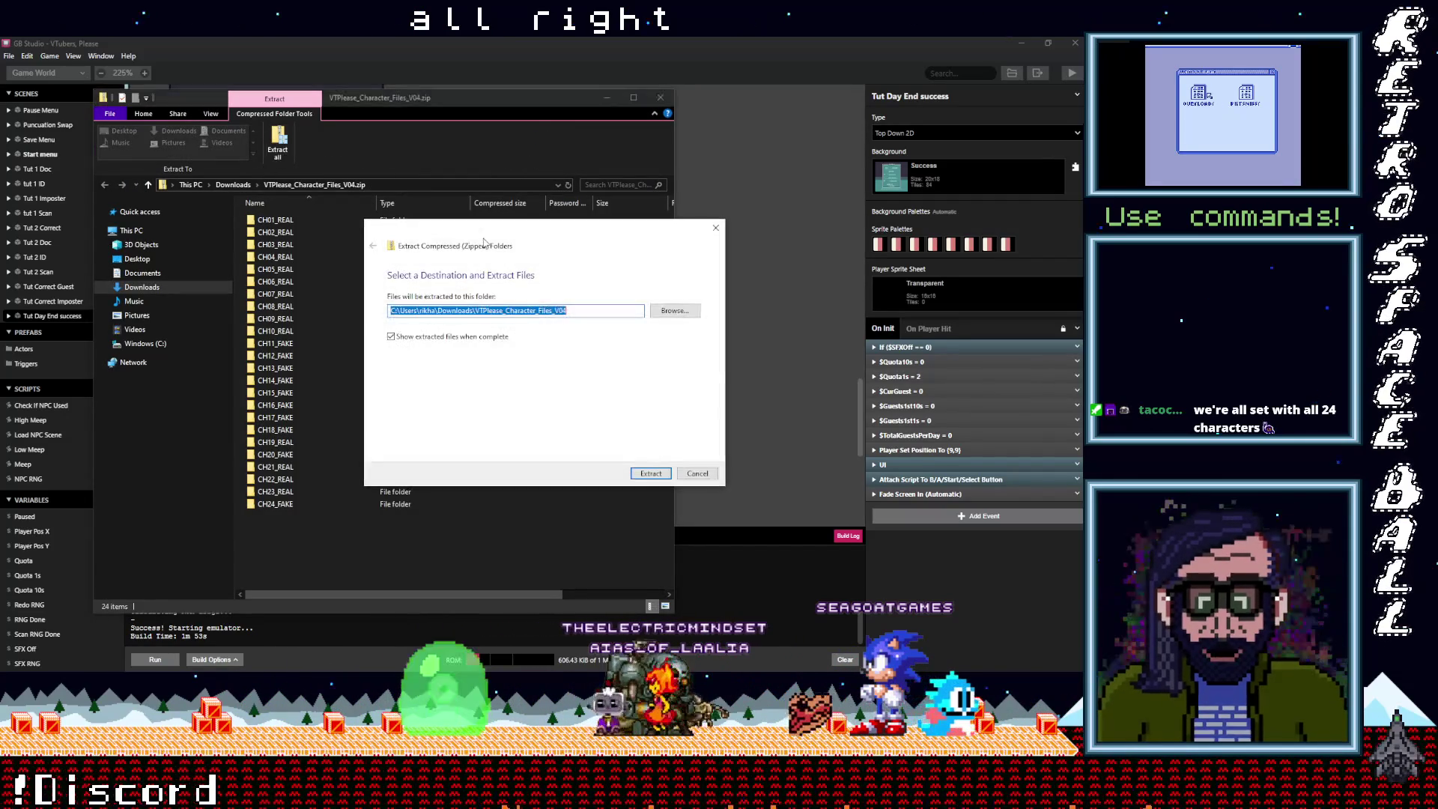
pyautogui.click(674, 310)
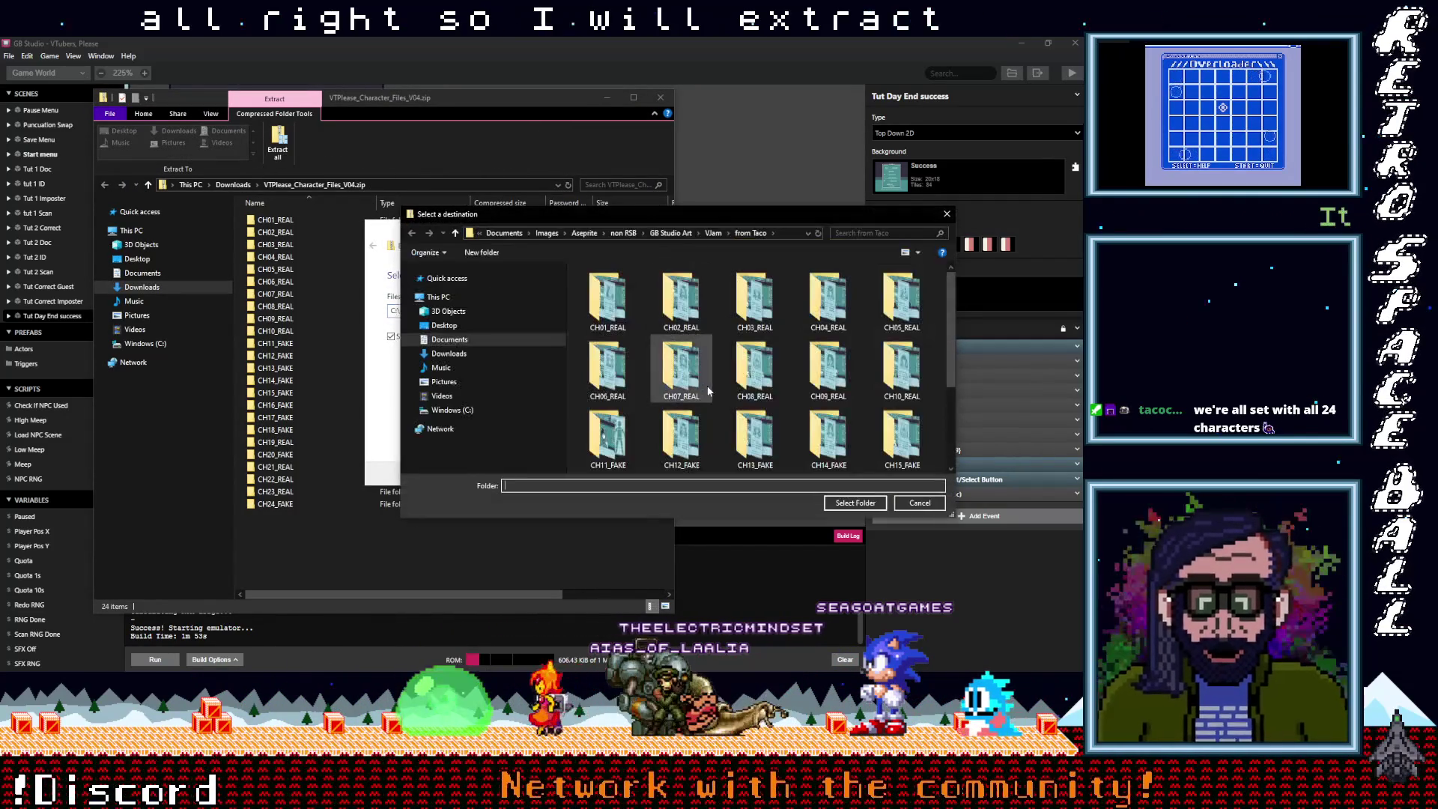
pyautogui.press('Return')
pyautogui.press('Return')
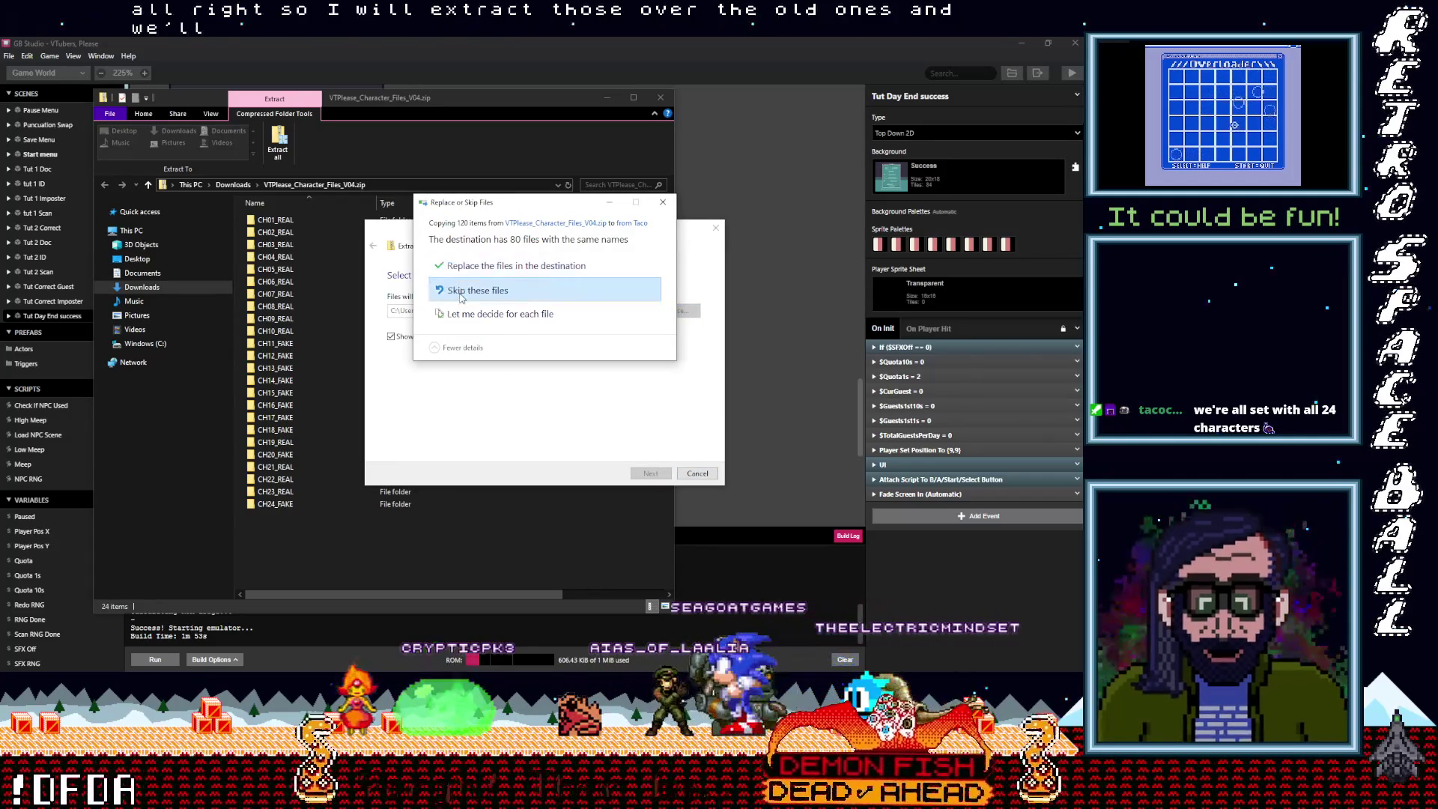
pyautogui.click(460, 298)
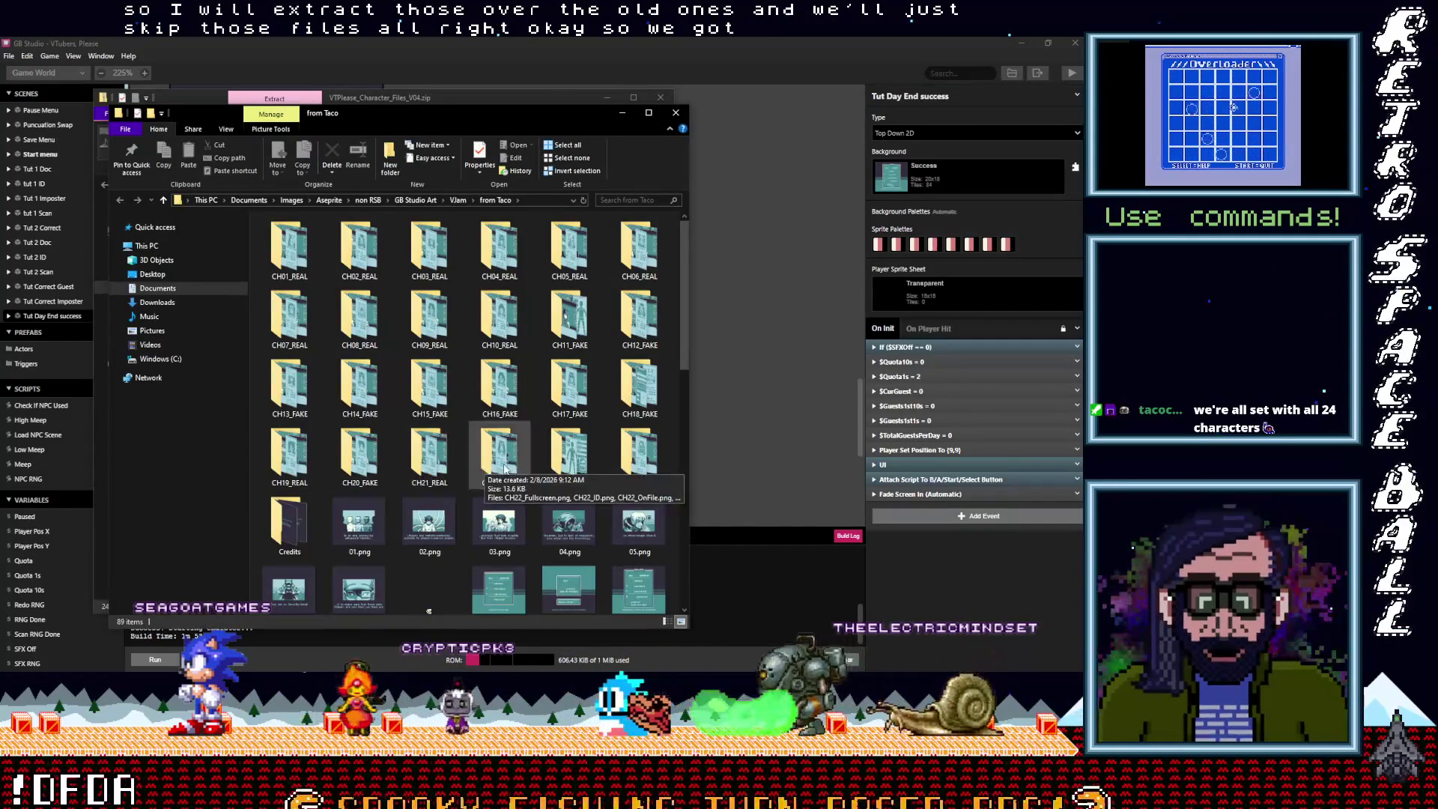
# Copy the four CH21 background images from the CH21_REAL folder
pyautogui.click(434, 471)
pyautogui.moveTo(551, 279); pyautogui.dragTo(290, 258)
pyautogui.rightClick(290, 259)
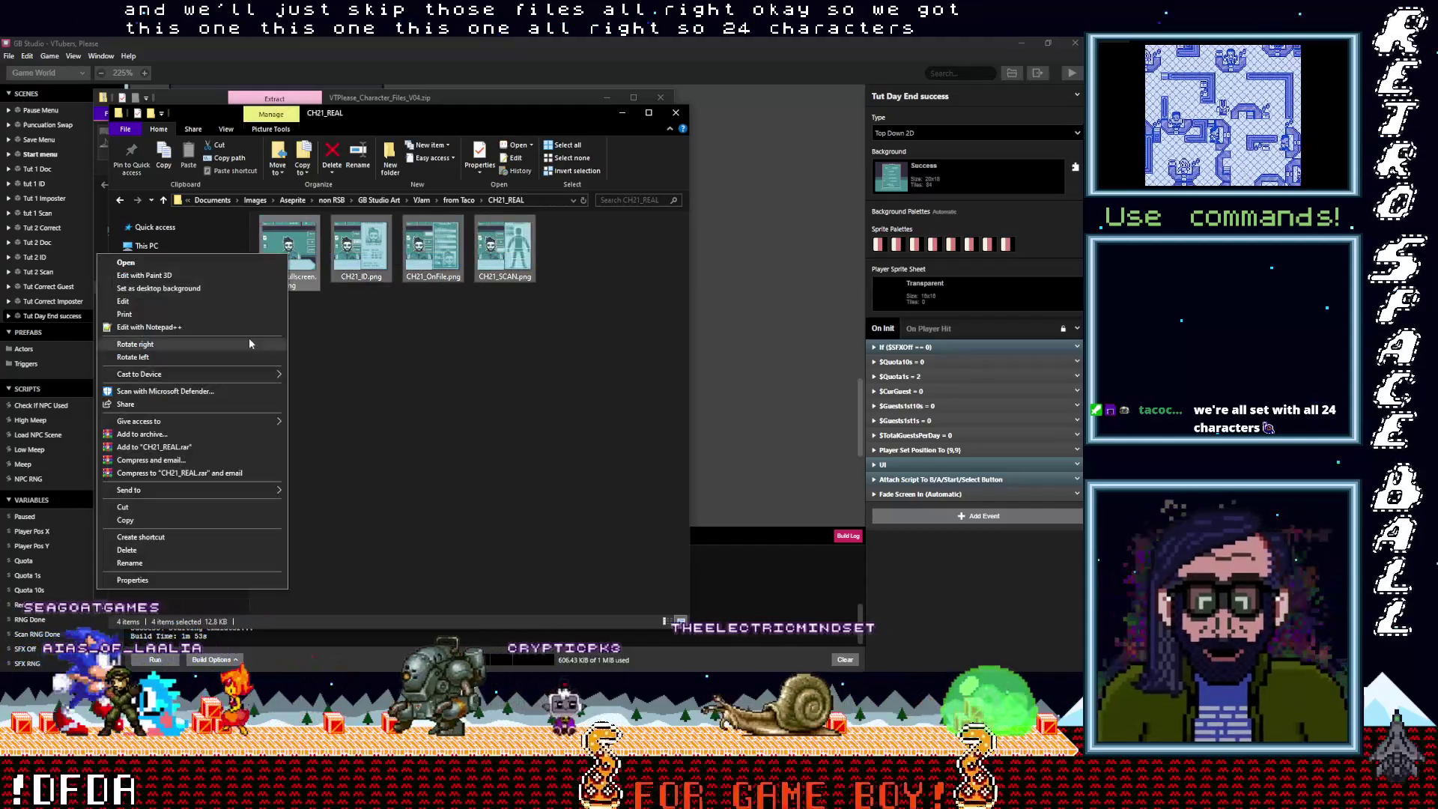
pyautogui.click(166, 515)
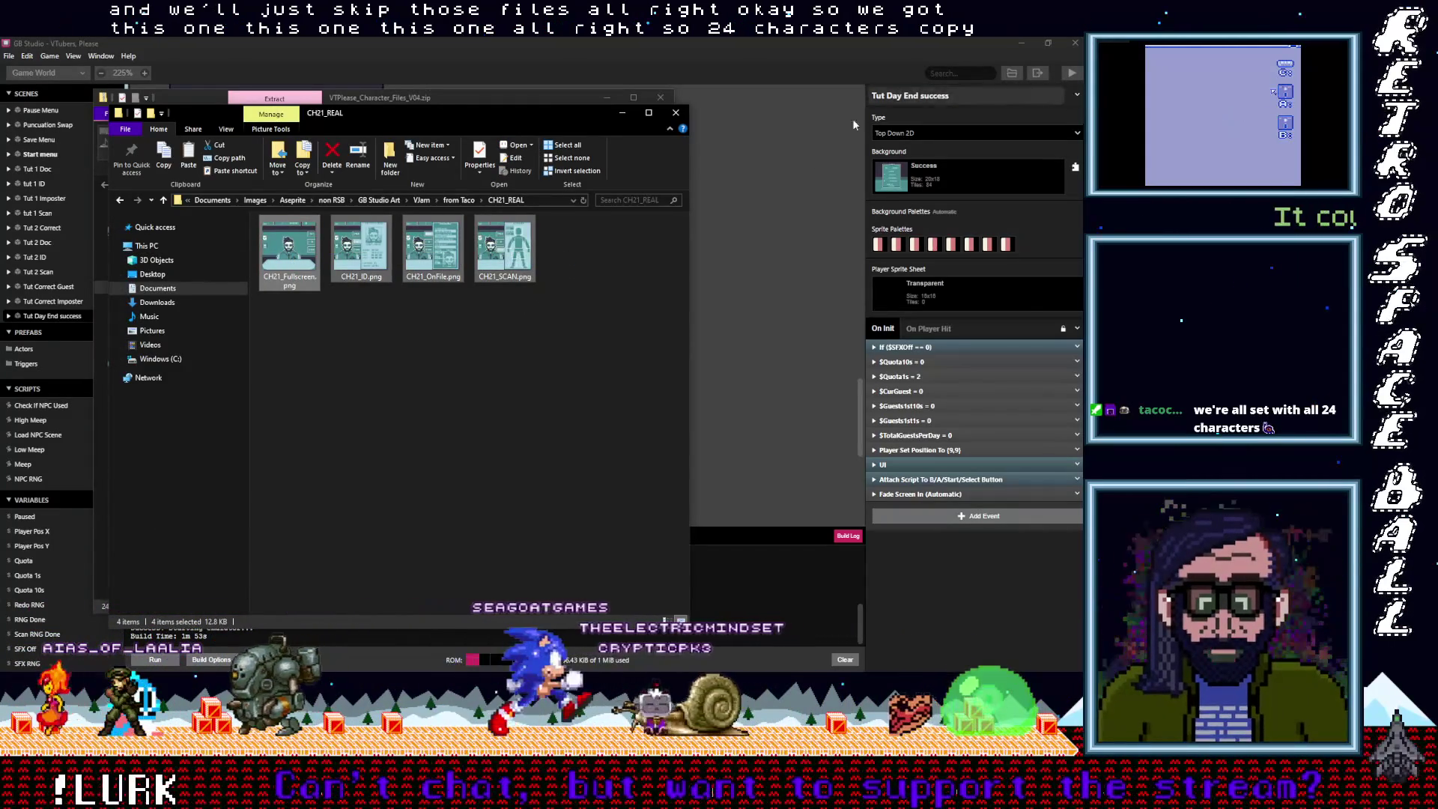
# Paste the CH21 images into Documents > GBStudio > Projects > VJam > assets > backgrounds
pyautogui.click(548, 101)
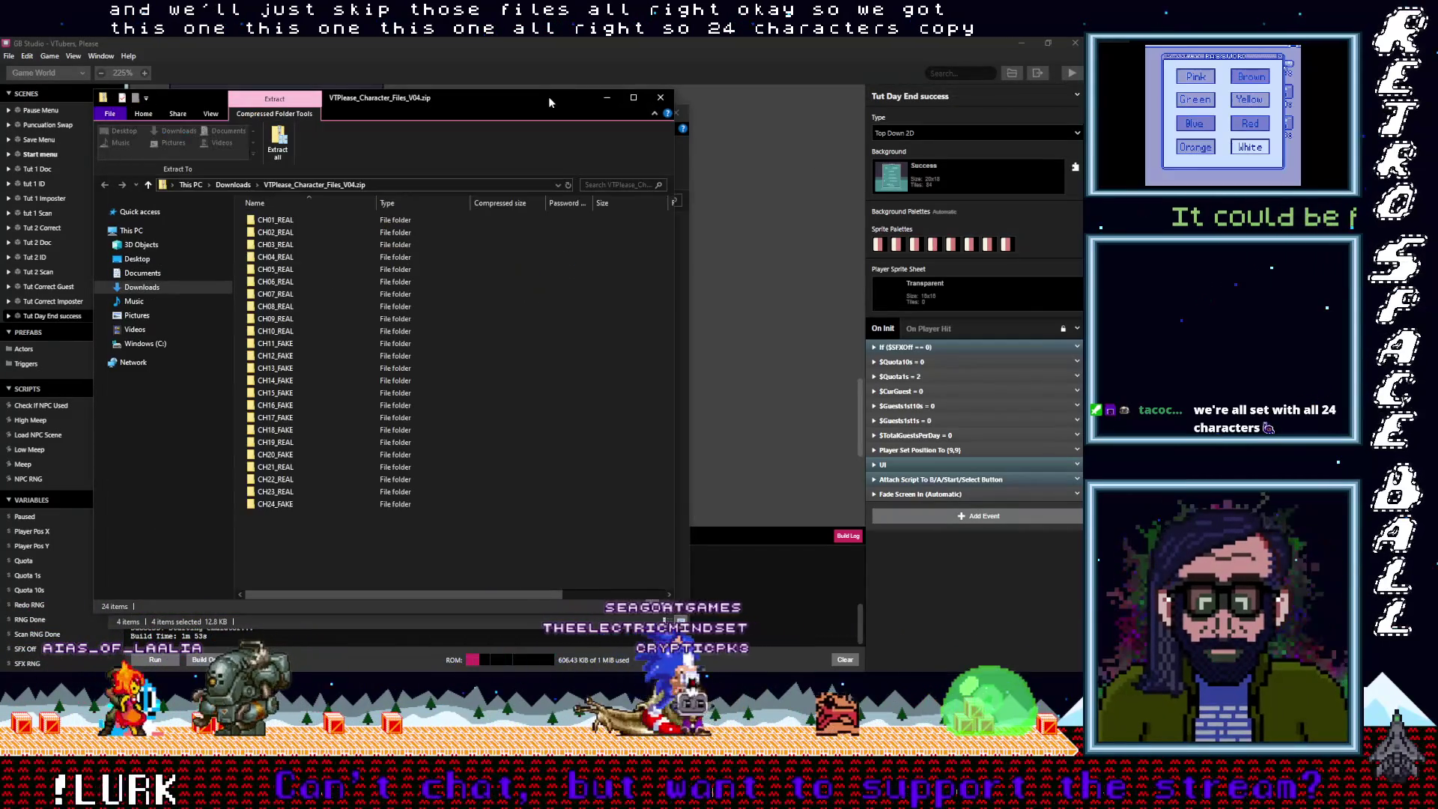
pyautogui.click(136, 274)
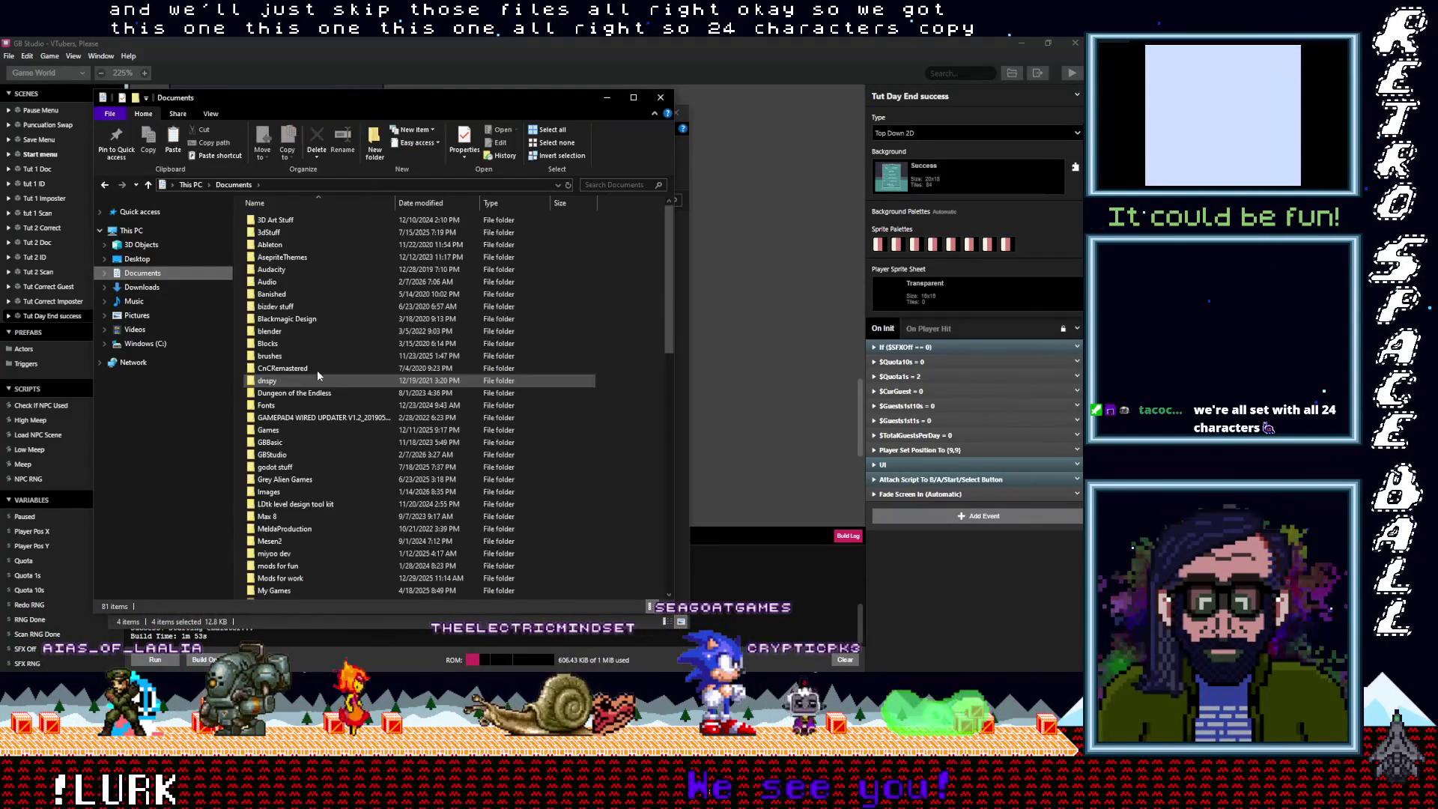
pyautogui.doubleClick(278, 454)
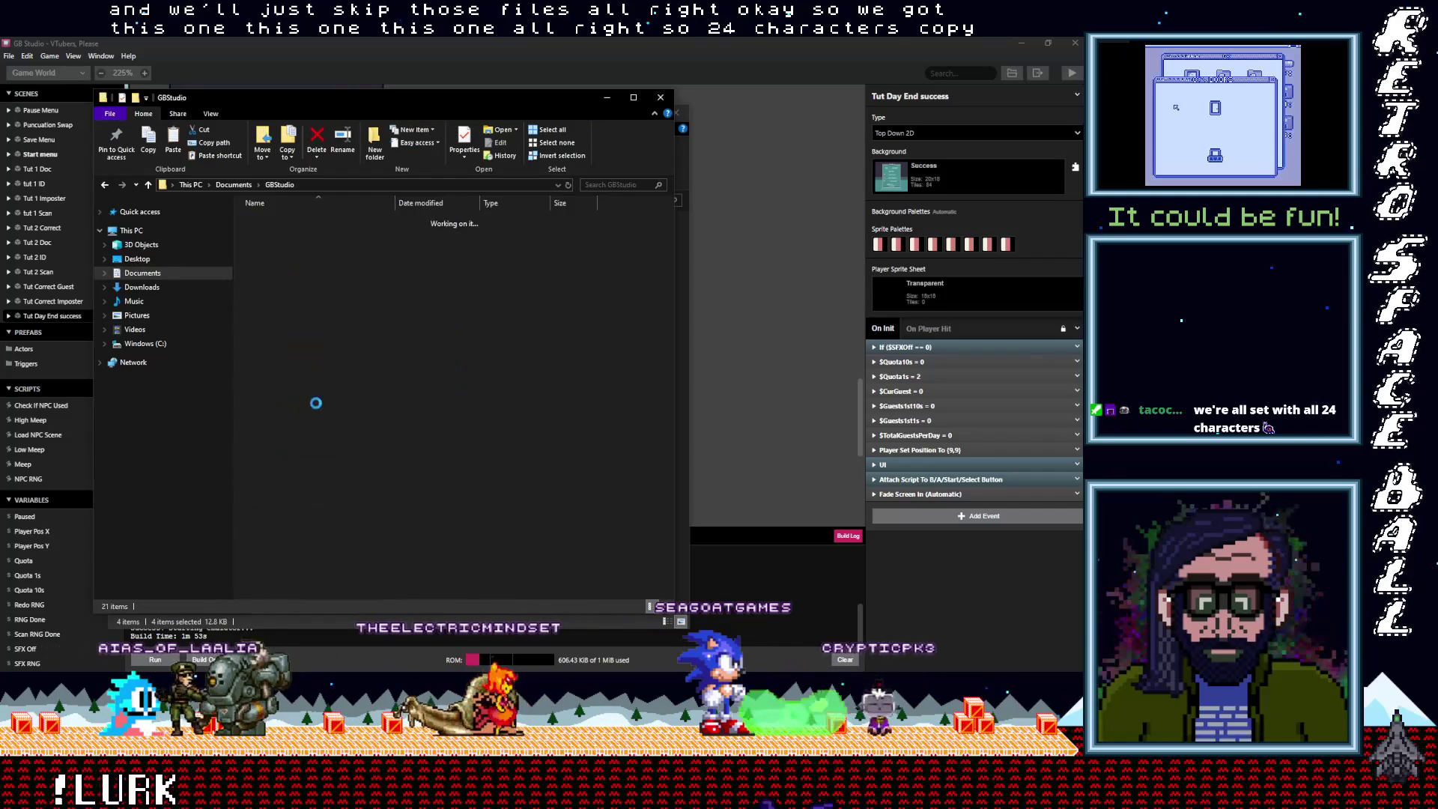
pyautogui.doubleClick(296, 394)
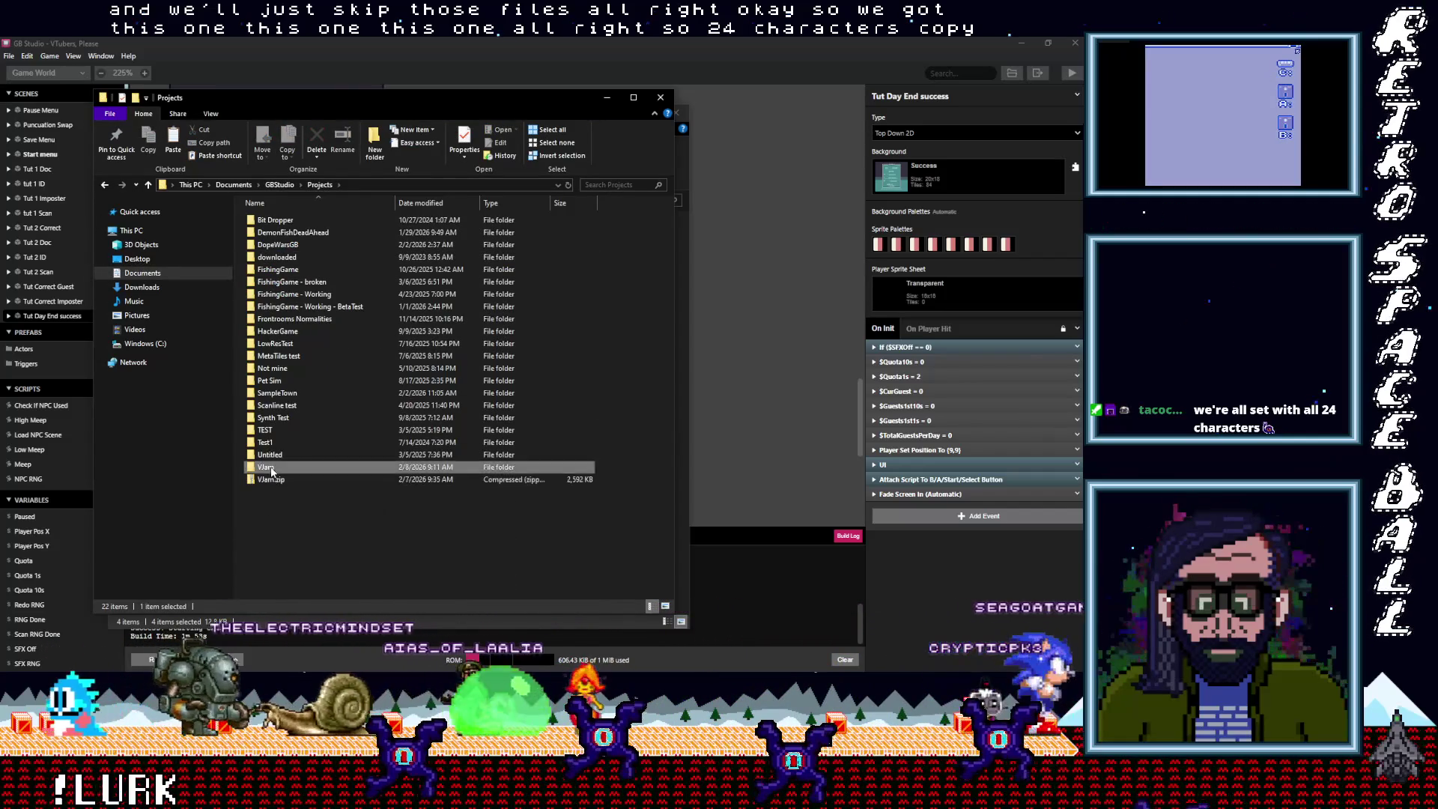
pyautogui.doubleClick(348, 369)
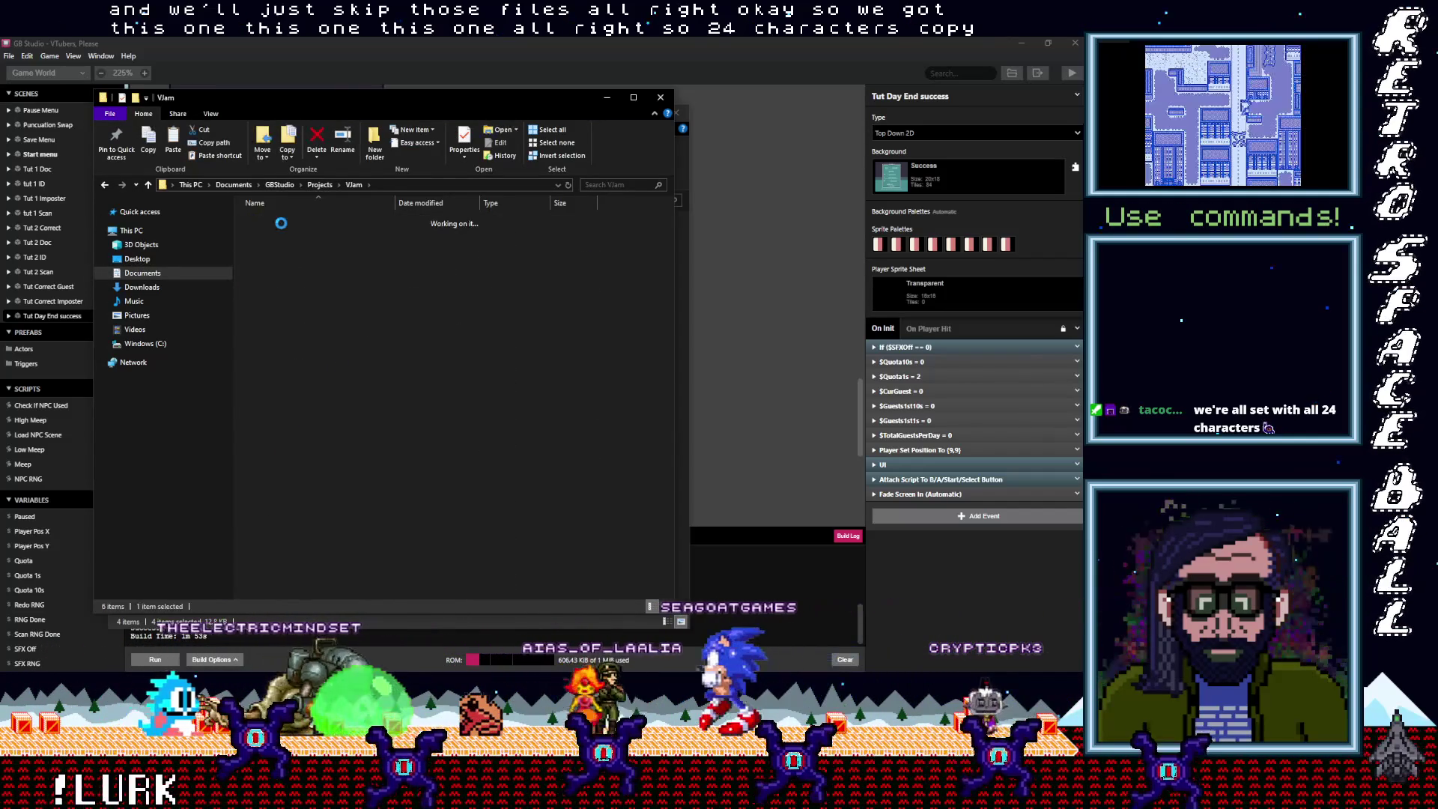
pyautogui.doubleClick(280, 233)
pyautogui.doubleClick(286, 237)
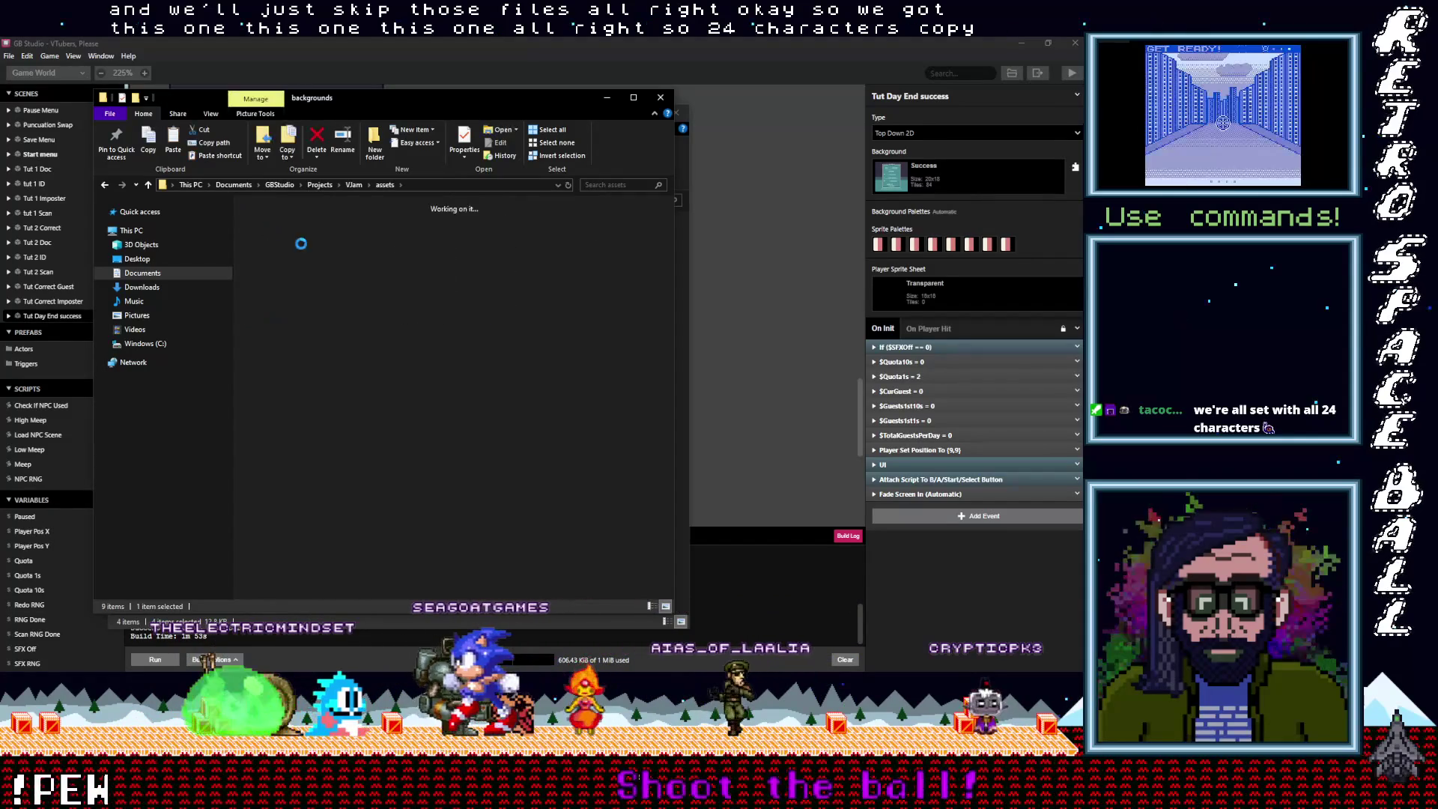
pyautogui.rightClick(241, 339)
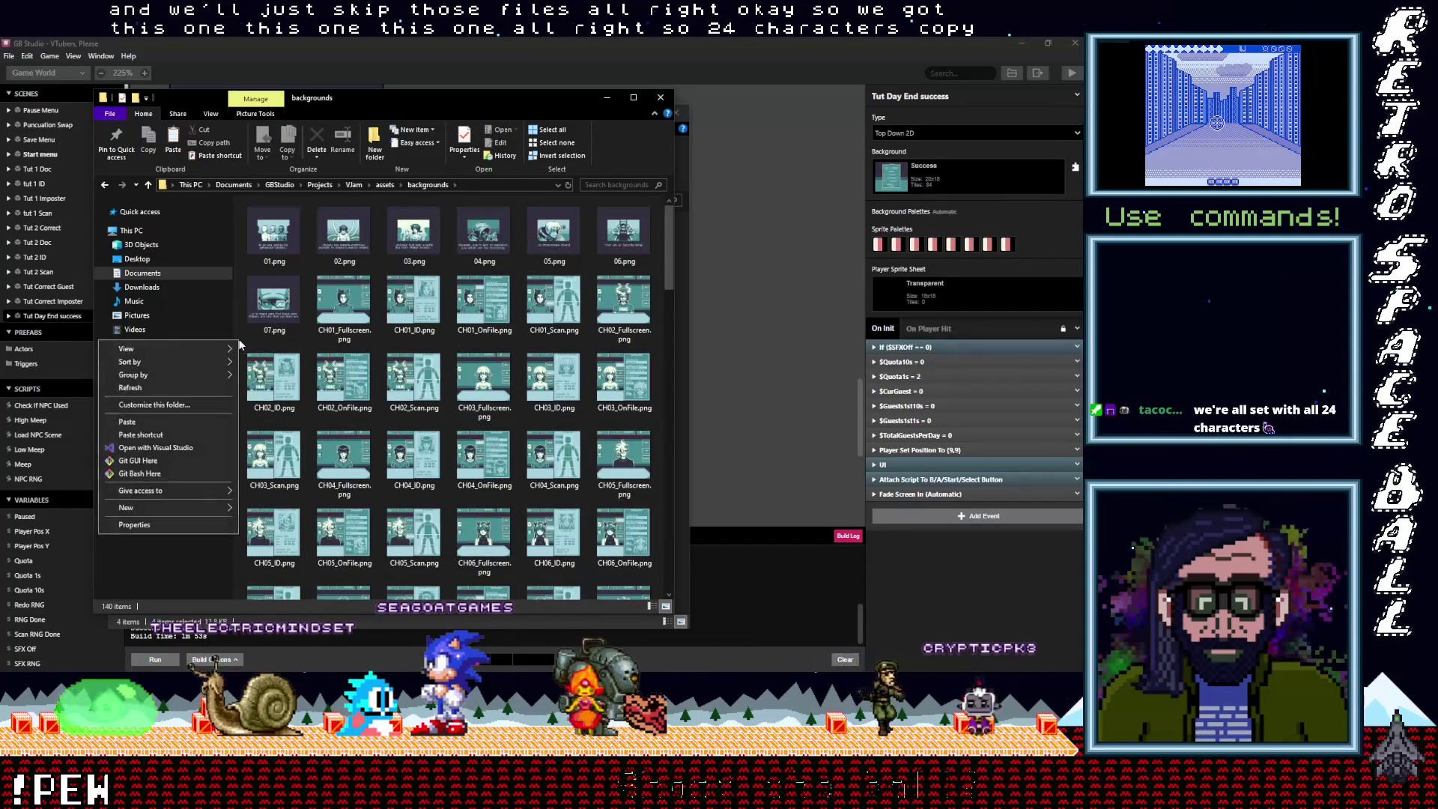
pyautogui.click(159, 420)
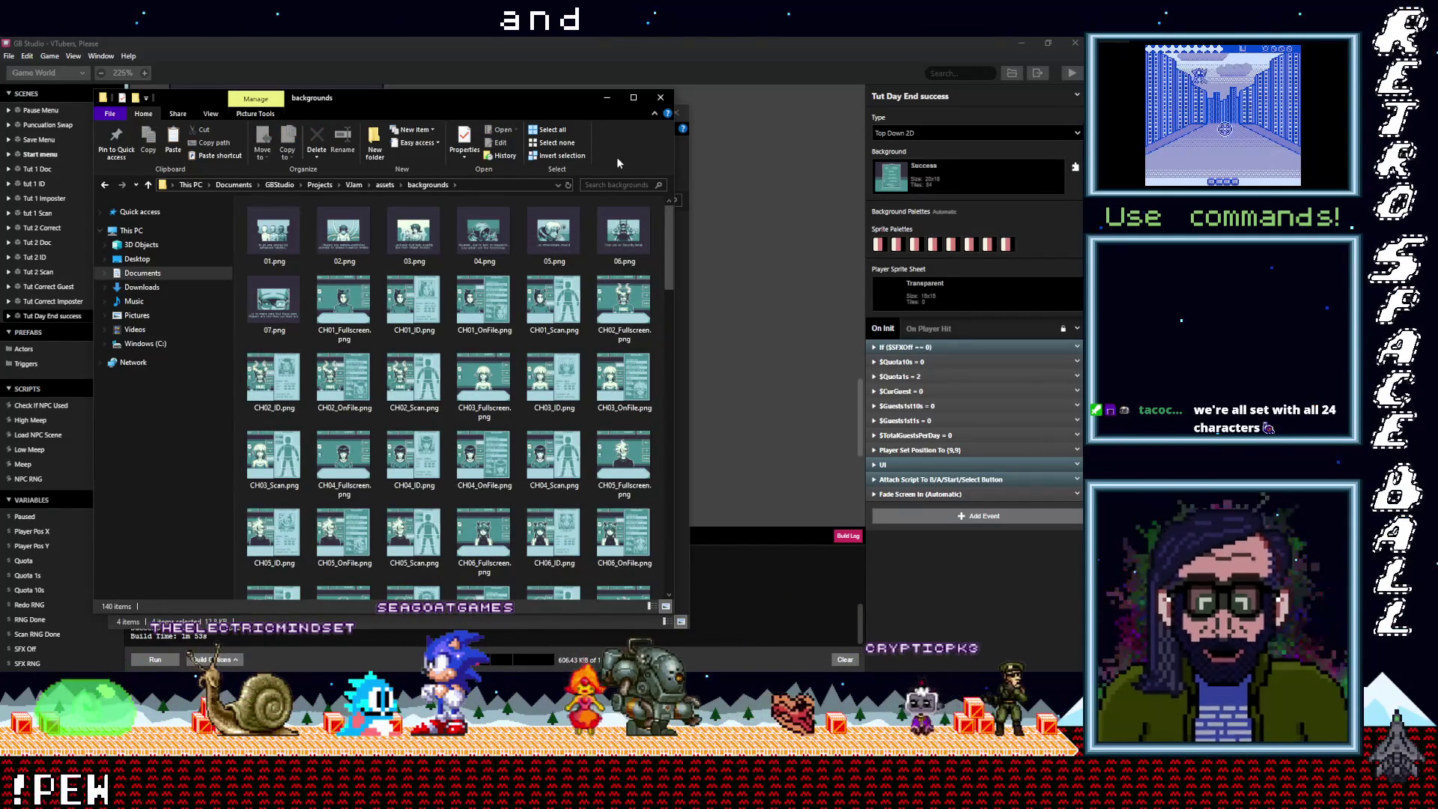
pyautogui.hotkey('ctrl', 'v')
# Paste the four CH22_REAL images into the backgrounds folder
pyautogui.moveTo(536, 100); pyautogui.dragTo(920, 148)
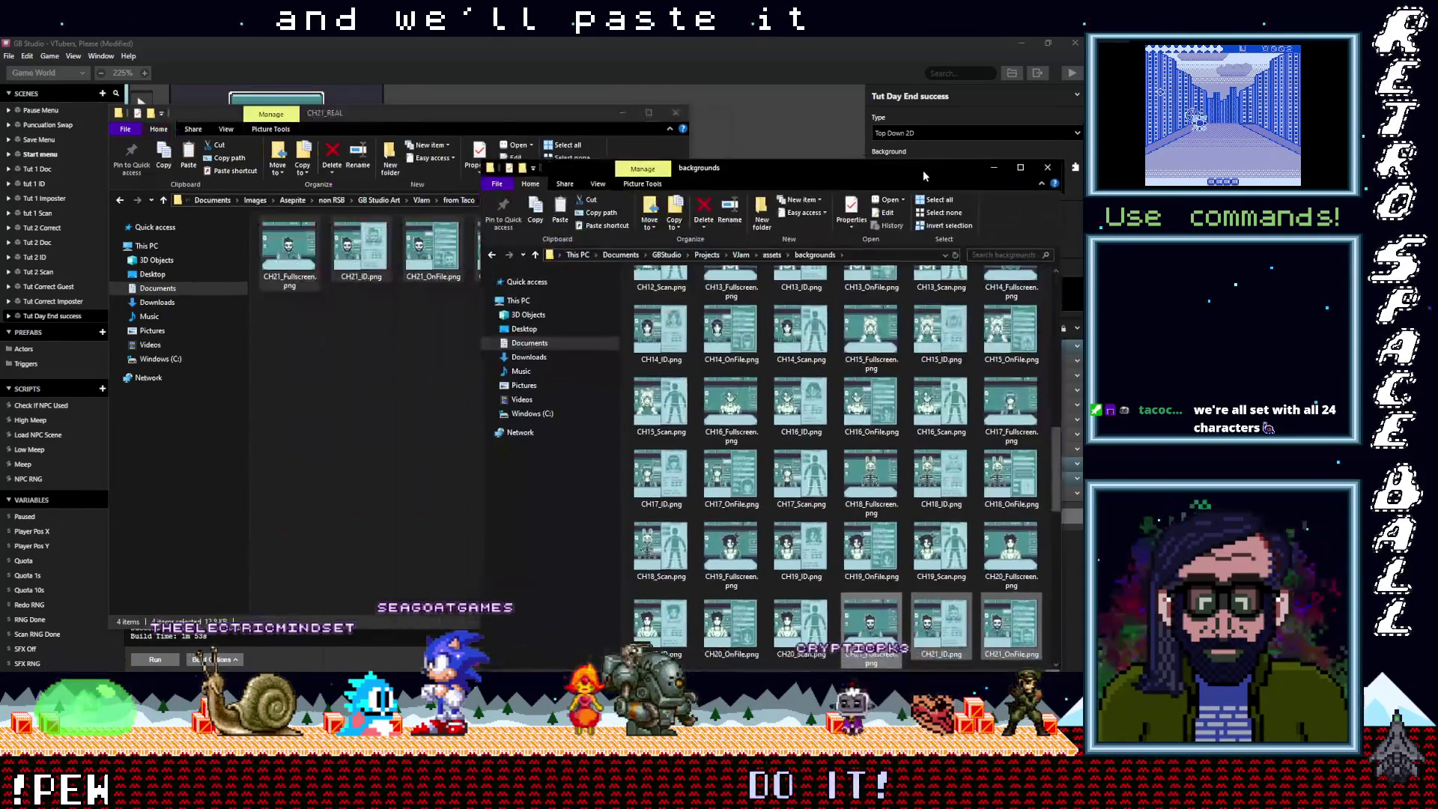
pyautogui.moveTo(417, 107); pyautogui.dragTo(348, 115)
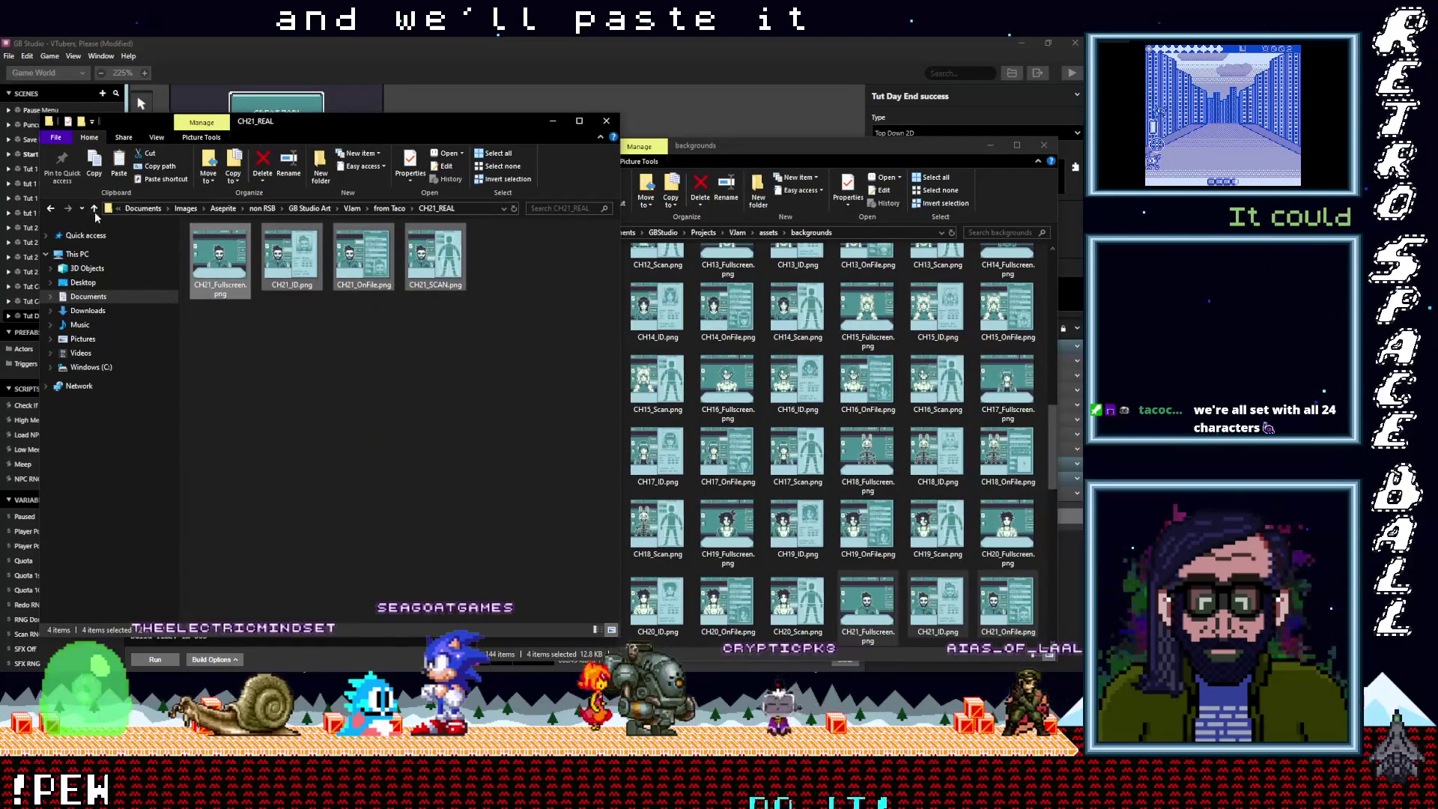
pyautogui.click(92, 209)
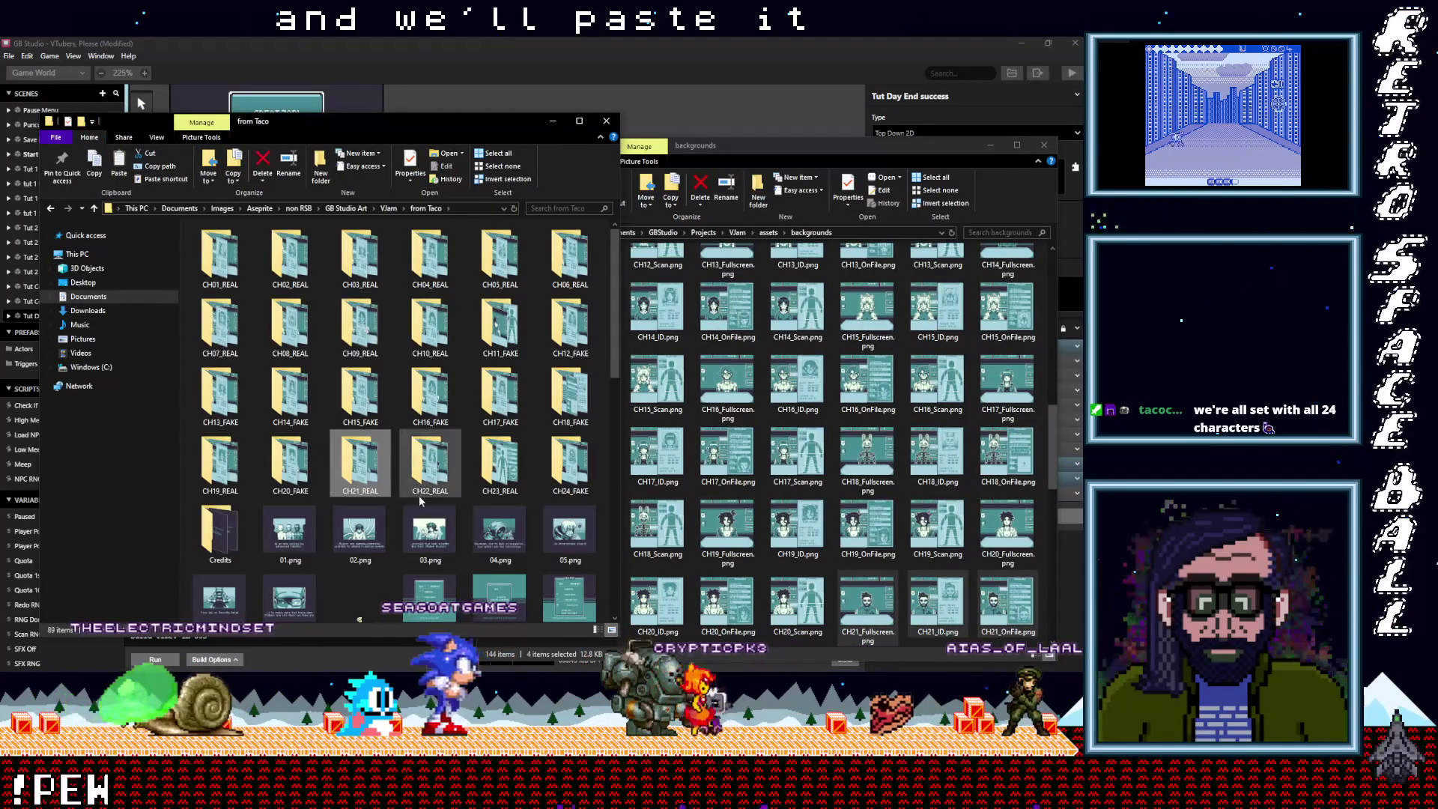
pyautogui.doubleClick(427, 468)
pyautogui.moveTo(522, 343); pyautogui.dragTo(209, 238)
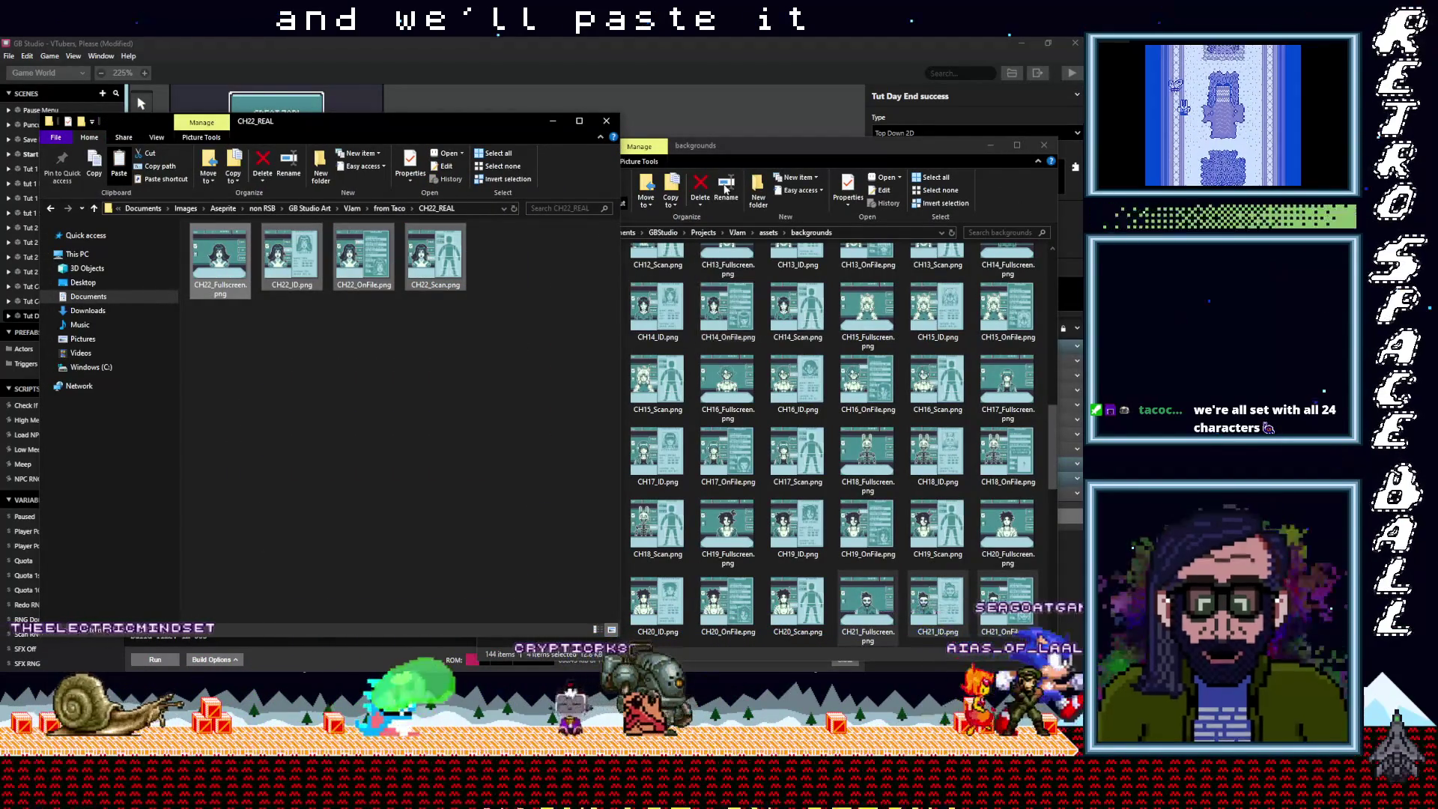
pyautogui.click(625, 319)
pyautogui.rightClick(624, 316)
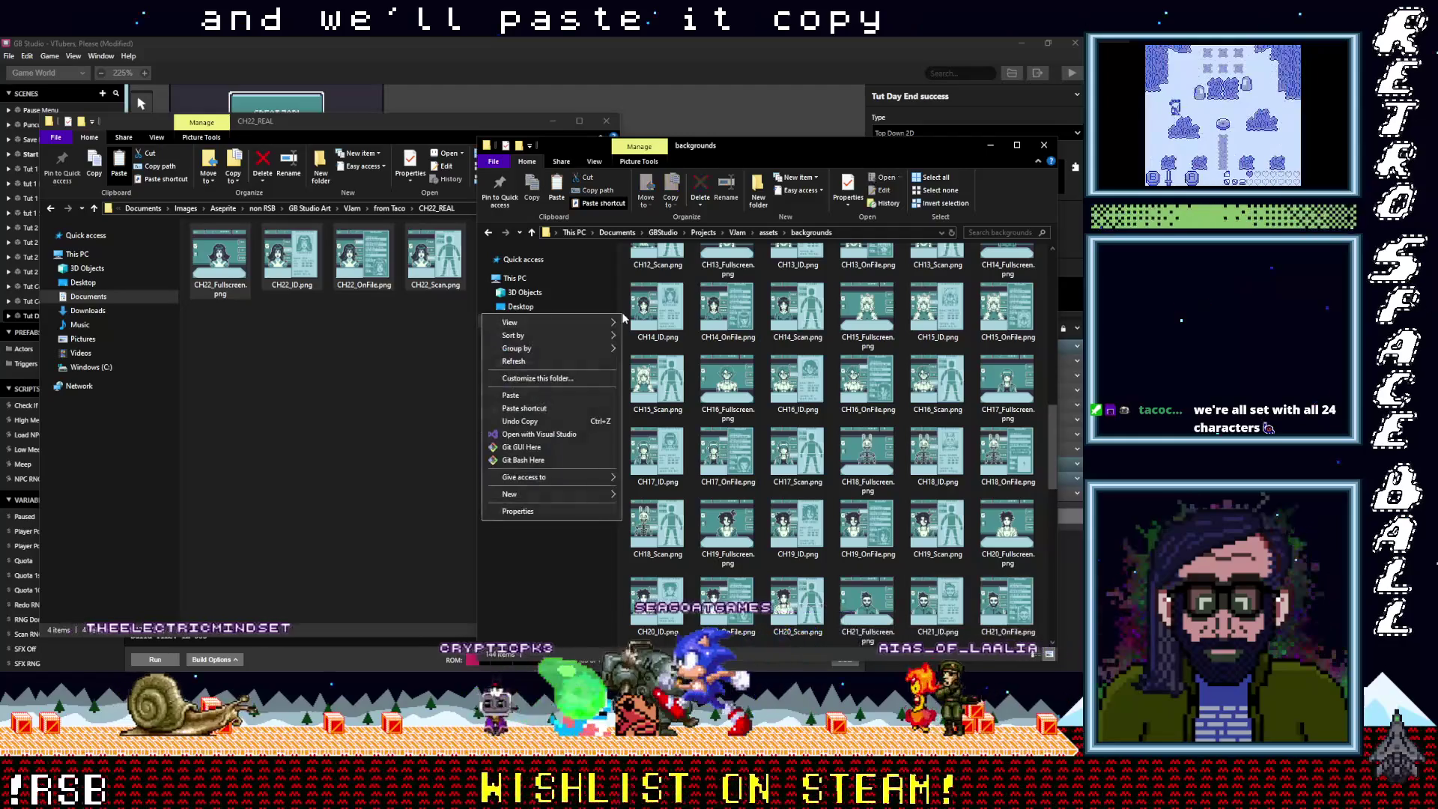
pyautogui.click(551, 396)
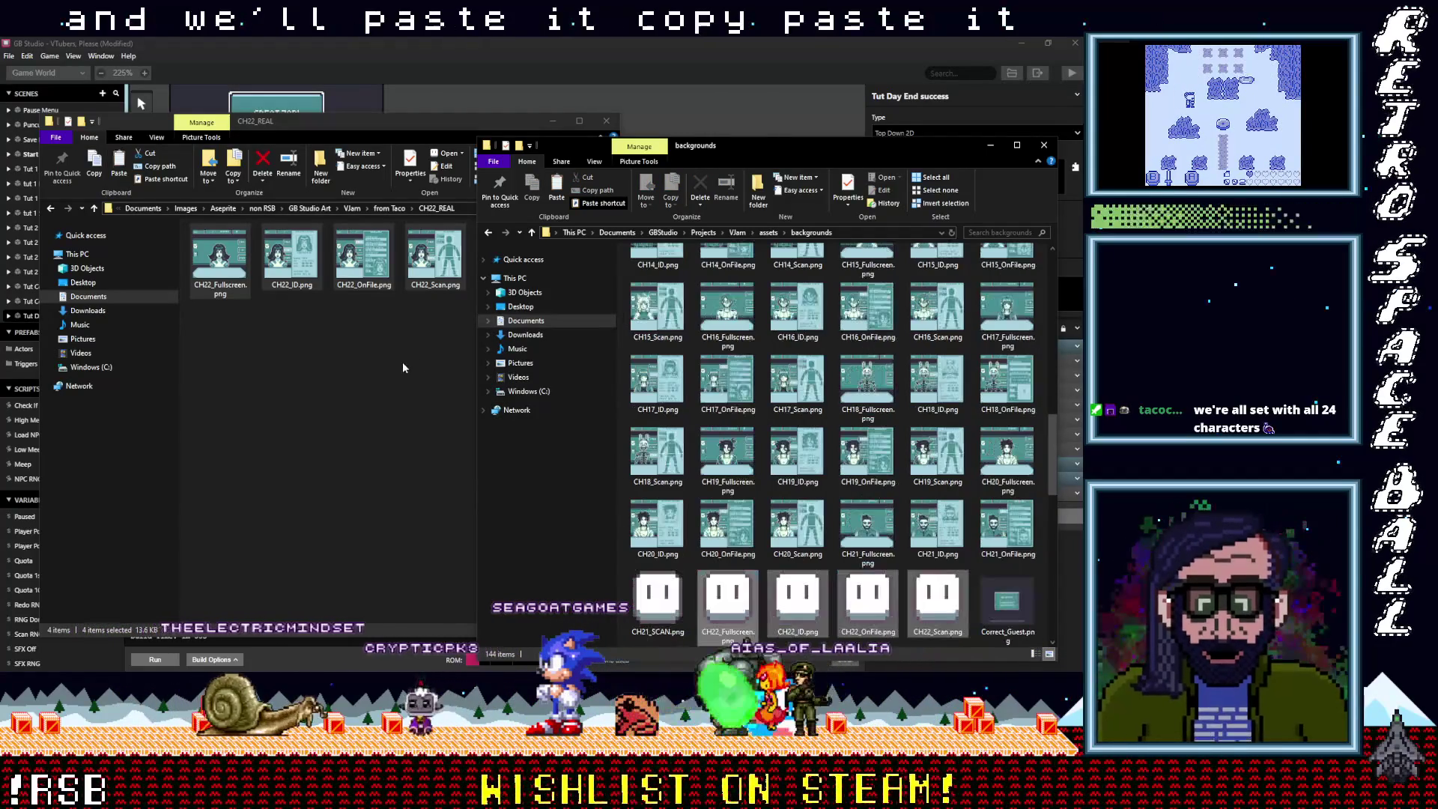
# Paste the four CH23_REAL images into the backgrounds folder
pyautogui.click(95, 208)
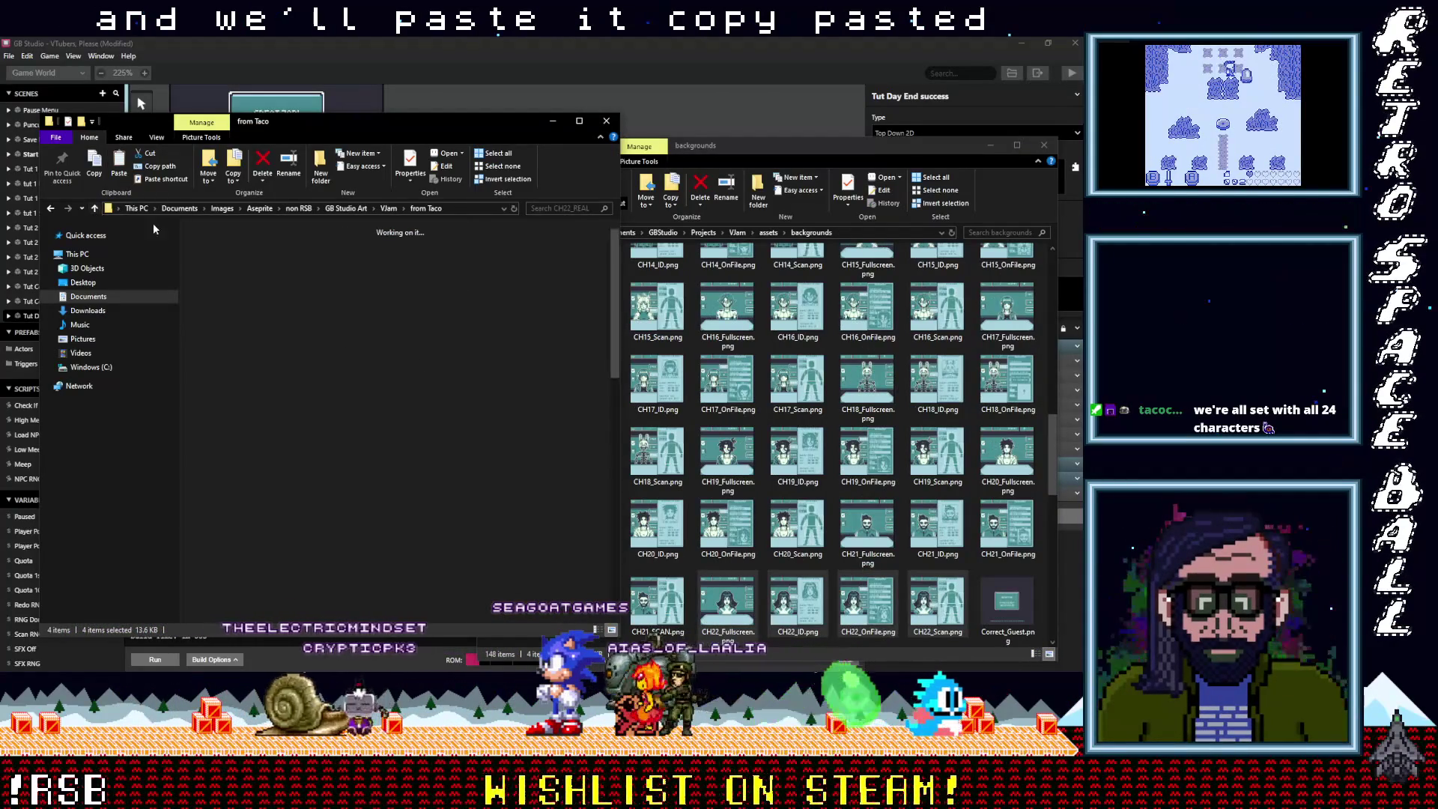
pyautogui.doubleClick(497, 476)
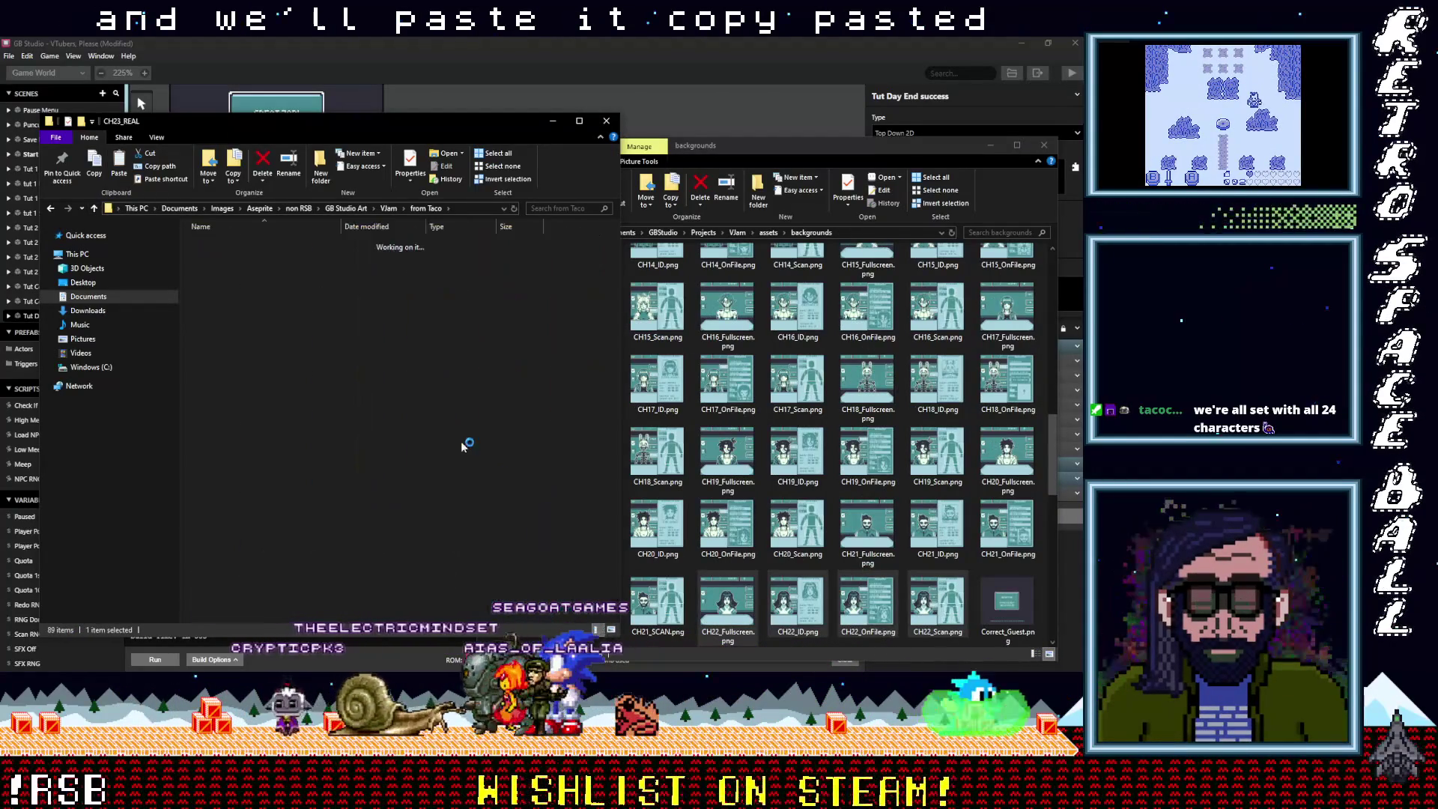
pyautogui.moveTo(449, 336)
pyautogui.mouseDown()
pyautogui.moveTo(199, 243)
pyautogui.moveTo(229, 258)
pyautogui.mouseUp()
pyautogui.click(743, 145)
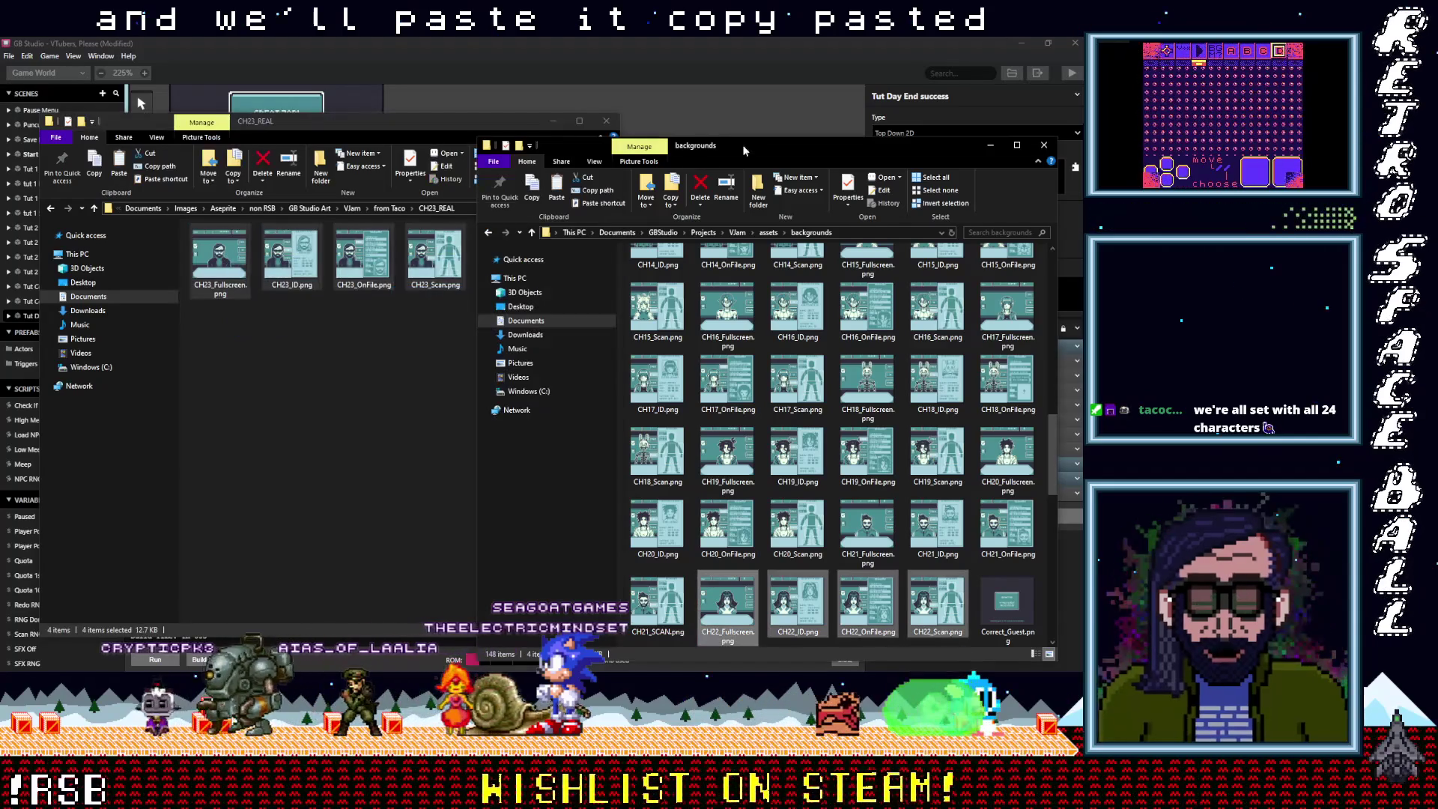
pyautogui.rightClick(619, 275)
pyautogui.click(536, 360)
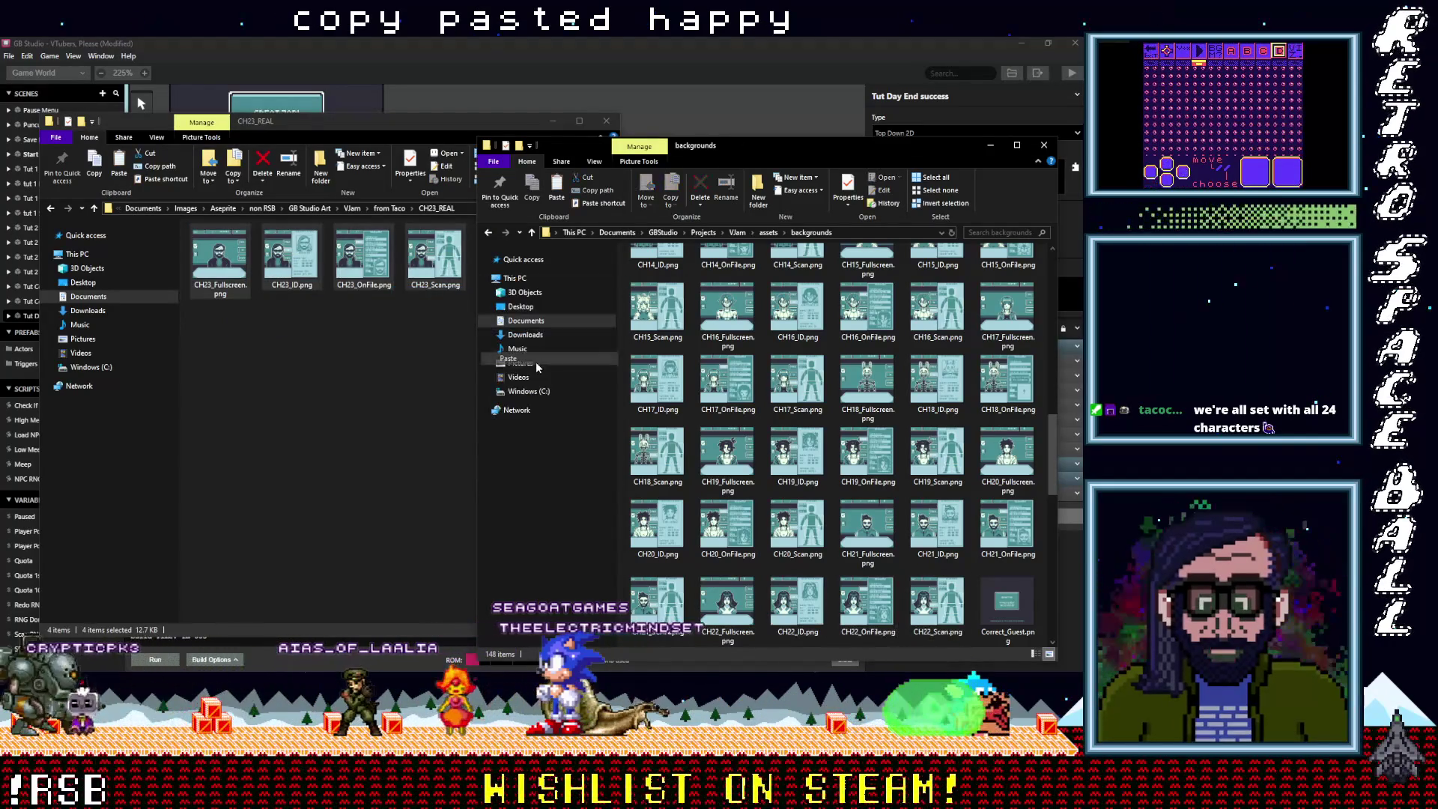
# Paste the four CH24_FAKE images into the backgrounds folder
pyautogui.click(362, 368)
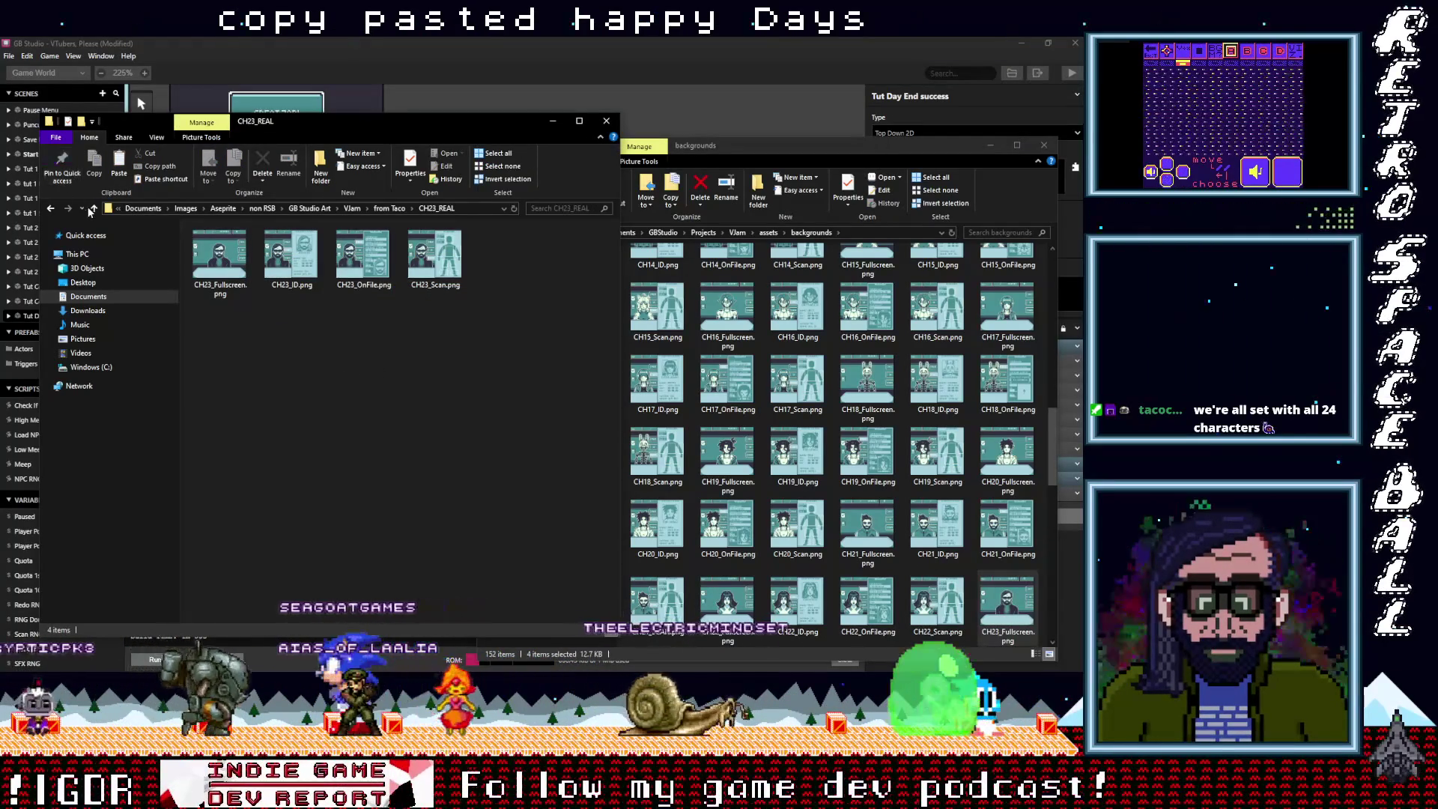
pyautogui.click(94, 210)
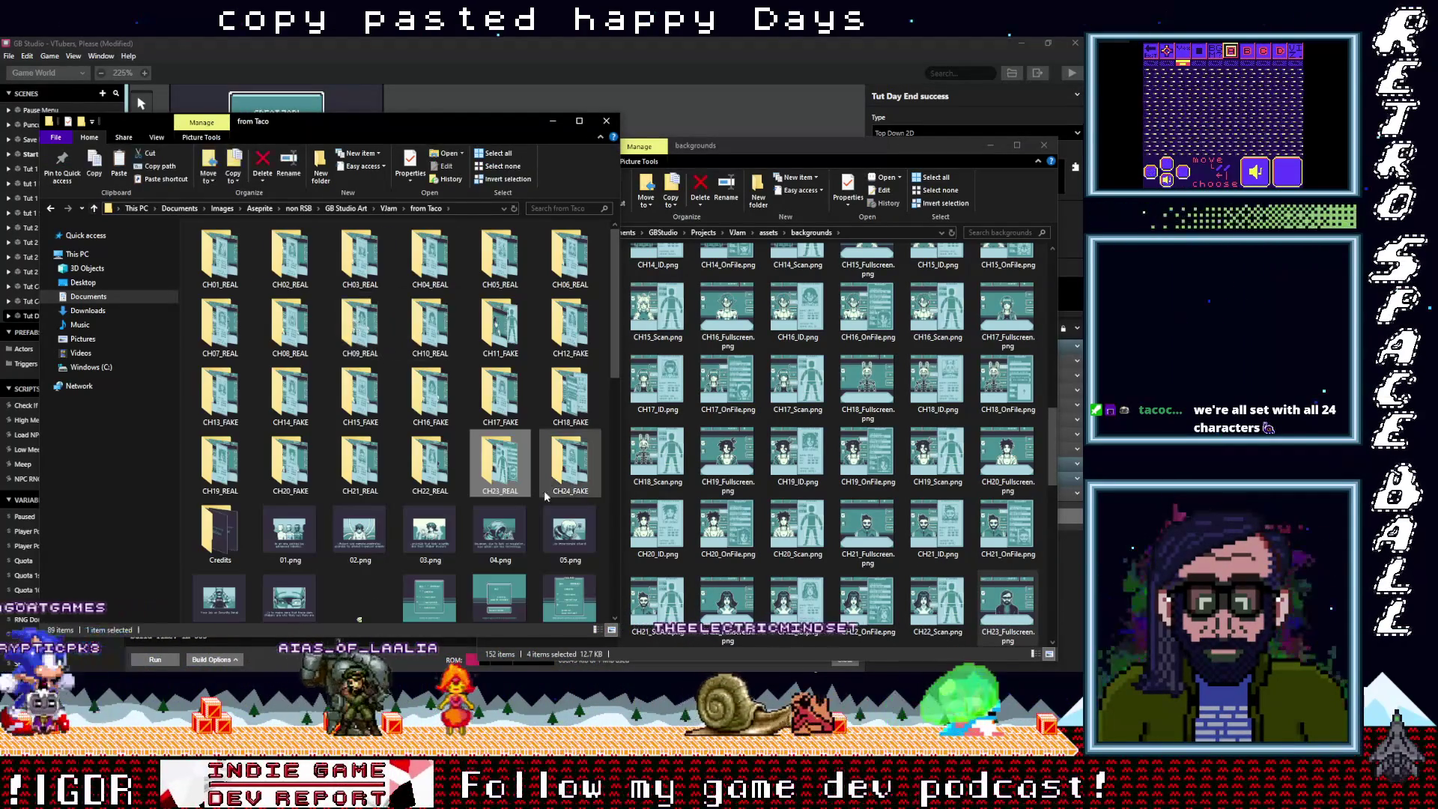
pyautogui.doubleClick(384, 380)
pyautogui.moveTo(505, 356)
pyautogui.mouseDown()
pyautogui.moveTo(191, 258)
pyautogui.moveTo(222, 264)
pyautogui.mouseUp()
pyautogui.click(716, 146)
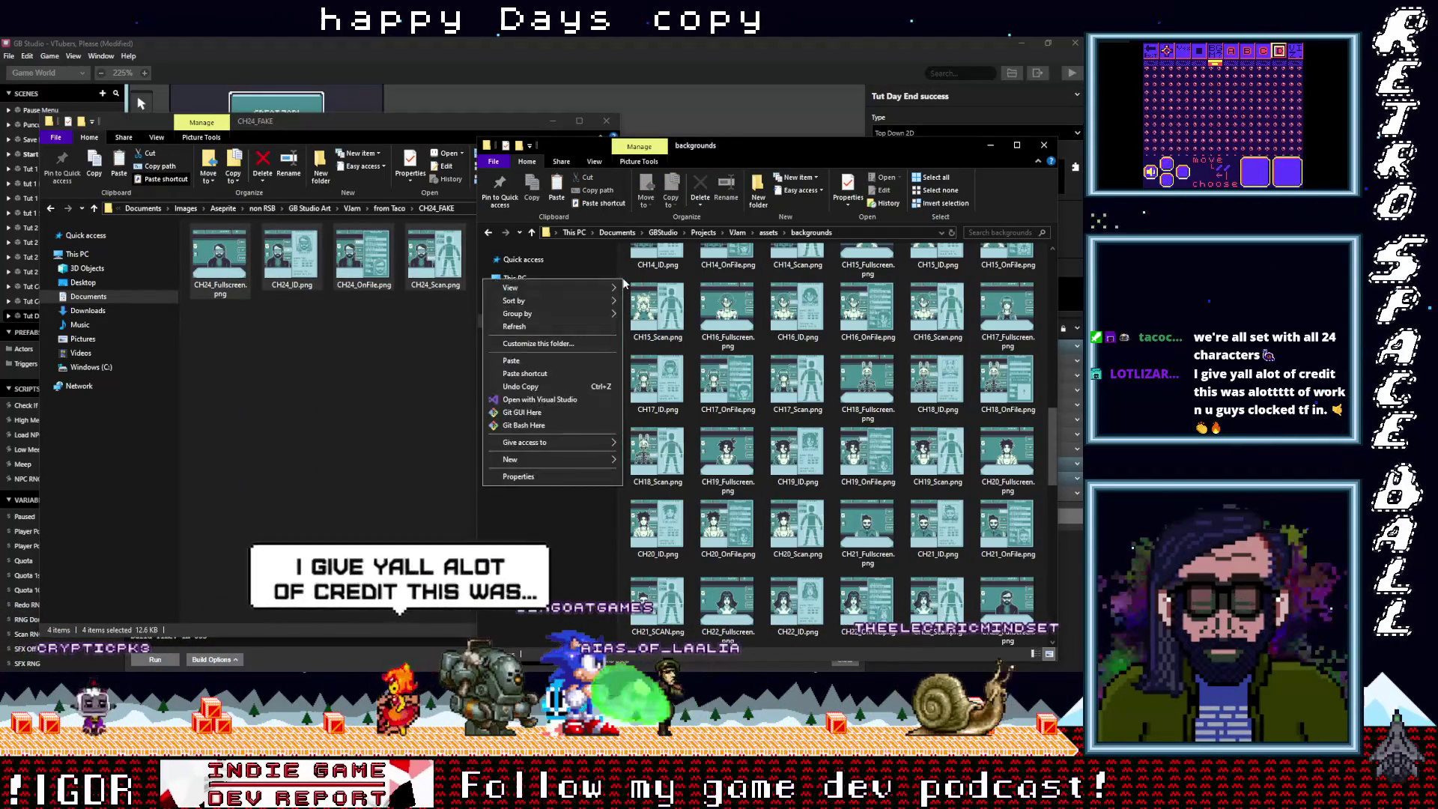
pyautogui.hotkey('ctrl', 'v')
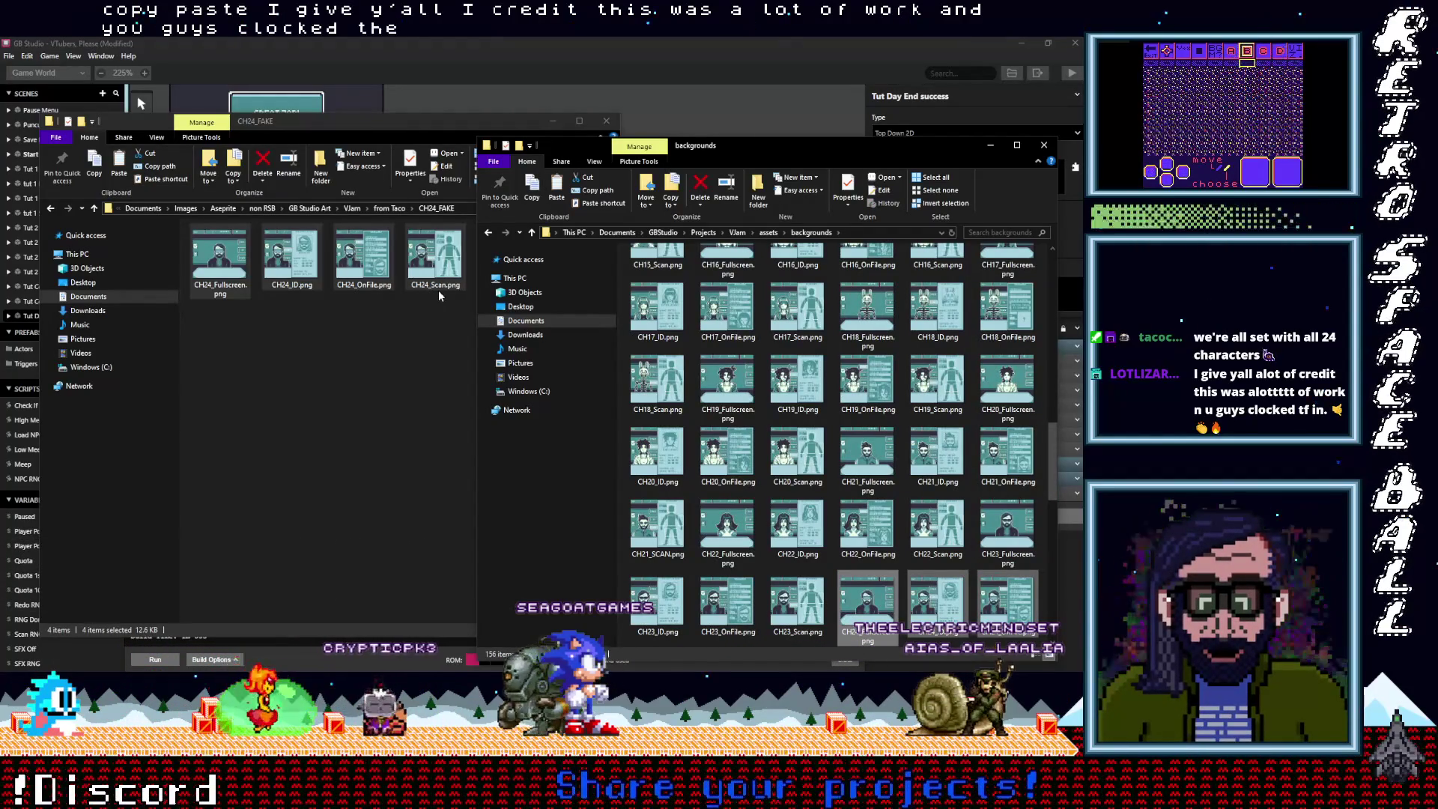
# Minimize both Explorer windows to return to GB Studio
pyautogui.moveTo(430, 119); pyautogui.dragTo(389, 130)
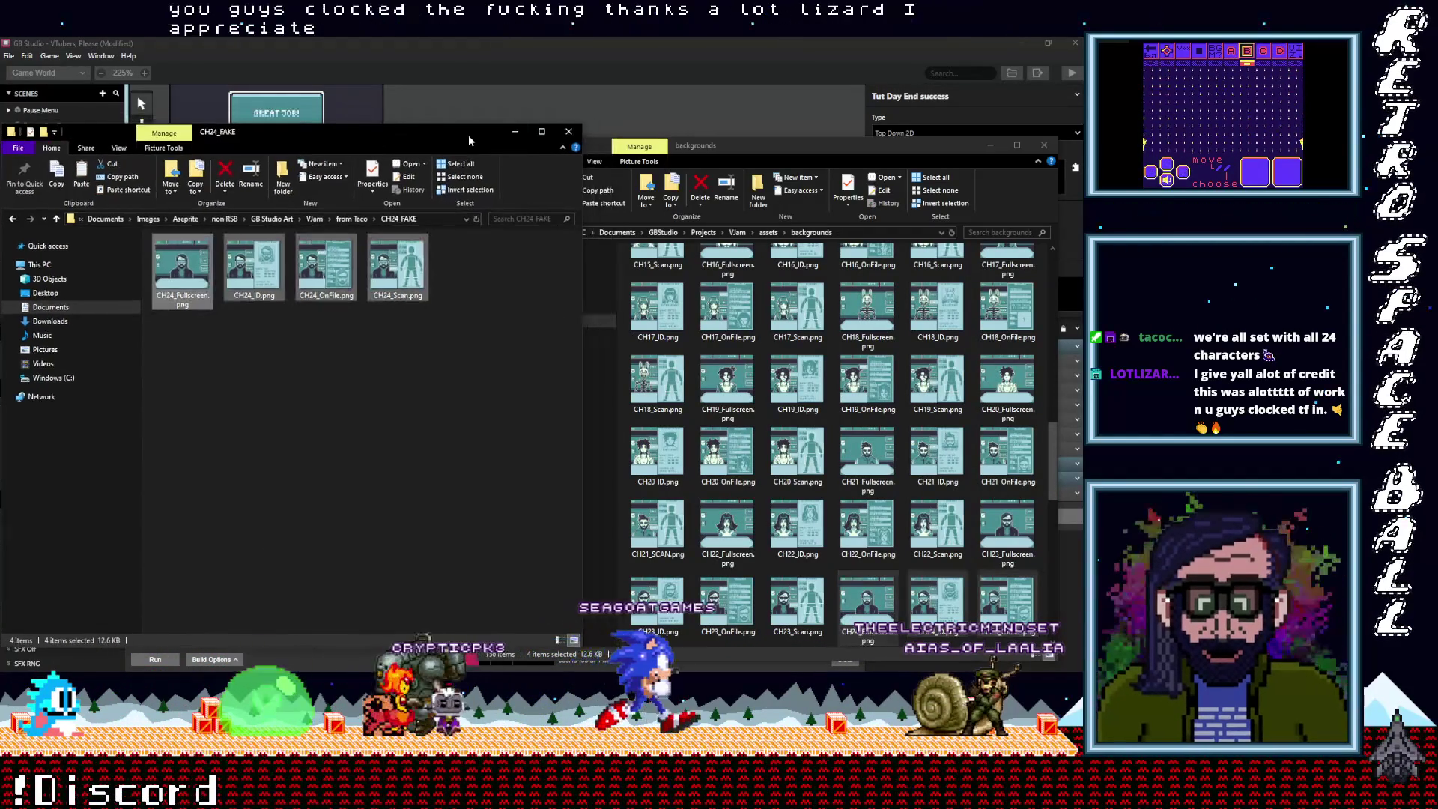
pyautogui.click(515, 132)
pyautogui.moveTo(754, 145)
pyautogui.mouseDown()
pyautogui.moveTo(706, 105)
pyautogui.moveTo(721, 364)
pyautogui.moveTo(779, 213)
pyautogui.moveTo(720, 164)
pyautogui.moveTo(715, 109)
pyautogui.moveTo(689, 93)
pyautogui.moveTo(698, 111)
pyautogui.mouseUp()
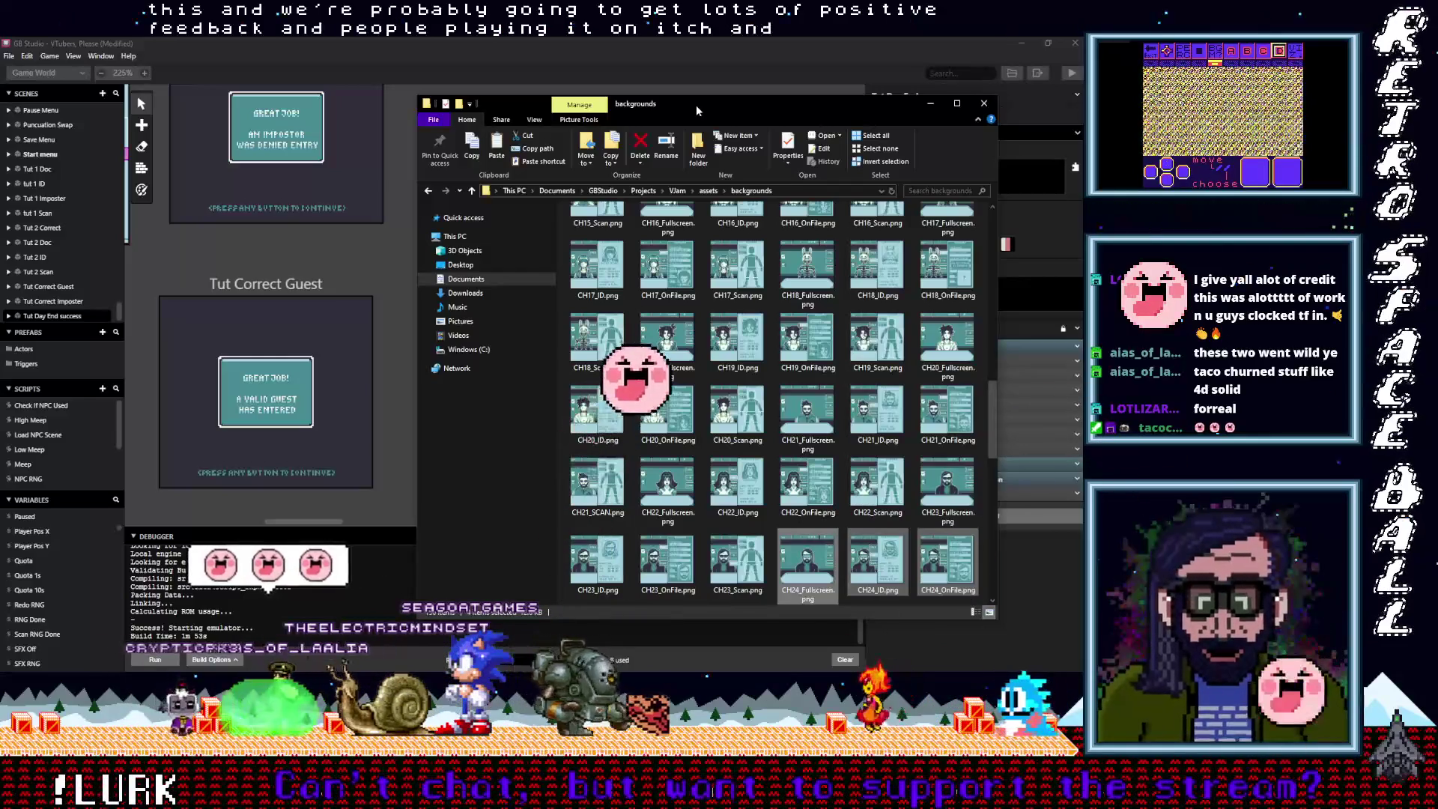
pyautogui.moveTo(707, 115); pyautogui.dragTo(663, 113)
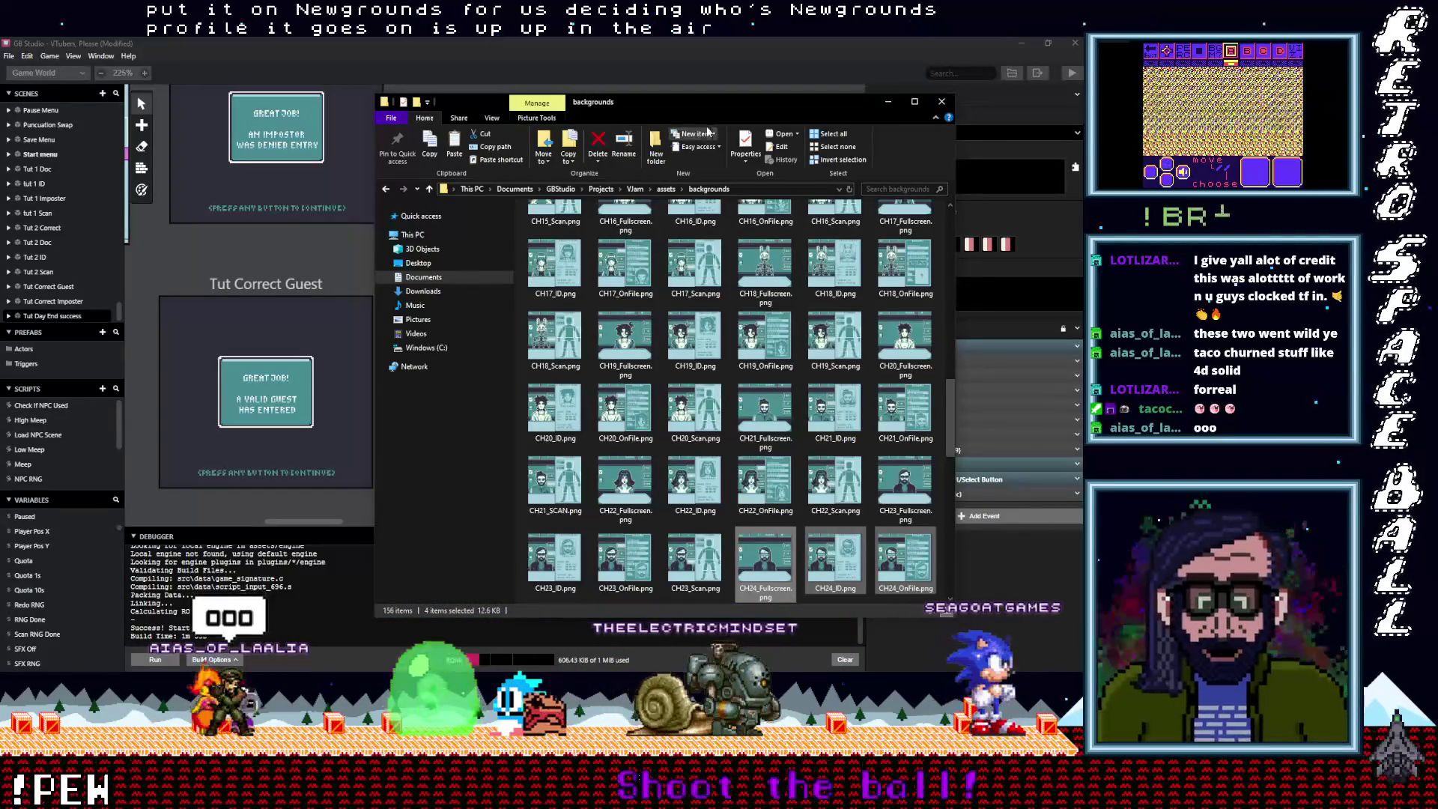
pyautogui.moveTo(698, 111)
pyautogui.mouseDown()
pyautogui.moveTo(715, 112)
pyautogui.moveTo(671, 102)
pyautogui.moveTo(681, 109)
pyautogui.mouseUp()
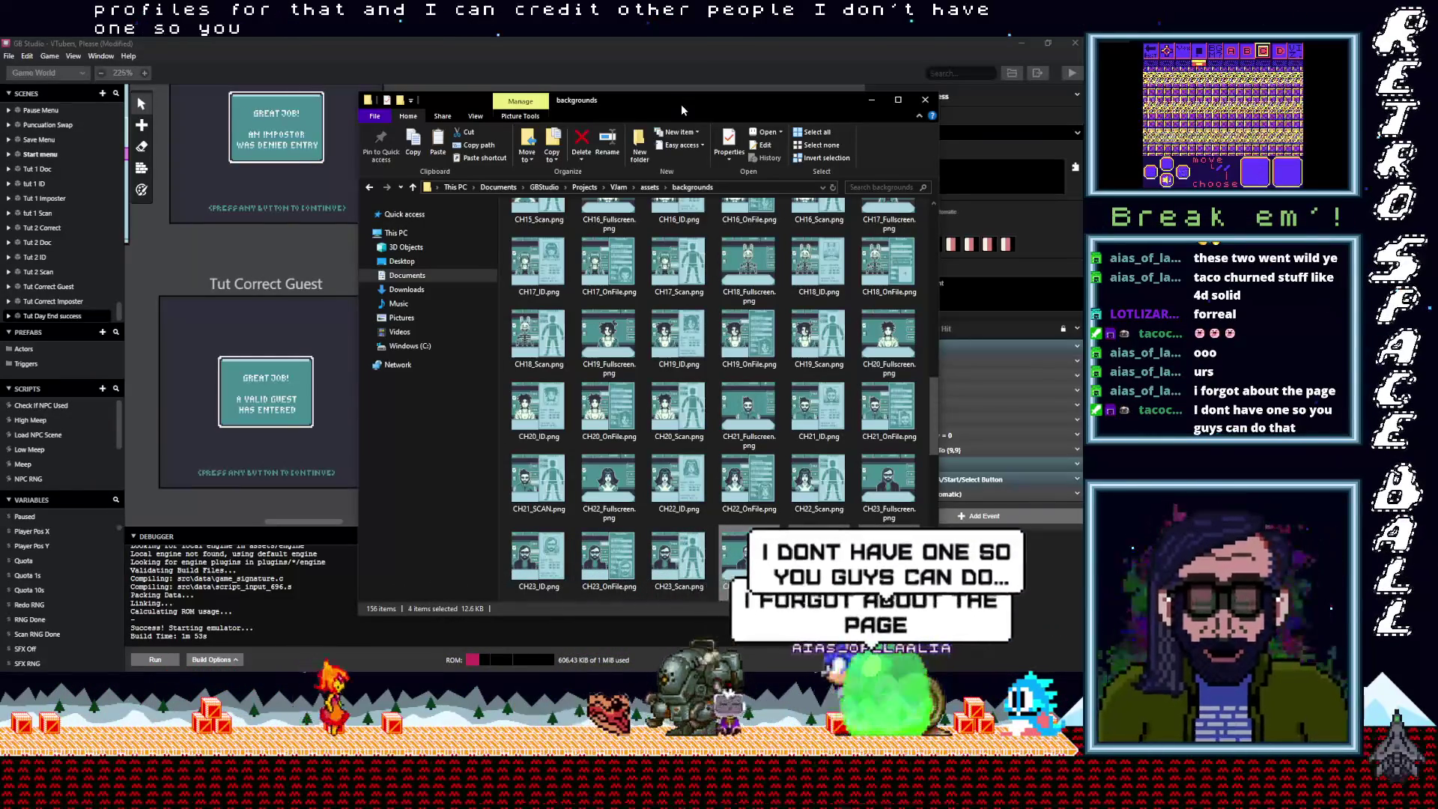
pyautogui.moveTo(842, 100); pyautogui.dragTo(800, 96)
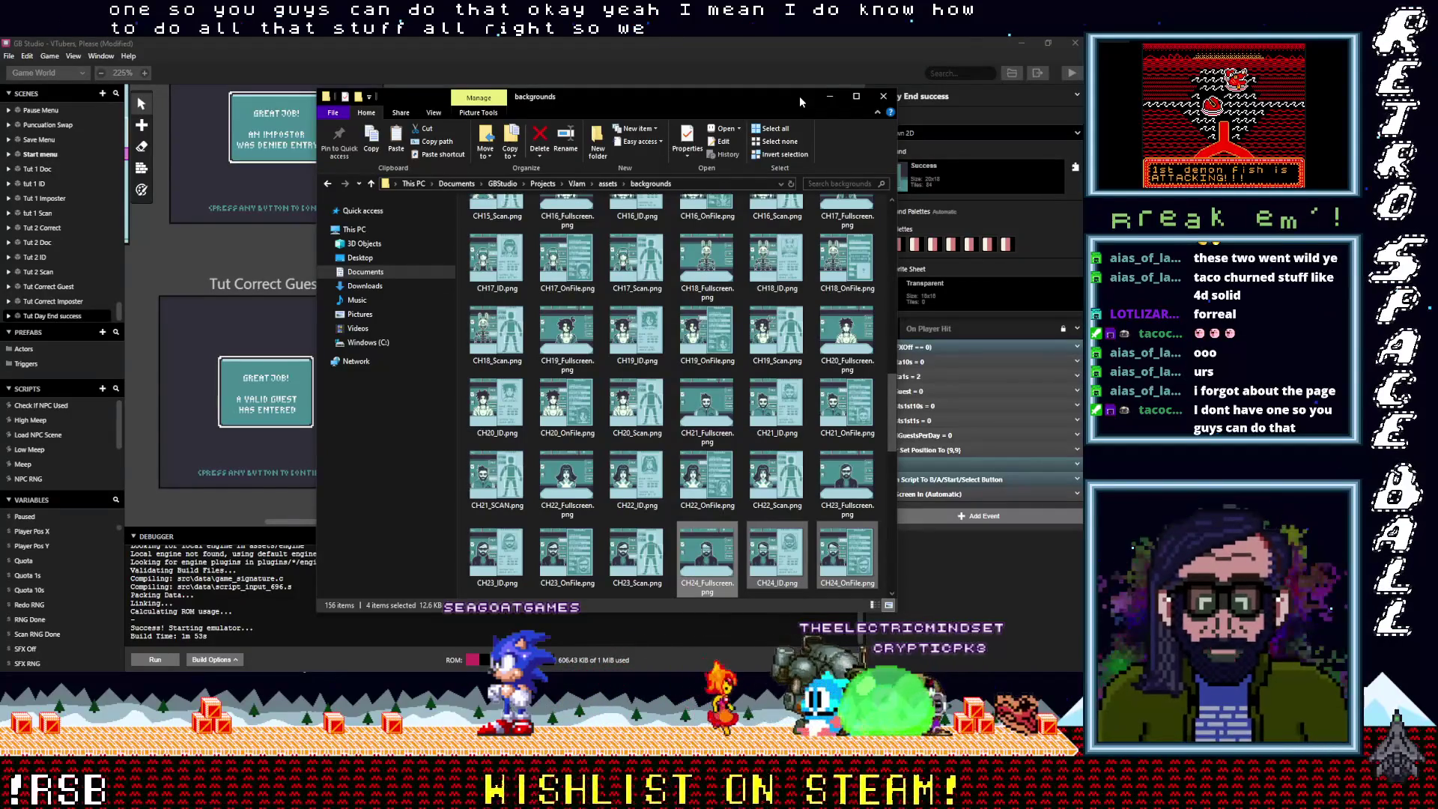
pyautogui.click(831, 102)
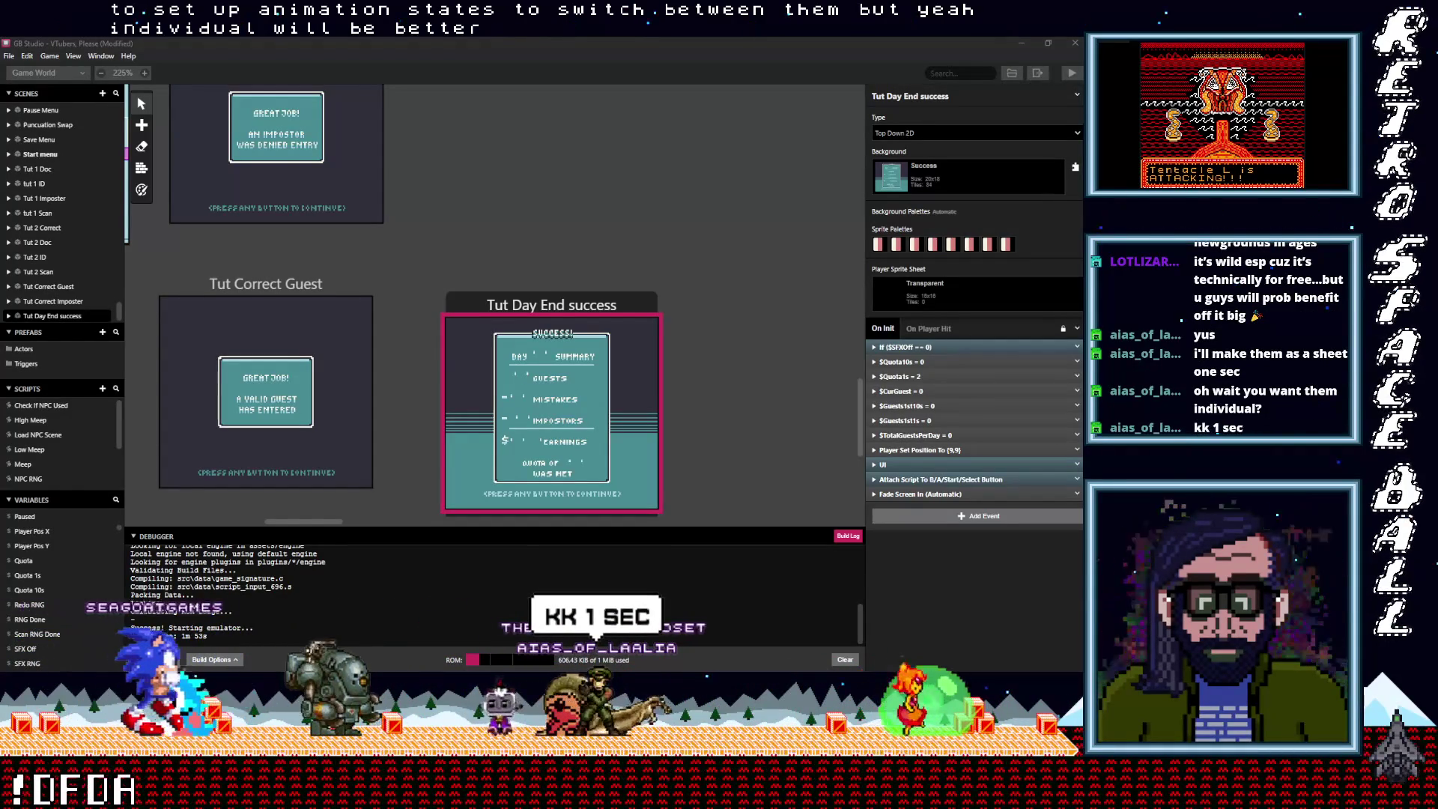
# Pan the world map to the NPC 18–20 scenes and select NPC 19
pyautogui.scroll(5, 466, 262)
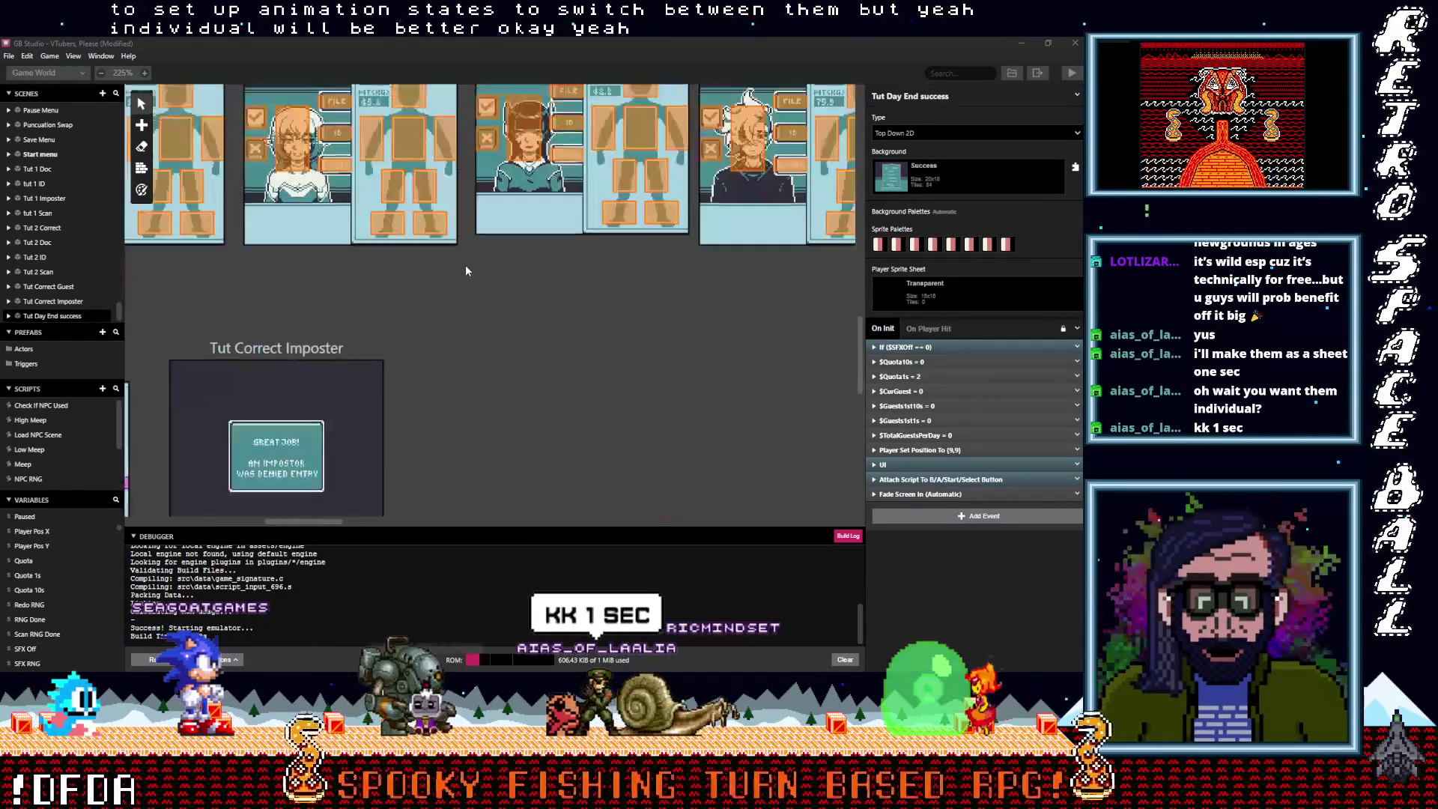
pyautogui.scroll(3, 501, 311)
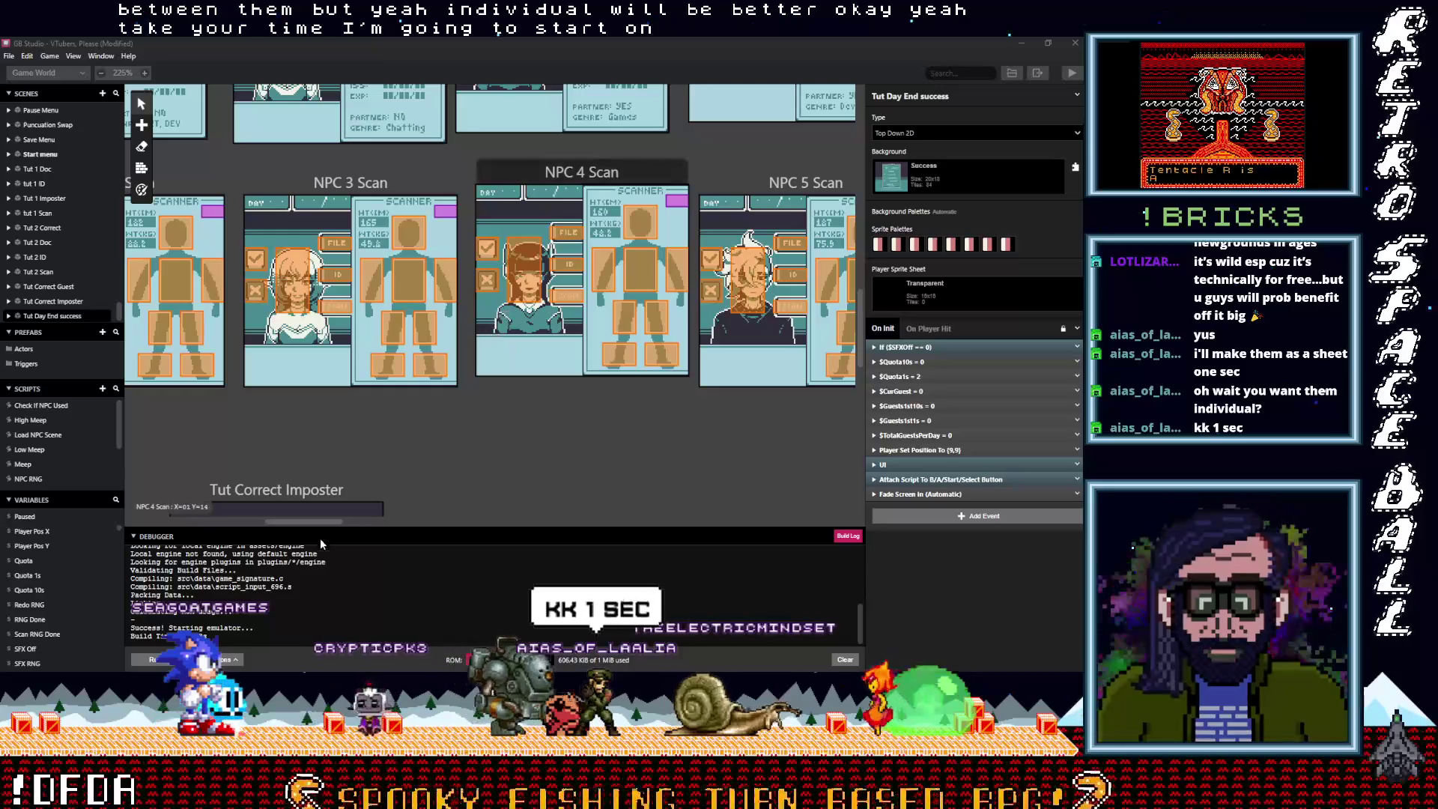
pyautogui.moveTo(327, 521); pyautogui.dragTo(720, 553)
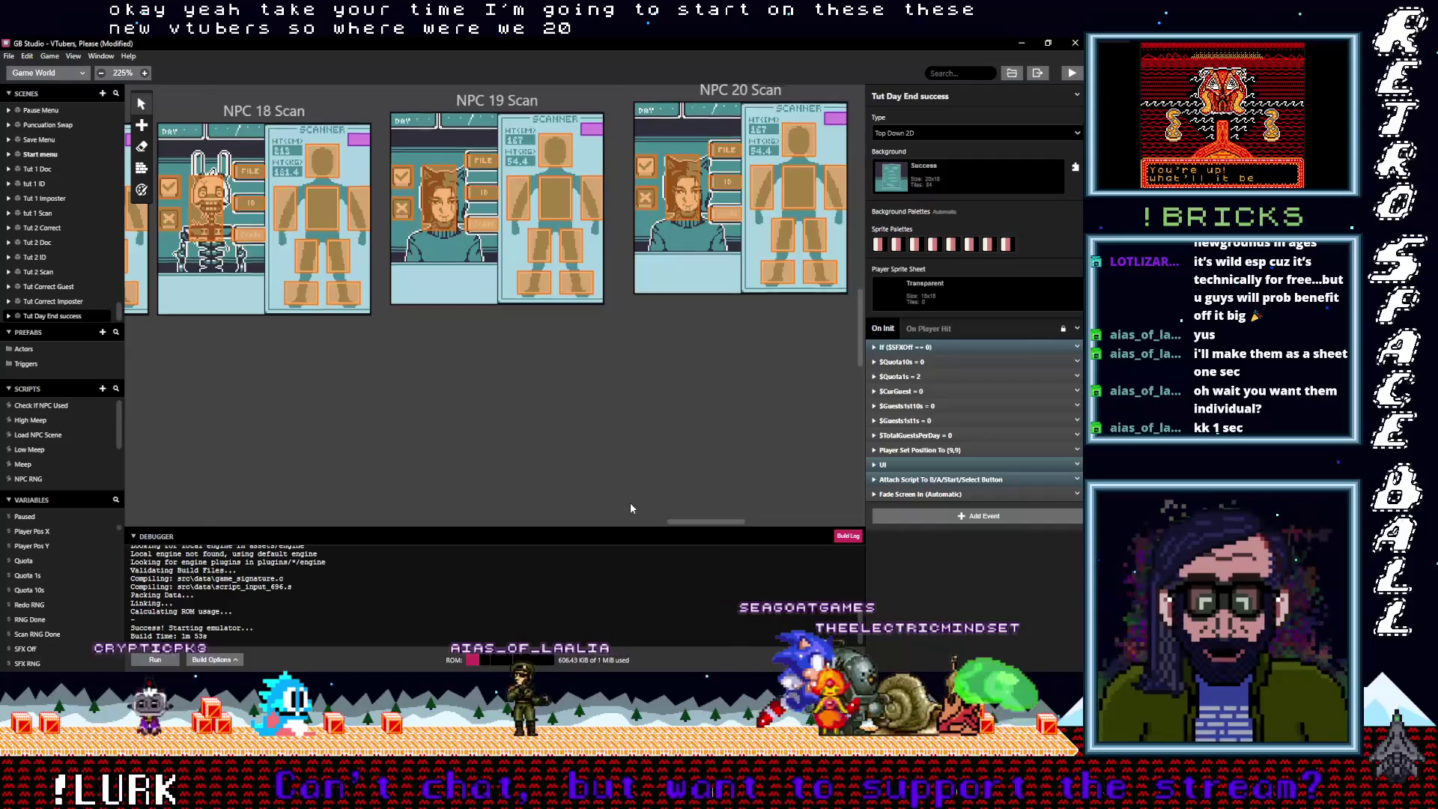
pyautogui.scroll(4, 630, 503)
pyautogui.scroll(8, 631, 503)
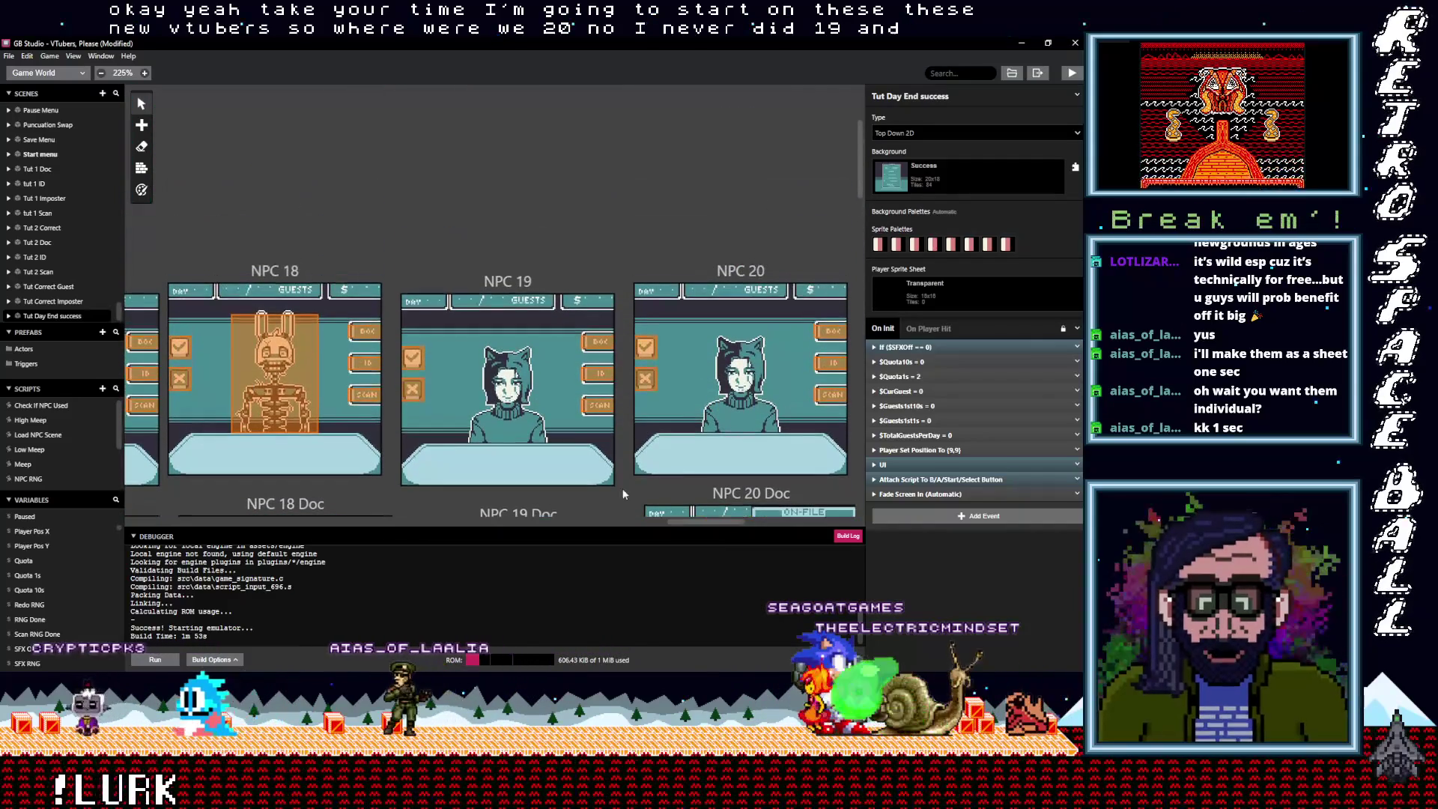
pyautogui.click(524, 283)
# Set NPC 19's background to CH19_Fullscreen
pyautogui.click(939, 173)
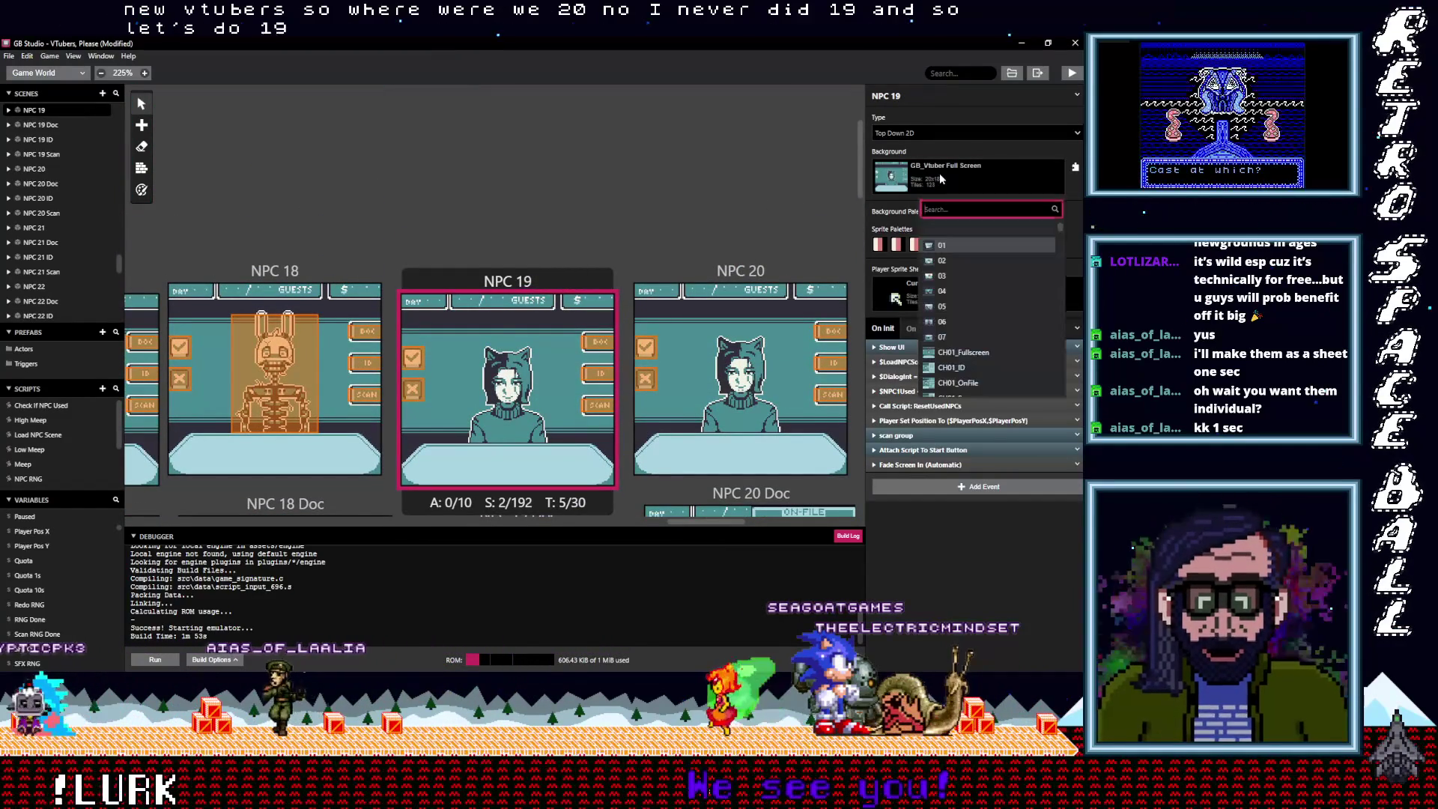
pyautogui.write('ch 19')
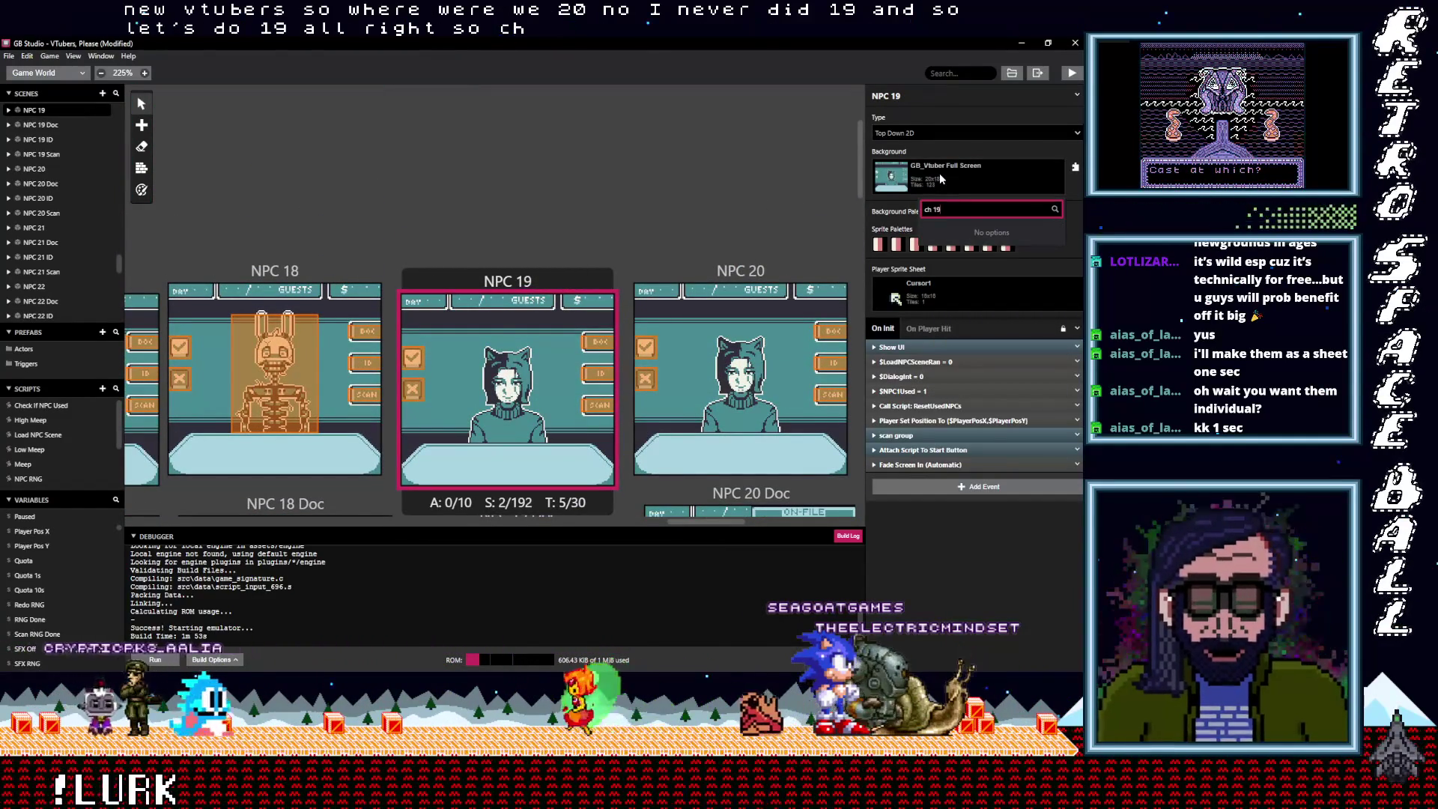
pyautogui.press('BackSpace')
pyautogui.press('BackSpace')
pyautogui.press('BackSpace')
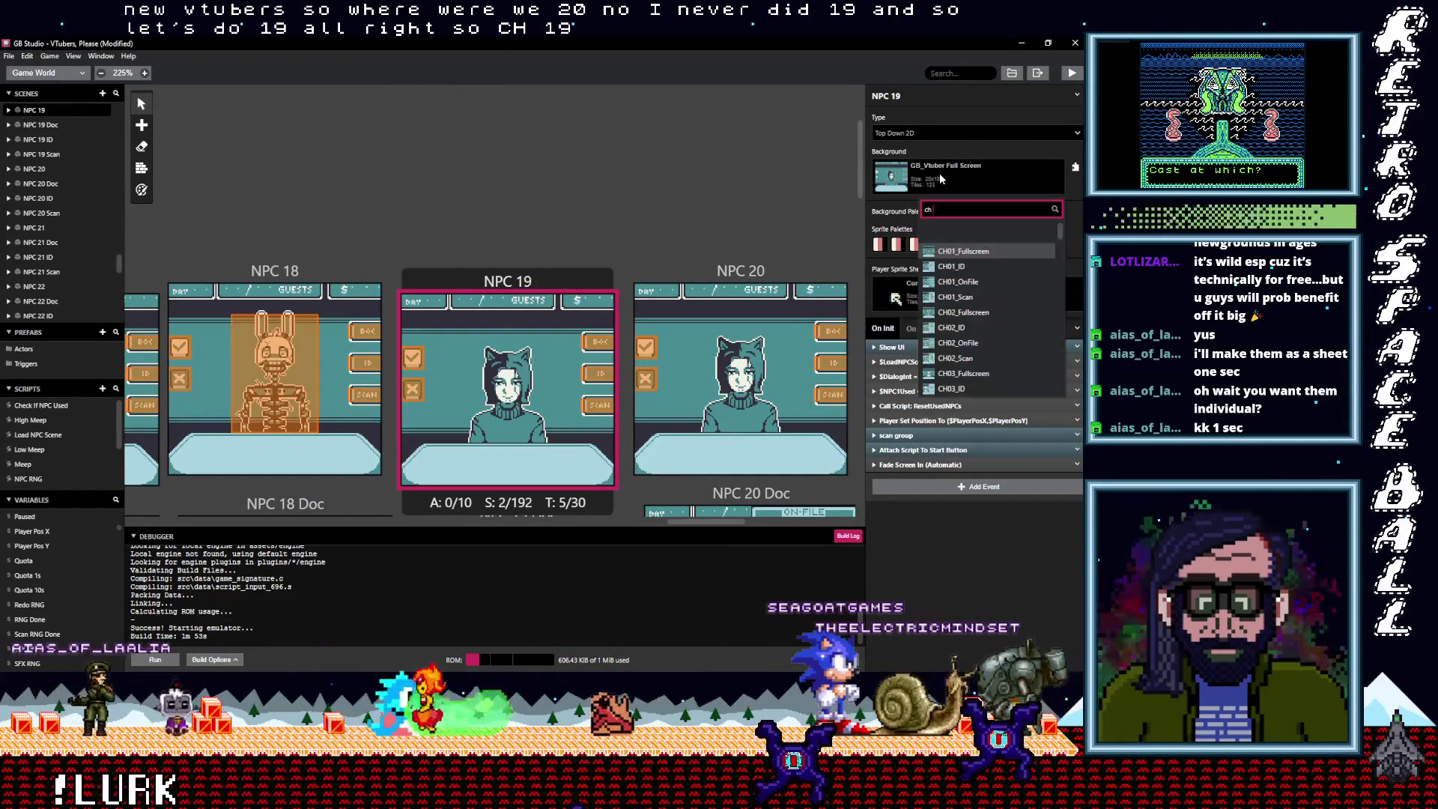
pyautogui.write('19')
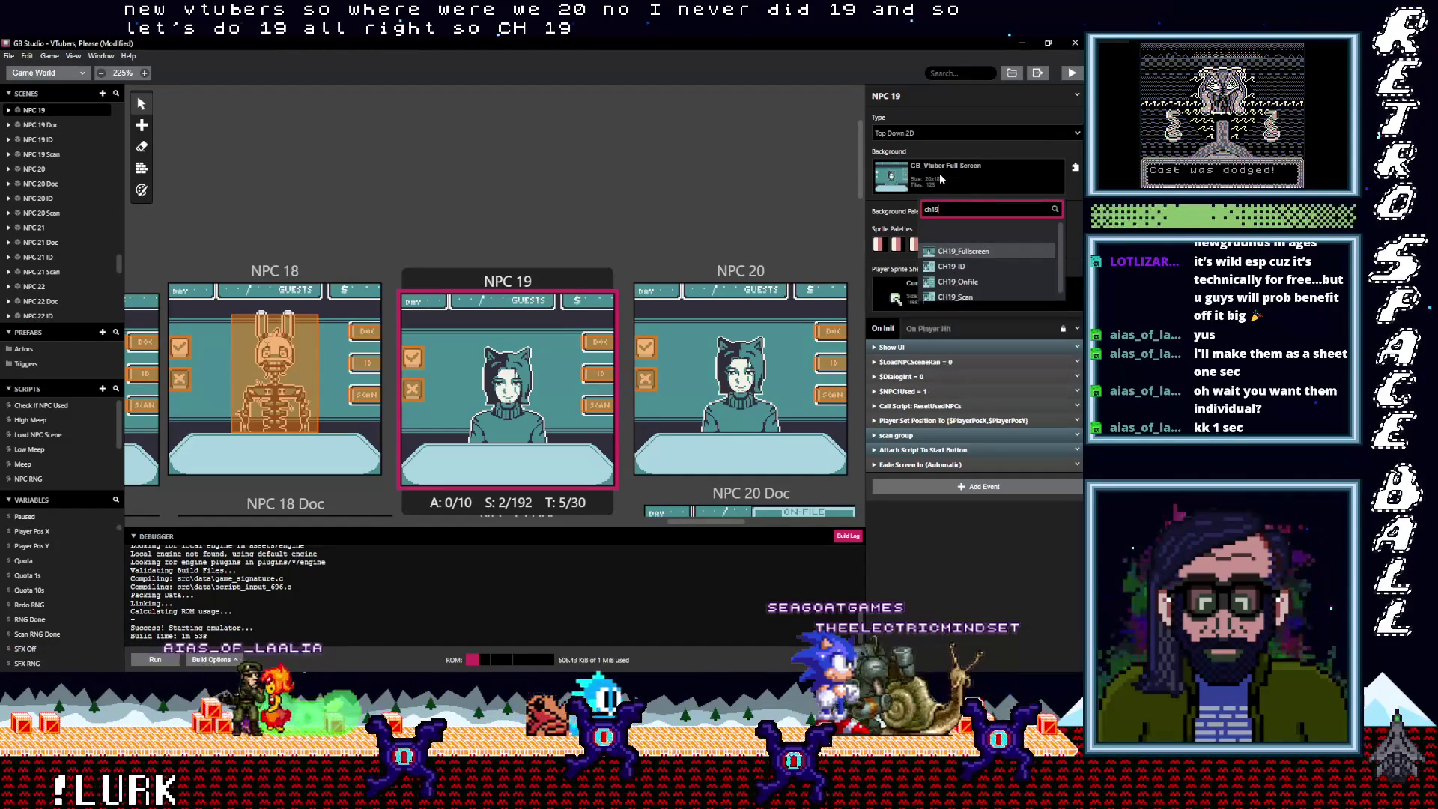
pyautogui.click(959, 252)
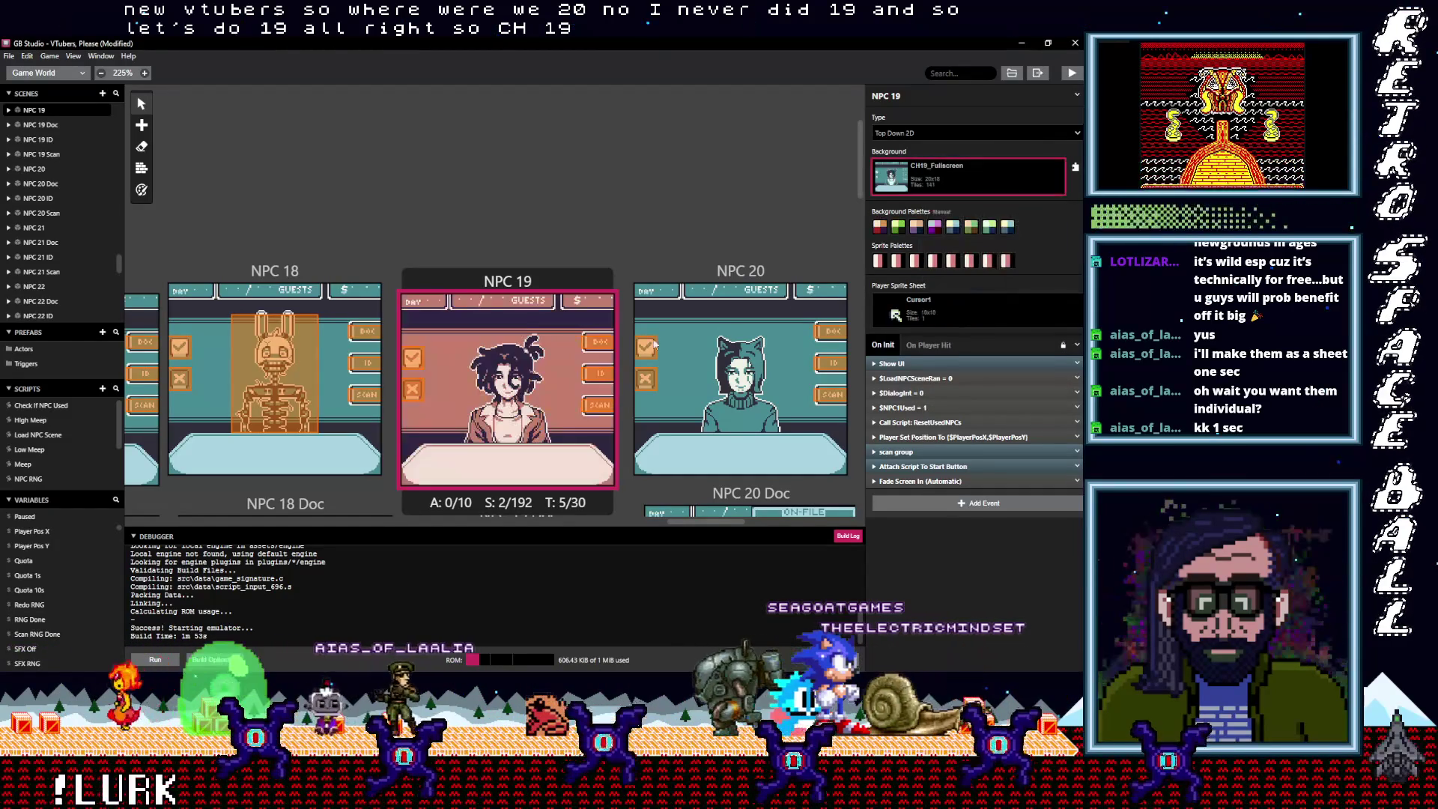
# Reset NPC 19's background palettes to Automatic and select the NPC 19 Doc scene
pyautogui.scroll(-1, 591, 244)
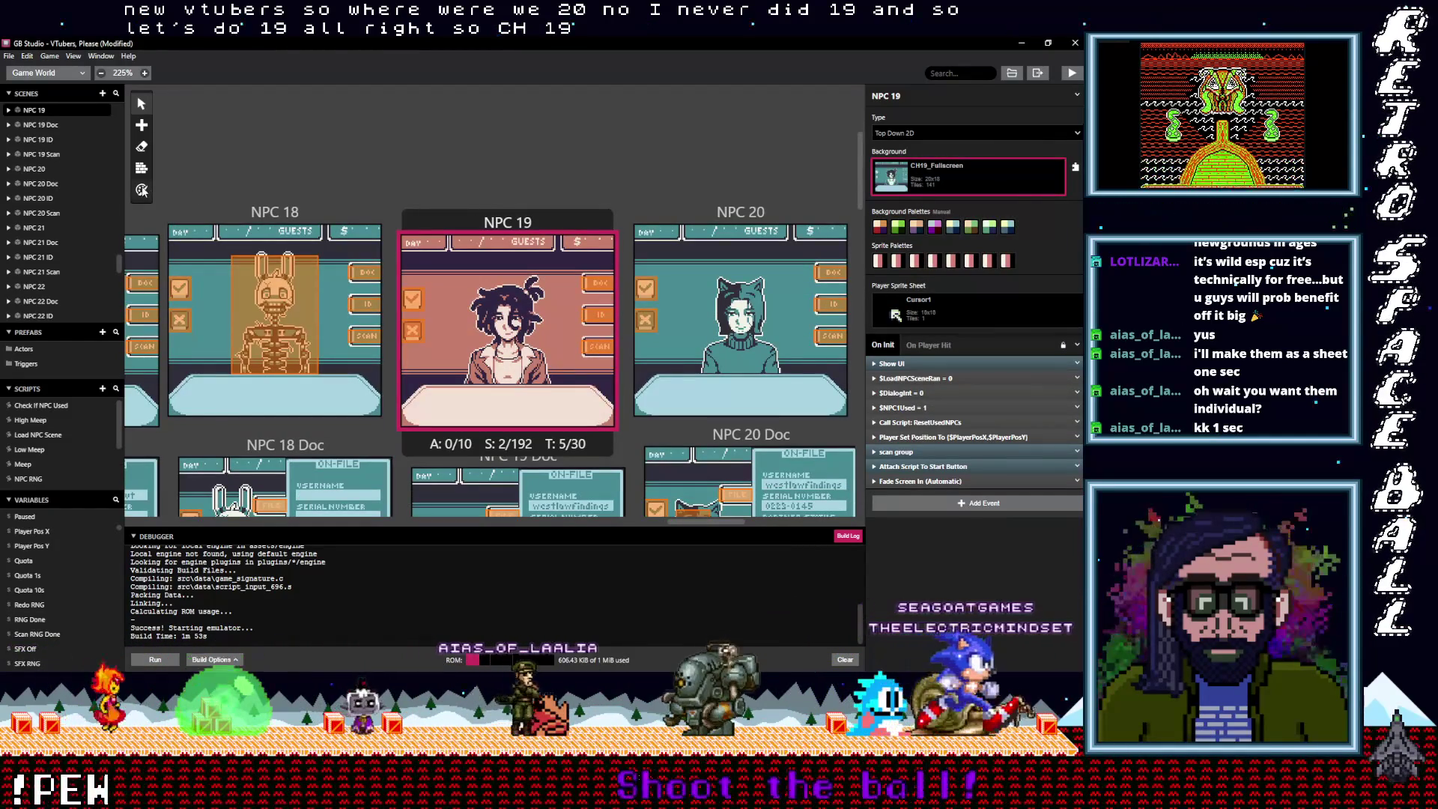
pyautogui.click(141, 191)
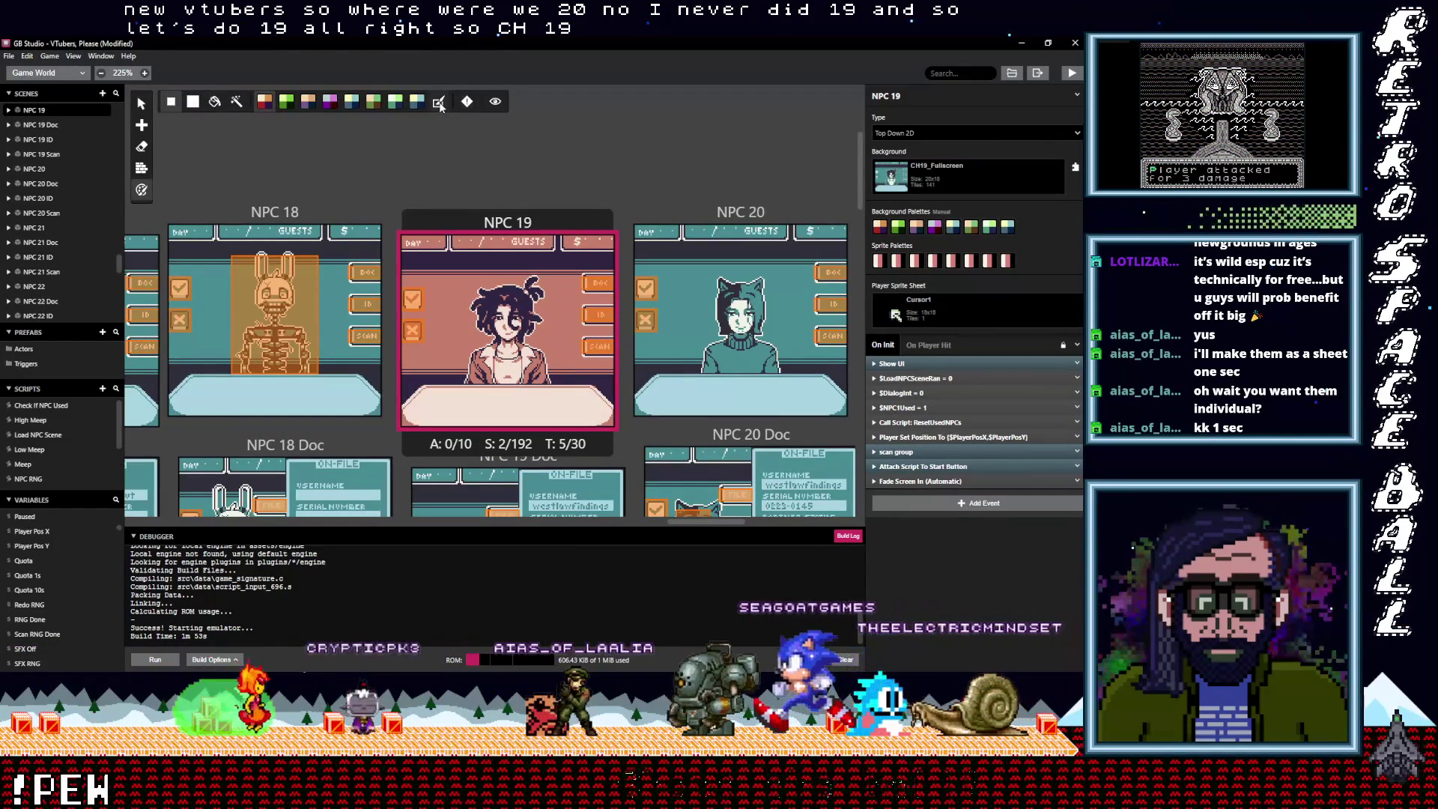
pyautogui.click(440, 106)
pyautogui.scroll(-3, 614, 286)
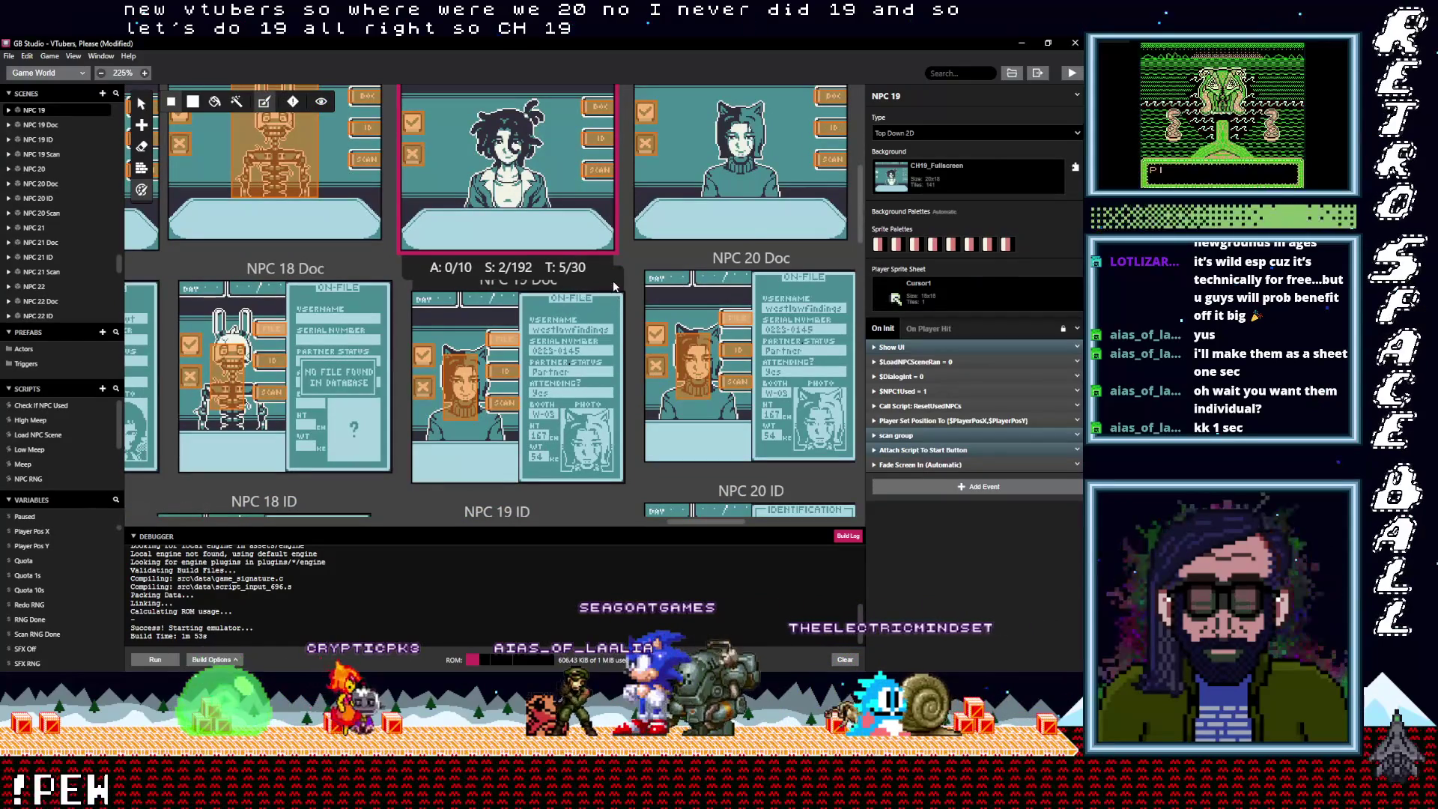
pyautogui.click(613, 286)
pyautogui.click(951, 173)
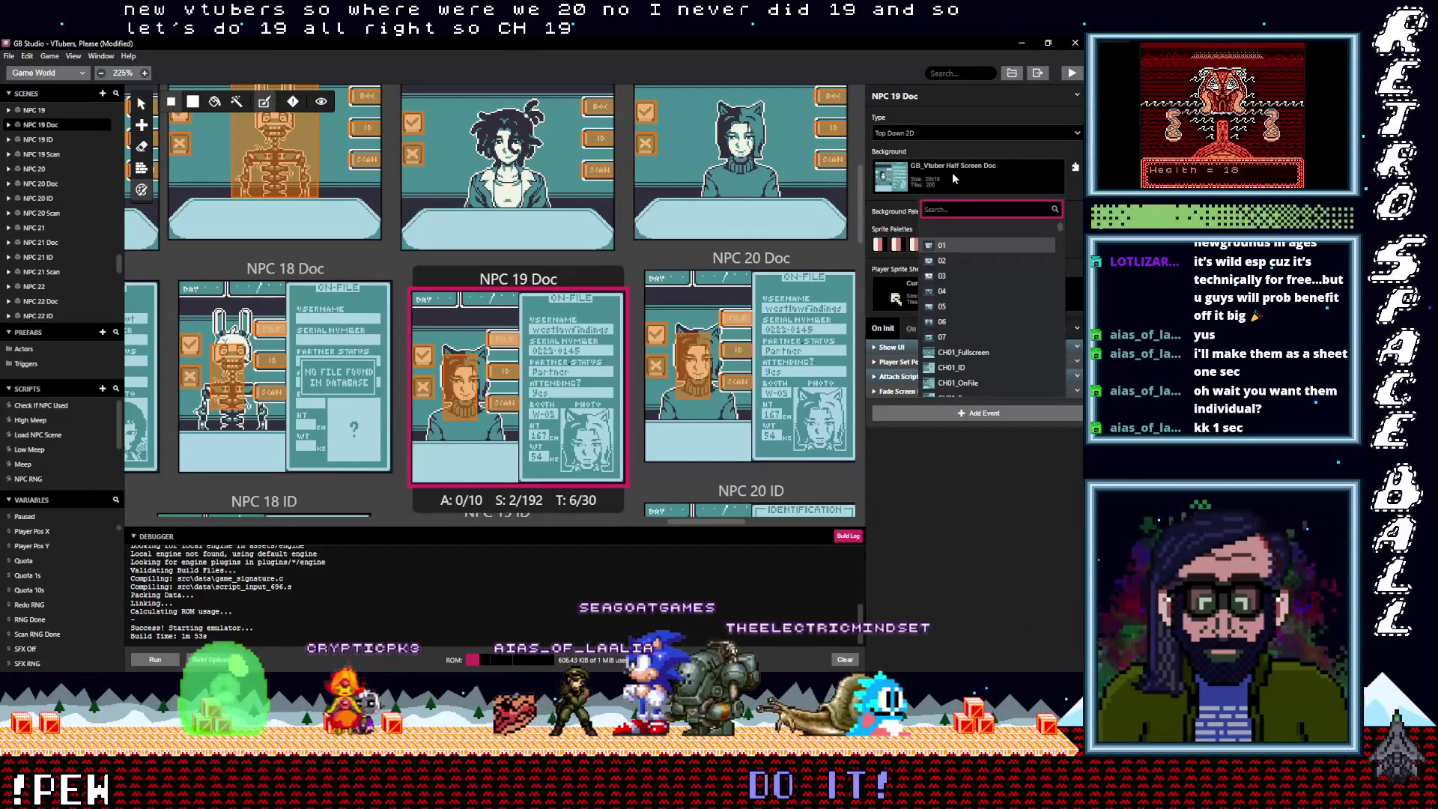
# Set NPC 19 Doc's background to CH19_OnFile
pyautogui.write('ch19')
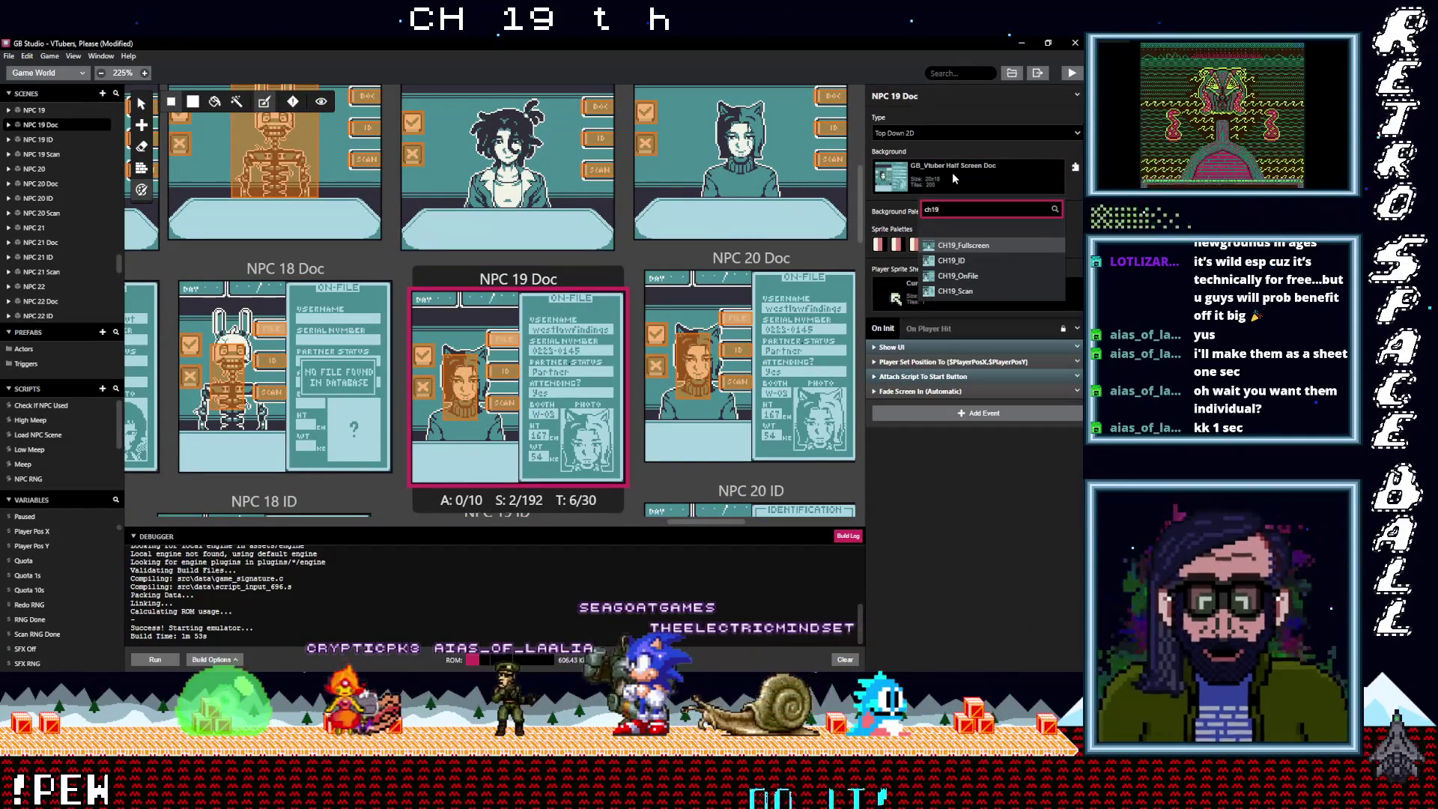
pyautogui.click(957, 276)
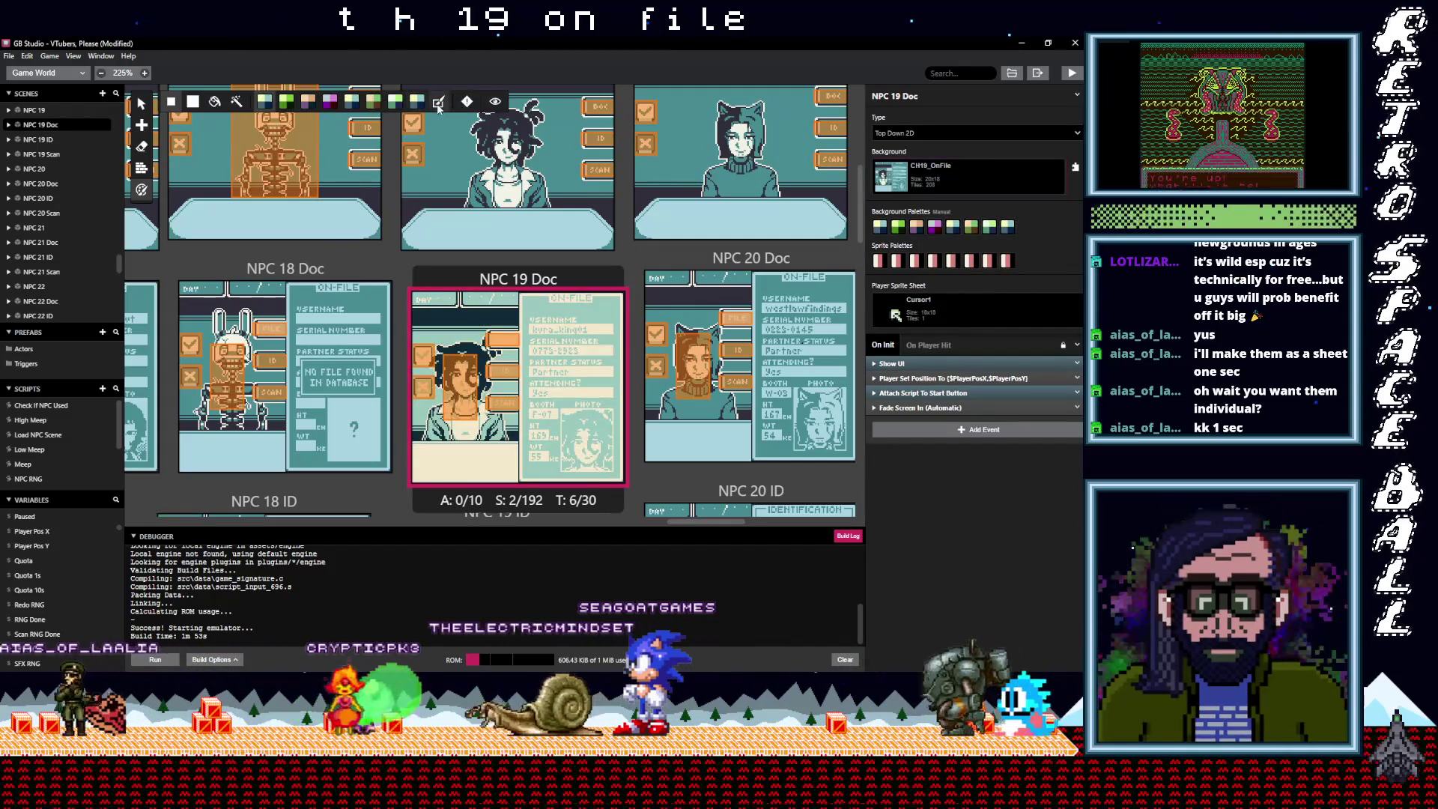
pyautogui.scroll(-3, 412, 314)
# Set NPC 19 ID's background to CH19_ID
pyautogui.click(407, 344)
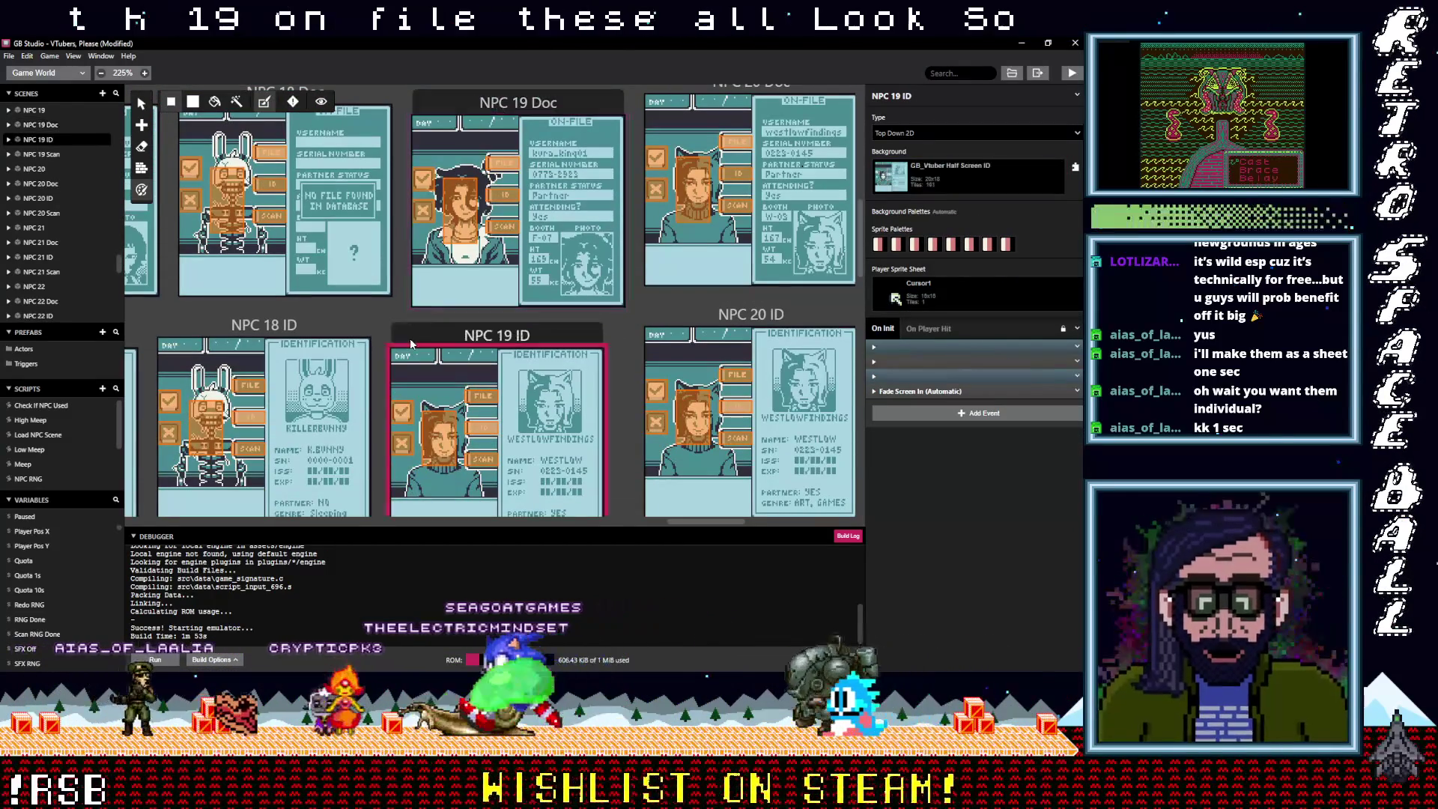
pyautogui.click(941, 176)
pyautogui.write('c')
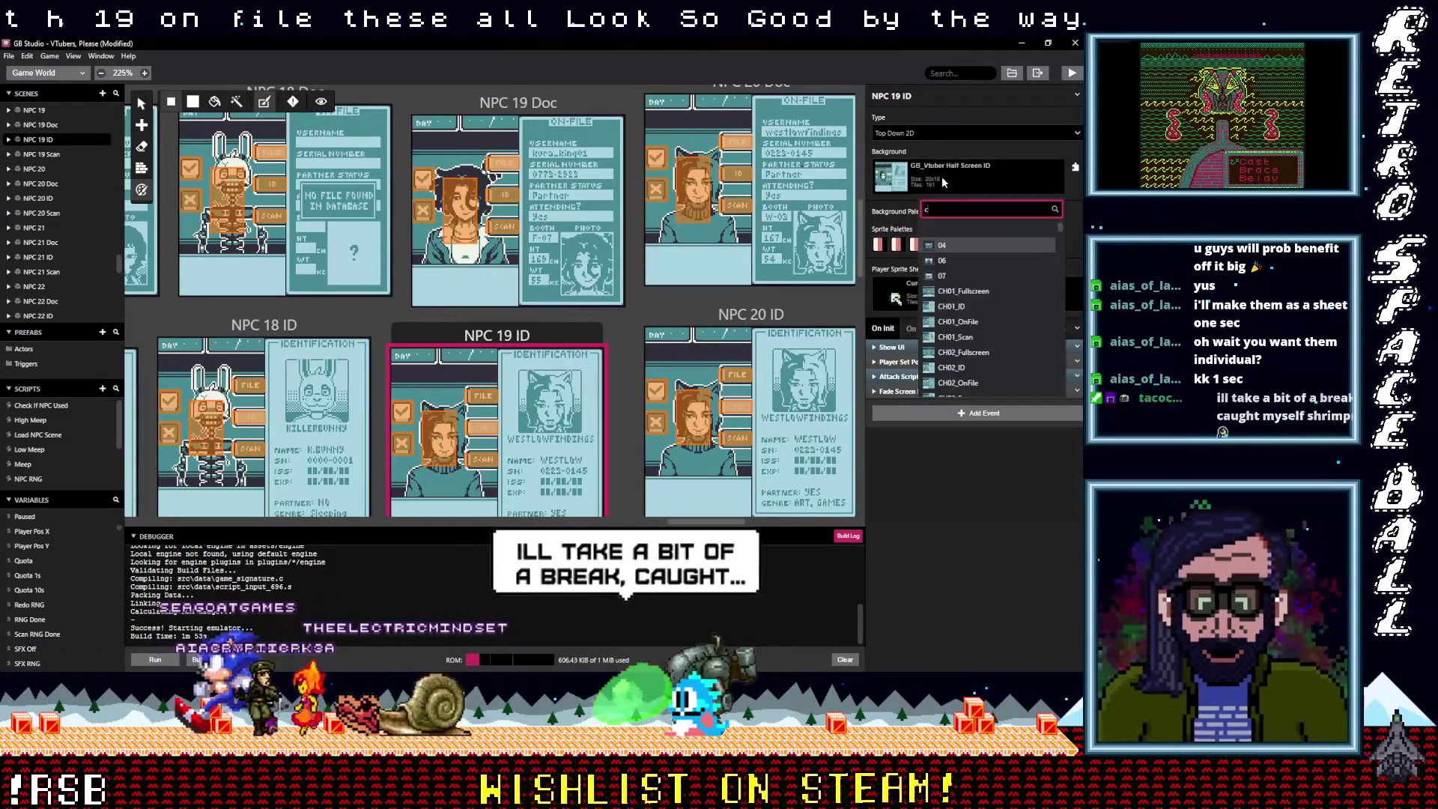
pyautogui.write('h19')
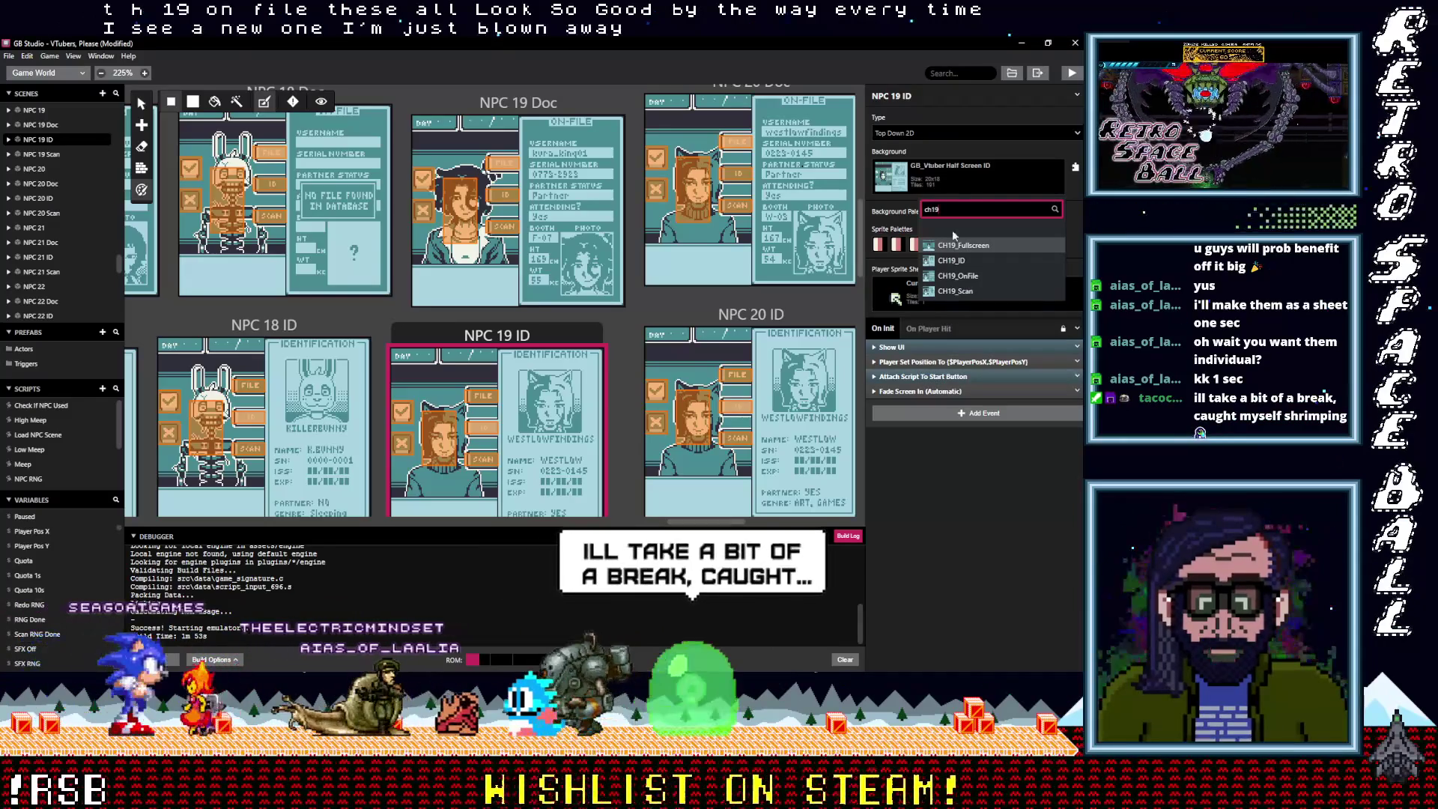
pyautogui.click(950, 261)
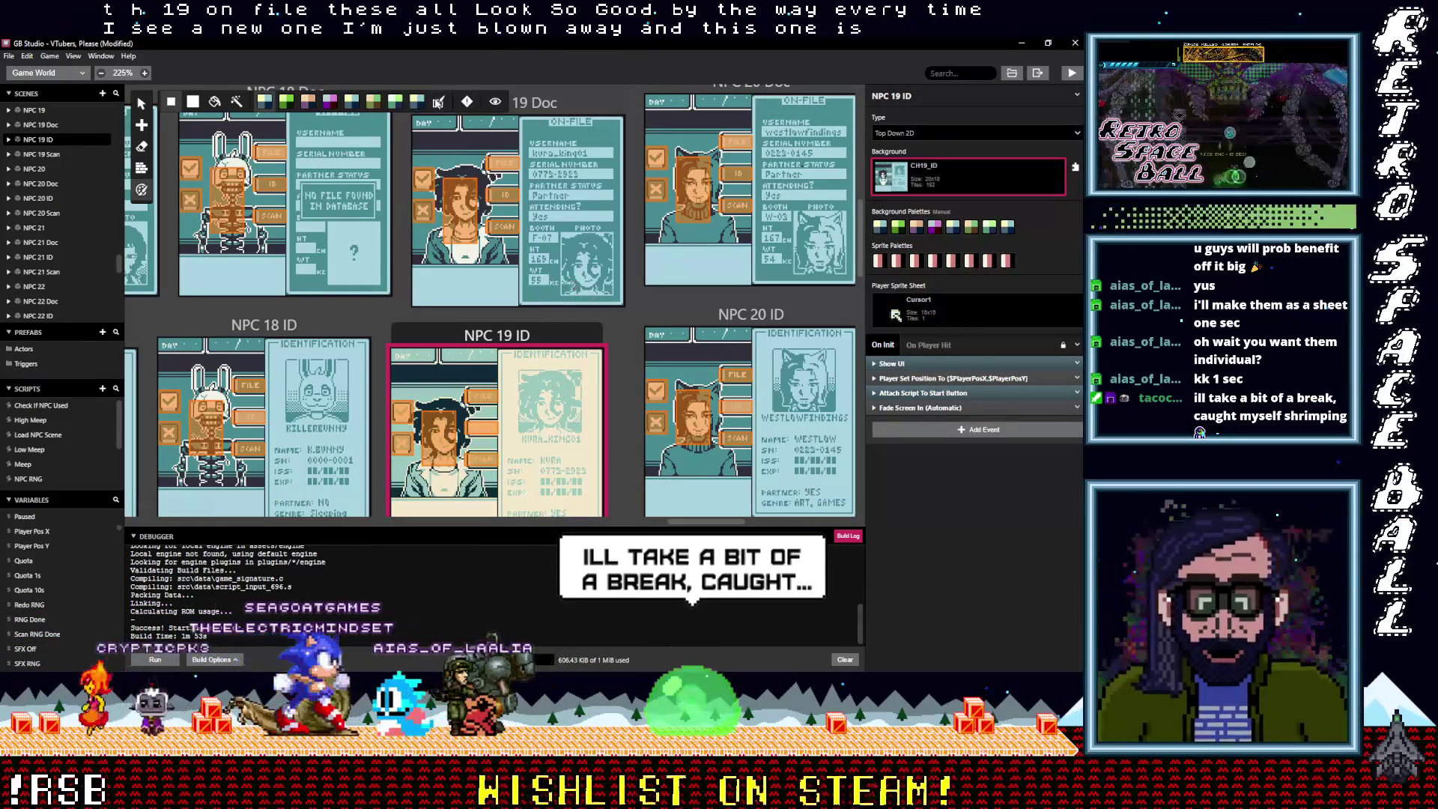
pyautogui.scroll(-3, 408, 345)
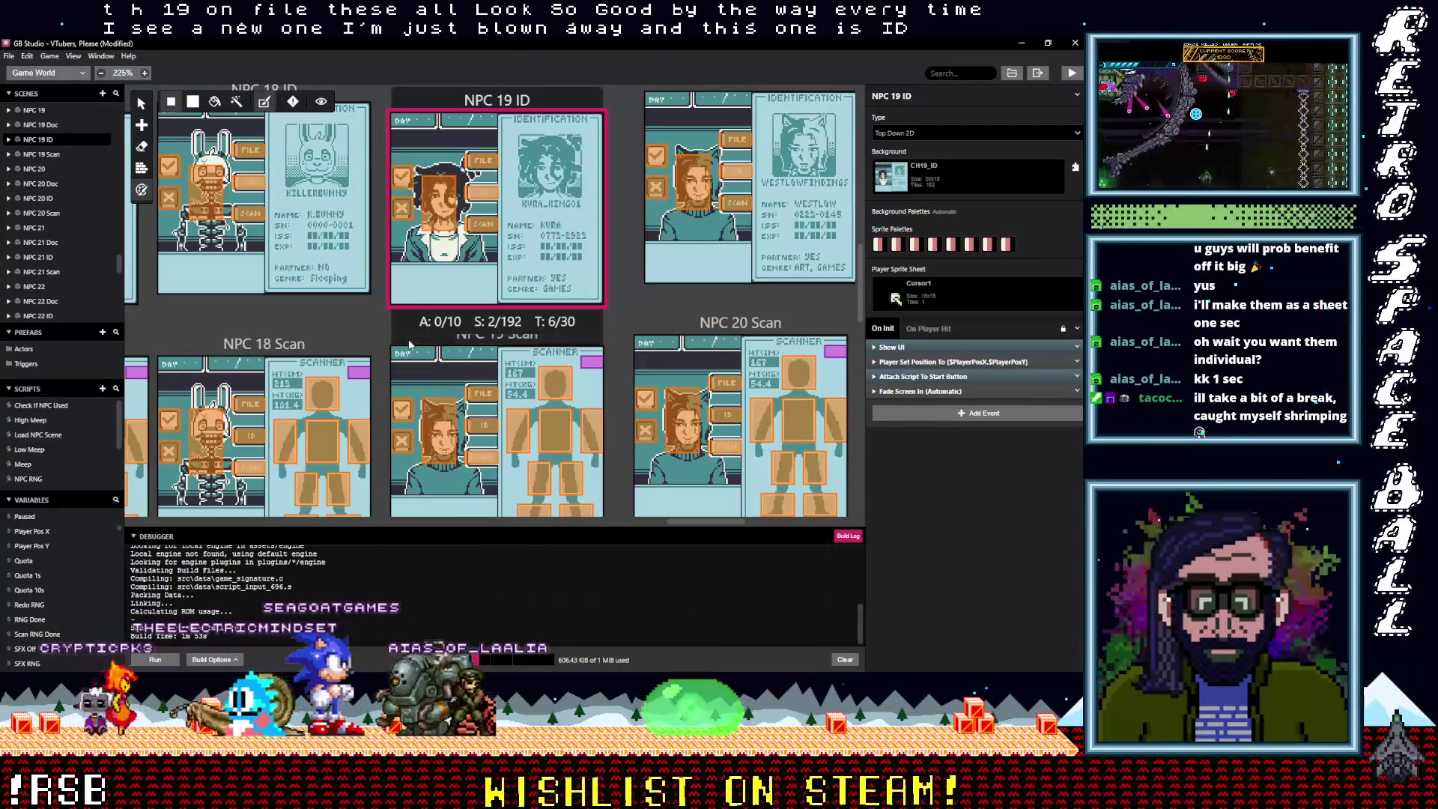
# Set NPC 19 Scan's background to CH19_Scan
pyautogui.click(408, 346)
pyautogui.click(944, 180)
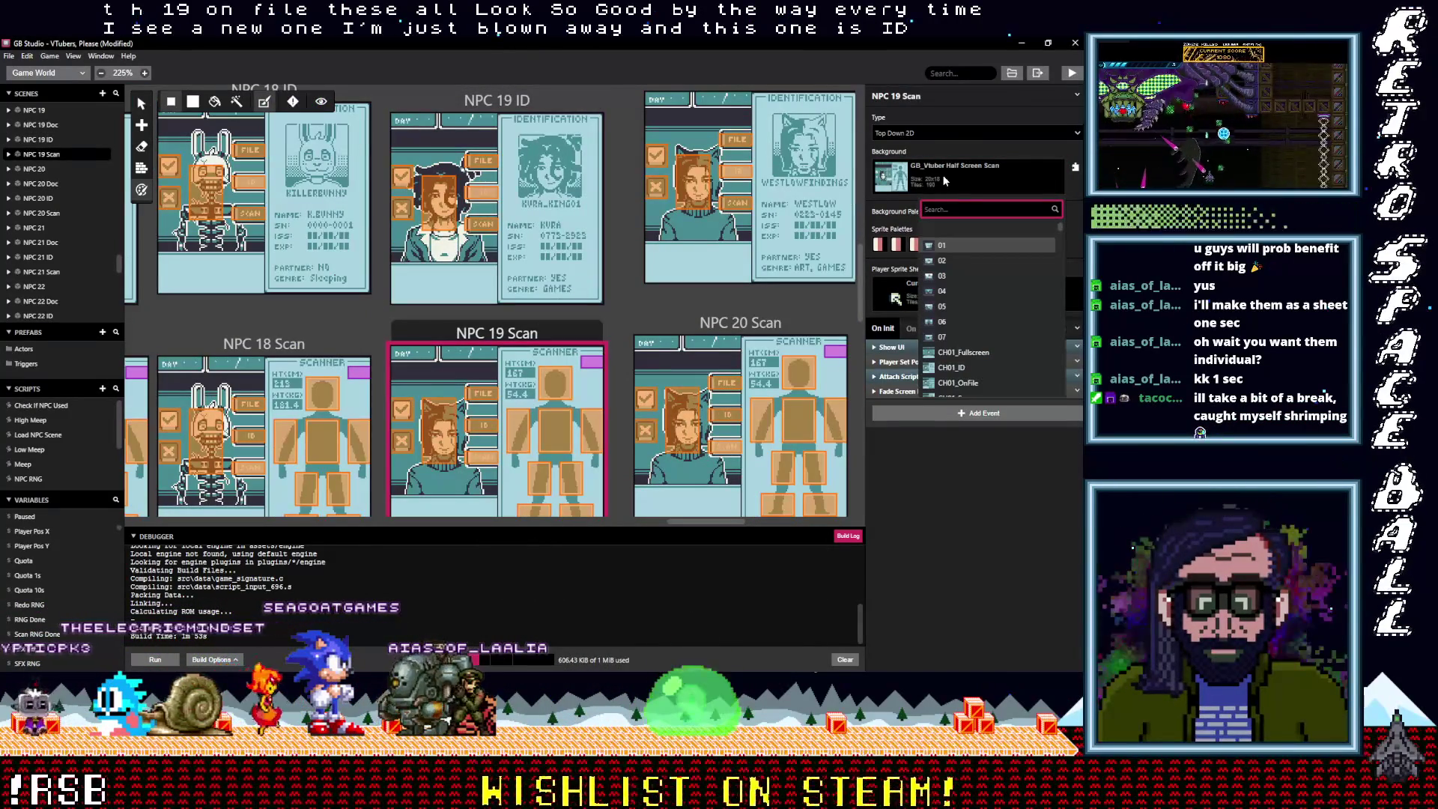
pyautogui.write('ch19')
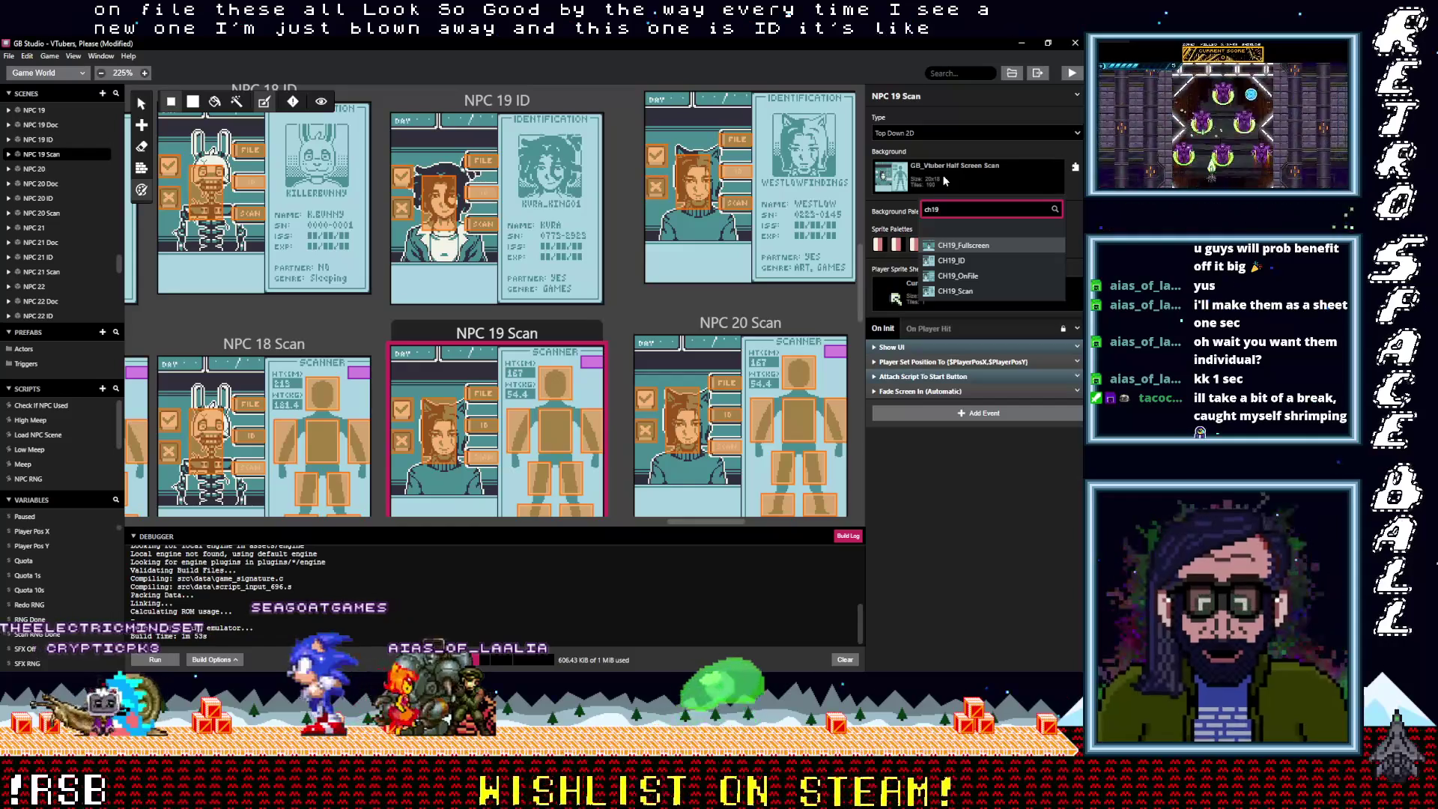
pyautogui.click(913, 292)
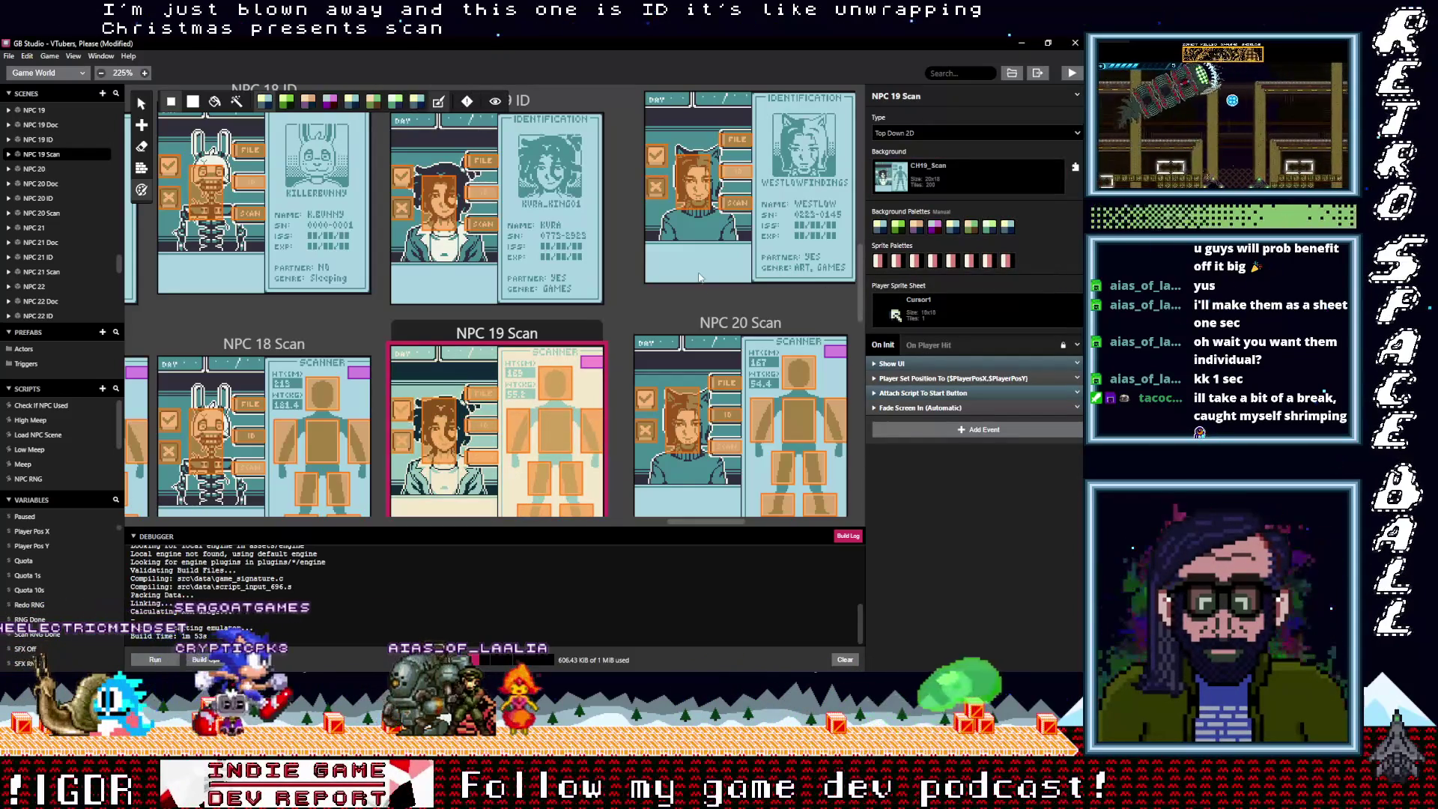
pyautogui.click(704, 330)
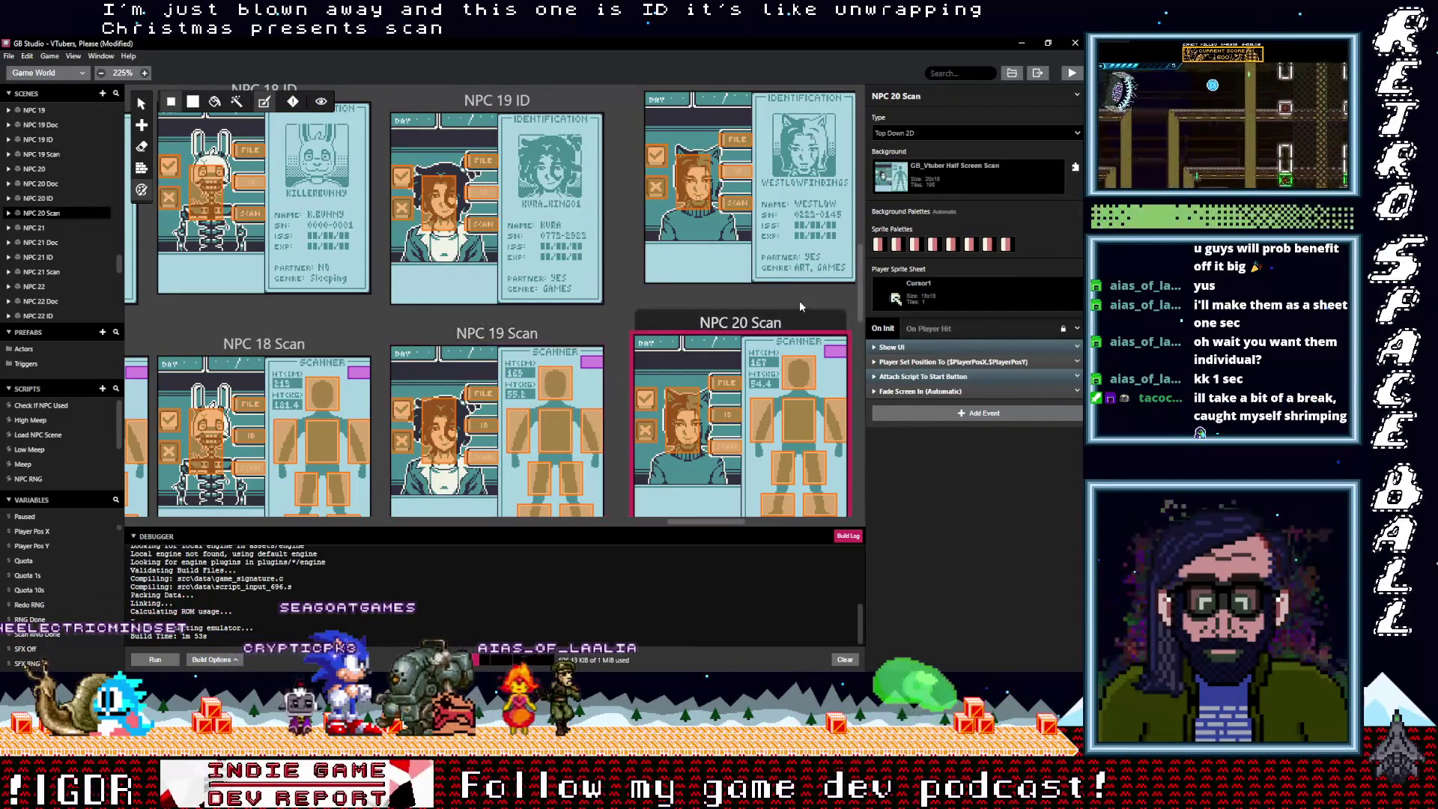
# Set NPC 20 Scan's background to CH20_Scan
pyautogui.click(927, 180)
pyautogui.write('ch')
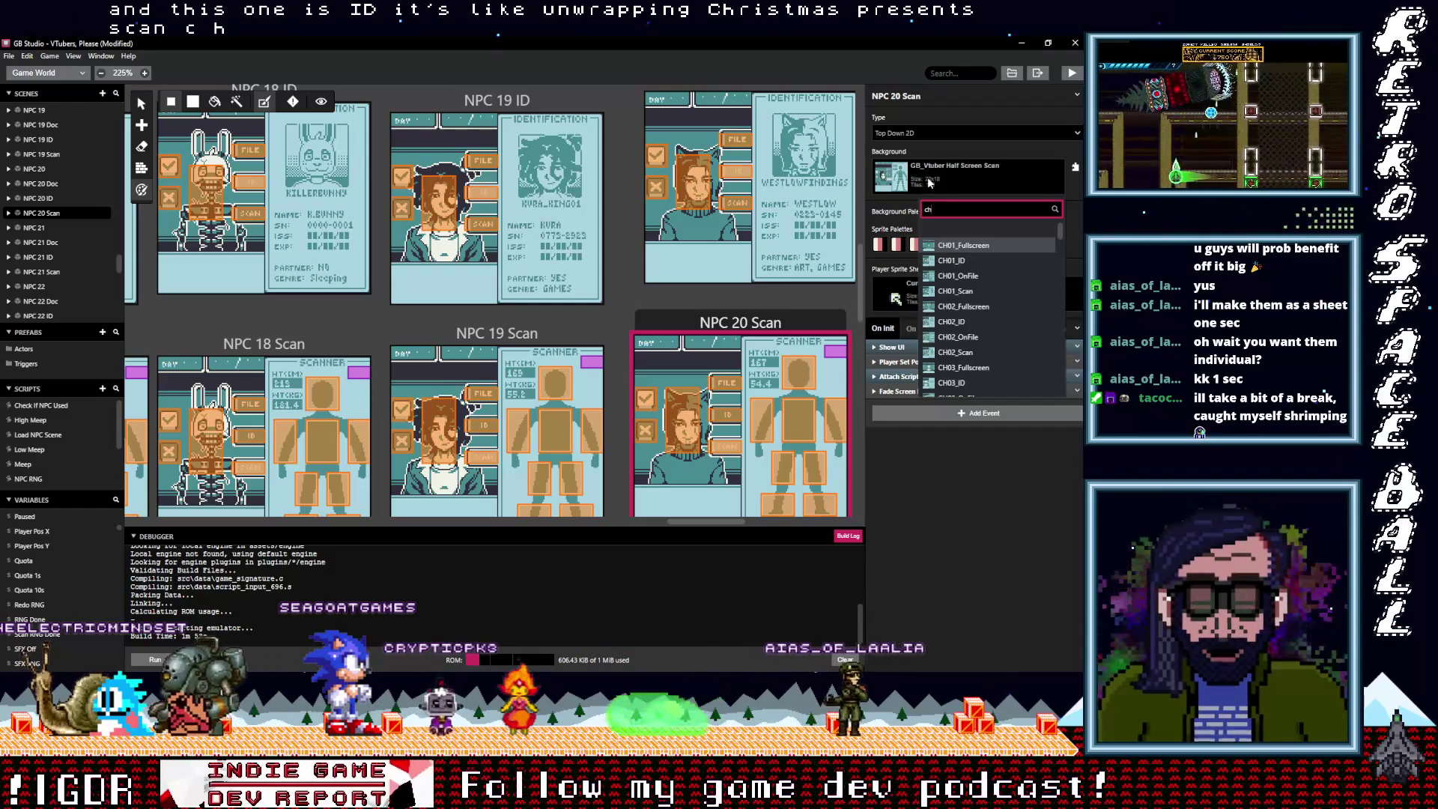
pyautogui.write('20')
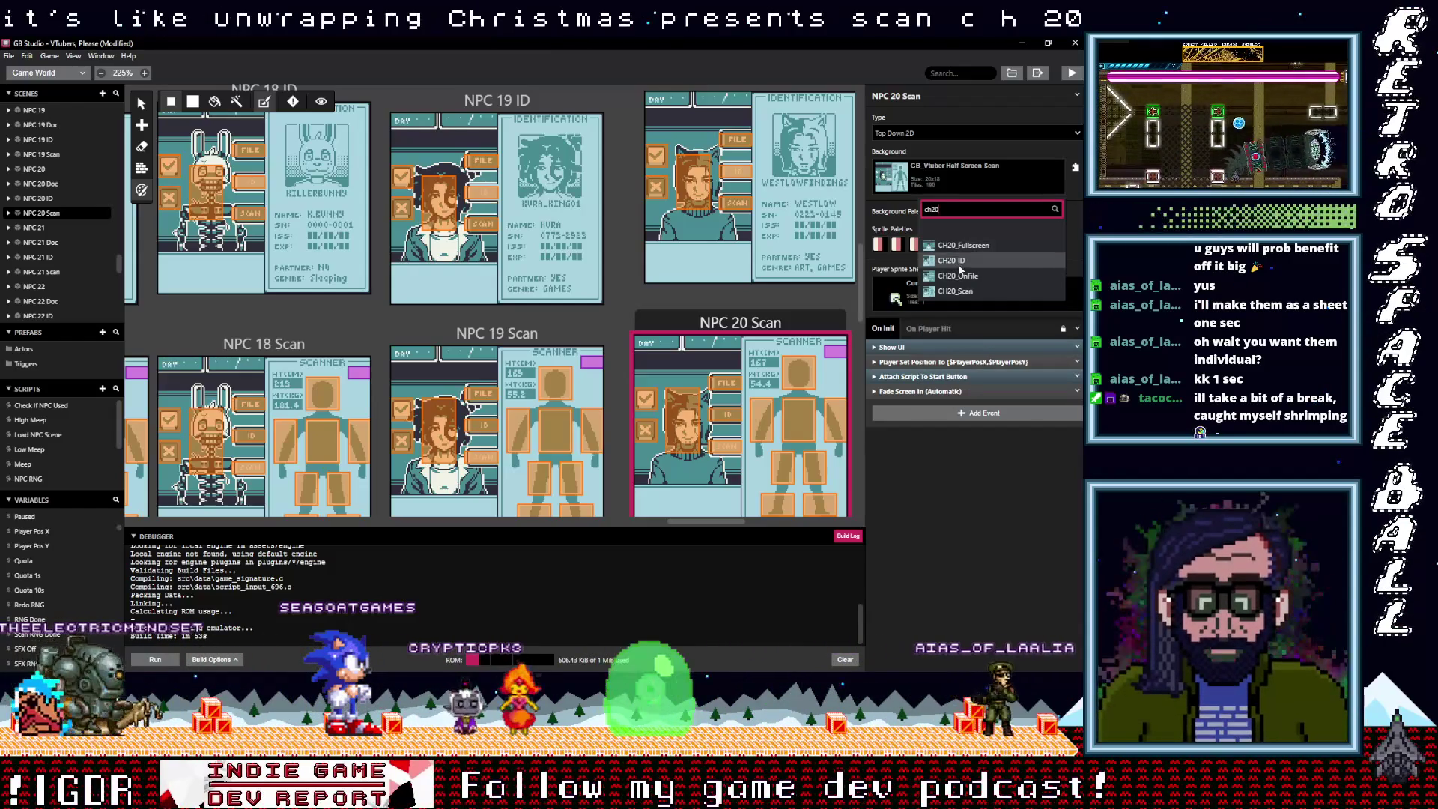
pyautogui.click(955, 290)
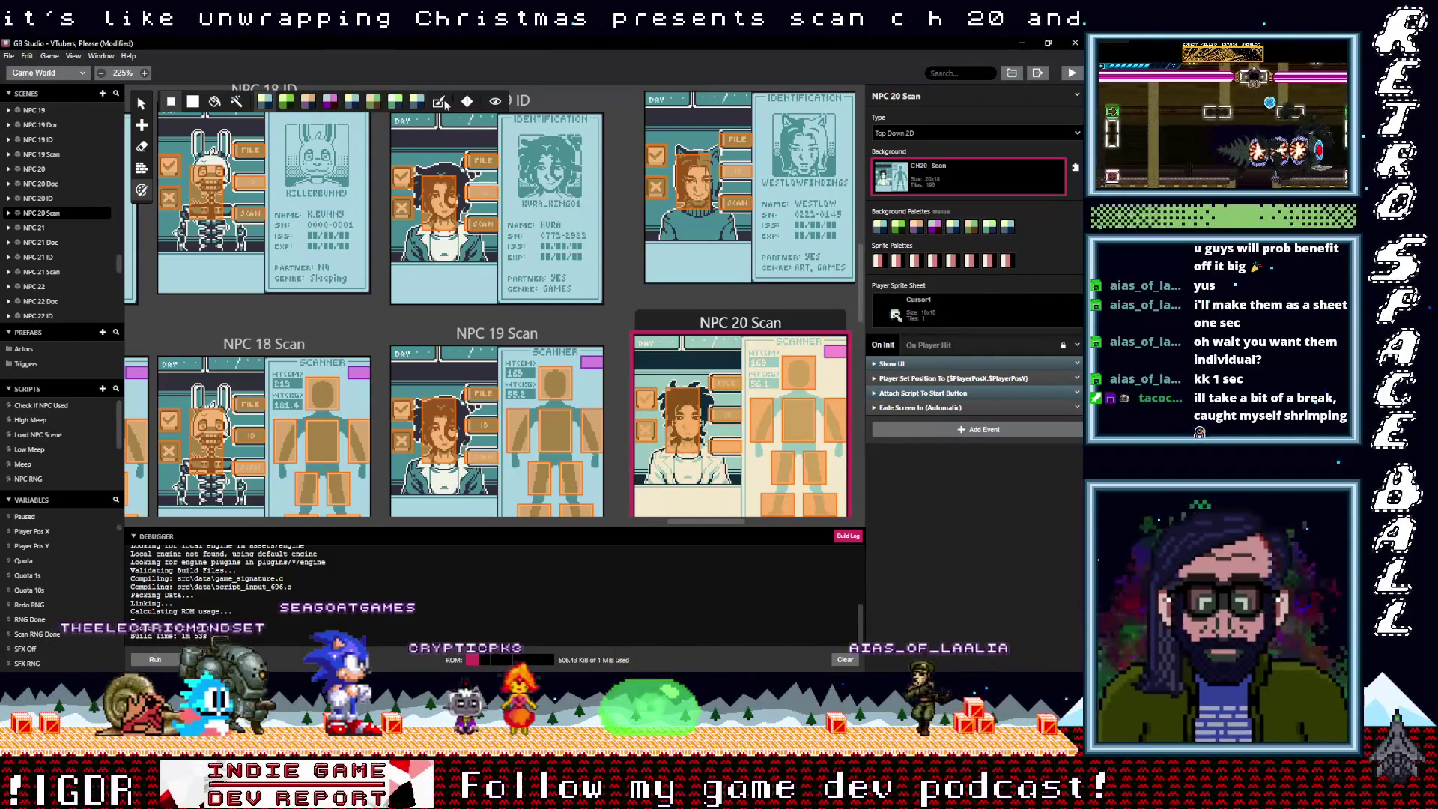
# Select the NPC 20 ID scene and set its background to CH20_ID
pyautogui.scroll(1, 749, 158)
pyautogui.click(748, 156)
pyautogui.click(915, 101)
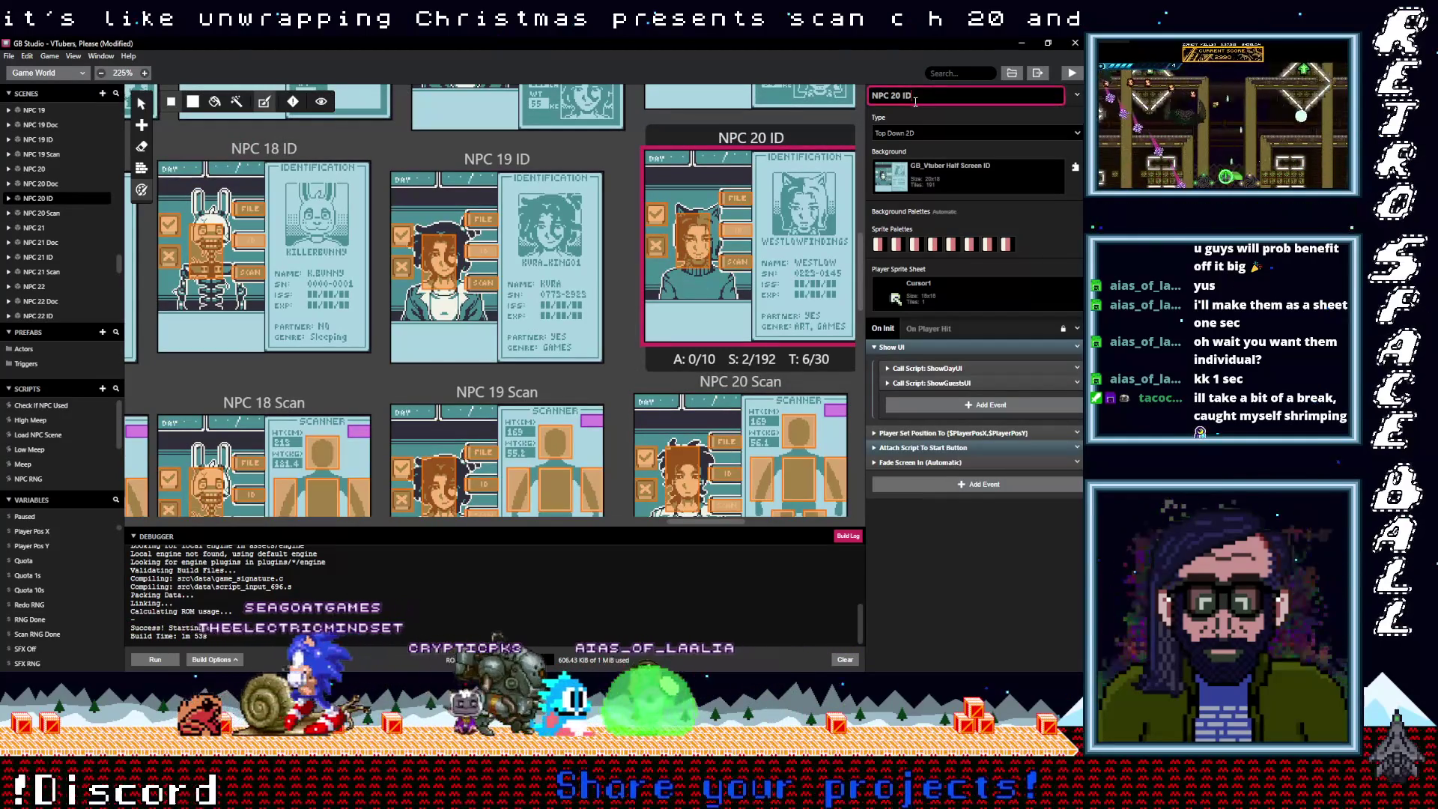
pyautogui.click(952, 174)
pyautogui.write('ch2')
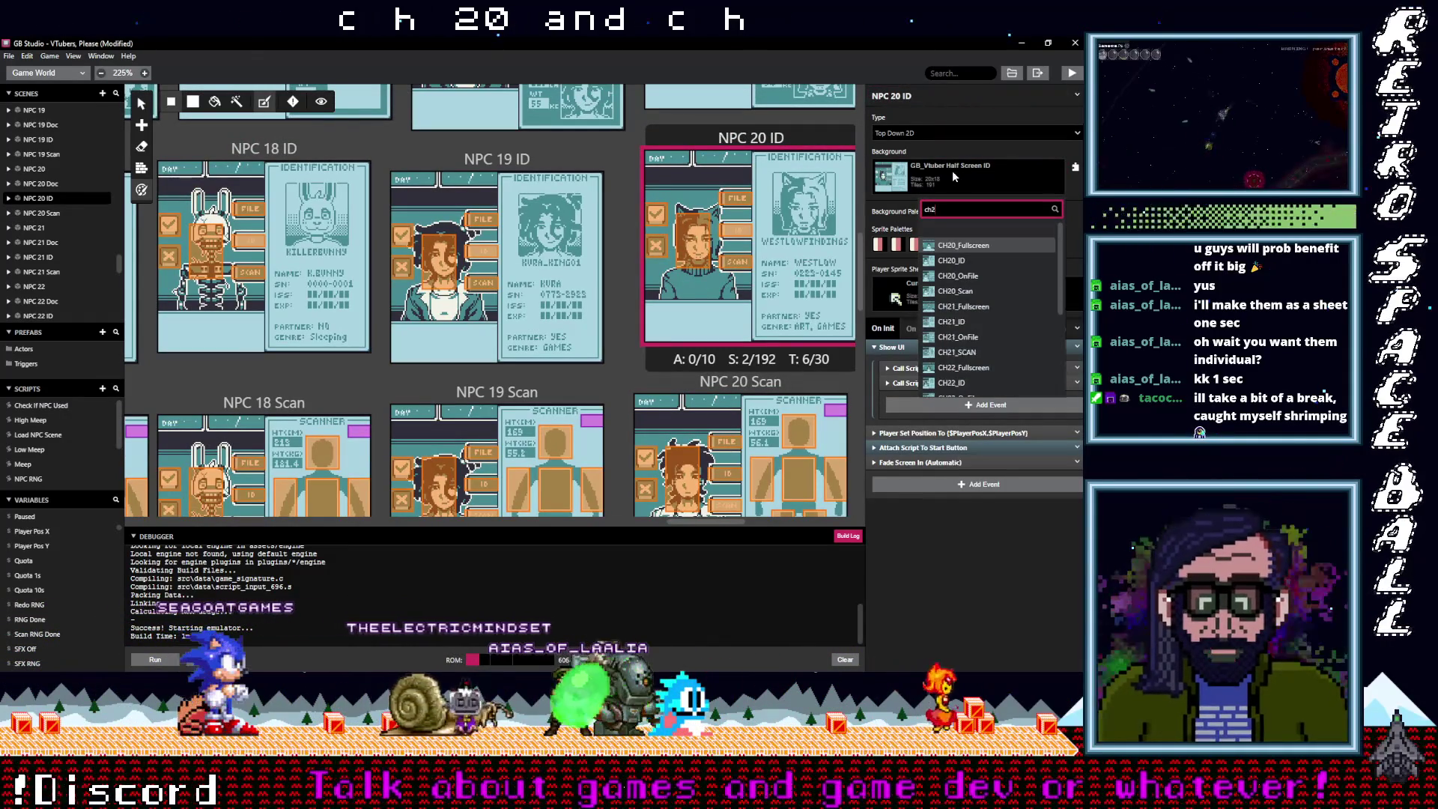
pyautogui.write('0')
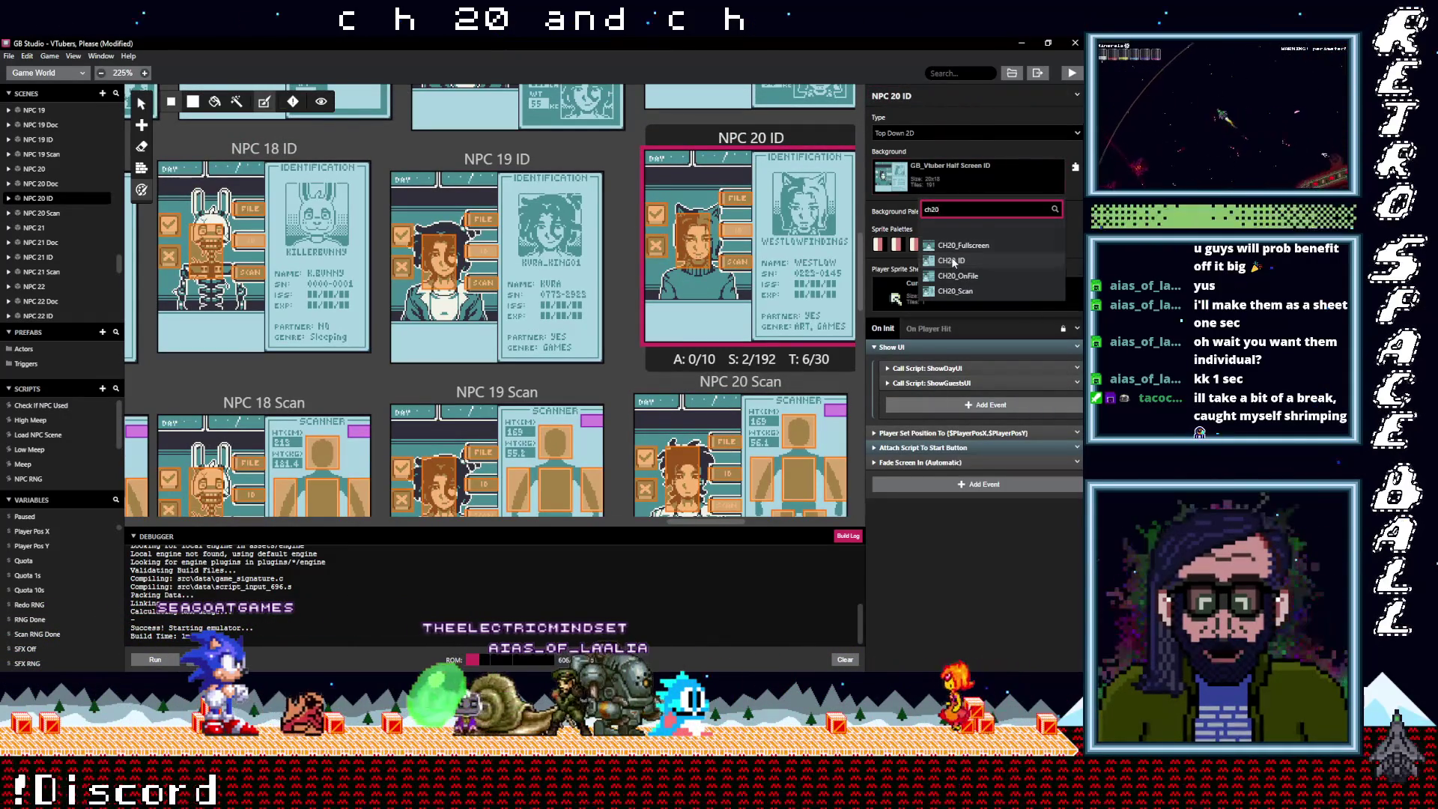
pyautogui.click(951, 260)
# Select the NPC 20 Doc scene and search its background list for '20'
pyautogui.scroll(3, 537, 161)
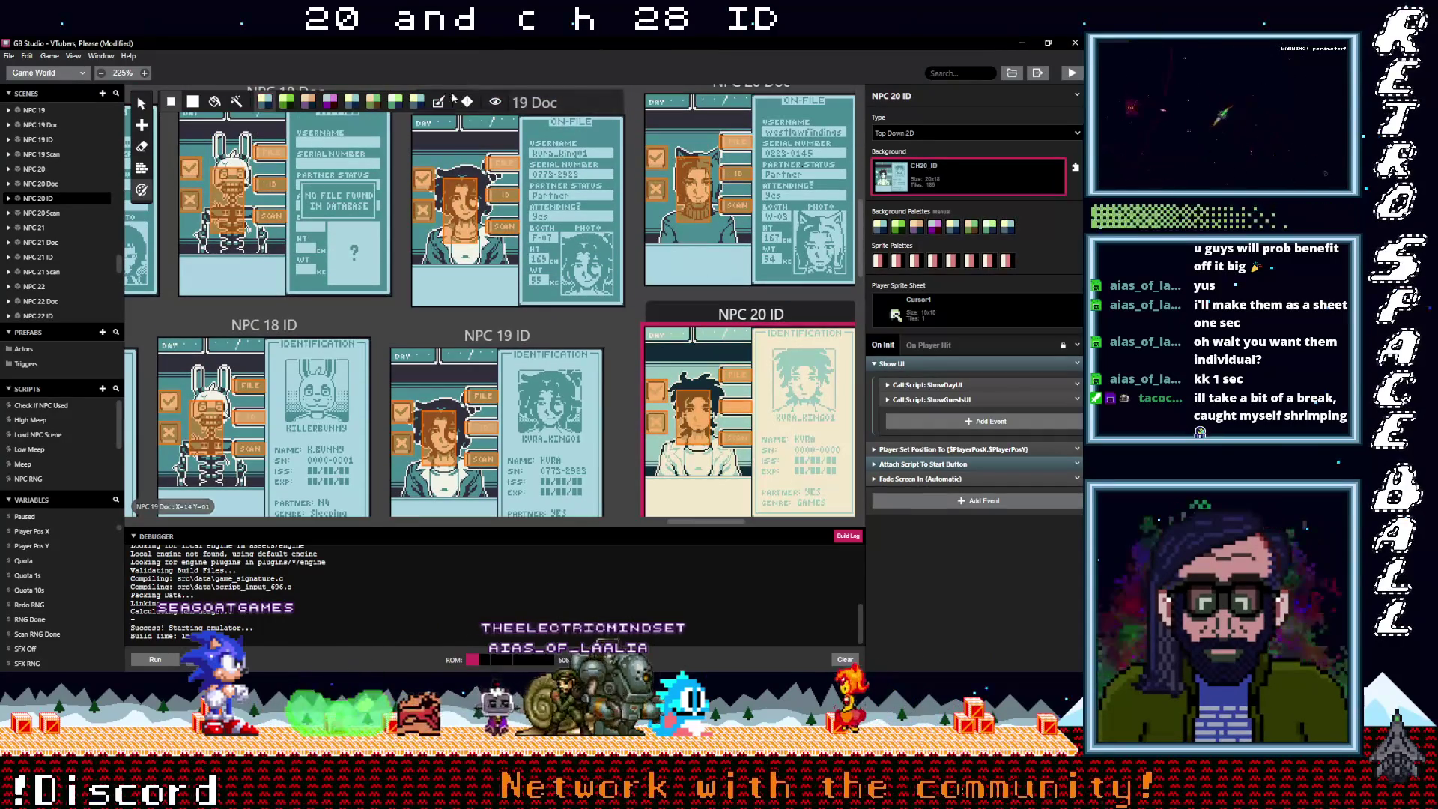
pyautogui.click(712, 90)
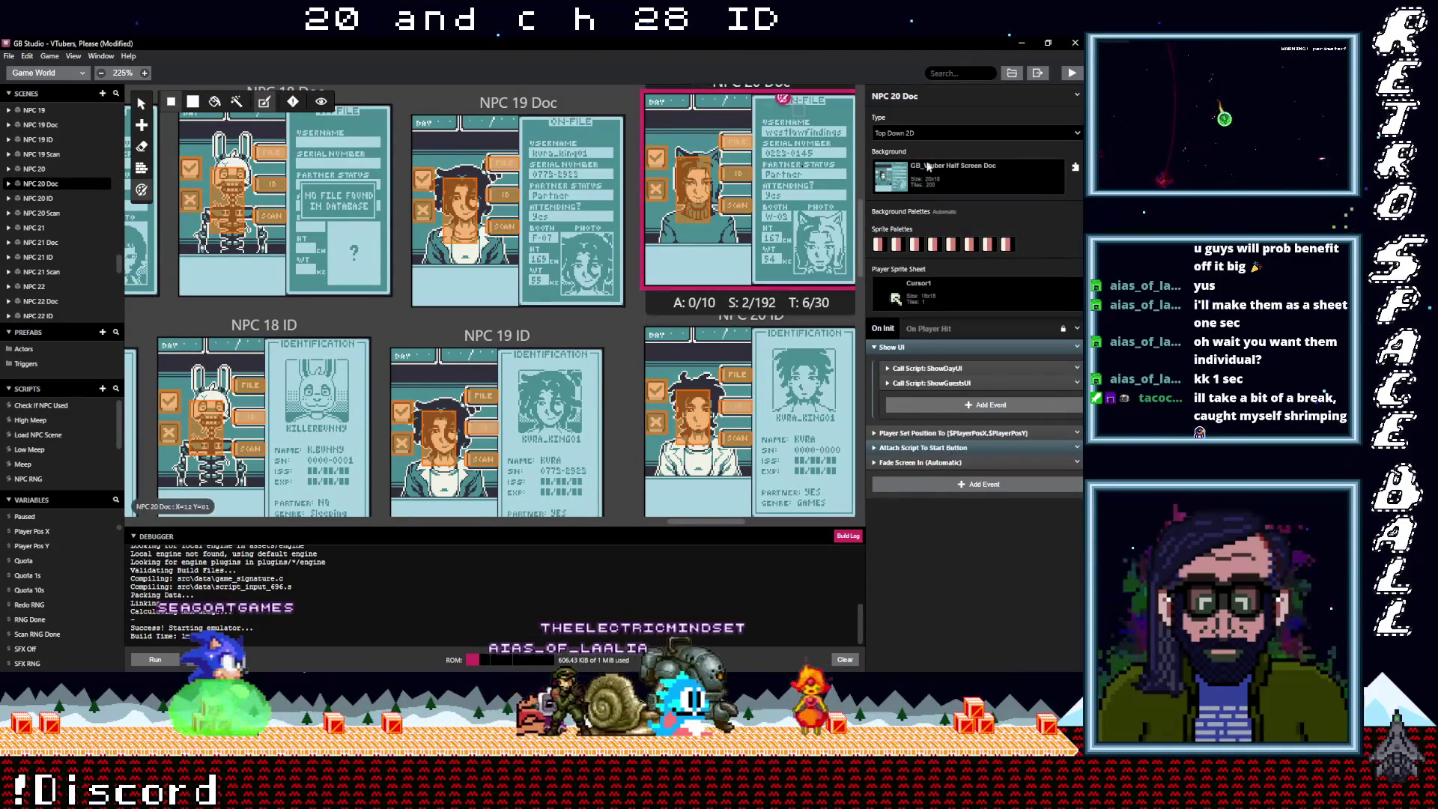
pyautogui.click(952, 180)
pyautogui.write('ch 20')
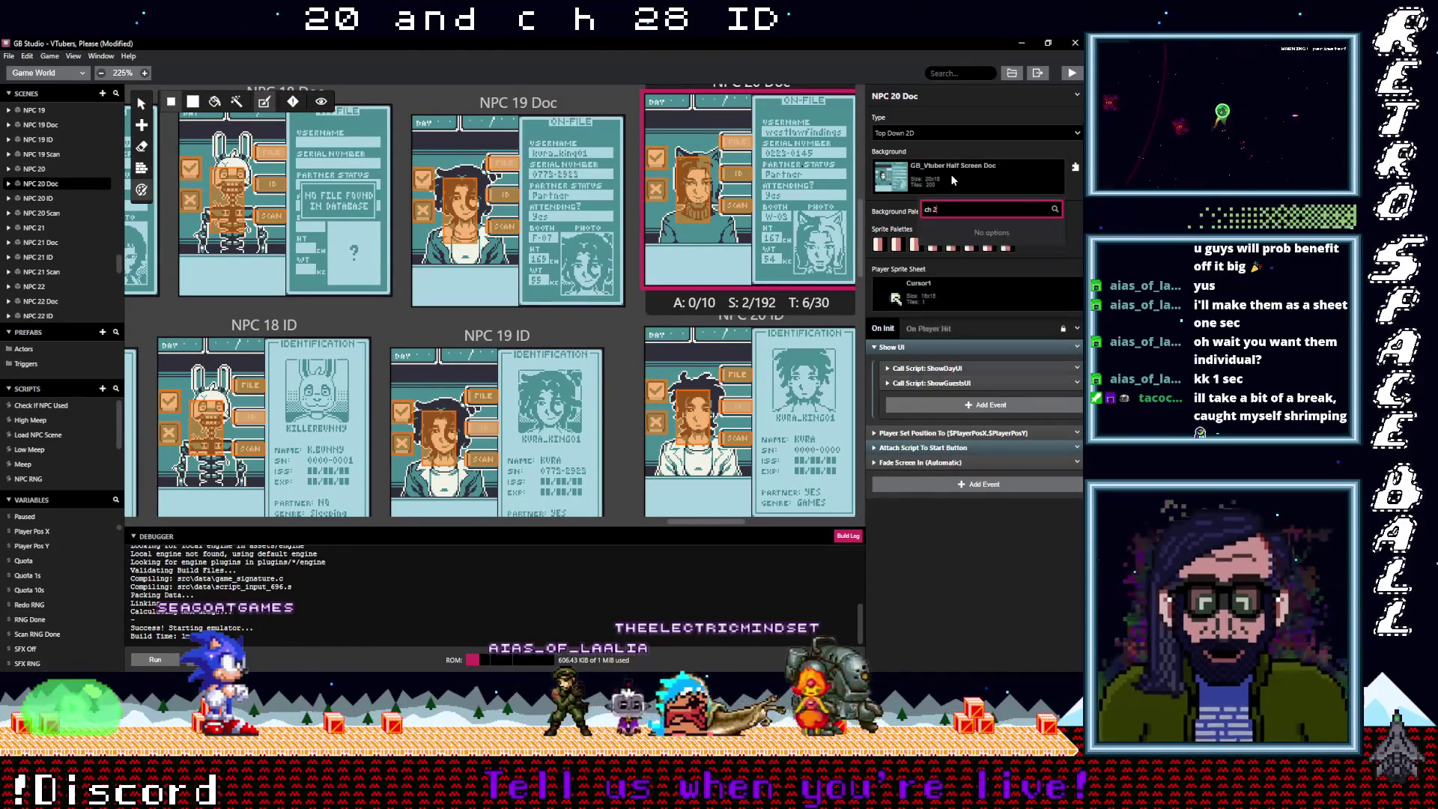
pyautogui.press('BackSpace')
pyautogui.press('BackSpace')
pyautogui.press('BackSpace')
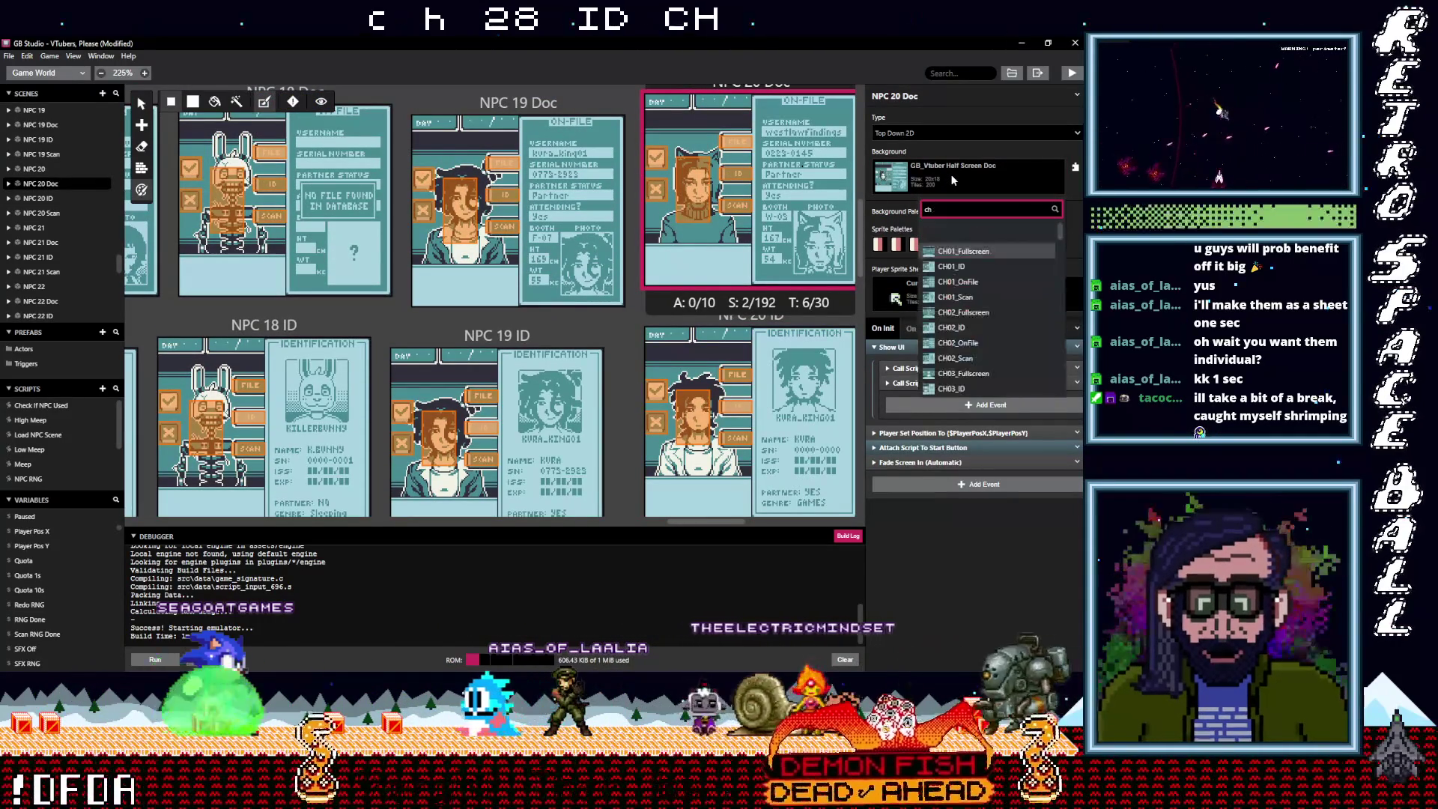
pyautogui.write(' 2')
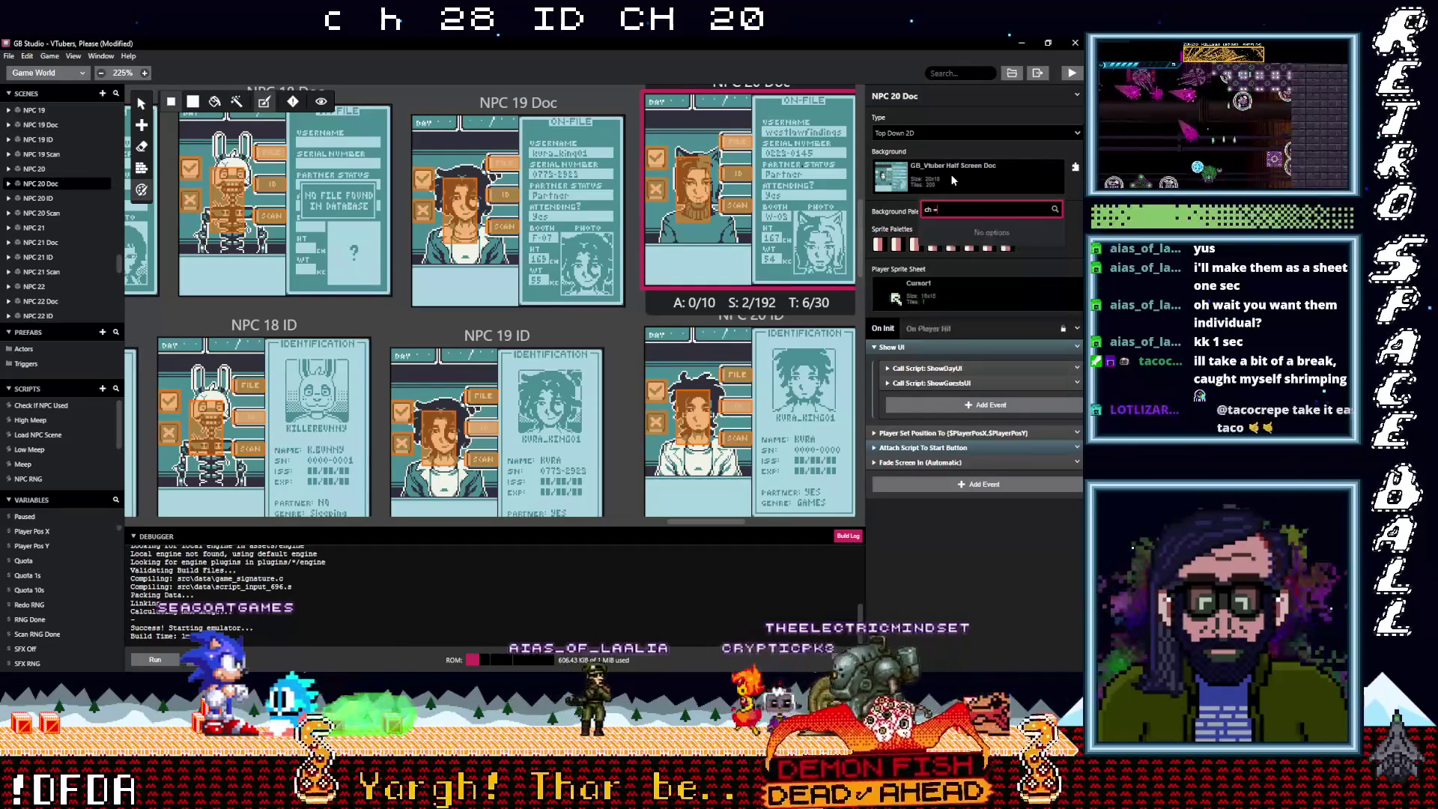
pyautogui.write('0')
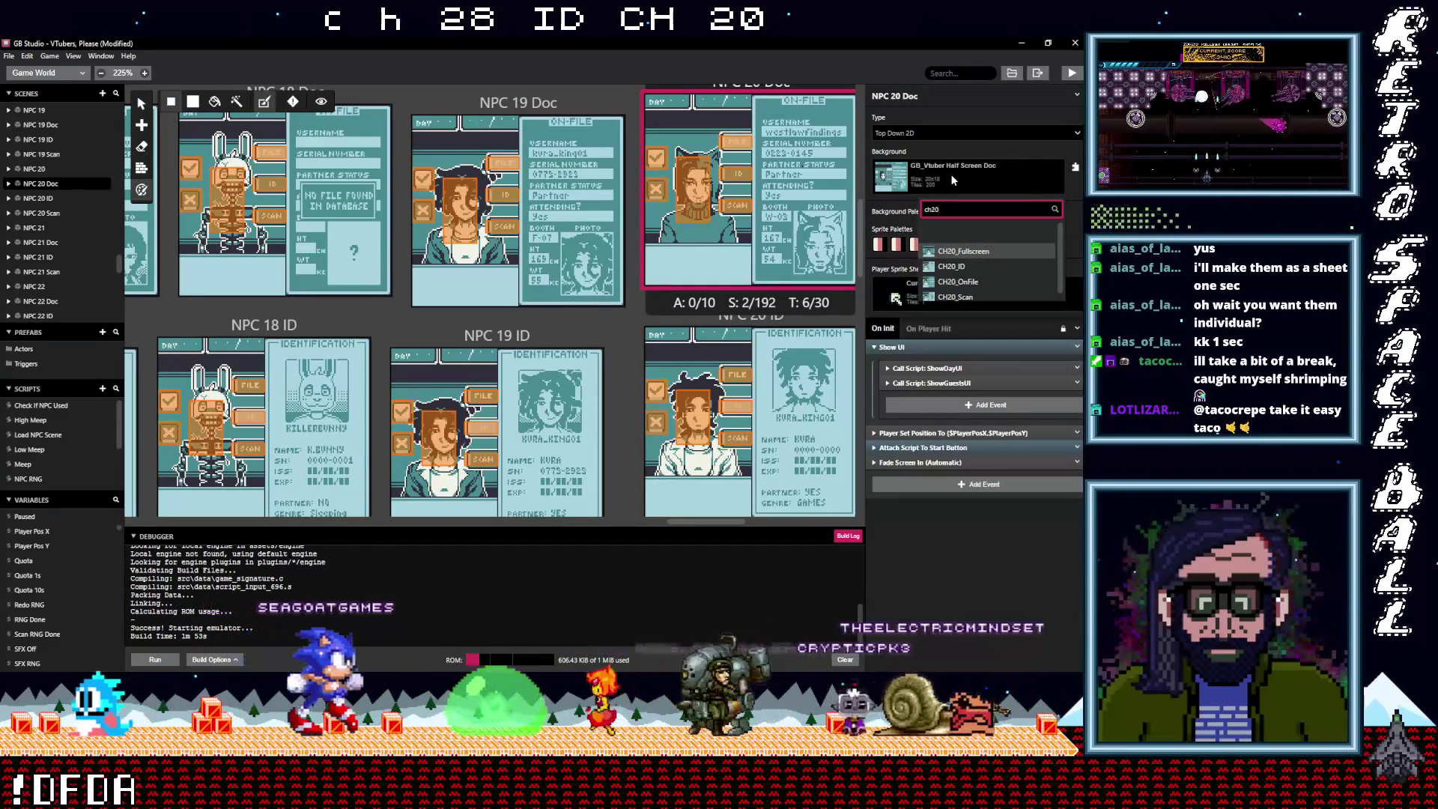
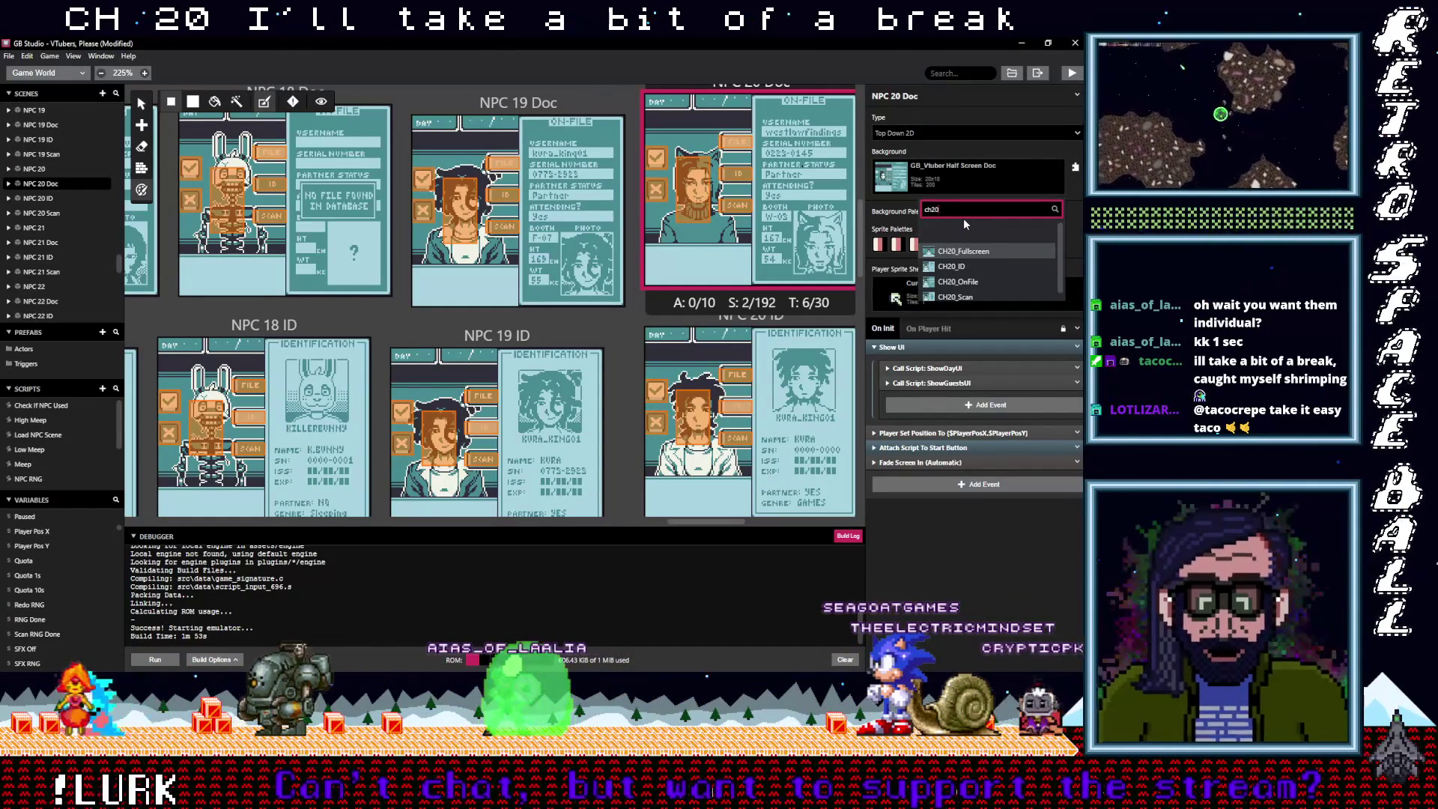
# Set the NPC 20 Doc scene's background to CH20_OnFile
pyautogui.click(965, 282)
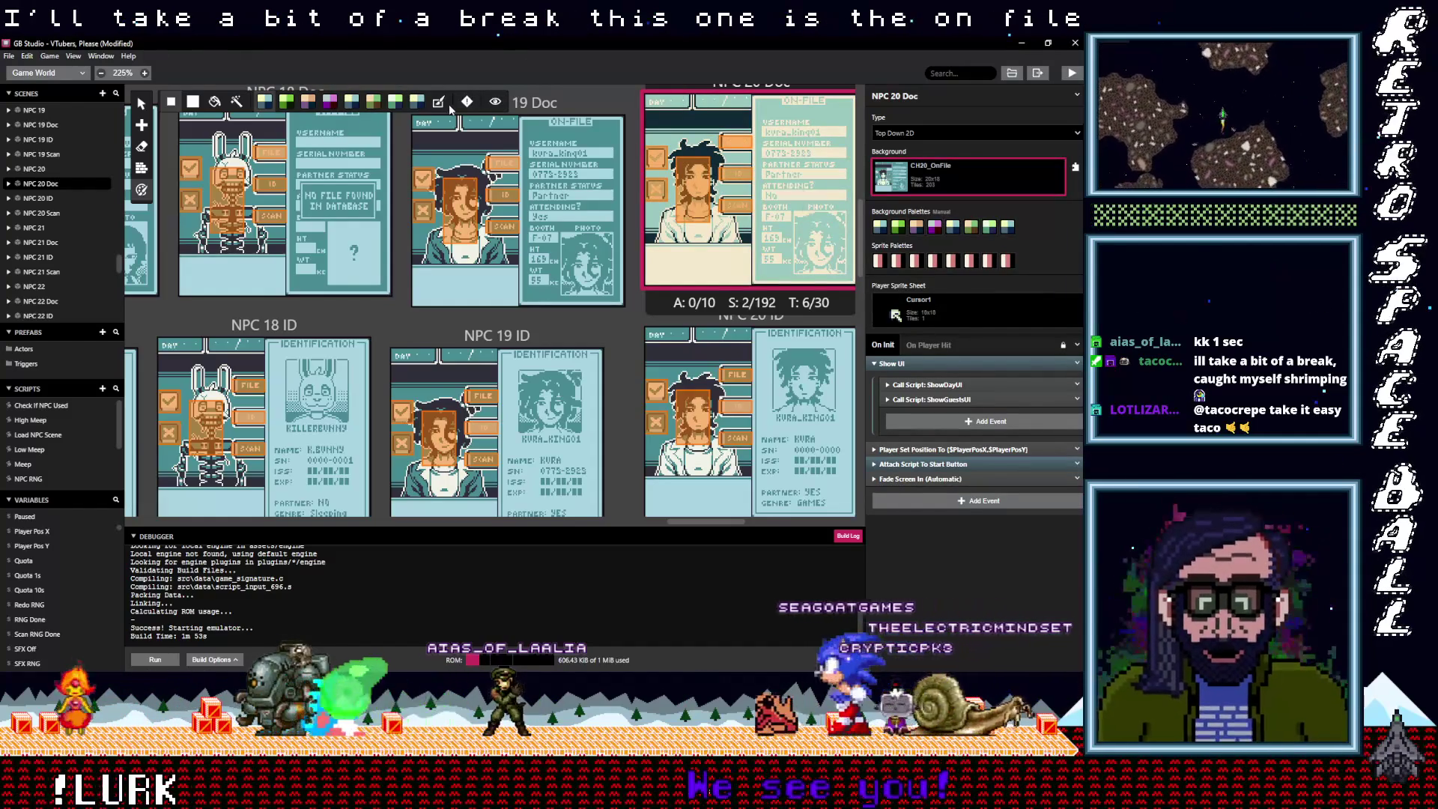
pyautogui.scroll(3, 717, 220)
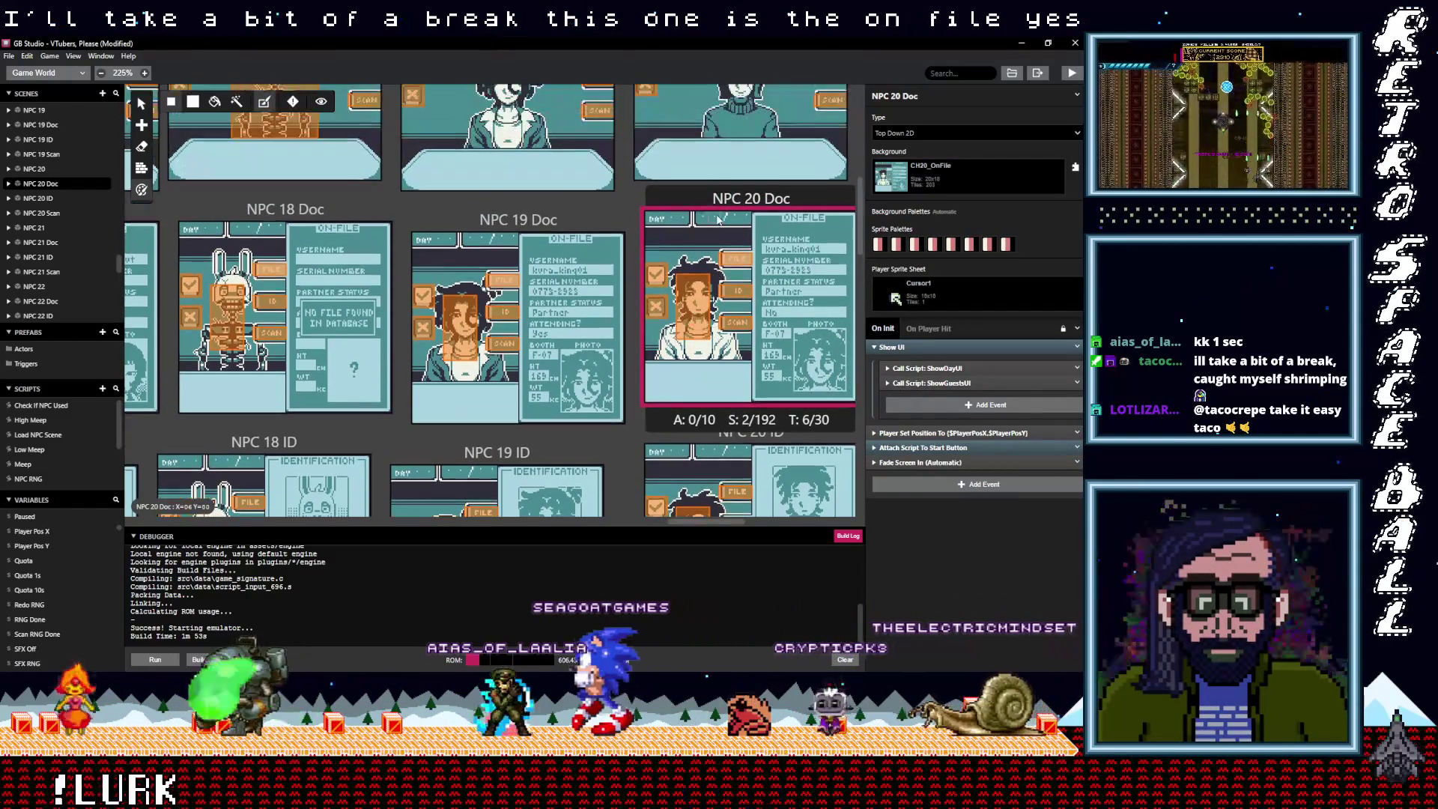
pyautogui.scroll(2, 717, 219)
# Give the NPC 20 scene the CH20_Fullscreen background, then select NPC 21
pyautogui.click(717, 219)
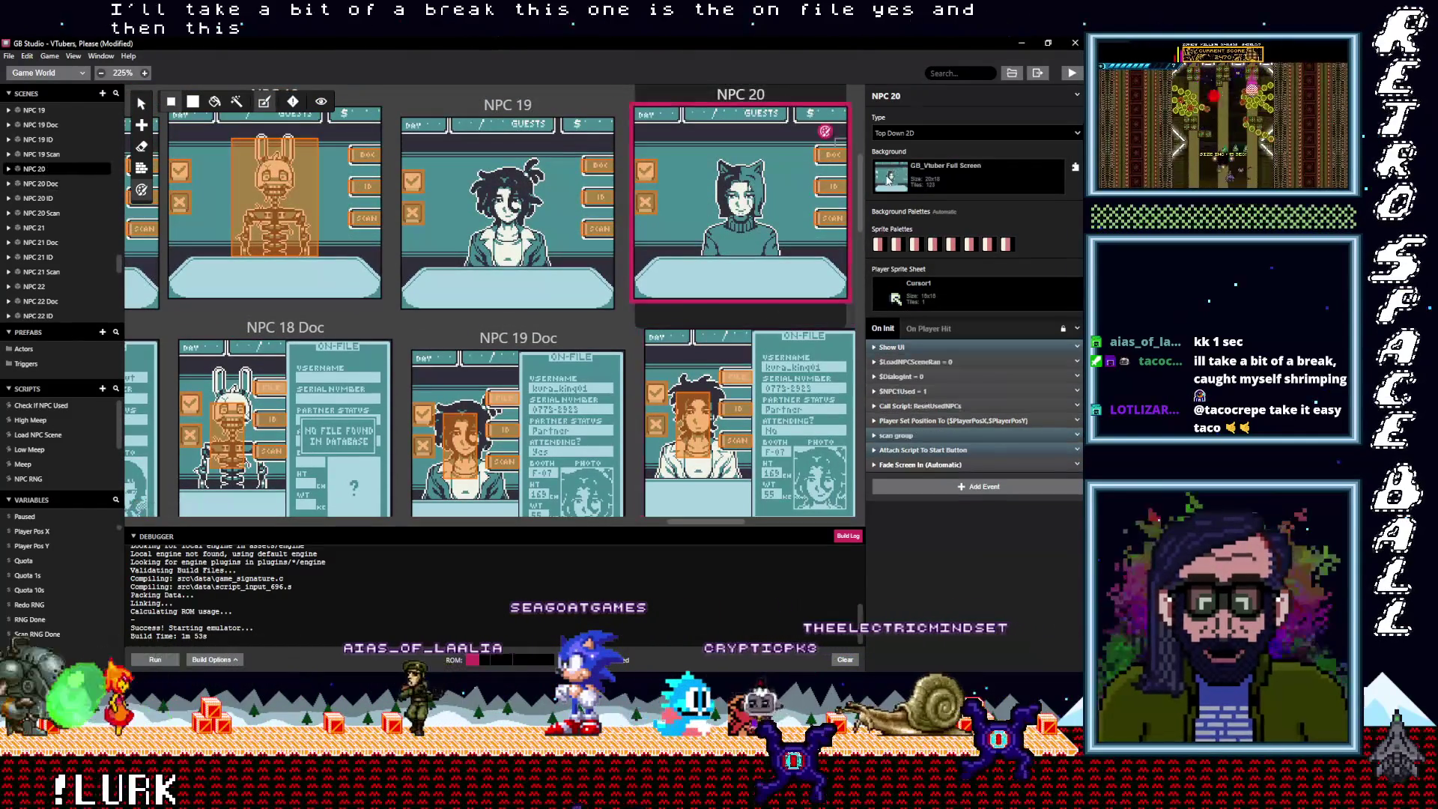
pyautogui.click(914, 180)
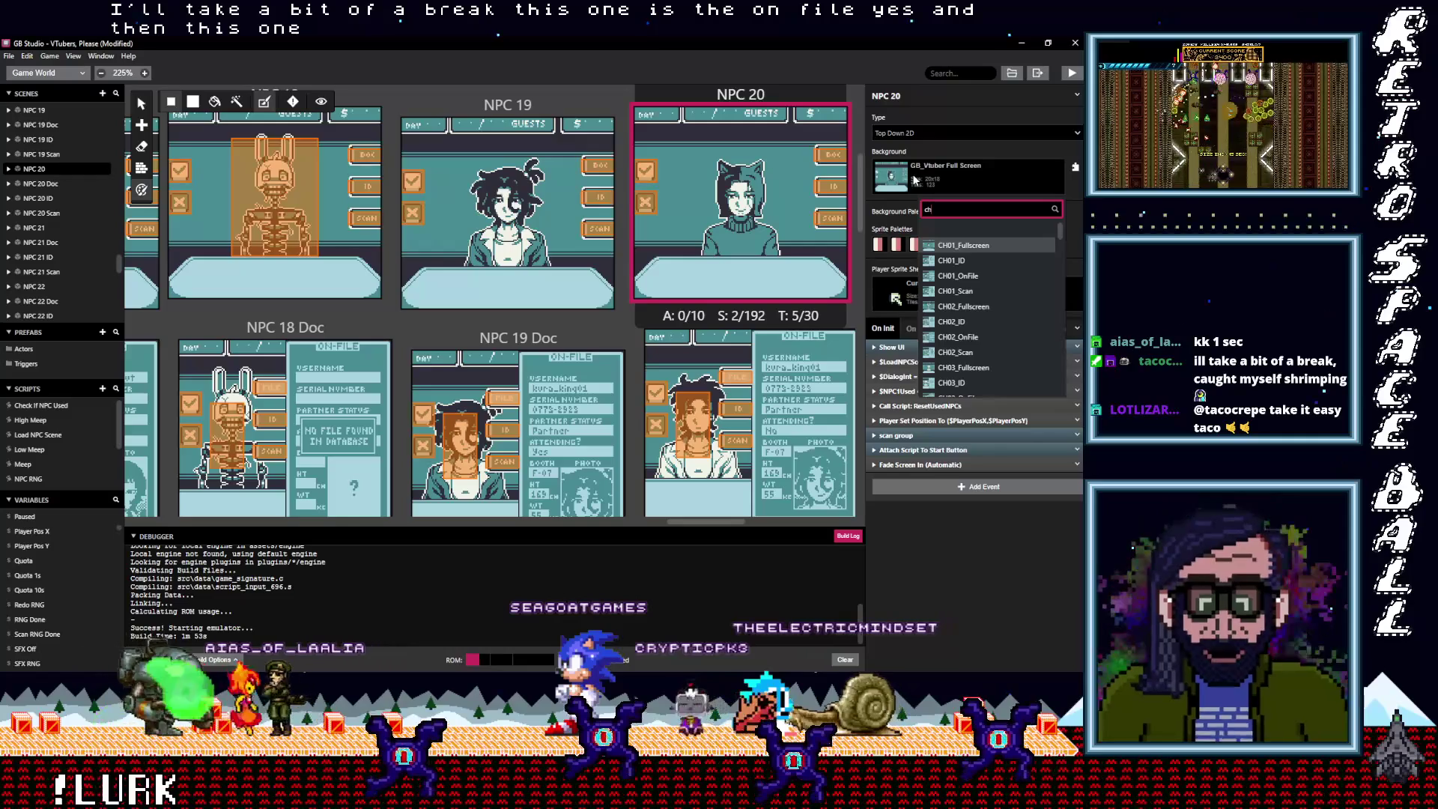
pyautogui.write('20')
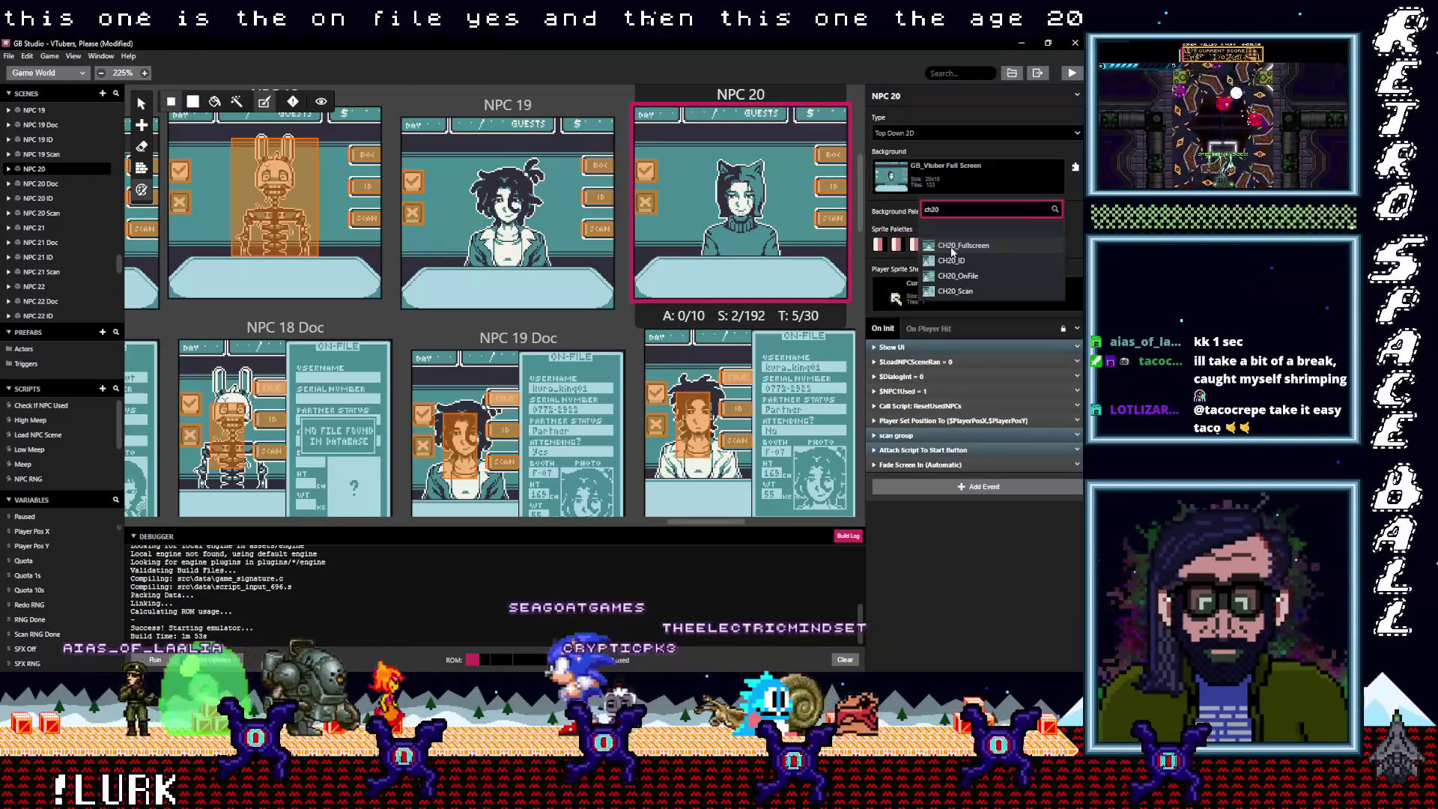
pyautogui.press('Return')
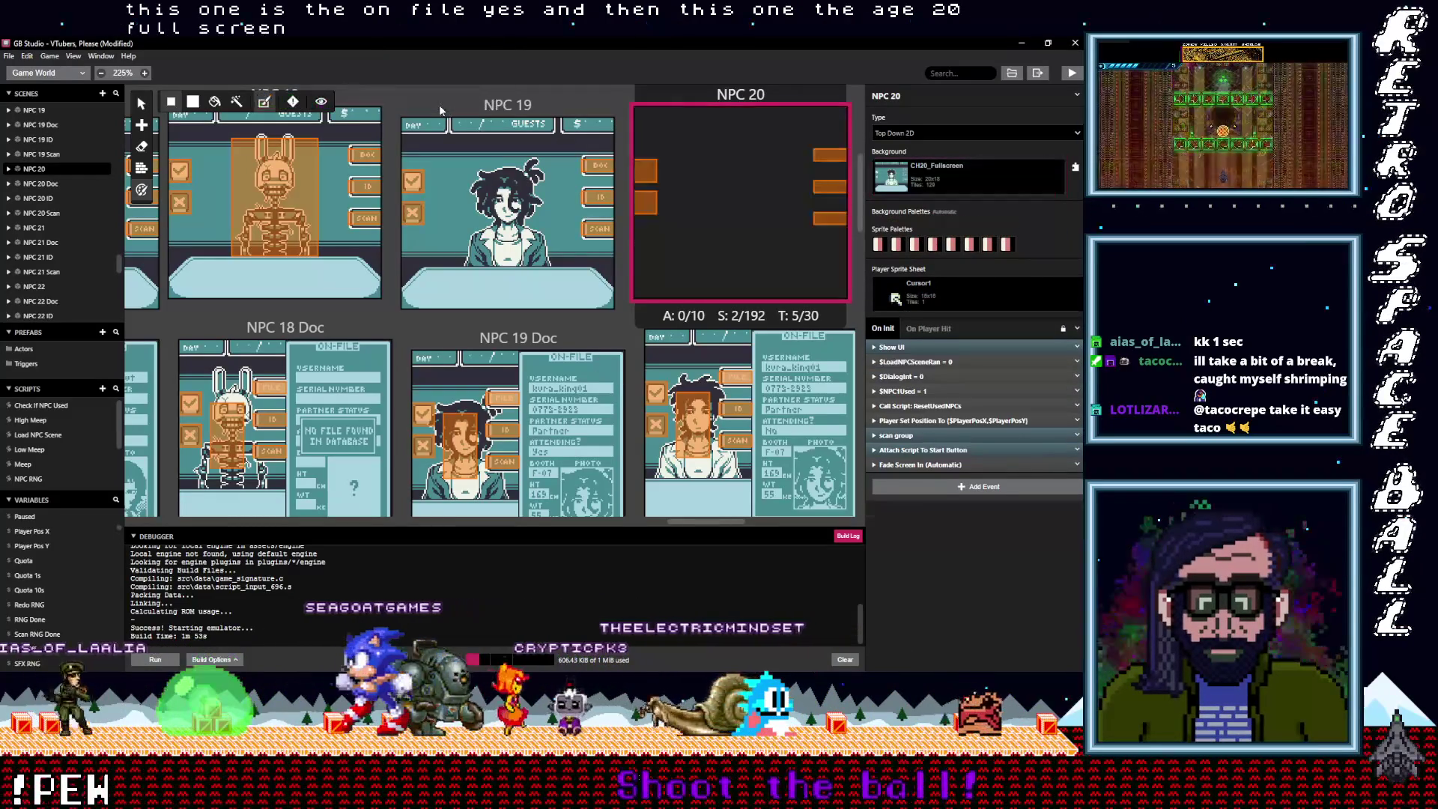
pyautogui.moveTo(722, 522); pyautogui.dragTo(753, 520)
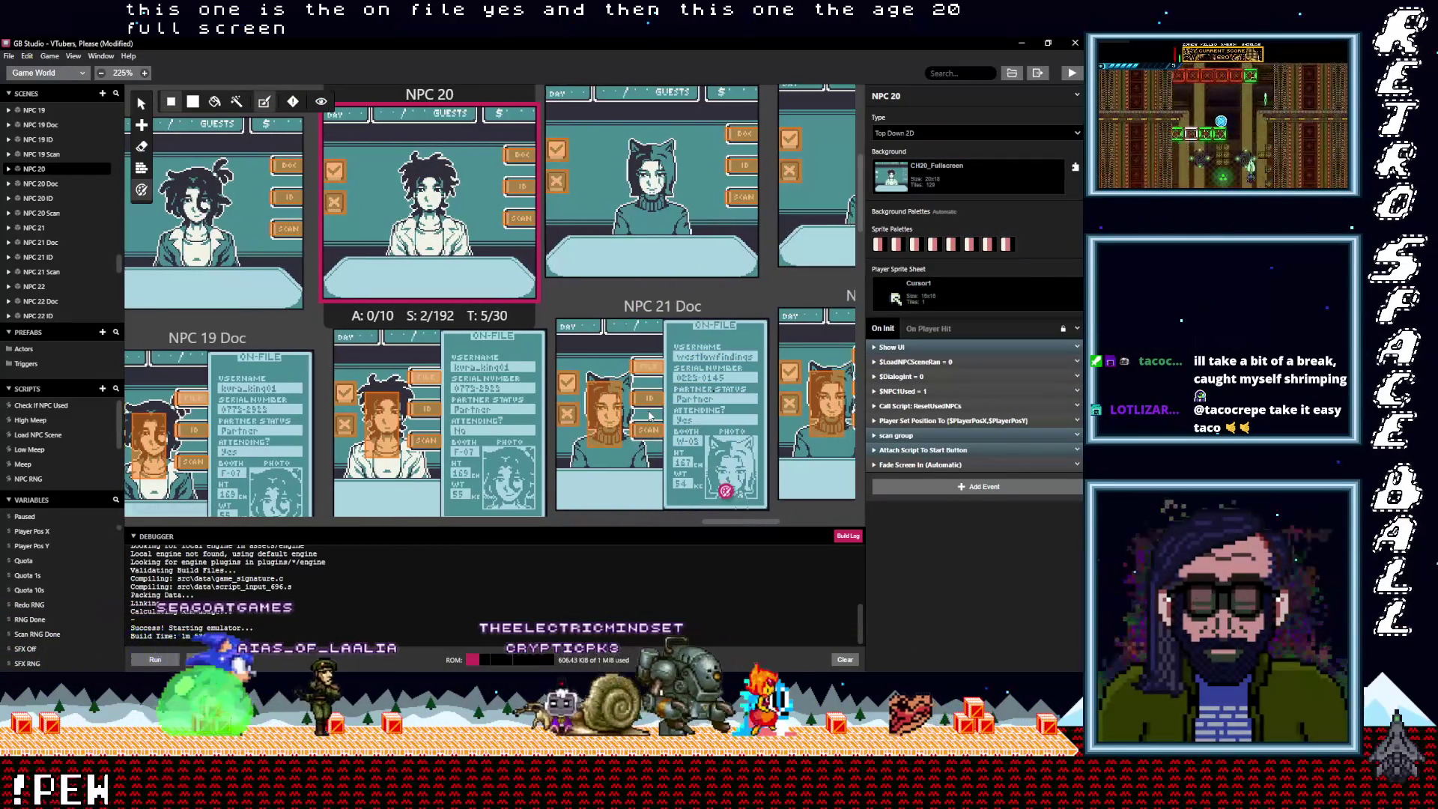
pyautogui.scroll(2, 653, 166)
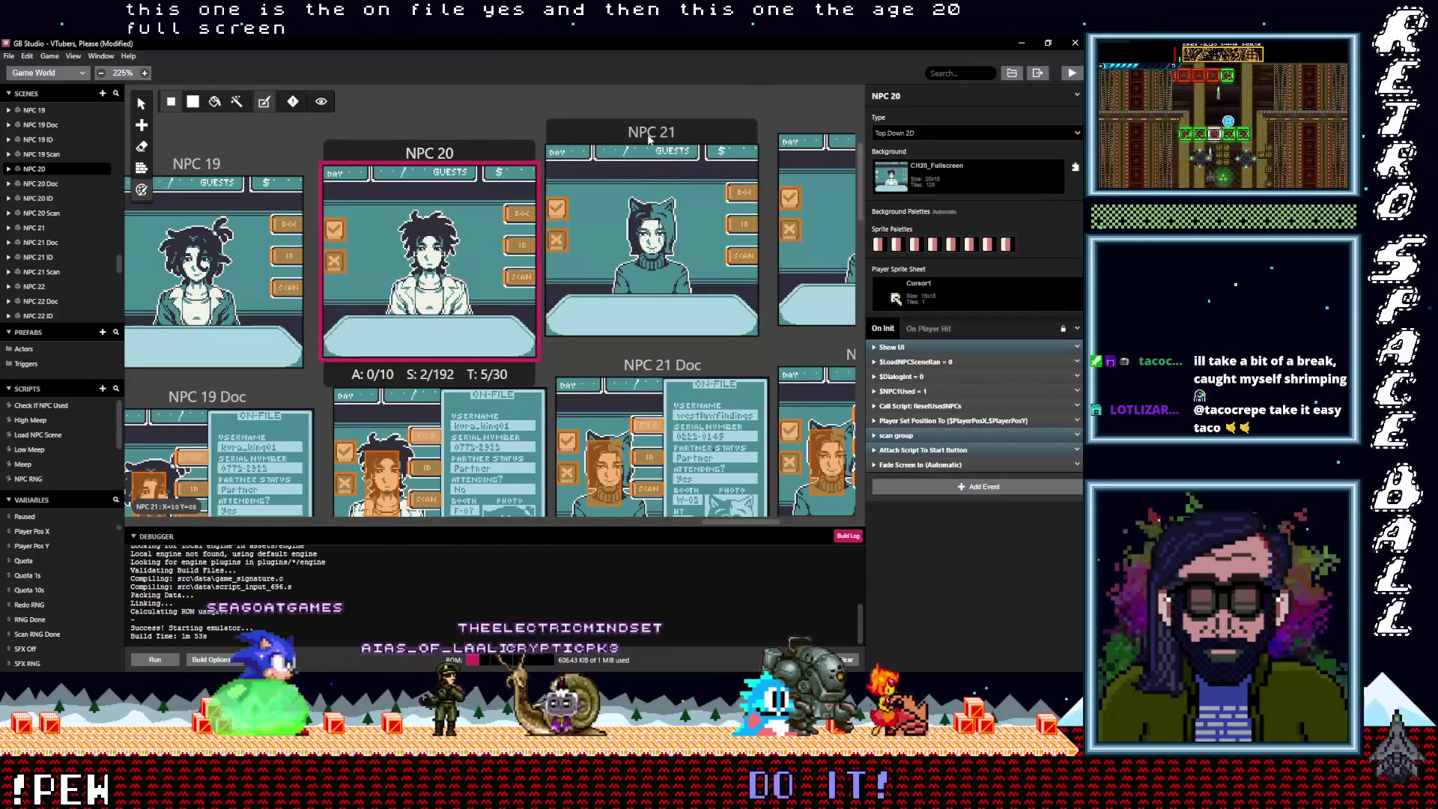
pyautogui.click(651, 132)
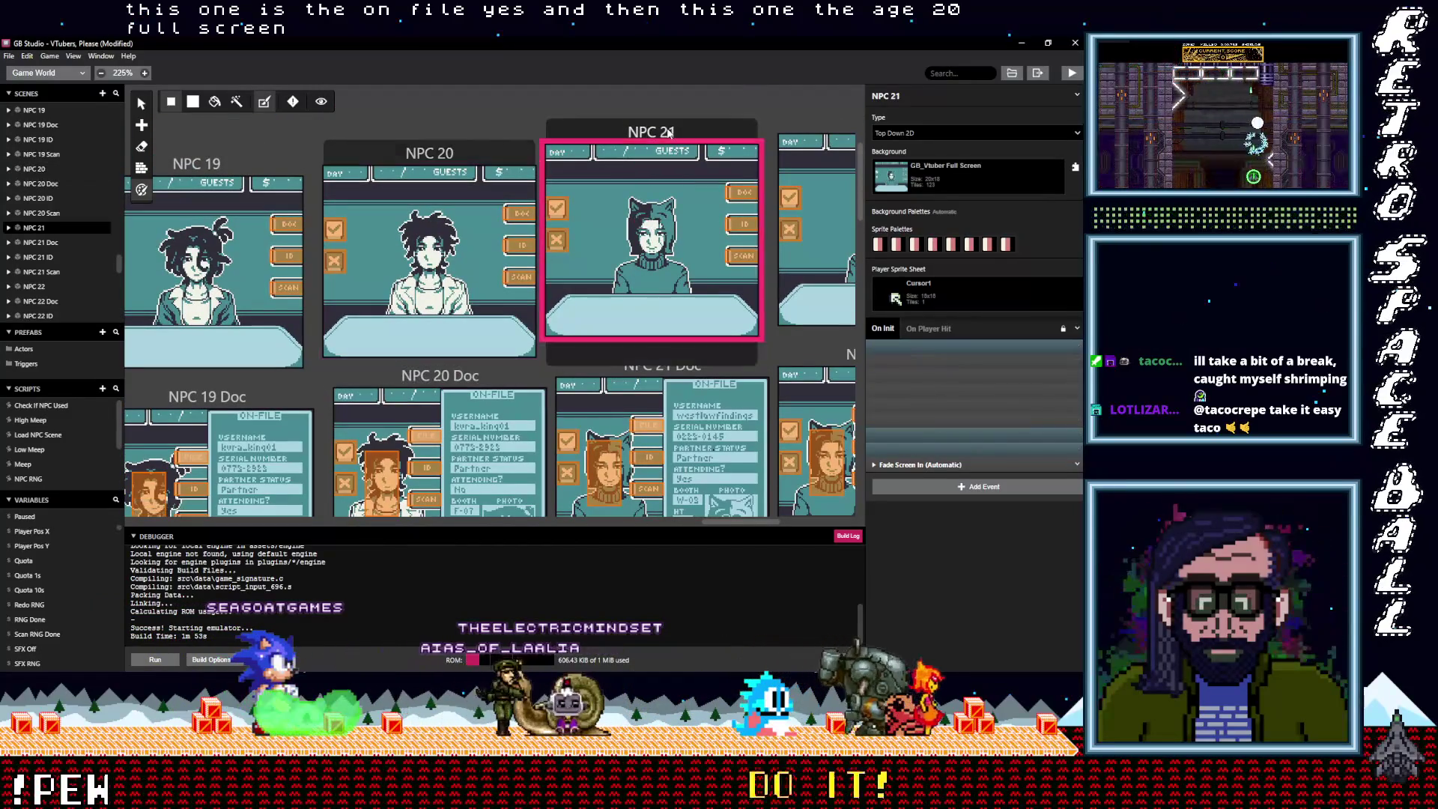
# Set NPC 21's background to CH21_Fullscreen and NPC 21 Doc's to CH21_OnFile
pyautogui.click(950, 174)
pyautogui.write('ch21')
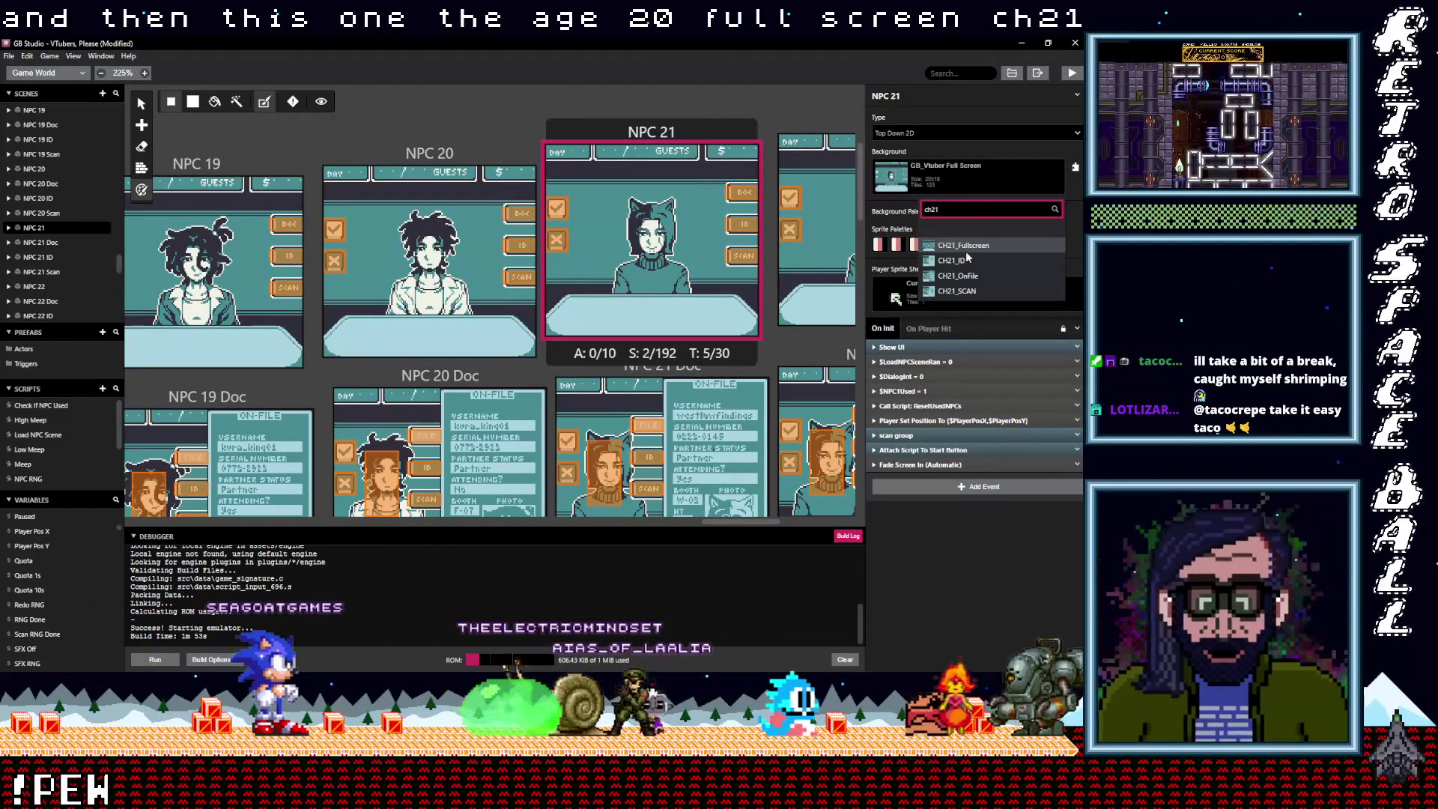
pyautogui.click(955, 247)
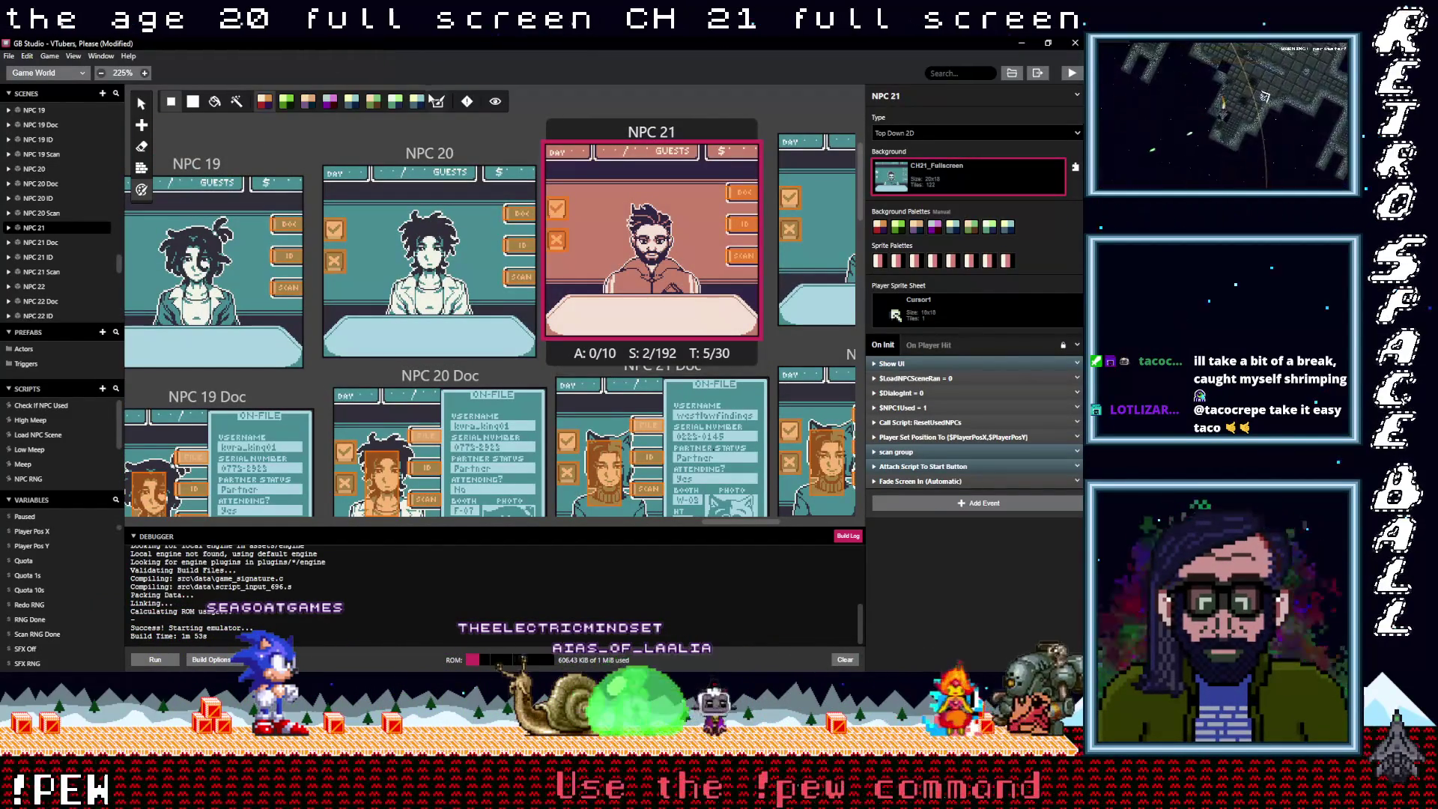
pyautogui.click(765, 375)
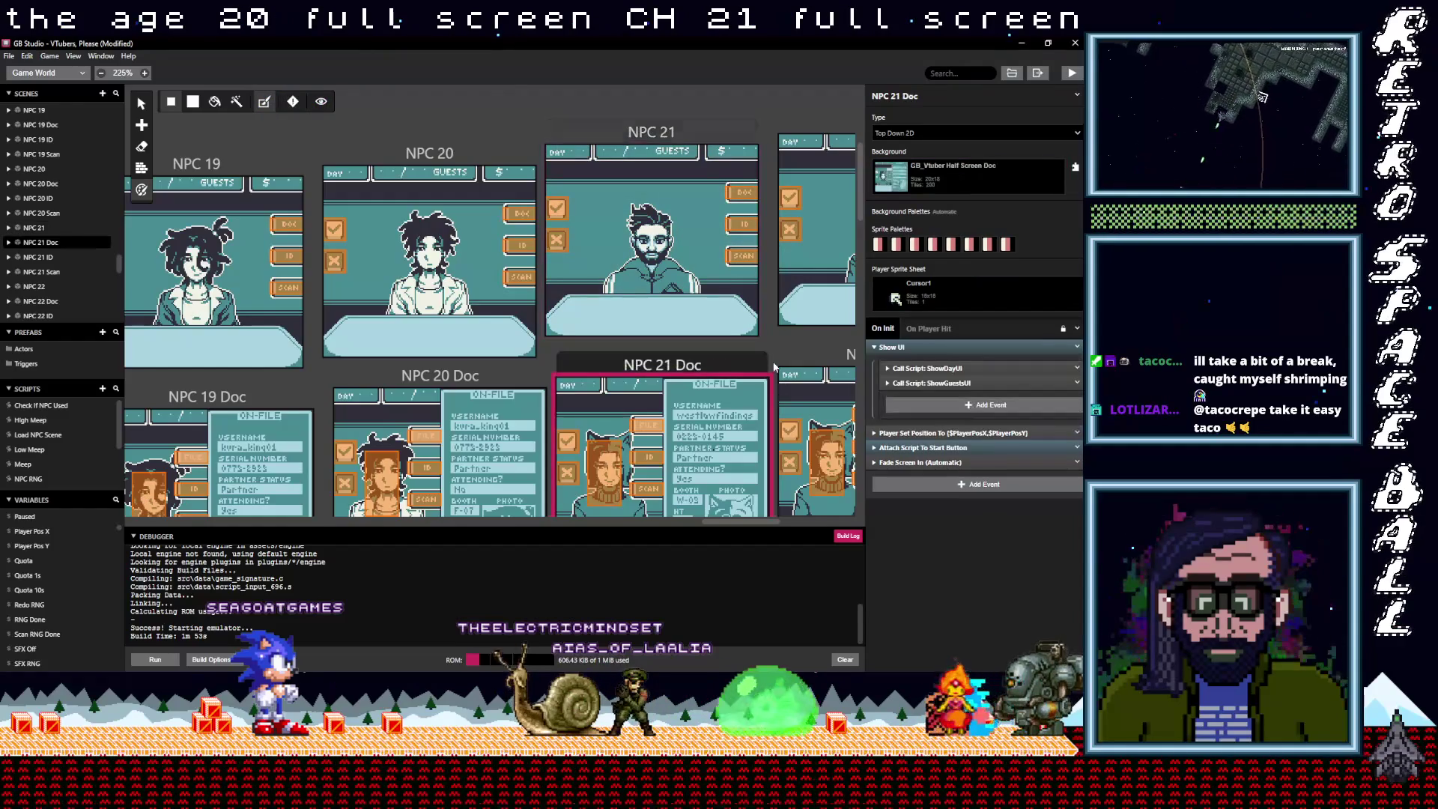
pyautogui.click(933, 183)
pyautogui.write('ch')
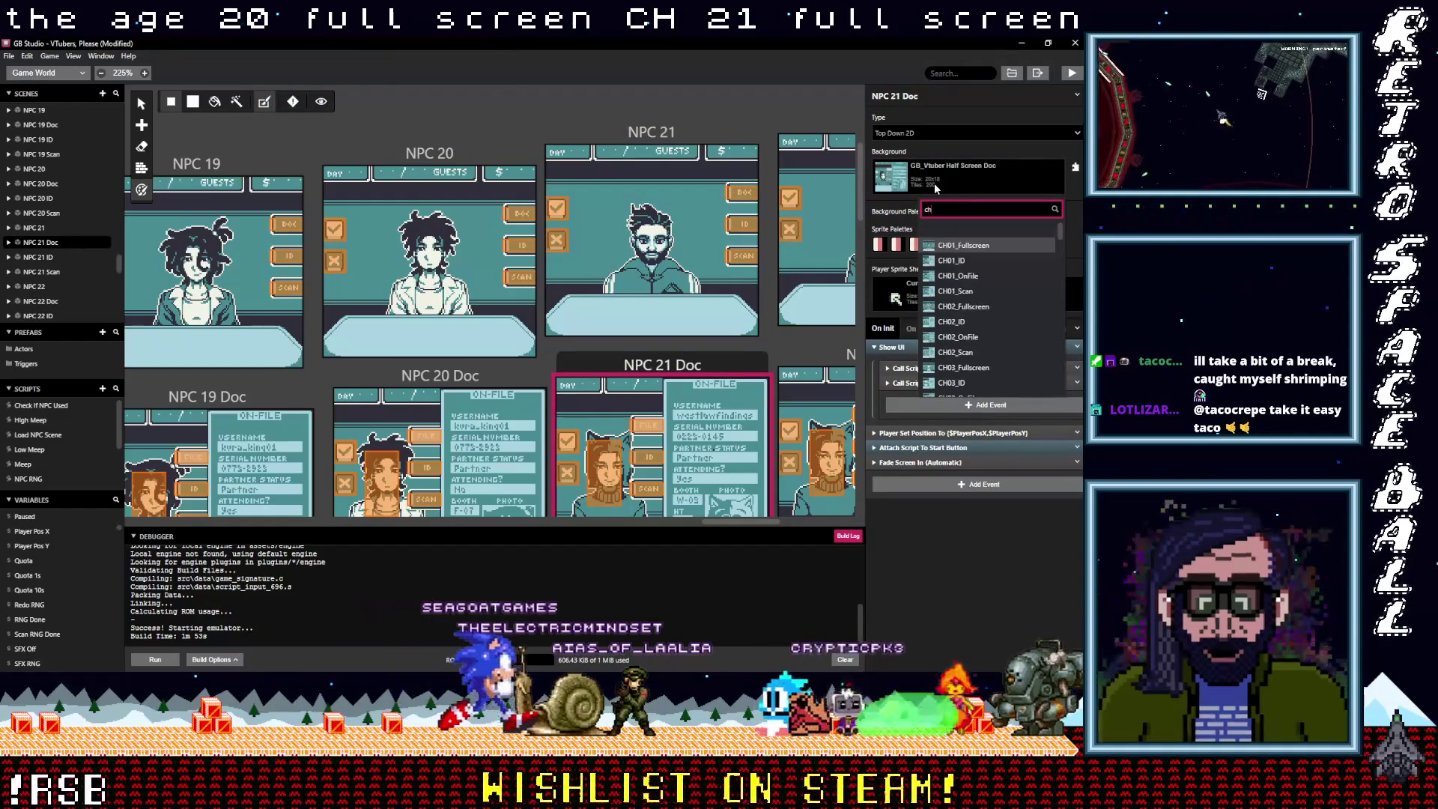
pyautogui.write('21')
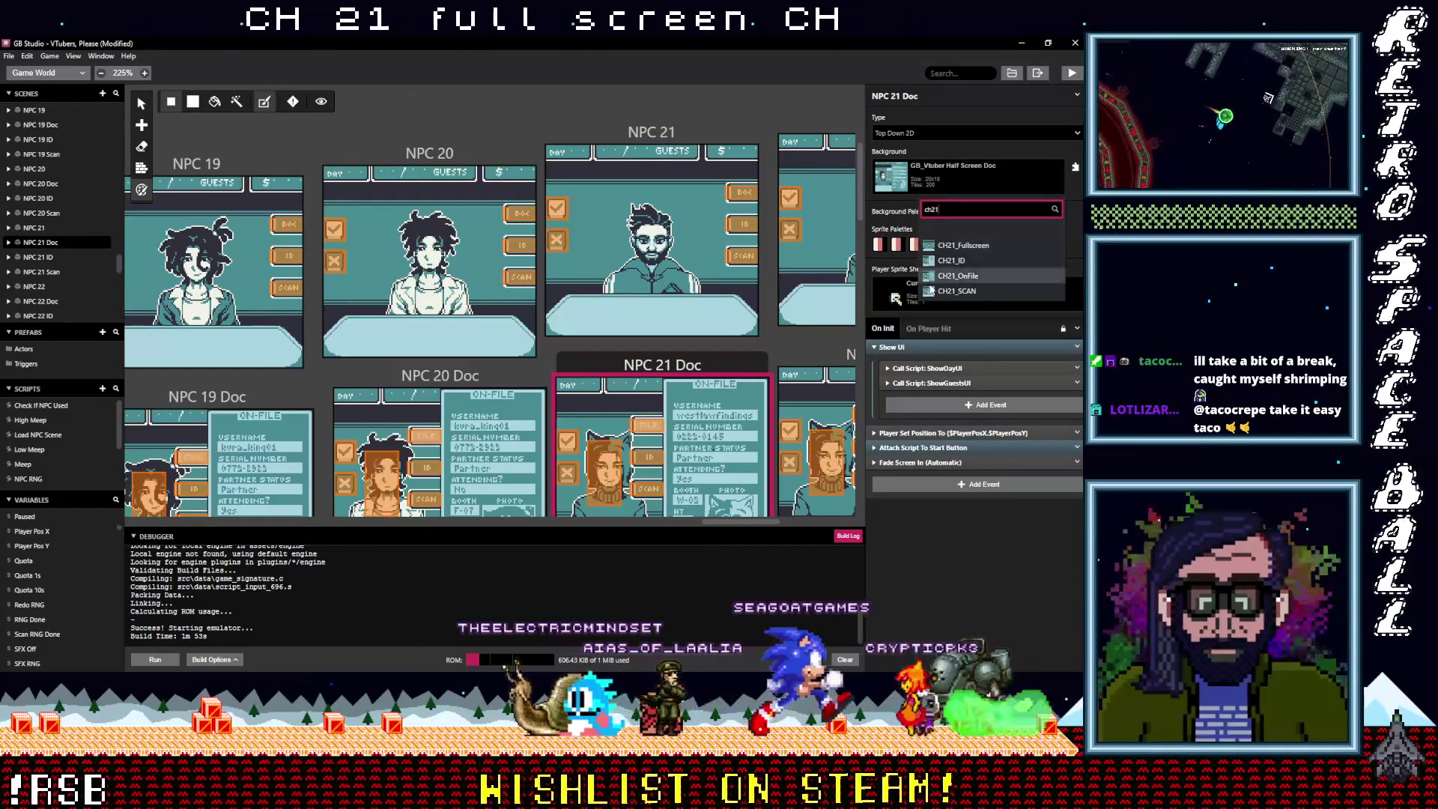
pyautogui.click(957, 275)
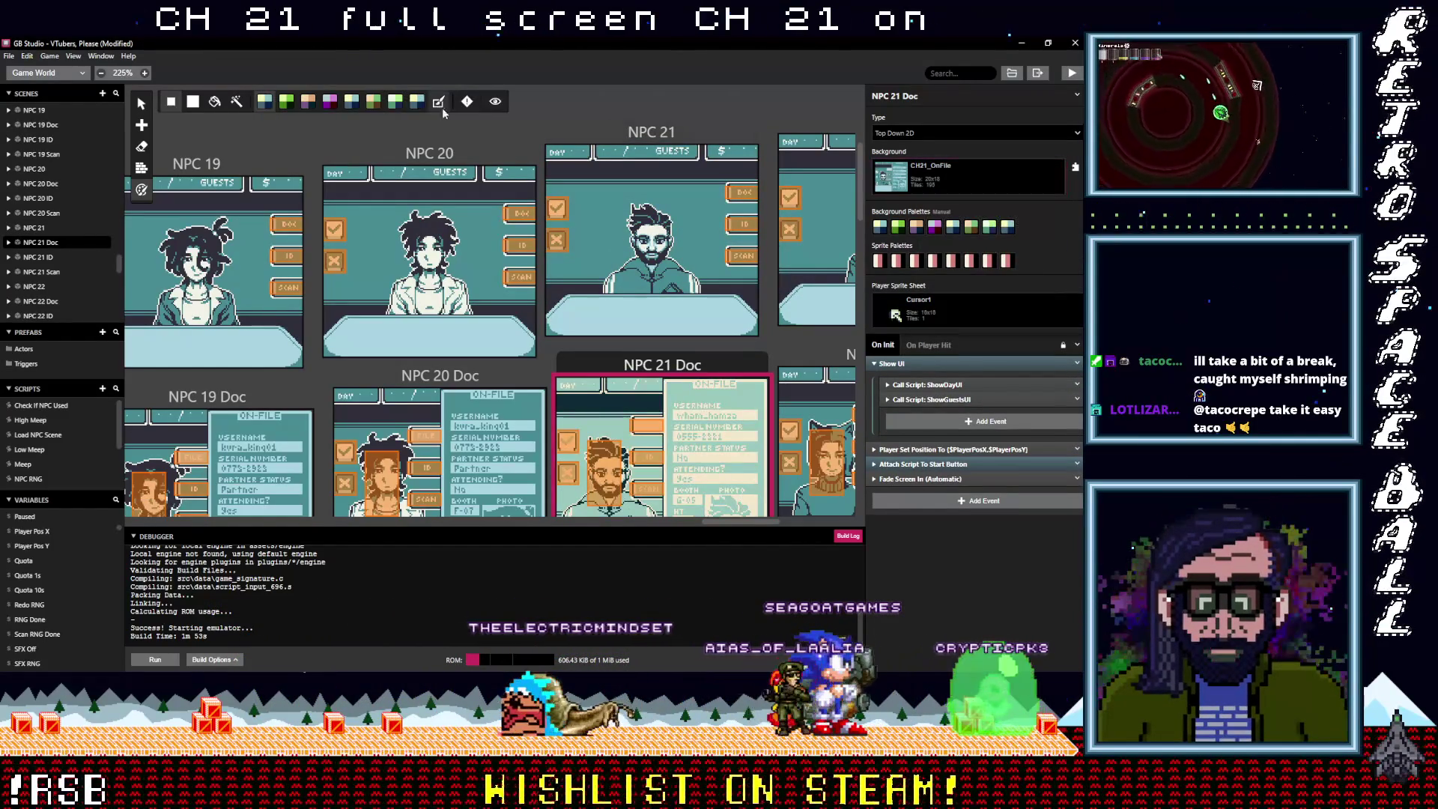
# Set NPC 21 ID's background to CH21_ID and NPC 21 Scan's to CH21_SCAN
pyautogui.scroll(-3, 584, 362)
pyautogui.click(571, 373)
pyautogui.click(948, 171)
pyautogui.write('ch')
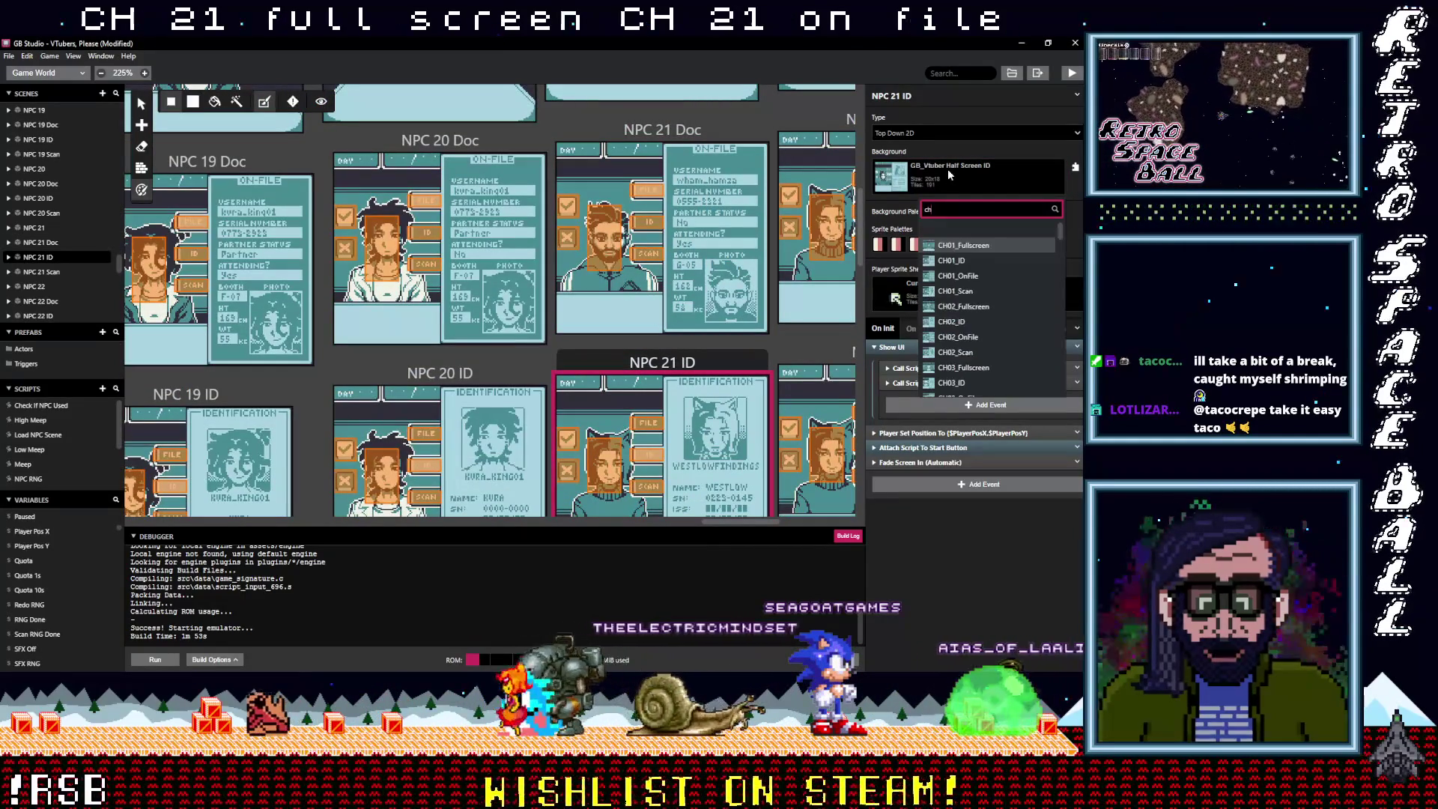
pyautogui.write('21')
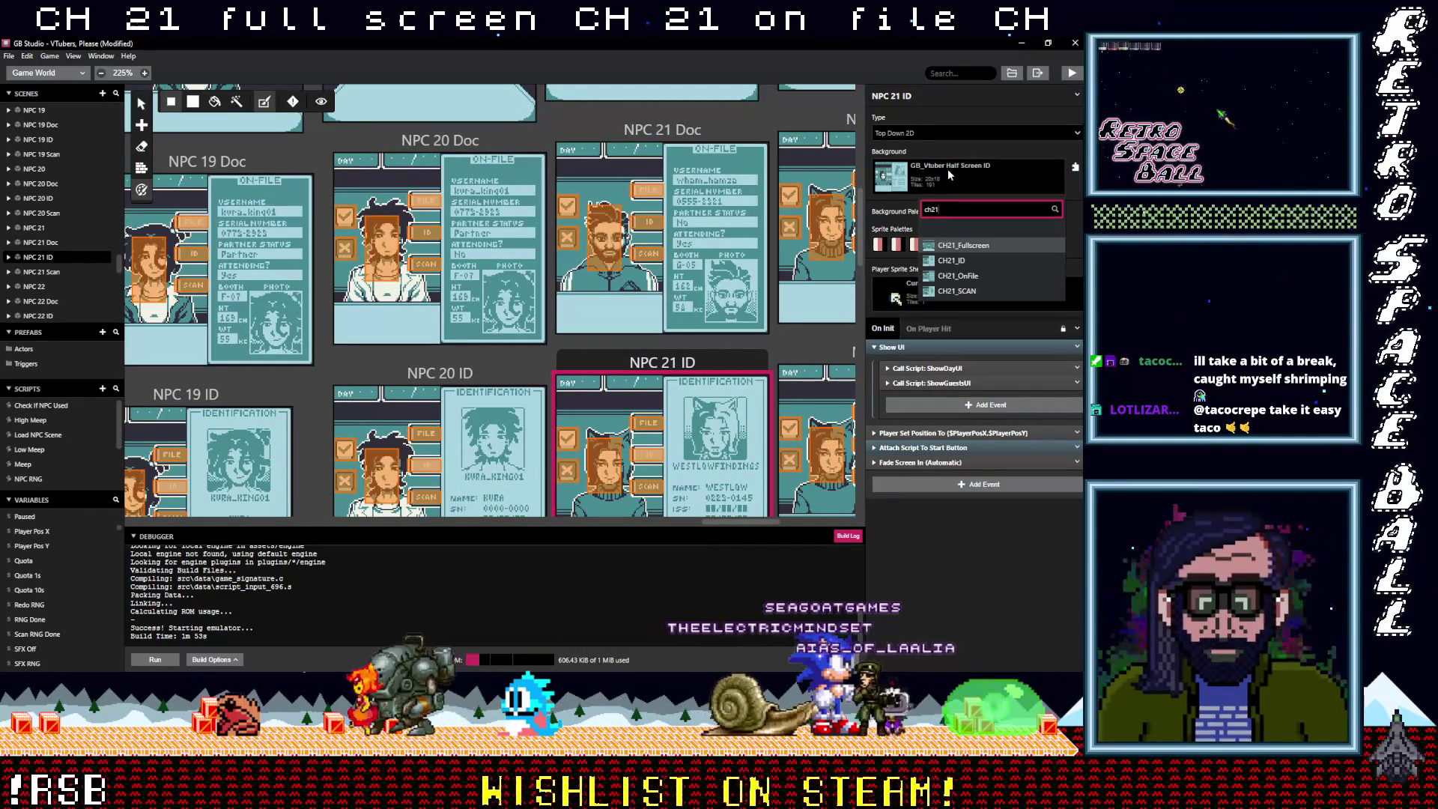
pyautogui.press('Down')
pyautogui.press('Return')
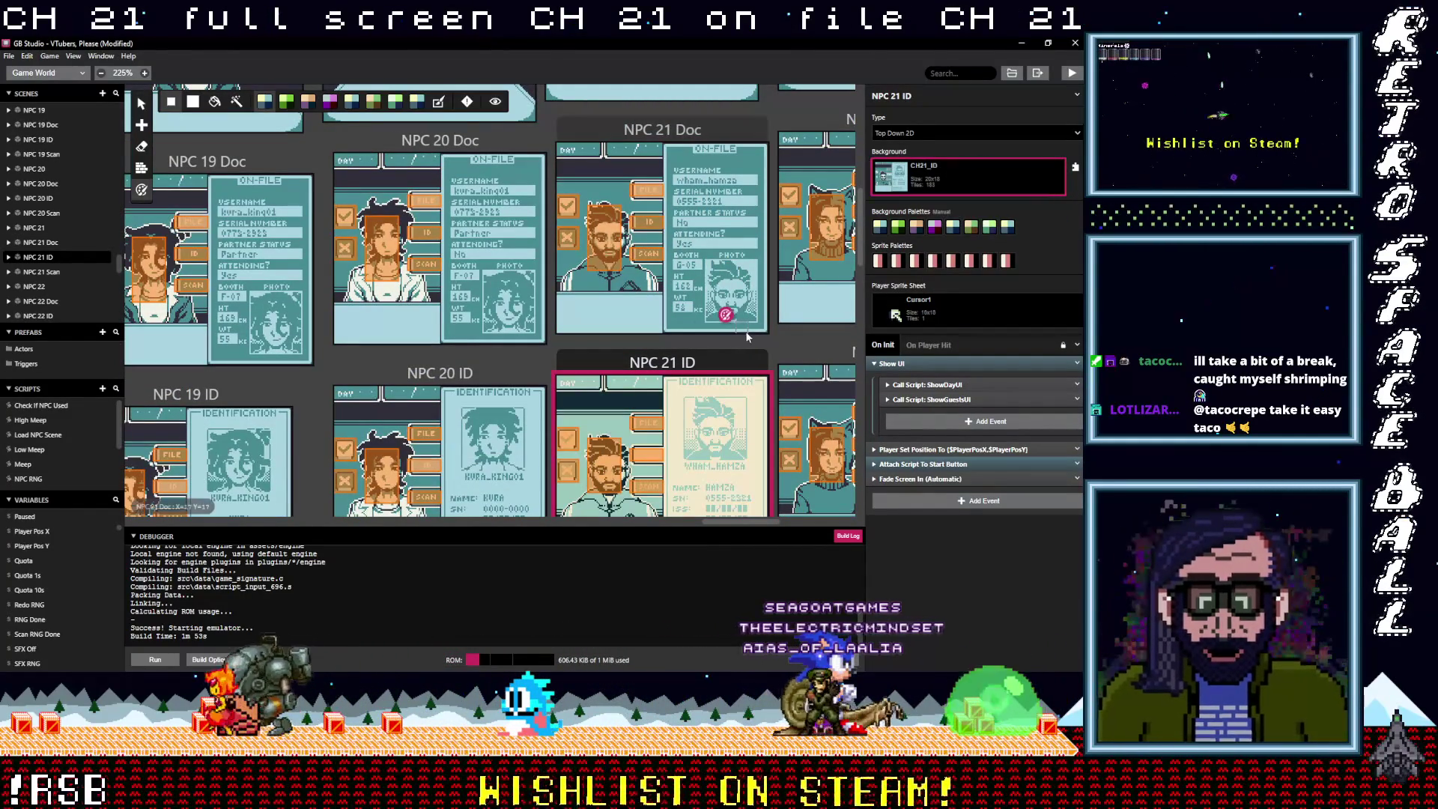
pyautogui.scroll(-3, 707, 338)
pyautogui.scroll(-1, 707, 338)
pyautogui.click(662, 311)
pyautogui.click(973, 164)
pyautogui.write('ch21')
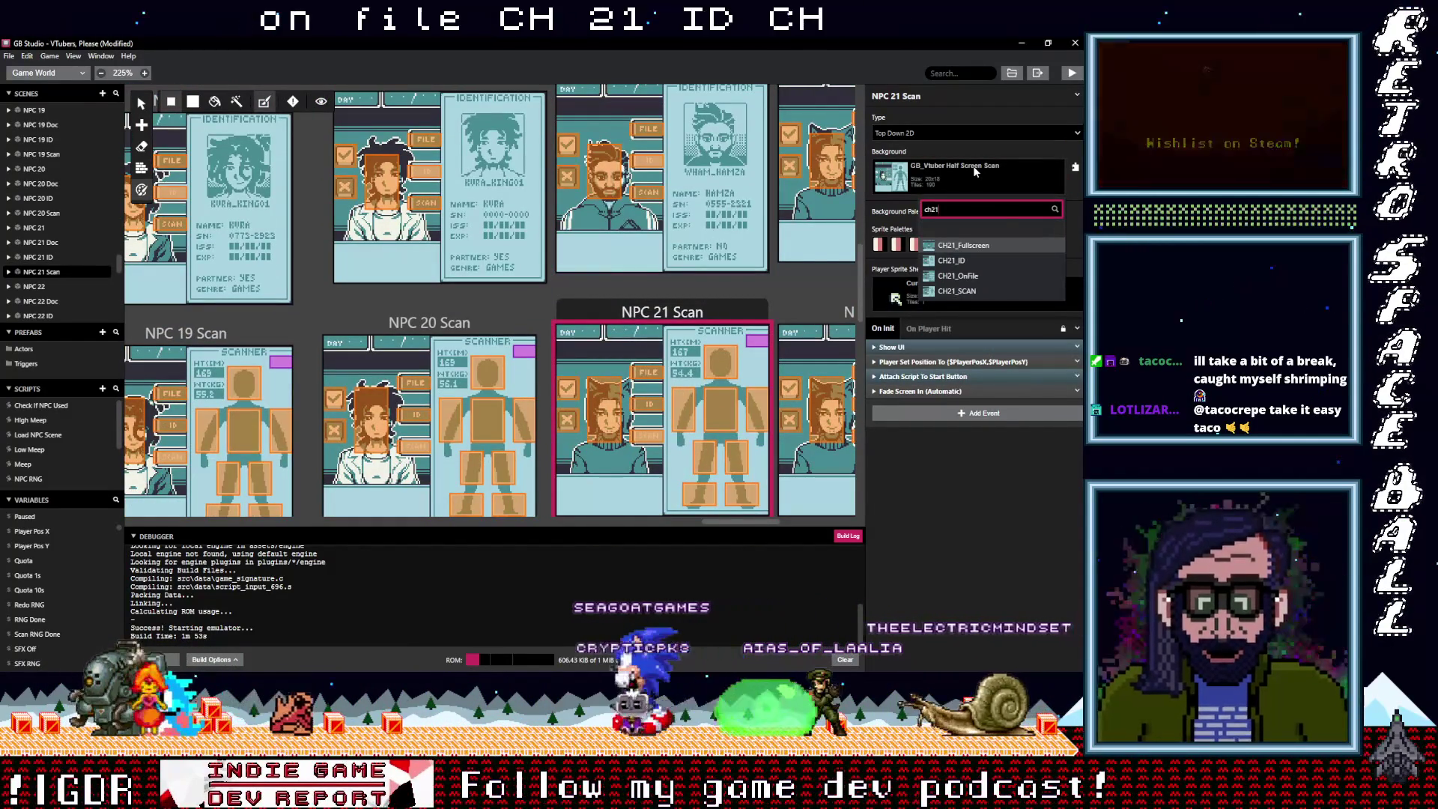
pyautogui.click(956, 290)
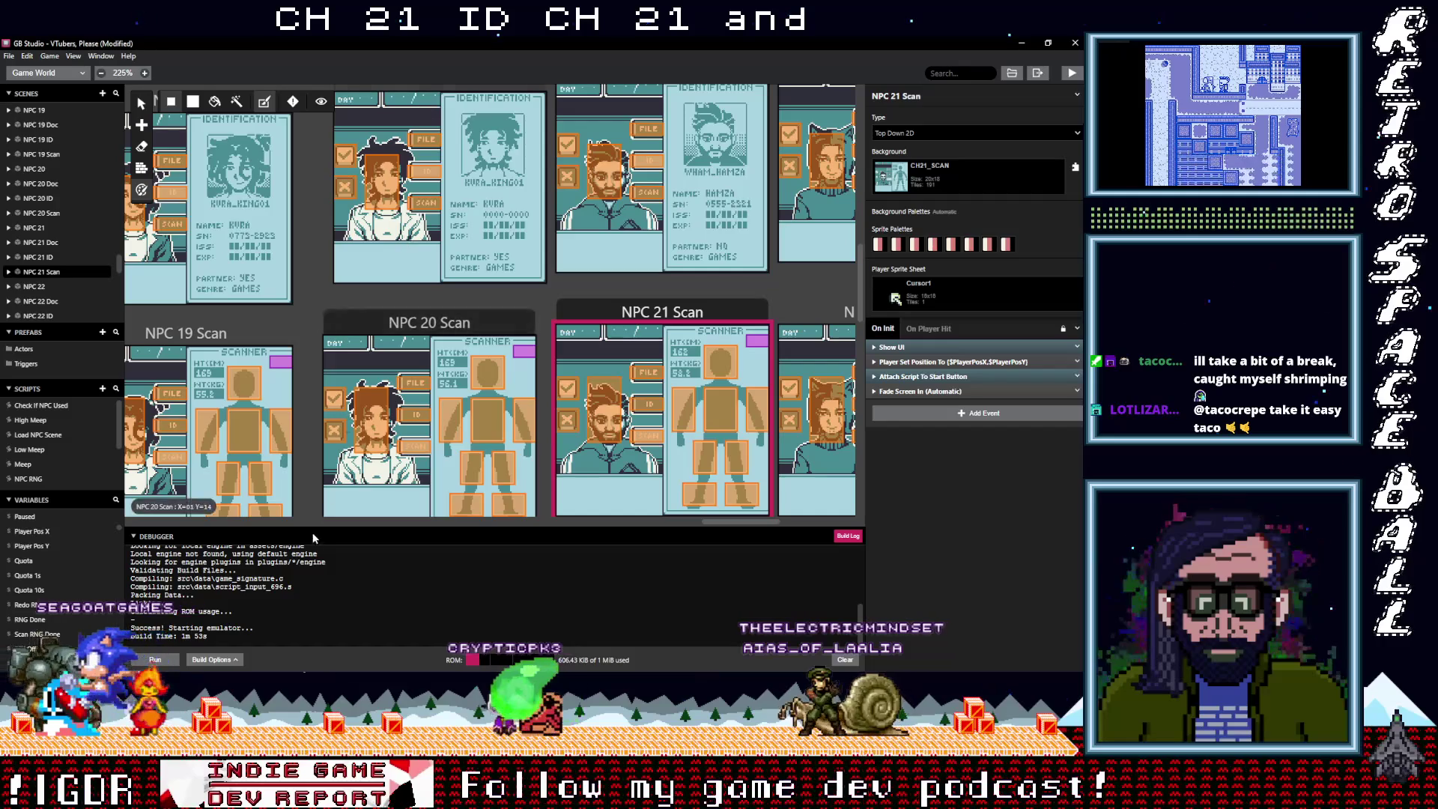
pyautogui.moveTo(726, 519); pyautogui.dragTo(762, 521)
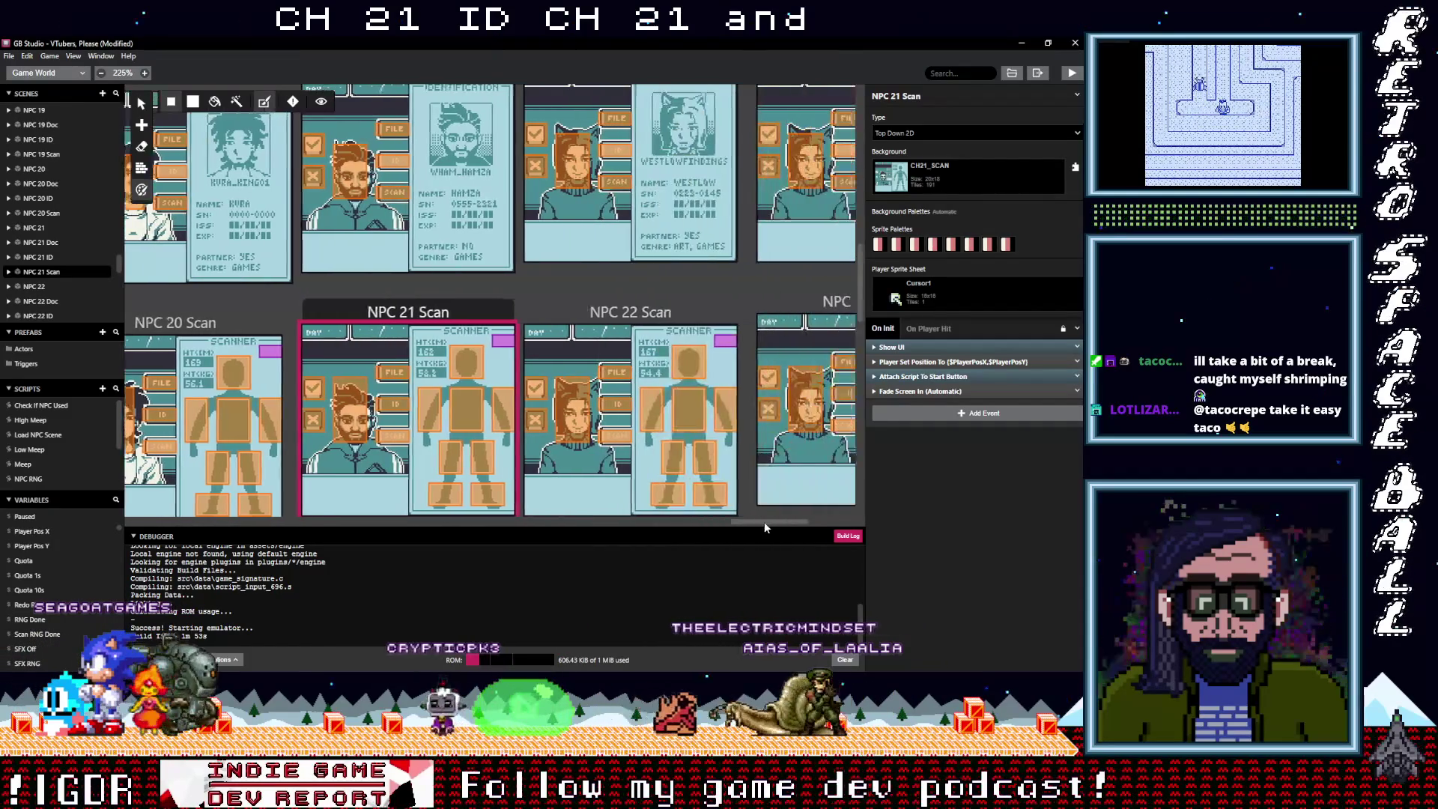
# Set NPC 22 Scan's background to CH22_Scan and NPC 22 ID's to CH22_ID
pyautogui.click(530, 311)
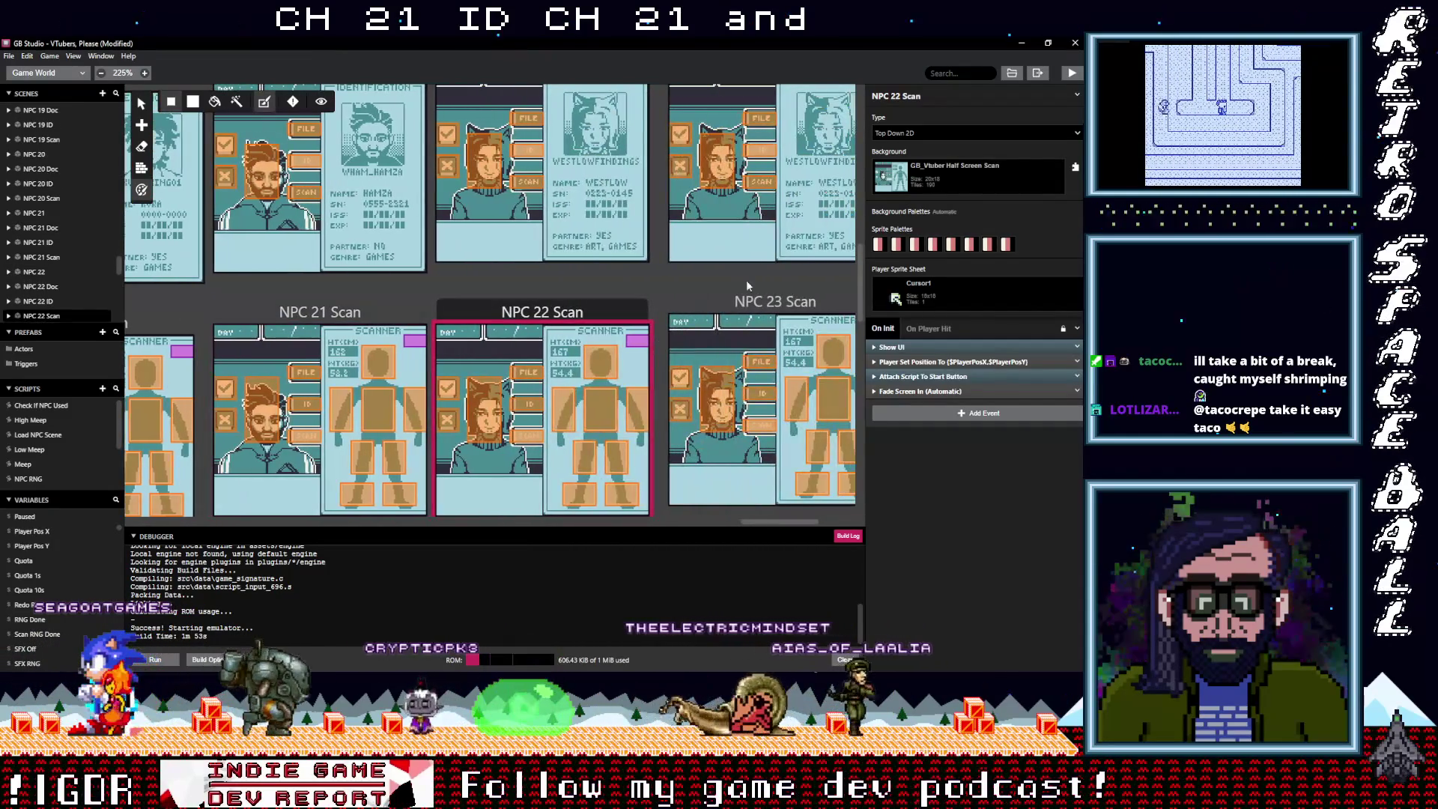
pyautogui.click(942, 184)
pyautogui.write('ch22')
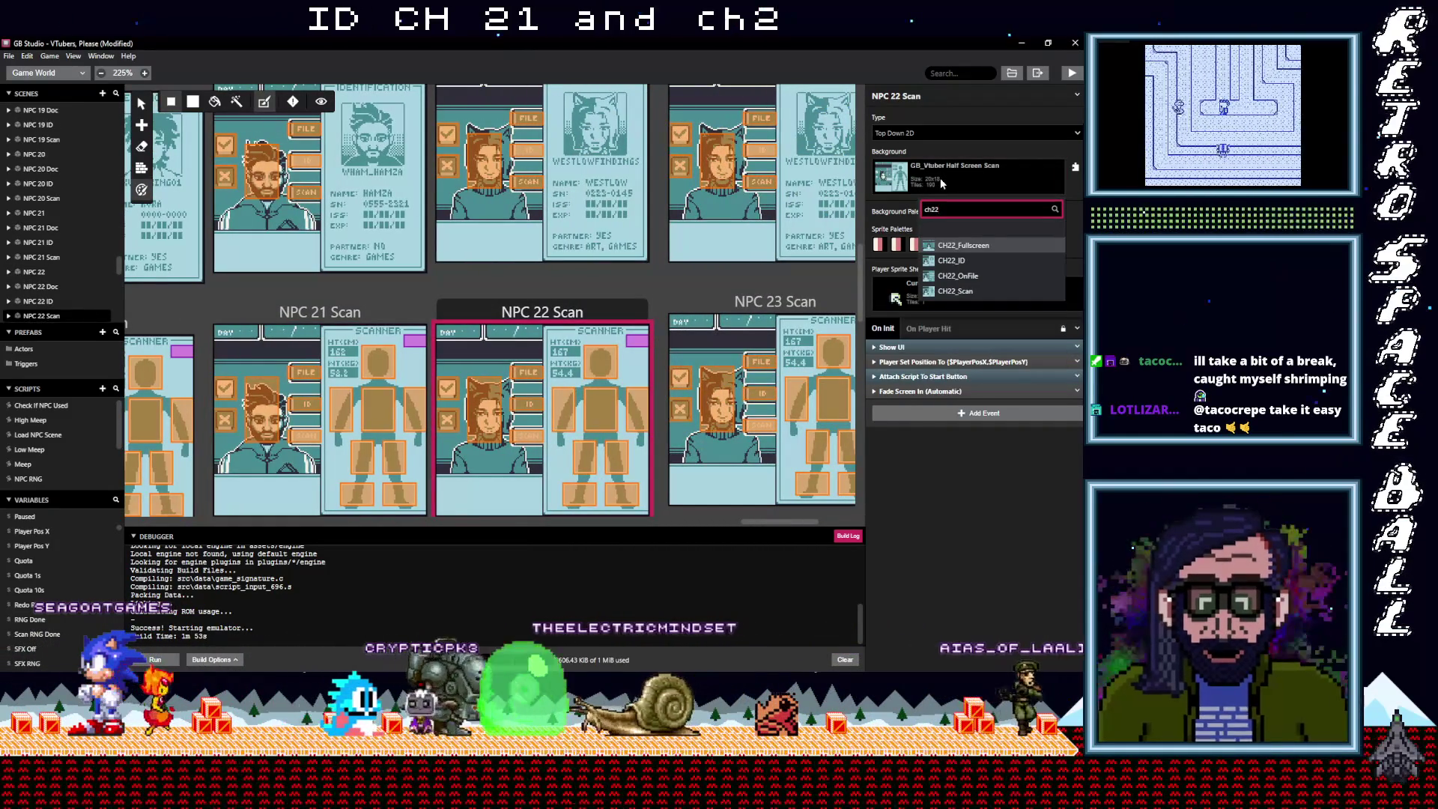
pyautogui.click(964, 292)
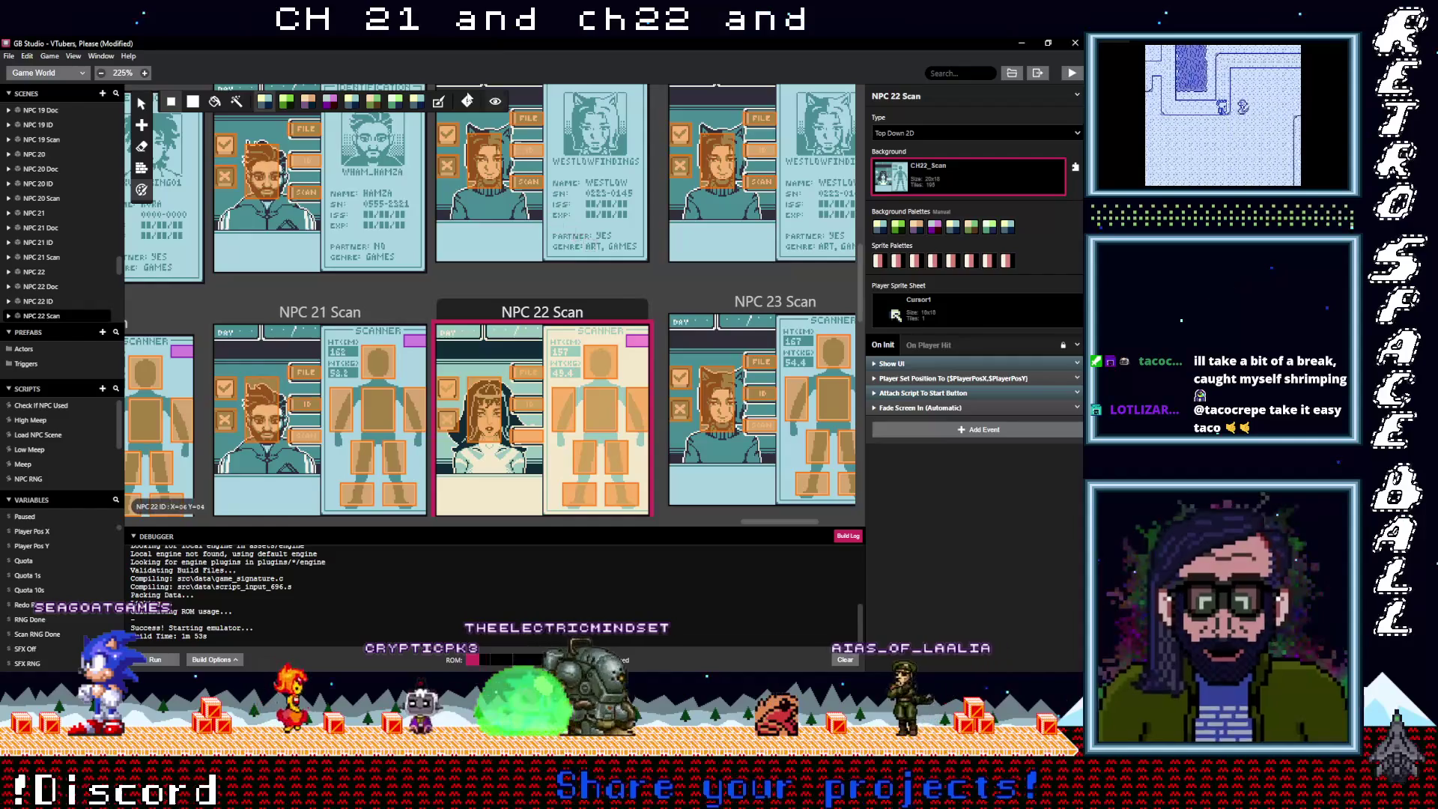
pyautogui.scroll(3, 522, 210)
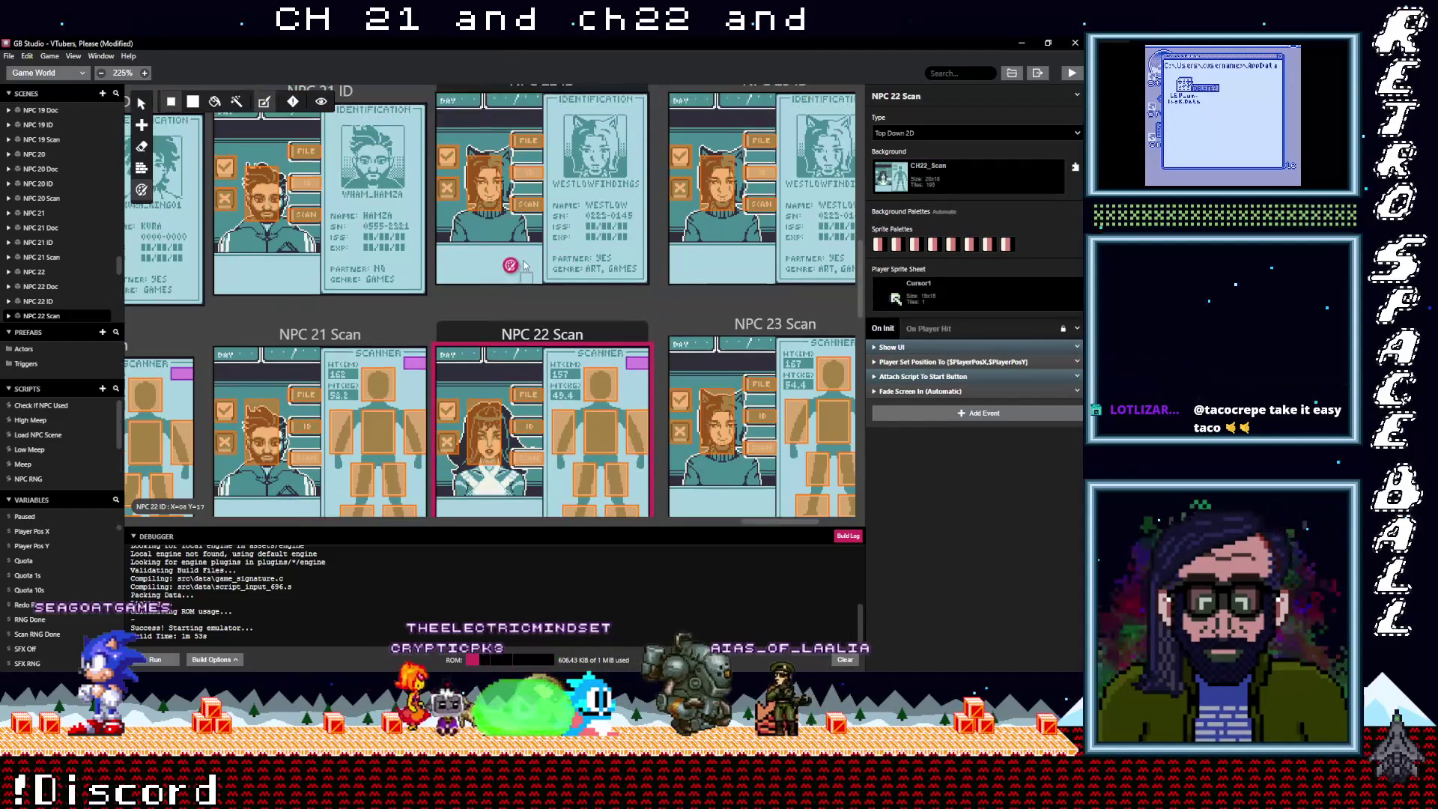
pyautogui.click(604, 180)
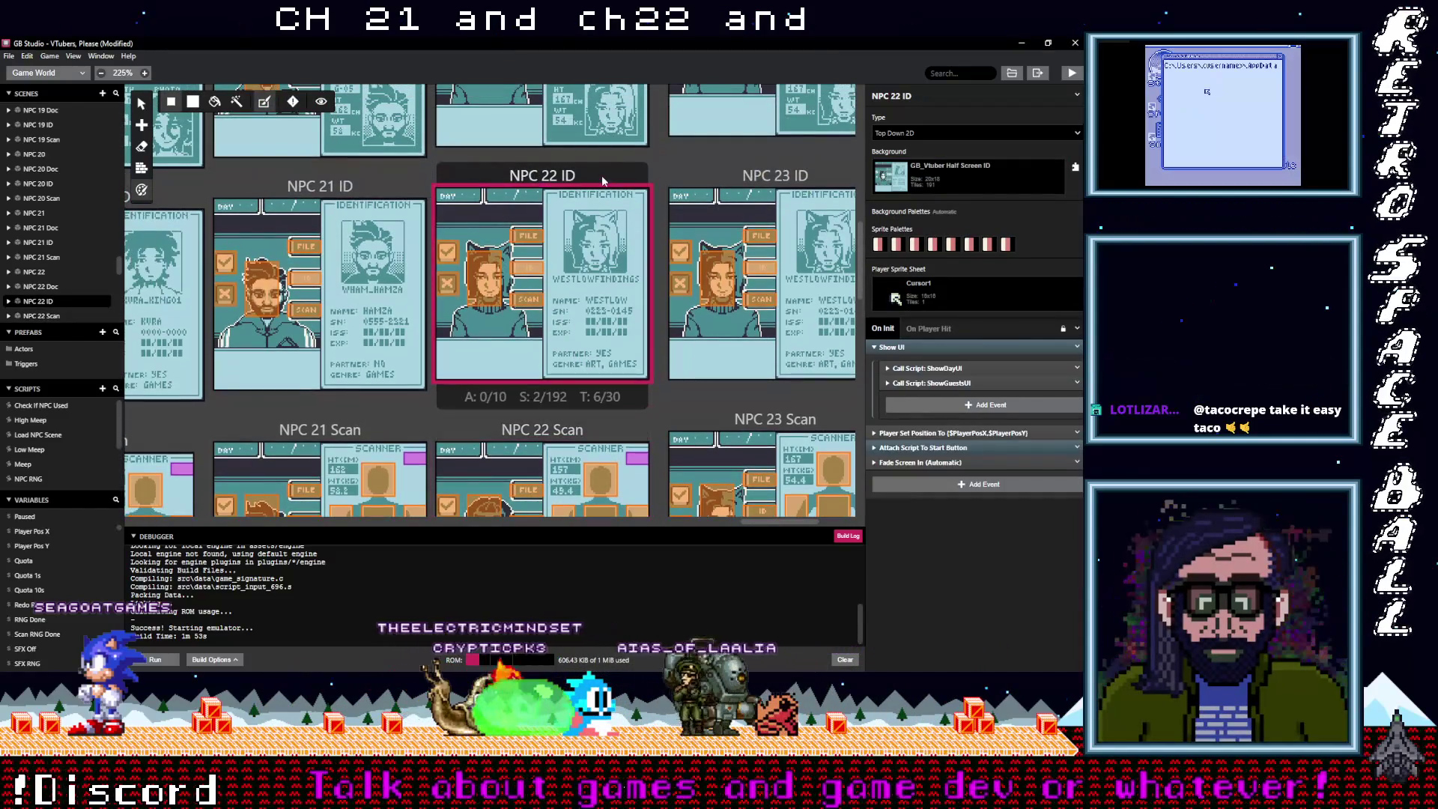
pyautogui.click(951, 178)
pyautogui.write('ch')
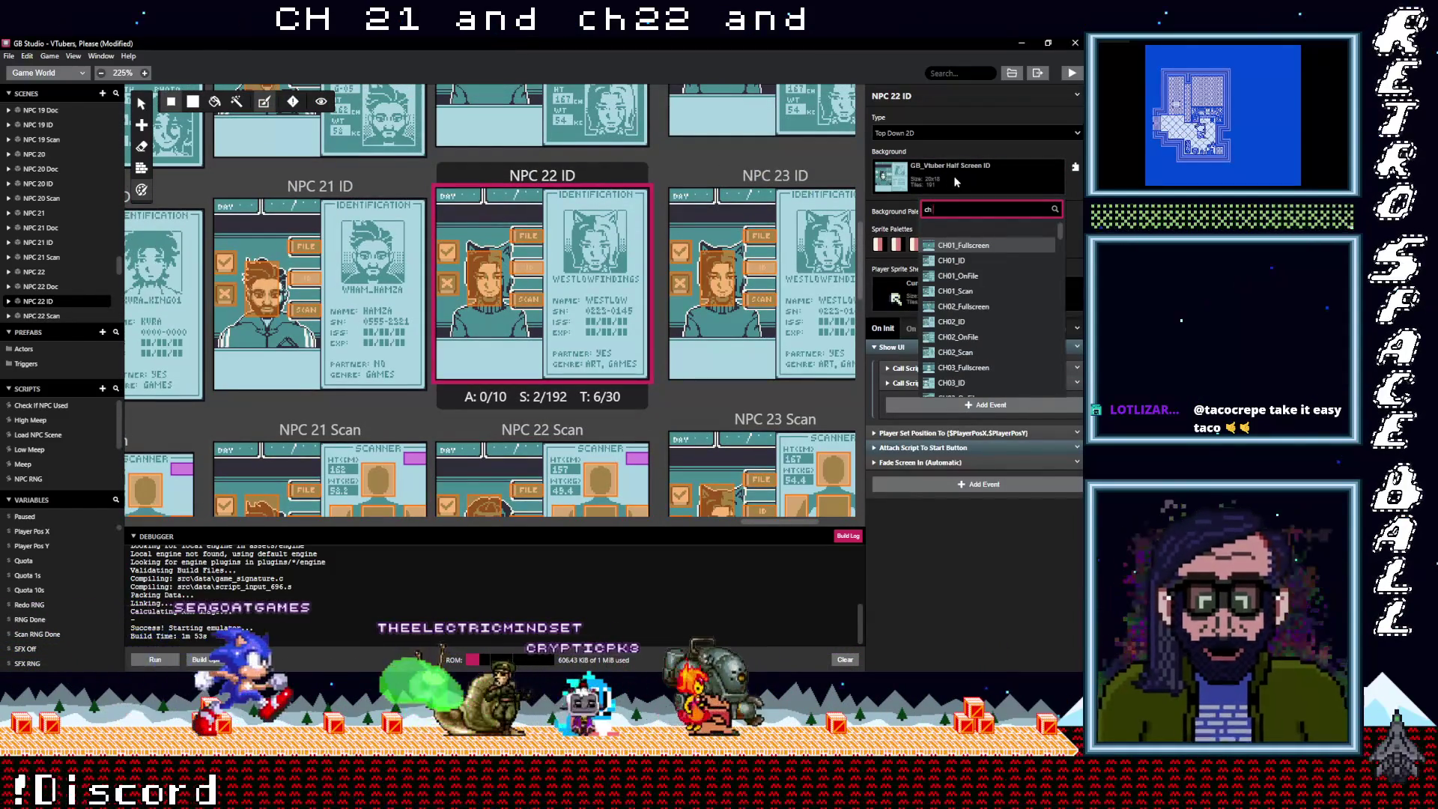
pyautogui.write('22')
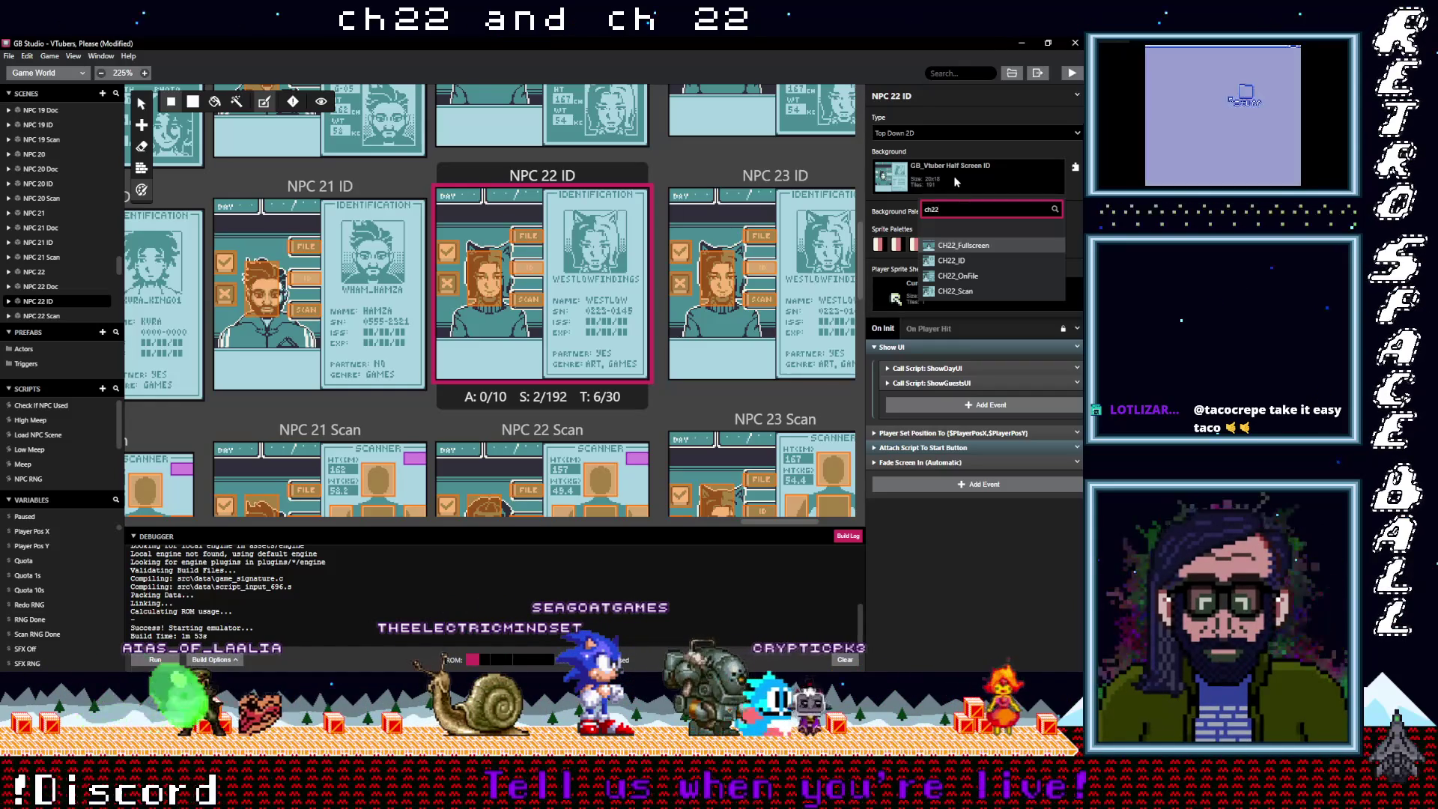
pyautogui.write('id')
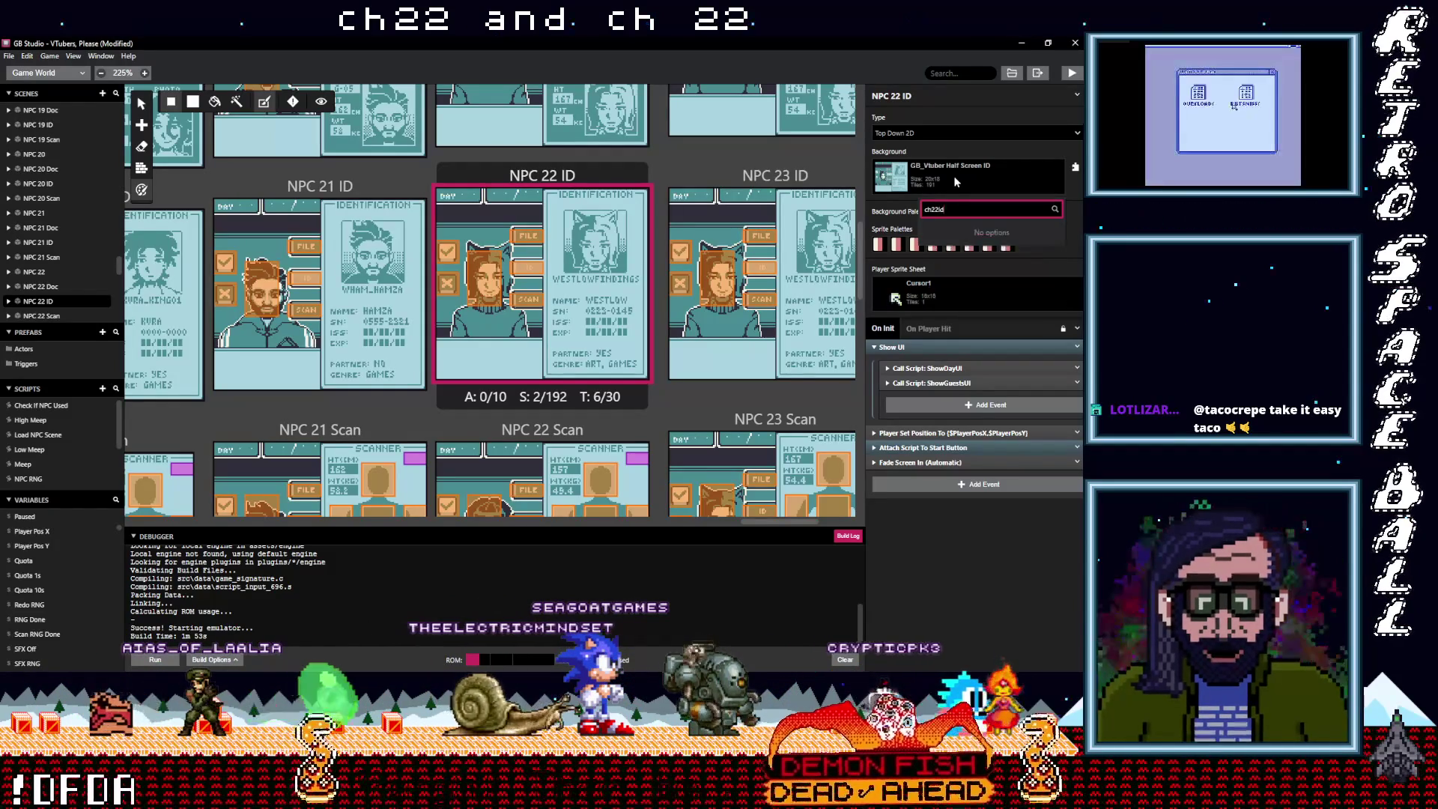
pyautogui.press('BackSpace')
pyautogui.press('BackSpace')
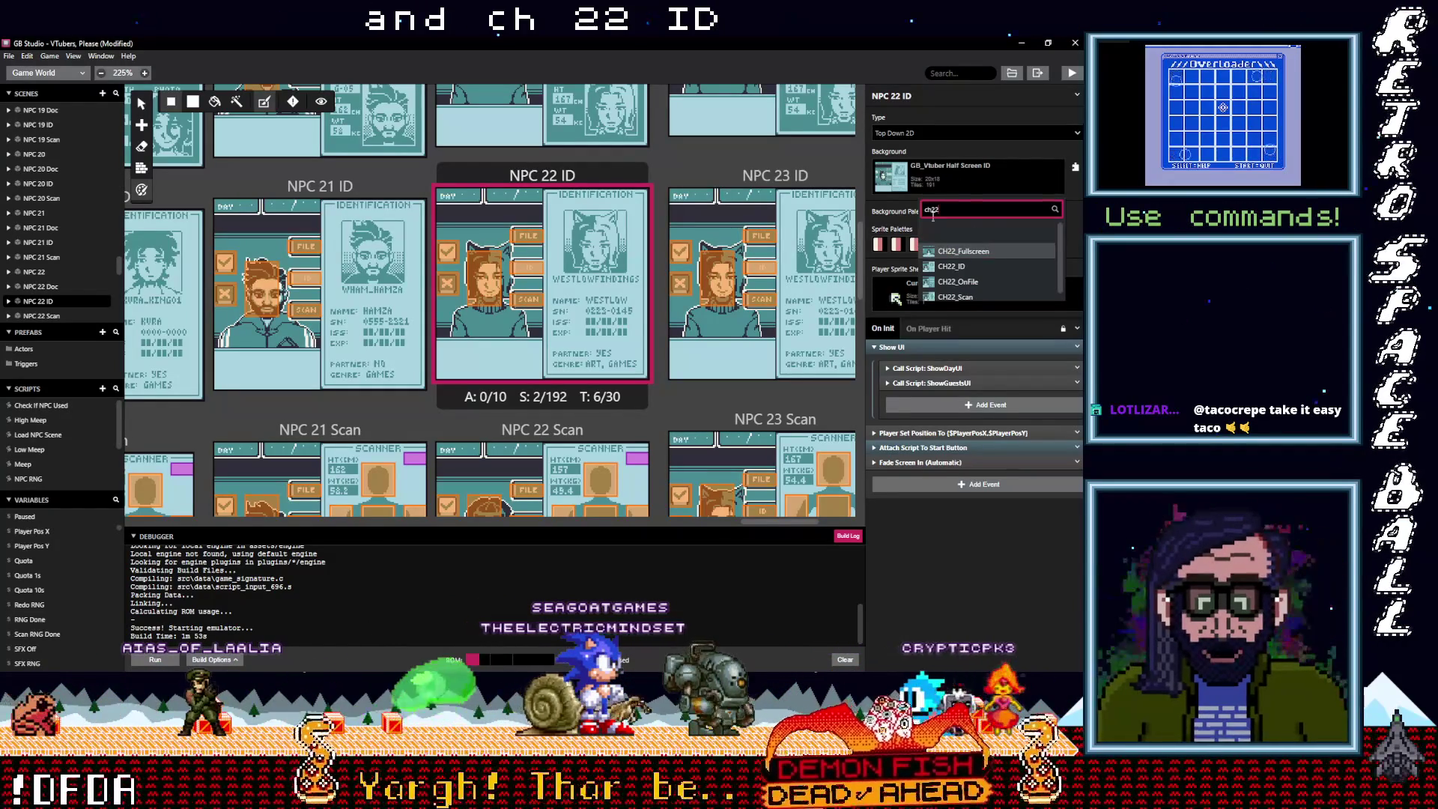
pyautogui.click(928, 268)
# Set NPC 22 Doc's background to CH22_OnFile and NPC 22's to CH22_Fullscreen
pyautogui.scroll(1, 591, 227)
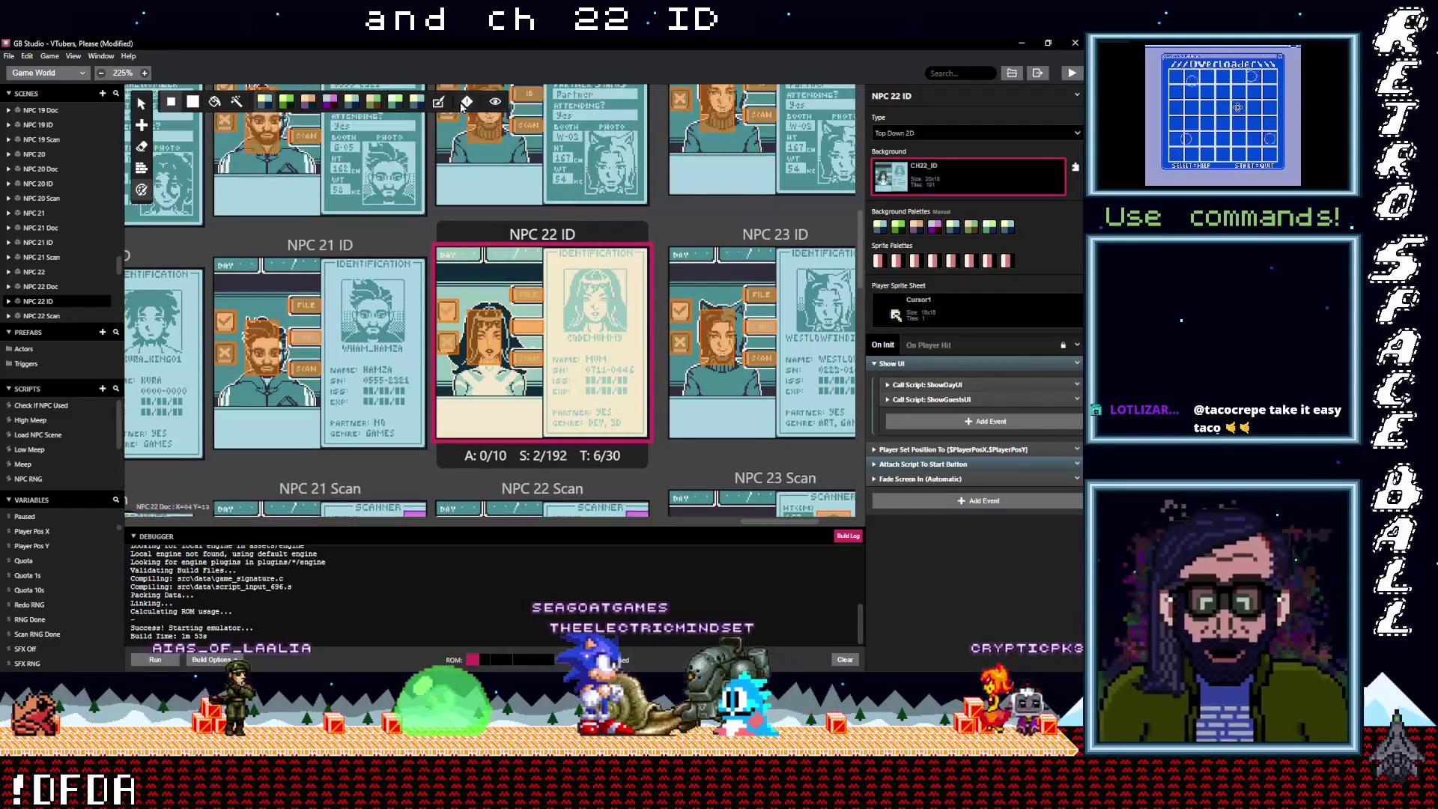
pyautogui.scroll(2, 547, 120)
pyautogui.click(575, 122)
pyautogui.click(967, 171)
pyautogui.write('ch')
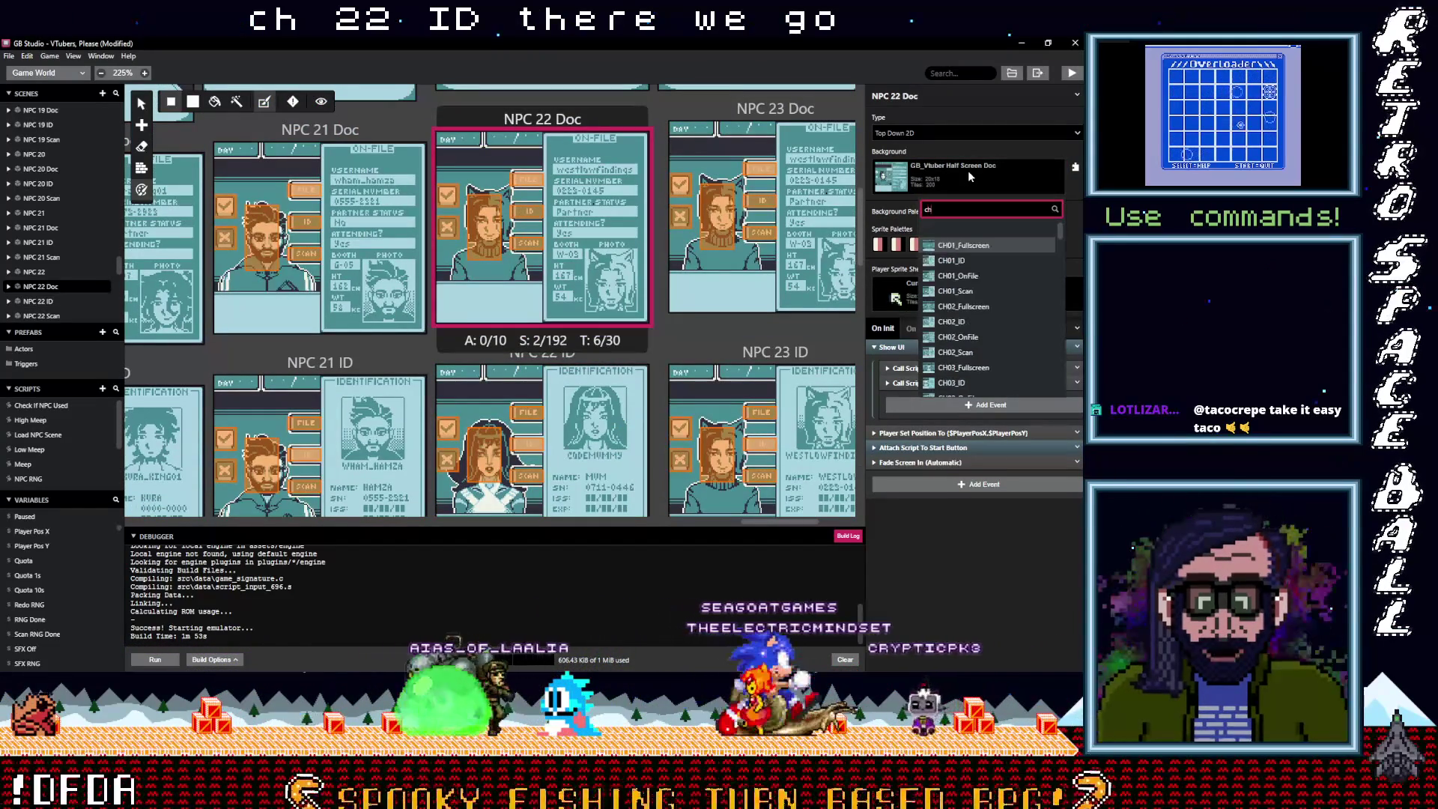
pyautogui.write('22')
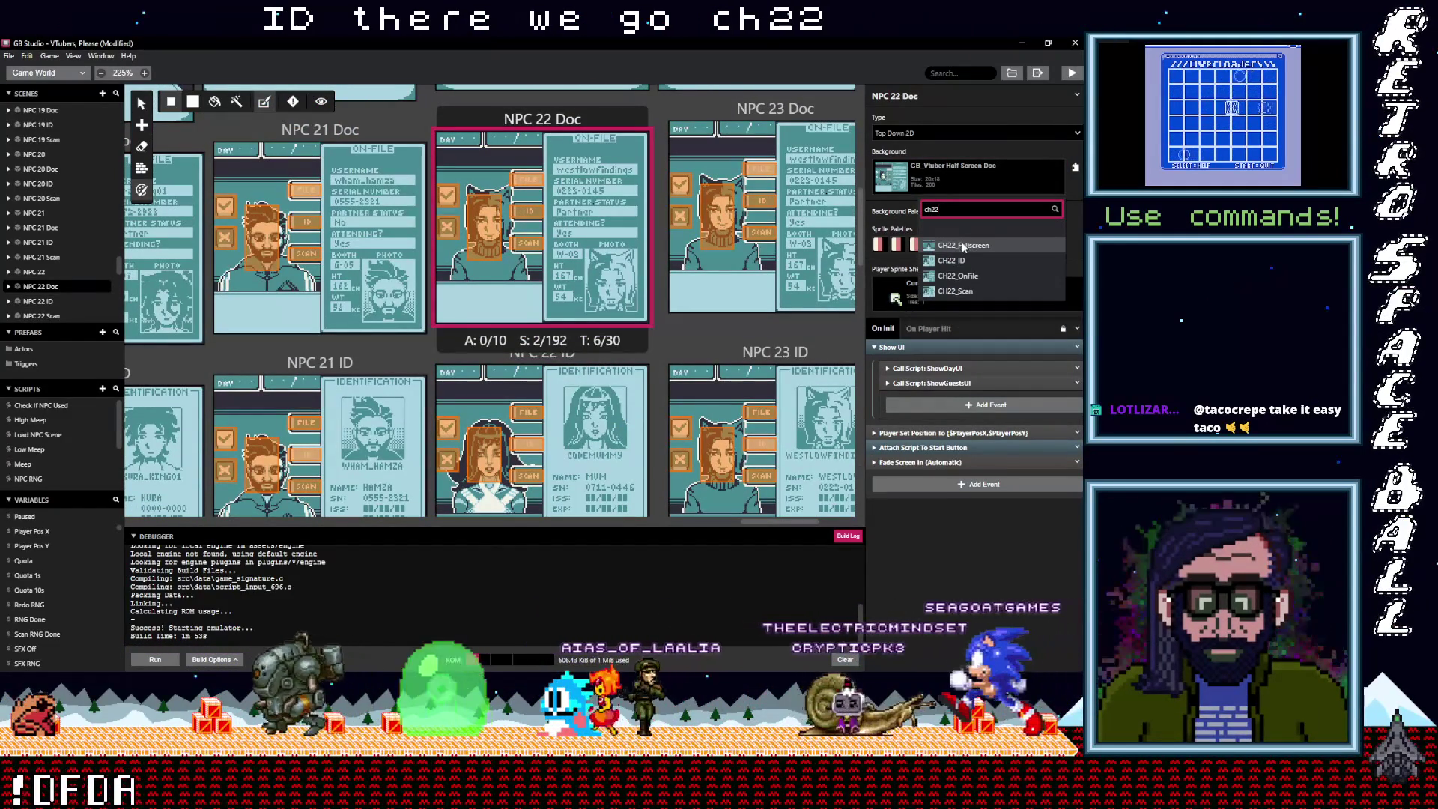
pyautogui.click(960, 280)
pyautogui.scroll(3, 438, 110)
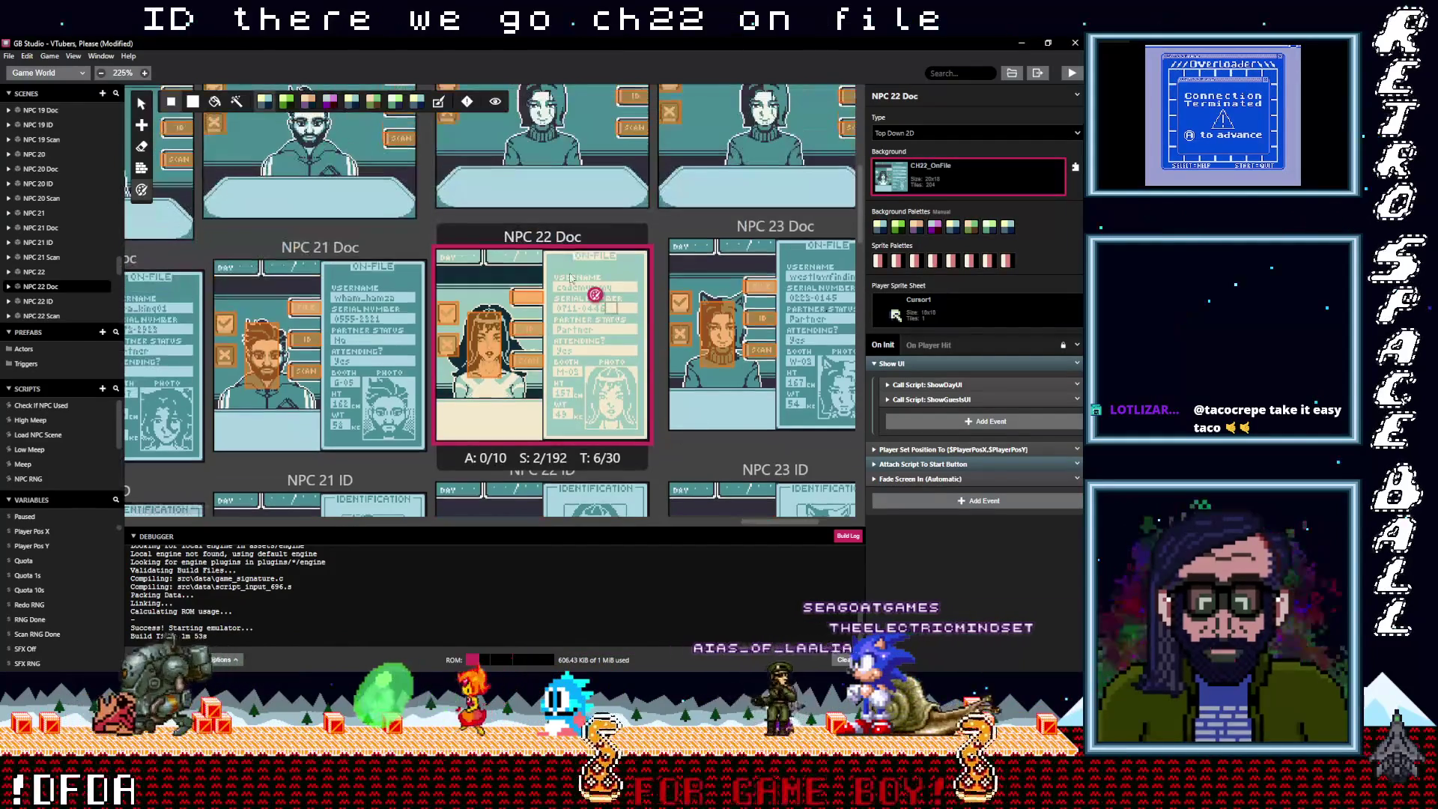
pyautogui.scroll(5, 438, 111)
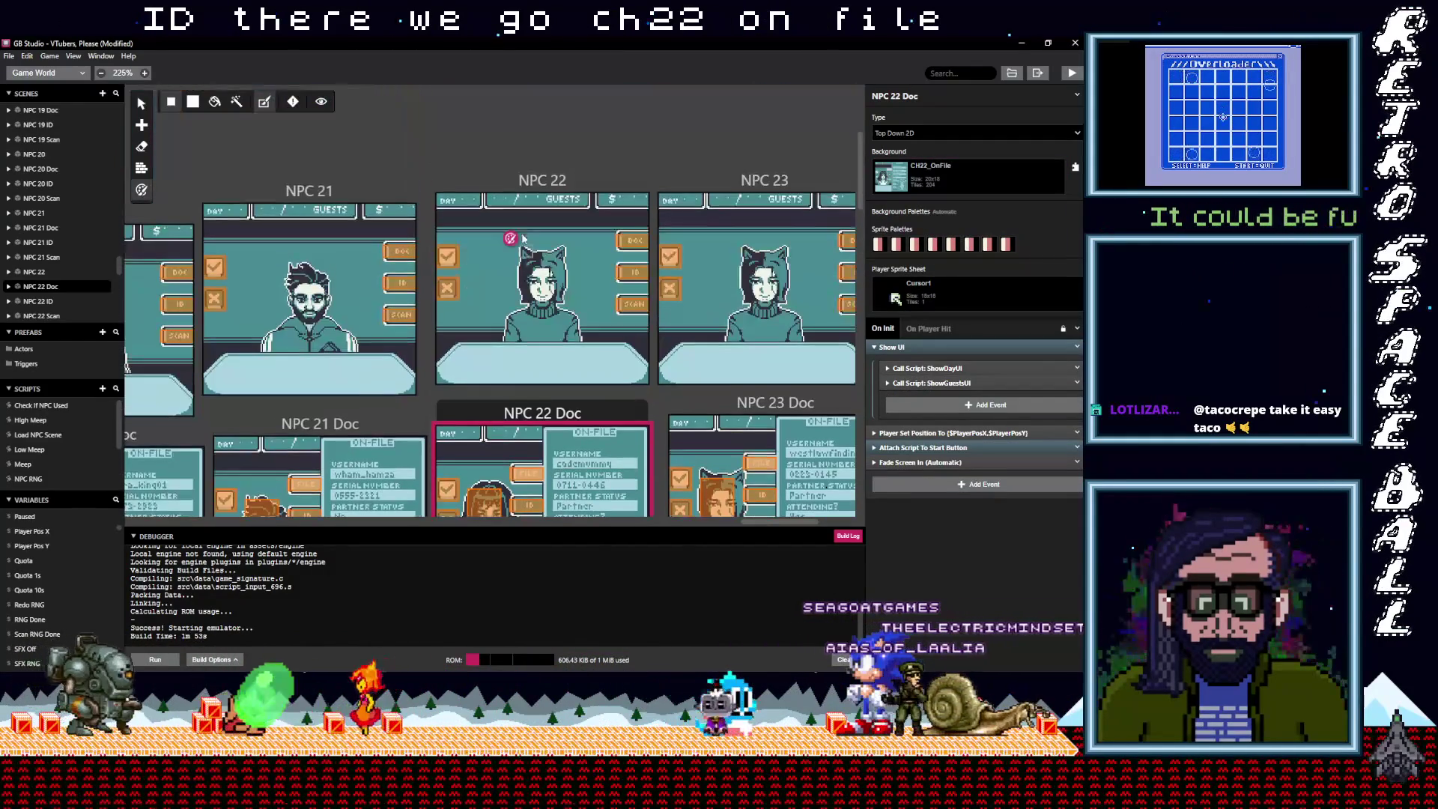
pyautogui.click(524, 225)
pyautogui.click(966, 172)
pyautogui.write('ch')
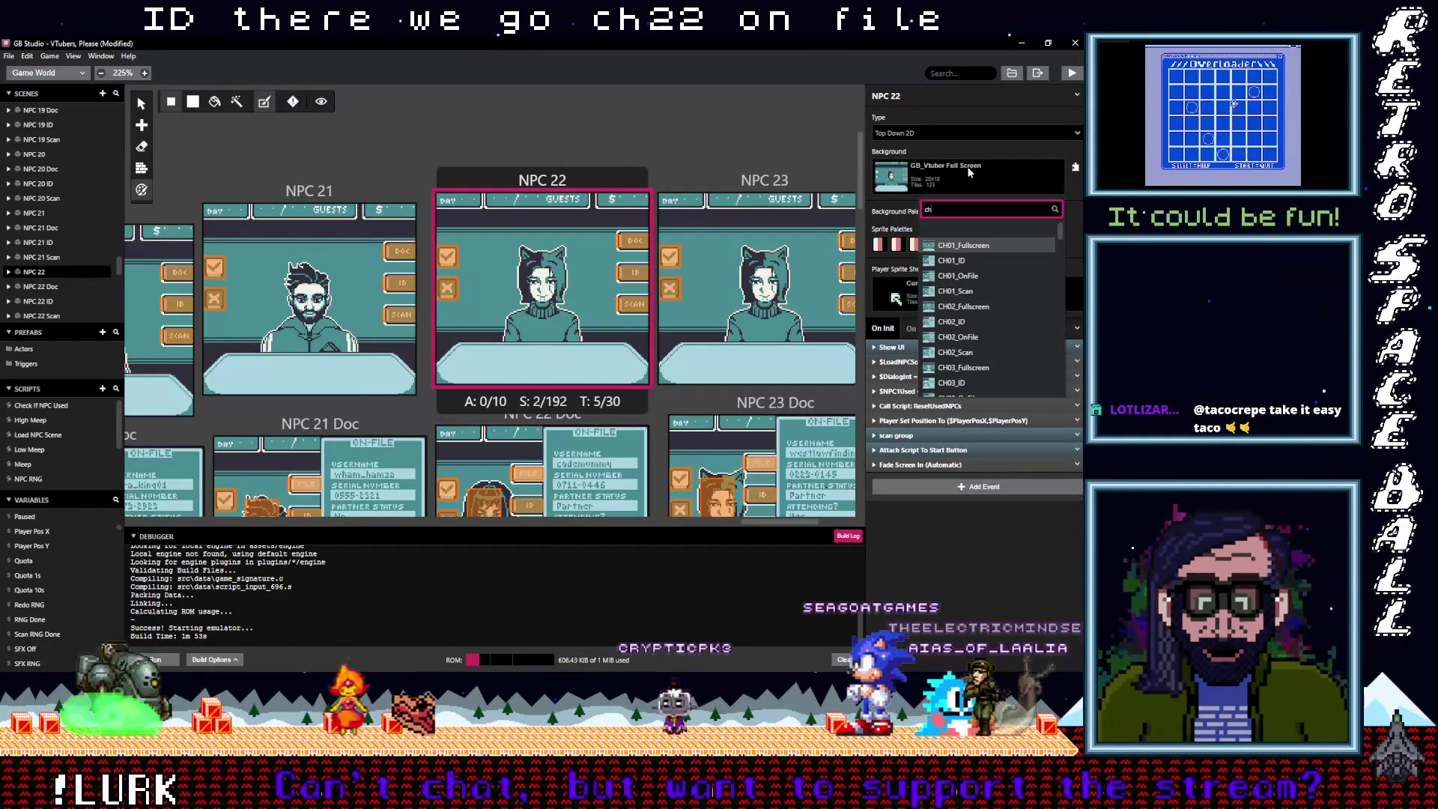
pyautogui.write('22')
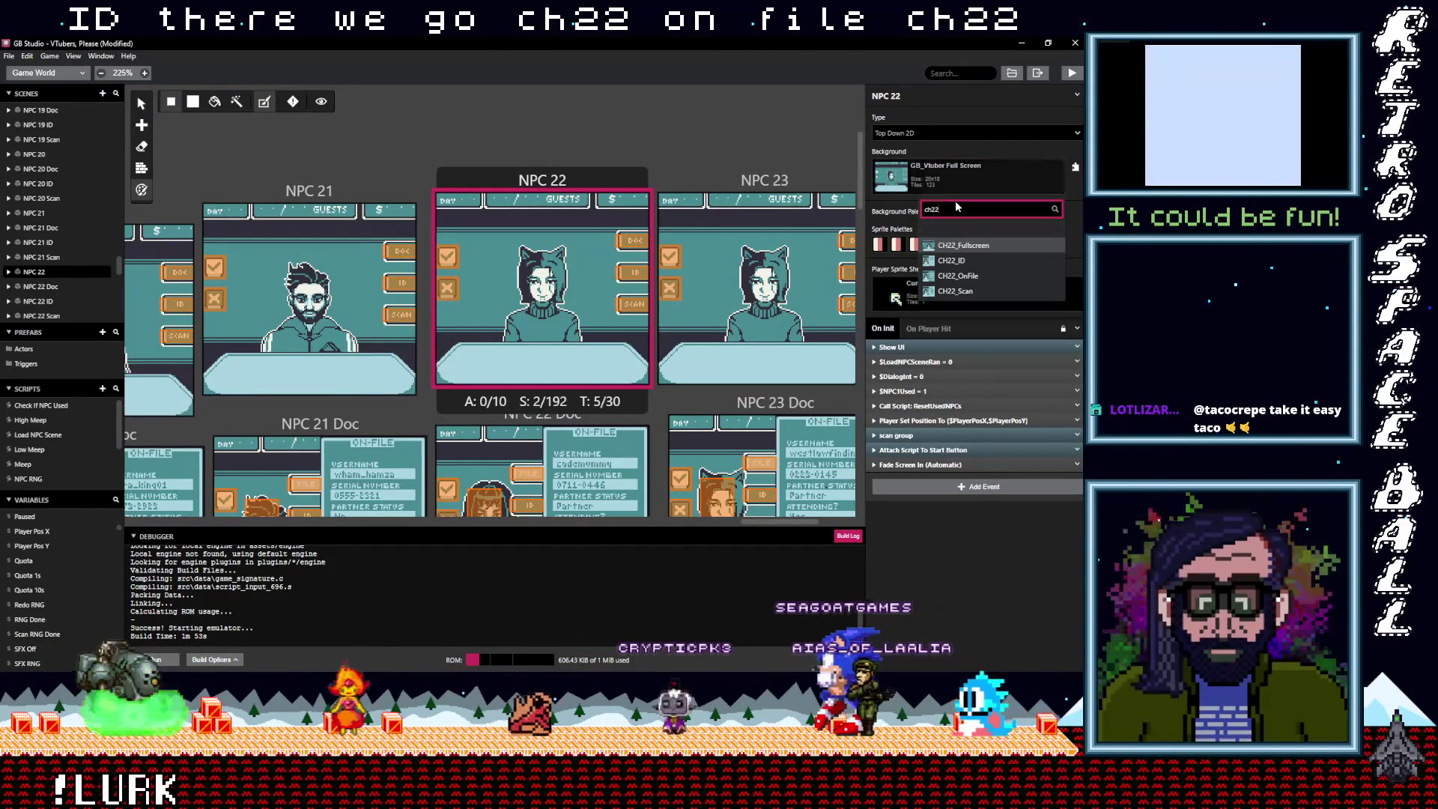
pyautogui.click(969, 247)
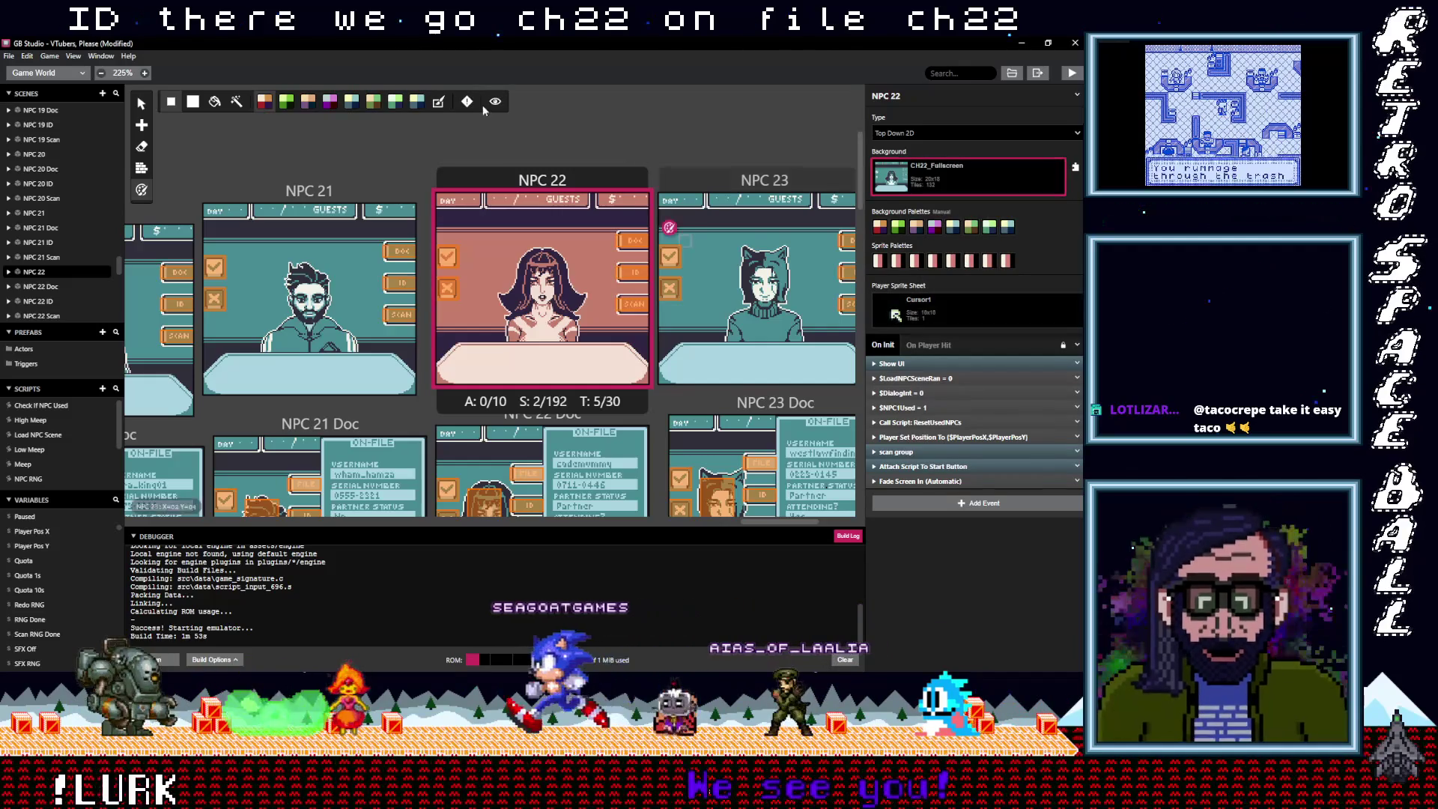
# Give the NPC 23 scene the CH23_Fullscreen background
pyautogui.click(759, 180)
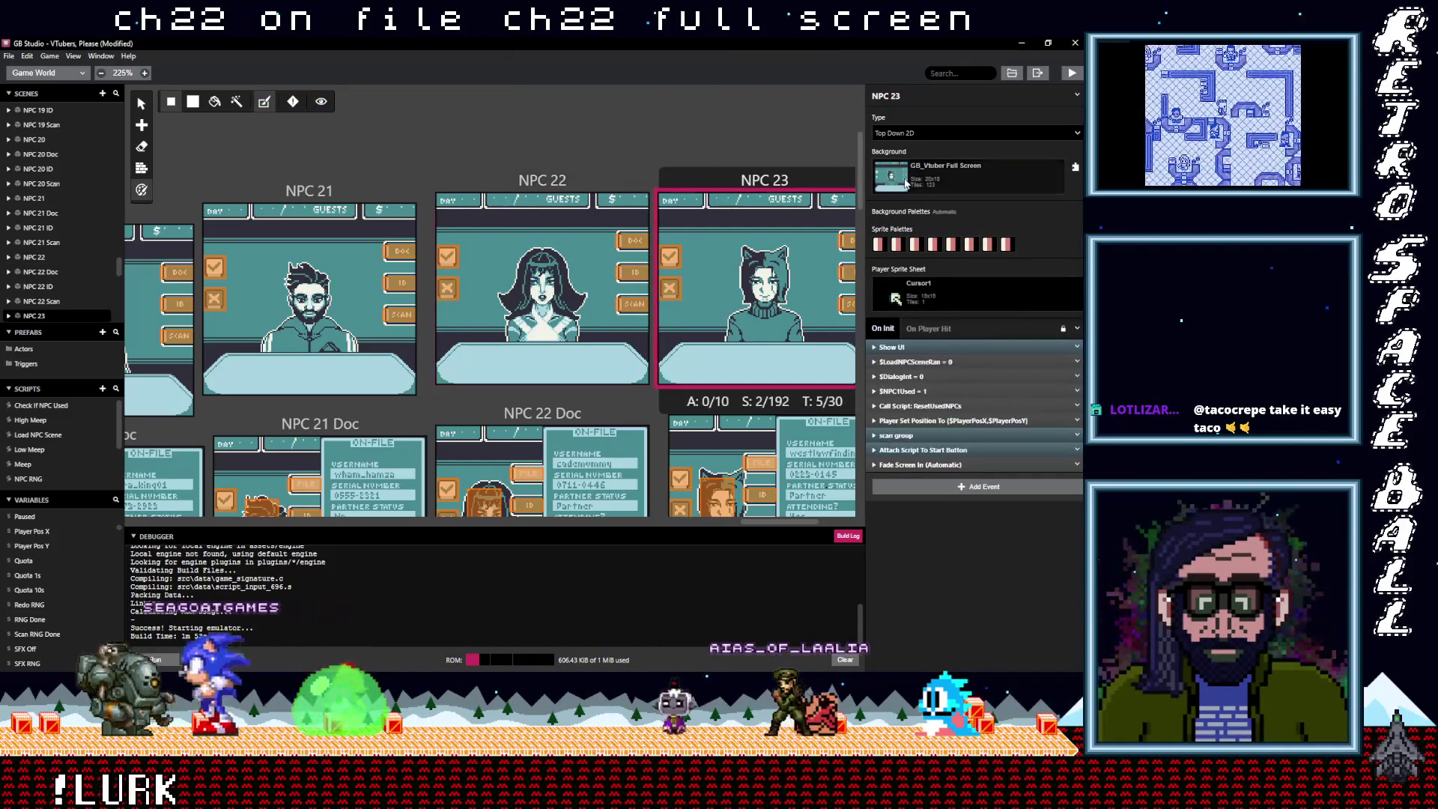
pyautogui.click(904, 180)
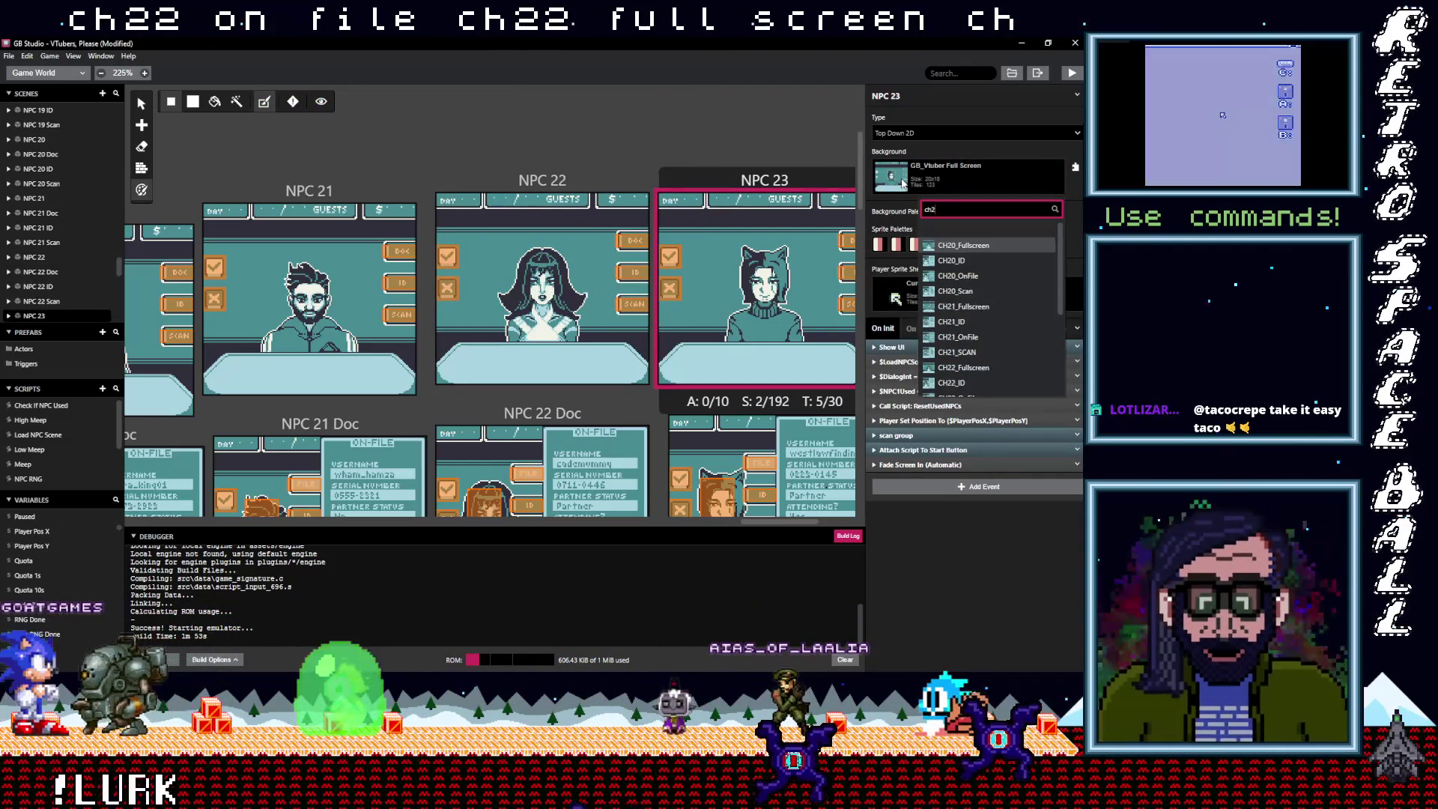
pyautogui.write('23')
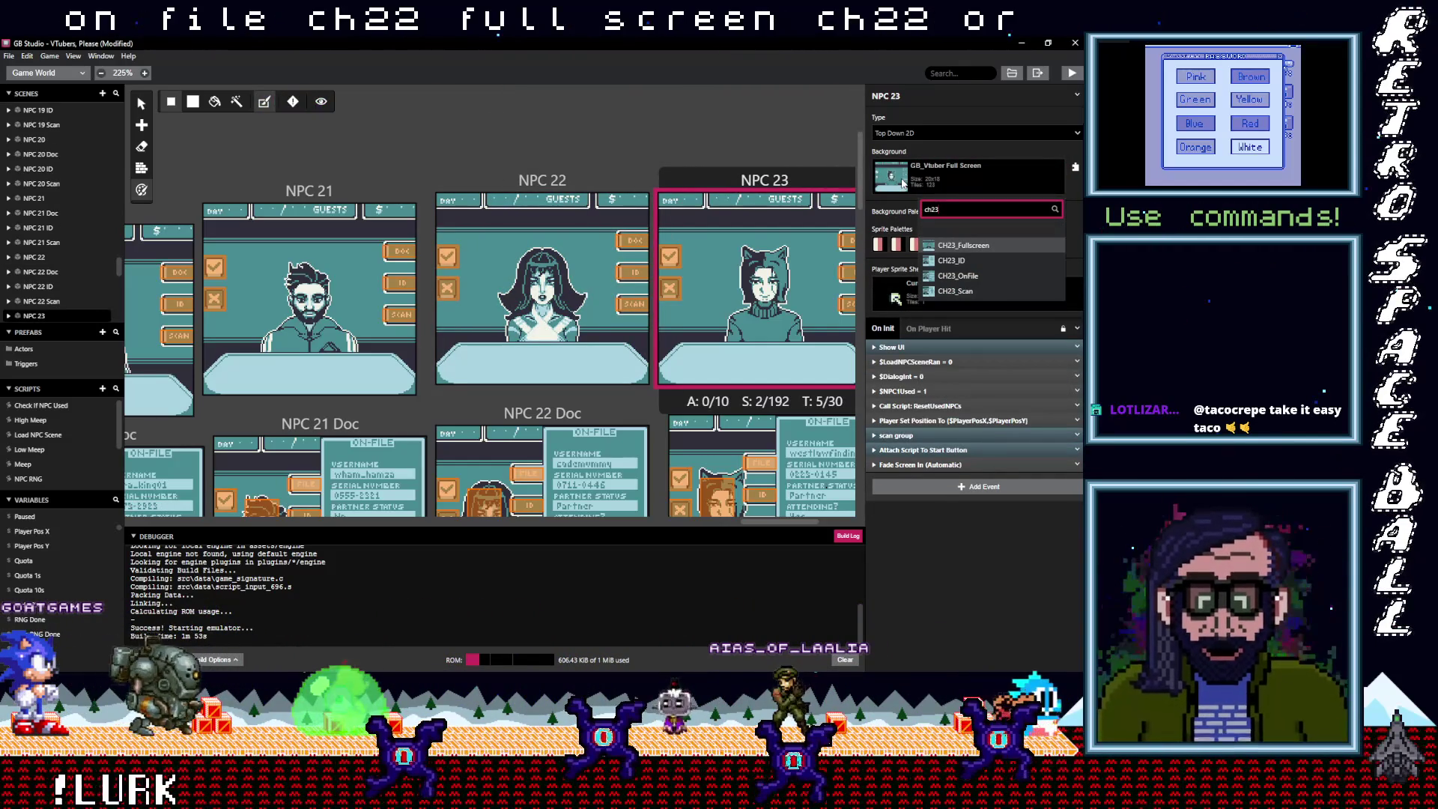
pyautogui.click(929, 245)
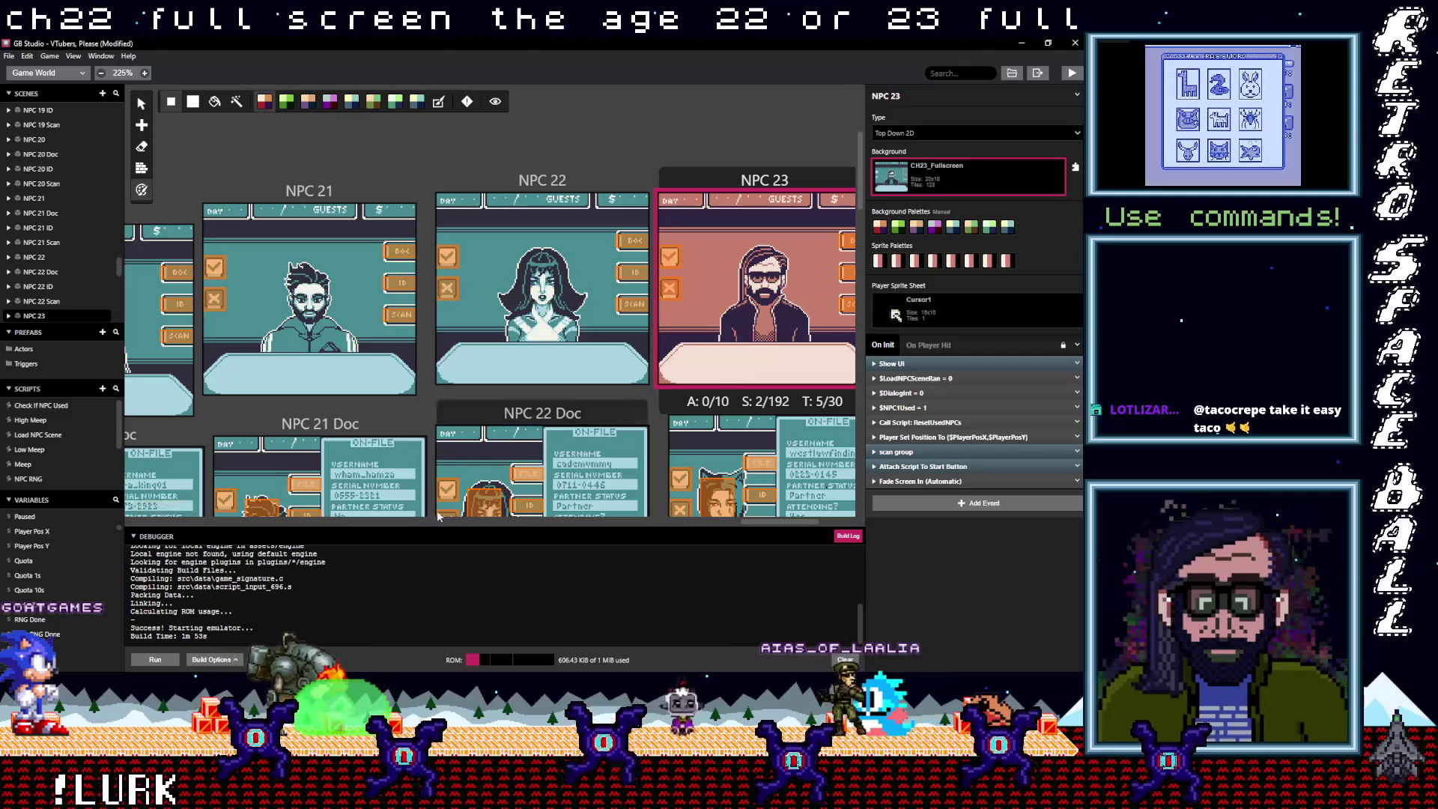
# Set the NPC 23 Doc scene's background to CH23_OnFile
pyautogui.moveTo(776, 520); pyautogui.dragTo(787, 519)
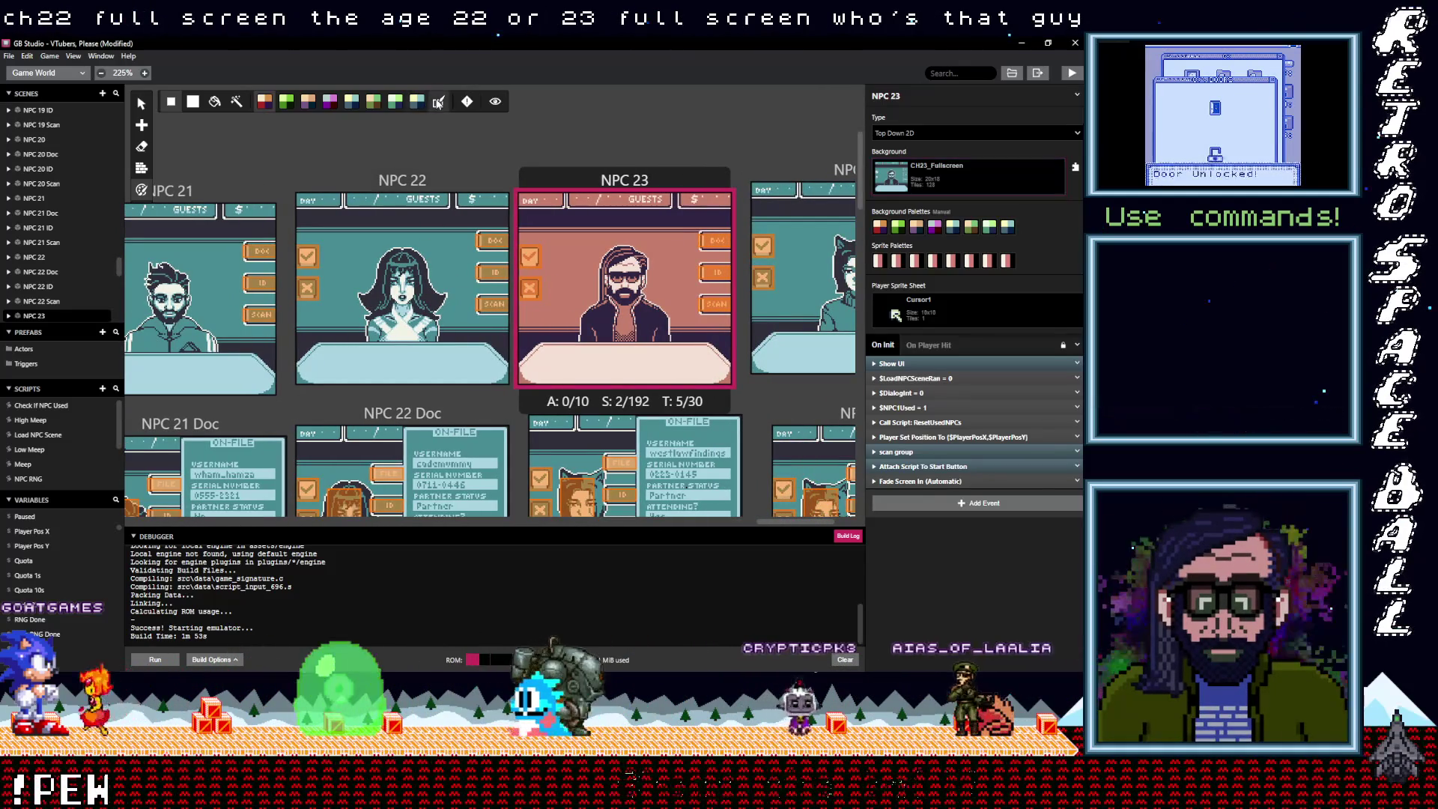
pyautogui.click(737, 419)
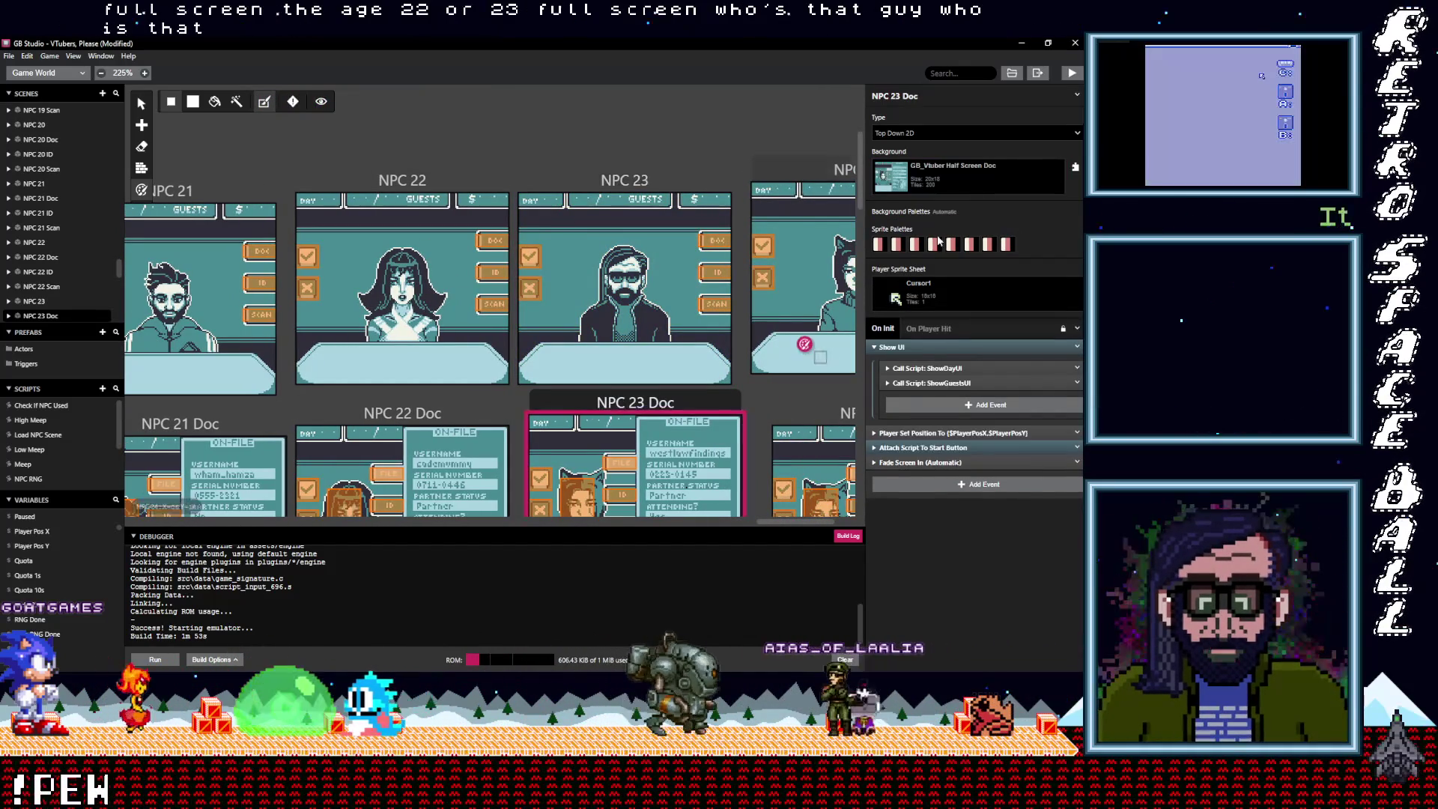
pyautogui.click(973, 181)
pyautogui.write('ch')
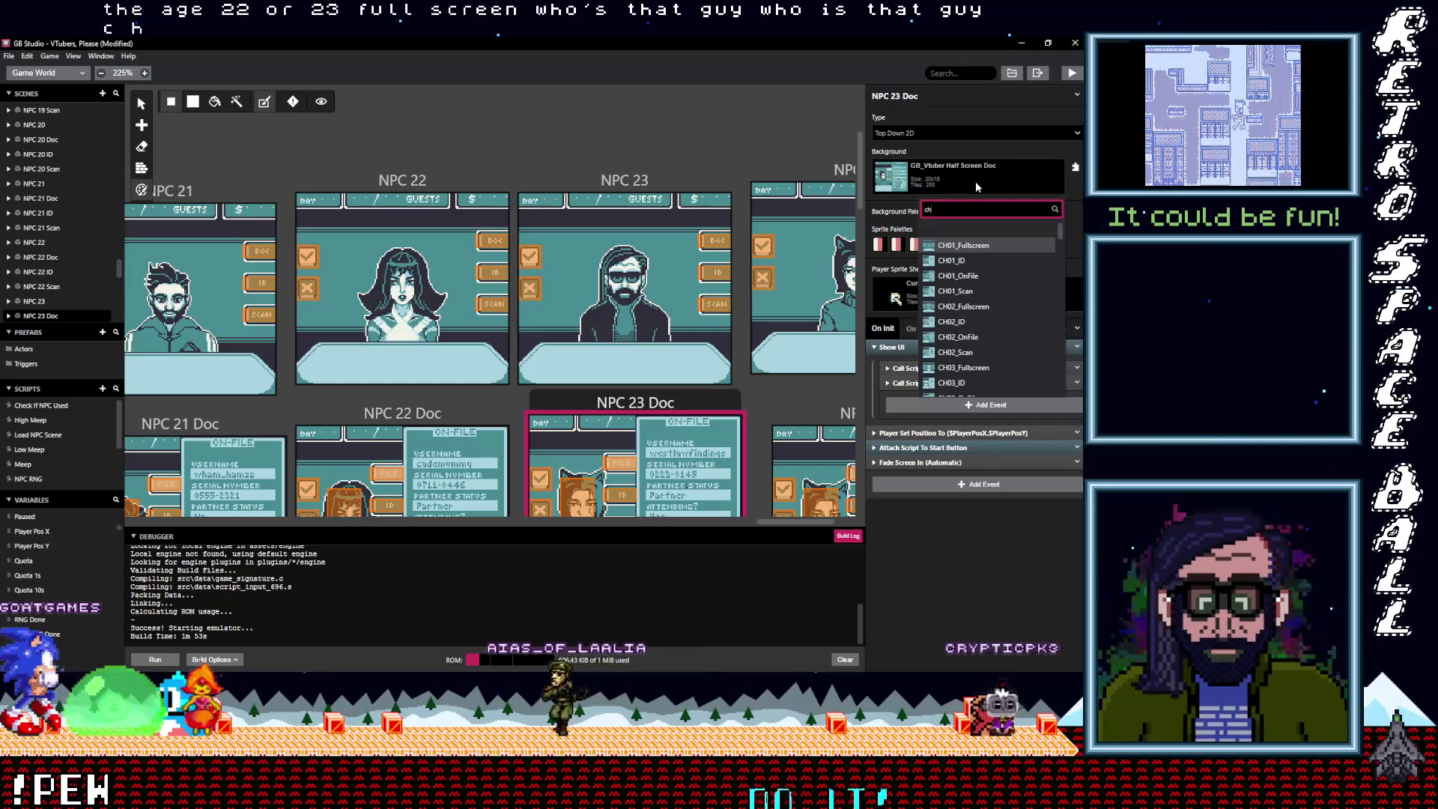
pyautogui.write('23')
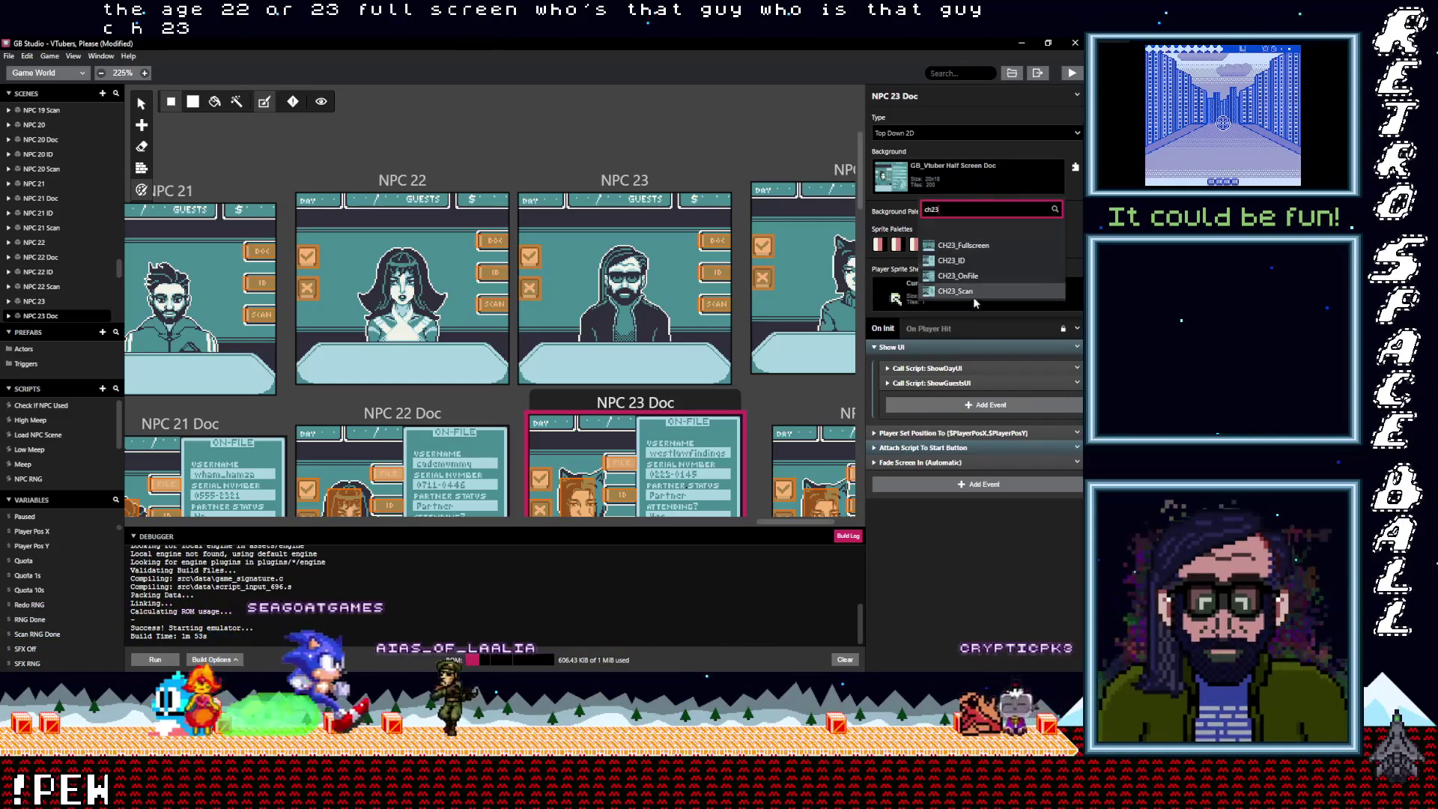
pyautogui.click(972, 277)
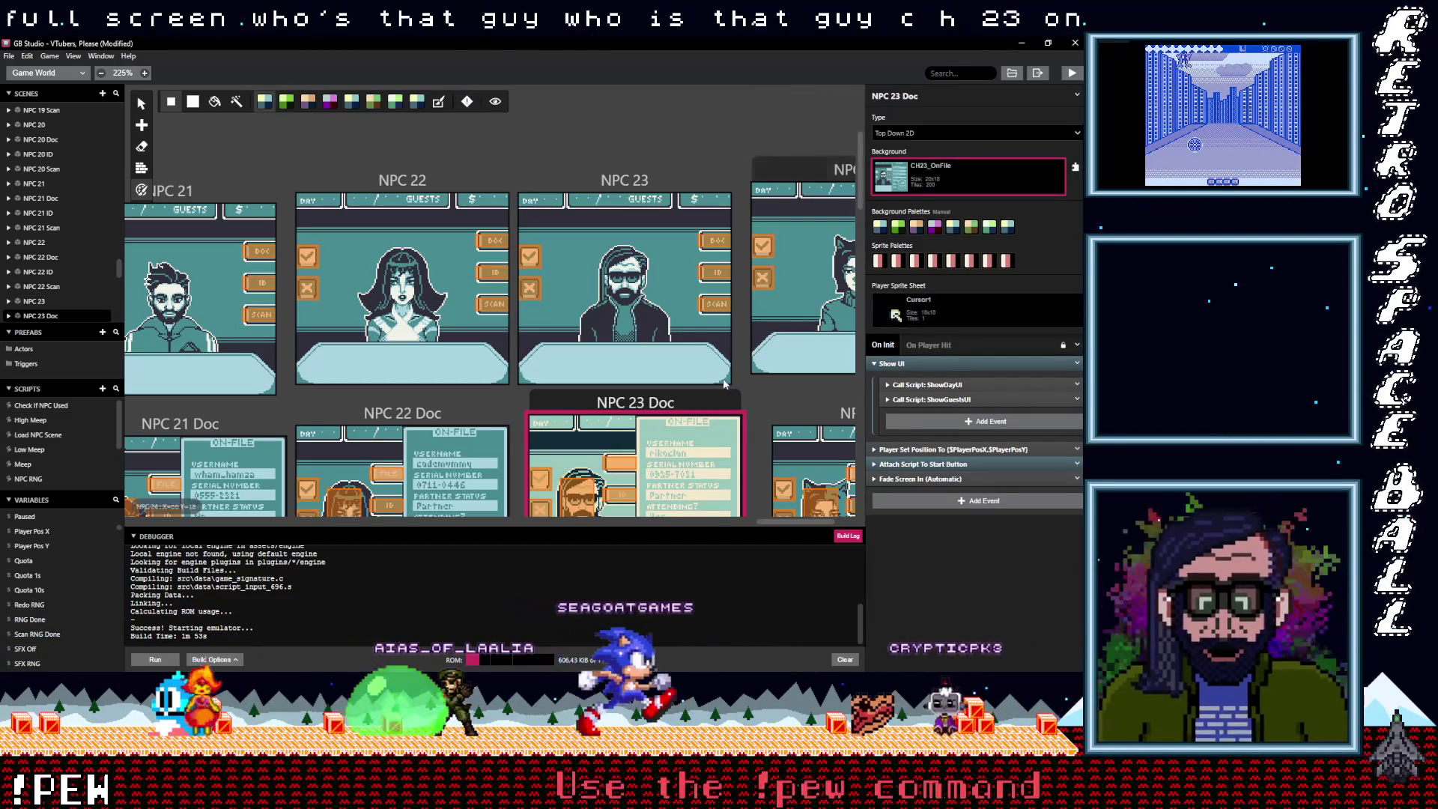
# Set the NPC 23 ID scene's background to CH23_ID
pyautogui.scroll(-5, 672, 391)
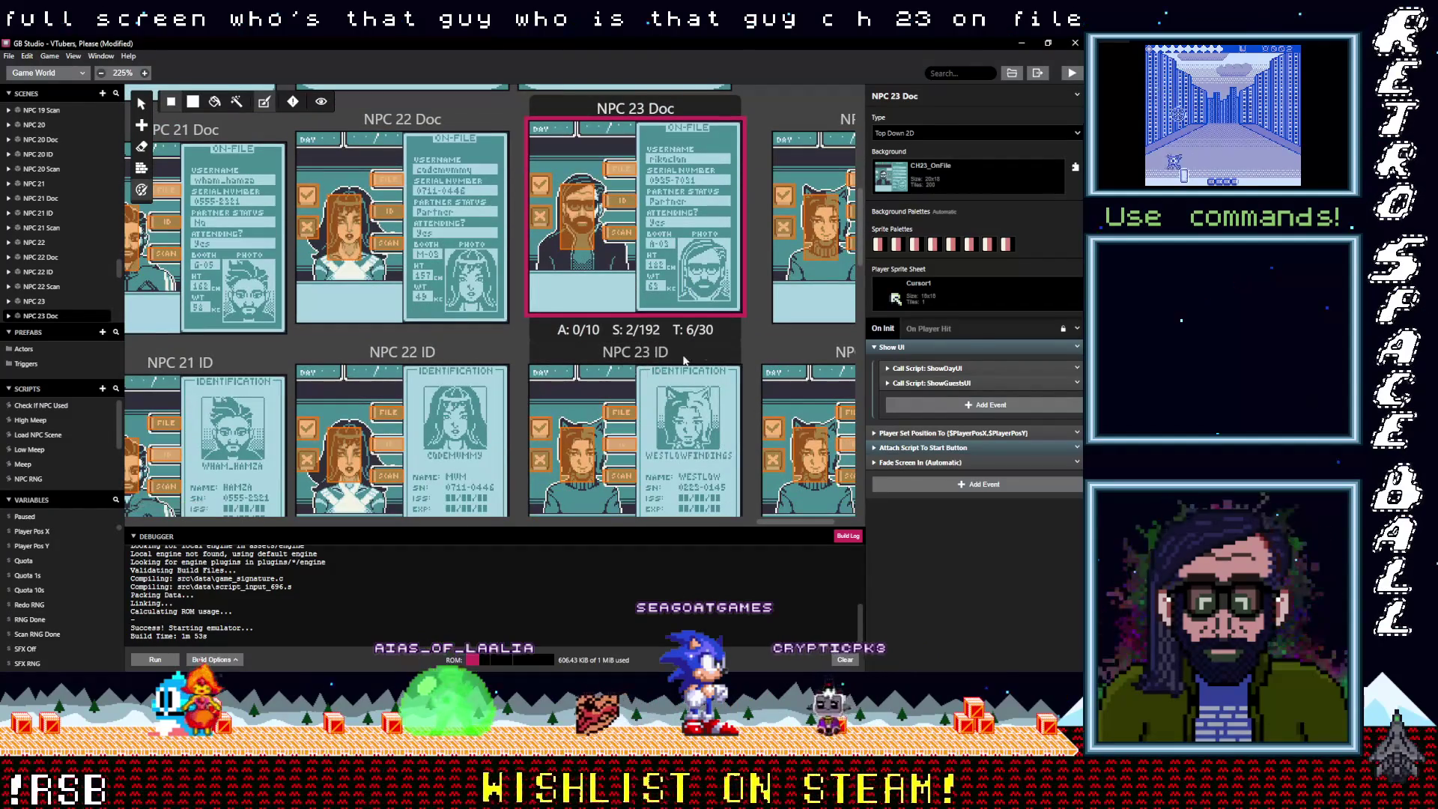
pyautogui.click(662, 360)
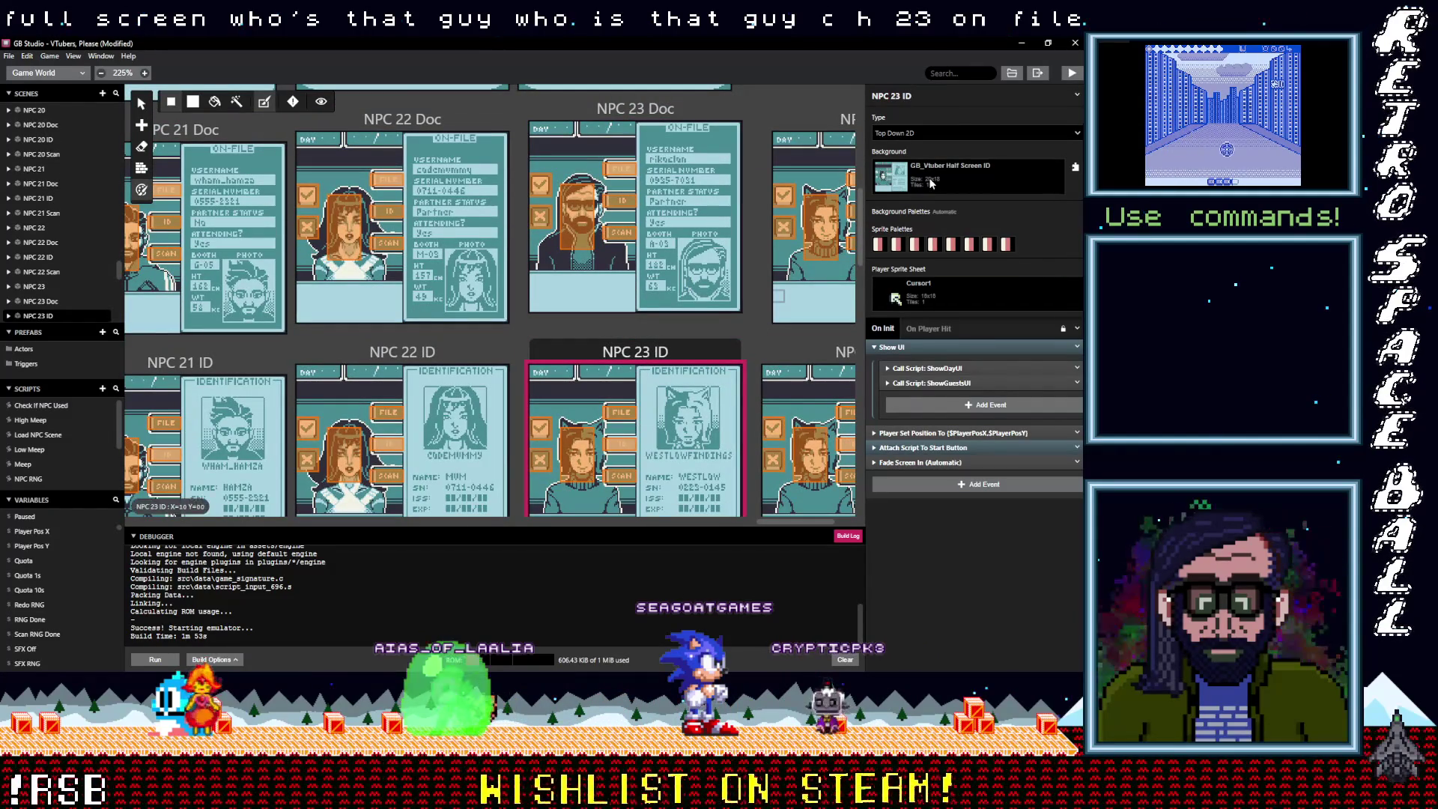
pyautogui.write('ch 2')
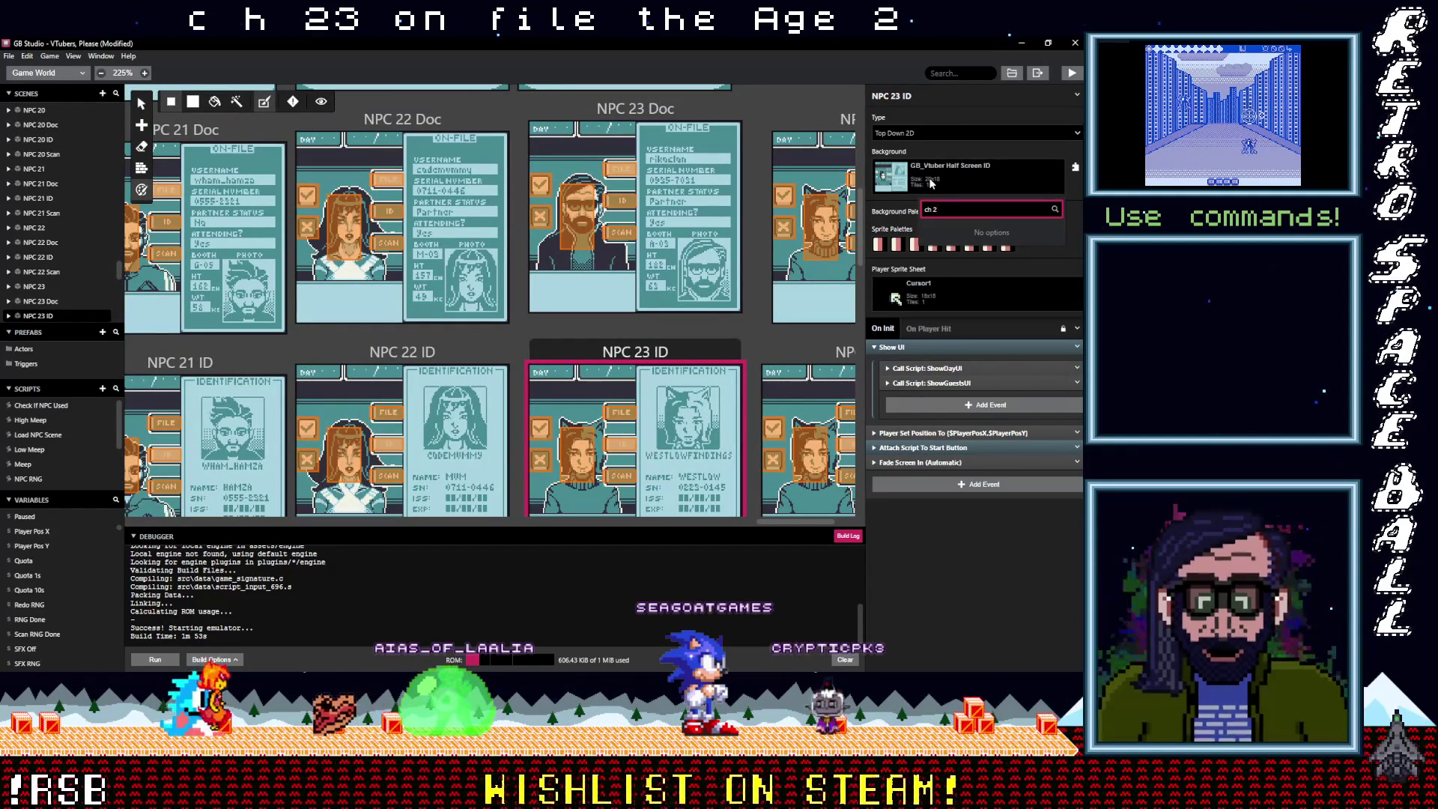
pyautogui.press('BackSpace')
pyautogui.press('BackSpace')
pyautogui.write('3')
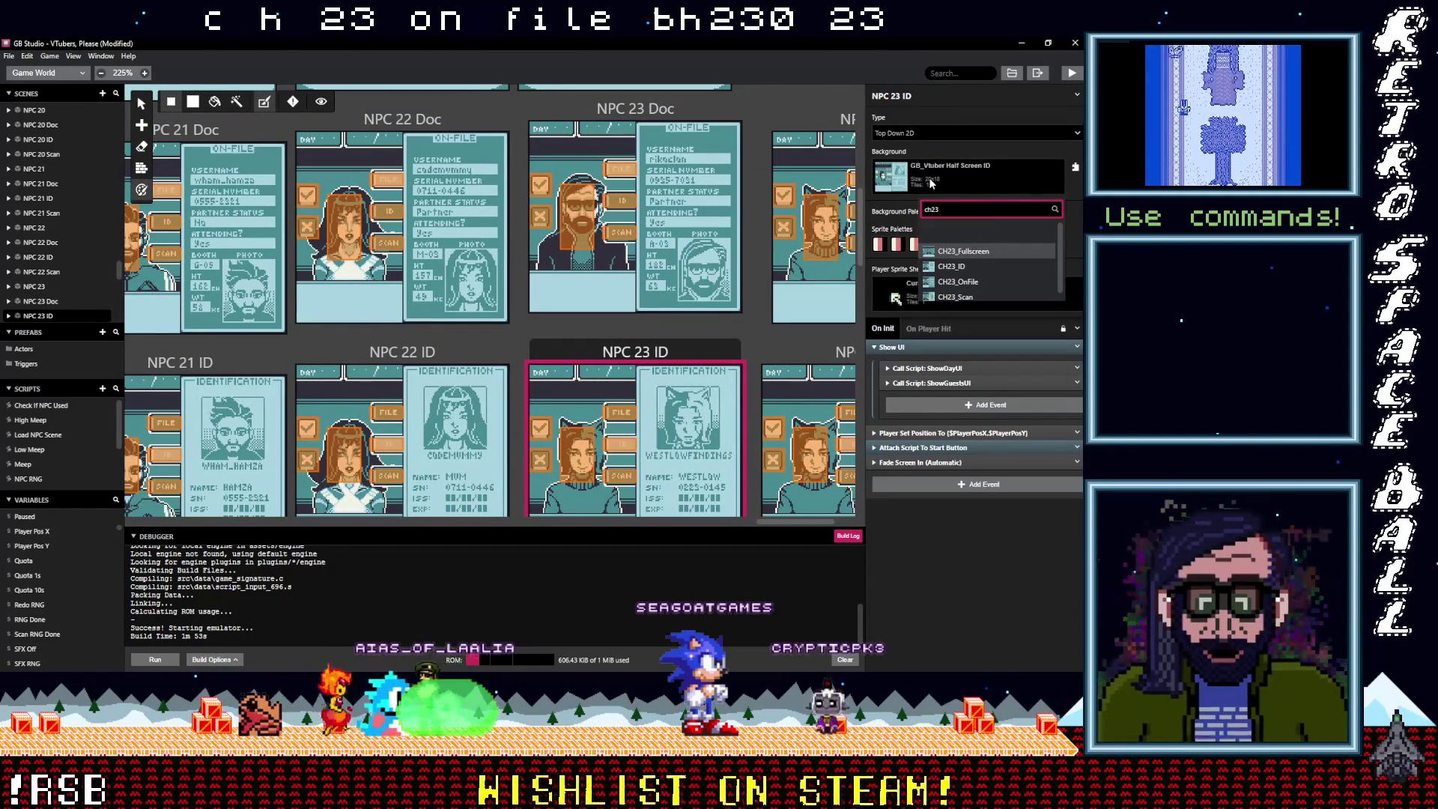
pyautogui.click(951, 266)
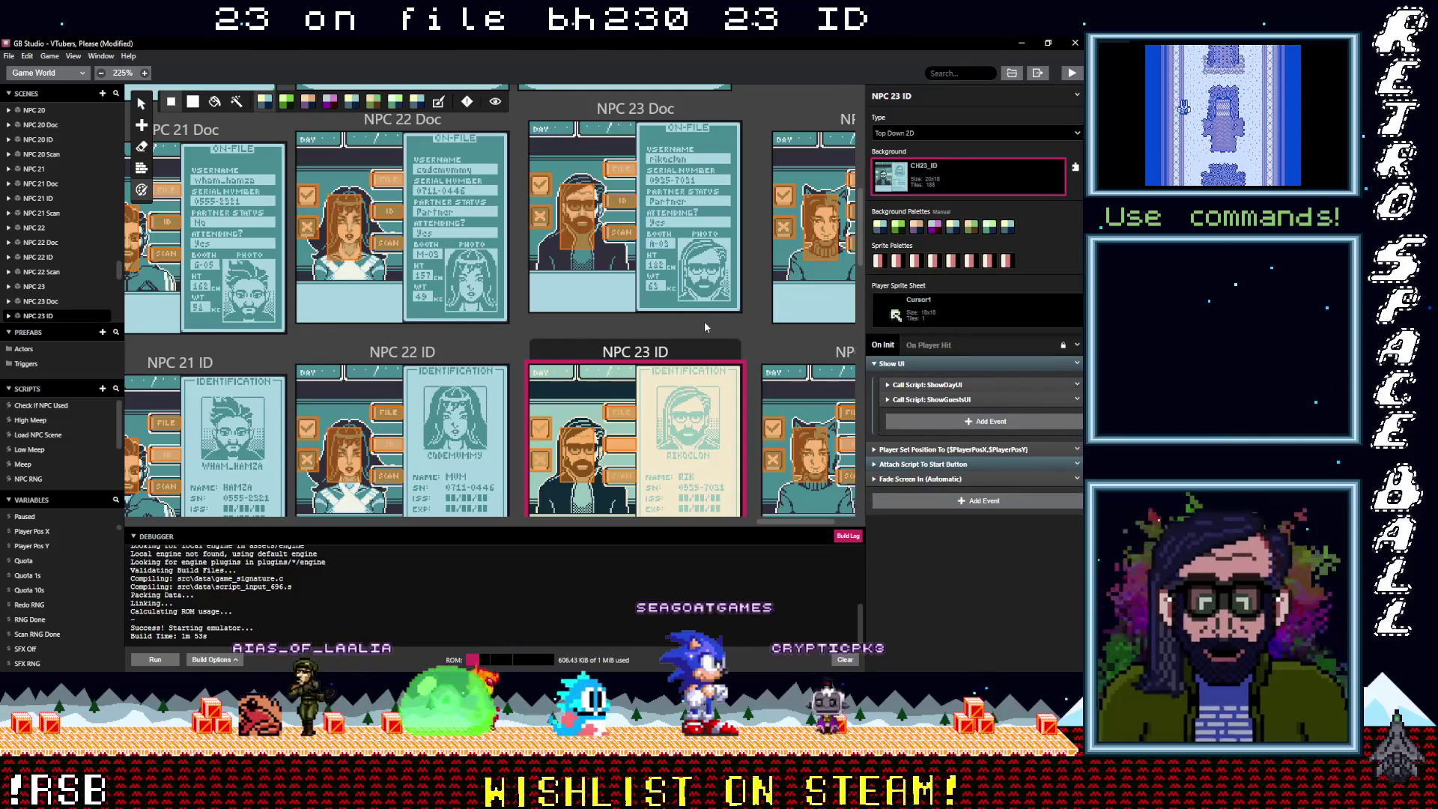
# Set the NPC 23 Scan scene's background to CH23_Scan, then select NPC 24
pyautogui.scroll(-3, 663, 313)
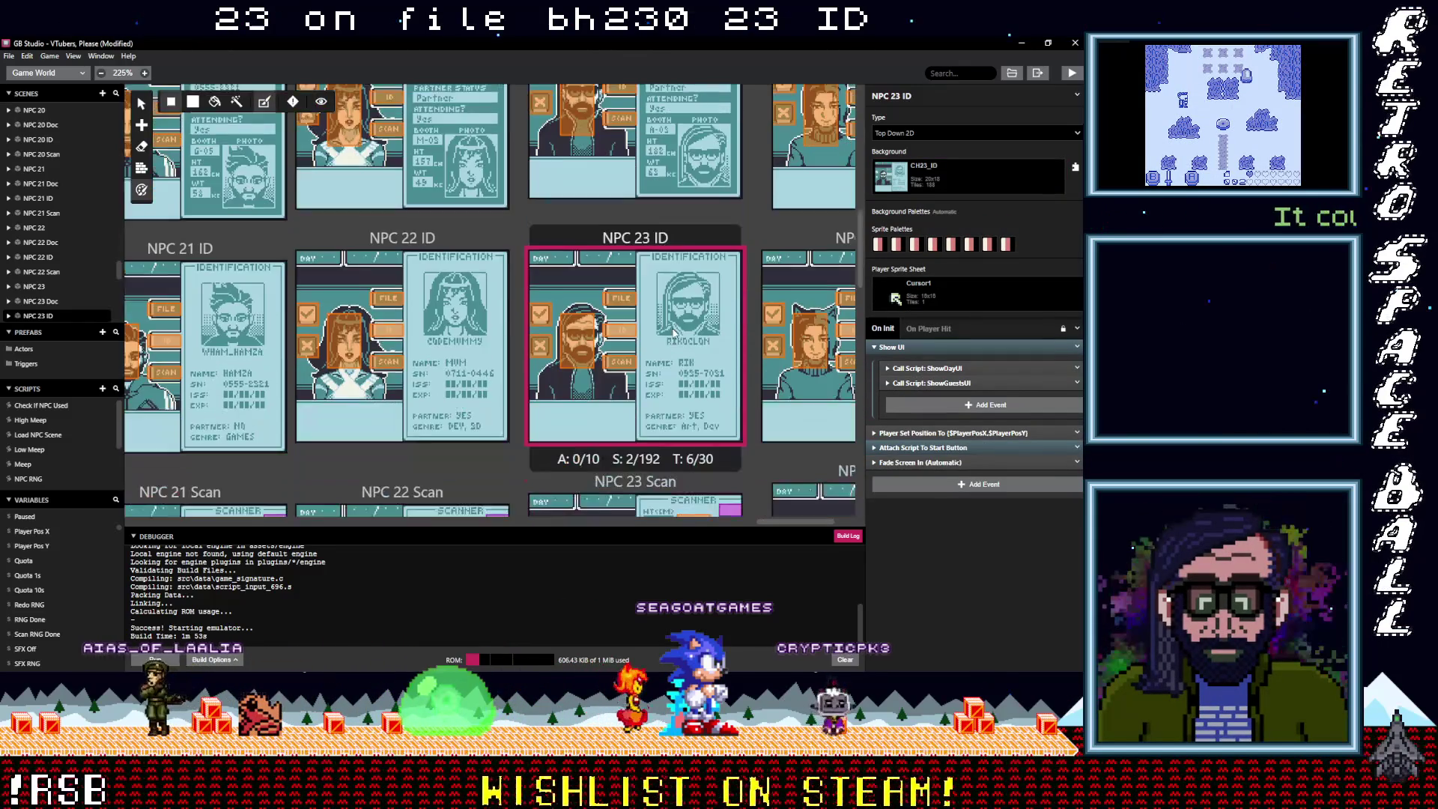
pyautogui.click(653, 362)
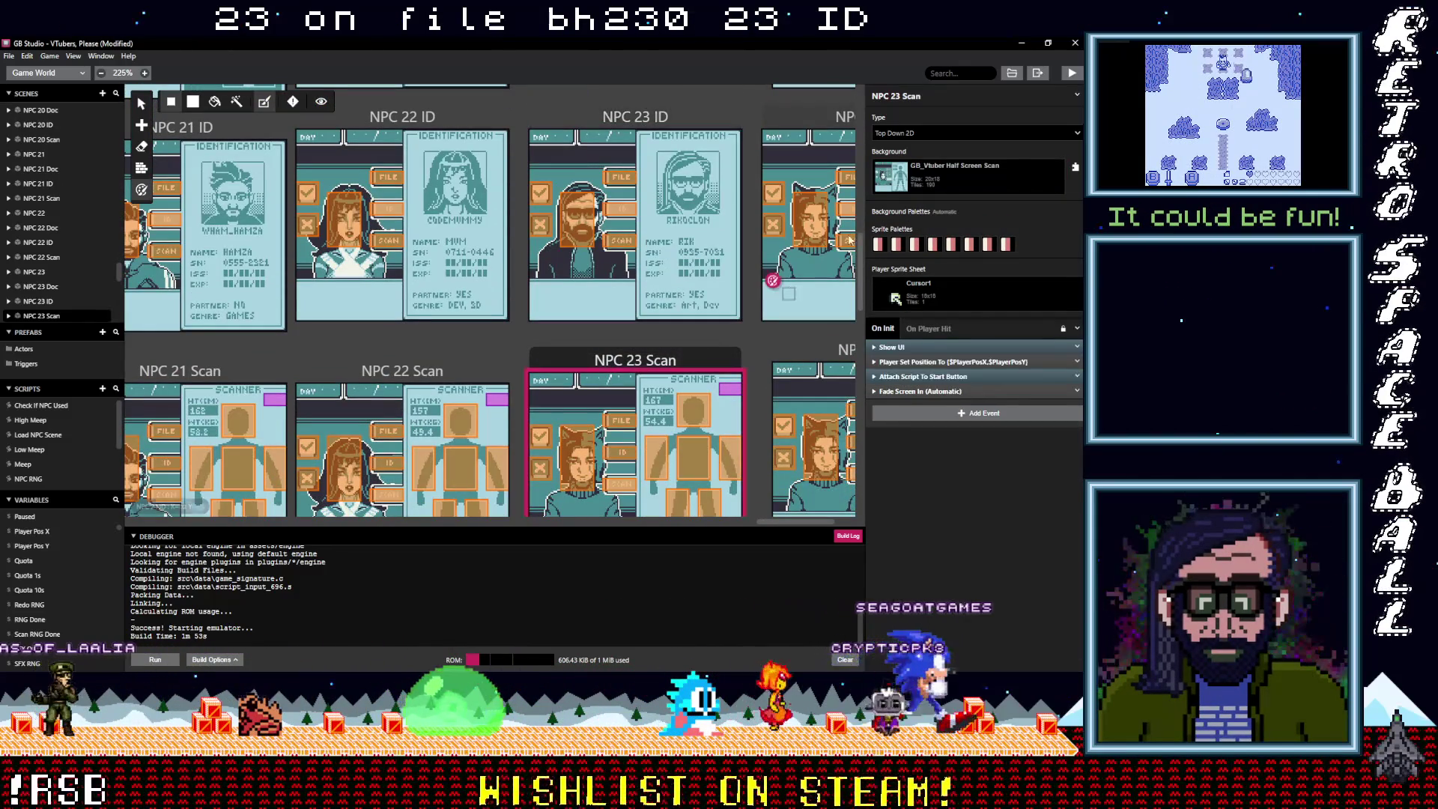
pyautogui.click(934, 184)
pyautogui.write('ch')
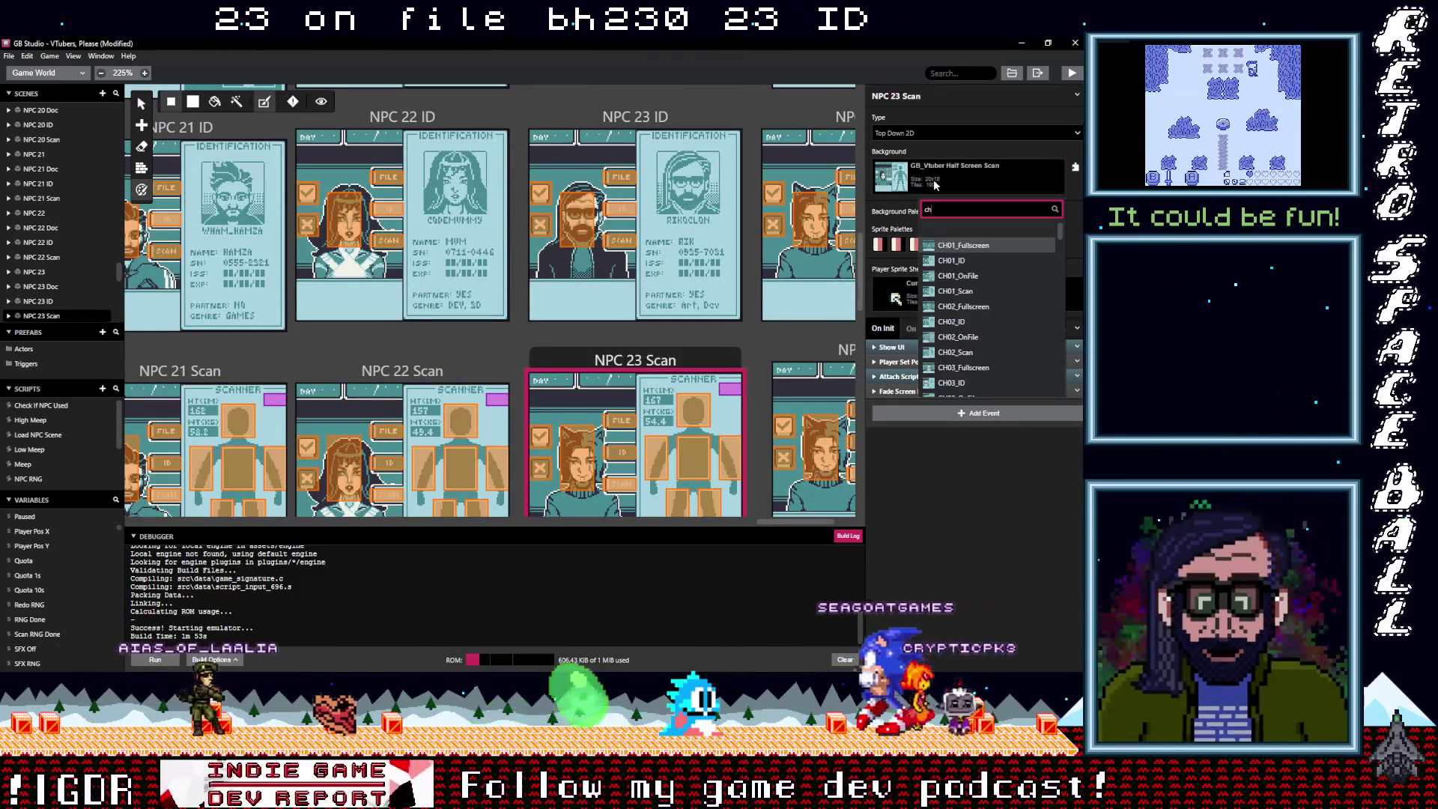
pyautogui.write('23')
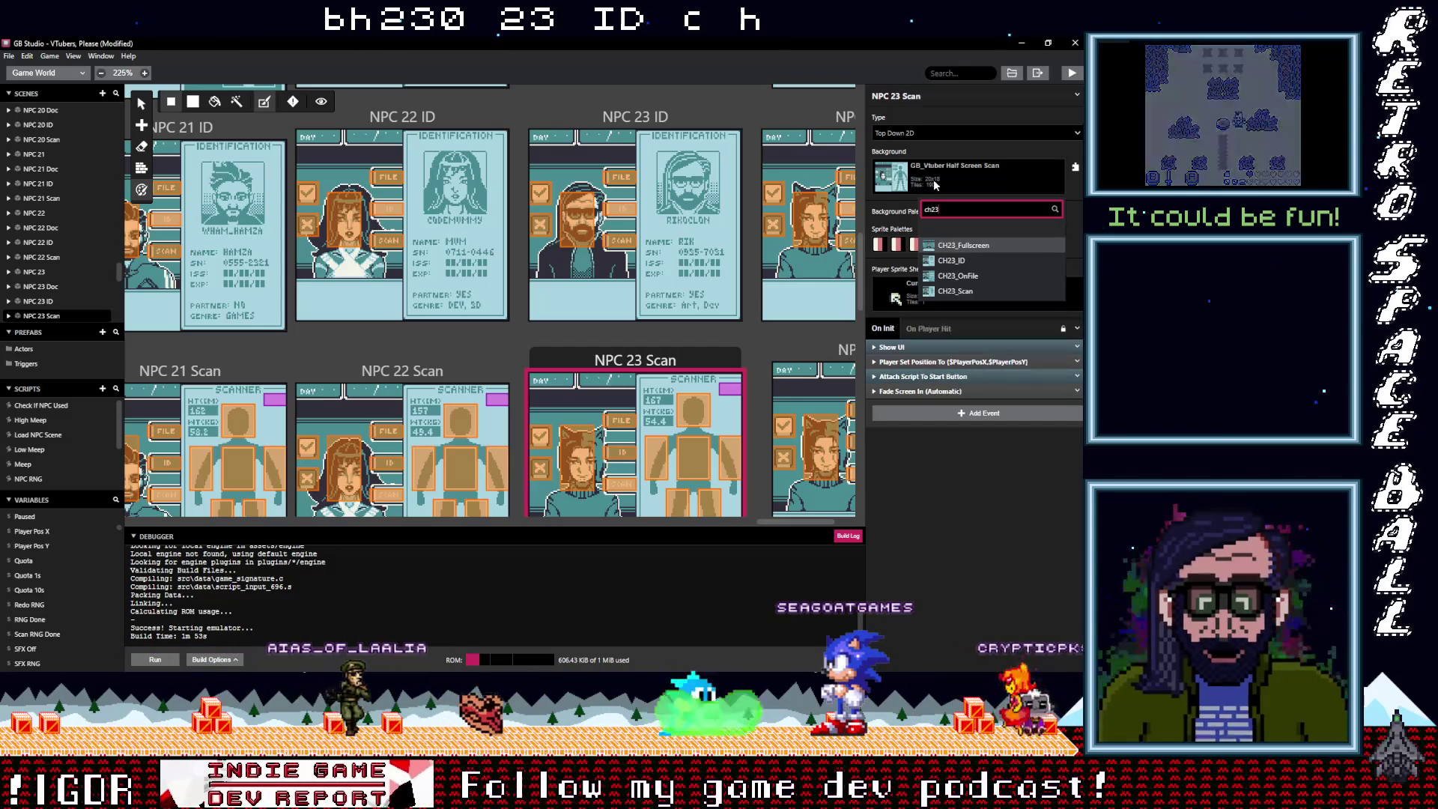
pyautogui.click(956, 291)
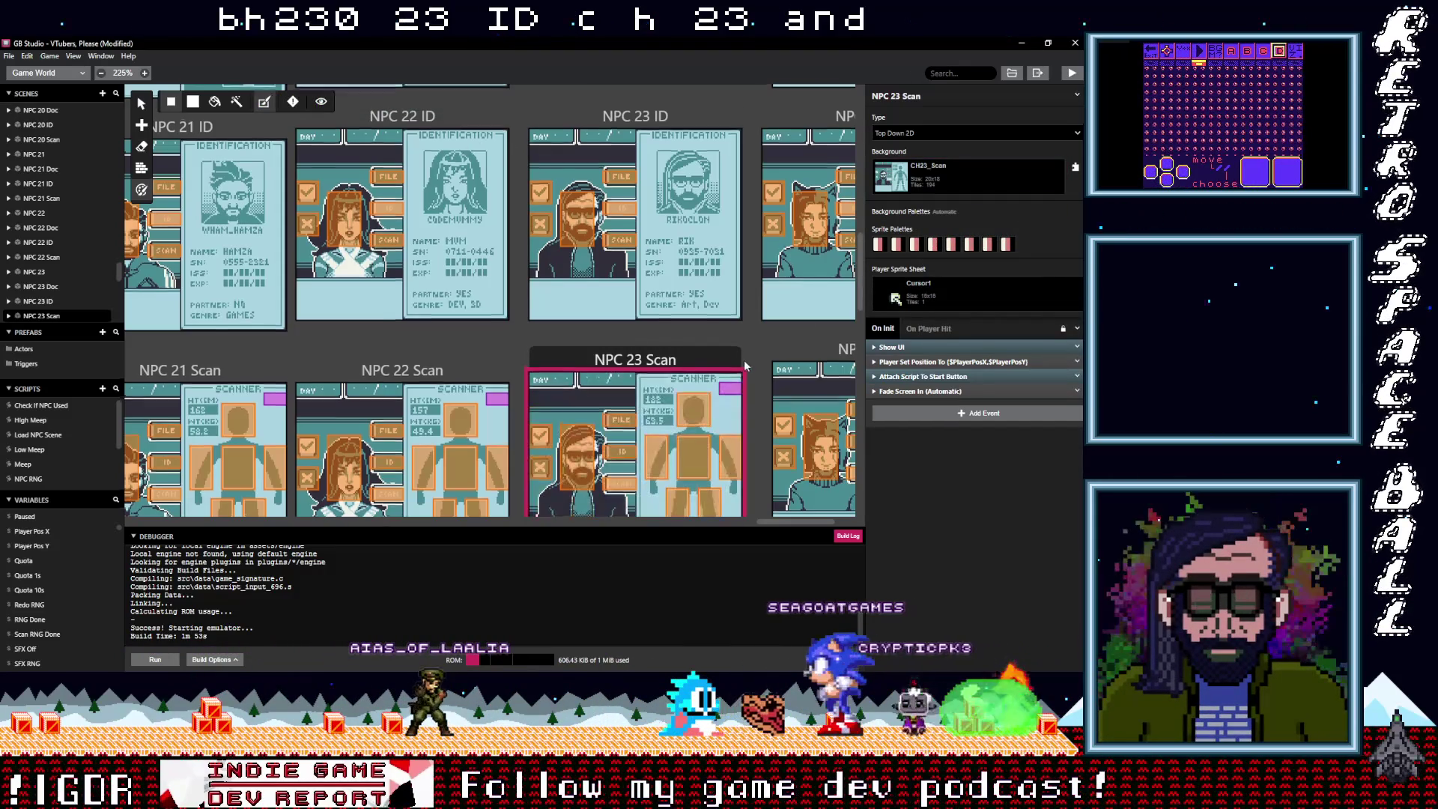
pyautogui.scroll(-3, 751, 359)
pyautogui.scroll(1, 751, 360)
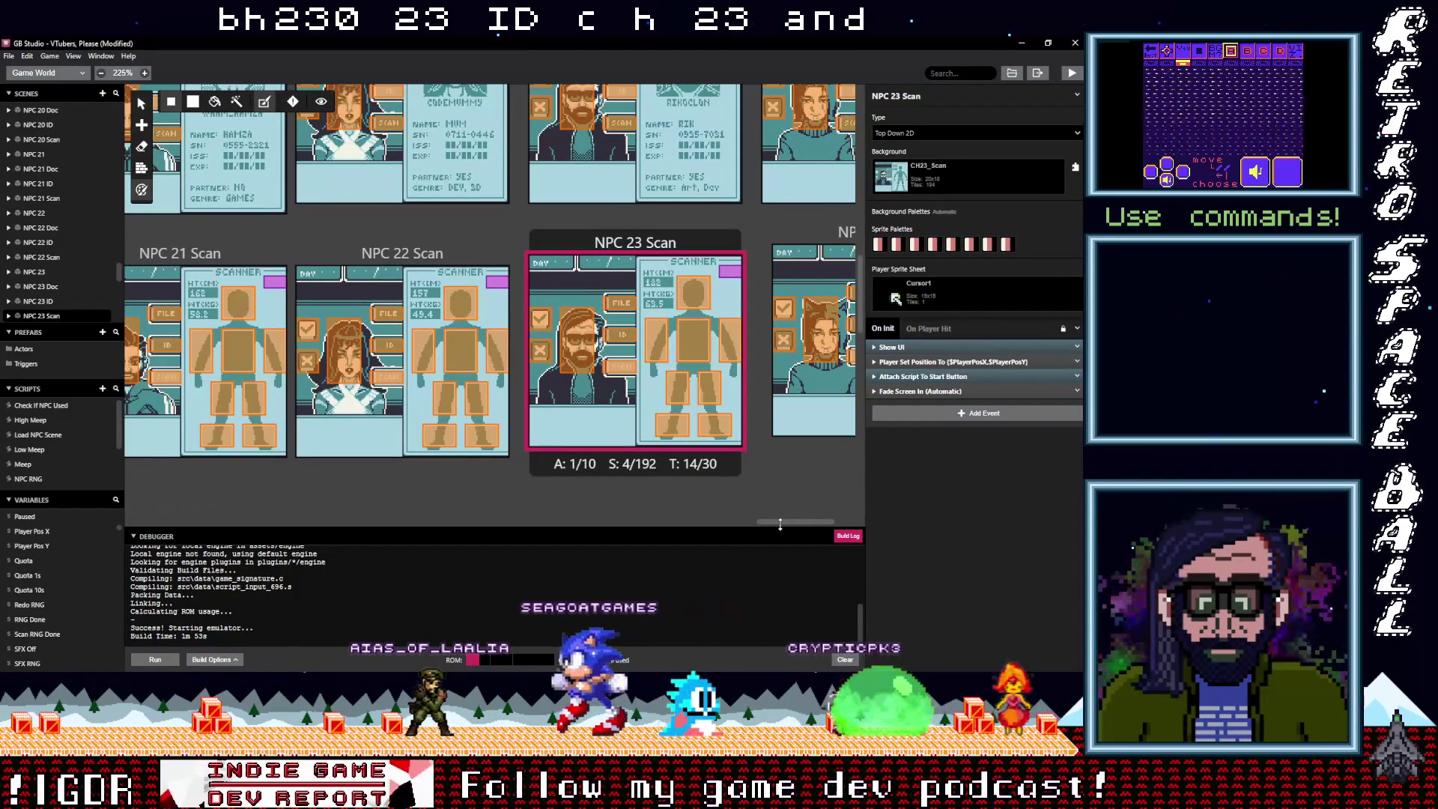
pyautogui.hscroll(3, 798, 527)
pyautogui.scroll(4, 775, 488)
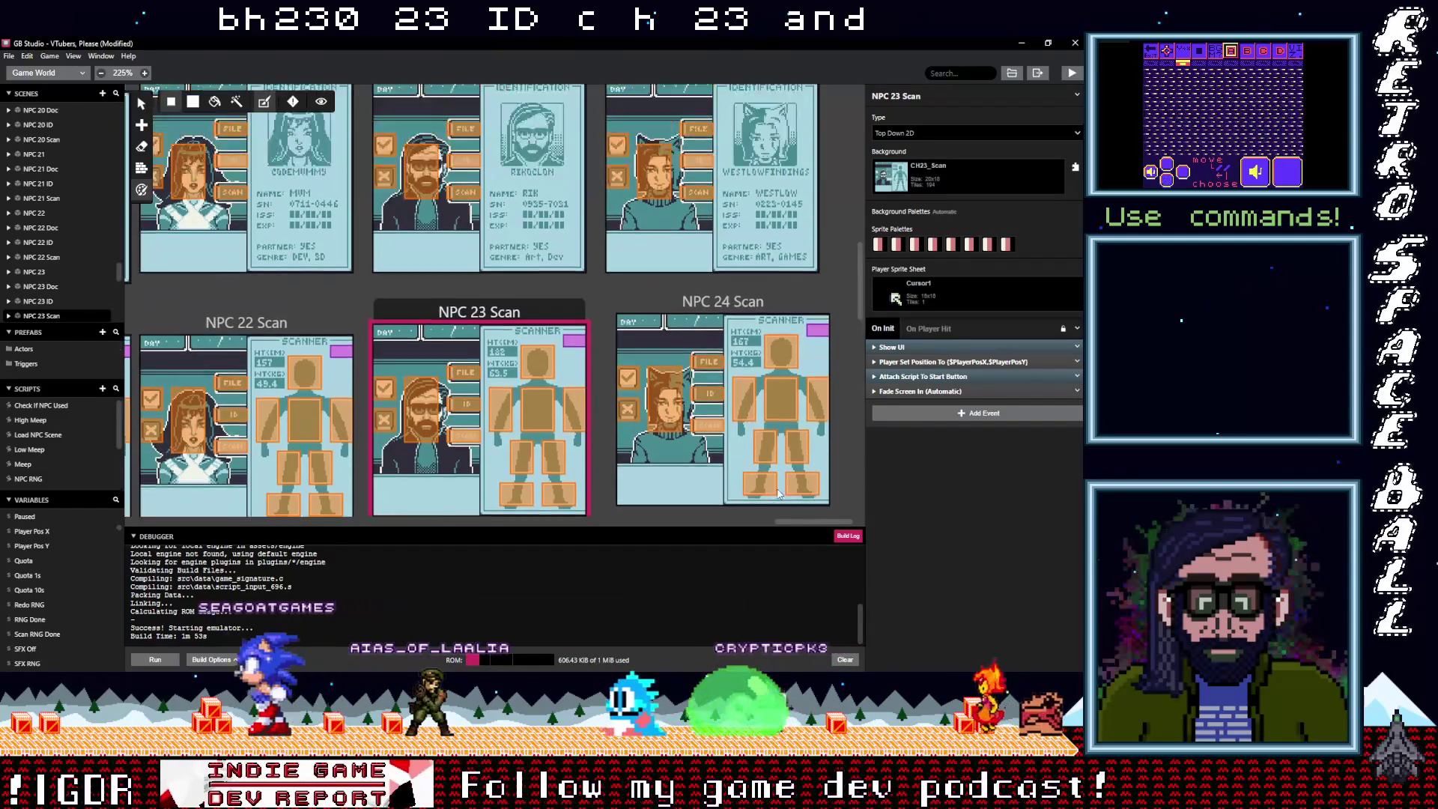
pyautogui.scroll(7, 775, 487)
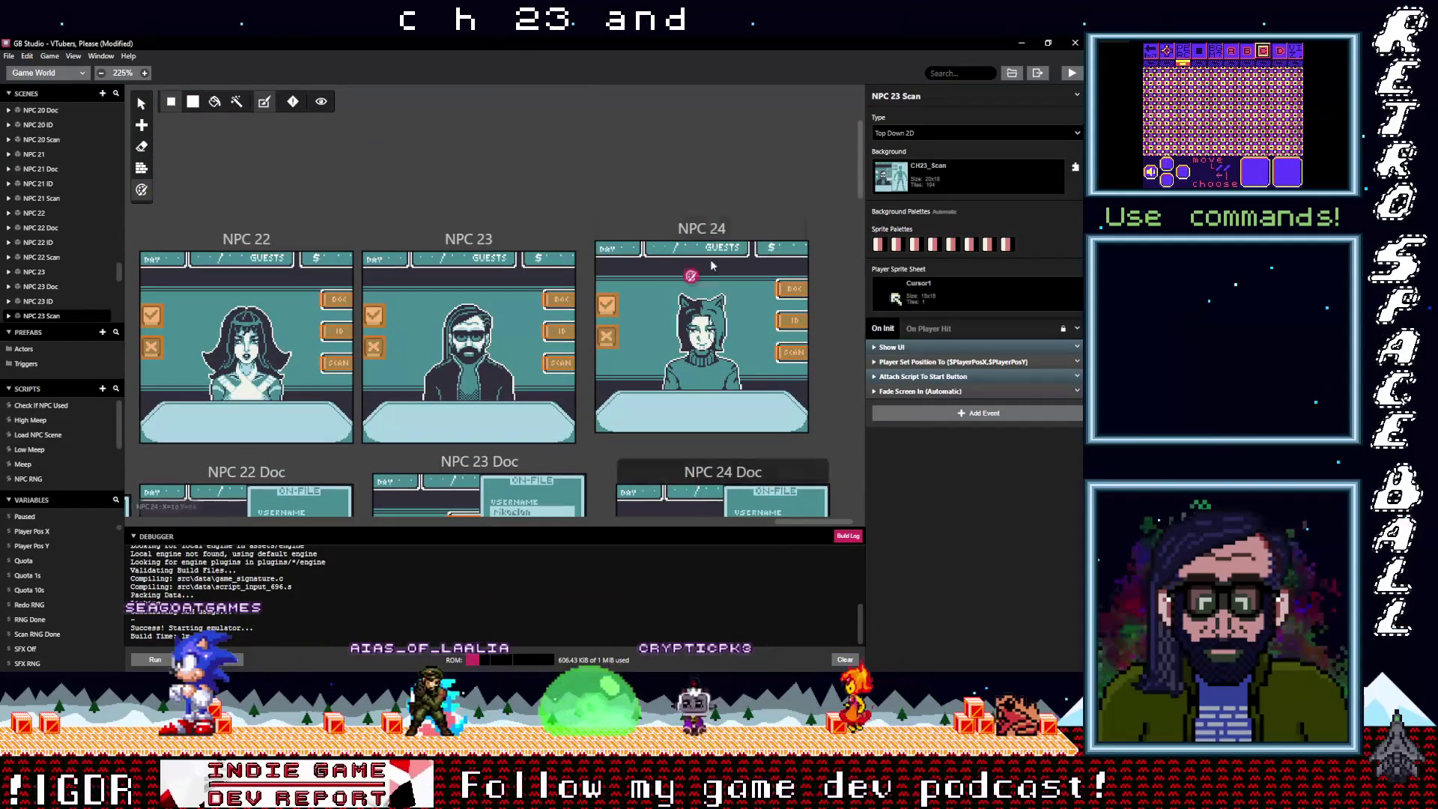
pyautogui.click(699, 234)
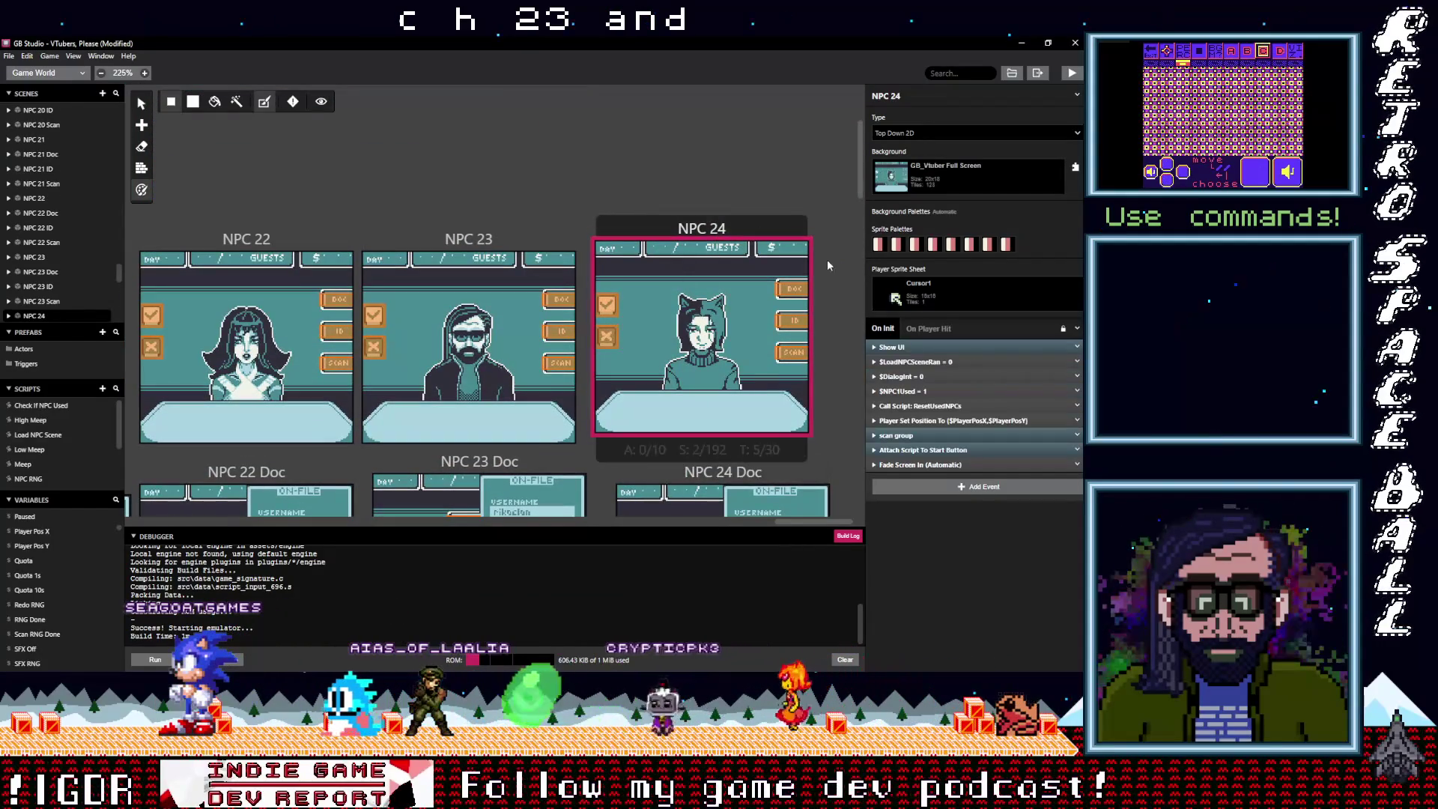
# Set NPC 24's background to CH24_Fullscreen and NPC 24 Doc's to CH24_OnFile
pyautogui.click(942, 182)
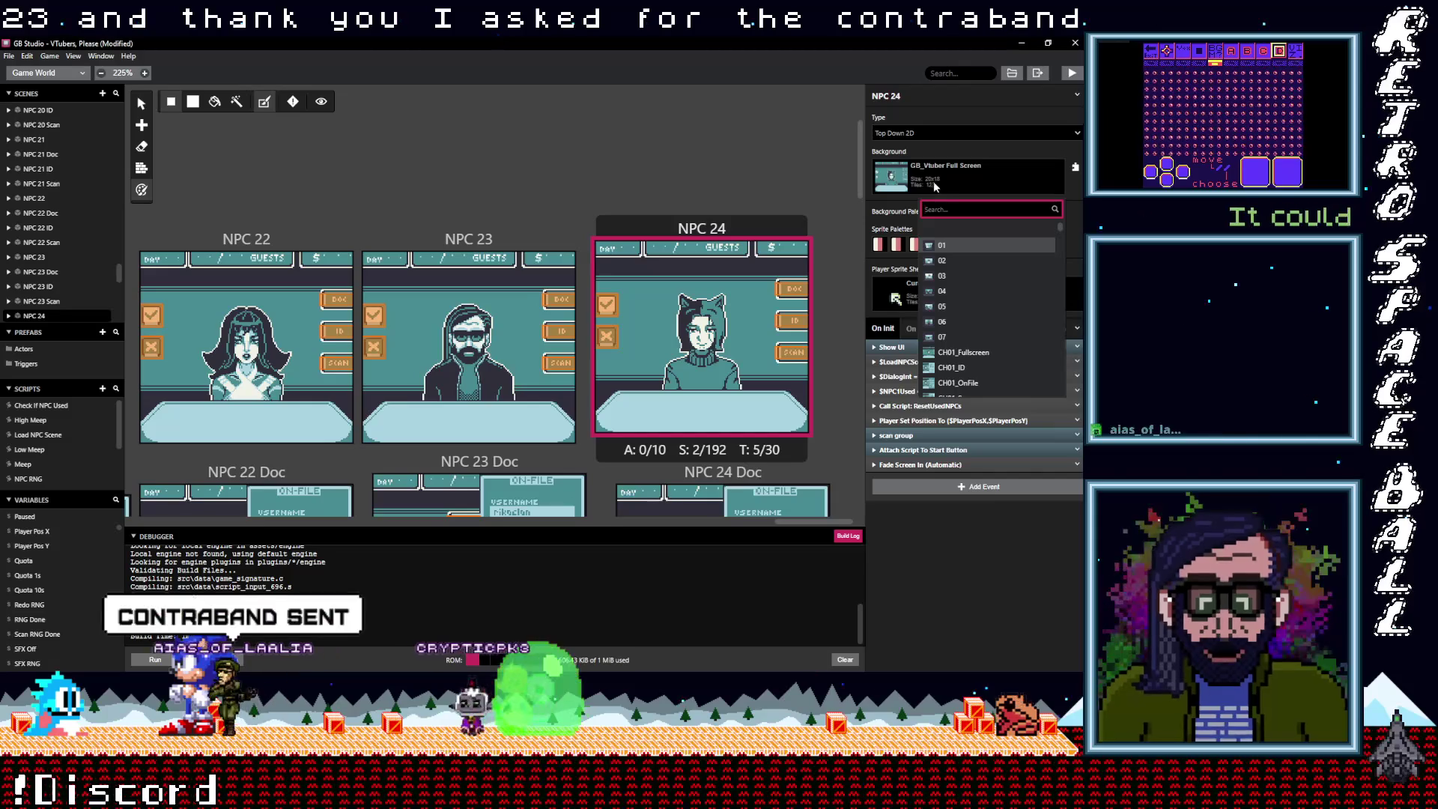
pyautogui.write('ch')
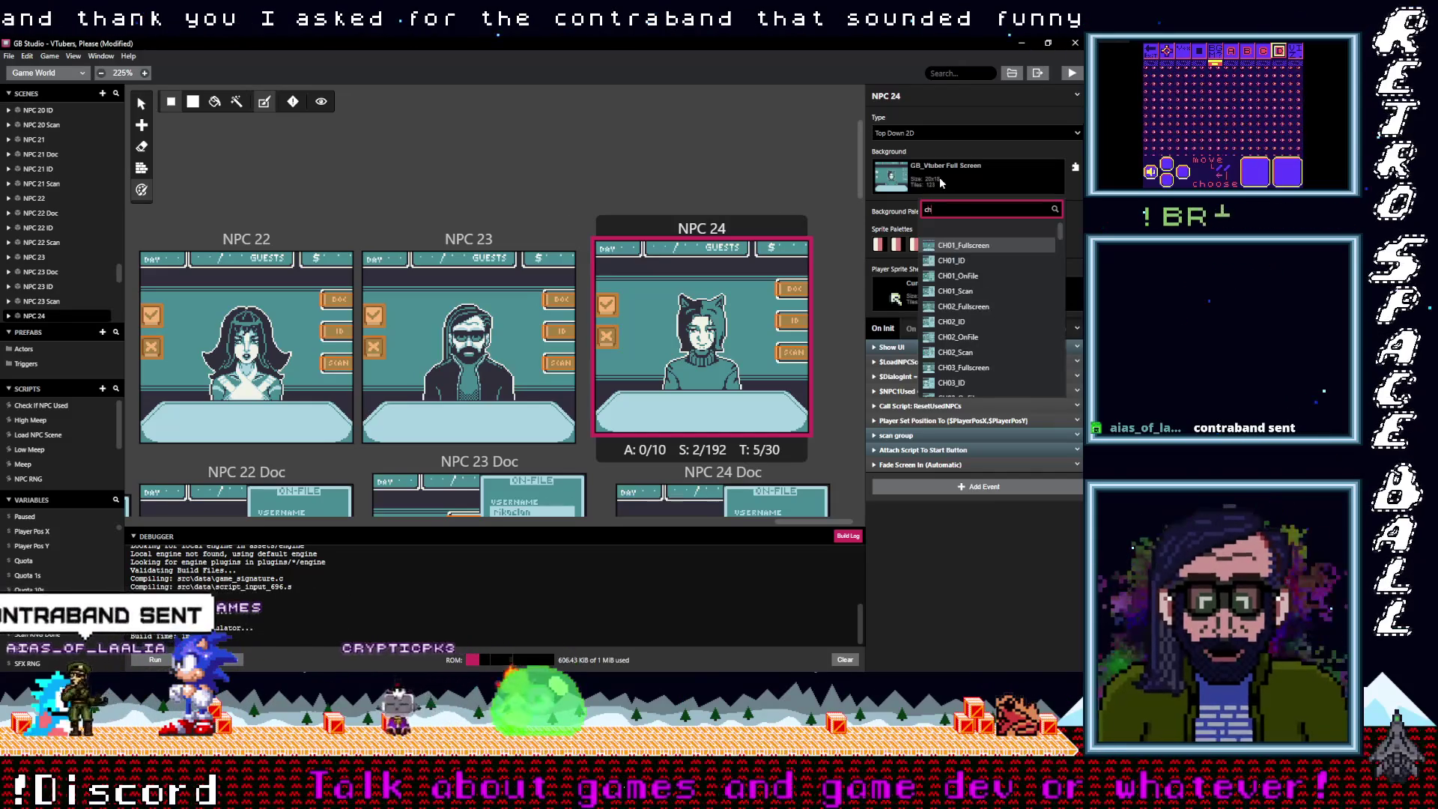
pyautogui.write('24')
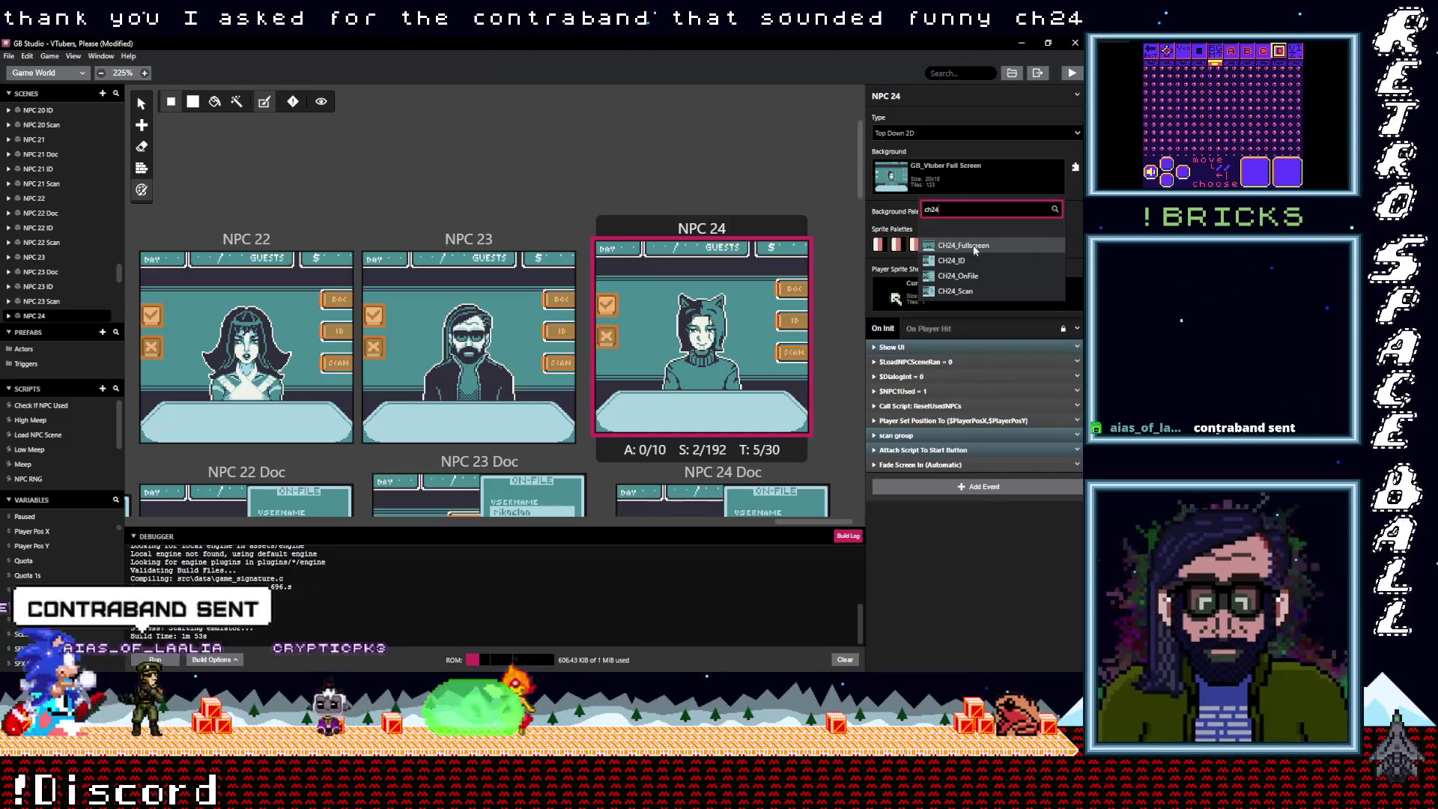
pyautogui.click(969, 247)
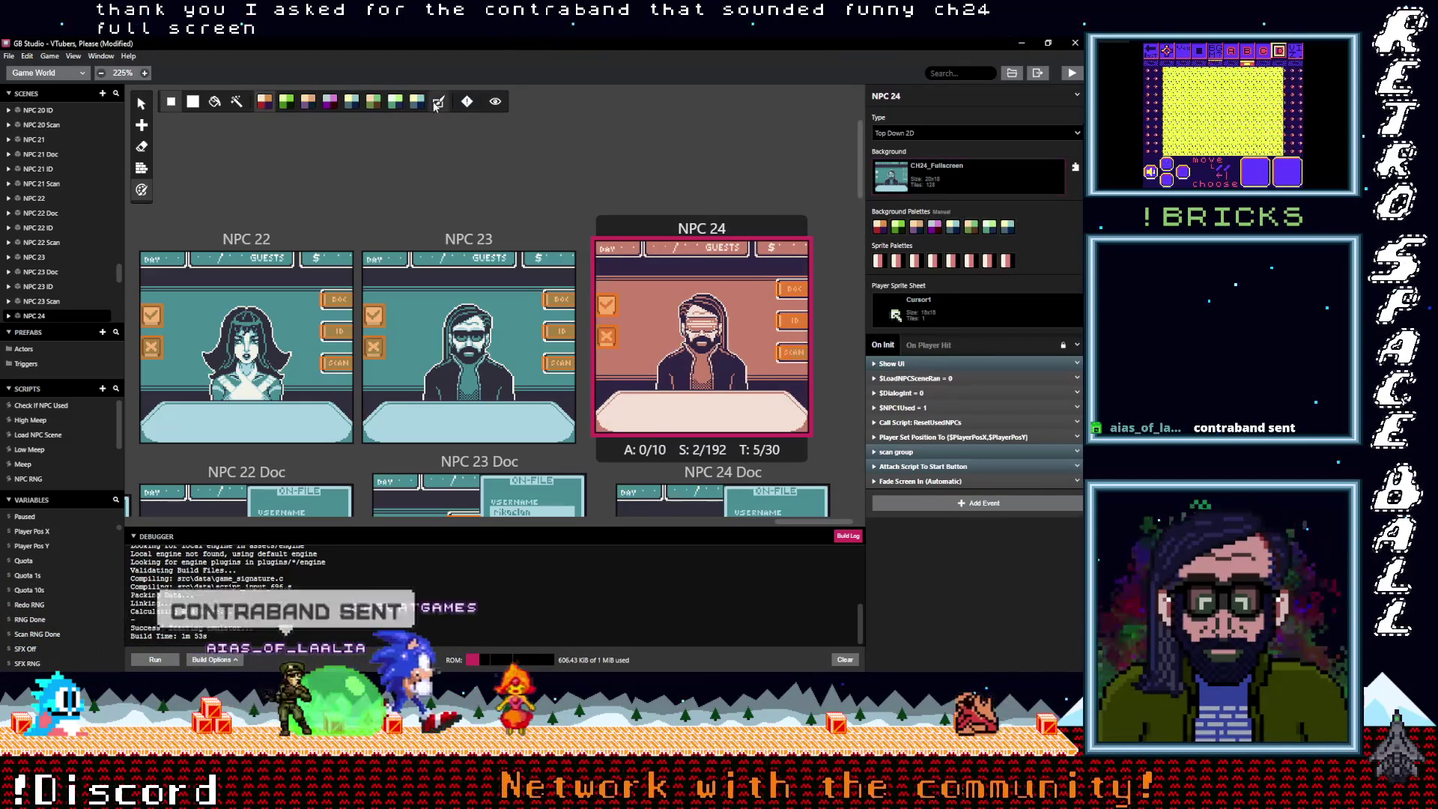
pyautogui.scroll(-2, 519, 217)
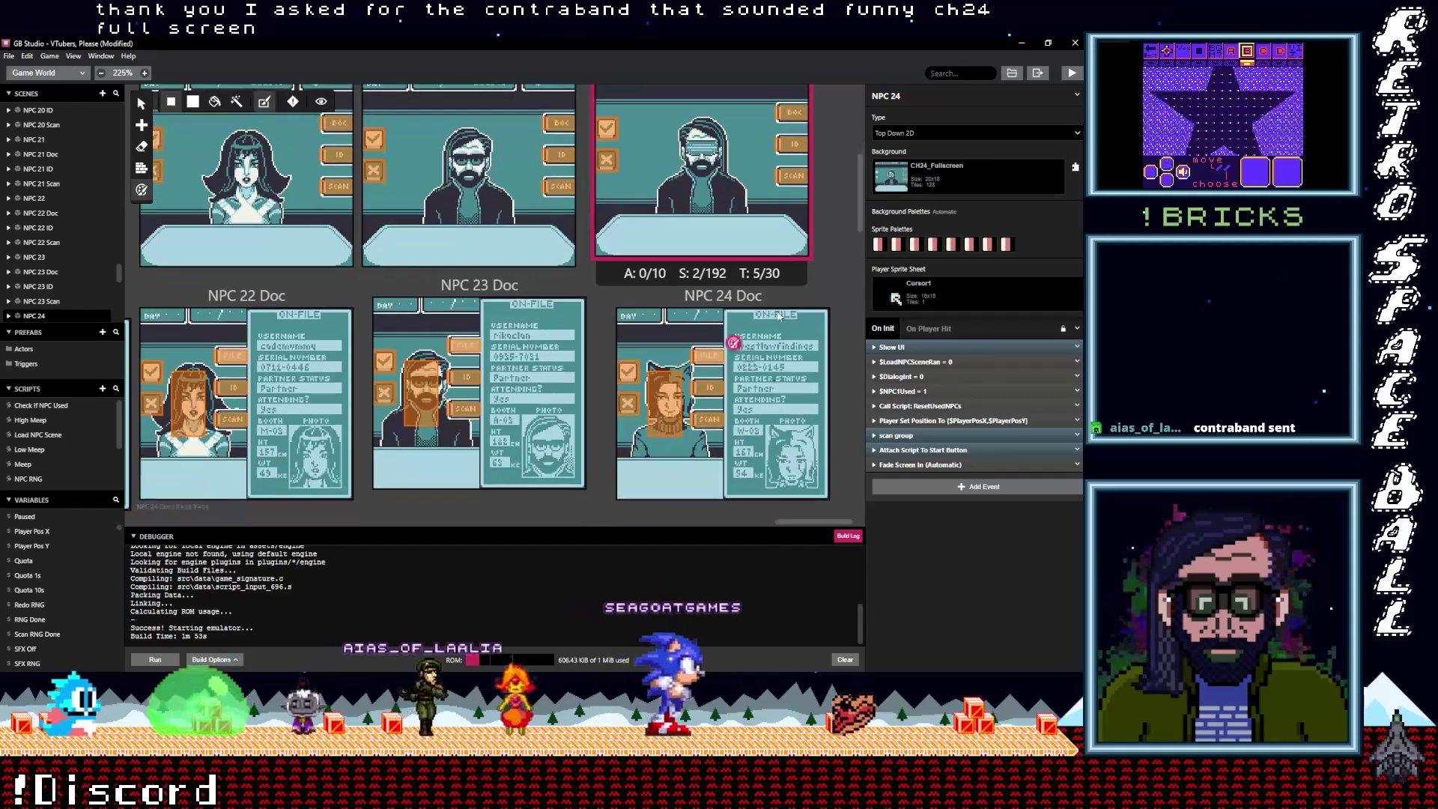
pyautogui.click(723, 404)
pyautogui.click(952, 188)
pyautogui.write('ch')
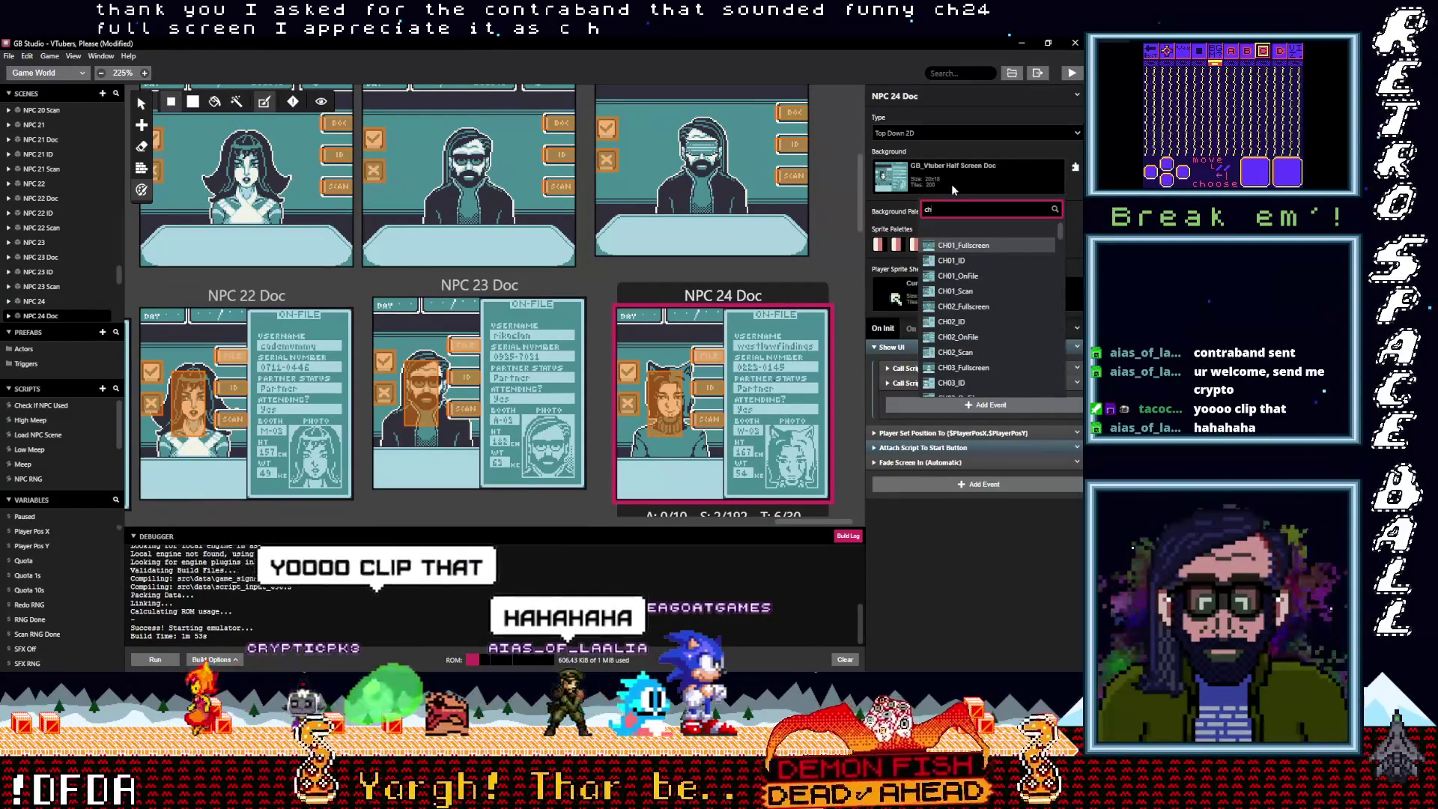
pyautogui.write('24')
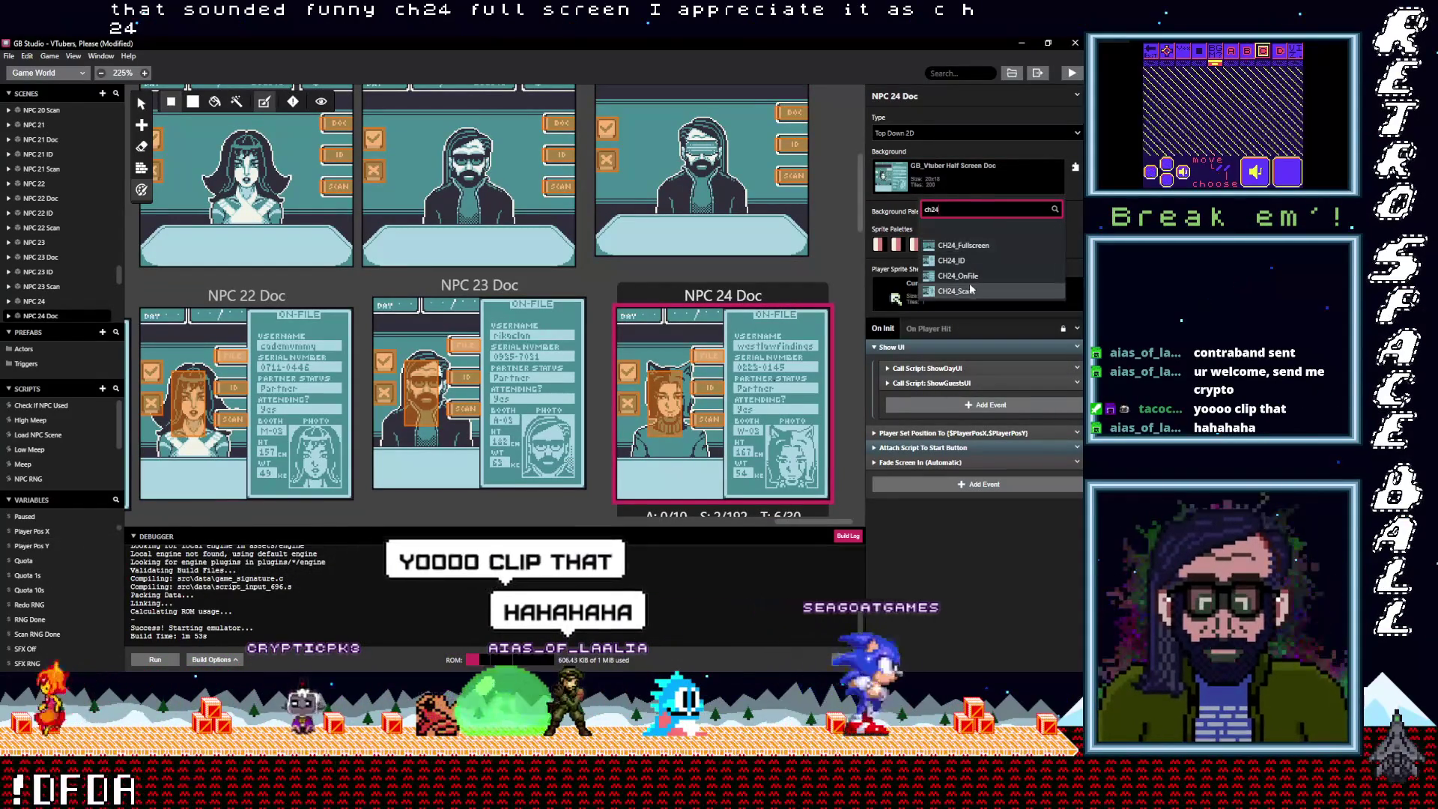
pyautogui.click(965, 275)
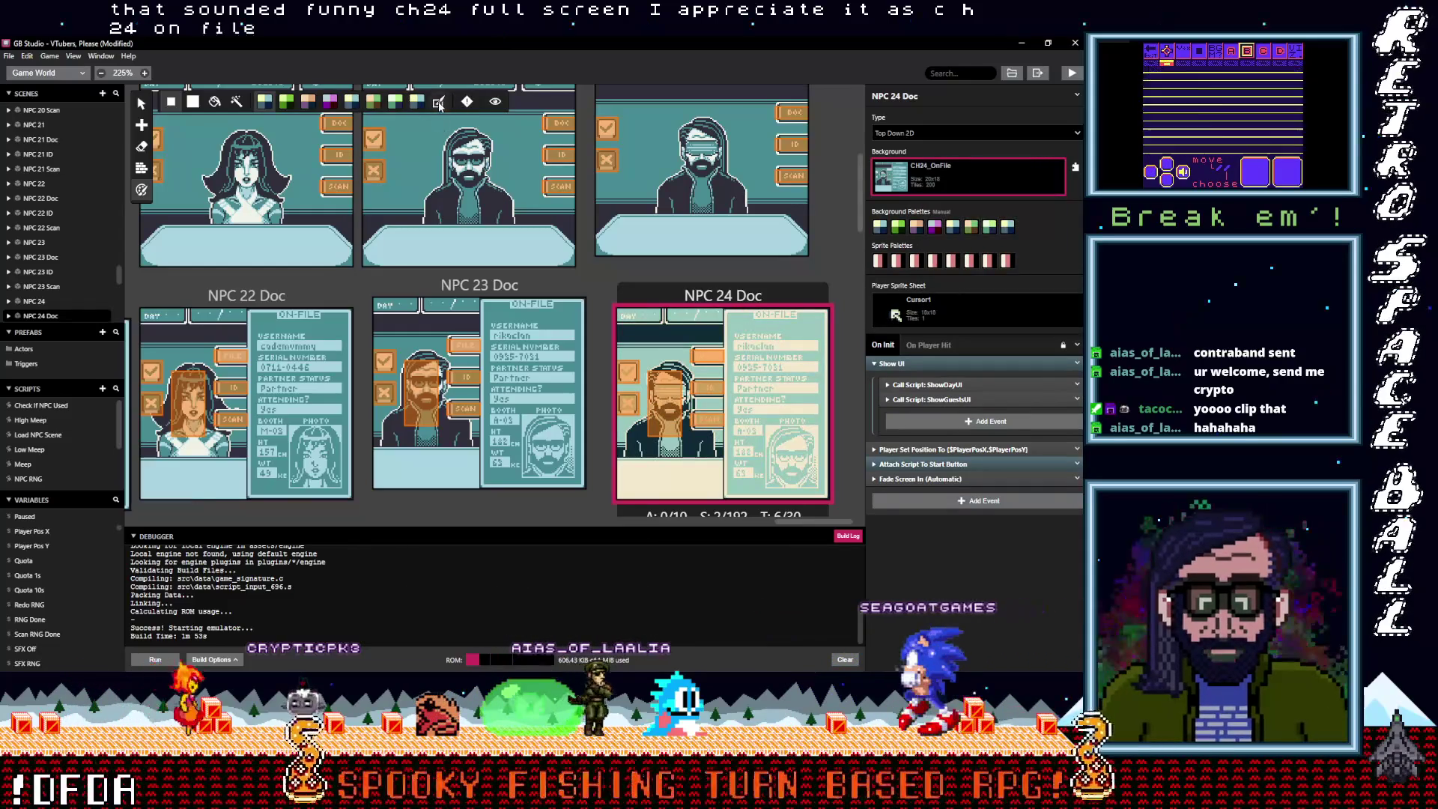
# Set NPC 24 ID's background to CH24_ID and NPC 24 Scan's to CH24_Scan
pyautogui.scroll(-3, 623, 295)
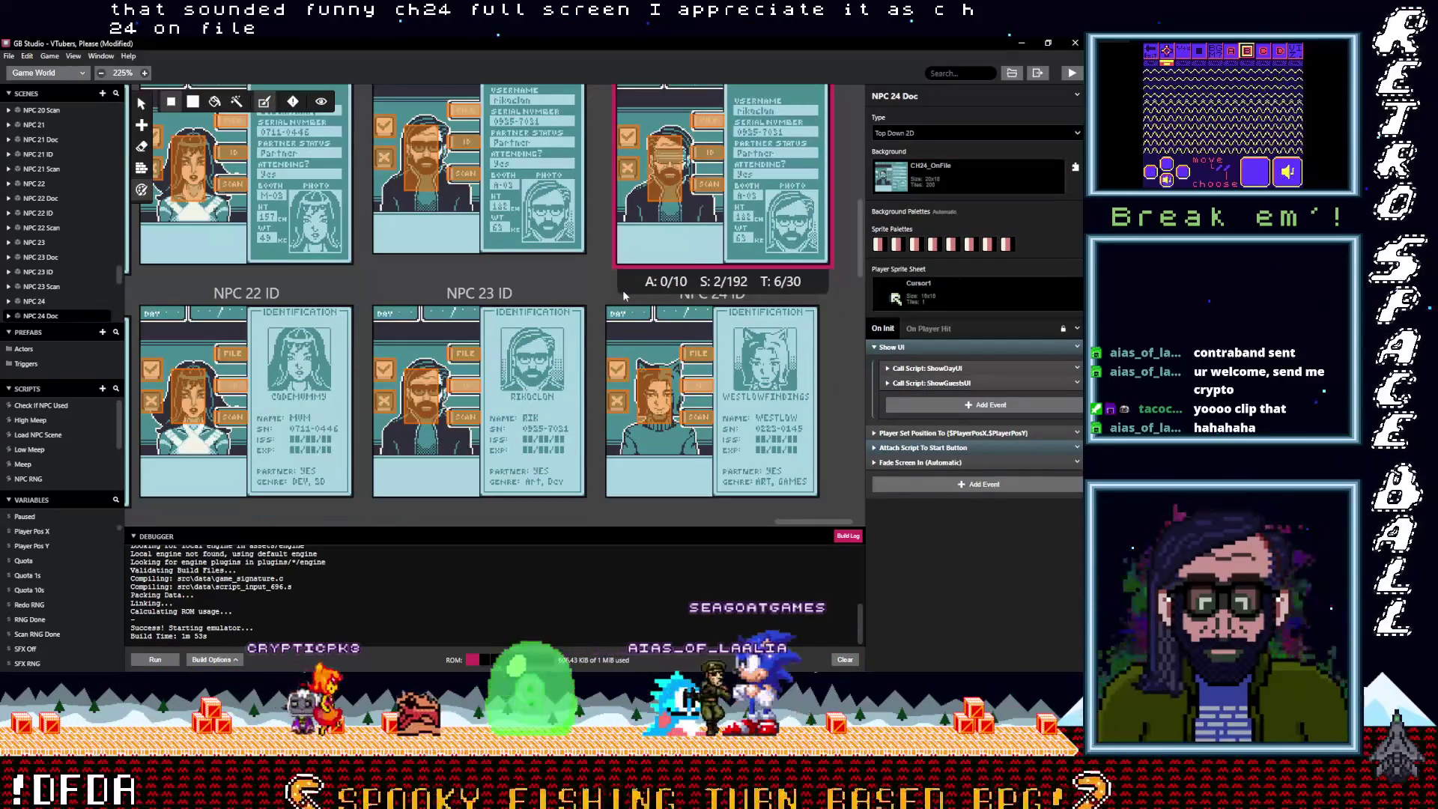
pyautogui.click(621, 297)
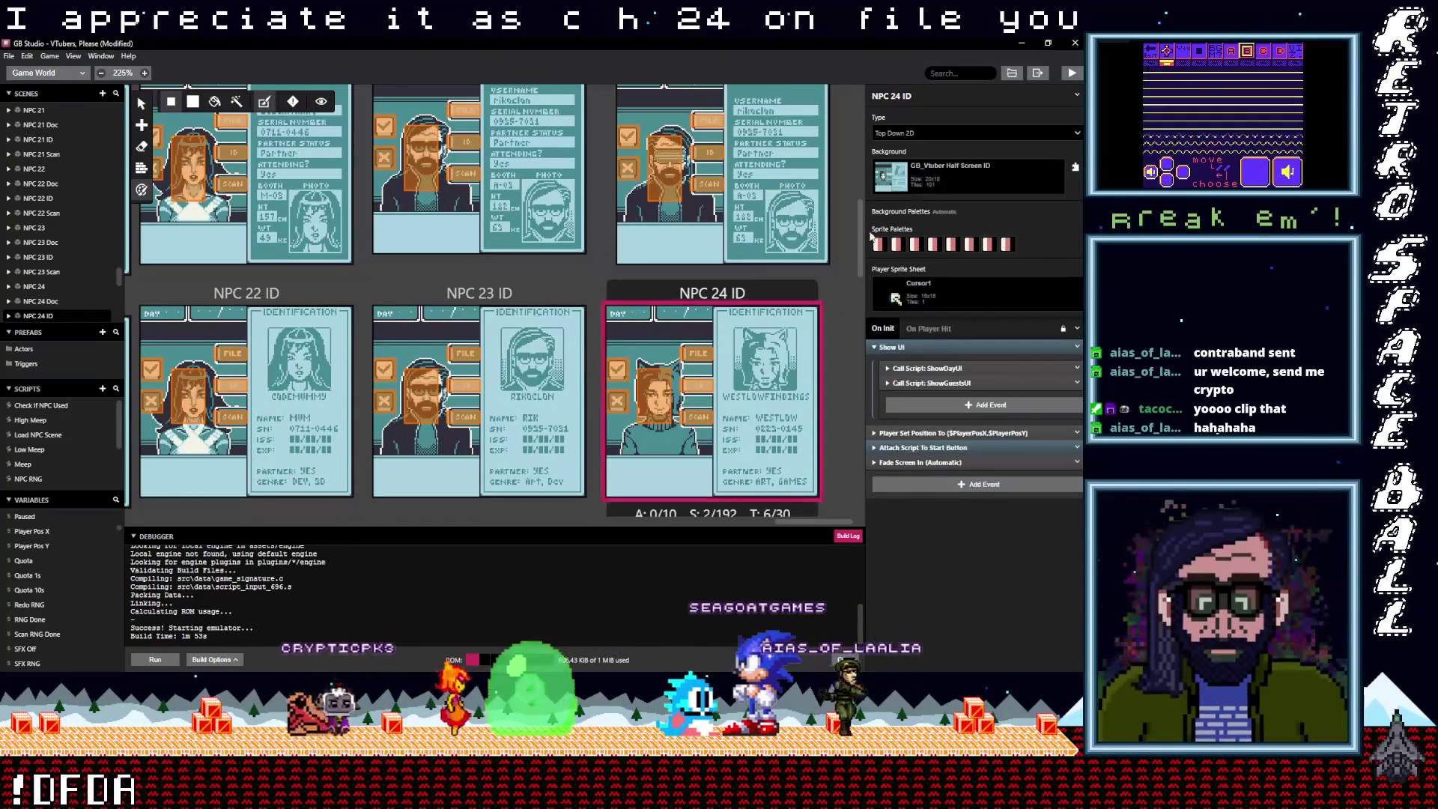
pyautogui.click(955, 178)
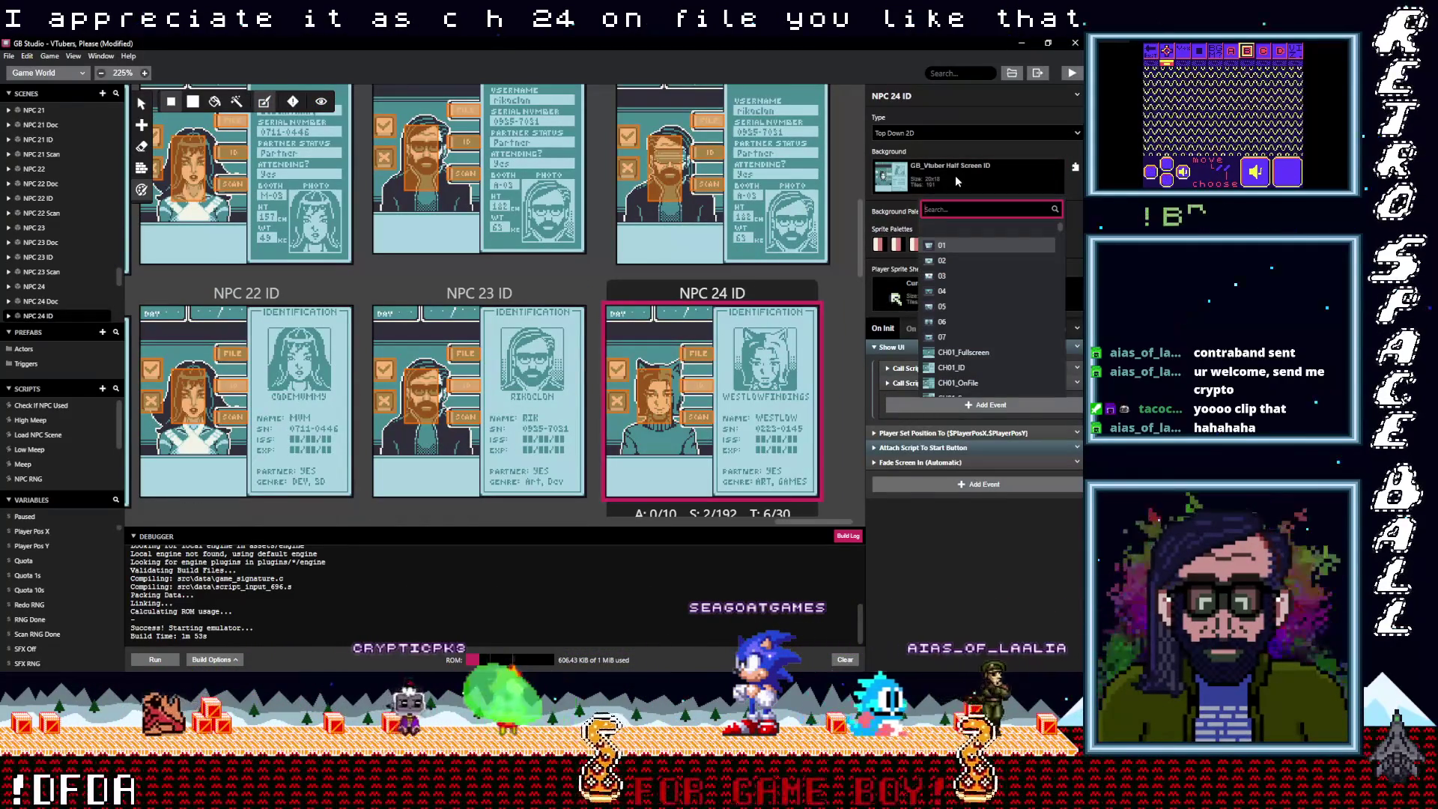
pyautogui.write('24')
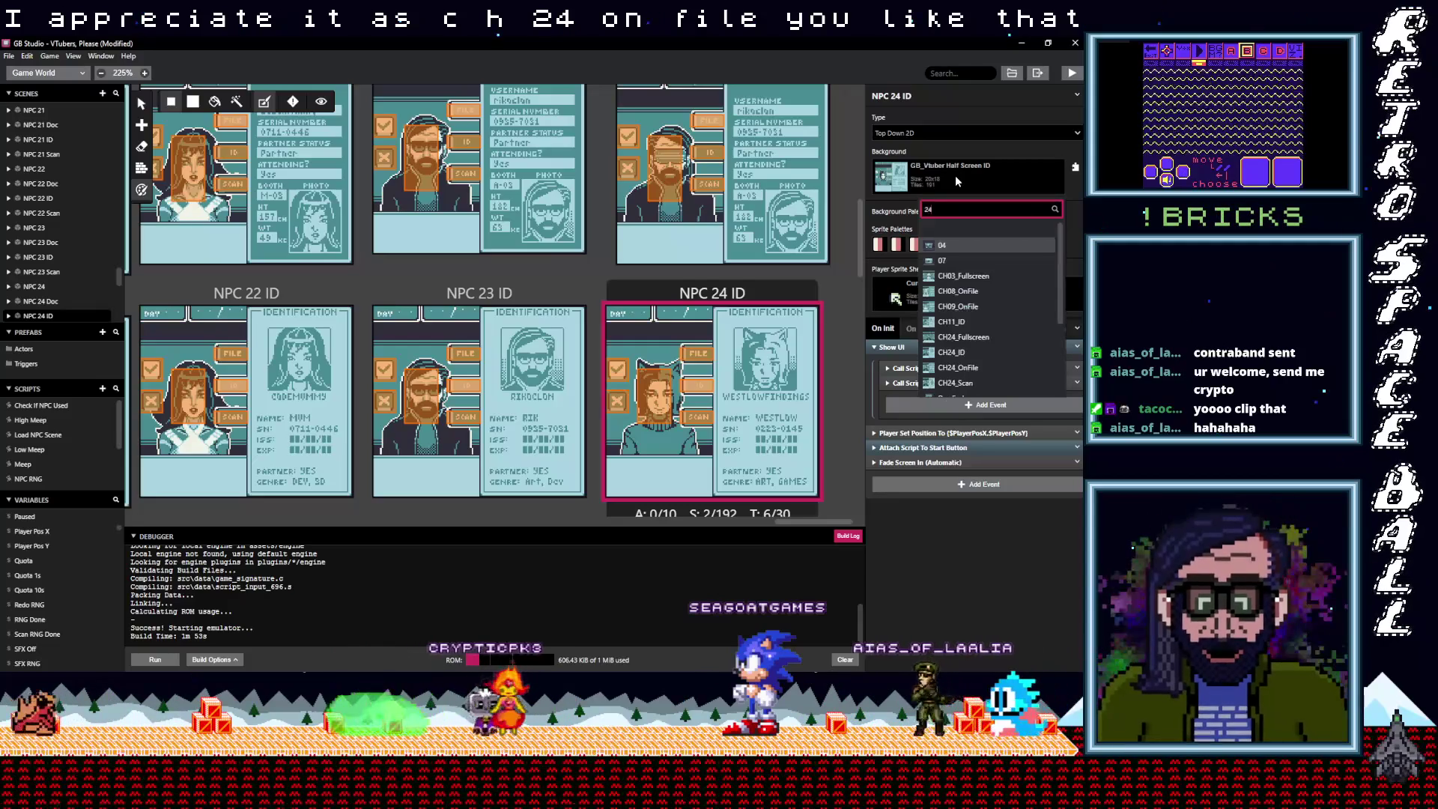
pyautogui.click(964, 353)
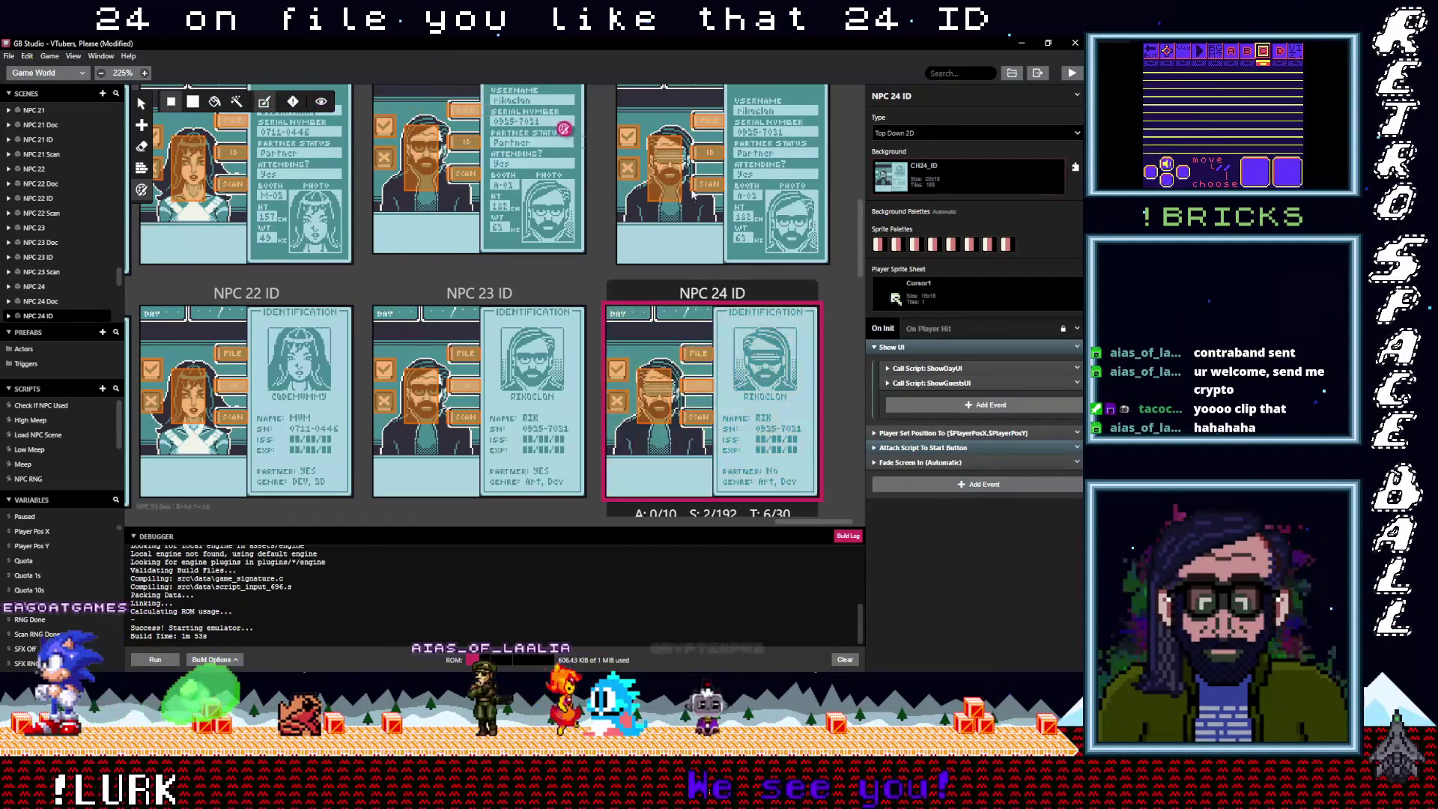
pyautogui.scroll(-5, 749, 257)
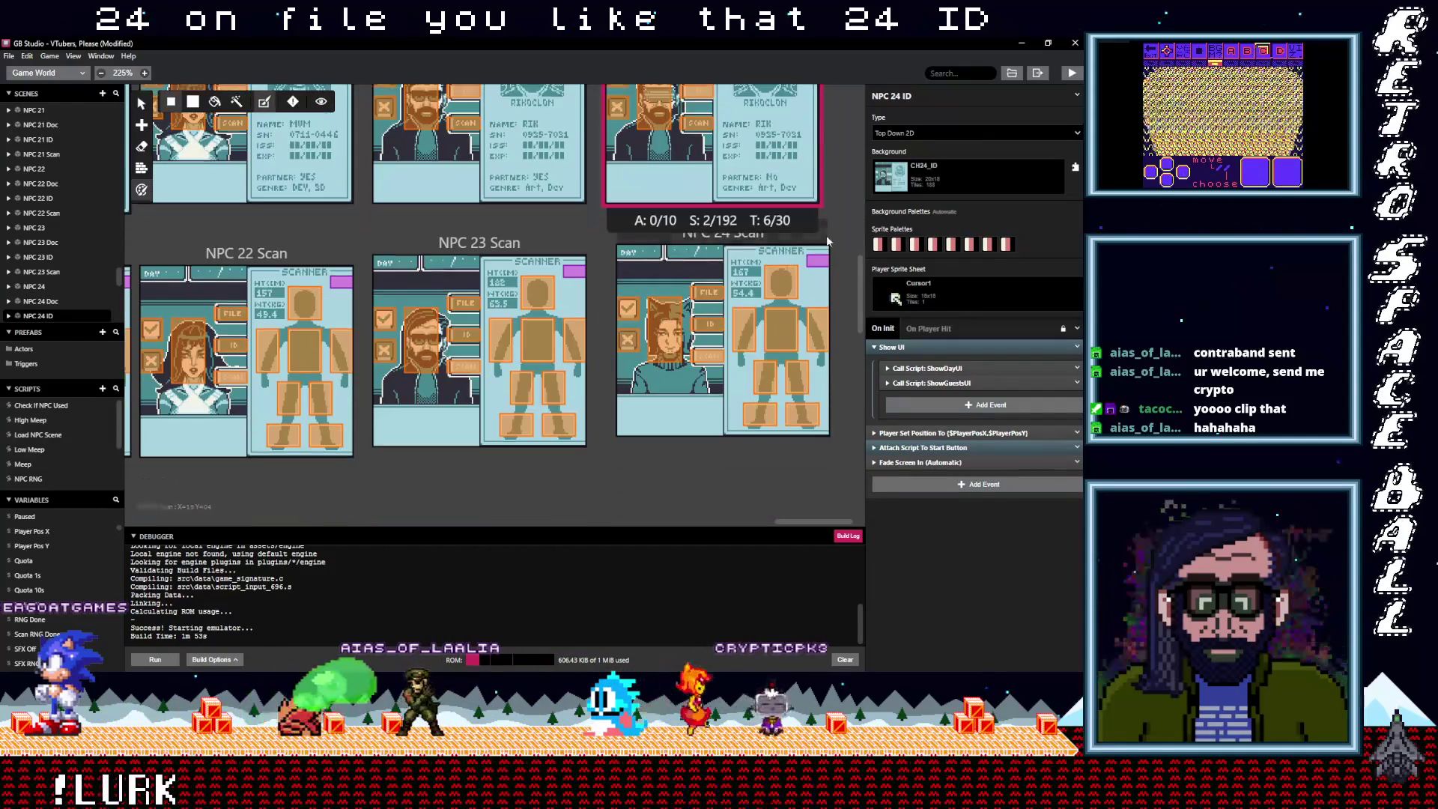
pyautogui.click(825, 241)
pyautogui.click(962, 180)
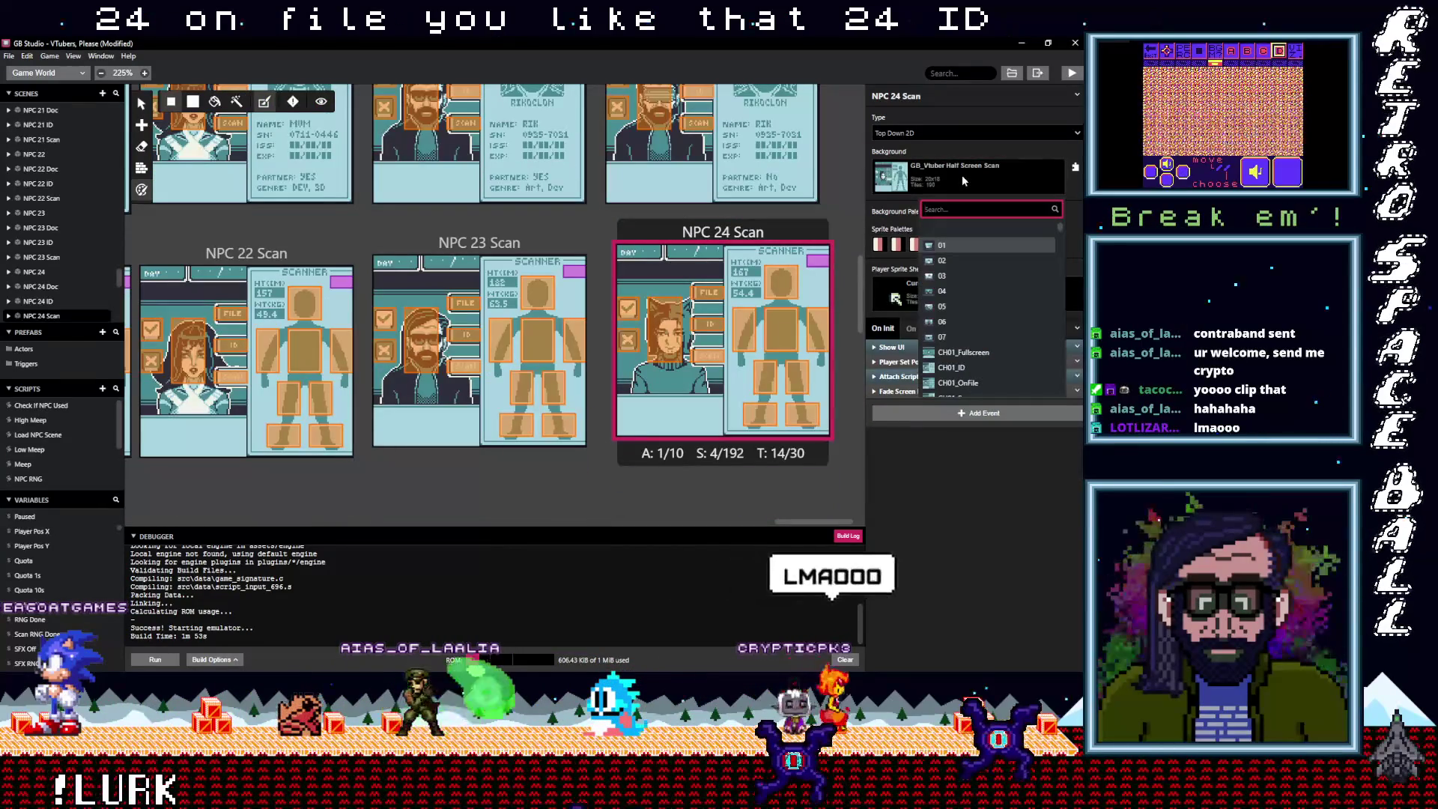
pyautogui.write('ch24')
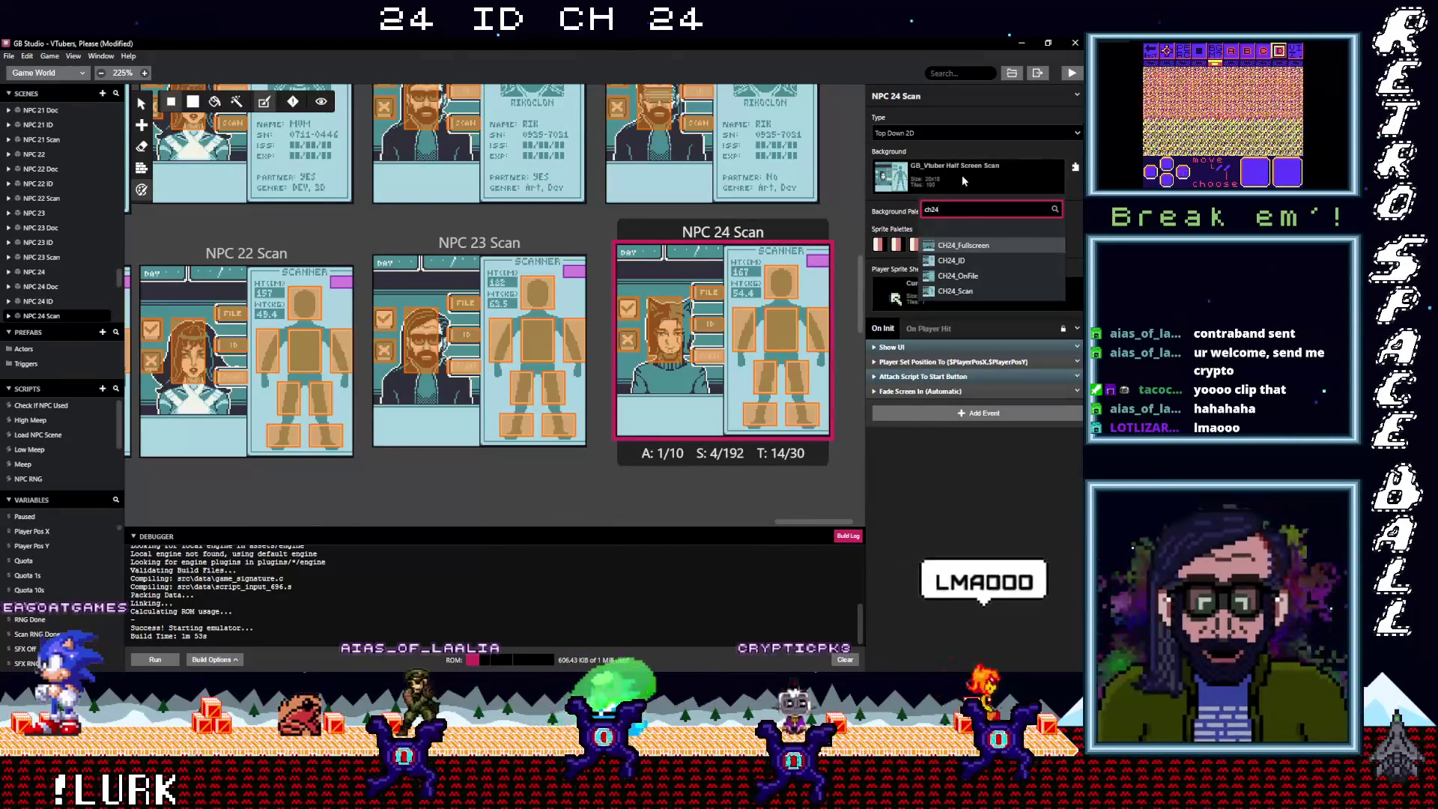
pyautogui.click(959, 290)
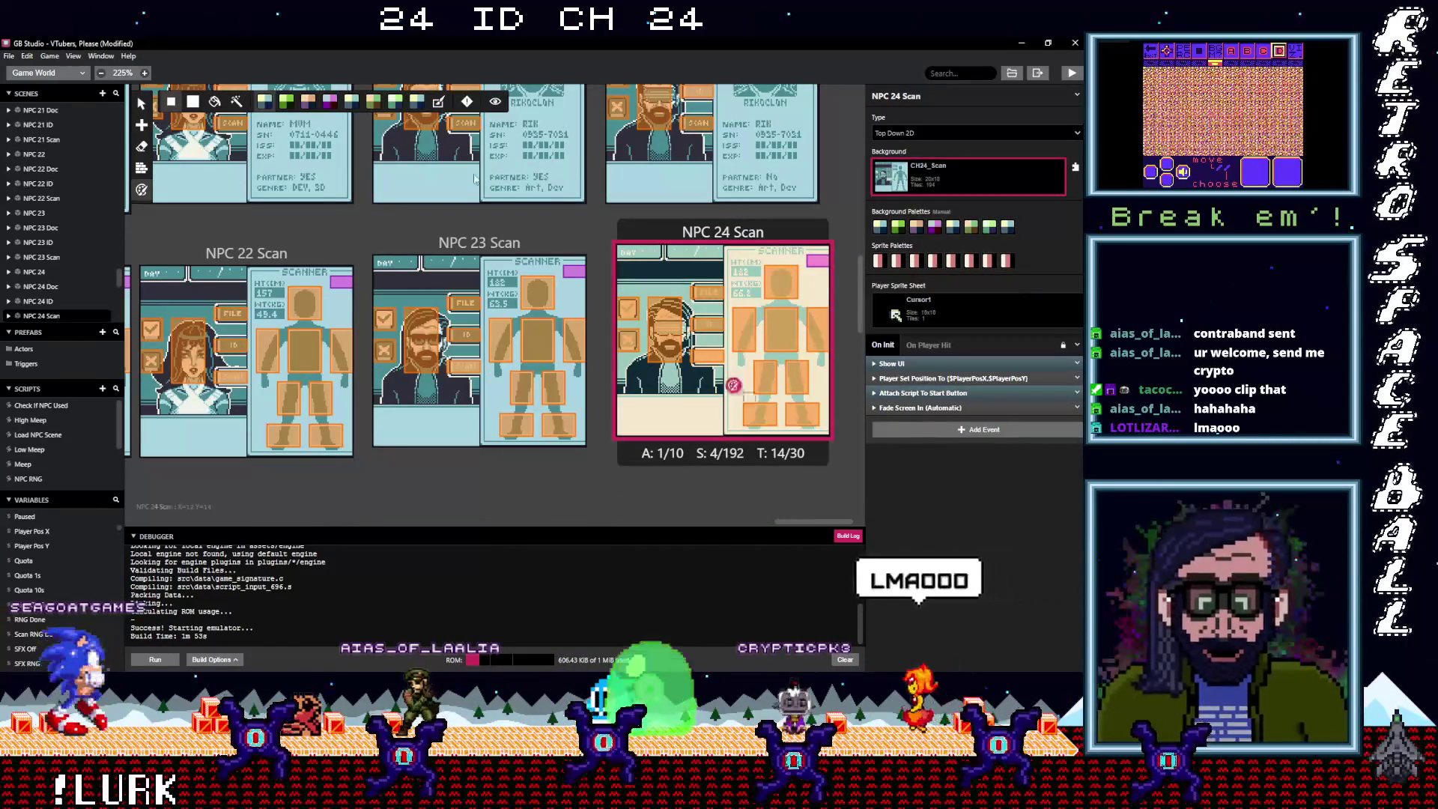
pyautogui.scroll(10, 670, 405)
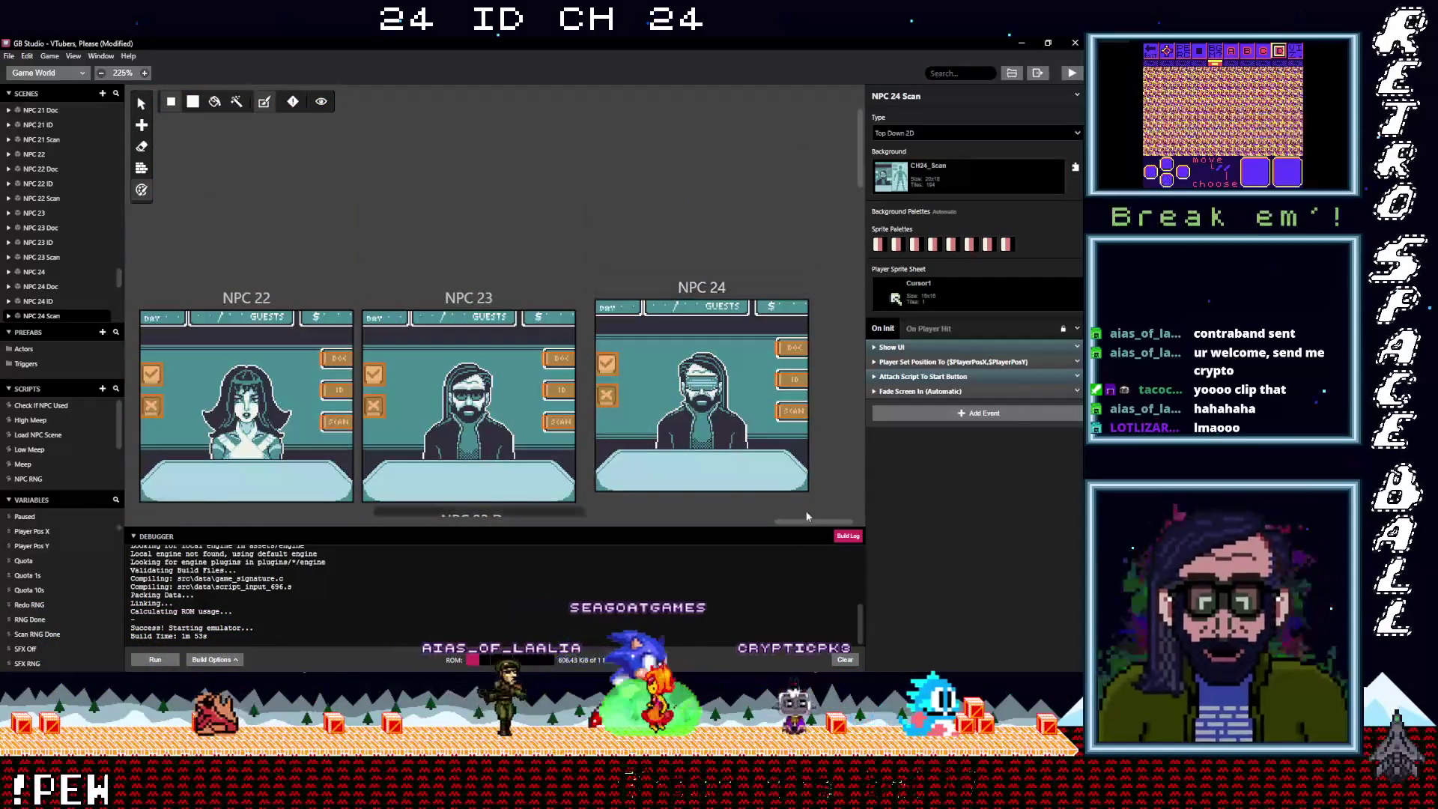
pyautogui.moveTo(809, 523); pyautogui.dragTo(688, 532)
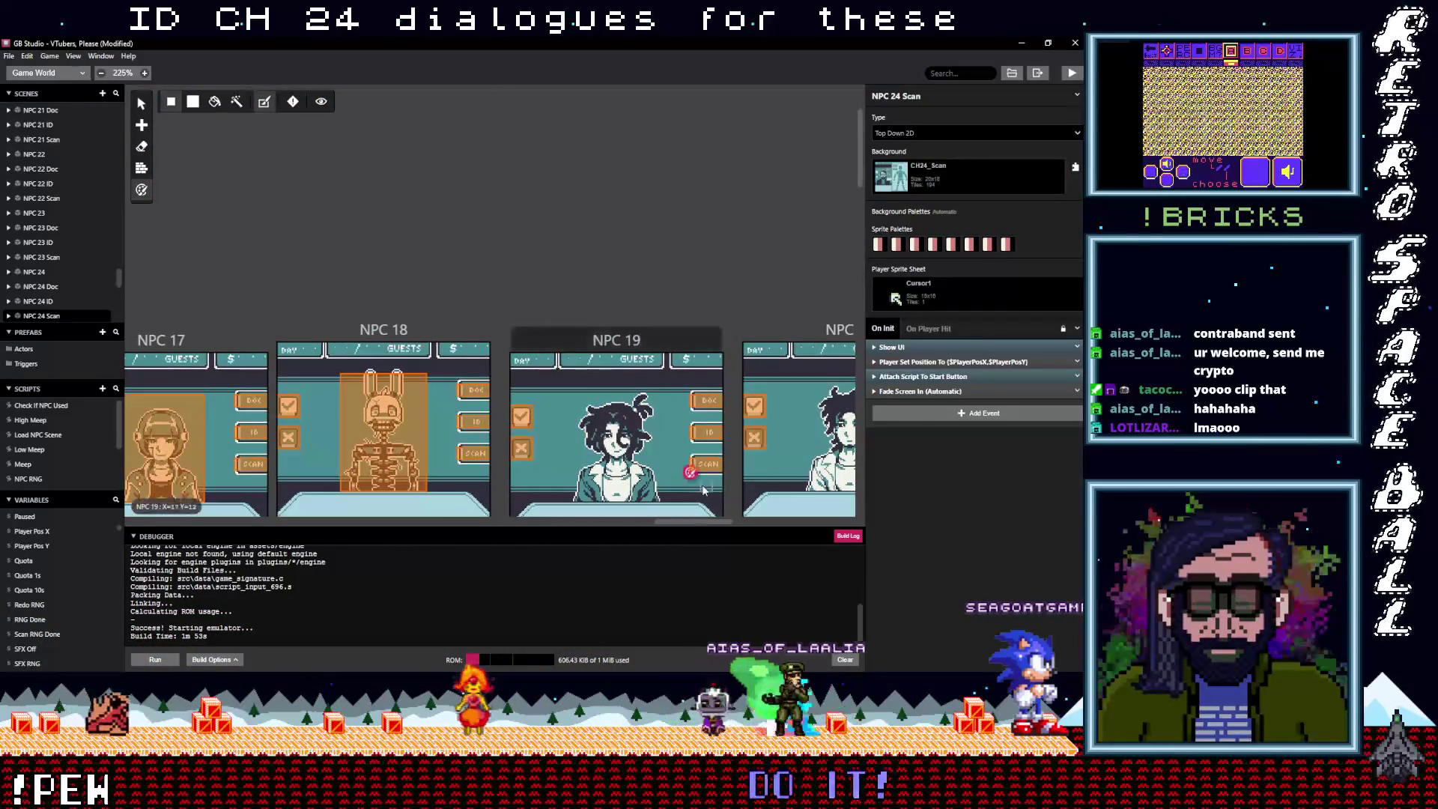
pyautogui.scroll(-5, 702, 483)
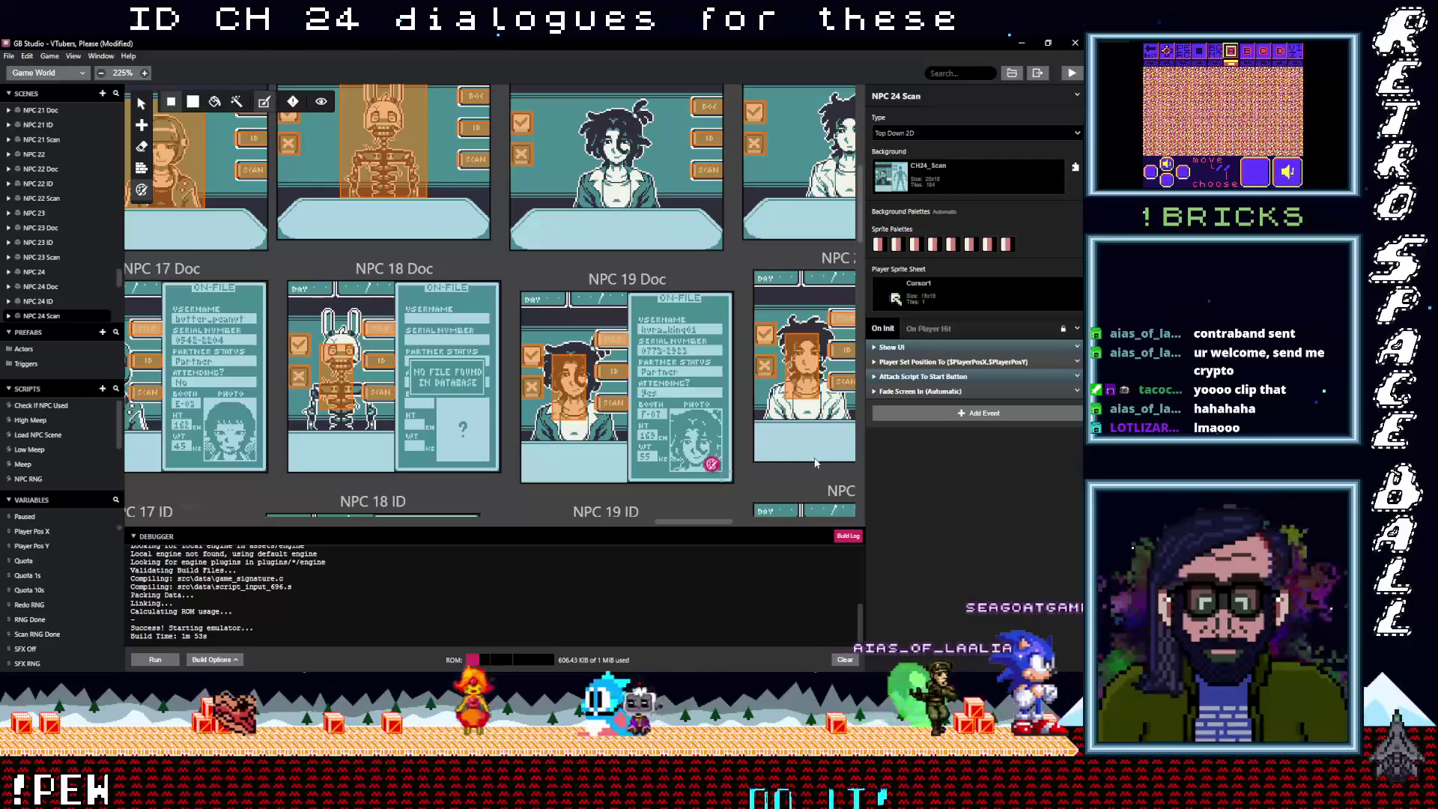
# Review the from Taco folder in Explorer, noting CH20 and CH24 are FAKE, then return to GB Studio
pyautogui.moveTo(1058, 133)
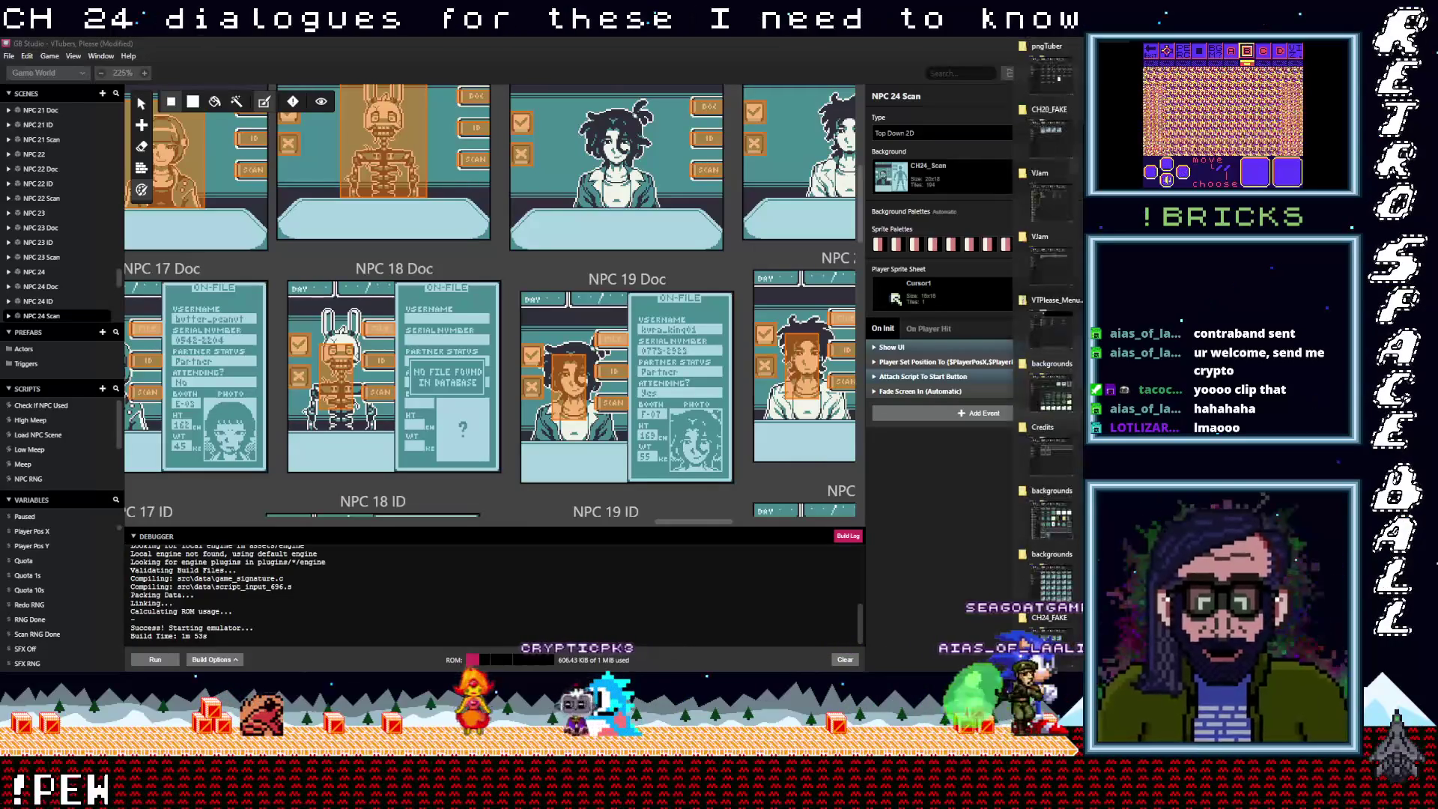
pyautogui.click(1052, 114)
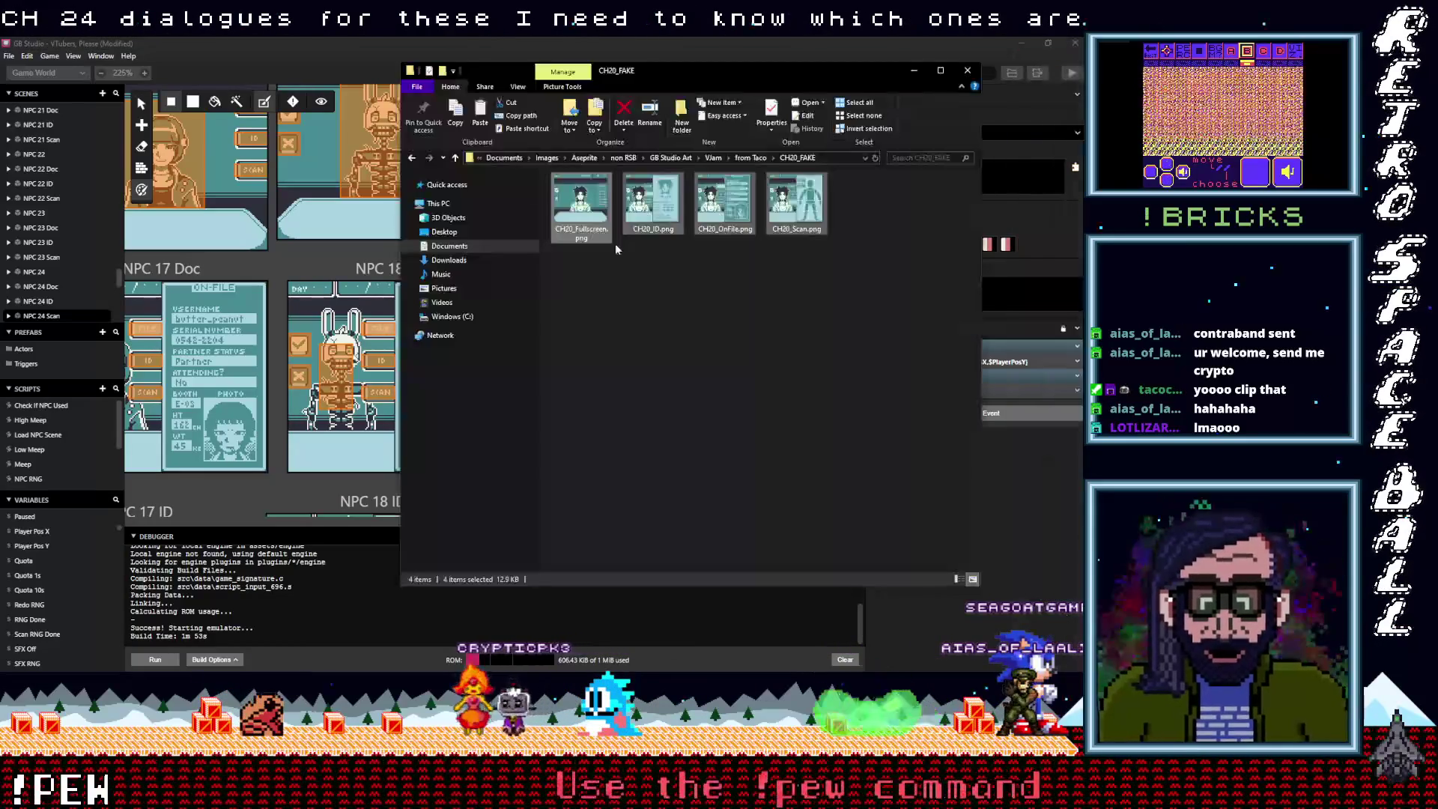
pyautogui.click(457, 158)
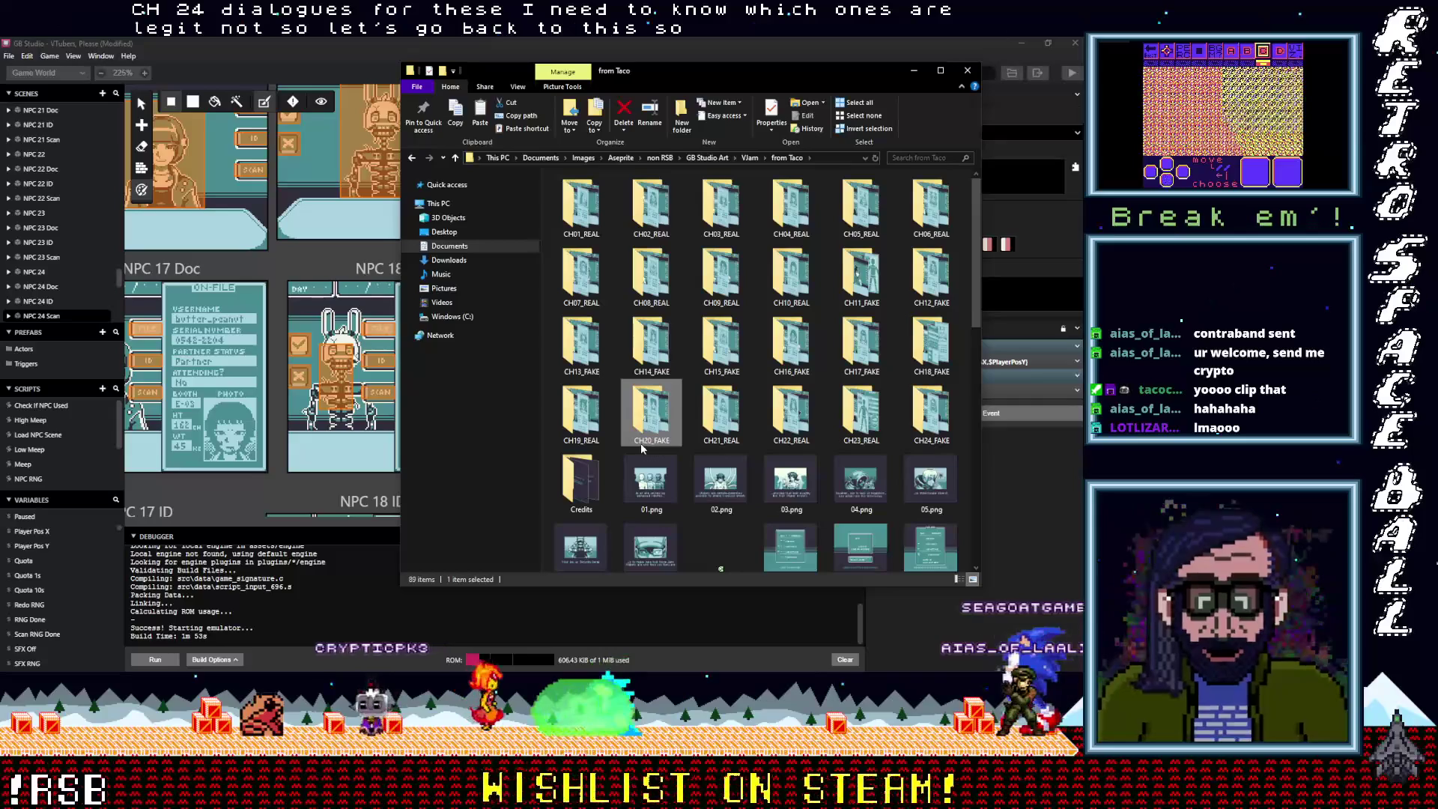
pyautogui.moveTo(640, 446)
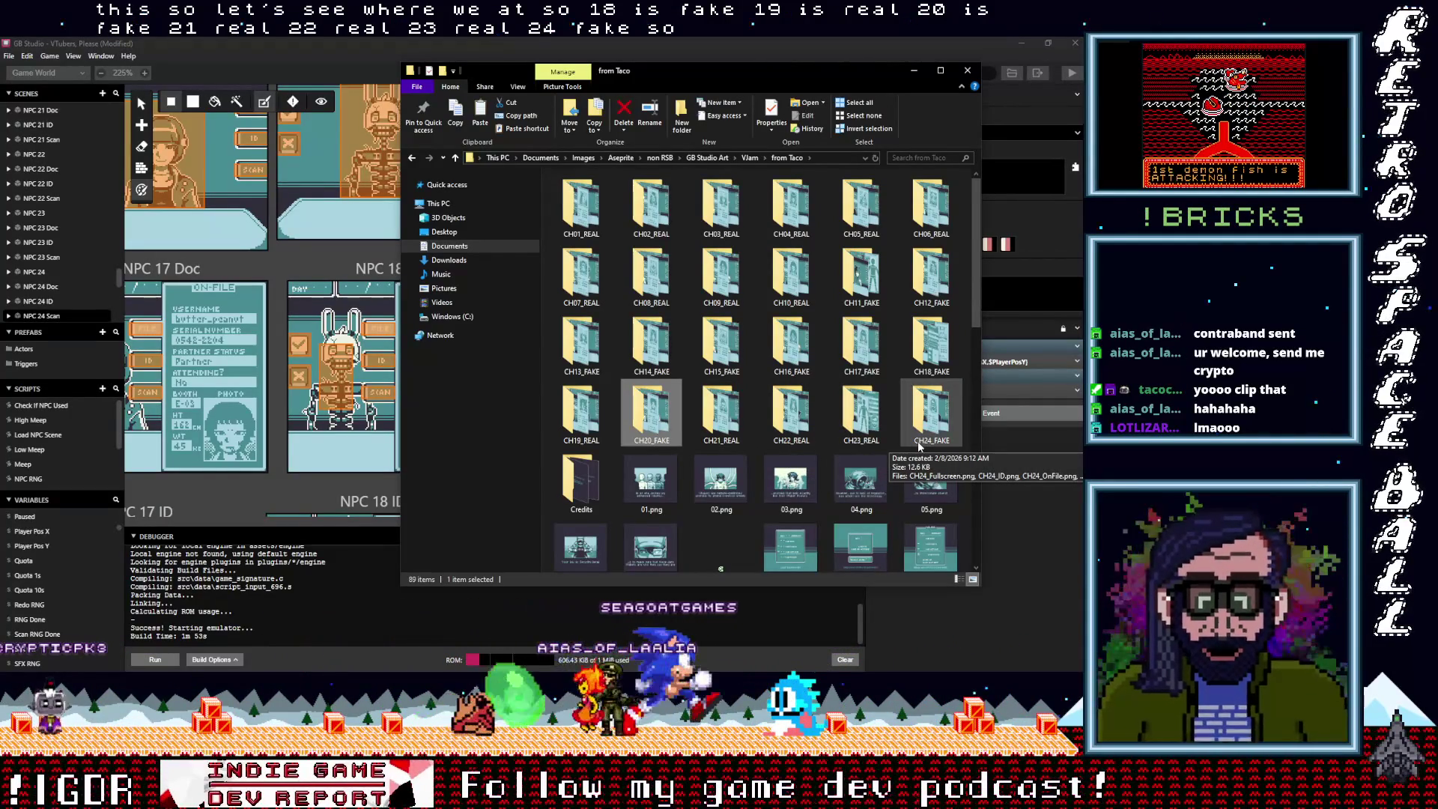
pyautogui.click(343, 51)
pyautogui.scroll(2, 624, 285)
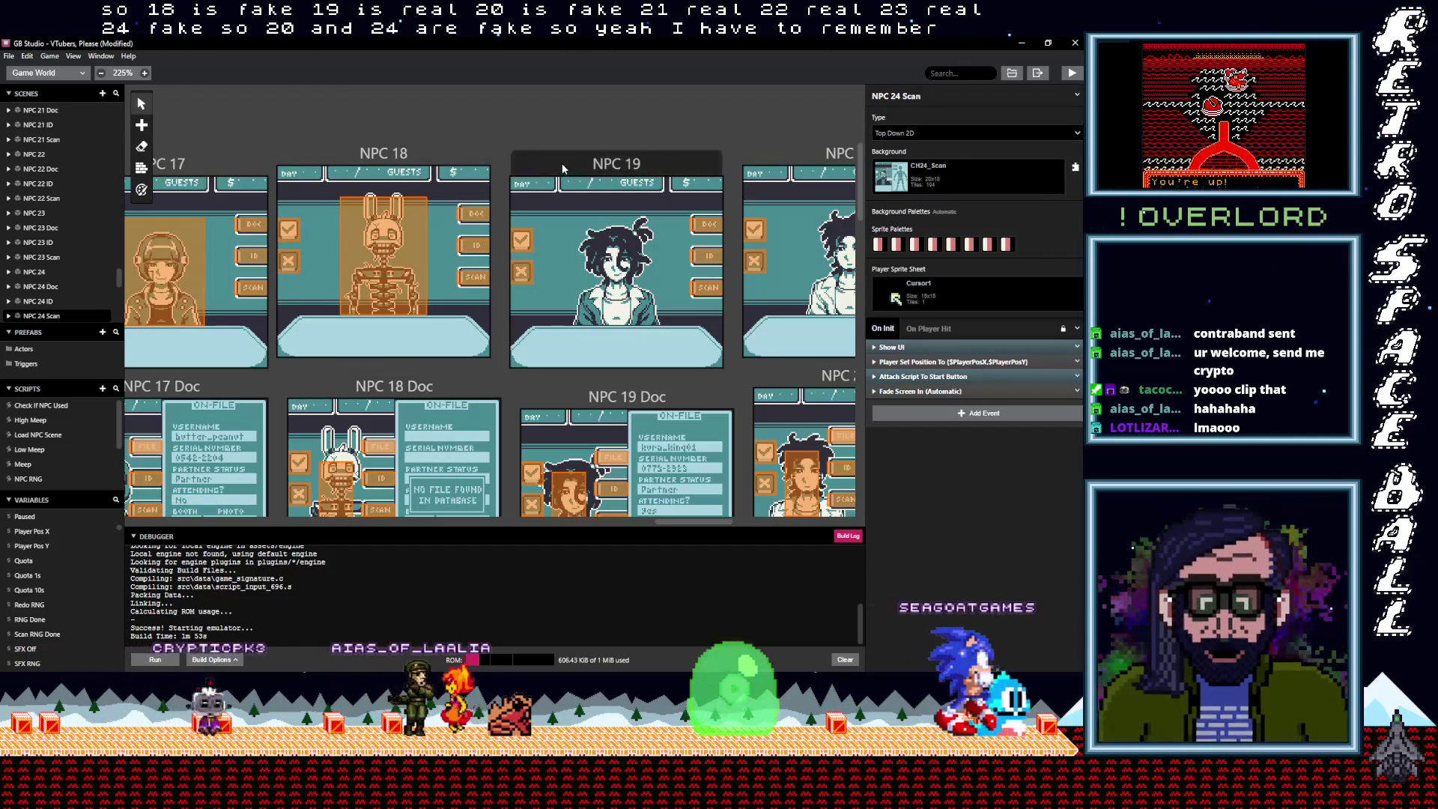
# Change NPC 19's first dialogue line to 'VTuber: Booth F-07.', keeping 'VTuber: Partnered.' second
pyautogui.click(614, 224)
pyautogui.click(377, 227)
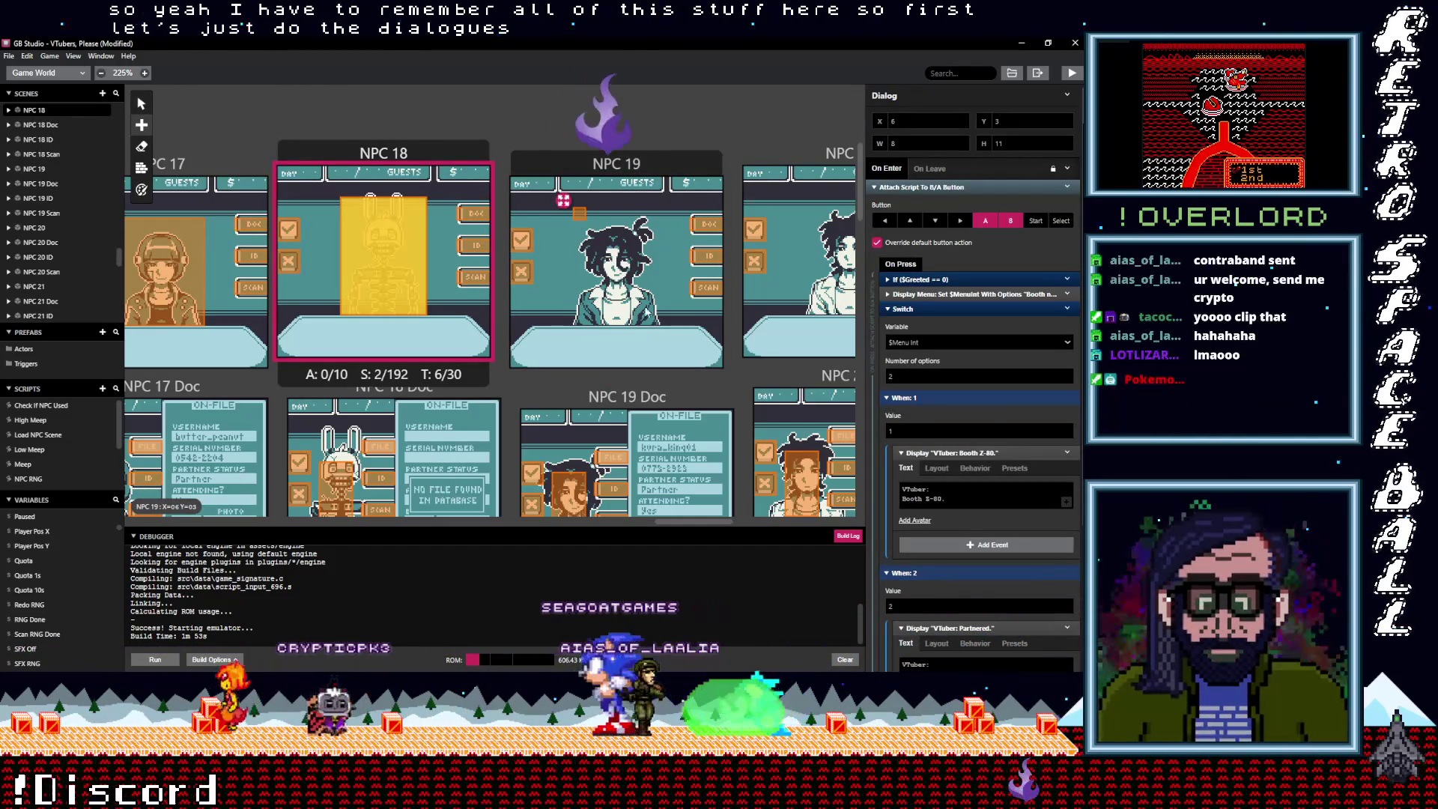
pyautogui.click(580, 217)
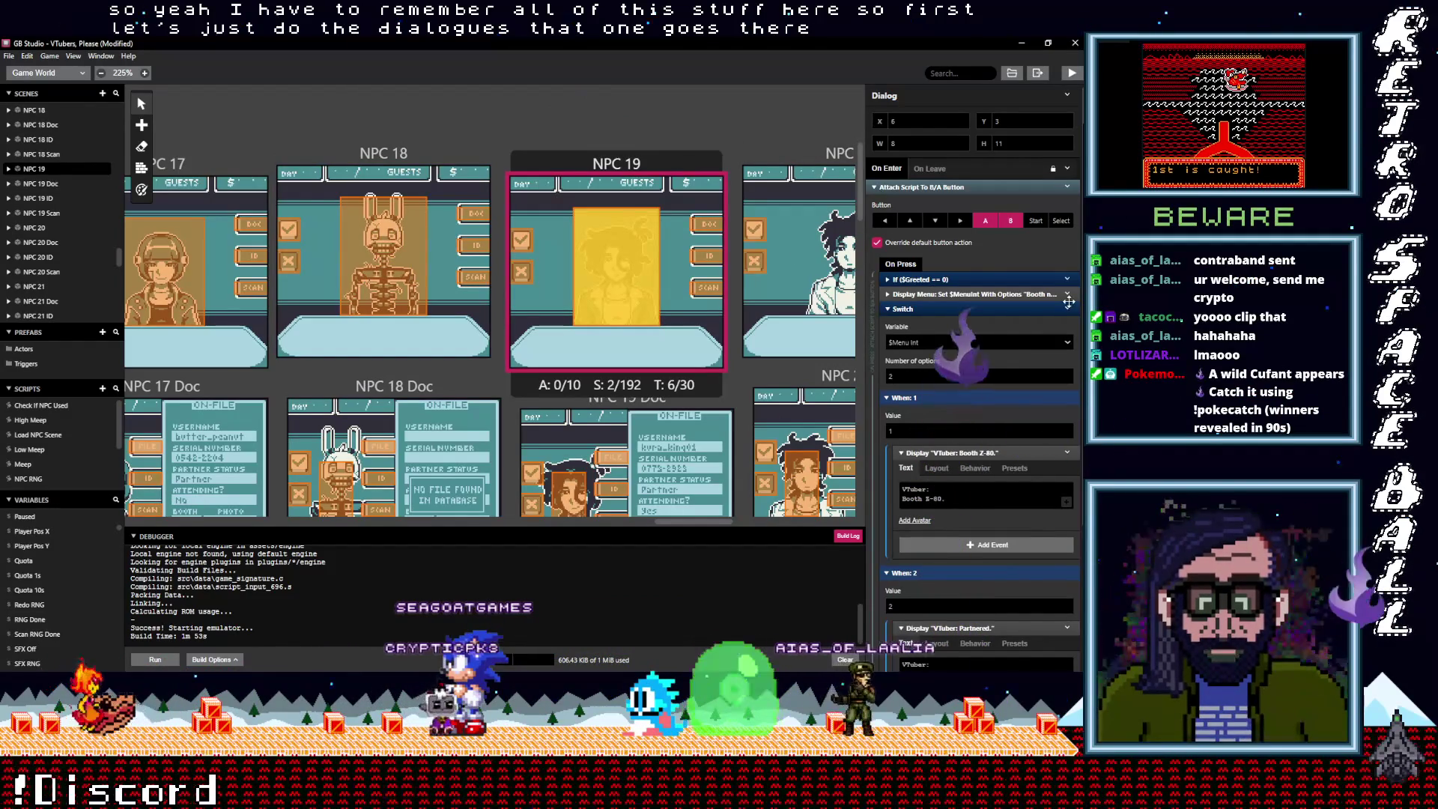
pyautogui.scroll(-1, 678, 424)
pyautogui.doubleClick(927, 499)
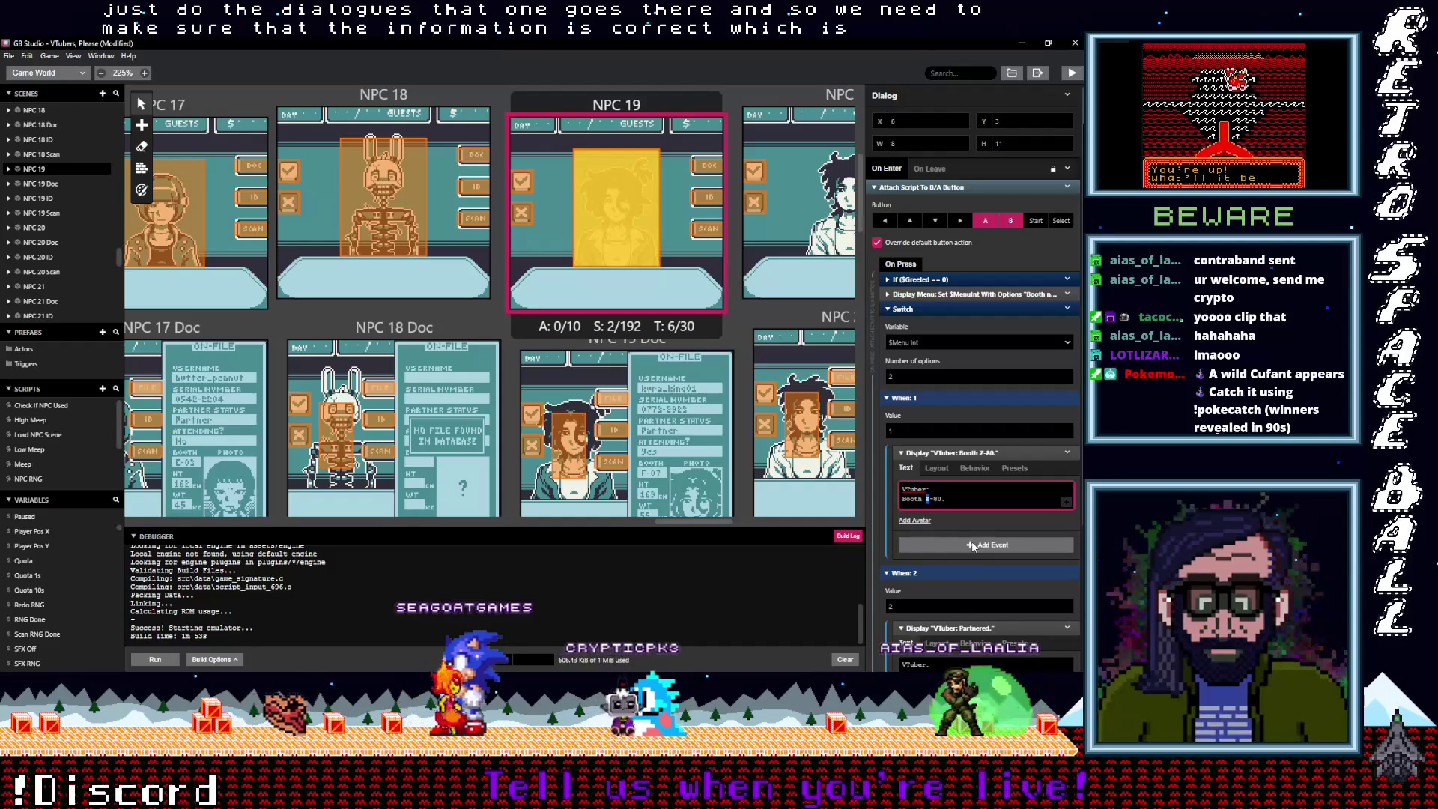
pyautogui.write('F-')
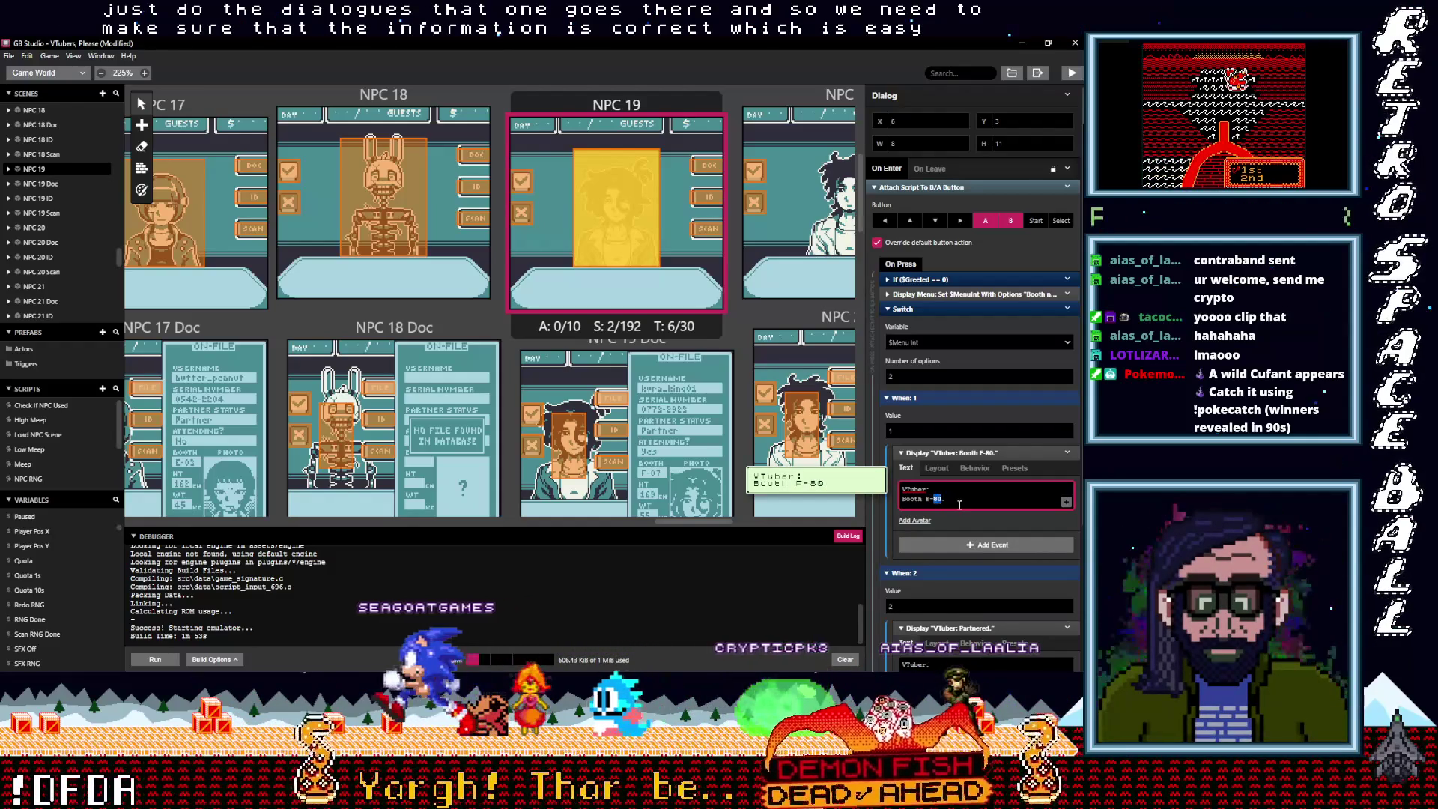
pyautogui.write('07')
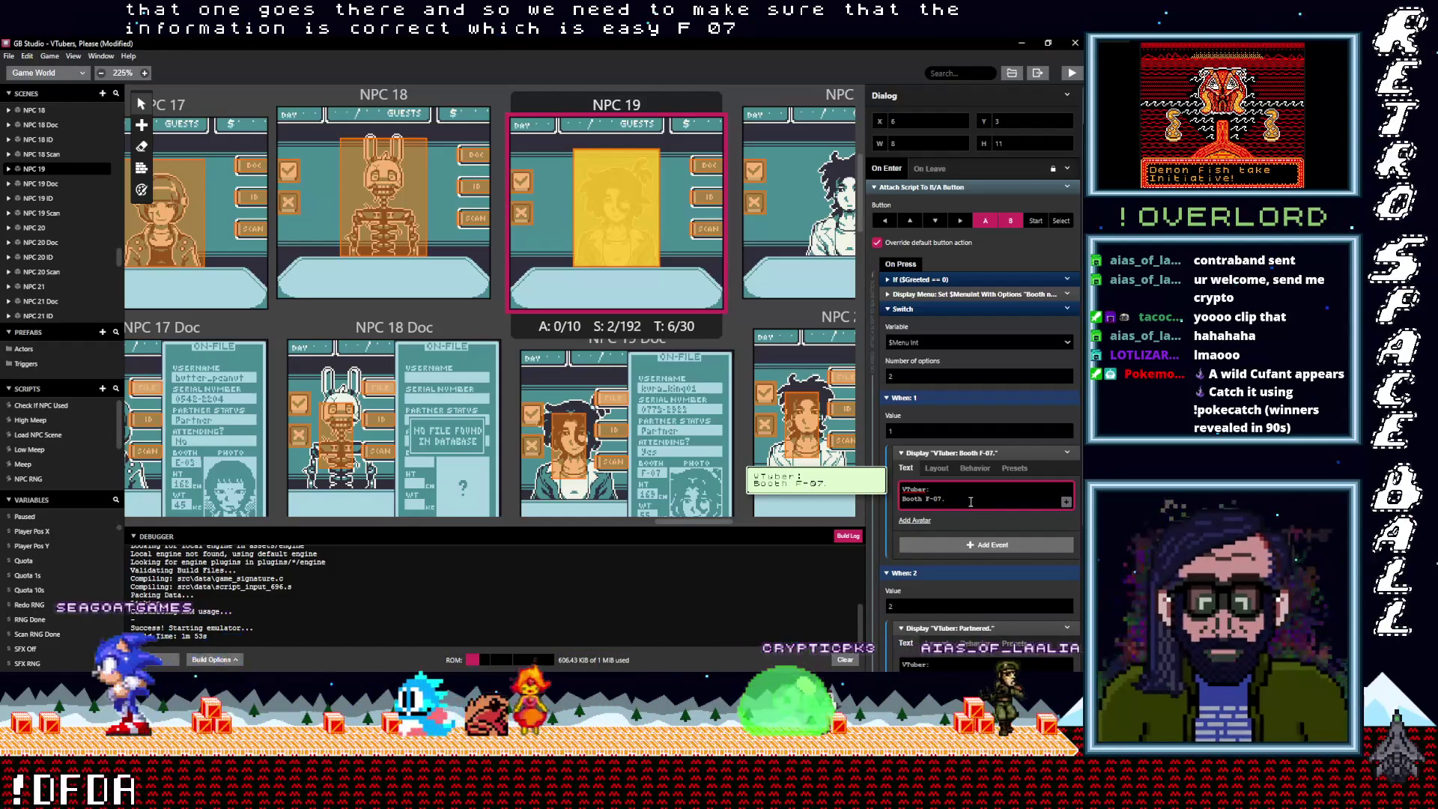
pyautogui.scroll(-1, 971, 498)
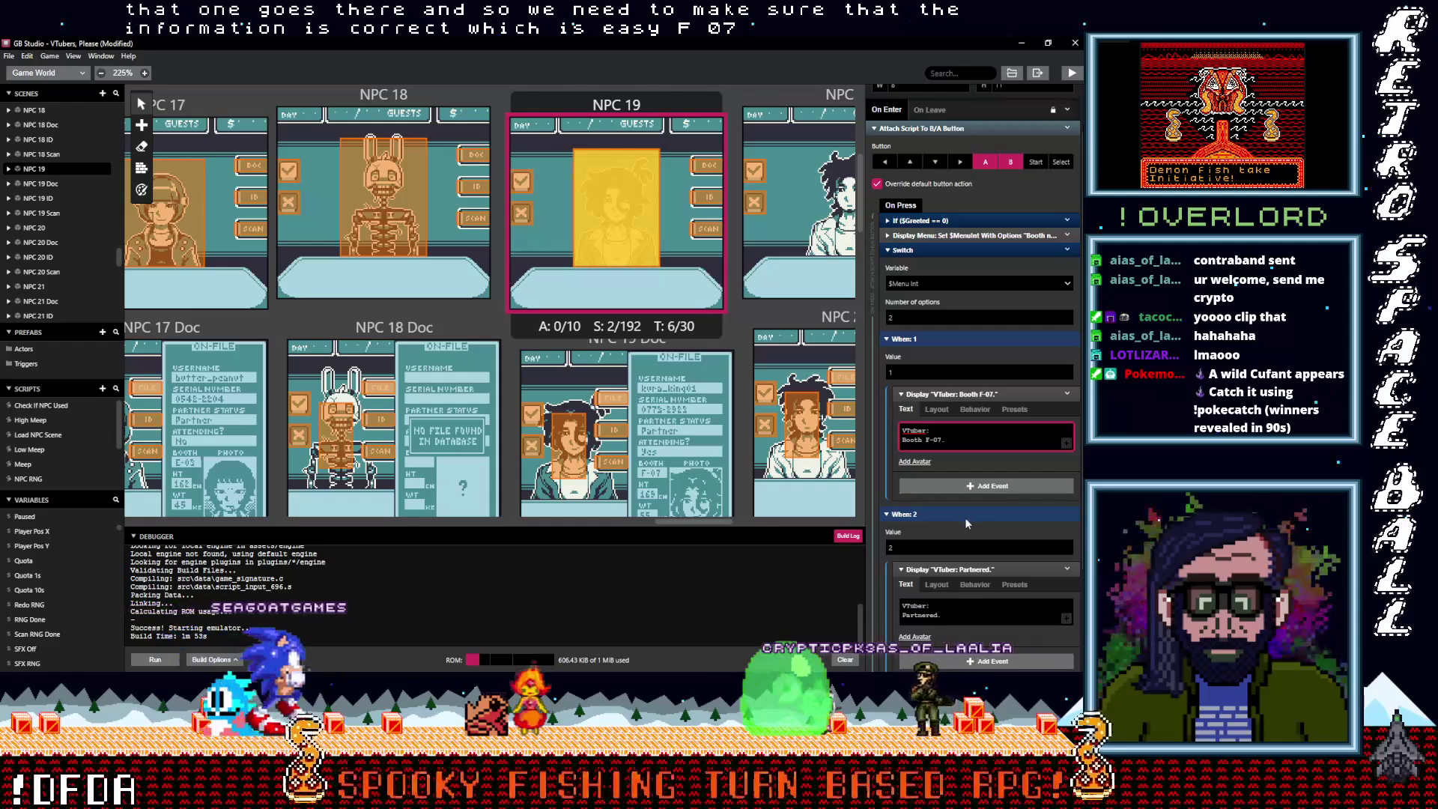
pyautogui.moveTo(949, 614)
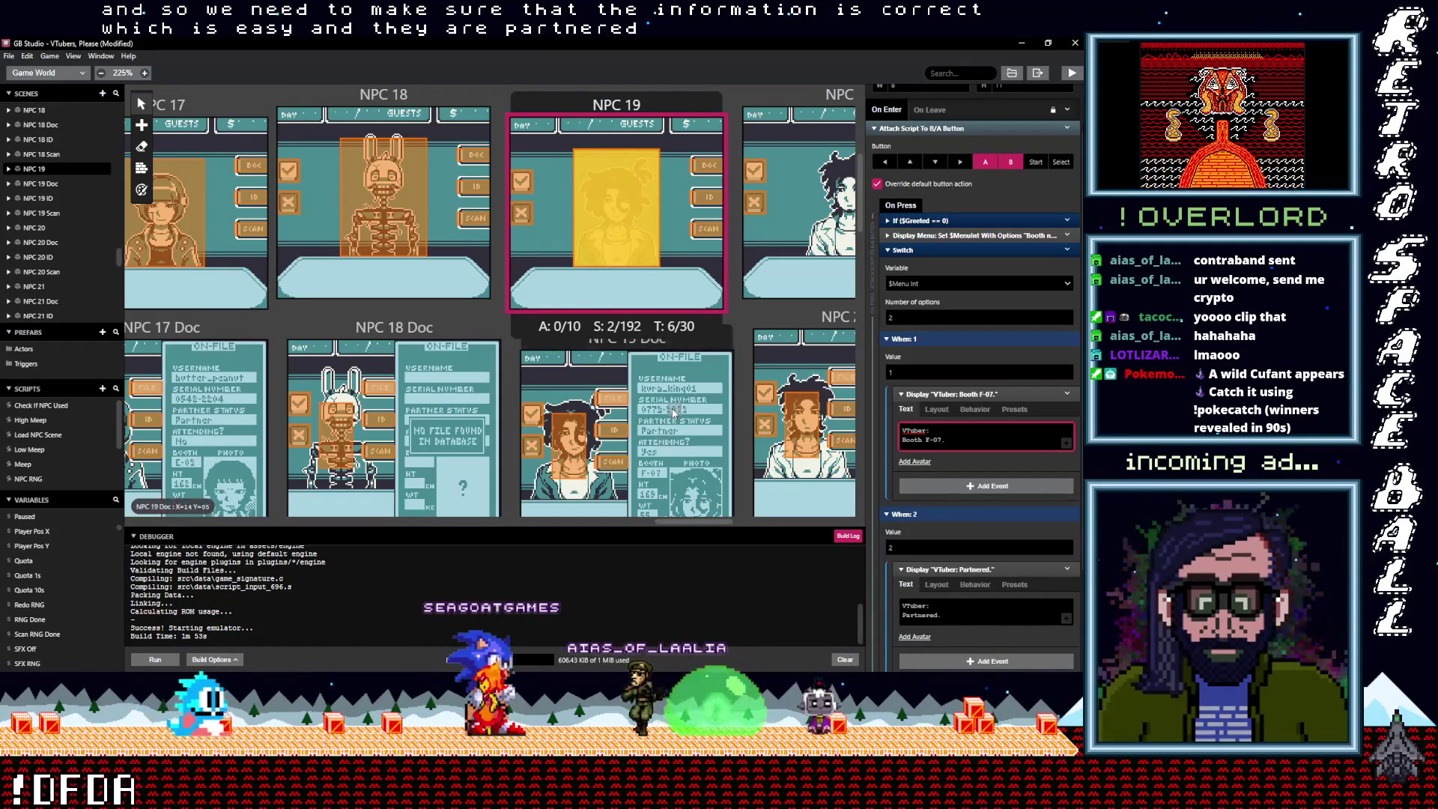
pyautogui.scroll(3, 637, 337)
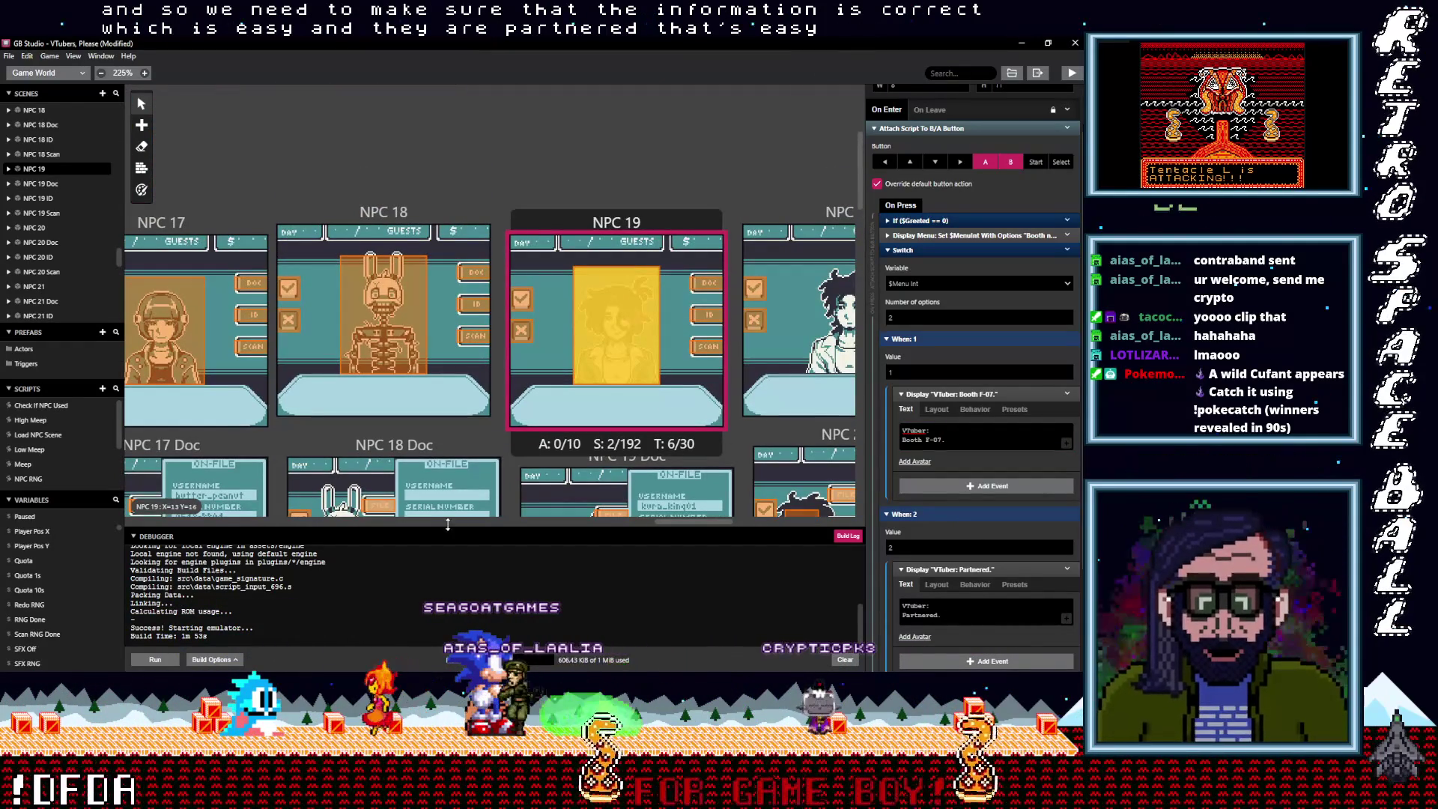
pyautogui.hscroll(4, 696, 524)
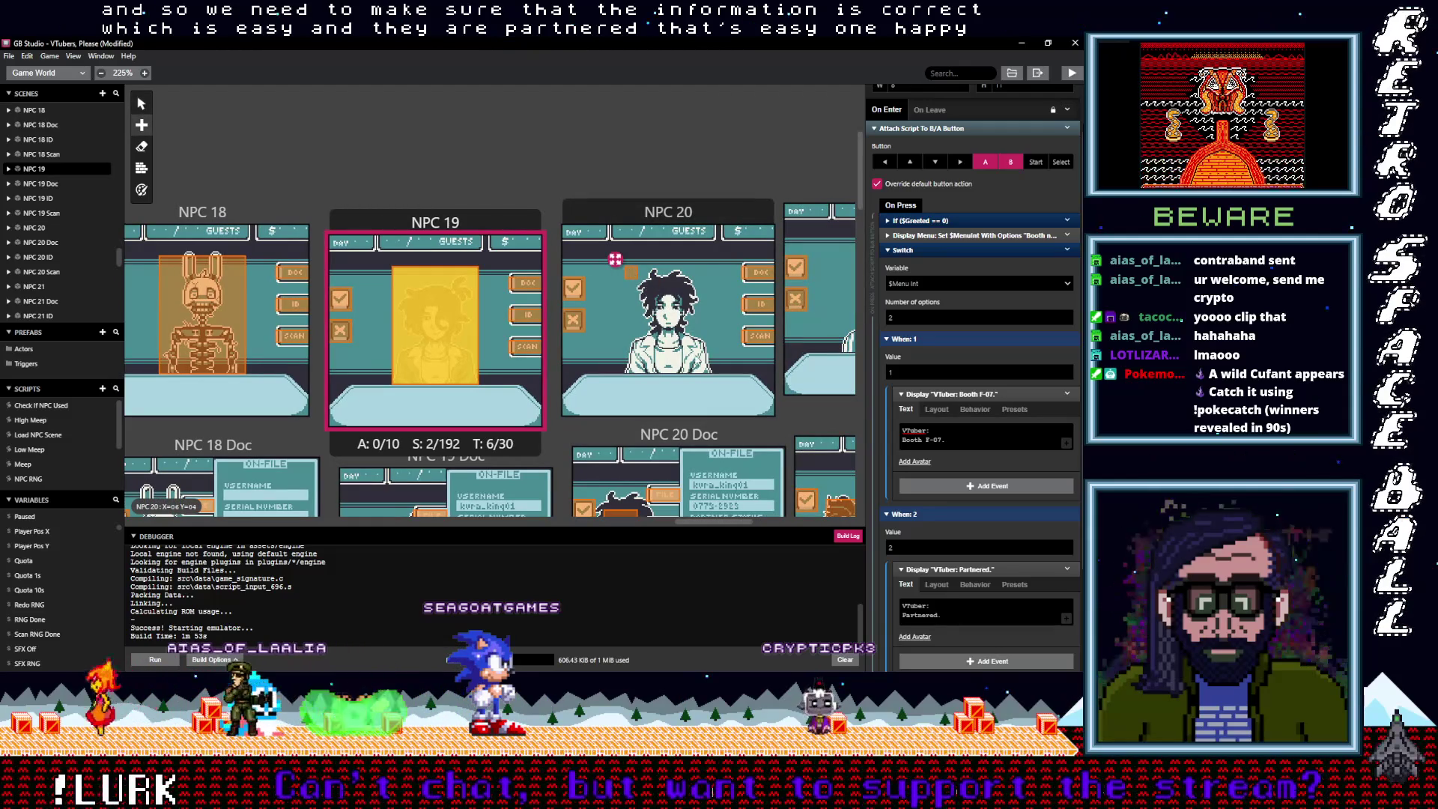
# Open NPC 20's trigger script and review its dialogue events
pyautogui.click(629, 277)
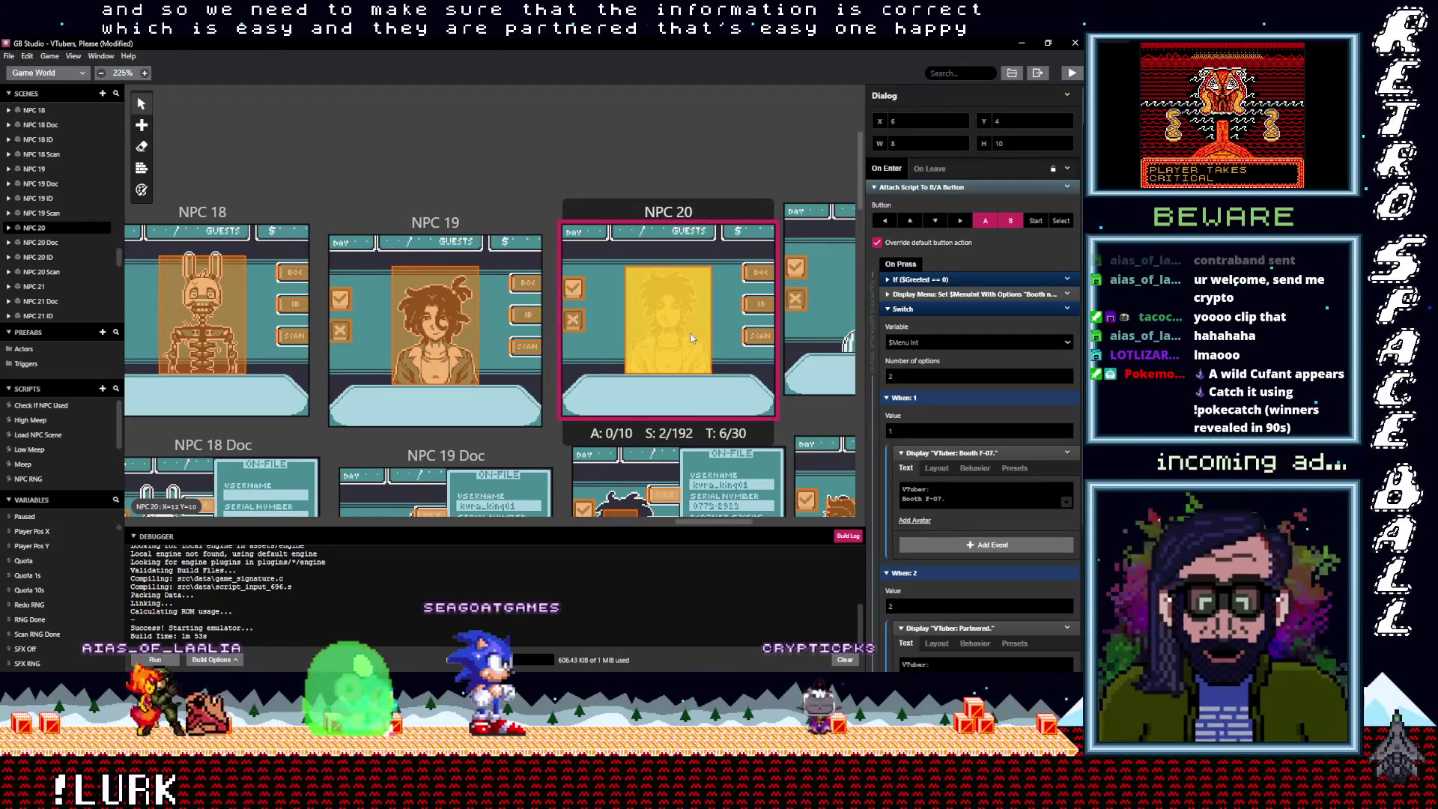
pyautogui.scroll(-3, 692, 340)
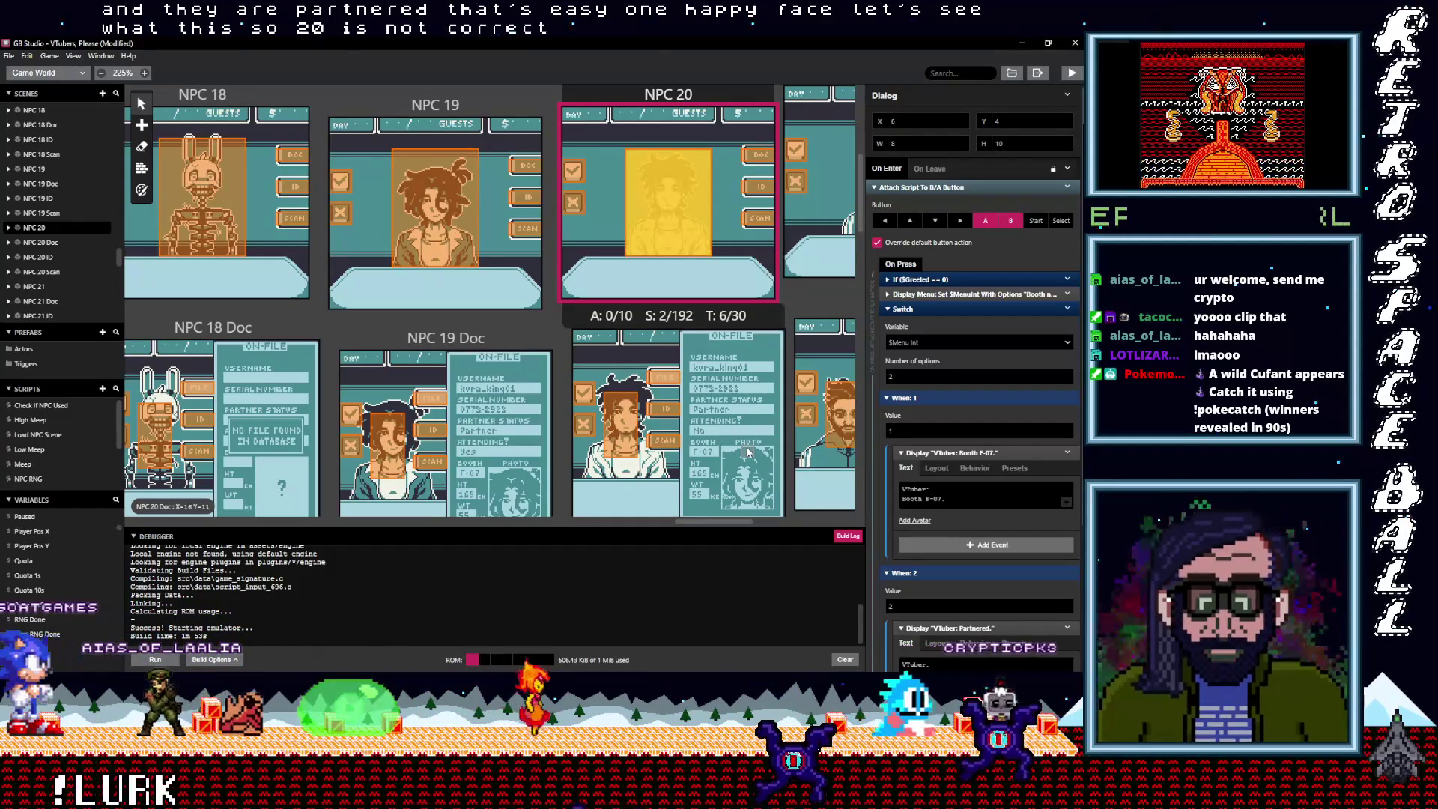
pyautogui.scroll(-2, 748, 451)
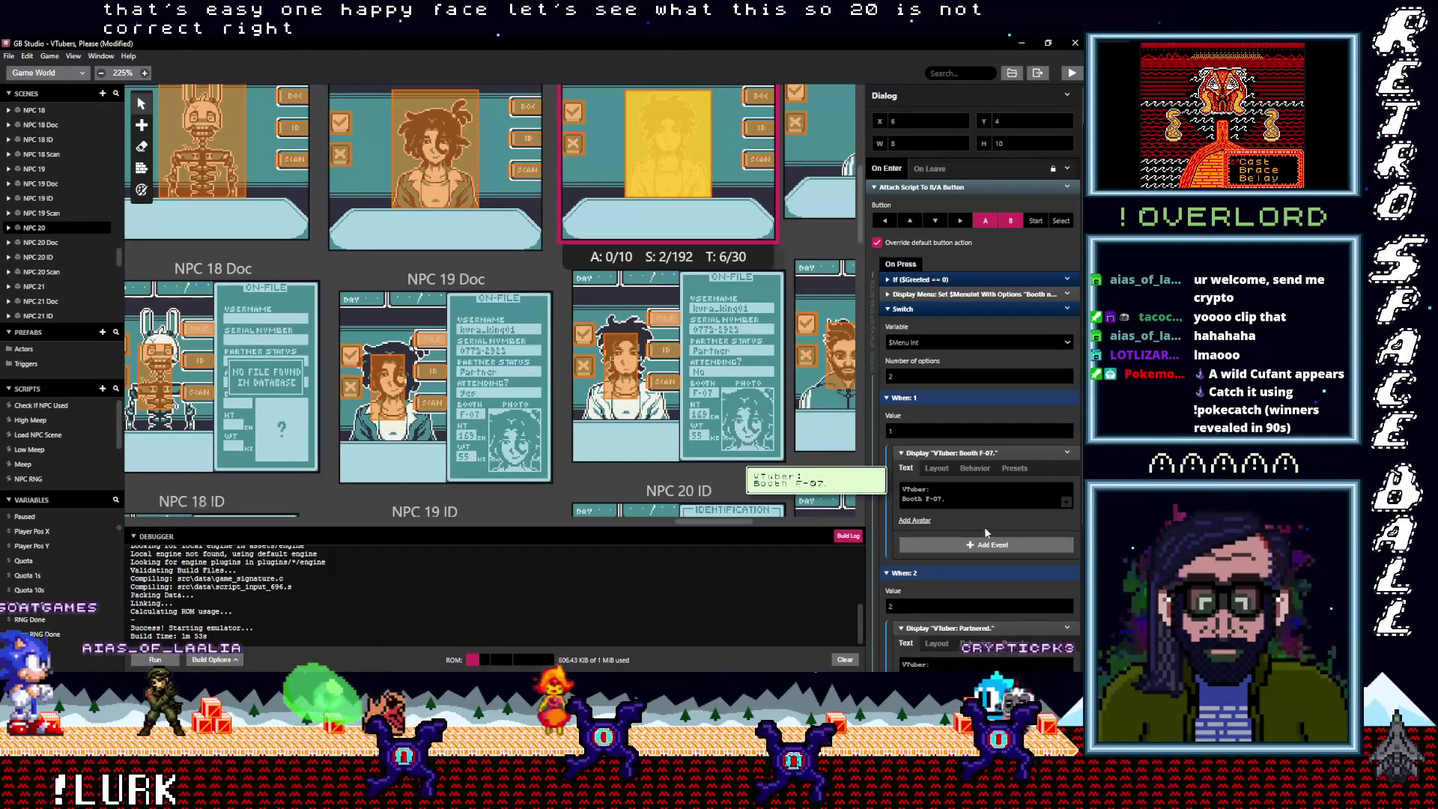
pyautogui.scroll(-1, 980, 524)
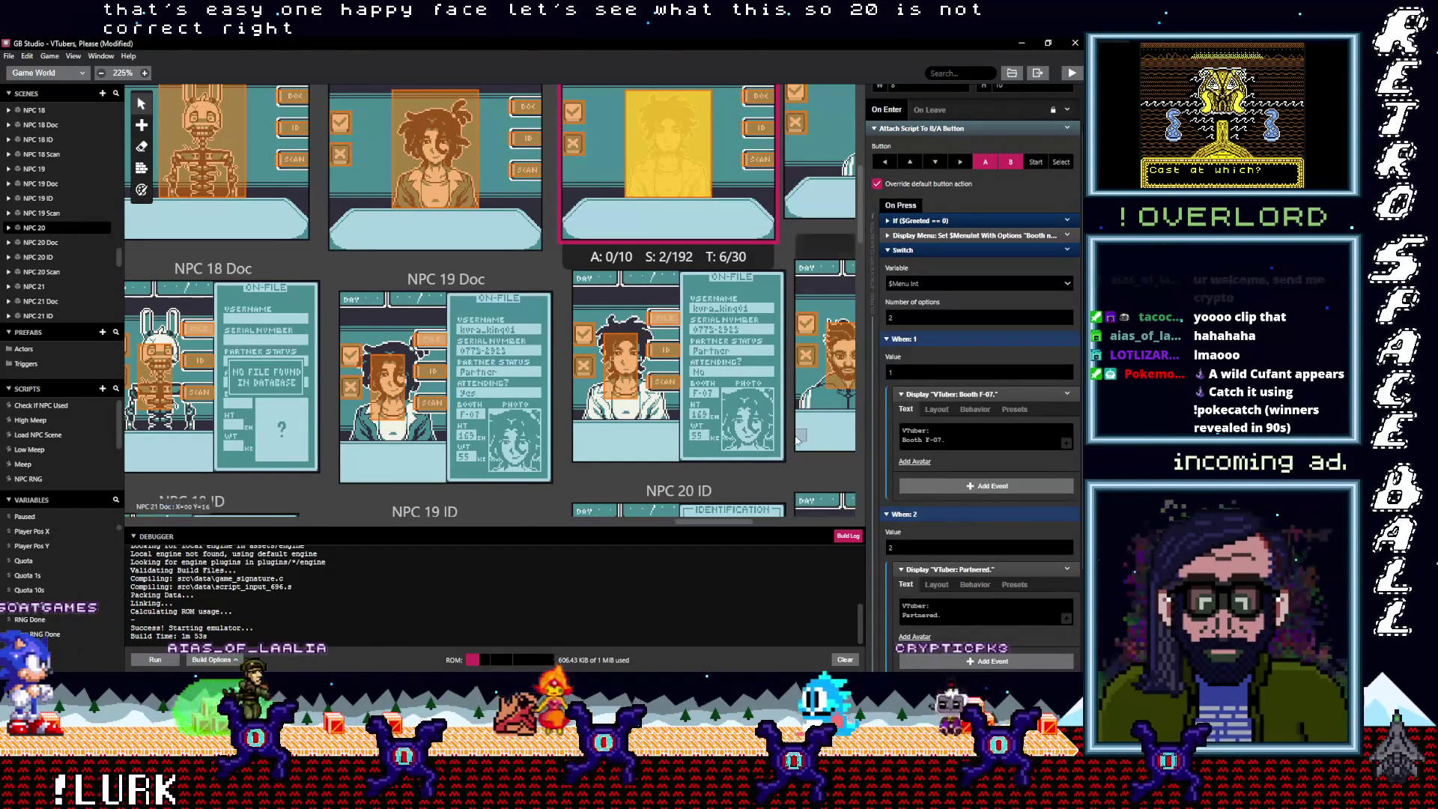
pyautogui.scroll(-3, 788, 443)
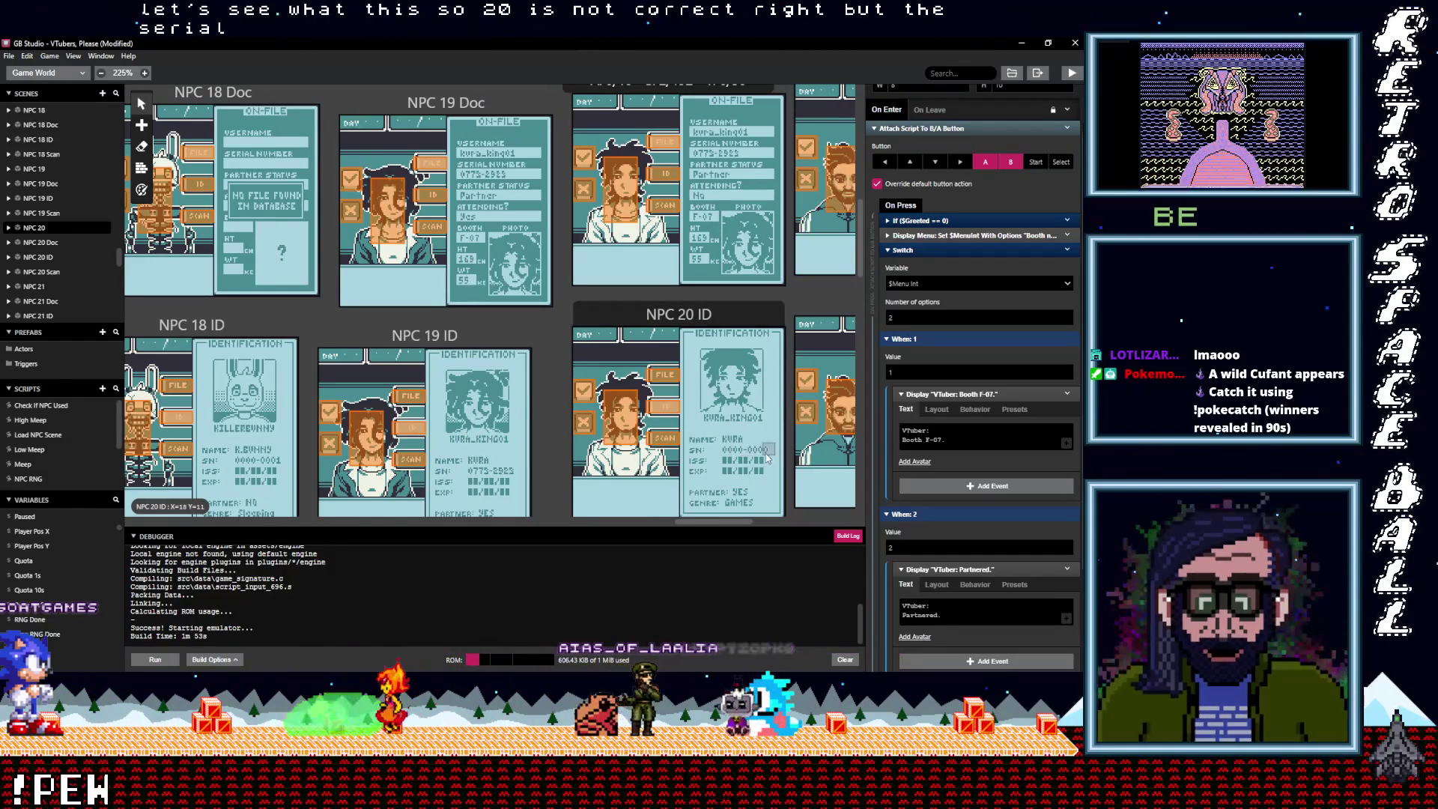
pyautogui.scroll(2, 765, 454)
pyautogui.scroll(1, 765, 457)
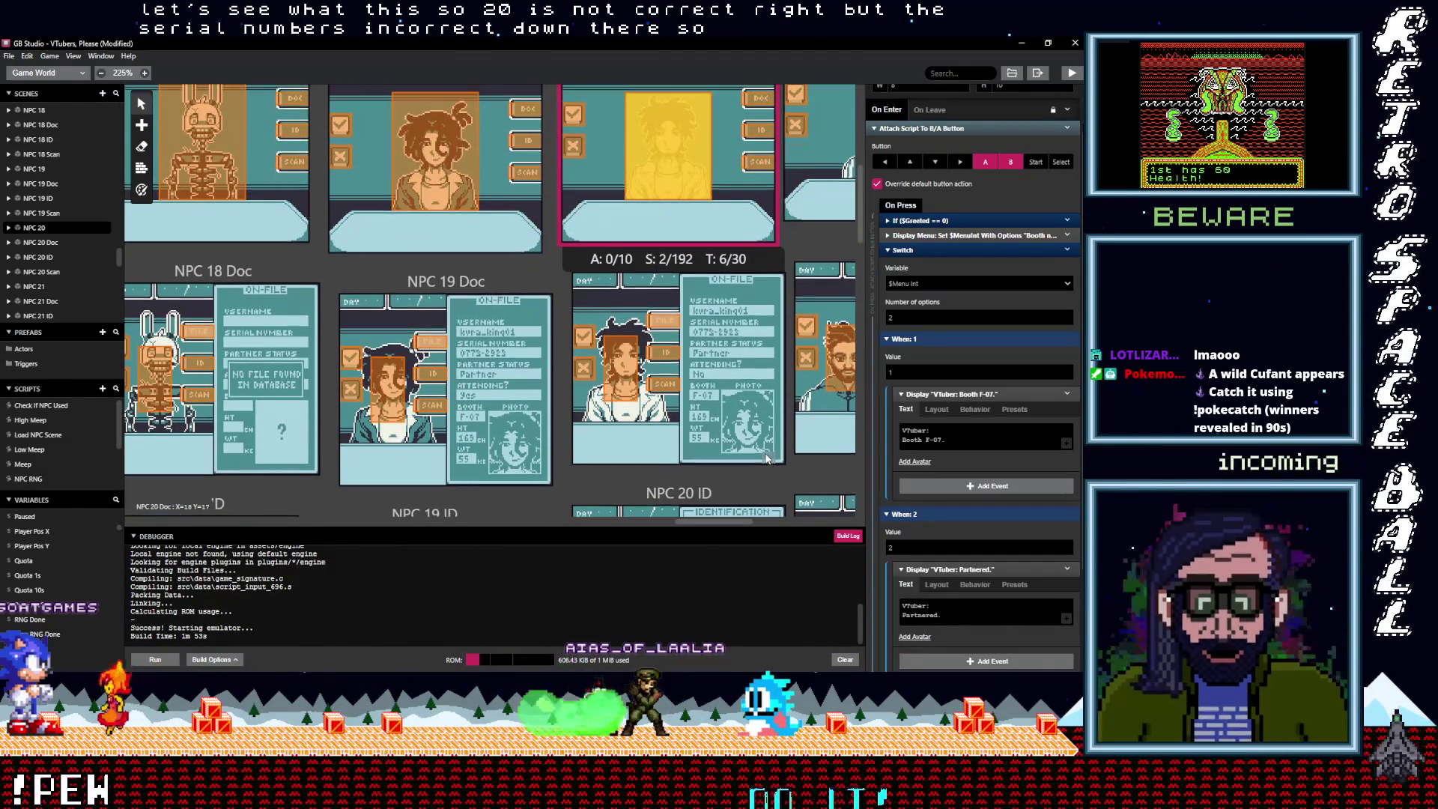
pyautogui.scroll(1, 766, 457)
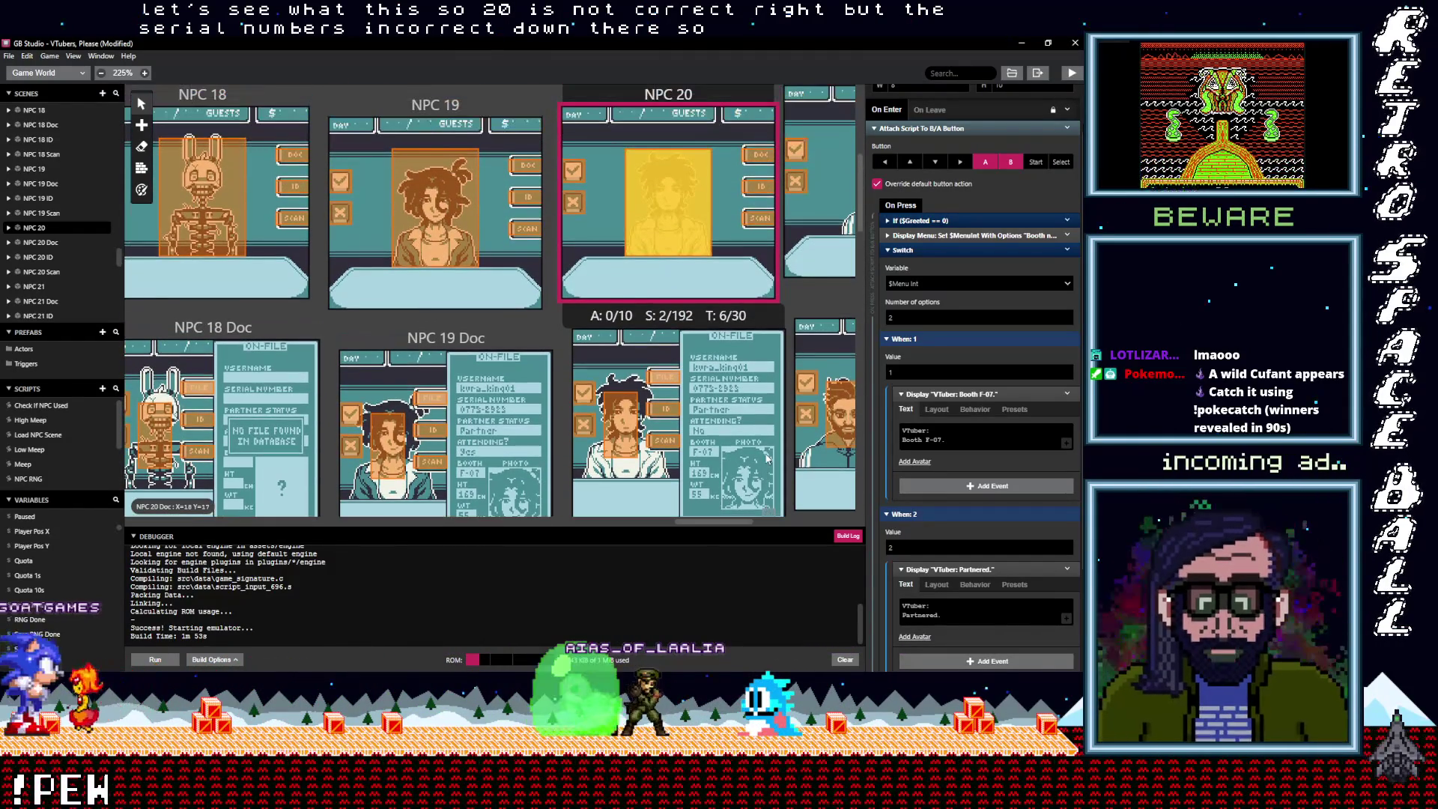
# Replace the booth letter F with J so the line reads 'VTuber: Booth J-07.'
pyautogui.click(939, 440)
pyautogui.moveTo(941, 440); pyautogui.dragTo(930, 440)
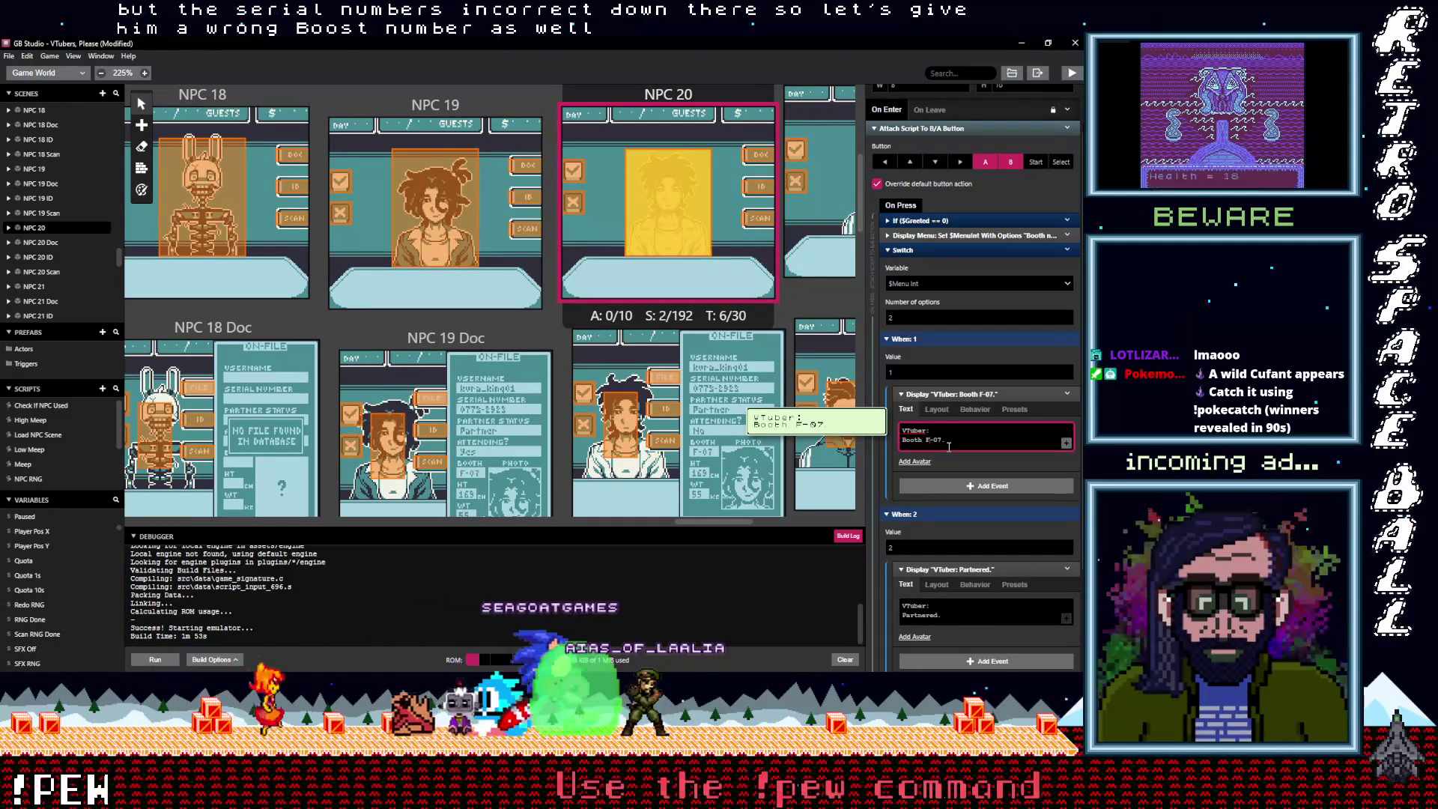
pyautogui.press('BackSpace')
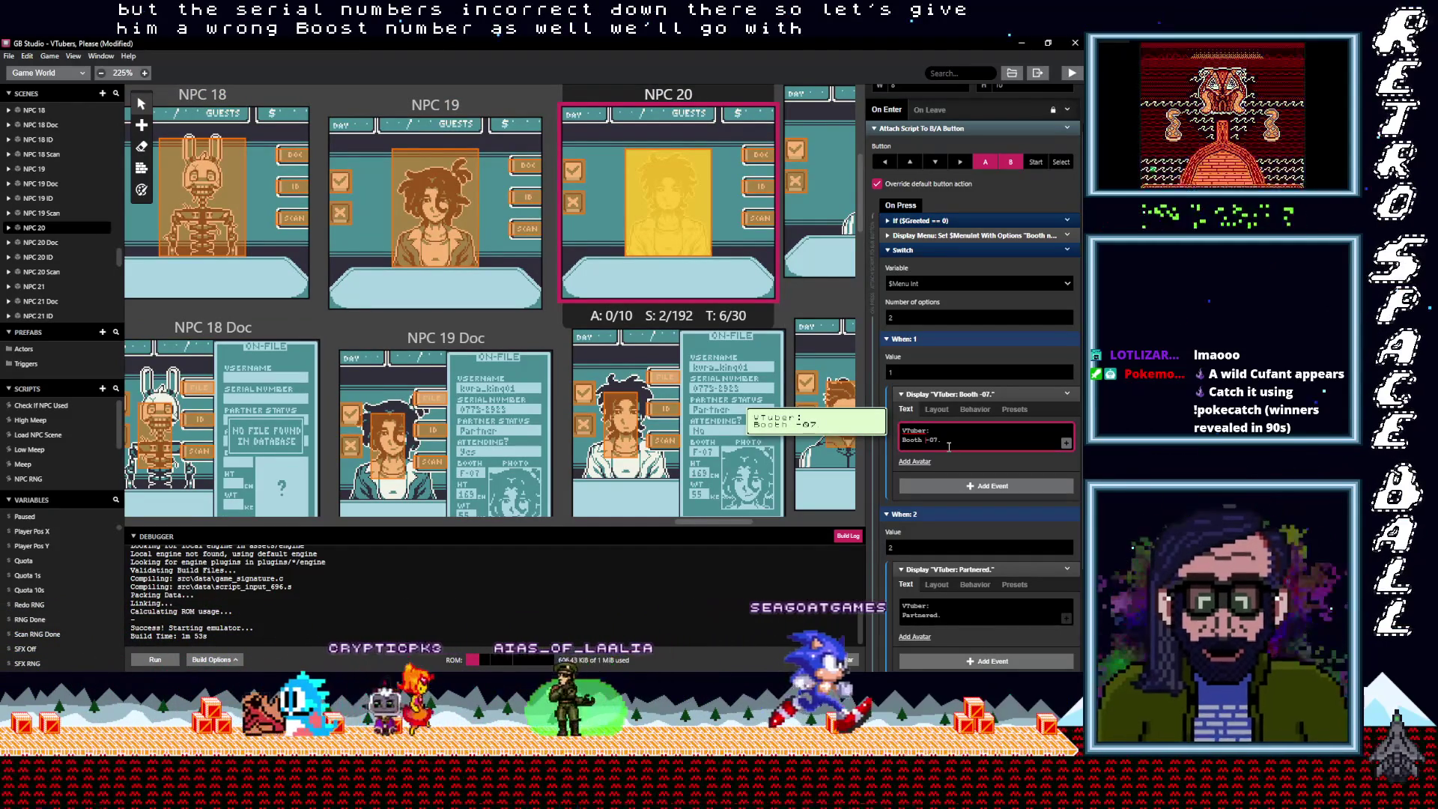
pyautogui.write('J')
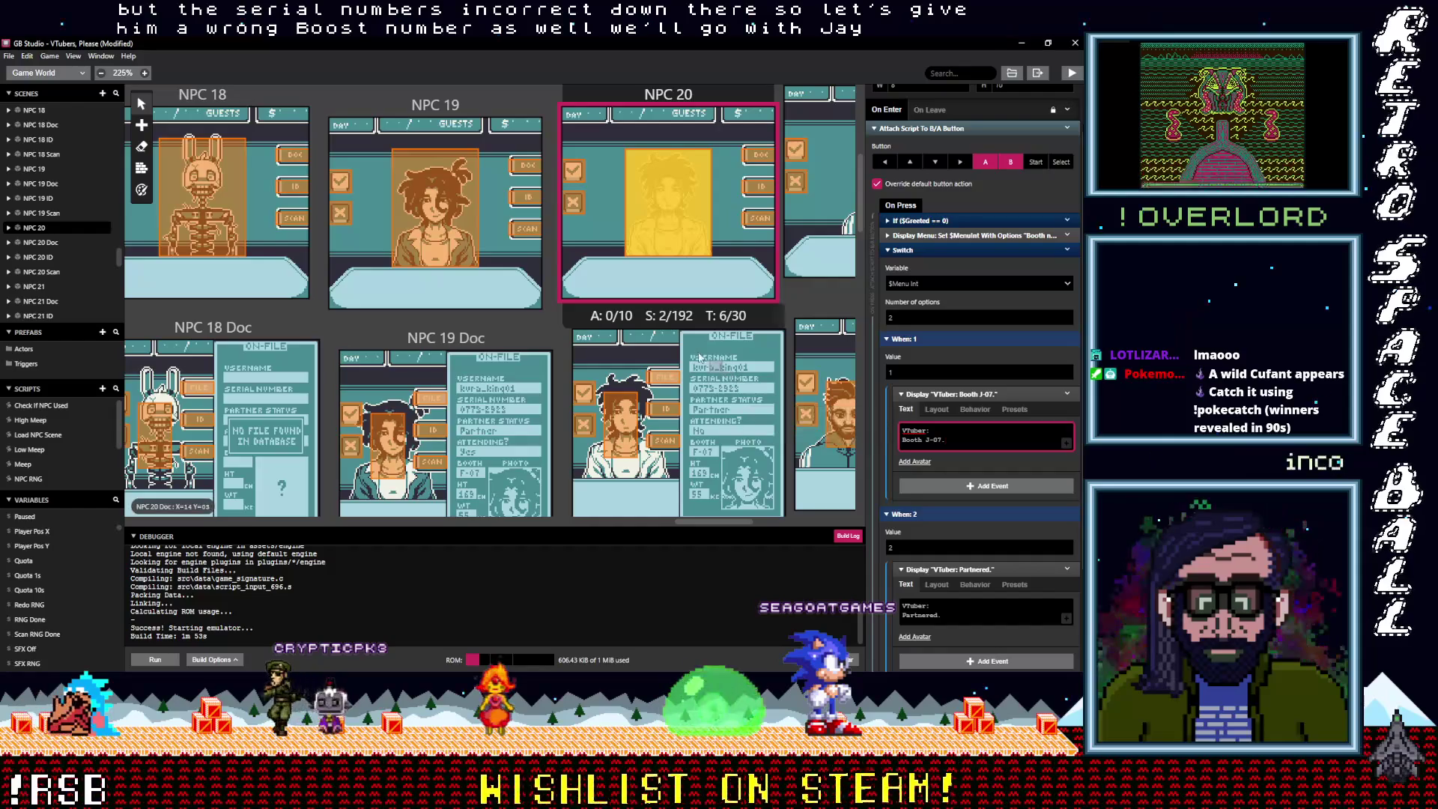
pyautogui.scroll(-2, 696, 392)
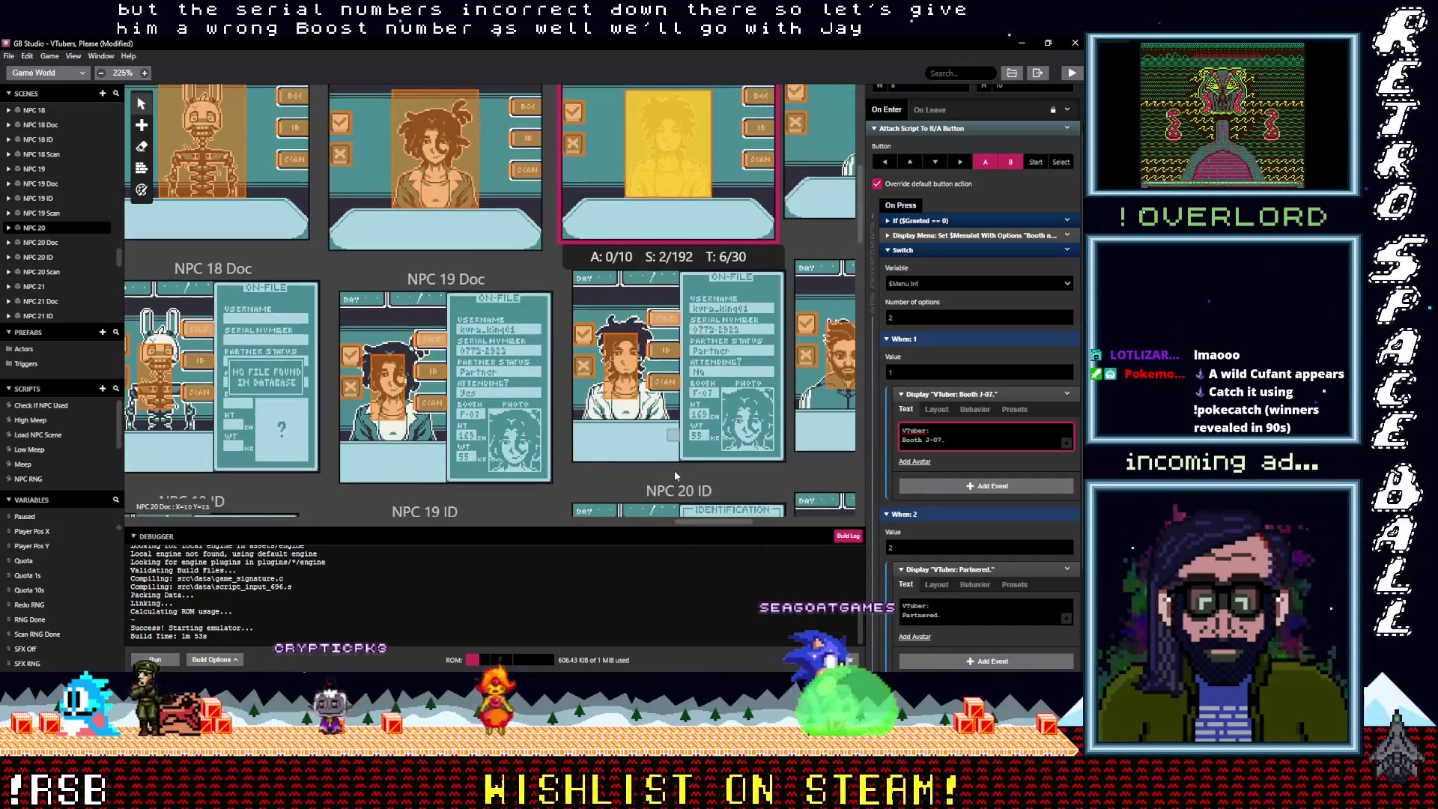
pyautogui.scroll(3, 717, 520)
pyautogui.moveTo(717, 520); pyautogui.dragTo(760, 515)
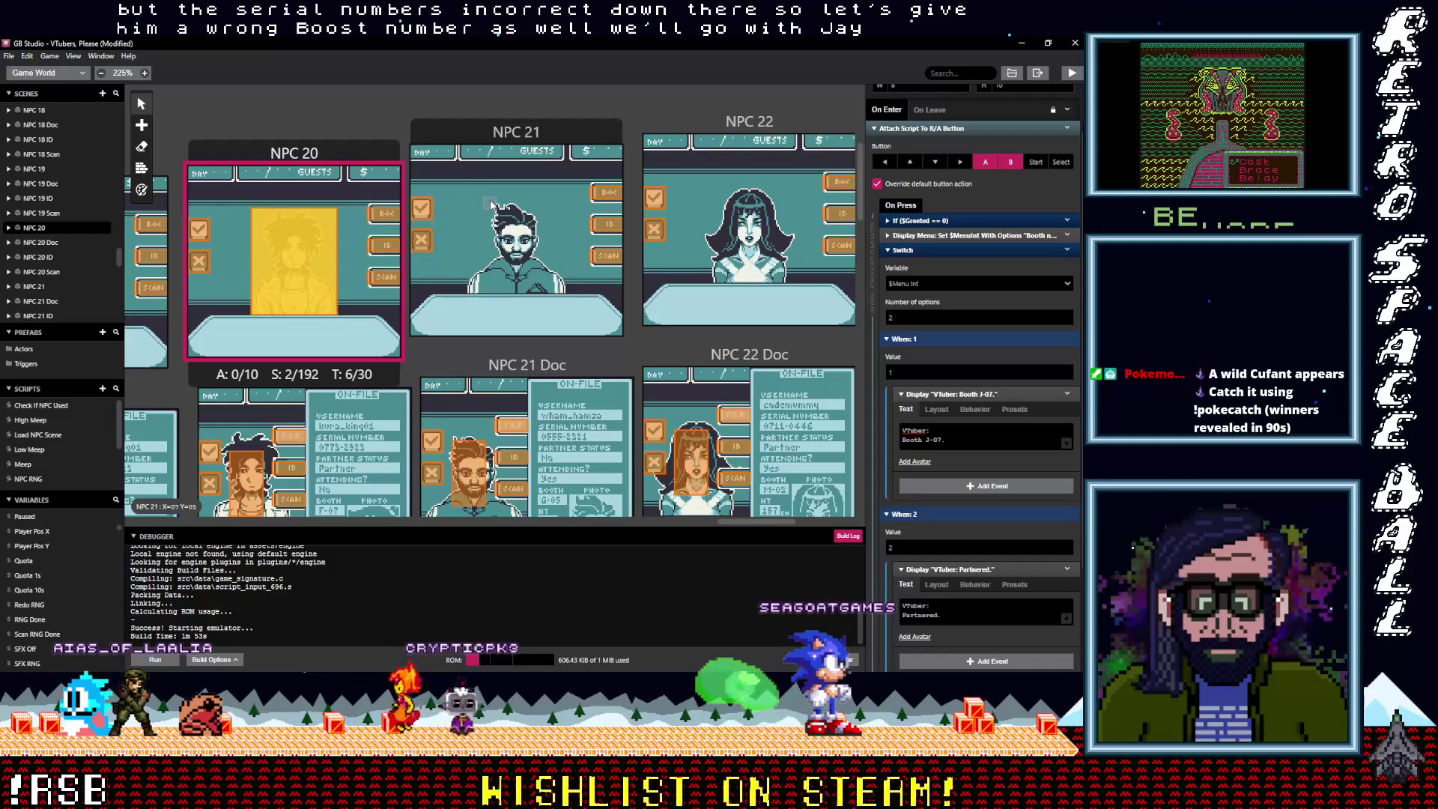
pyautogui.click(502, 142)
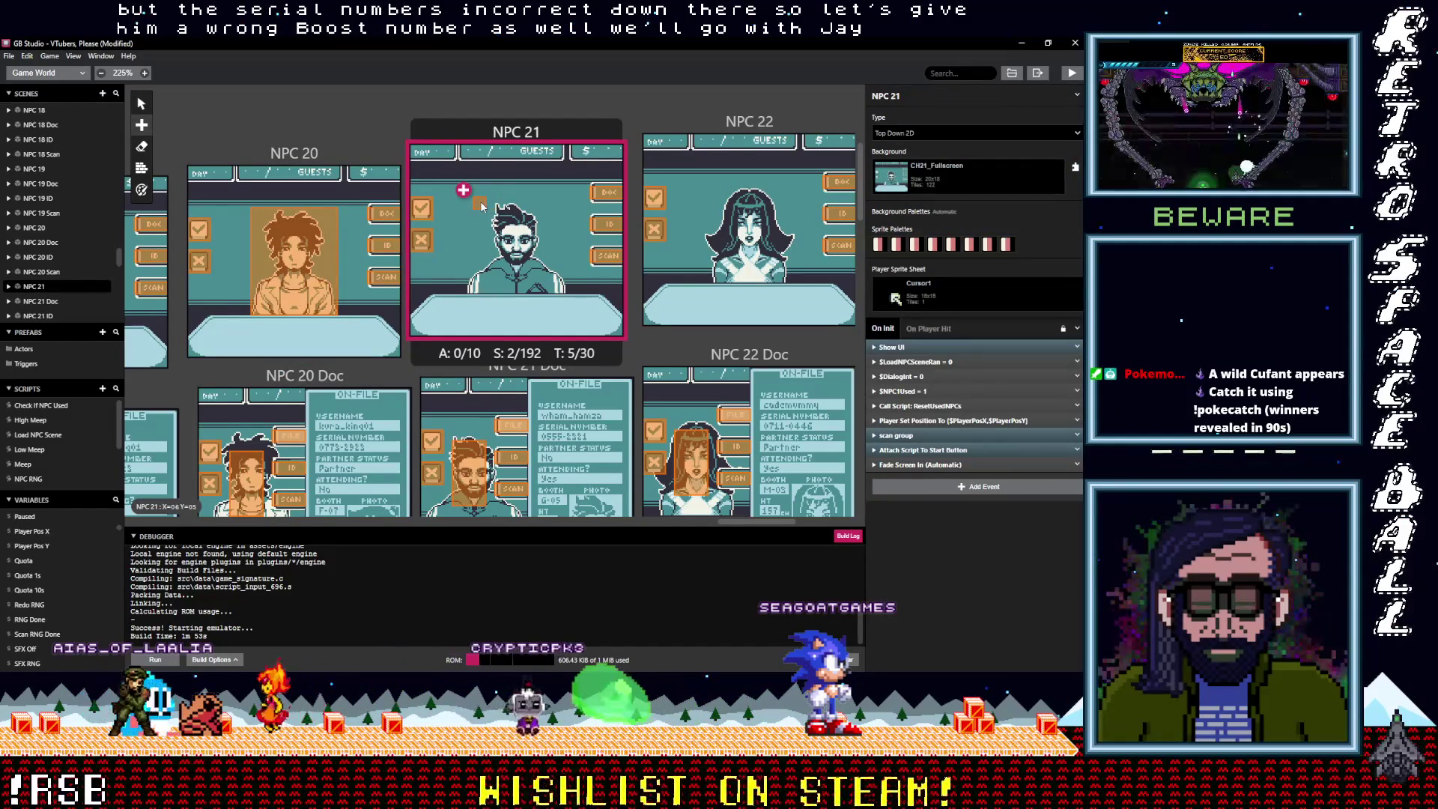
# Edit NPC 21's first trigger dialogue line to read 'Booth G-05.'
pyautogui.click(498, 238)
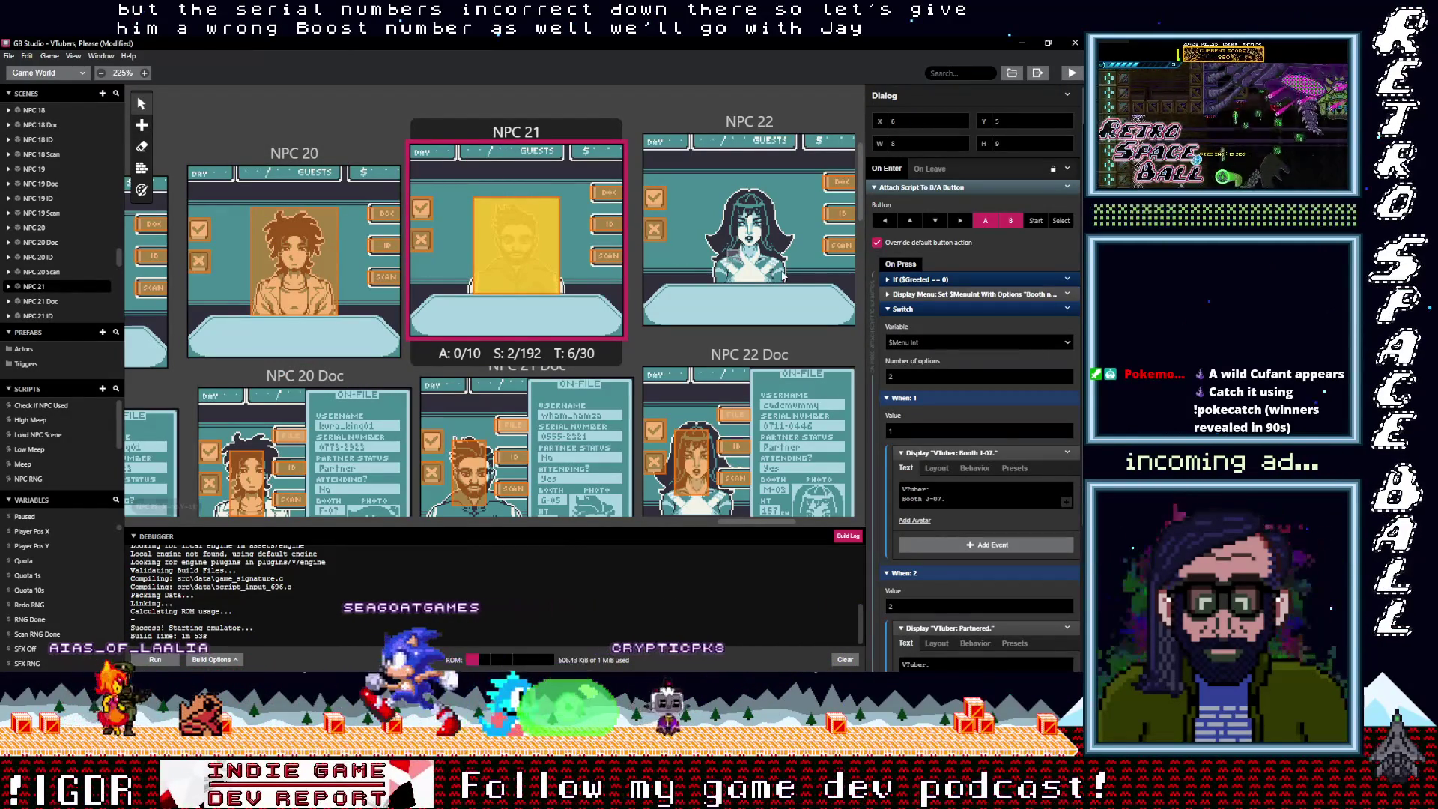
pyautogui.scroll(-1, 602, 442)
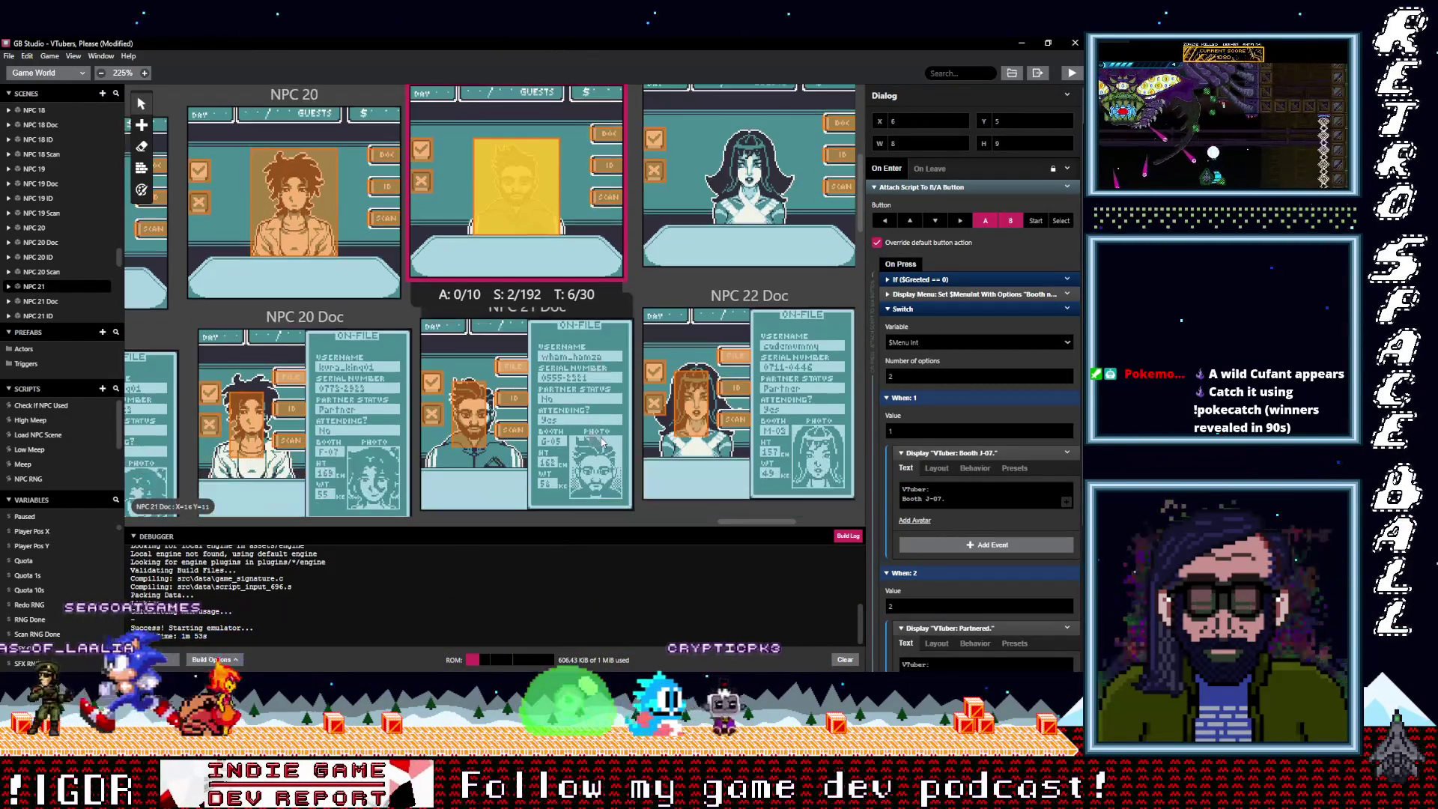
pyautogui.scroll(-1, 602, 441)
pyautogui.click(951, 505)
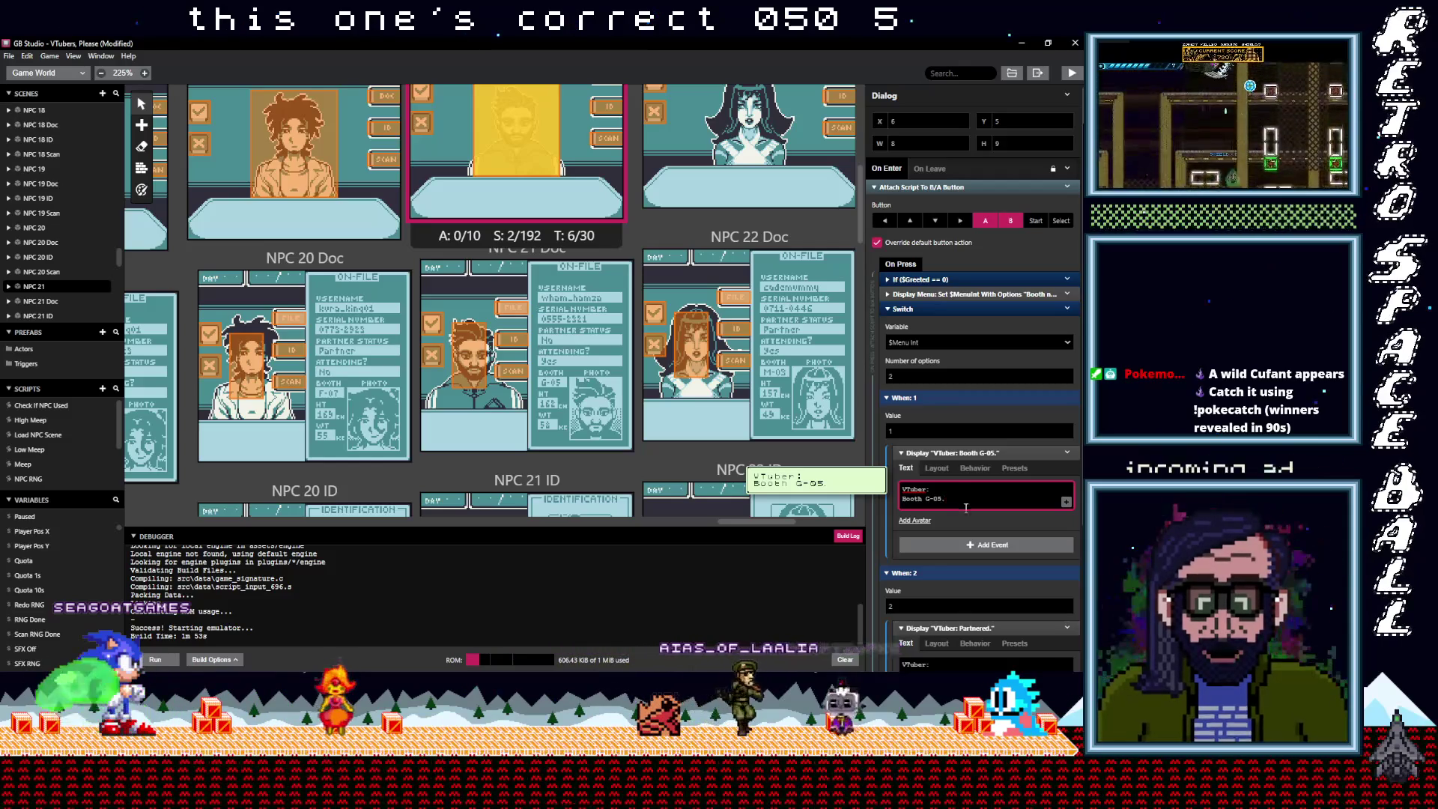
# Change NPC 21's second dialogue line from 'Partnered.' to 'Not partnered.'
pyautogui.scroll(-1, 964, 519)
pyautogui.scroll(-2, 615, 455)
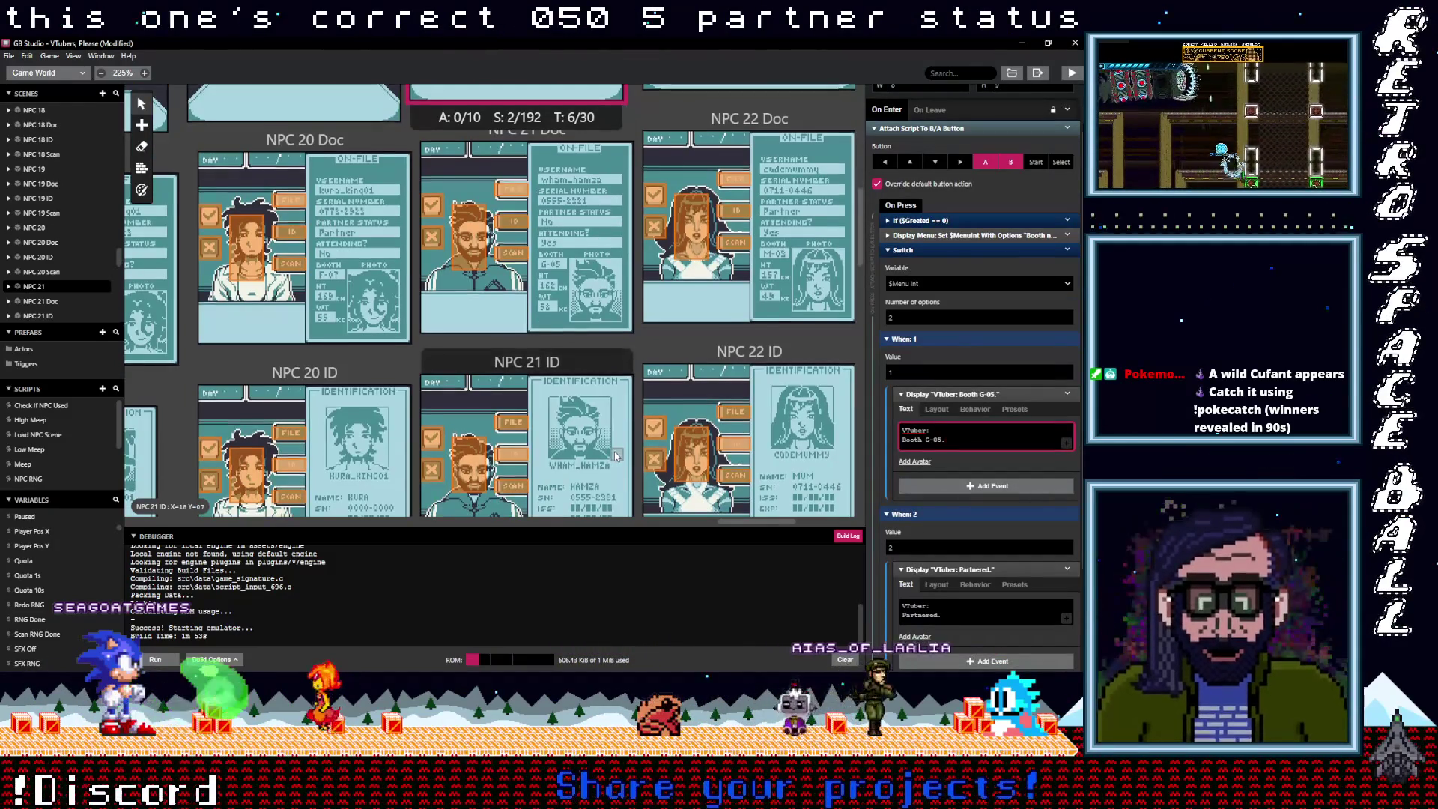
pyautogui.scroll(-1, 615, 455)
pyautogui.scroll(-1, 974, 552)
pyautogui.click(917, 556)
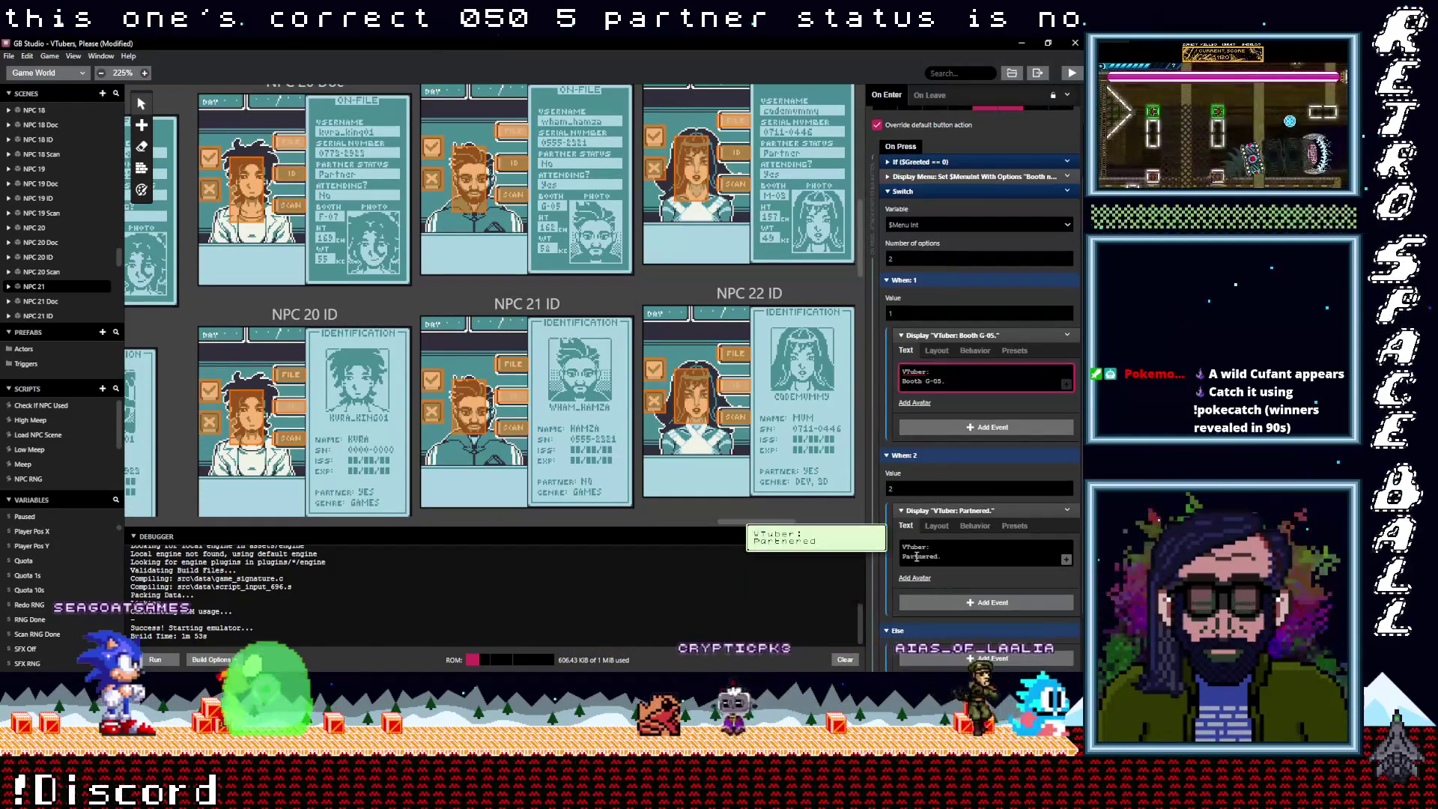
pyautogui.press('BackSpace')
pyautogui.write('Not p')
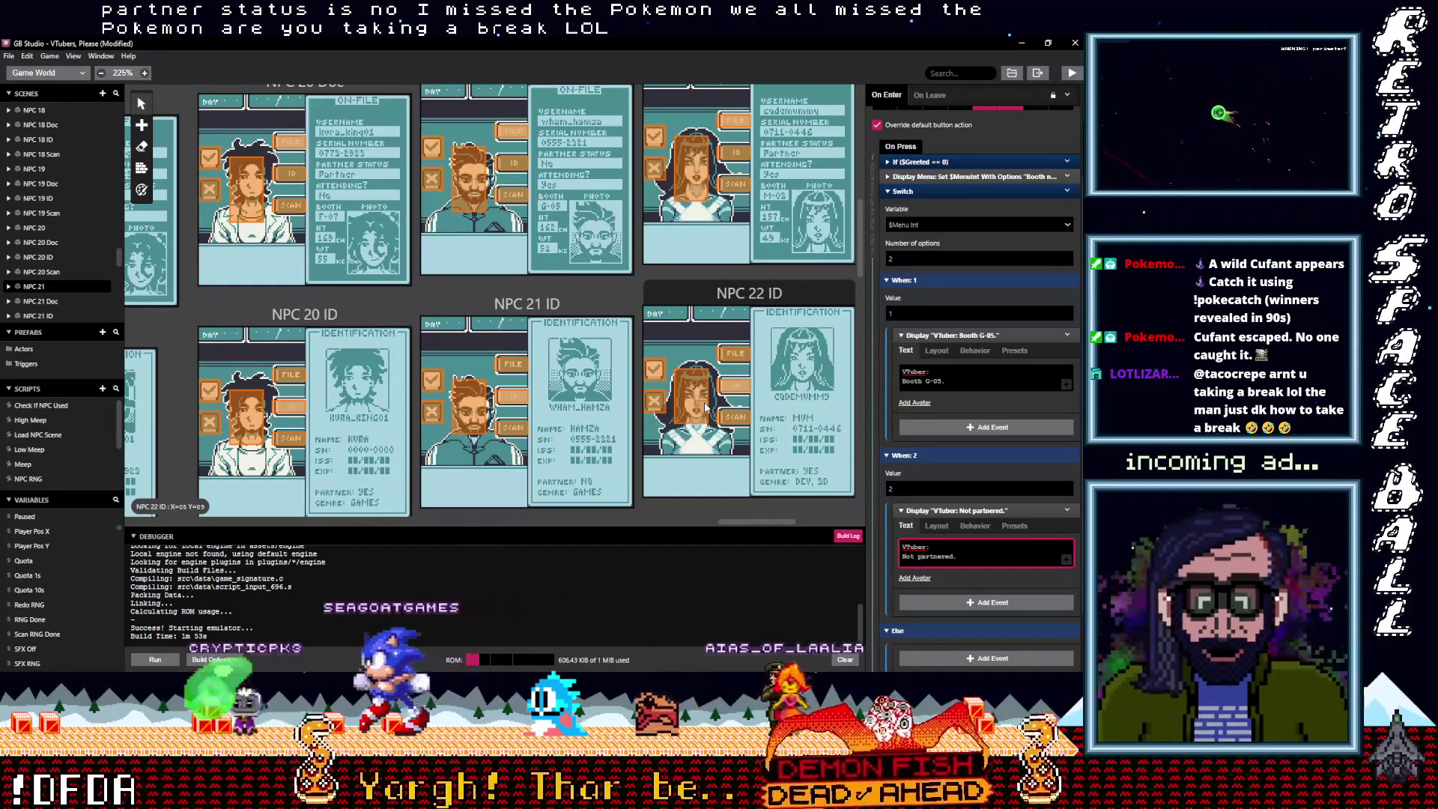
pyautogui.scroll(5, 703, 406)
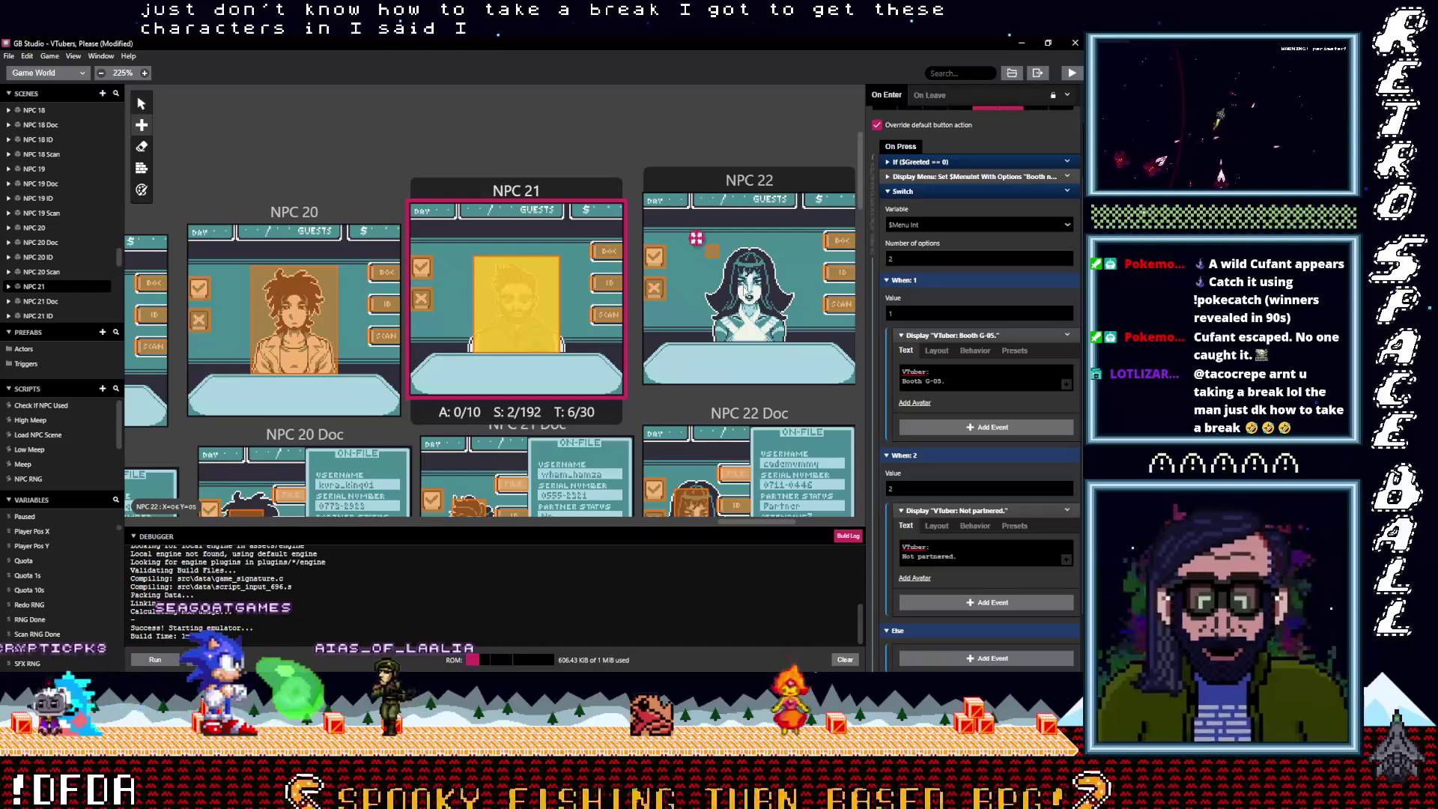
pyautogui.click(771, 323)
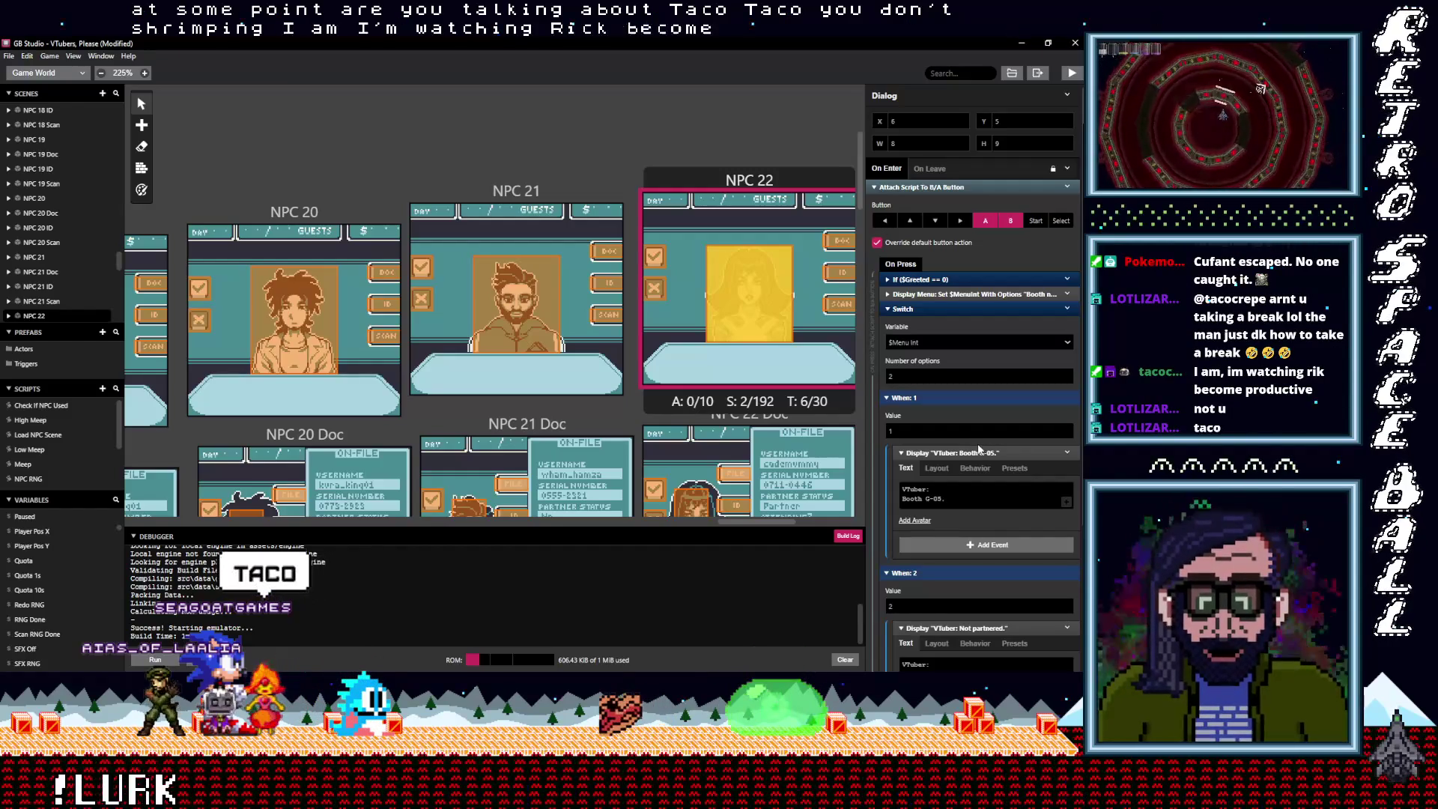
# Change NPC 22's second message from 'Not partnered.' to 'Partnered.'
pyautogui.scroll(-1, 980, 450)
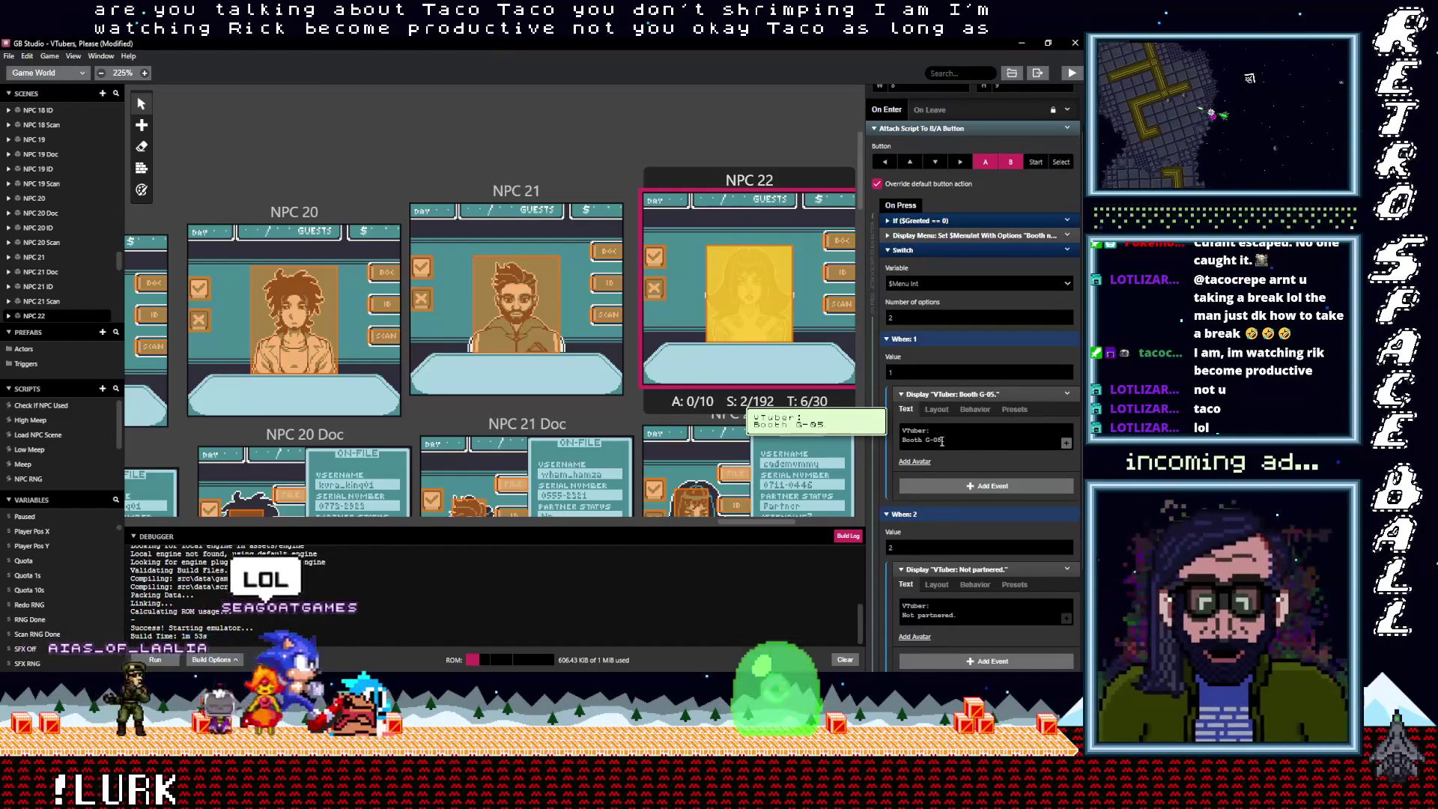
pyautogui.moveTo(758, 524); pyautogui.dragTo(781, 525)
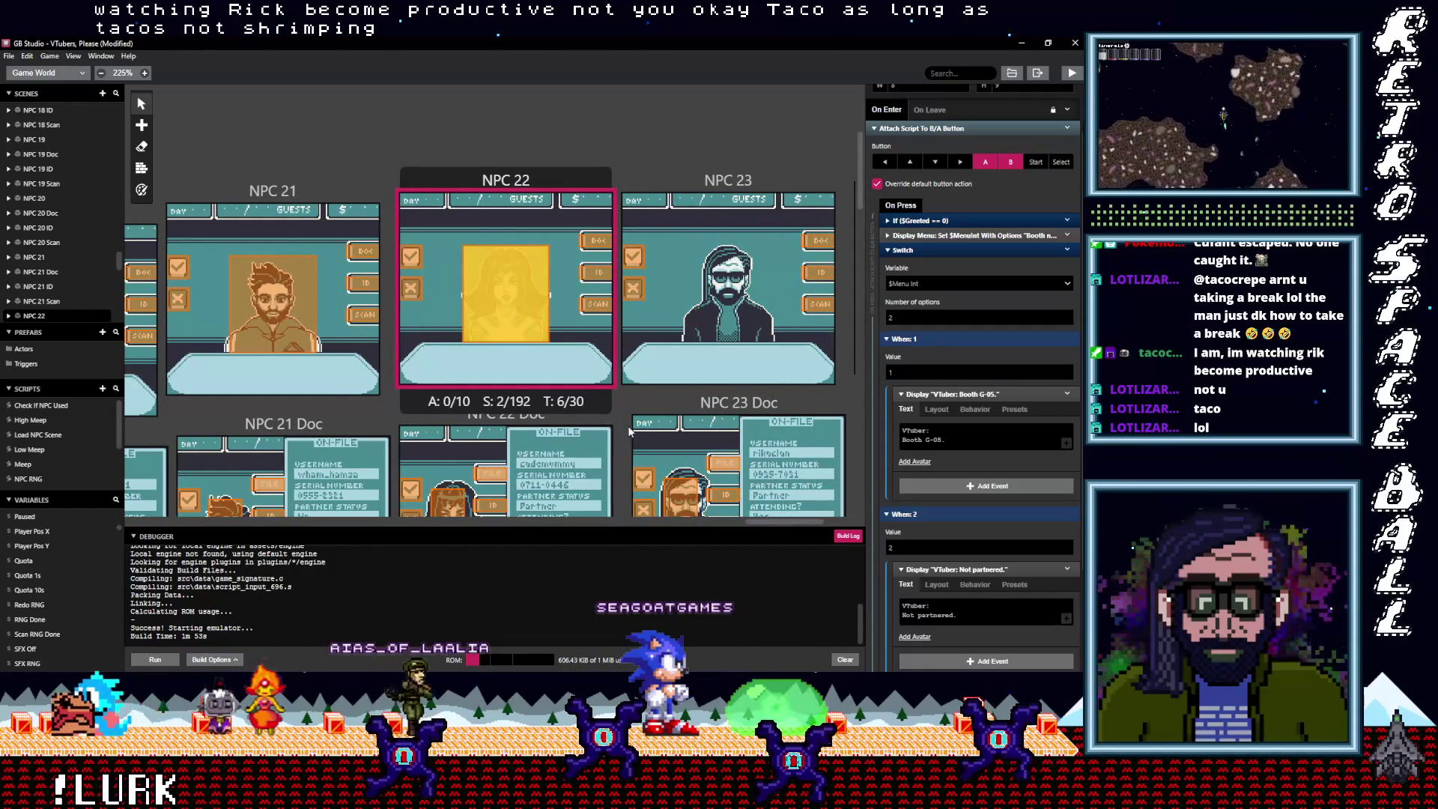
pyautogui.scroll(-5, 629, 428)
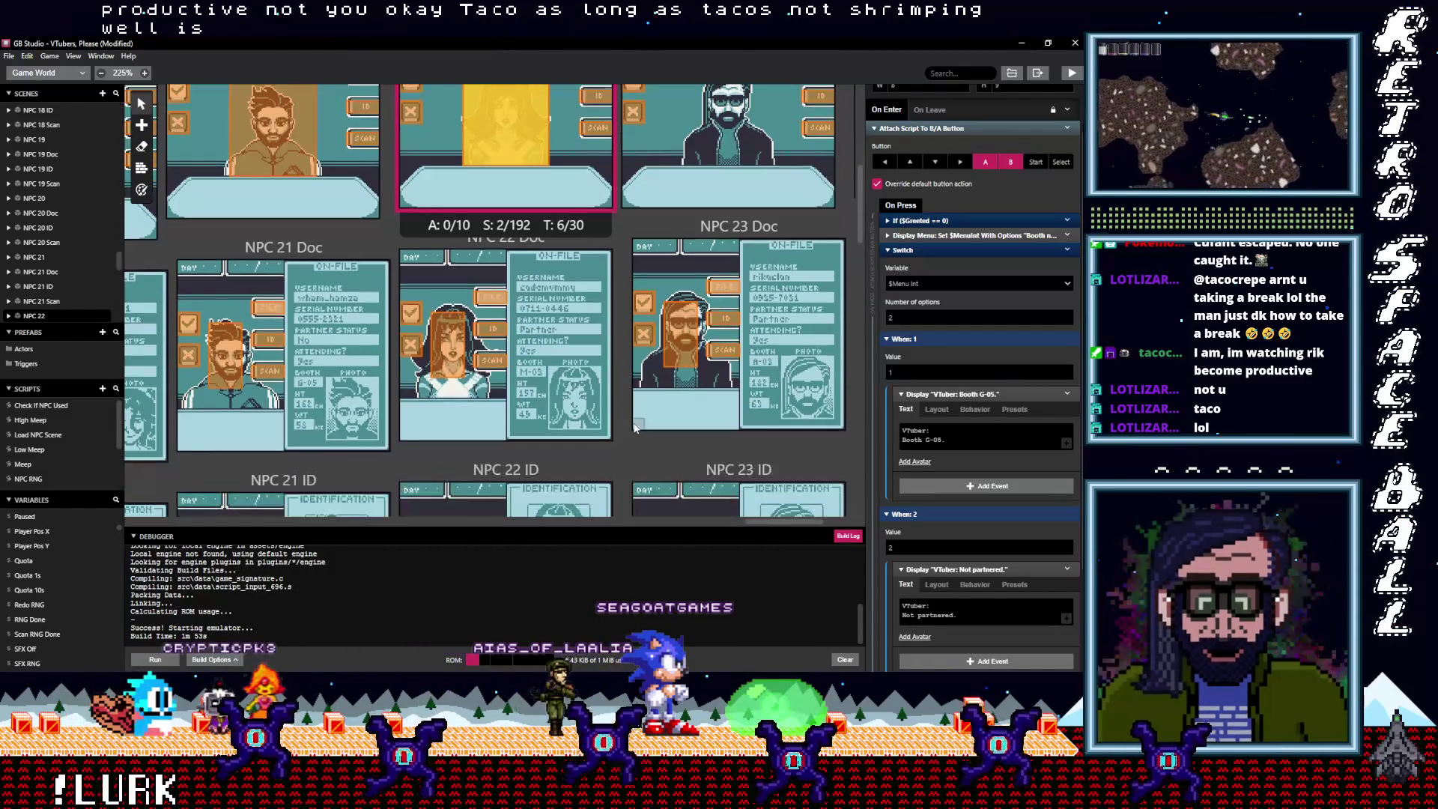
pyautogui.scroll(2, 523, 238)
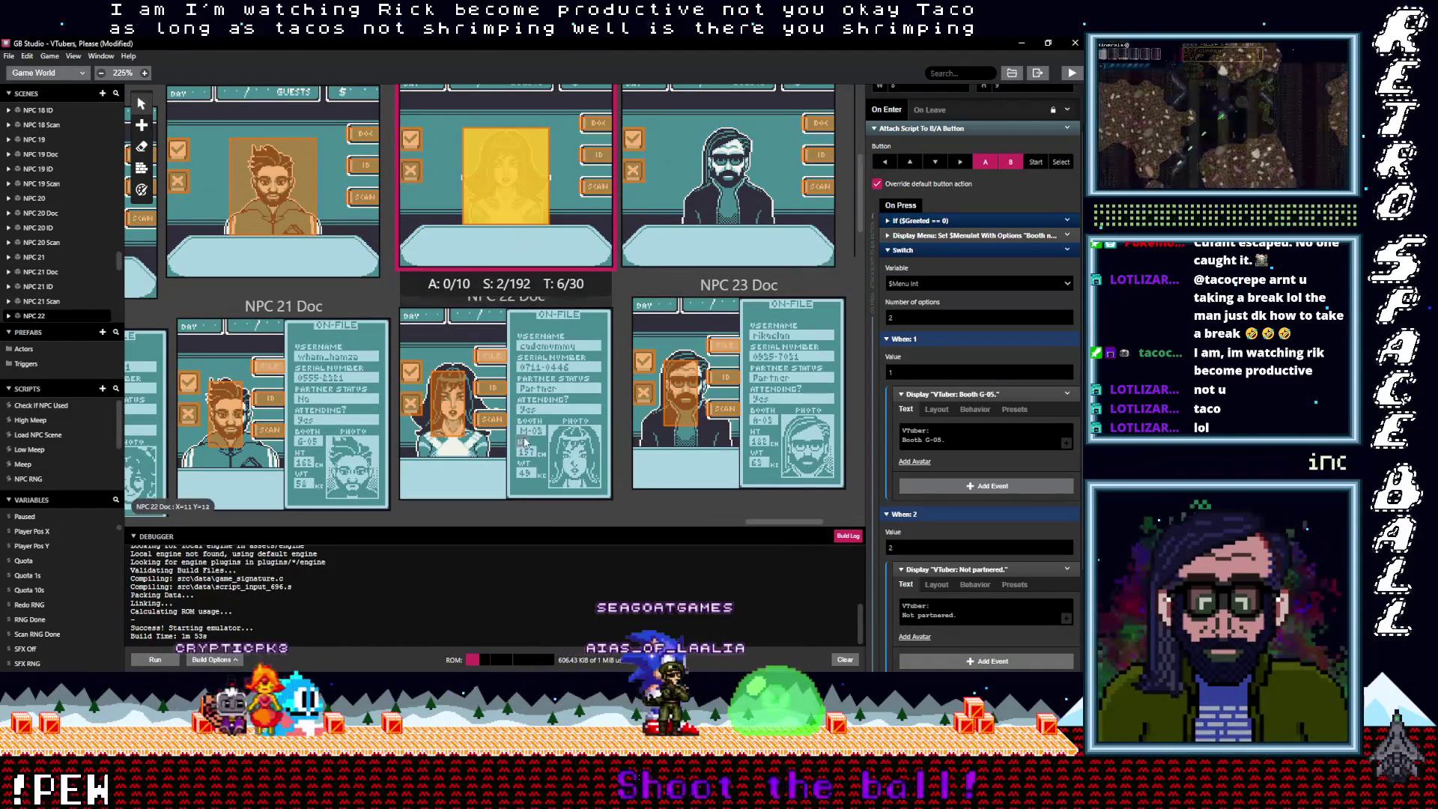
pyautogui.click(925, 432)
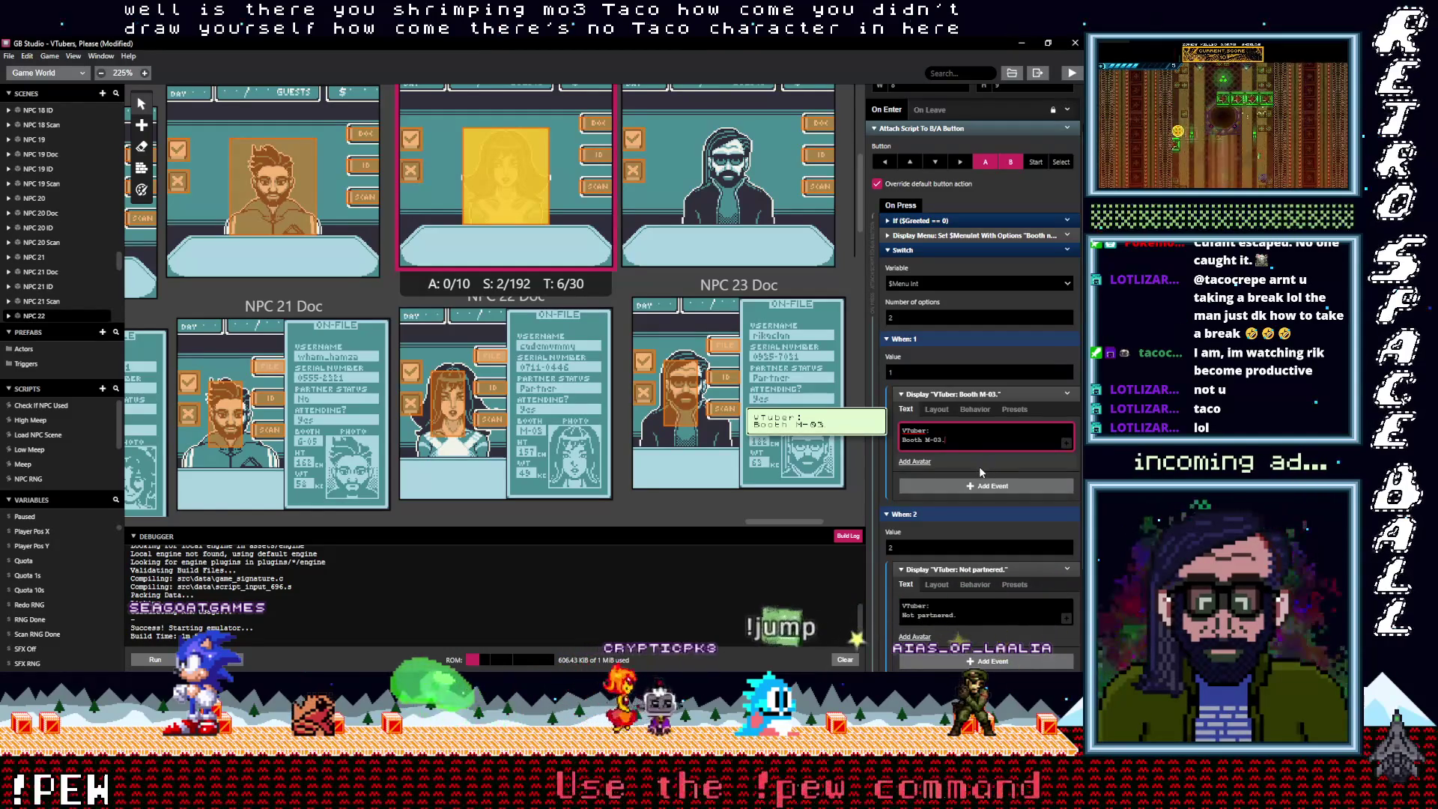
pyautogui.scroll(-3, 980, 465)
pyautogui.scroll(-1, 978, 472)
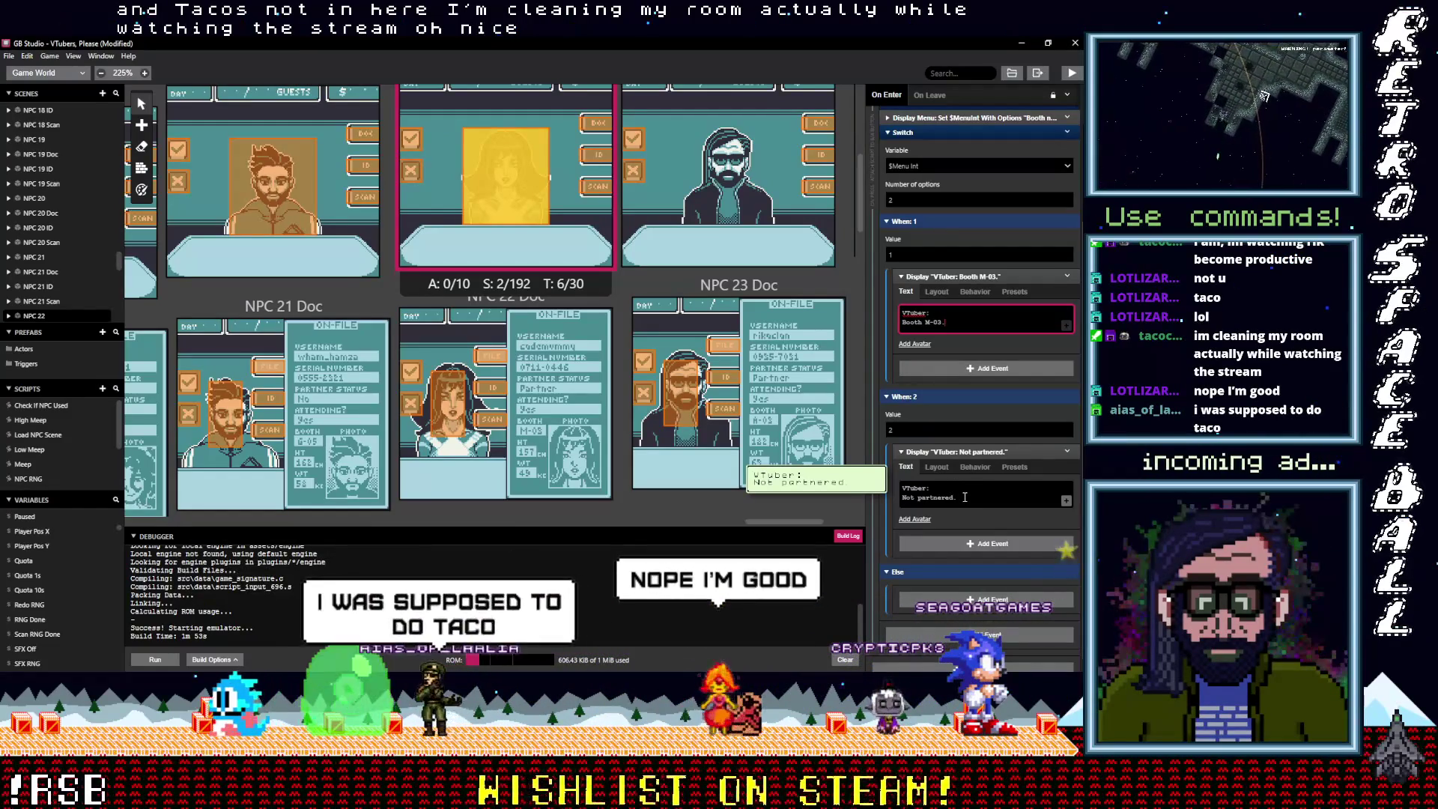
pyautogui.click(919, 499)
pyautogui.press('BackSpace')
pyautogui.press('BackSpace')
pyautogui.press('BackSpace')
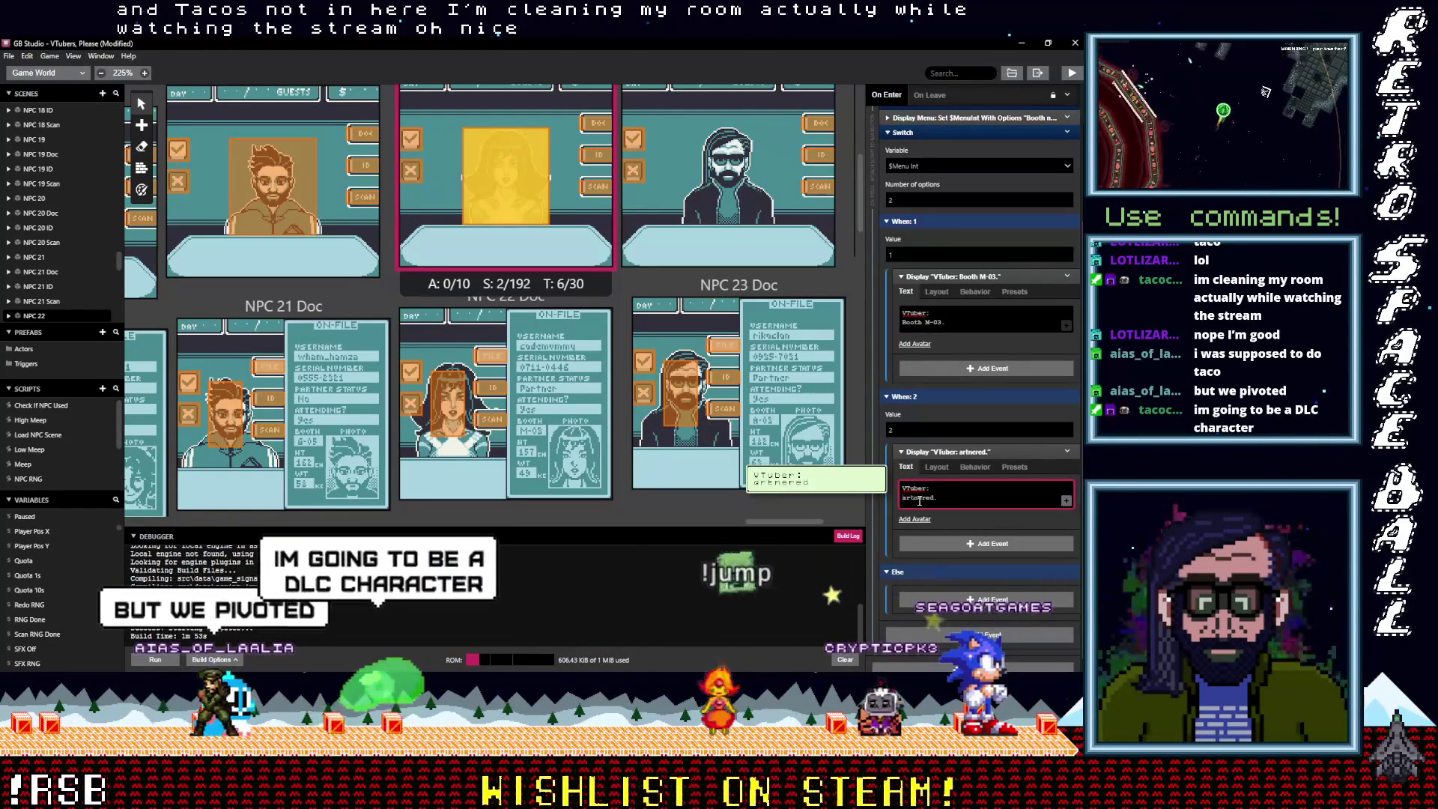
pyautogui.write('P')
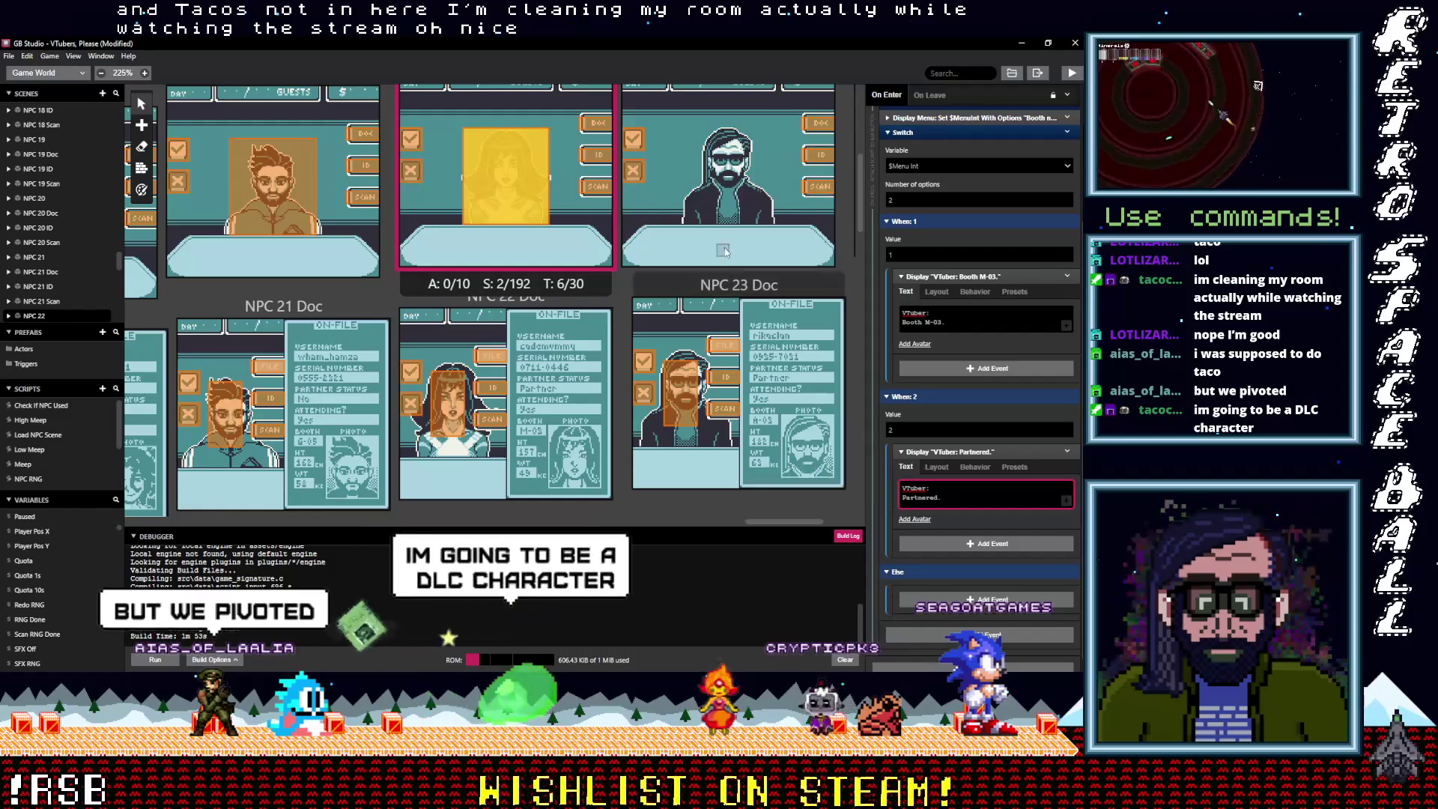
# Widen NPC 23's dialog trigger to 10 tiles
pyautogui.scroll(1, 656, 272)
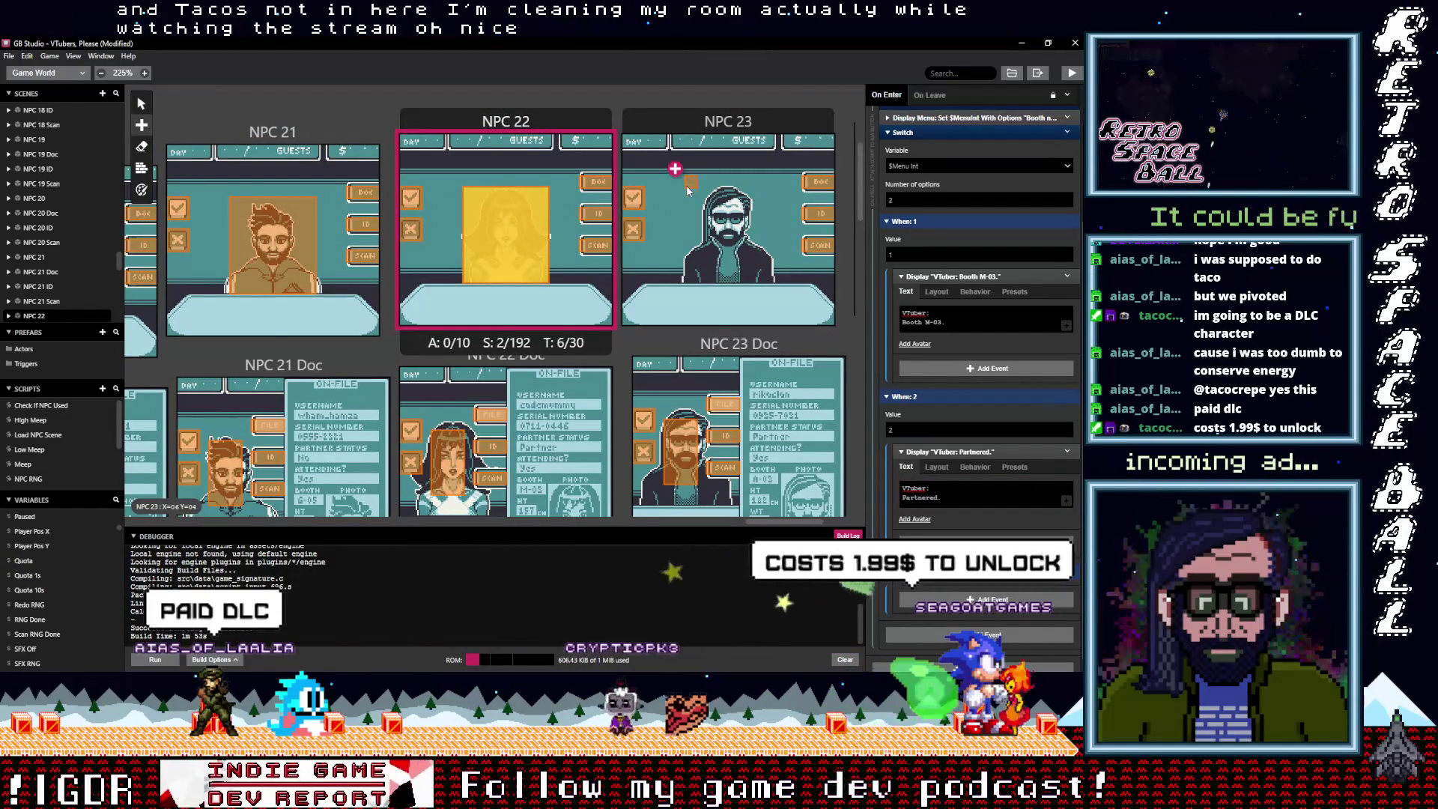
pyautogui.click(767, 271)
pyautogui.moveTo(771, 276); pyautogui.dragTo(783, 274)
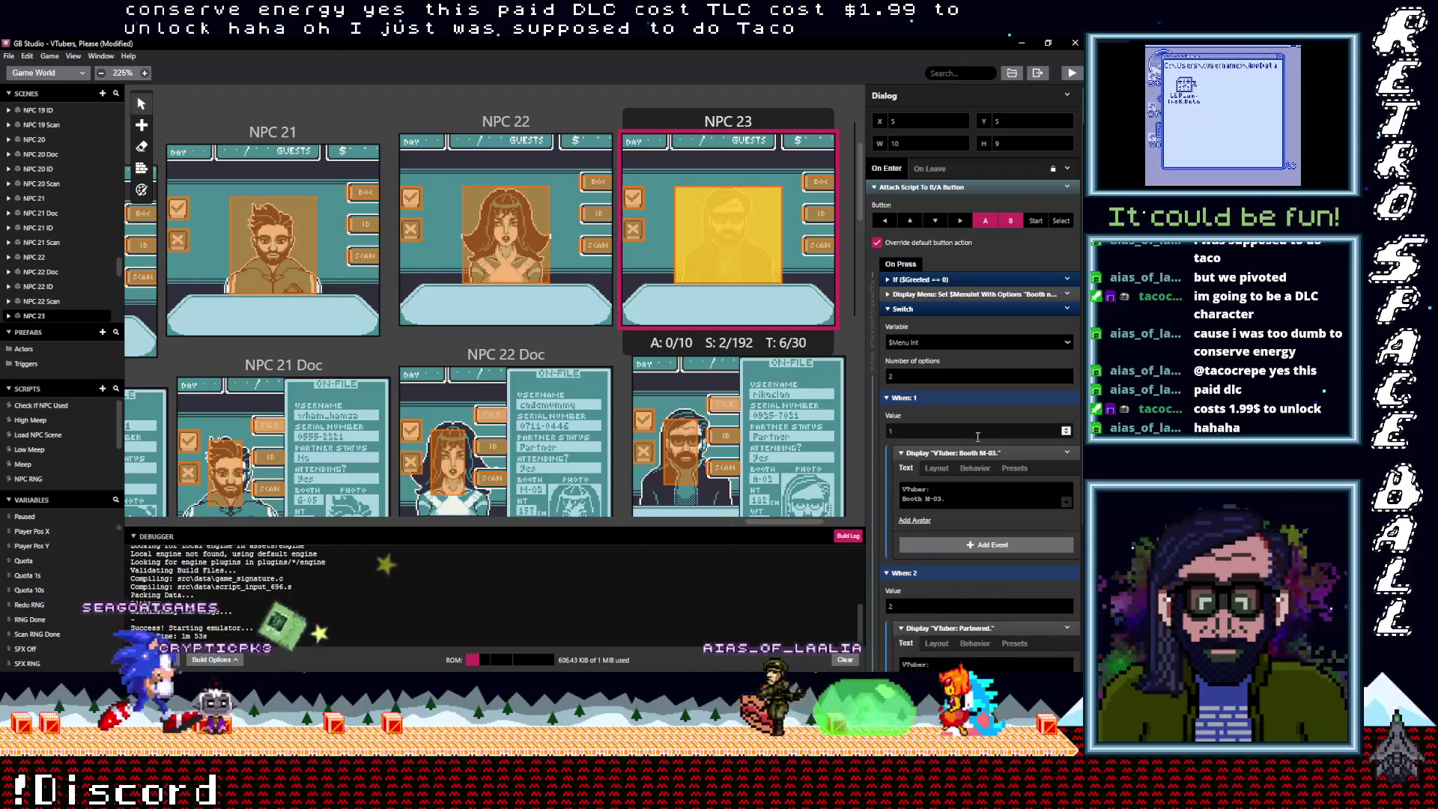
# Replace the M with A so NPC 23's first message reads 'Booth A-03.'
pyautogui.click(973, 500)
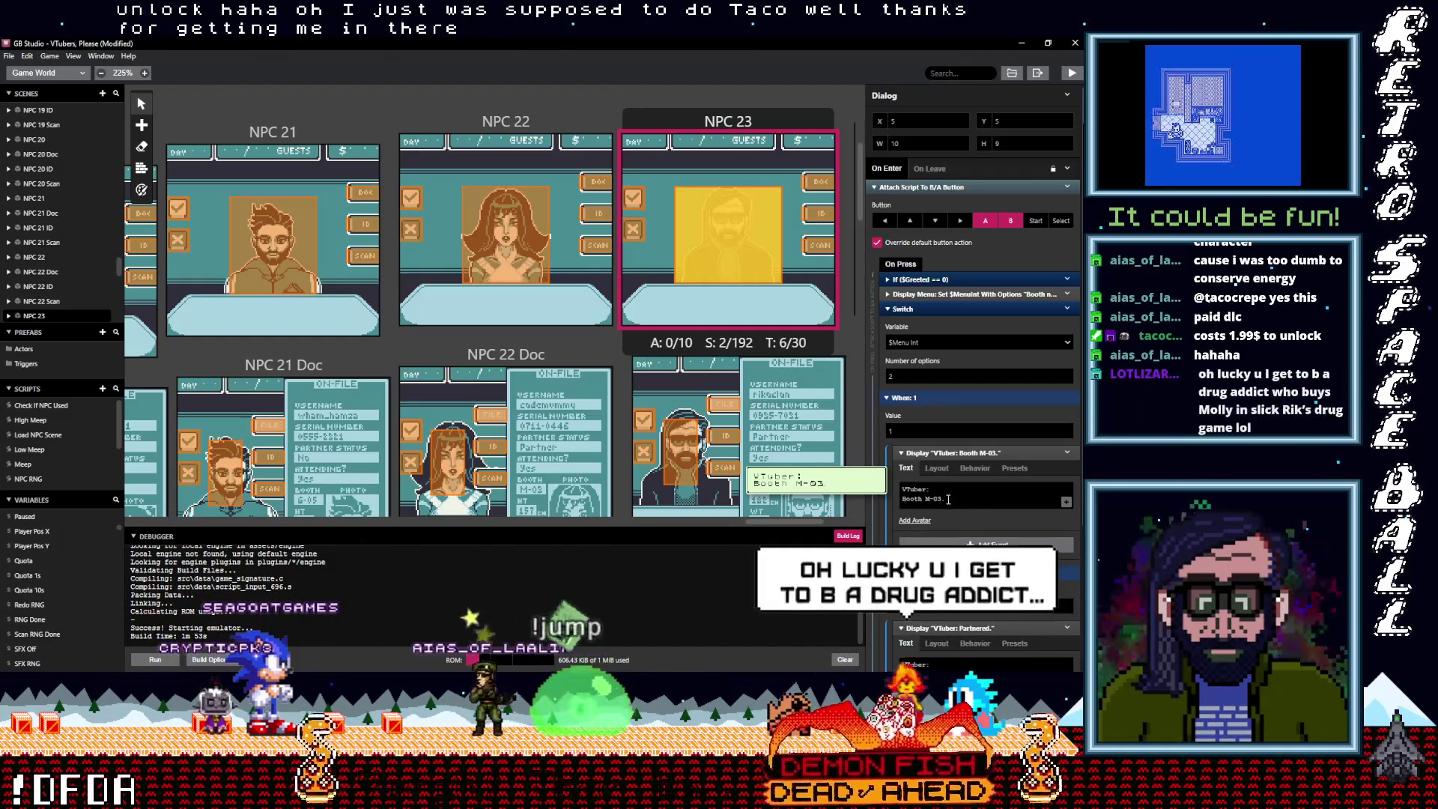
pyautogui.click(930, 498)
pyautogui.press('BackSpace')
pyautogui.write('A')
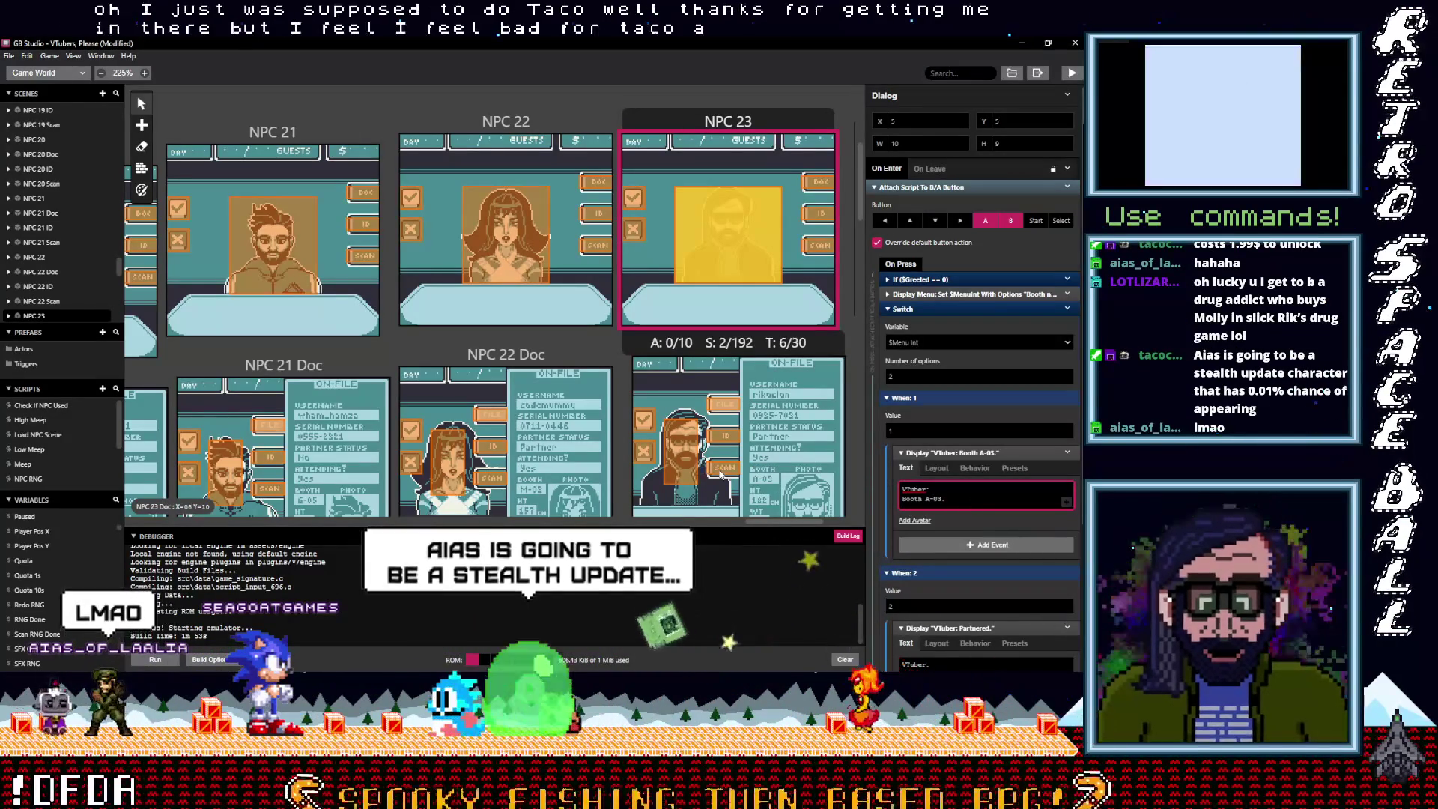
pyautogui.scroll(-5, 754, 477)
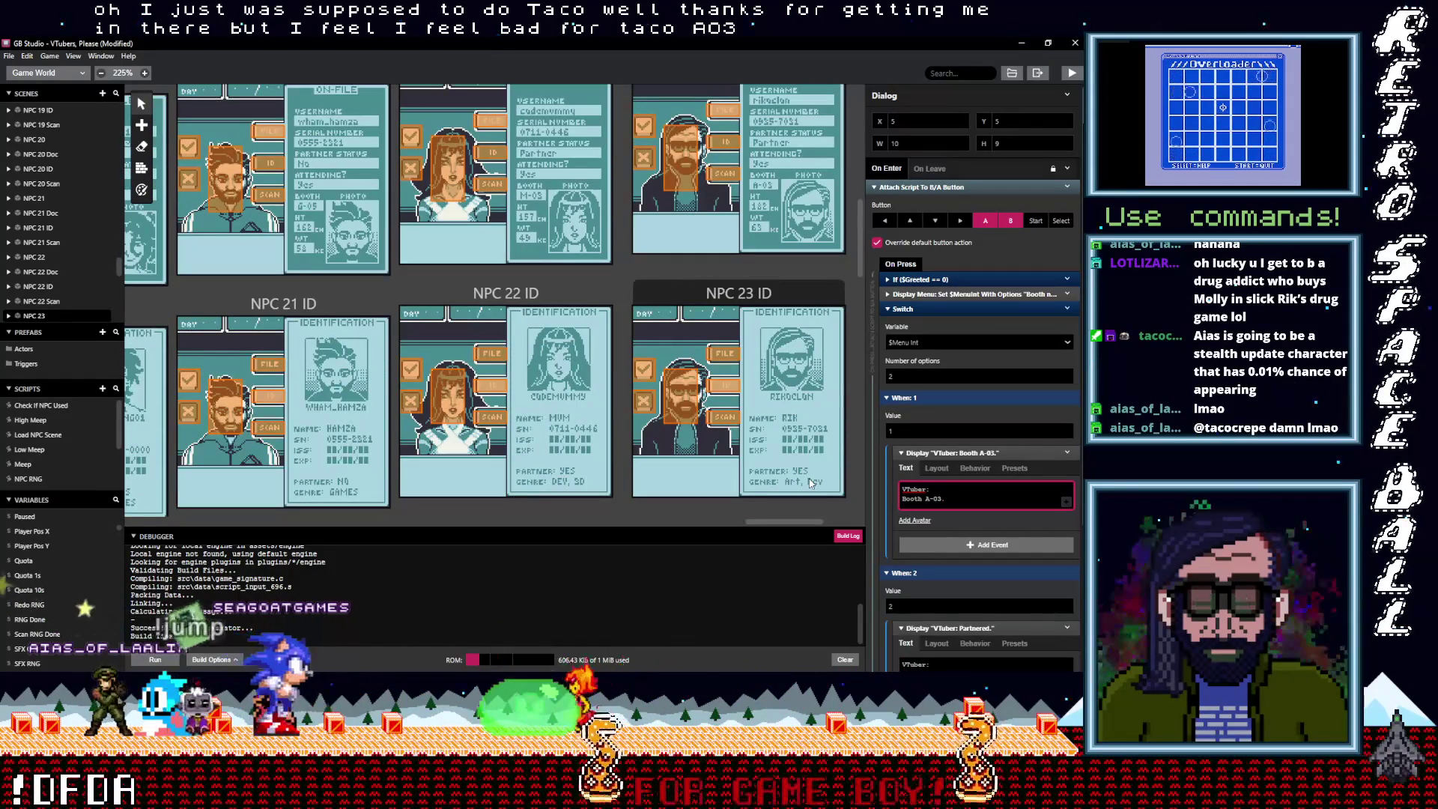
pyautogui.scroll(-1, 964, 563)
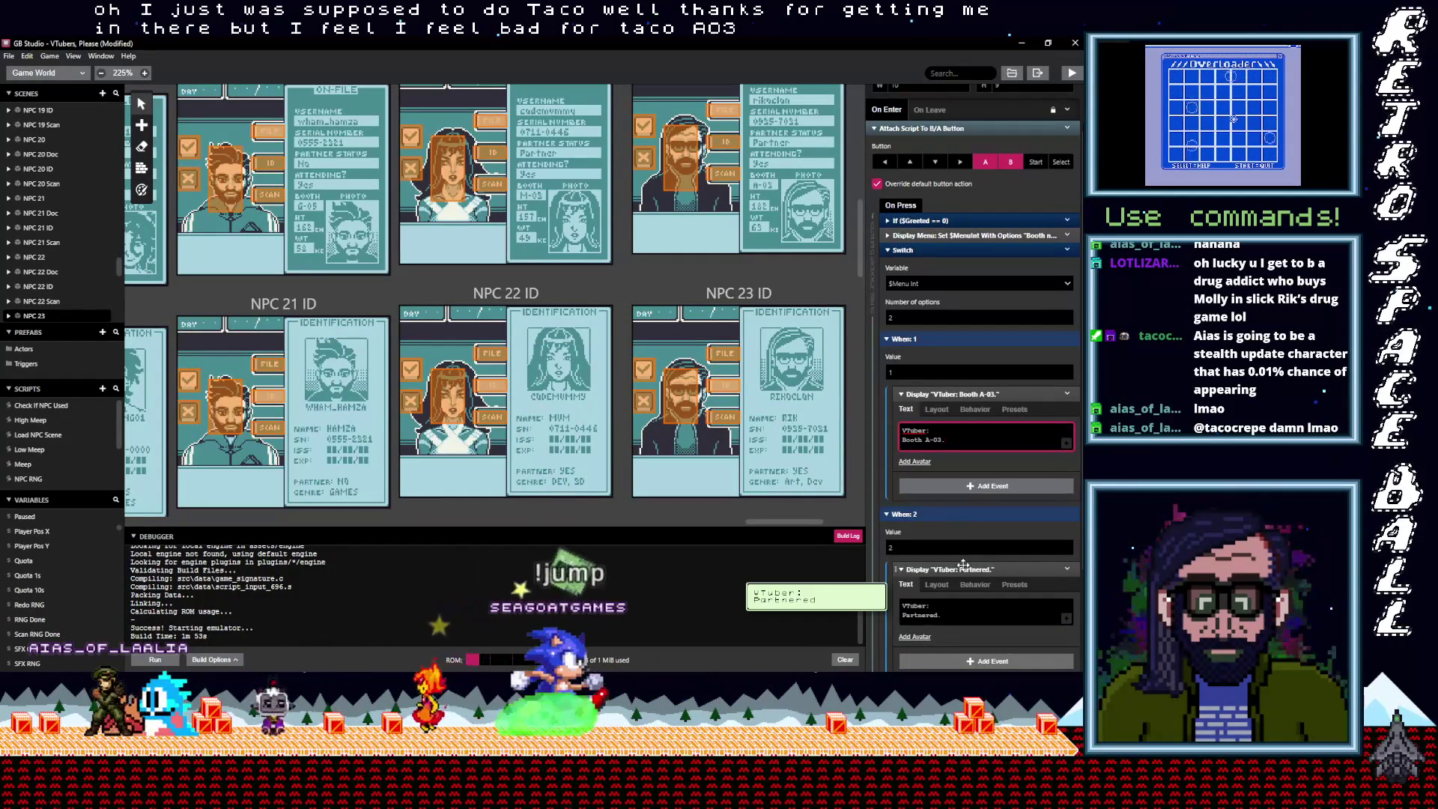
pyautogui.scroll(1, 779, 402)
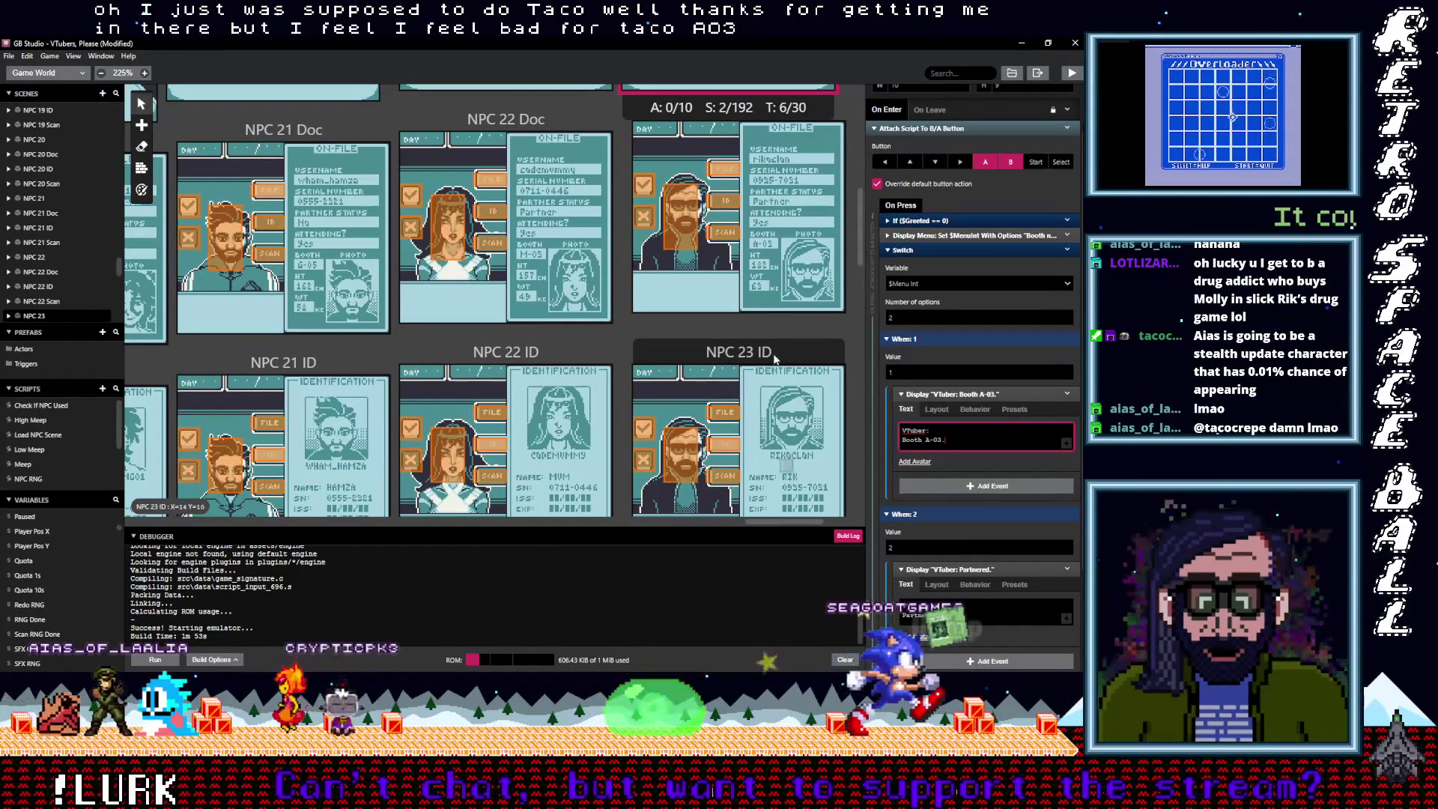
pyautogui.scroll(3, 763, 447)
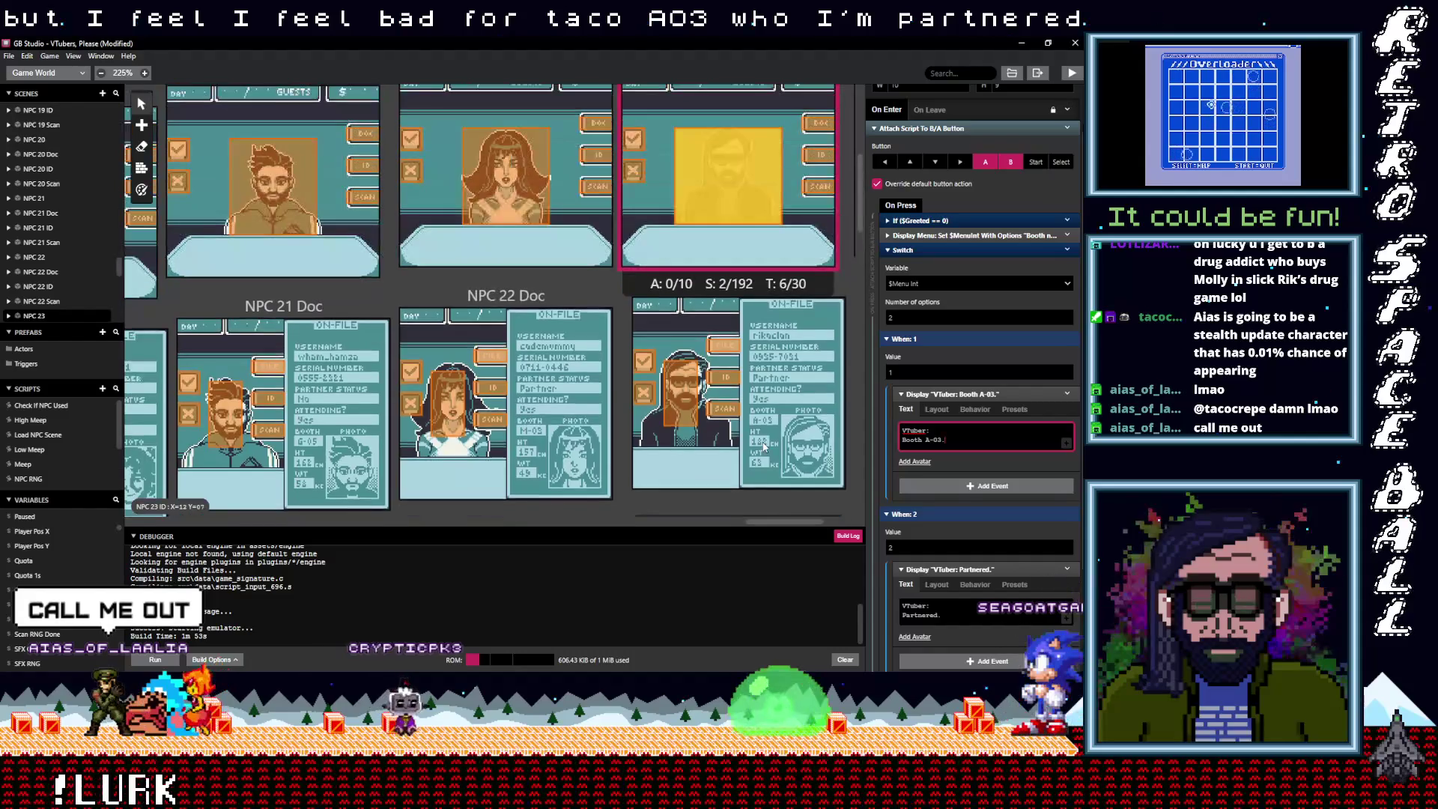
pyautogui.scroll(1, 763, 447)
pyautogui.moveTo(776, 521); pyautogui.dragTo(808, 522)
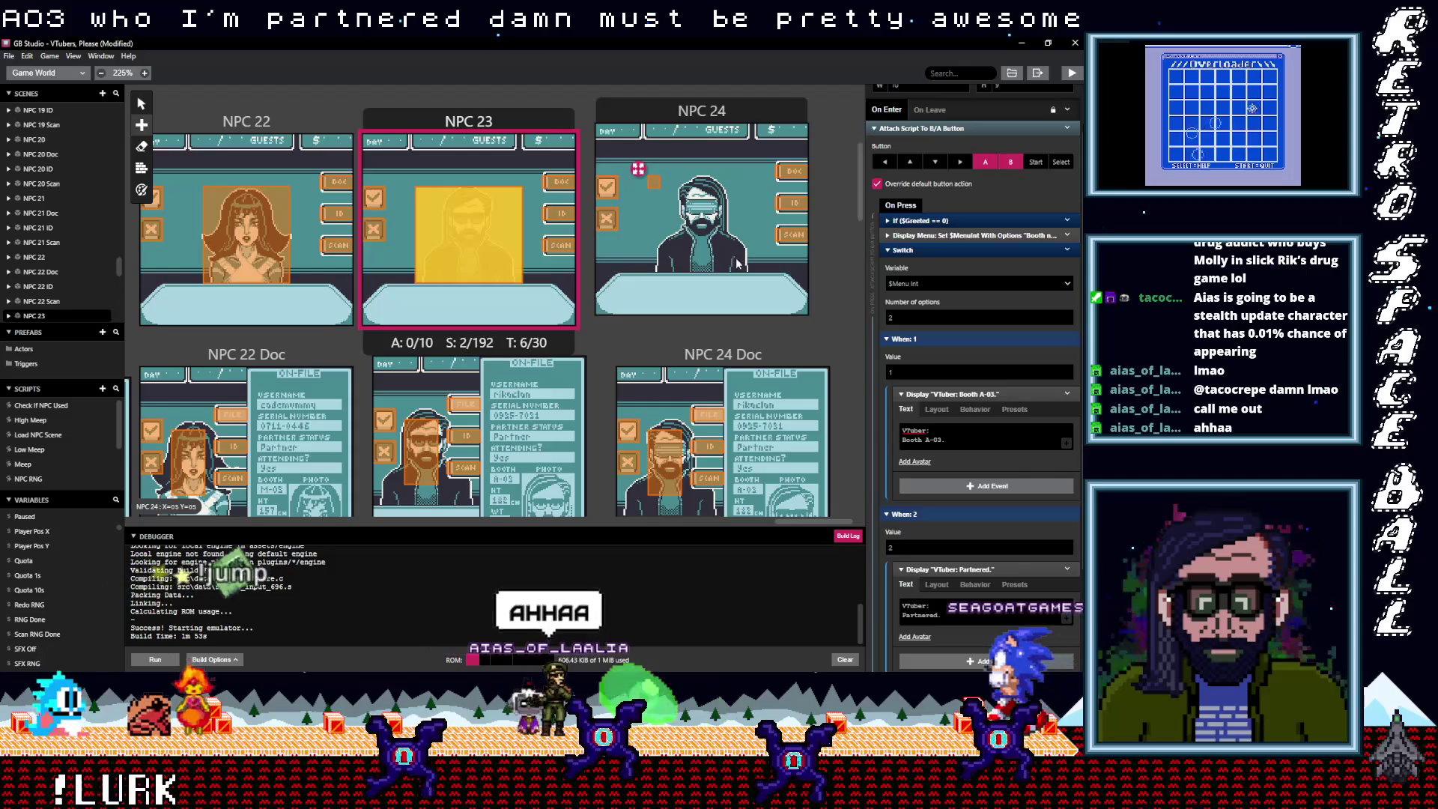
# Check NPC 24's trigger messages read 'Booth A-03.' and 'Partnered.'
pyautogui.click(657, 178)
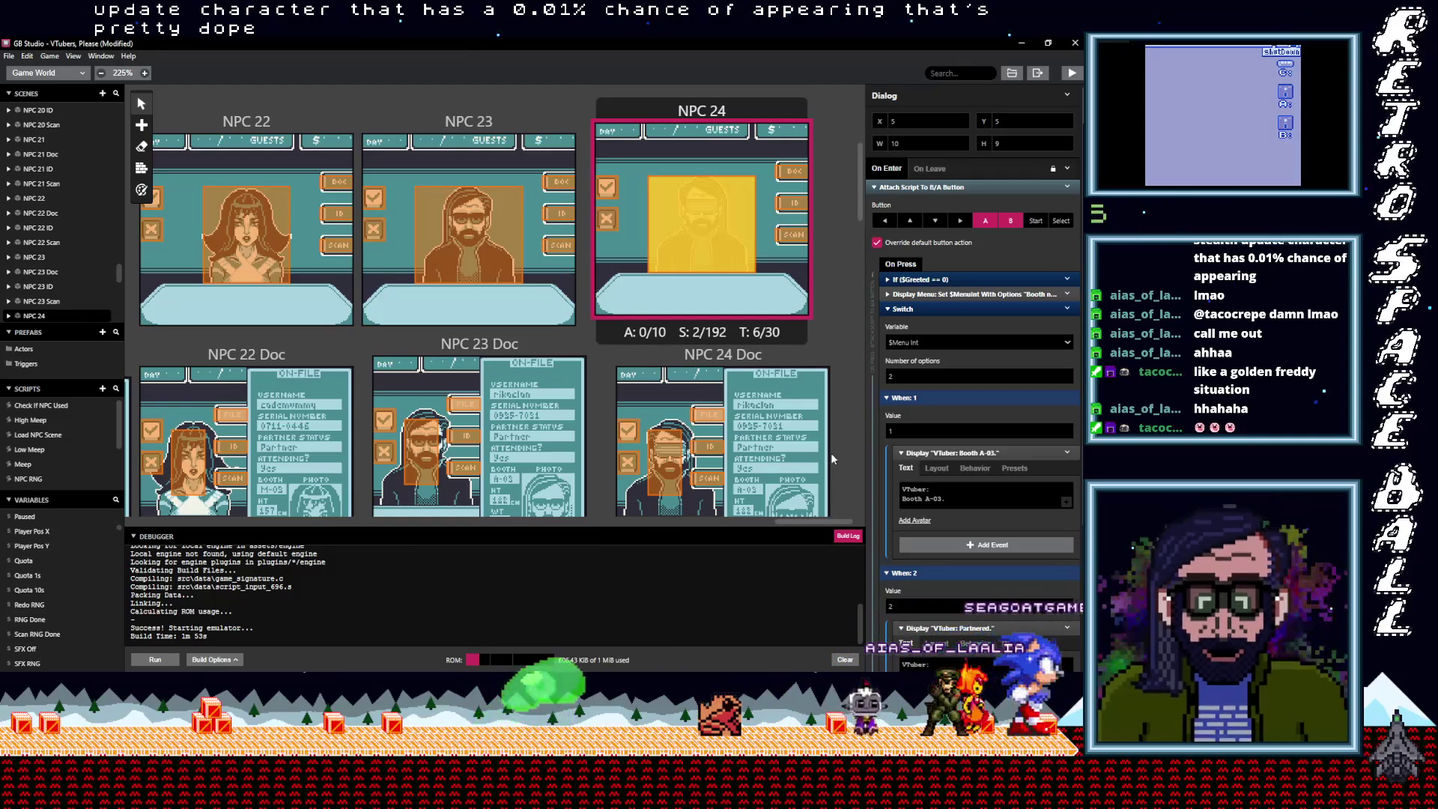
pyautogui.scroll(-1, 830, 452)
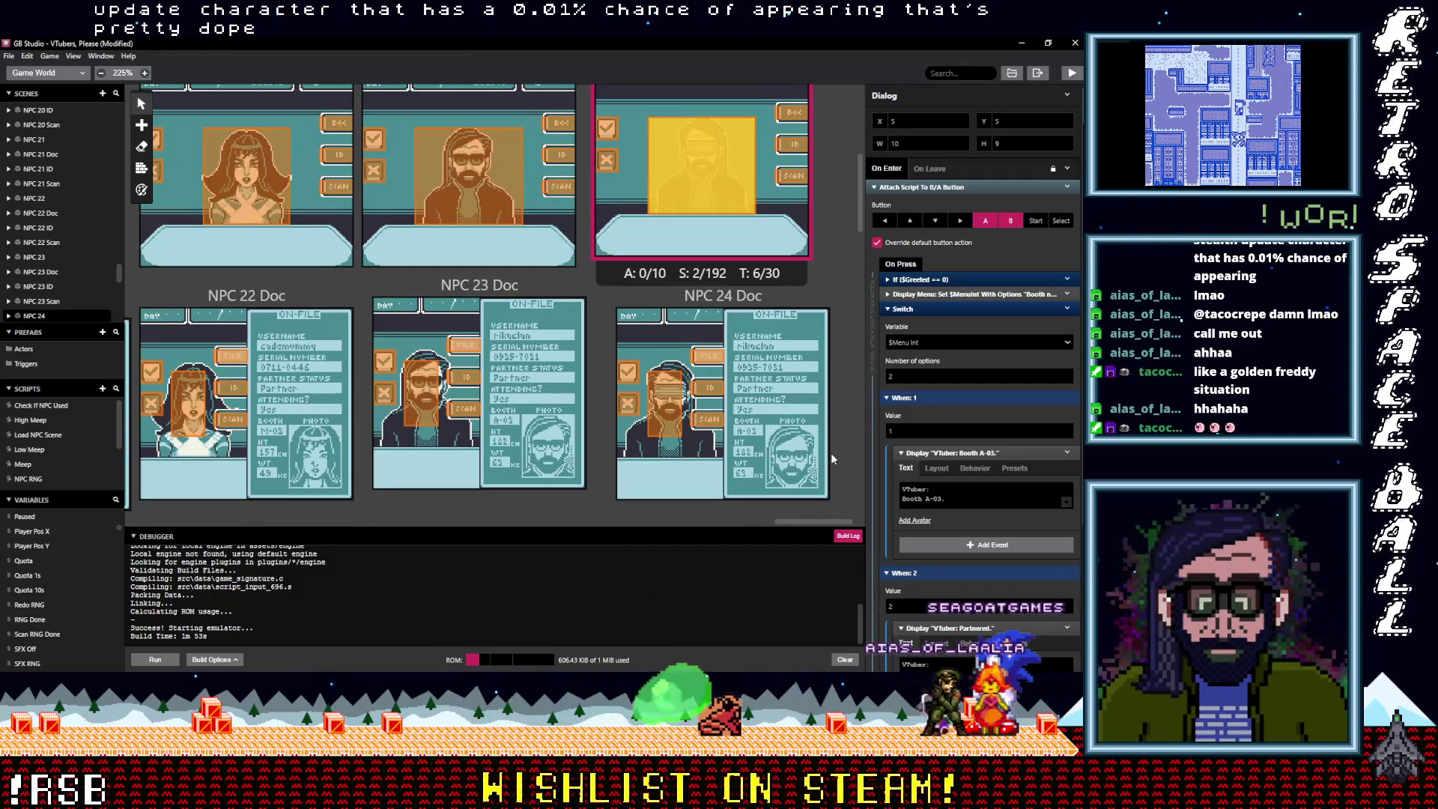
pyautogui.click(945, 496)
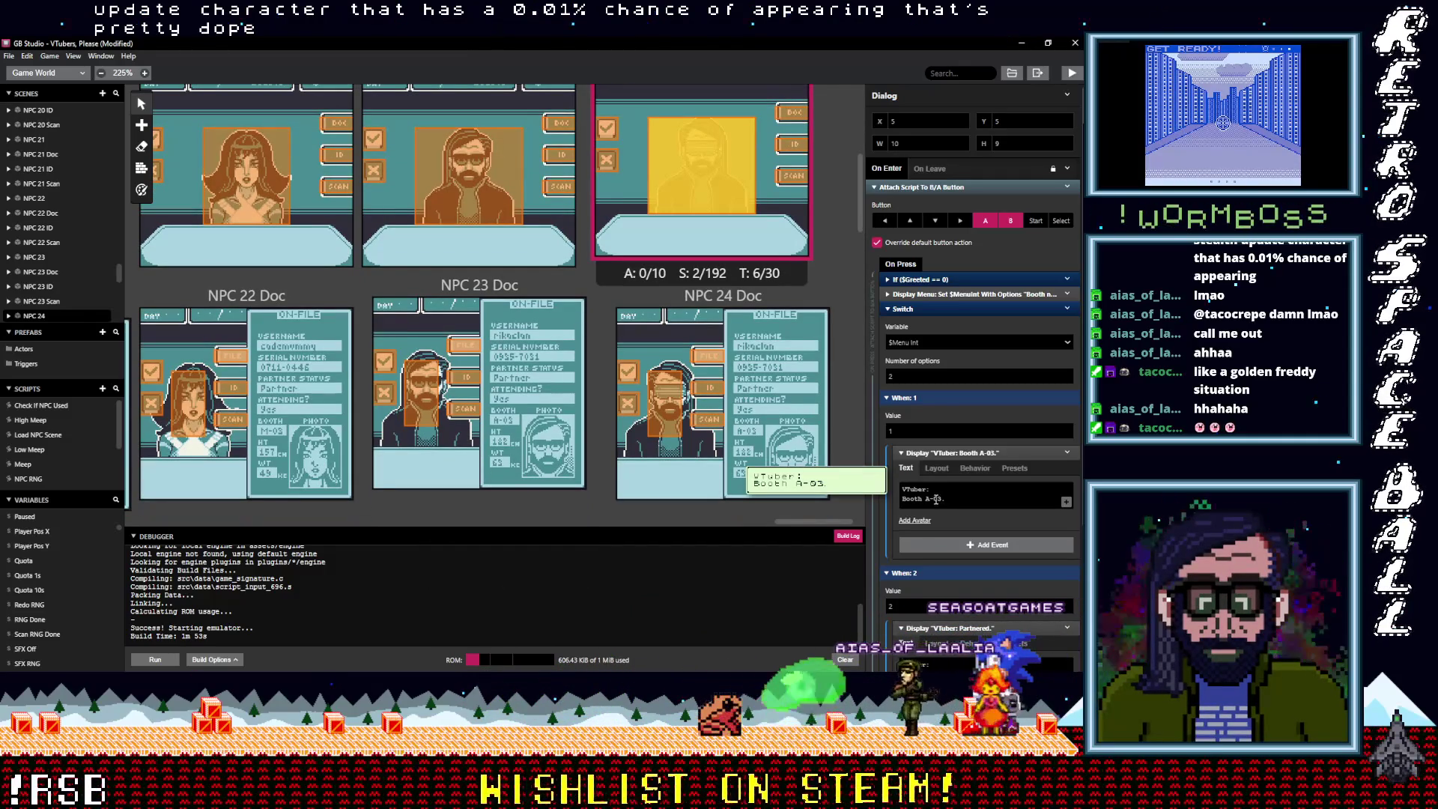
pyautogui.scroll(-4, 824, 452)
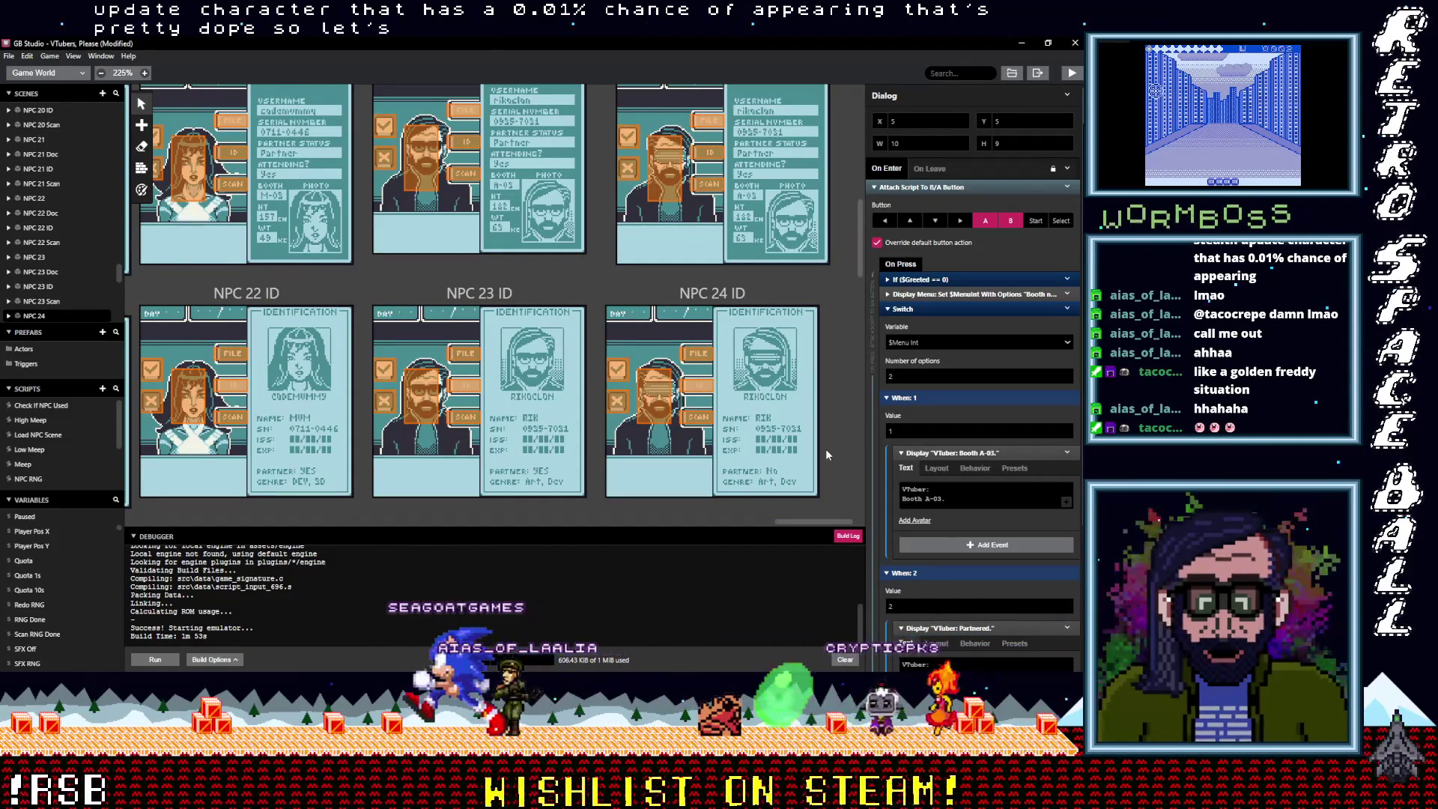
pyautogui.scroll(1, 826, 455)
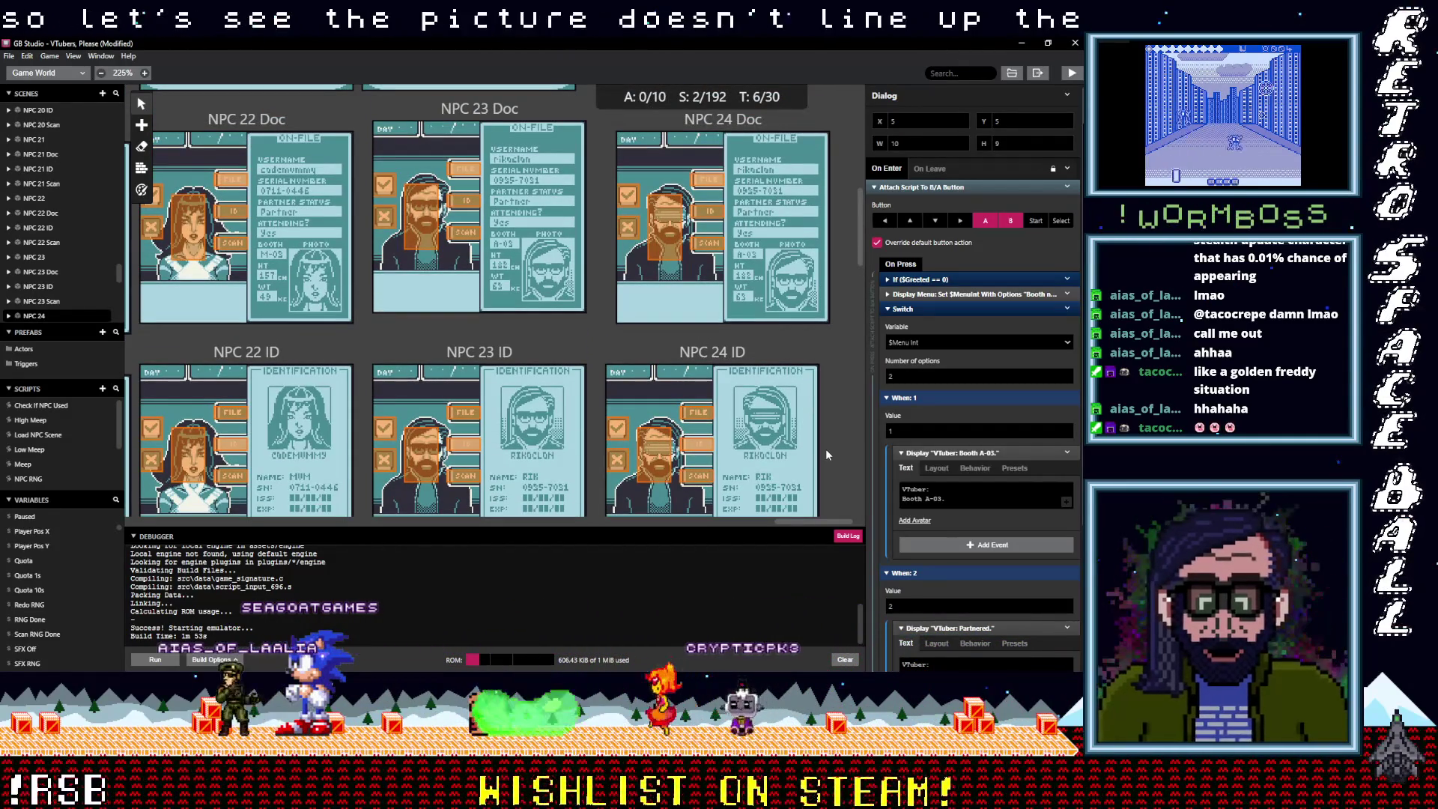
pyautogui.scroll(-1, 825, 447)
pyautogui.click(952, 488)
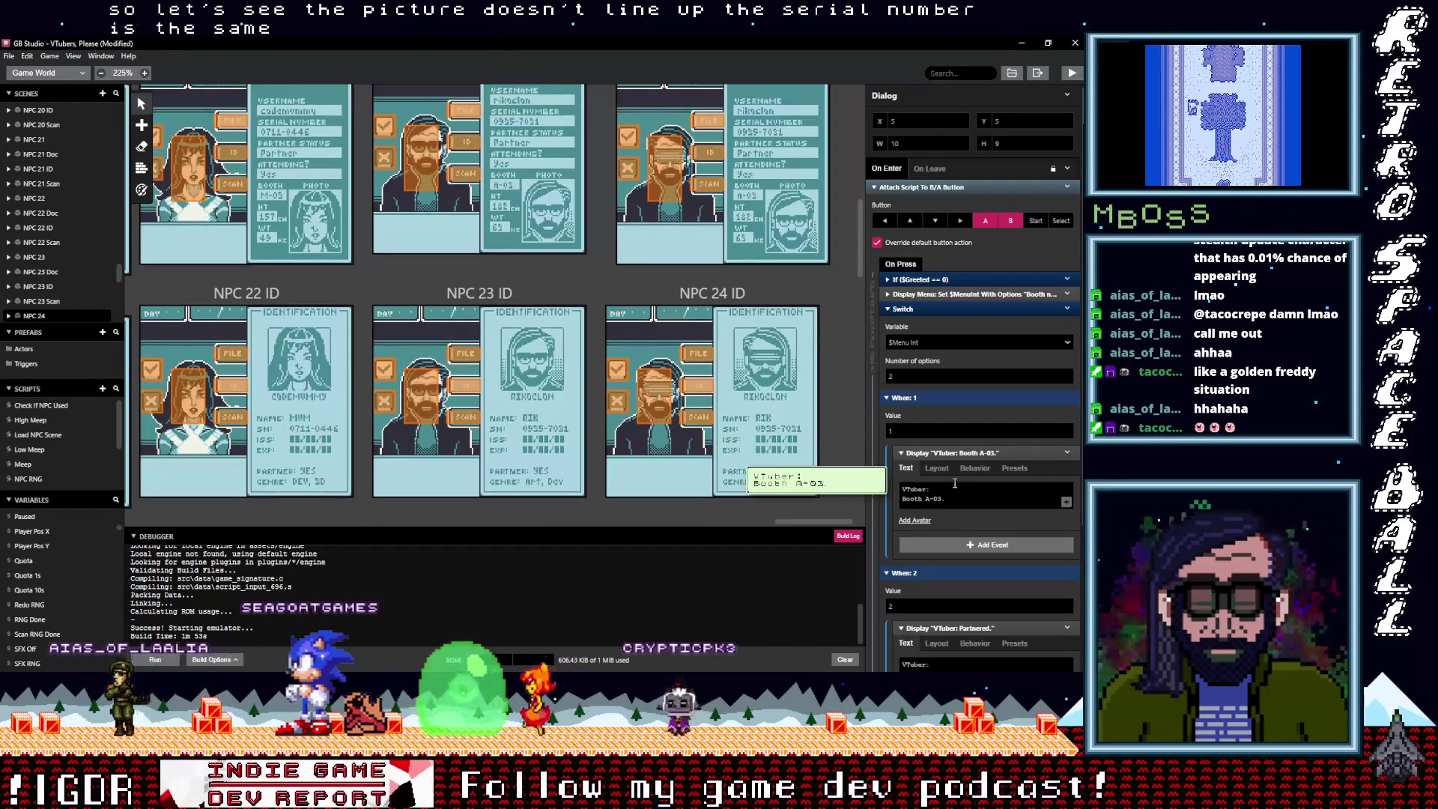
# Scroll across the scenes to compare NPC 24's dialogue against its ID card
pyautogui.scroll(-1, 951, 487)
pyautogui.scroll(-1, 951, 486)
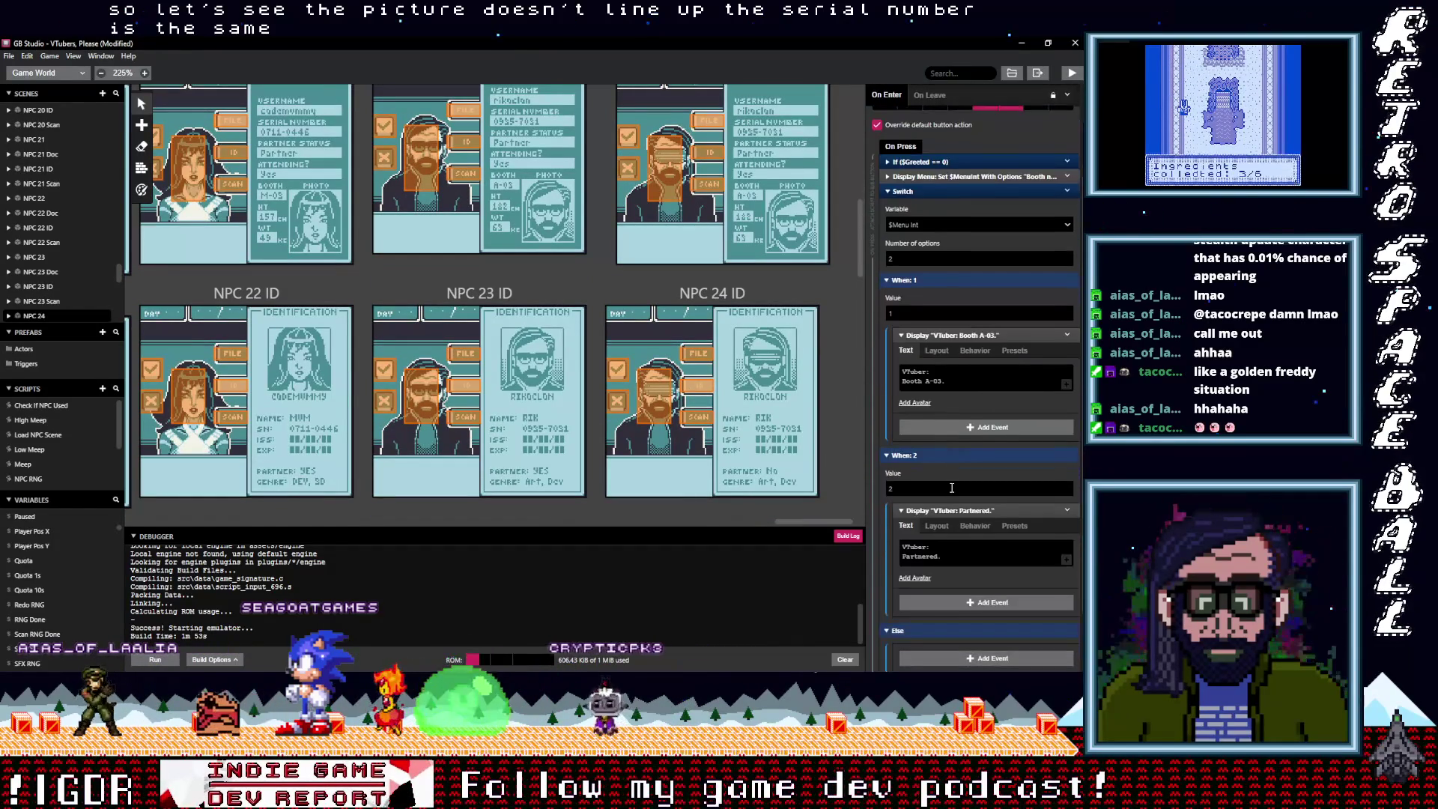
pyautogui.scroll(1, 951, 487)
pyautogui.scroll(3, 806, 465)
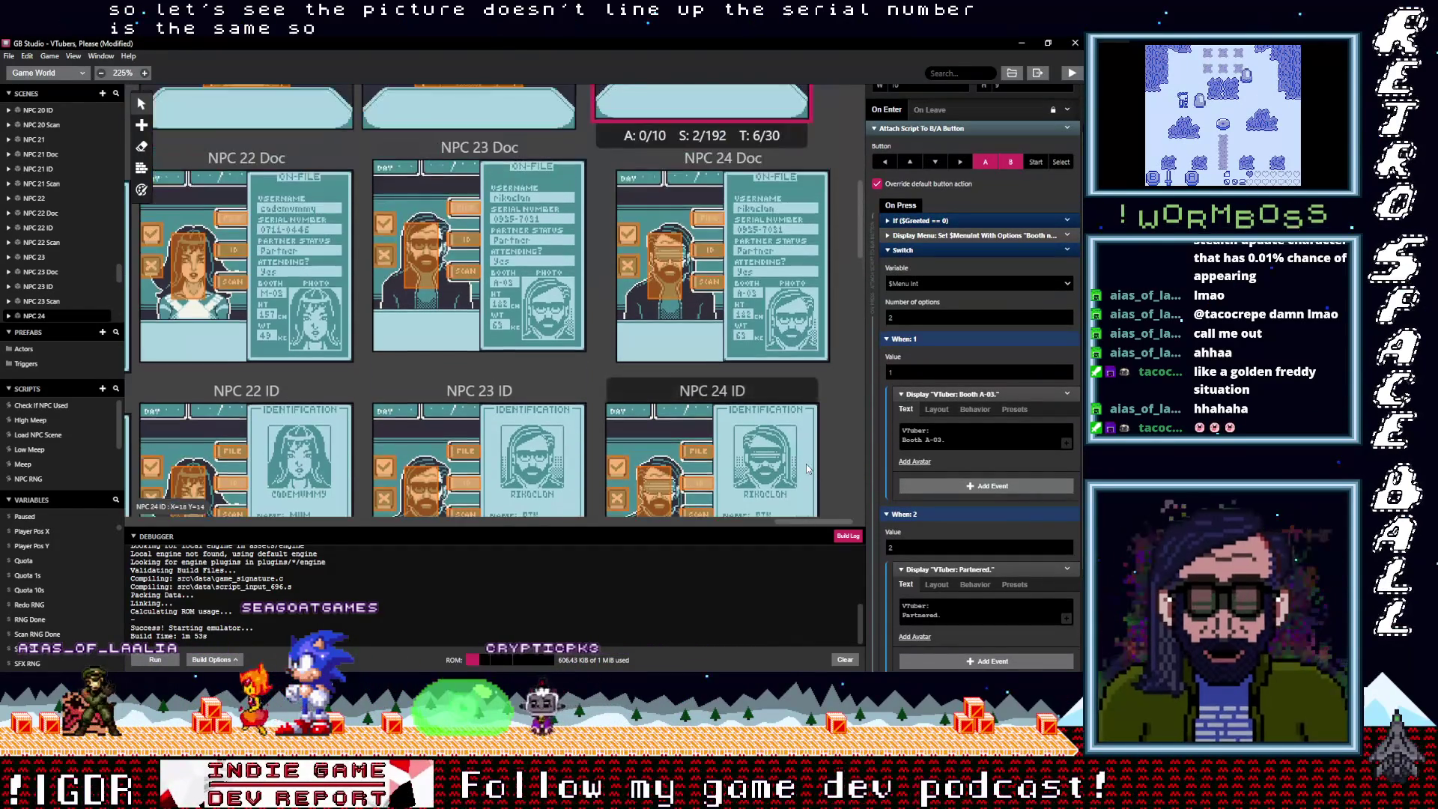
pyautogui.scroll(1, 806, 468)
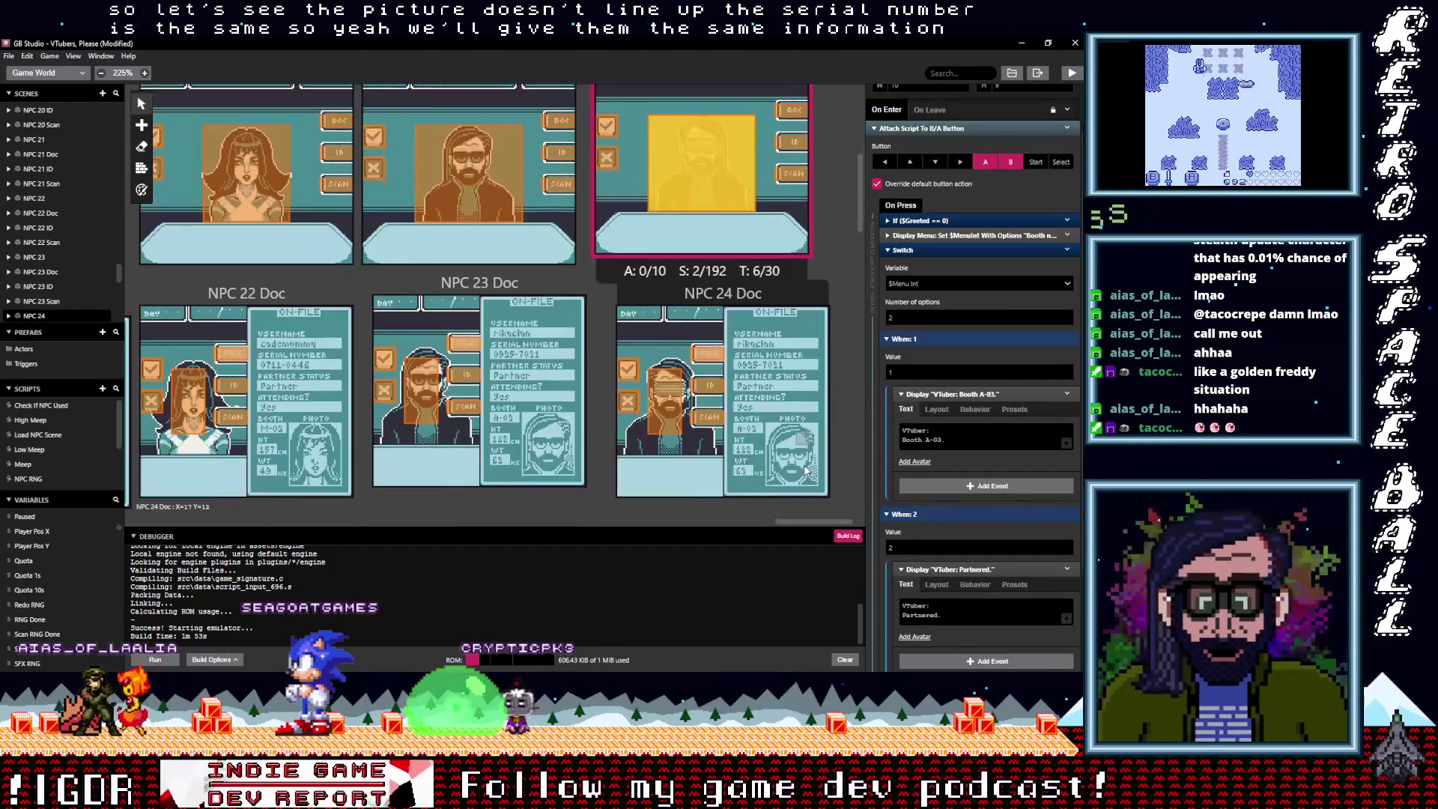
pyautogui.scroll(-2, 806, 469)
pyautogui.scroll(-1, 805, 470)
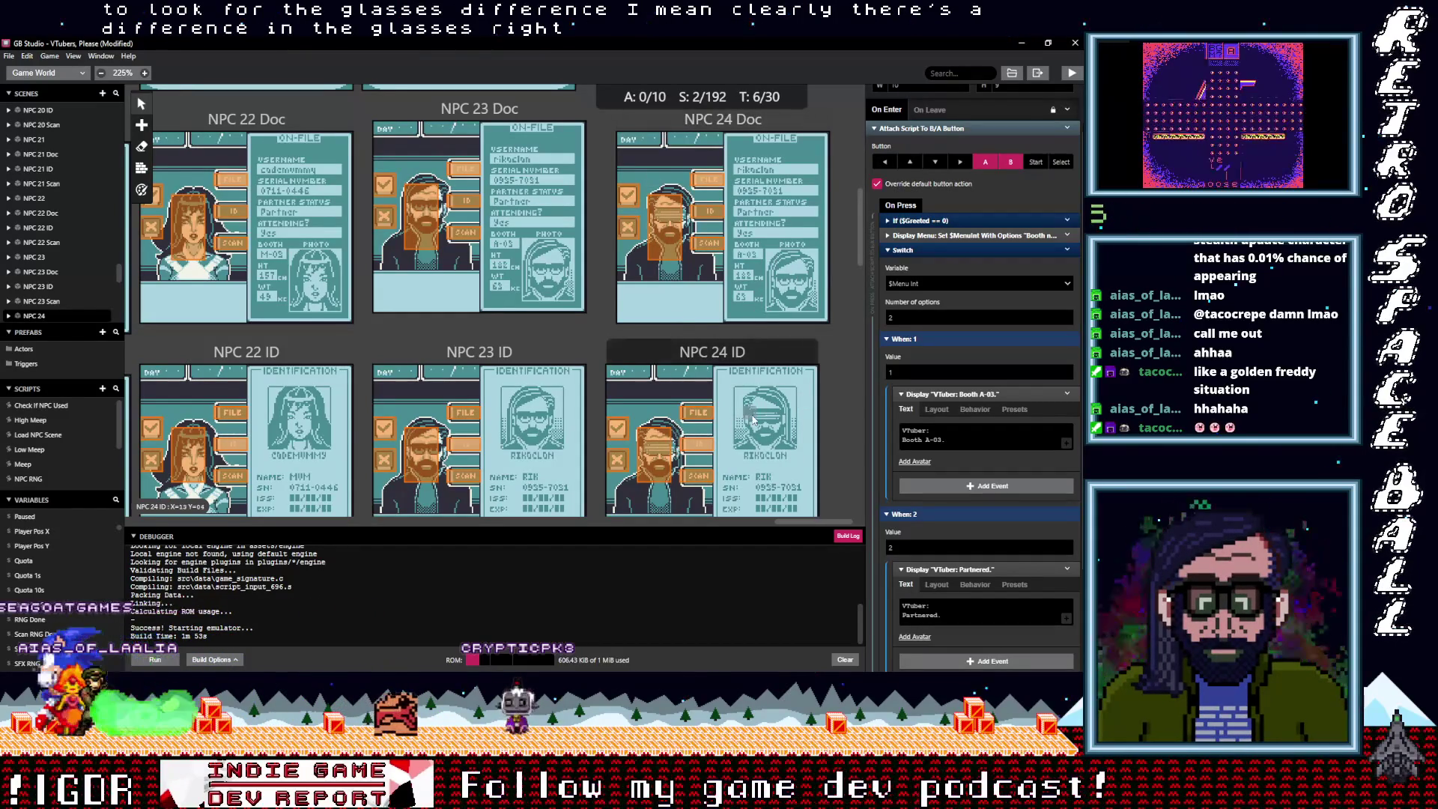
pyautogui.scroll(2, 785, 440)
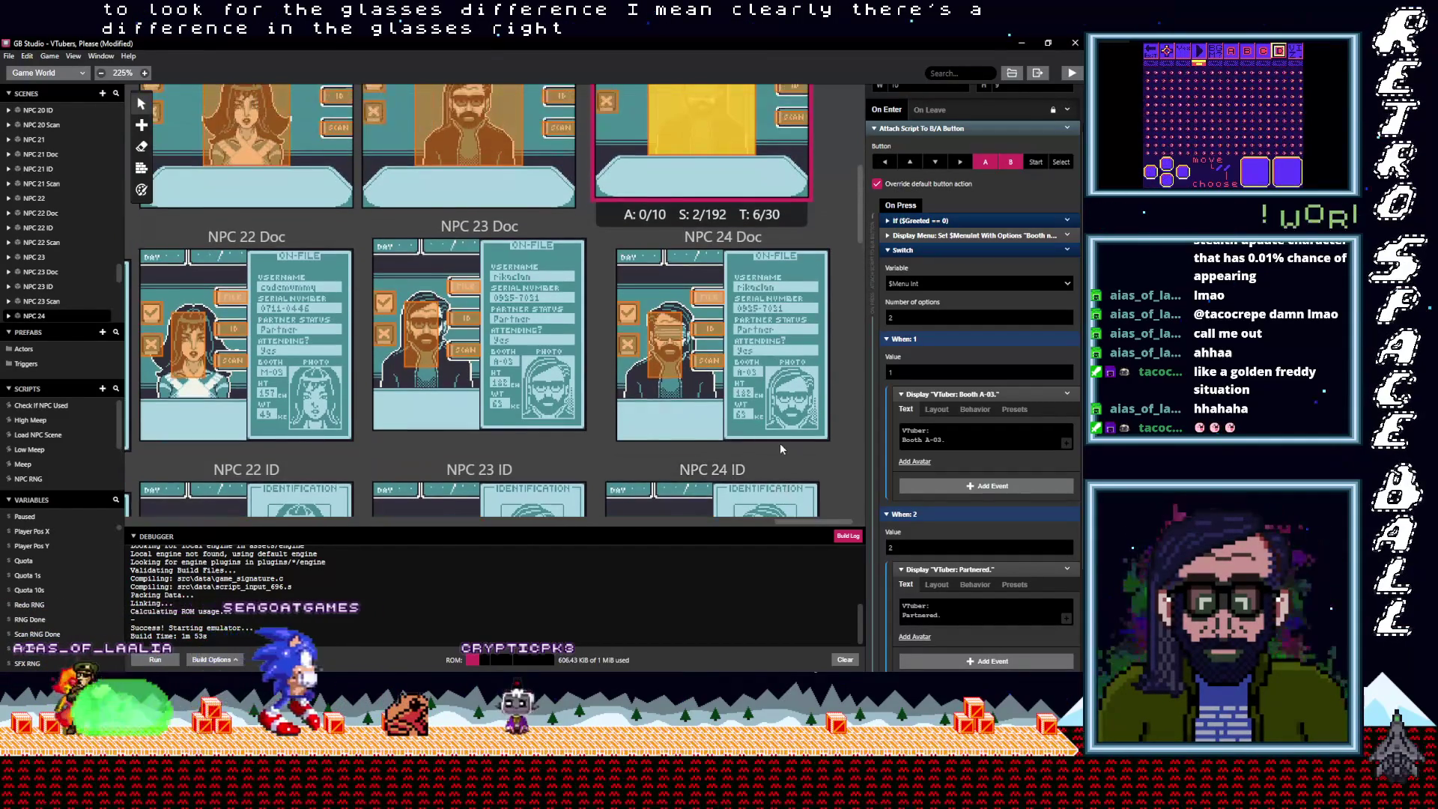
pyautogui.scroll(3, 744, 452)
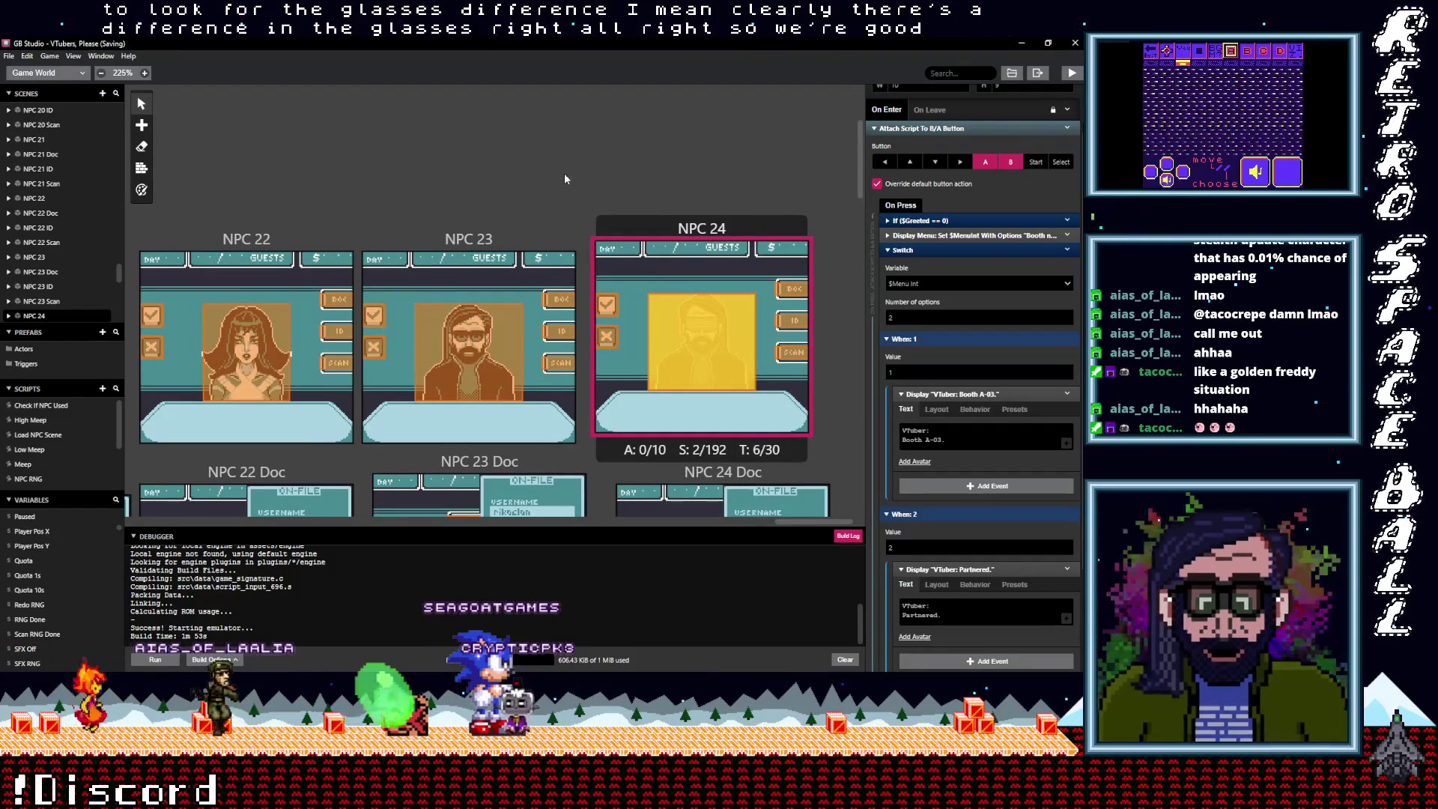
pyautogui.scroll(-6, 654, 365)
pyautogui.scroll(-4, 654, 365)
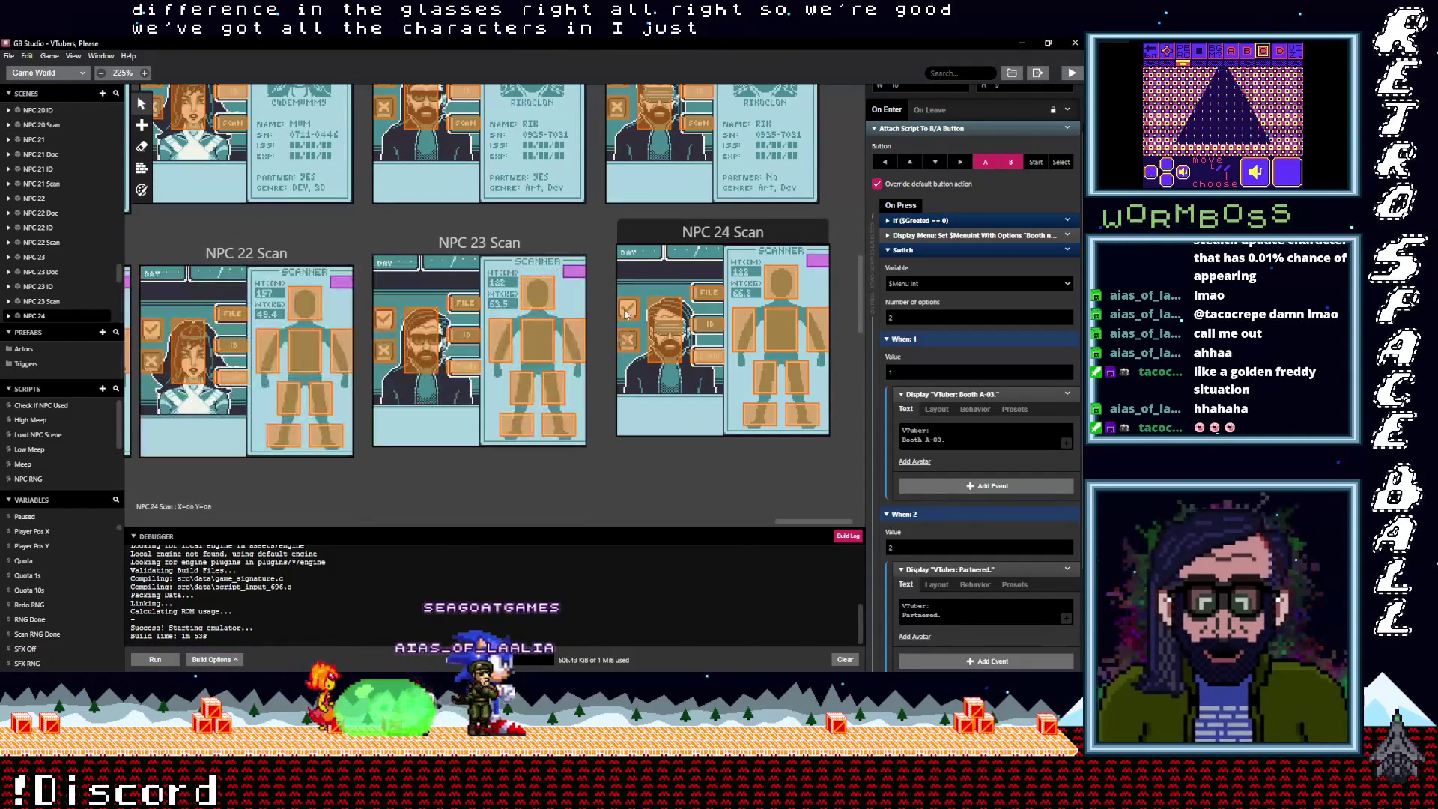
pyautogui.scroll(5, 628, 348)
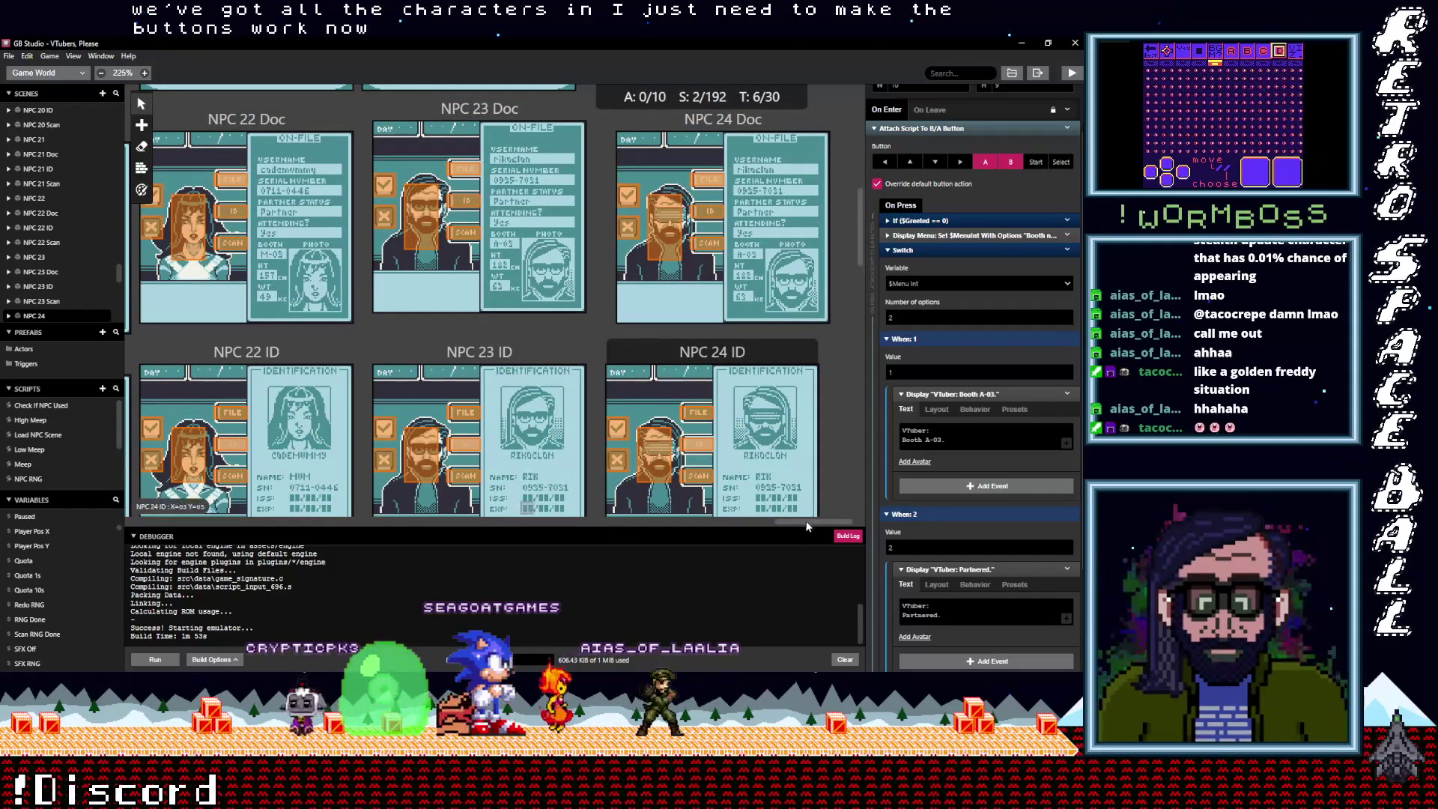
pyautogui.hscroll(-9, 729, 524)
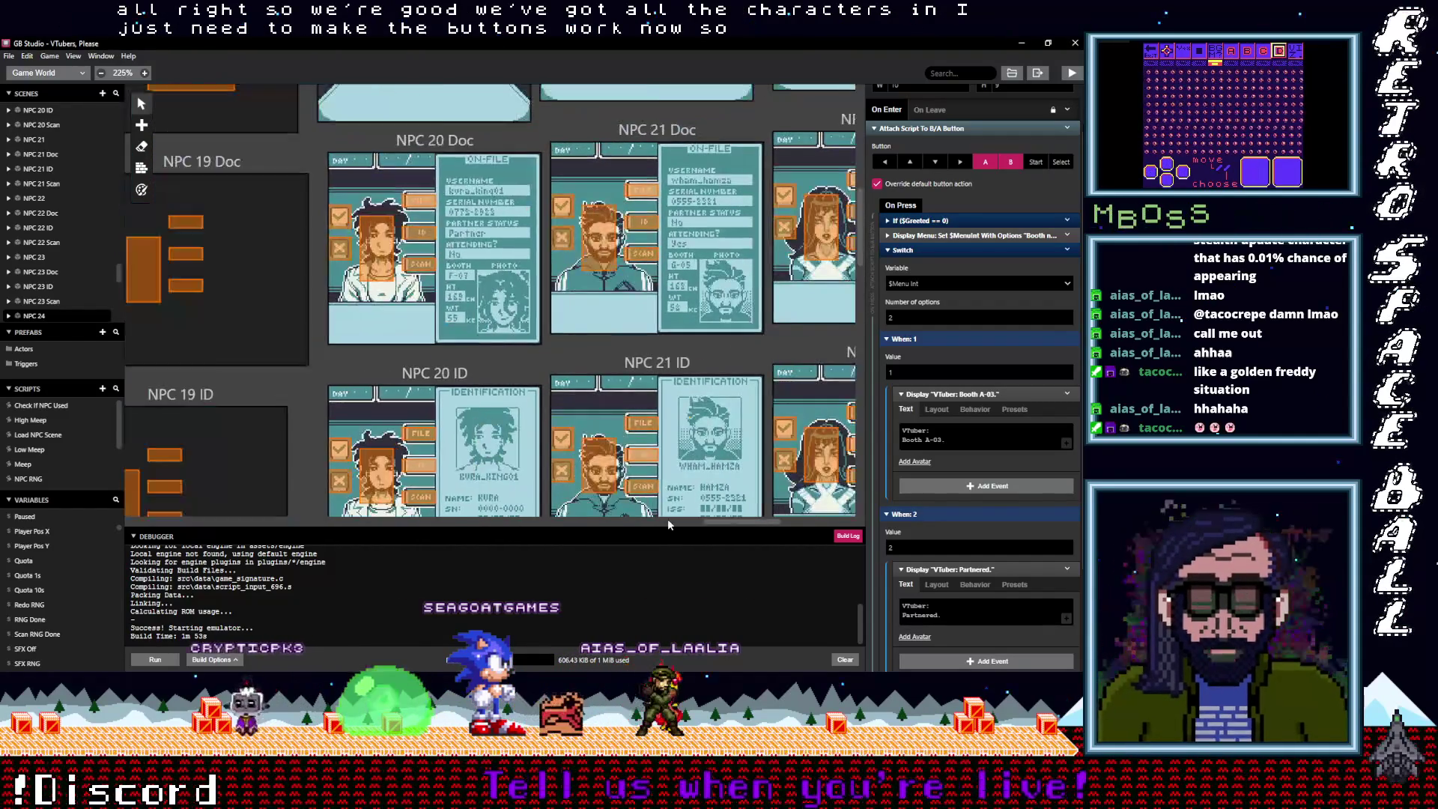
pyautogui.hscroll(-9, 673, 518)
pyautogui.hscroll(2, 672, 519)
# Copy the Attach Script To B/A Button event from NPC 18 Doc's trigger
pyautogui.click(423, 226)
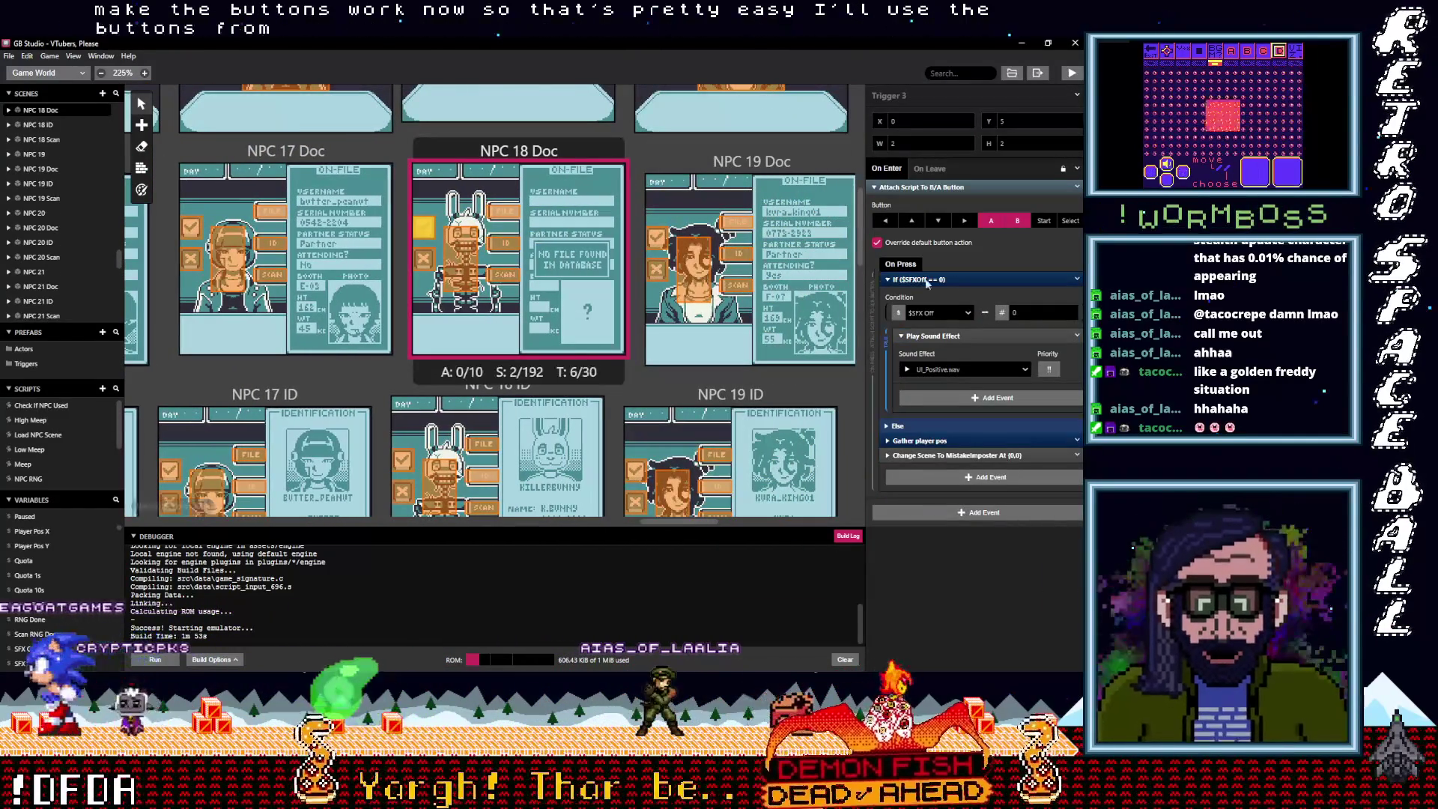
pyautogui.click(944, 187)
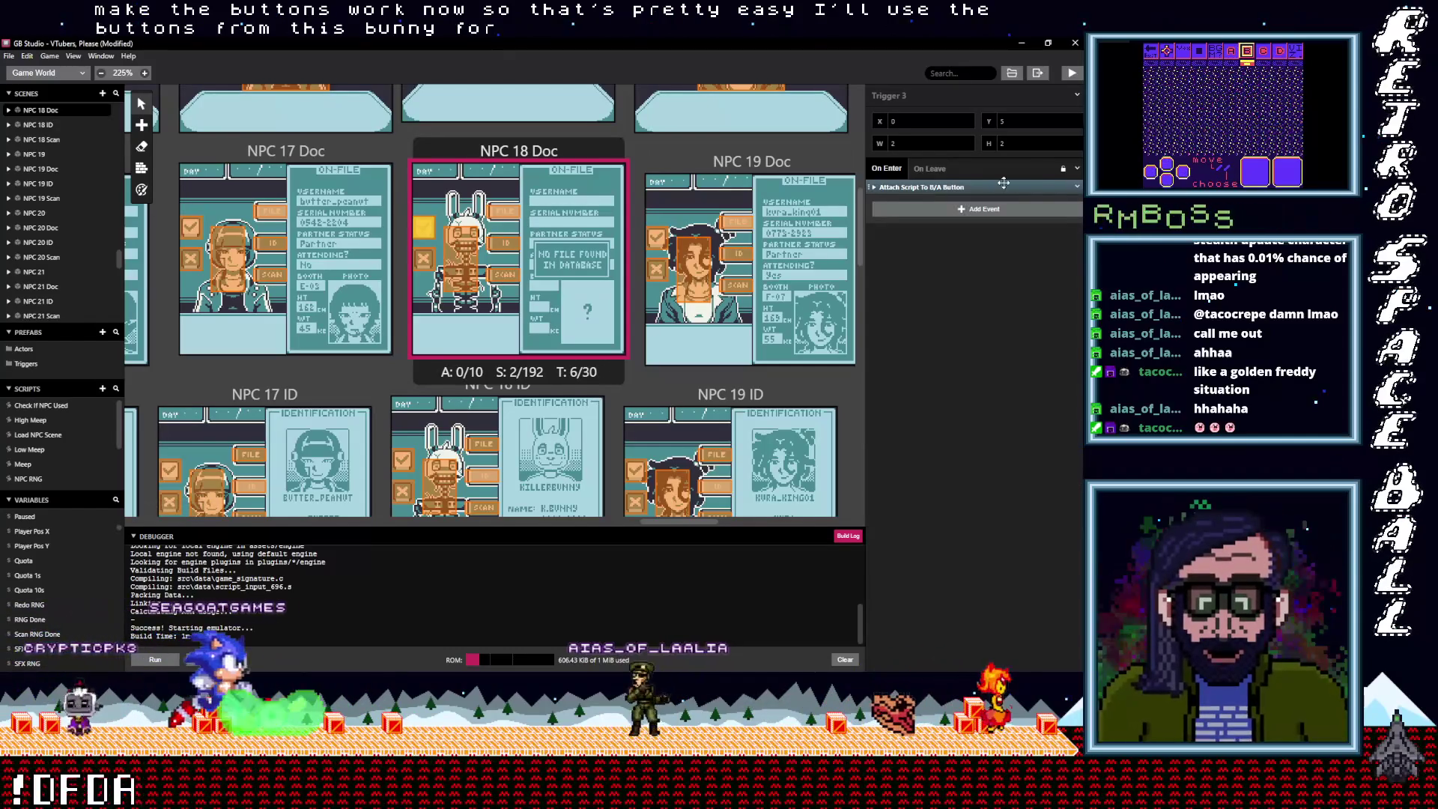
pyautogui.click(1076, 187)
pyautogui.click(1030, 298)
pyautogui.click(949, 187)
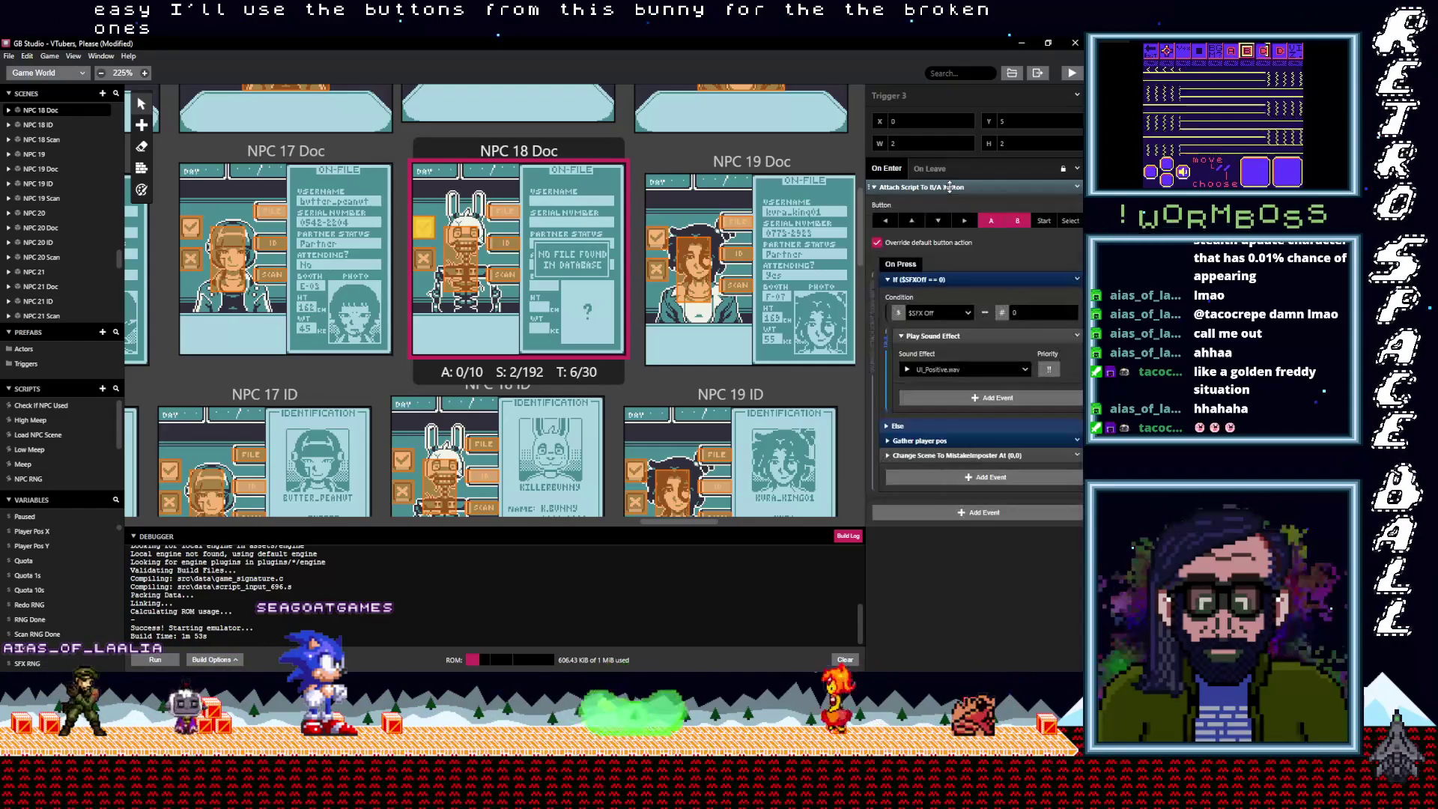
pyautogui.click(949, 187)
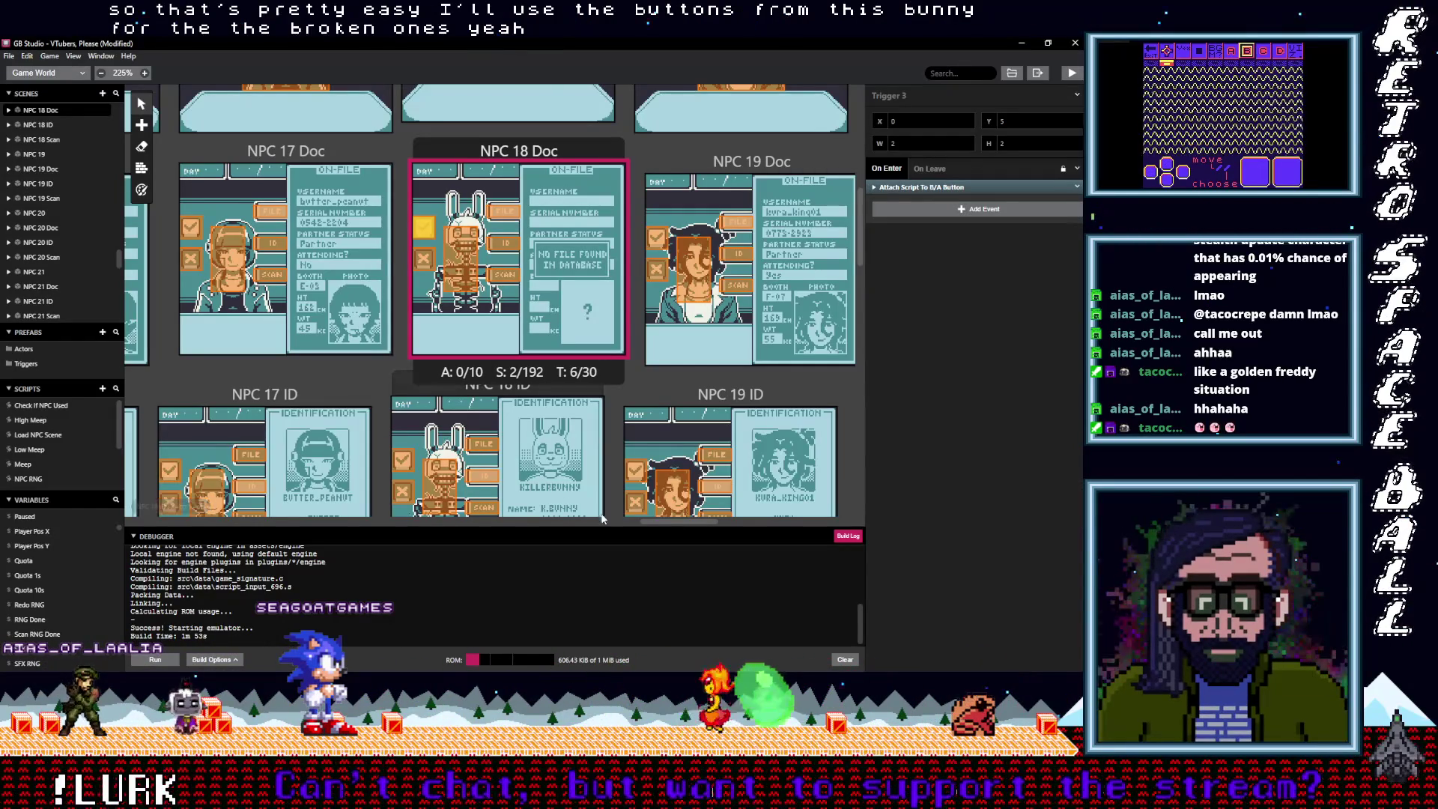
pyautogui.moveTo(676, 522); pyautogui.dragTo(714, 521)
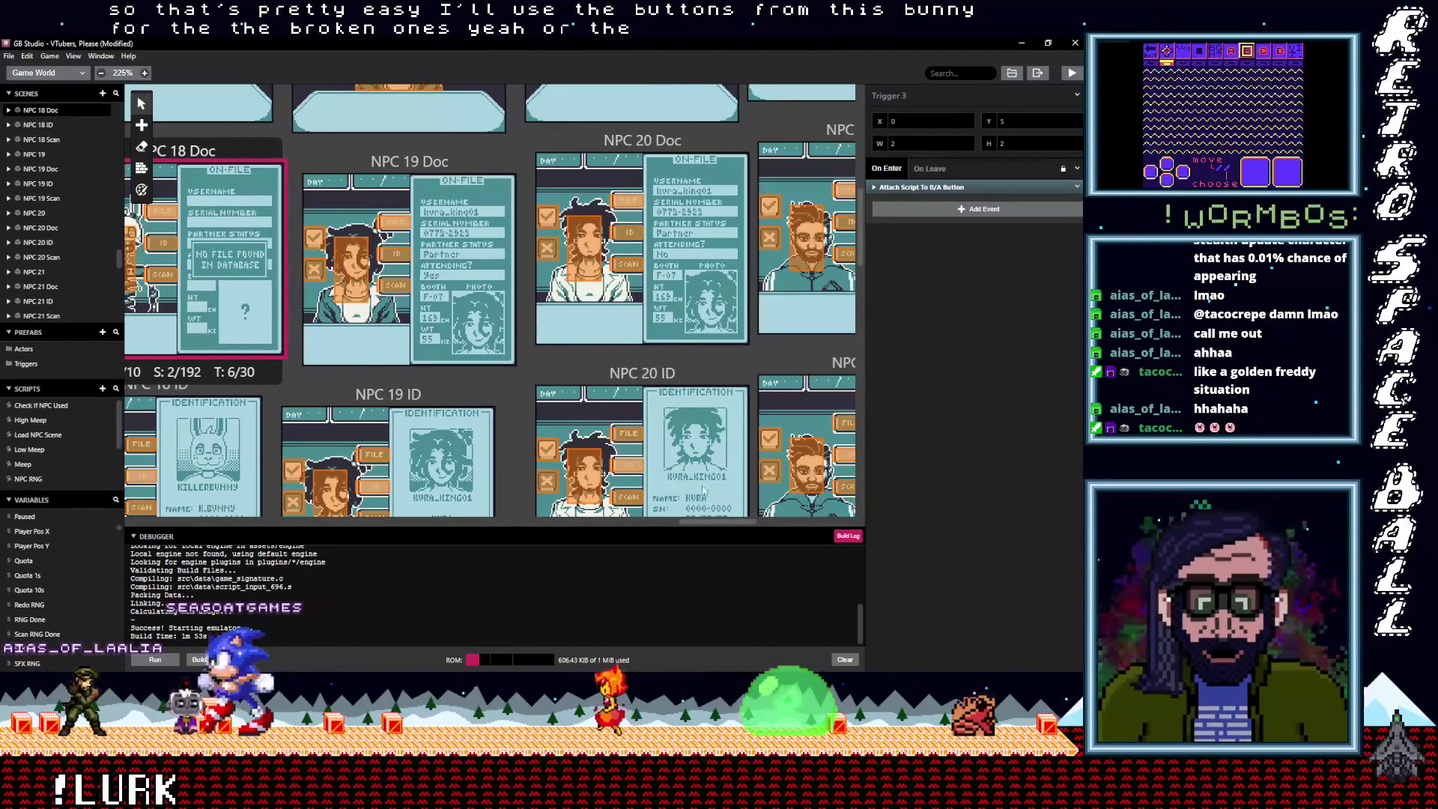
pyautogui.scroll(5, 612, 406)
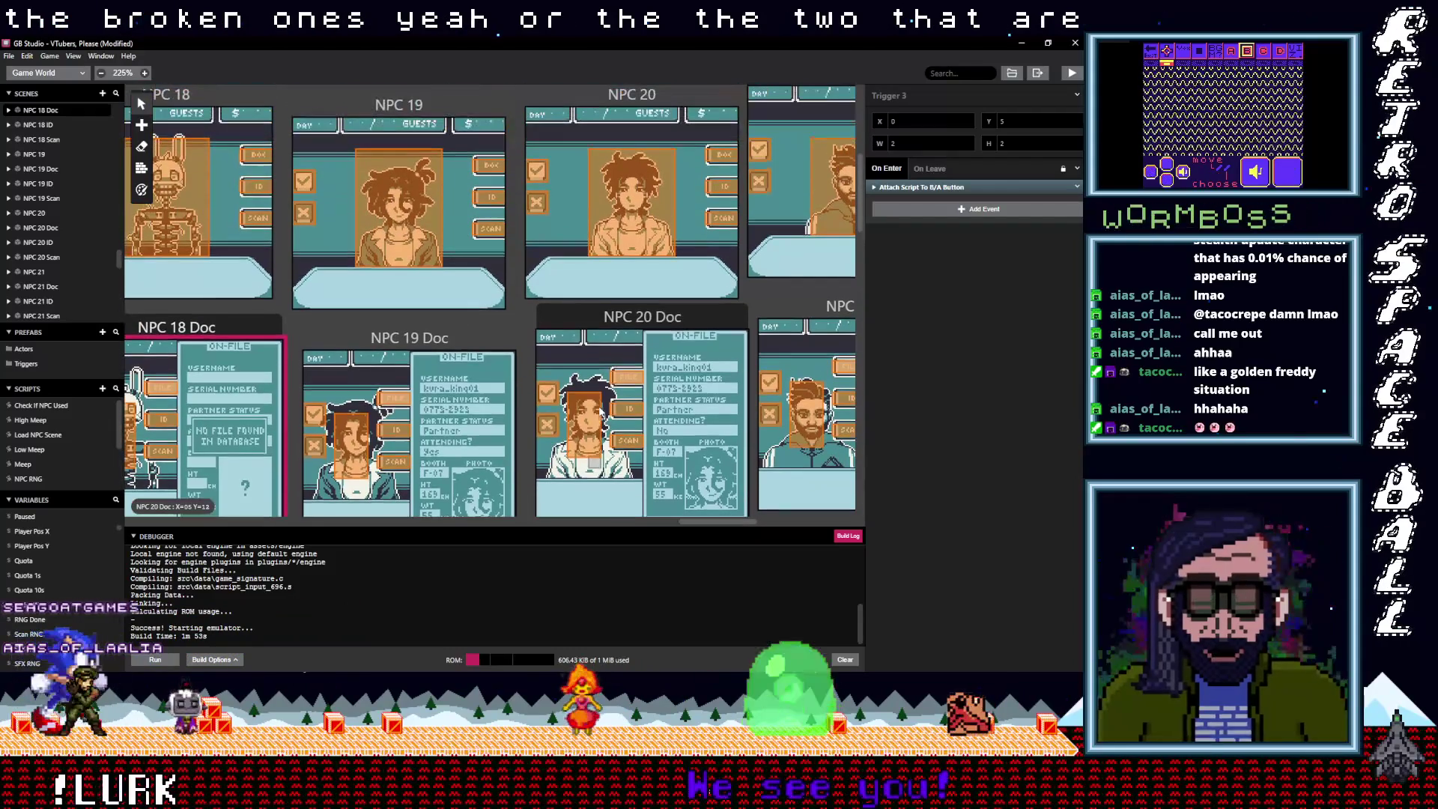
# Replace the NPC 20 scene trigger's old button script with the copied one
pyautogui.click(537, 171)
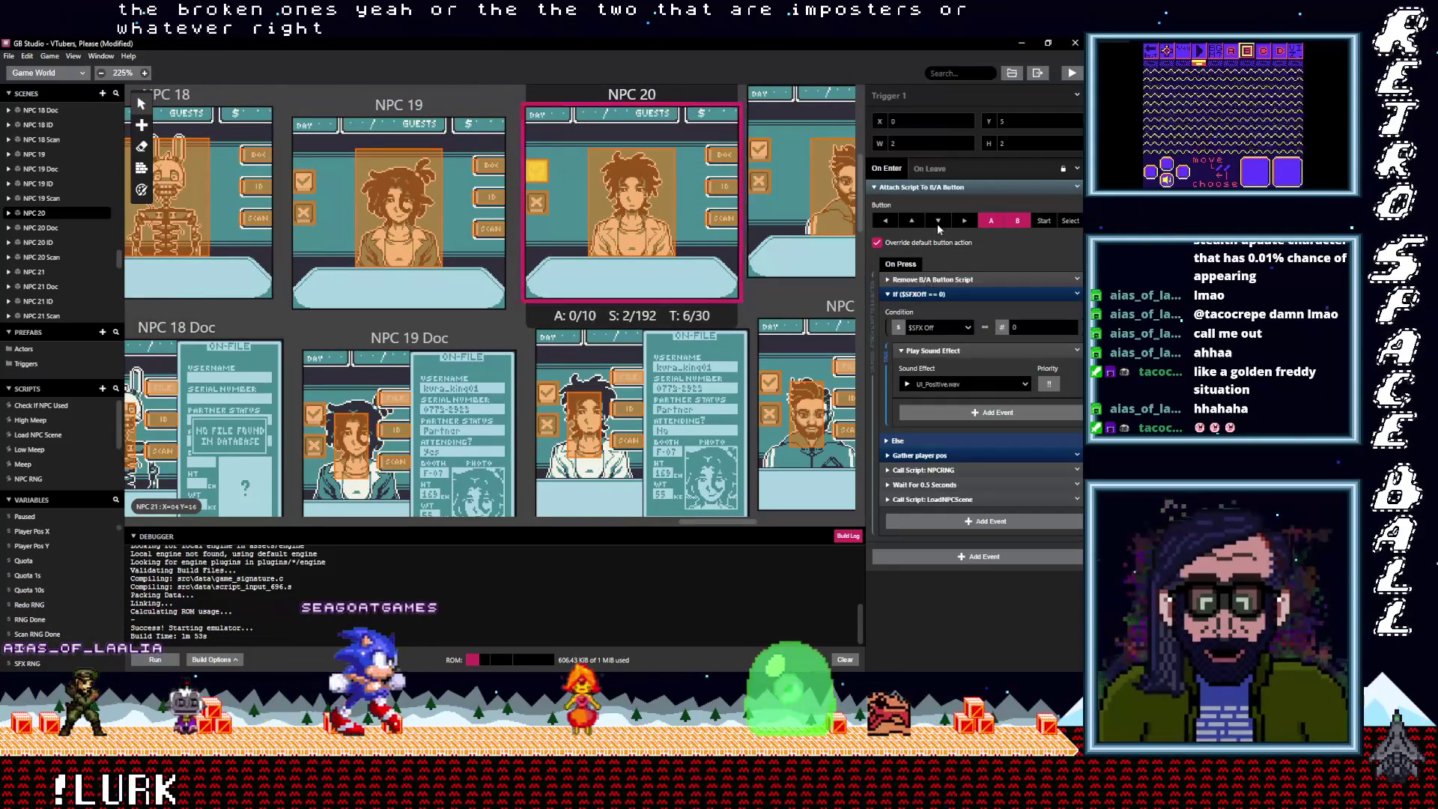
pyautogui.click(1076, 188)
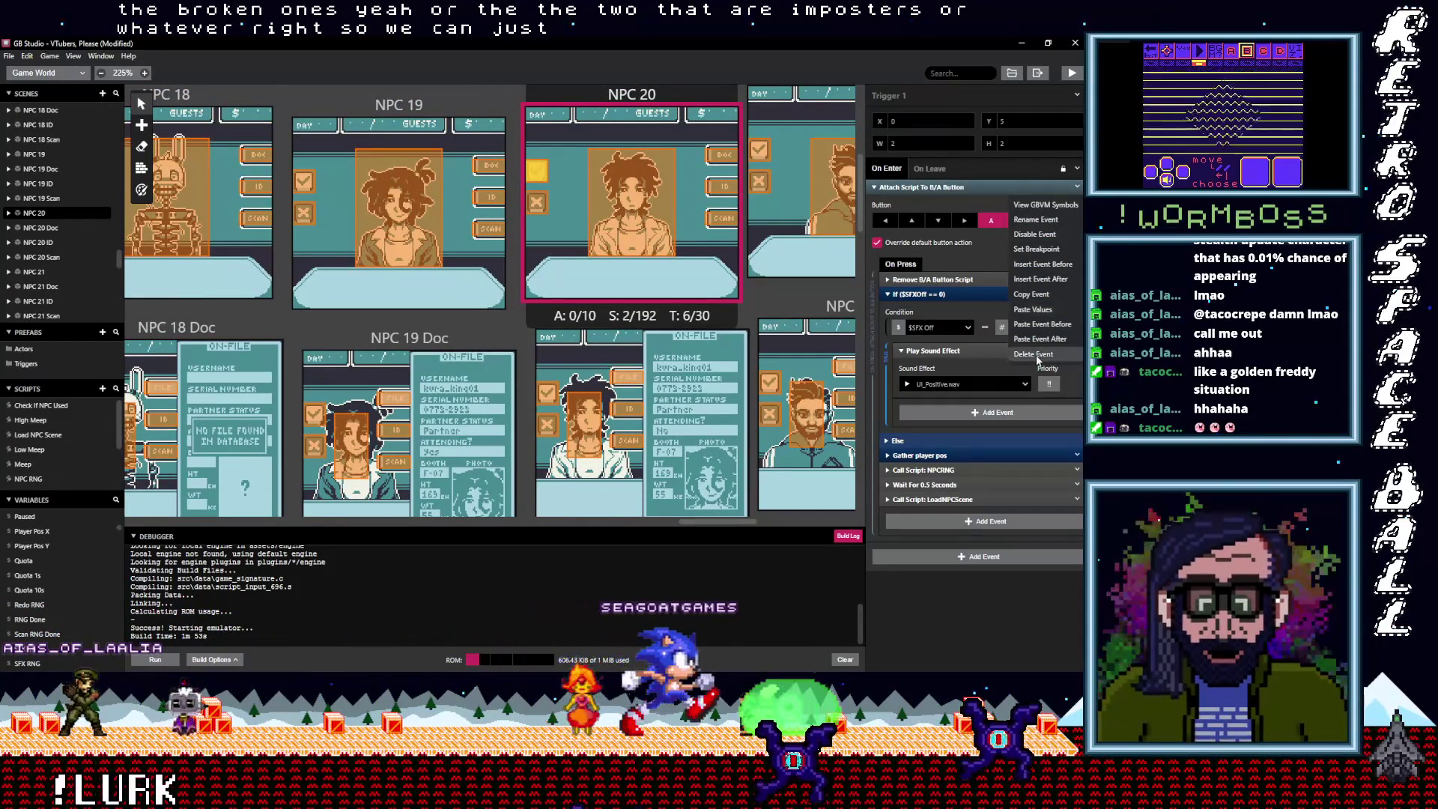
pyautogui.click(1048, 356)
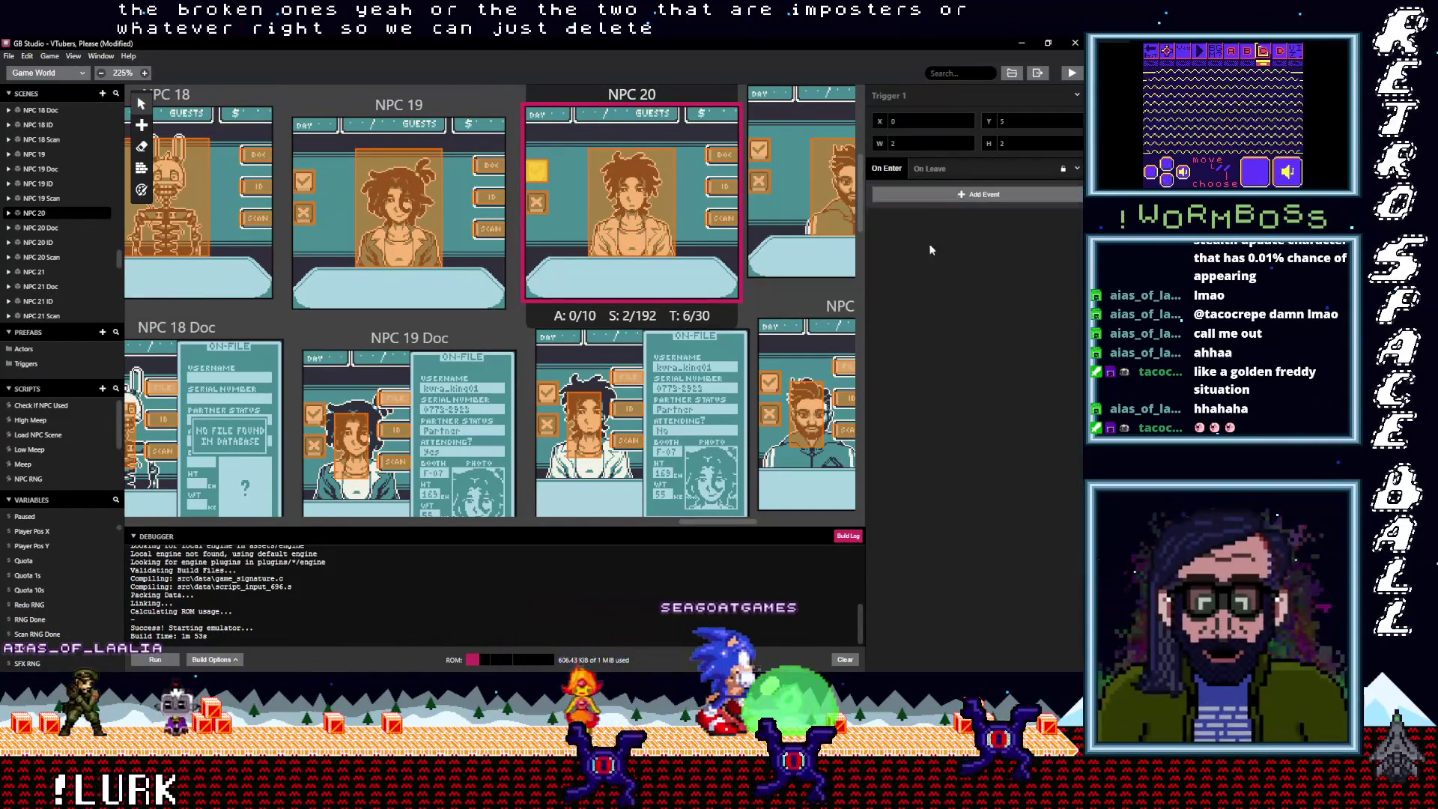
pyautogui.press('alt')
pyautogui.click(927, 197)
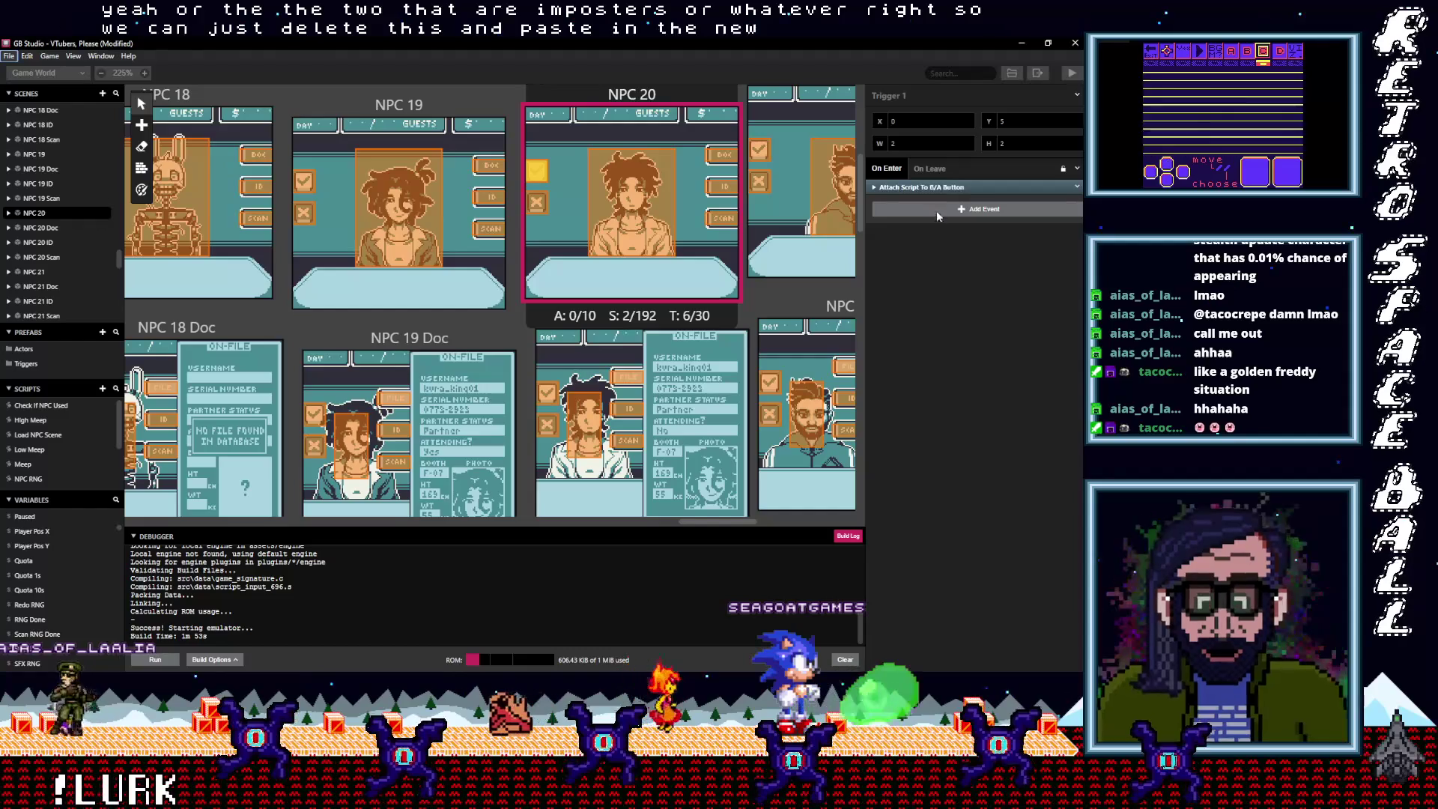
pyautogui.click(927, 190)
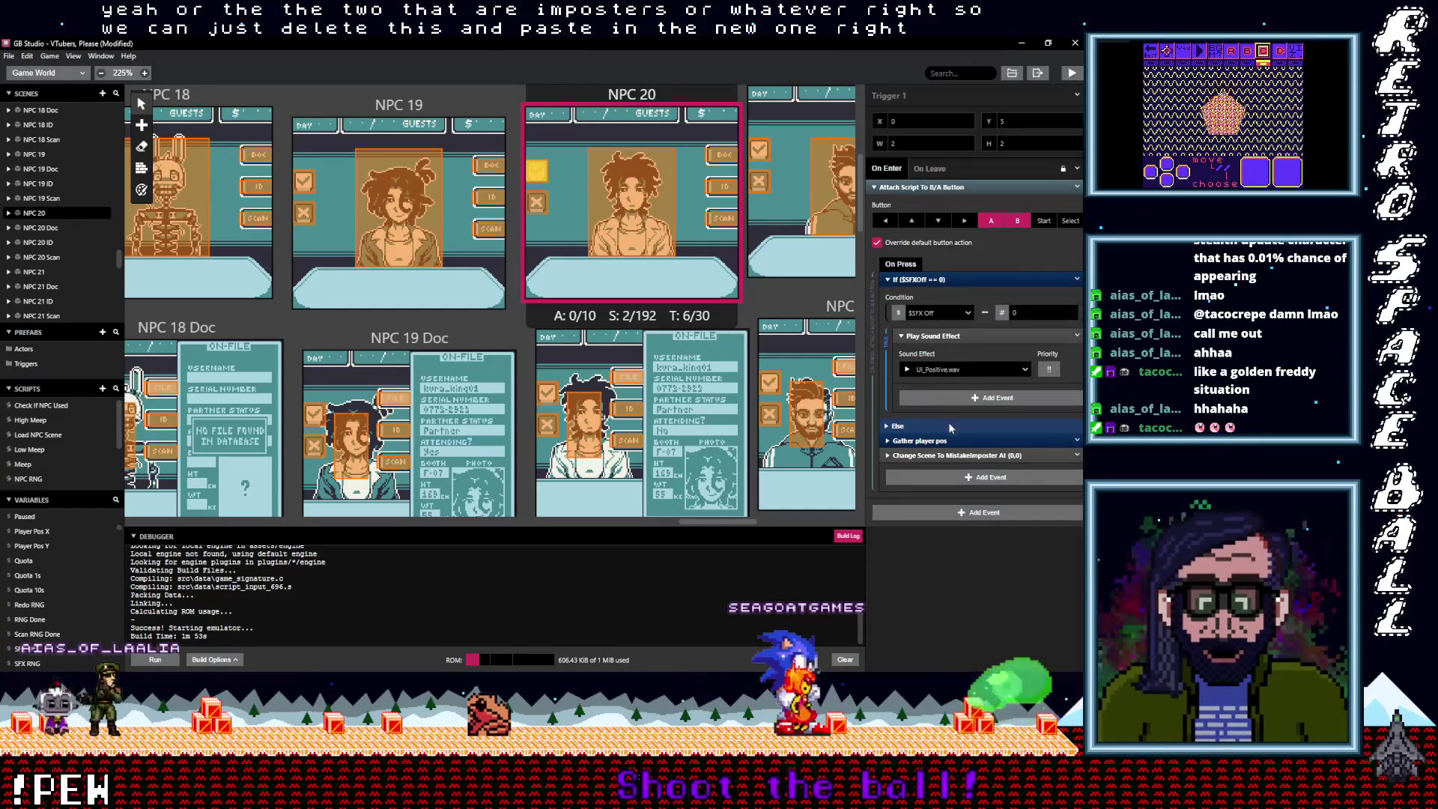
pyautogui.click(969, 440)
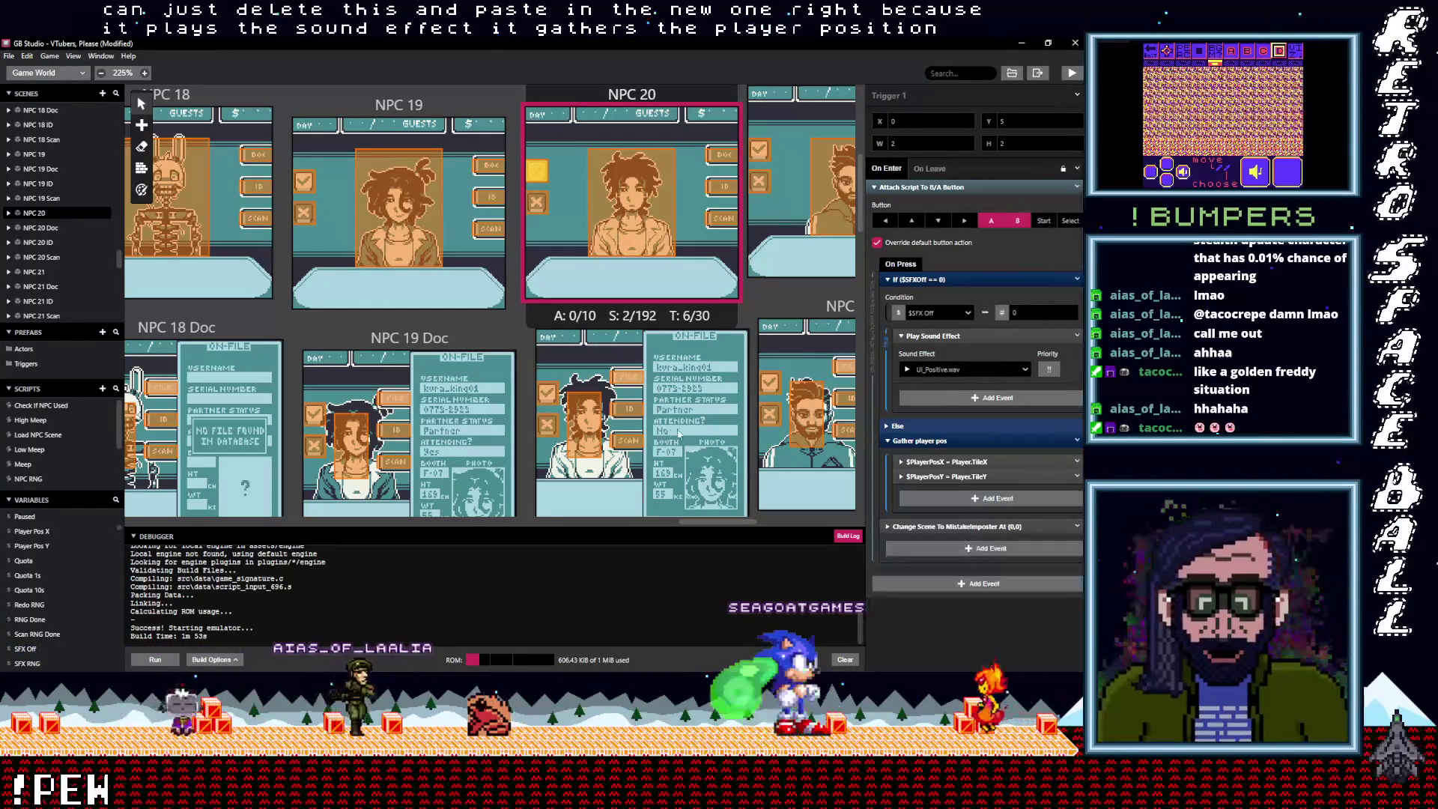
# Delete the old button scripts on the NPC 20 Doc and NPC 20 ID triggers
pyautogui.click(549, 396)
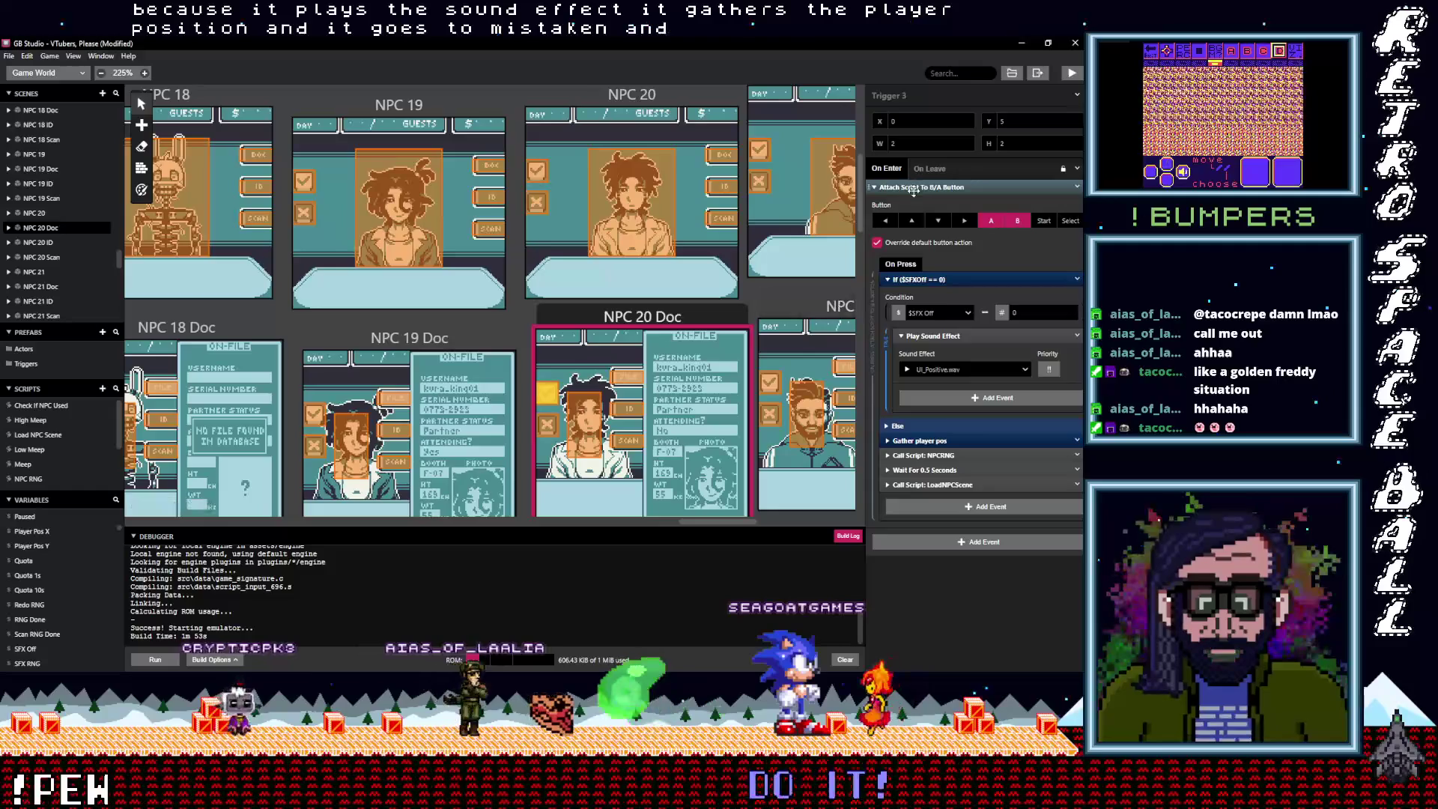
pyautogui.click(914, 187)
pyautogui.click(1076, 187)
pyautogui.click(1024, 346)
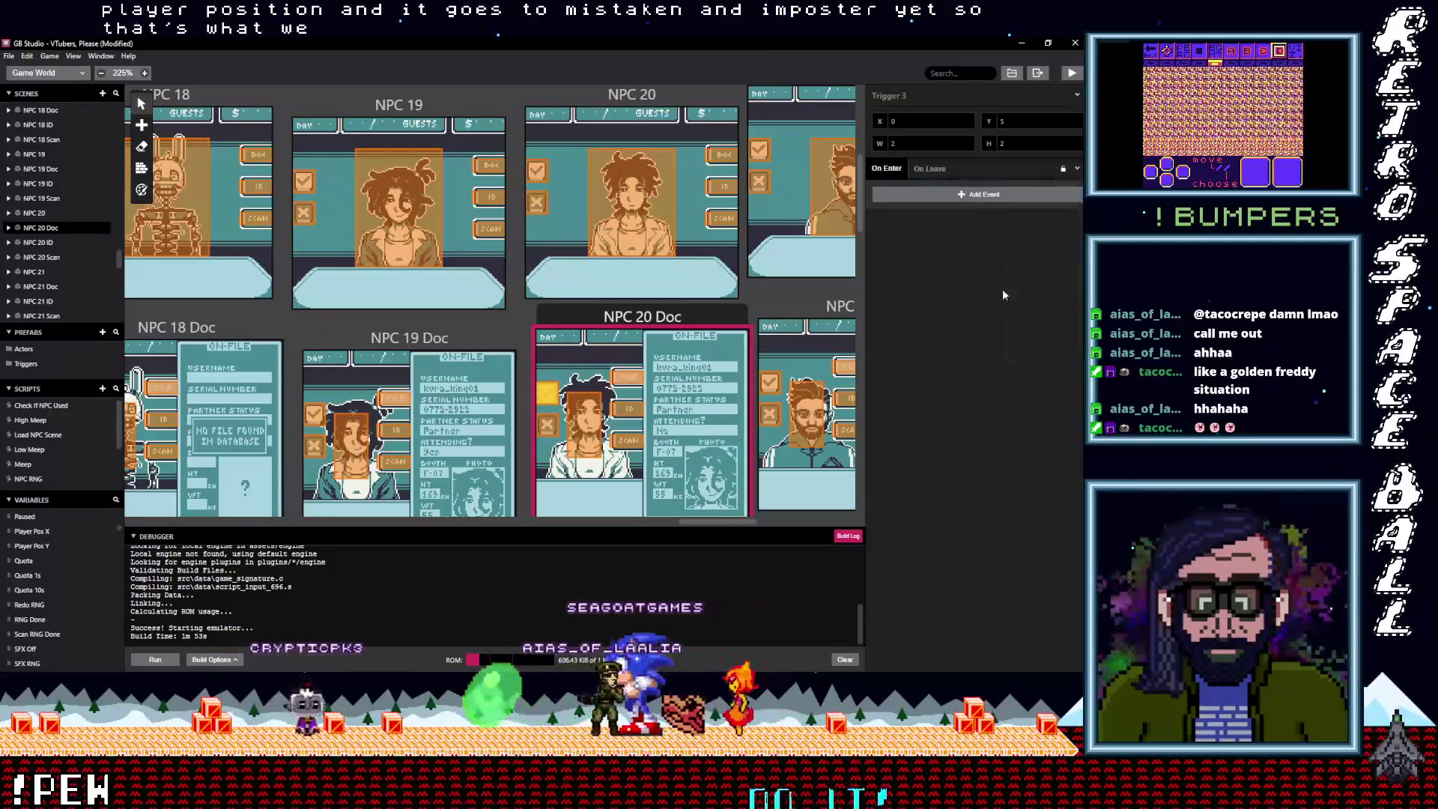
pyautogui.hotkey('ctrl', 'z')
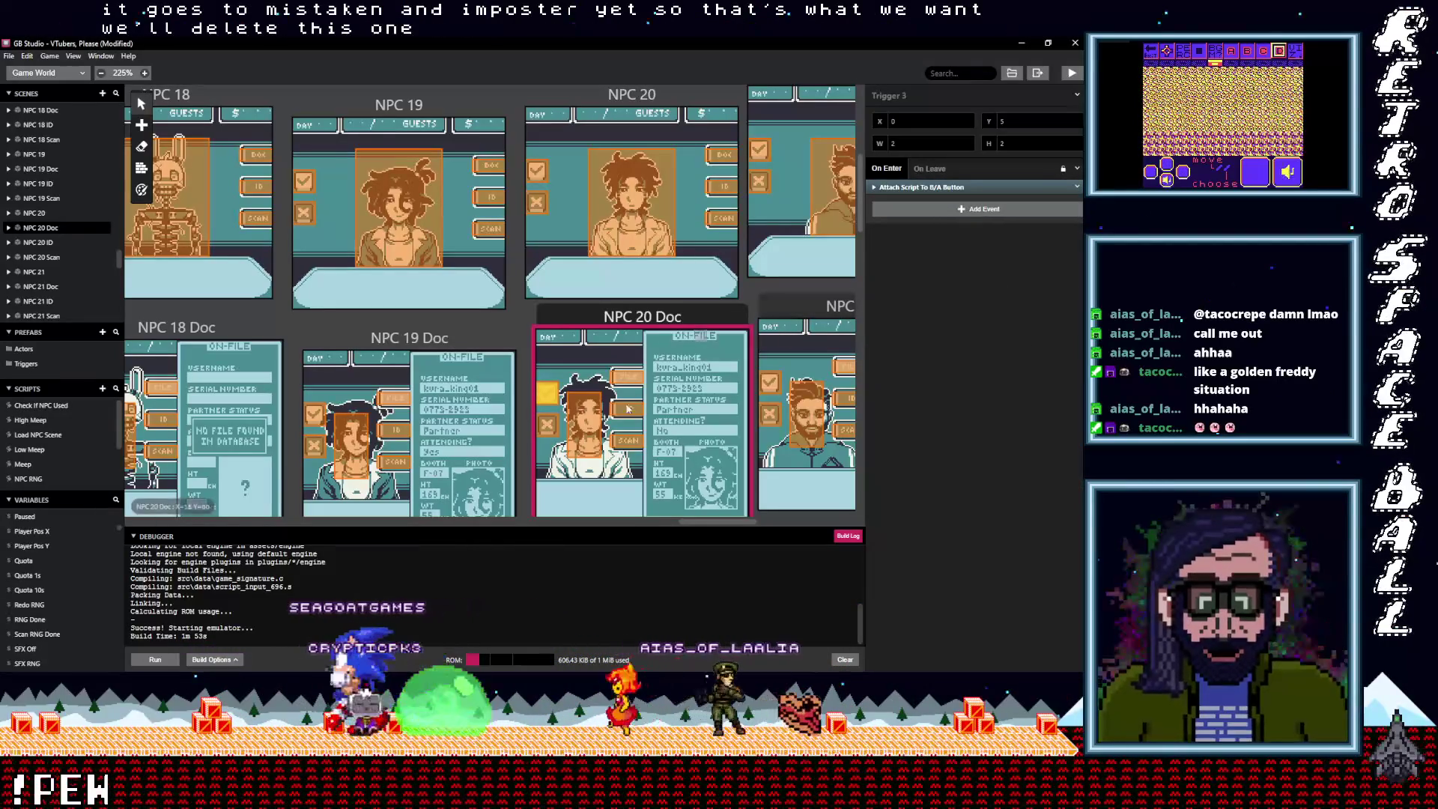
pyautogui.scroll(-3, 638, 398)
pyautogui.click(546, 390)
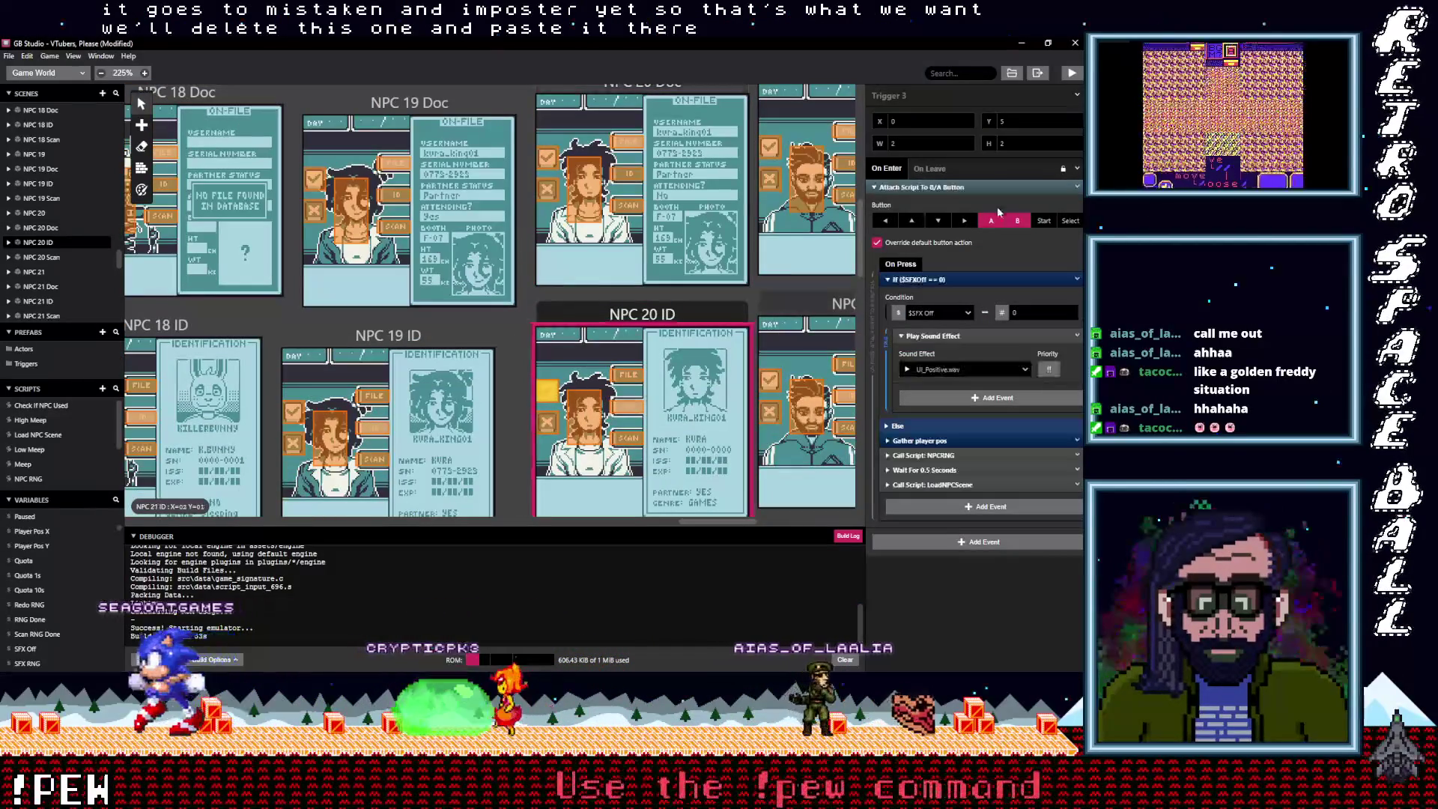
pyautogui.click(1077, 187)
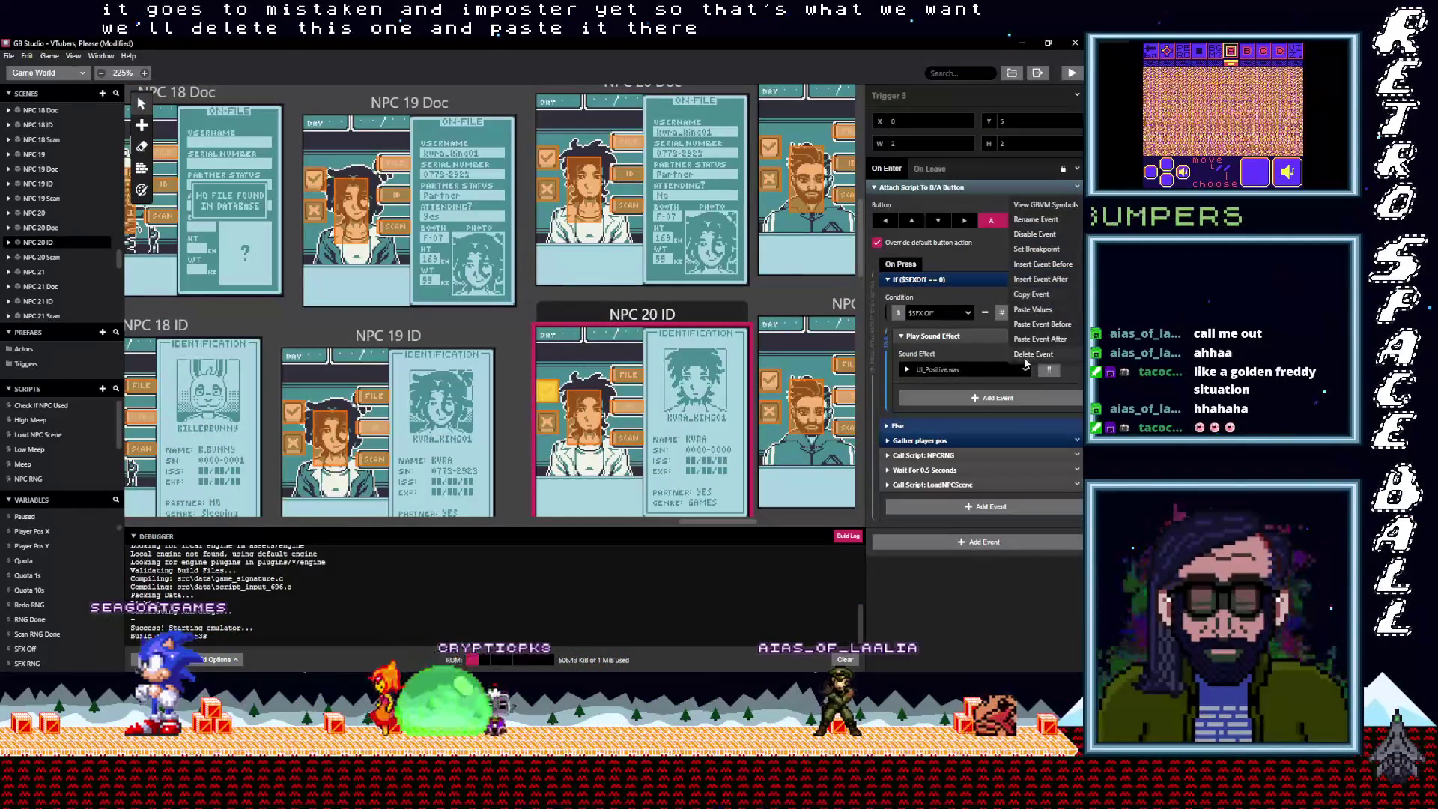
pyautogui.click(1024, 354)
pyautogui.hotkey('ctrl', 'z')
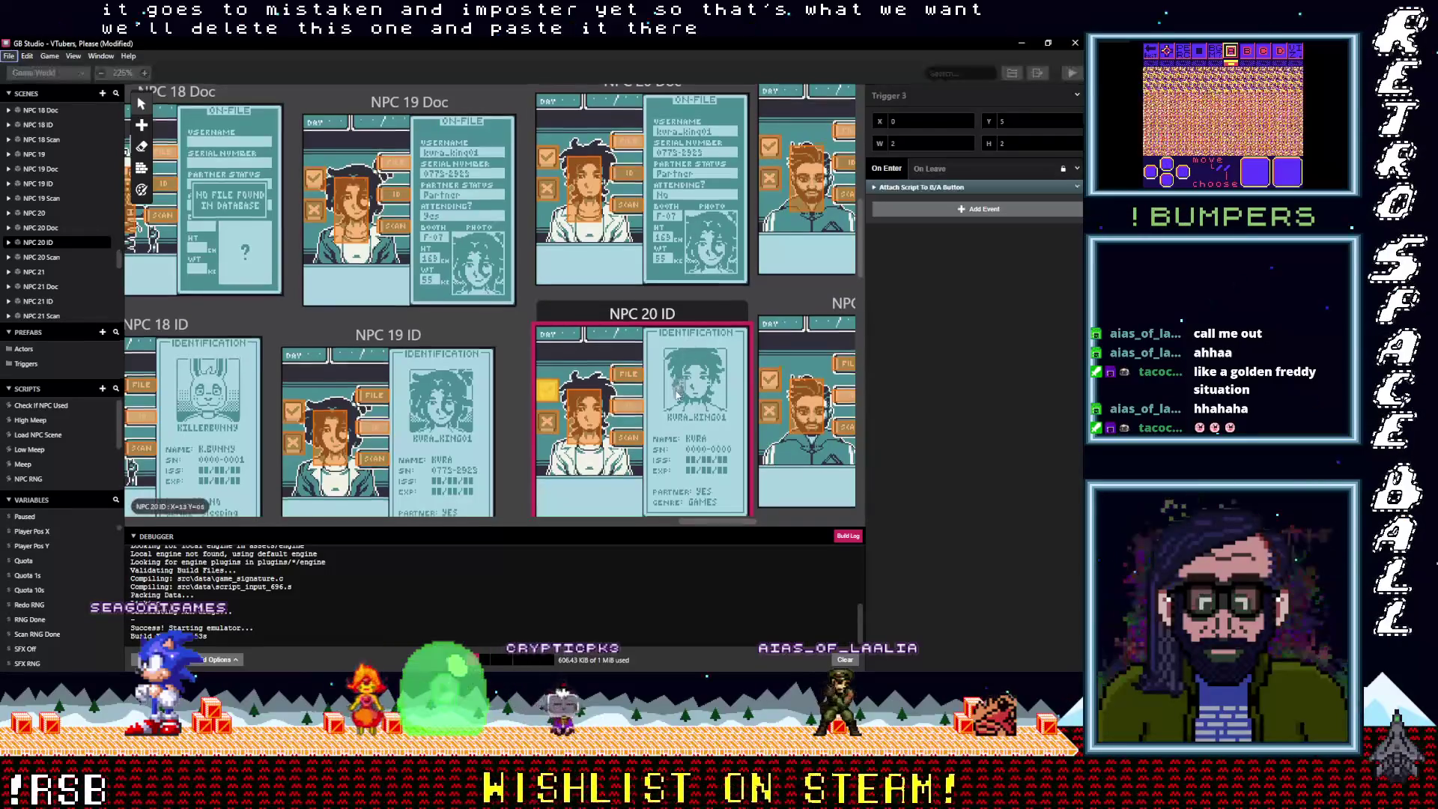
pyautogui.scroll(-3, 677, 389)
# Replace NPC 20 Scan's old button script with the copied B/A script
pyautogui.click(537, 399)
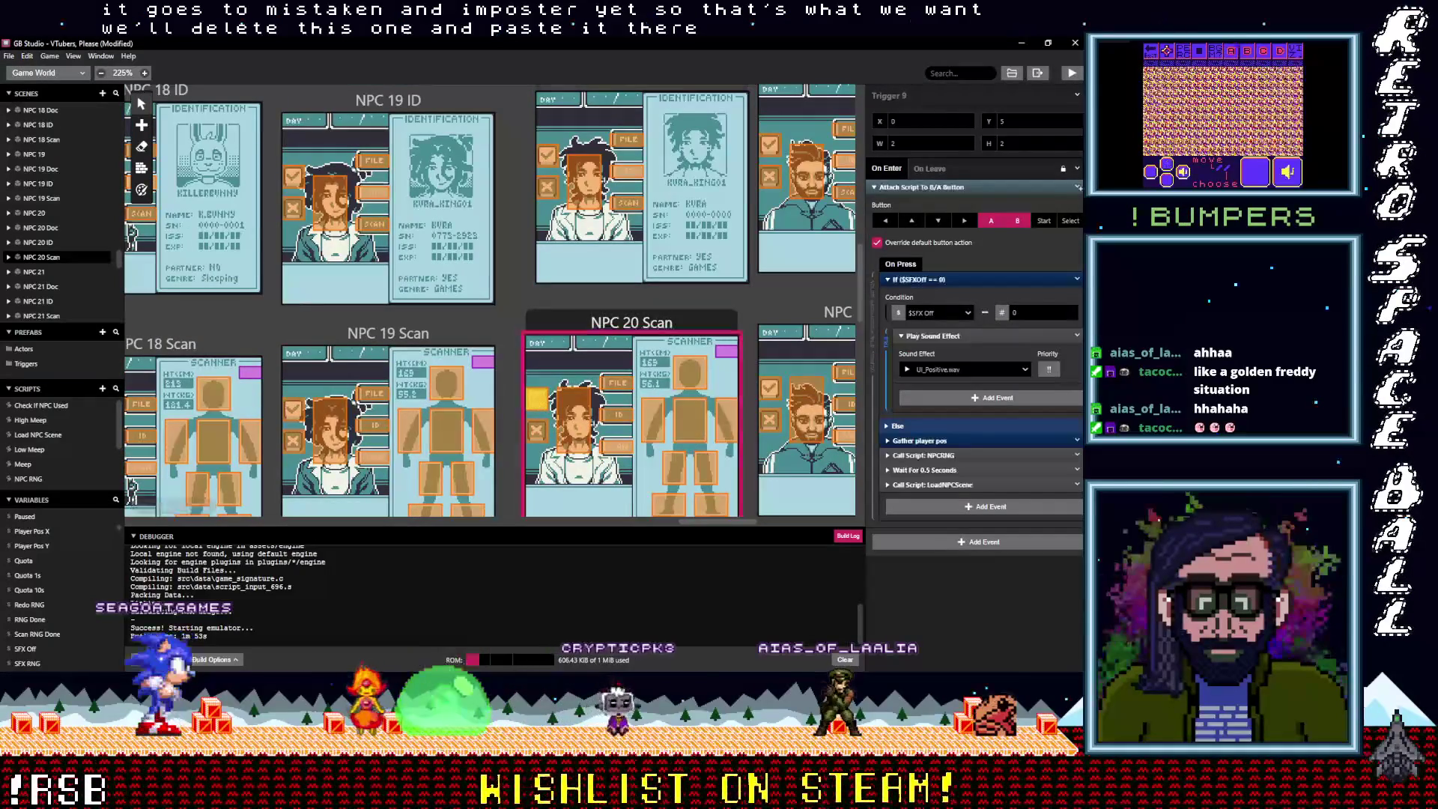
pyautogui.press('Delete')
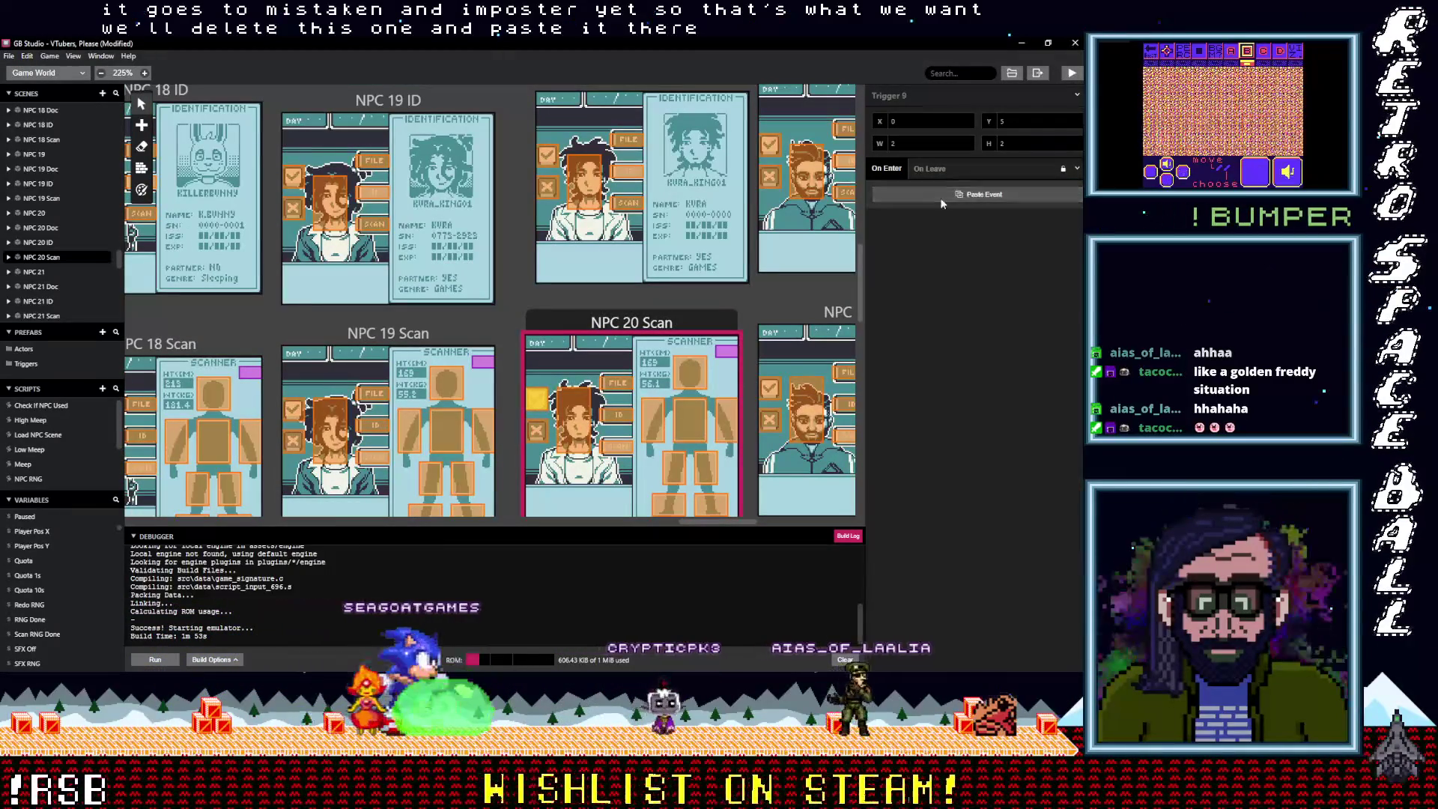
pyautogui.hotkey('ctrl', 'v')
pyautogui.scroll(-2, 692, 357)
pyautogui.scroll(1, 704, 353)
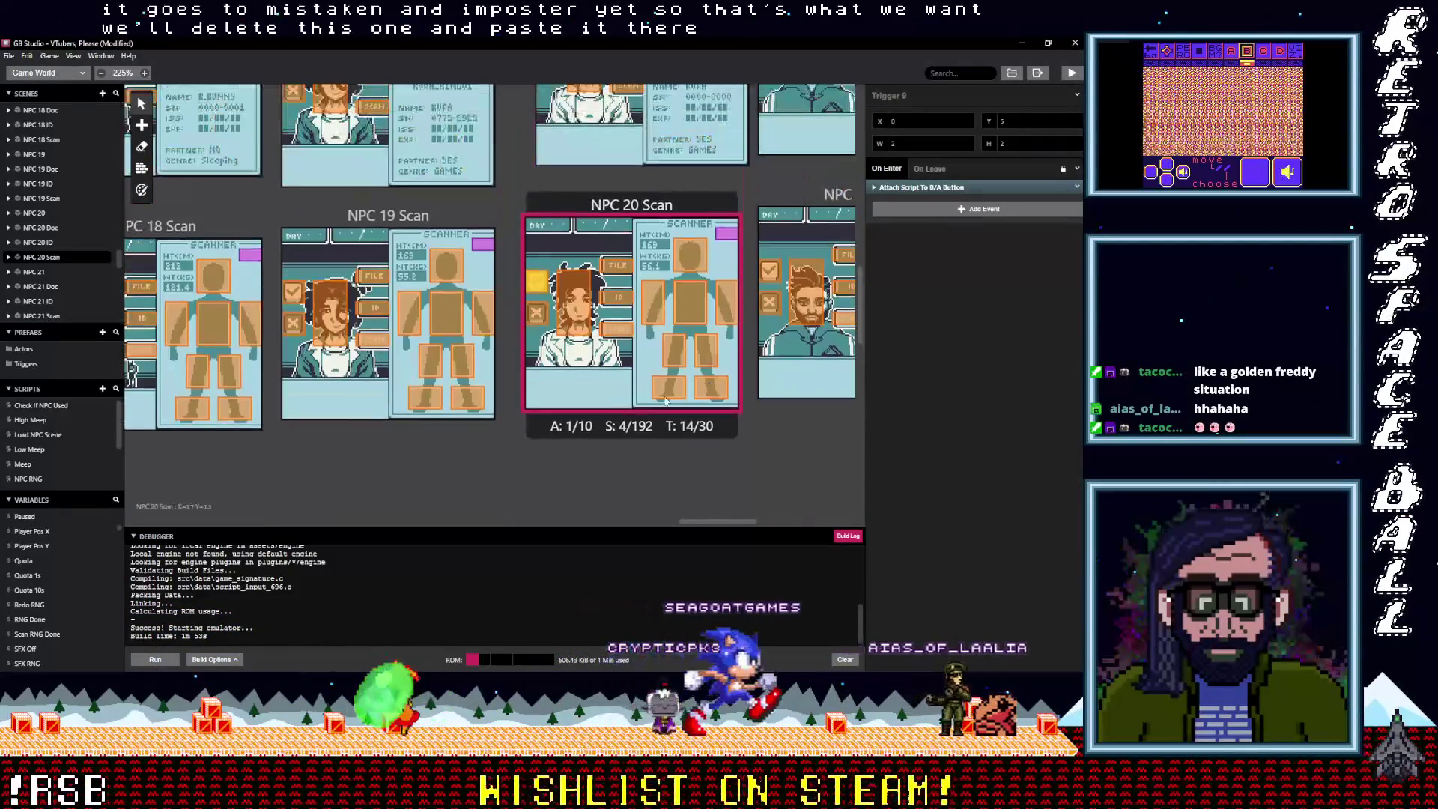
pyautogui.moveTo(713, 522); pyautogui.dragTo(848, 530)
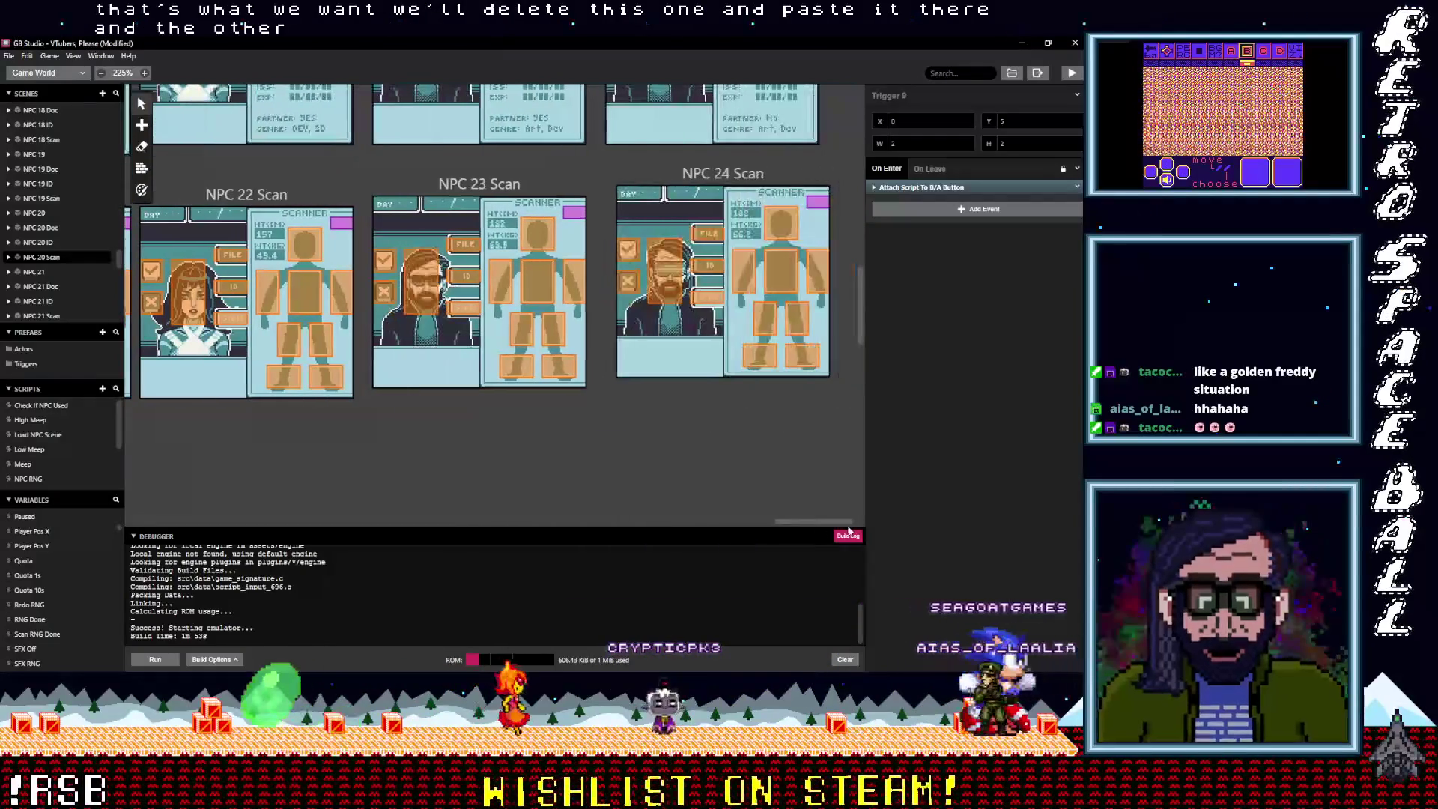
# Delete the old button scripts from the NPC 24 Scan, ID and Doc triggers
pyautogui.click(627, 249)
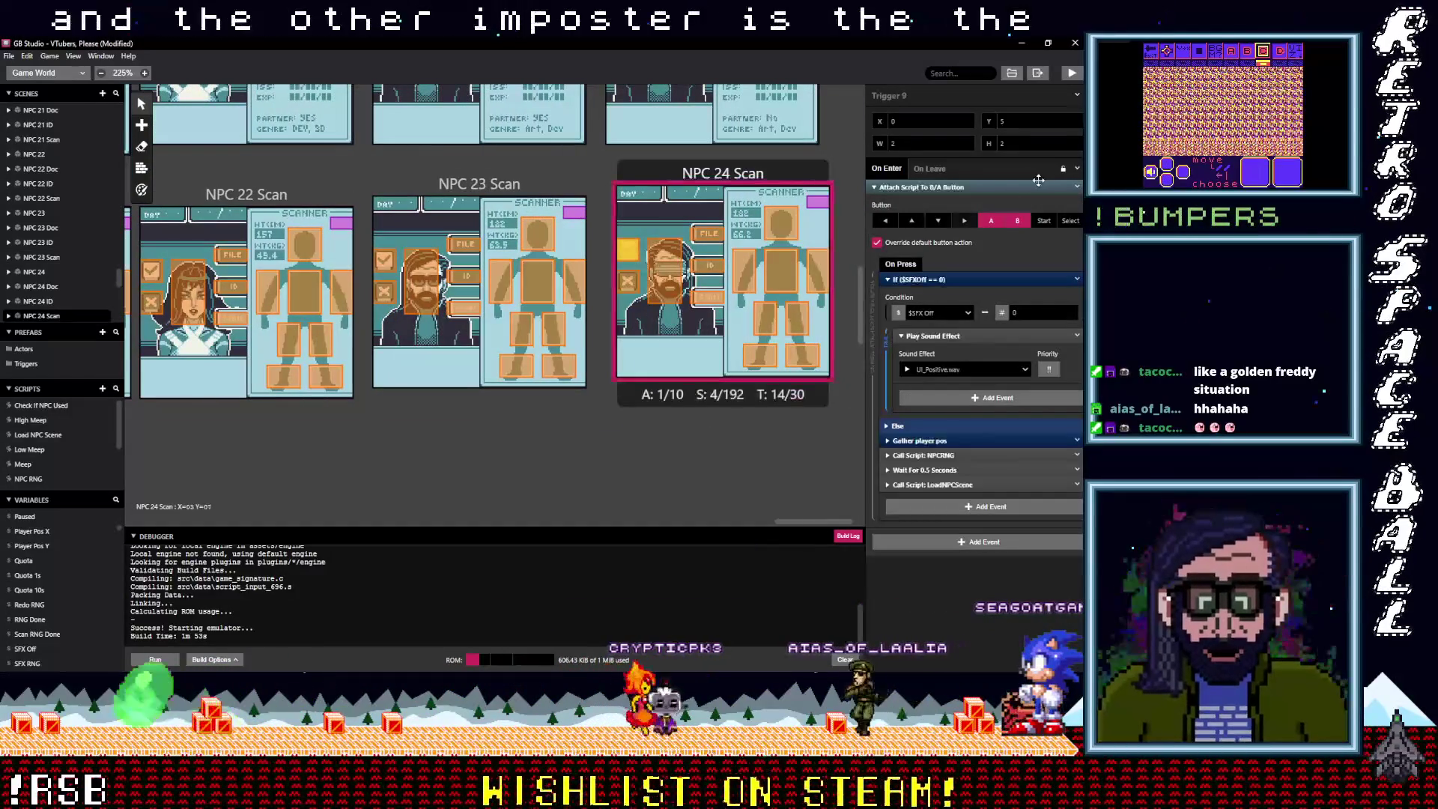
pyautogui.click(1077, 188)
pyautogui.click(1044, 354)
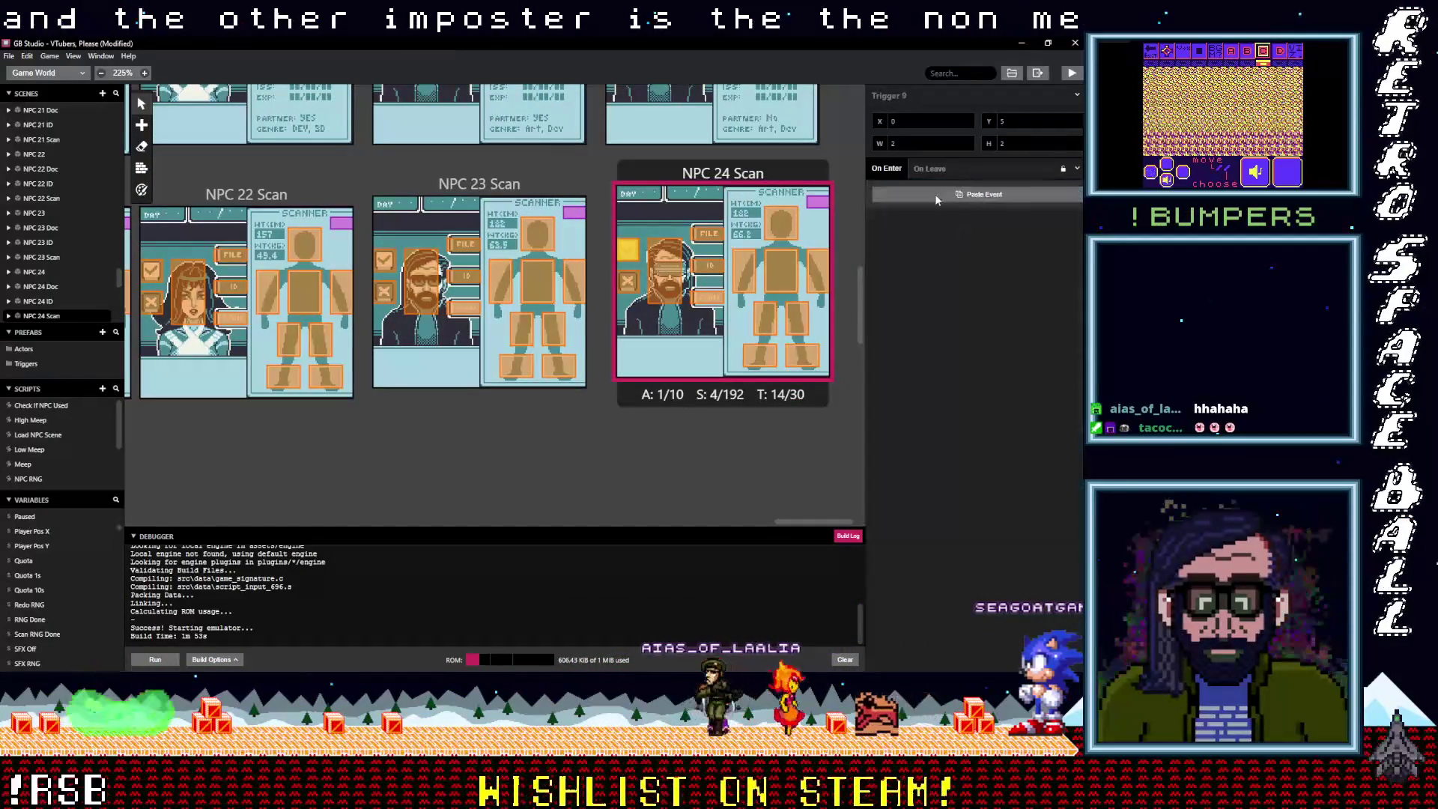
pyautogui.scroll(3, 748, 247)
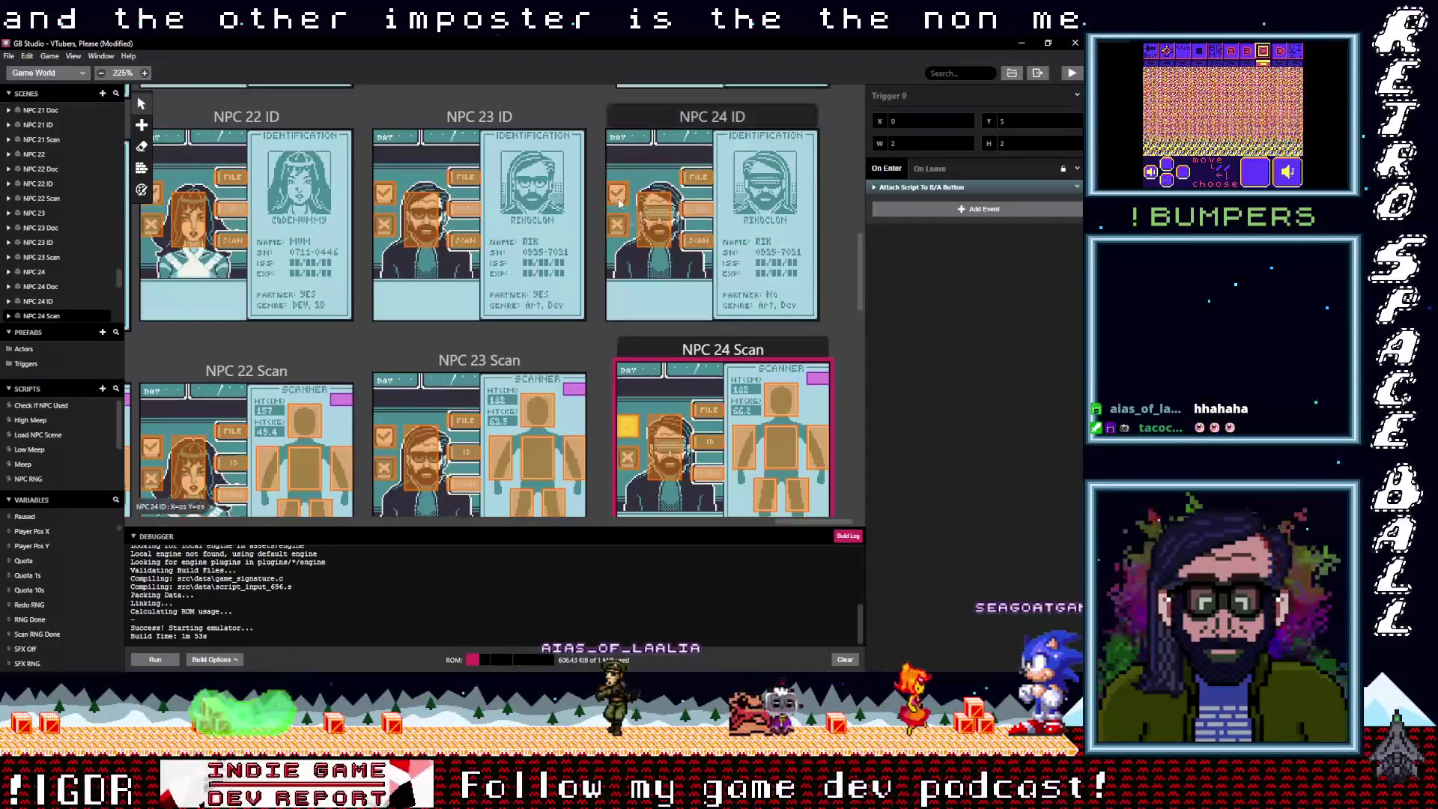
pyautogui.click(708, 200)
pyautogui.click(1077, 188)
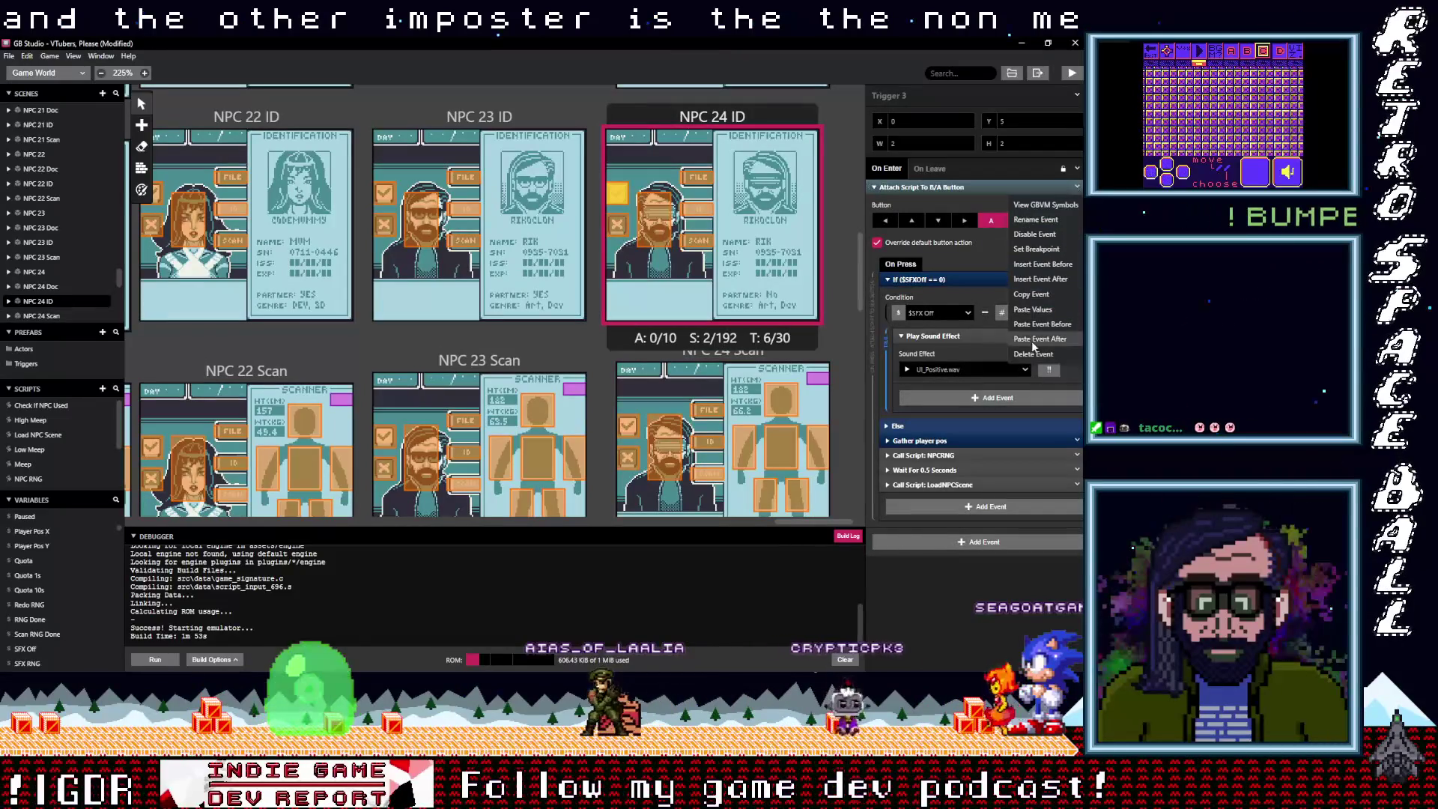
pyautogui.click(1032, 353)
pyautogui.scroll(3, 707, 225)
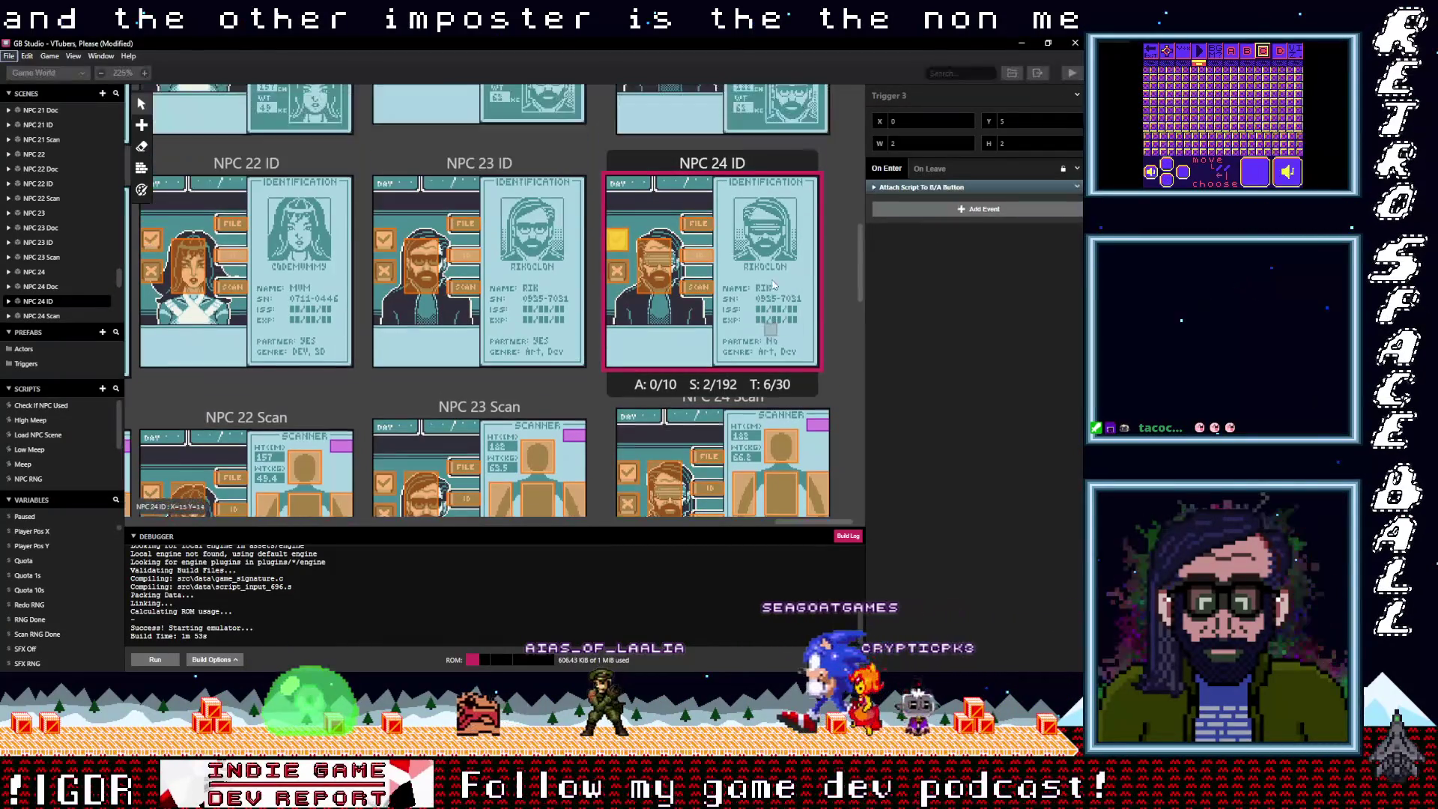
pyautogui.click(707, 200)
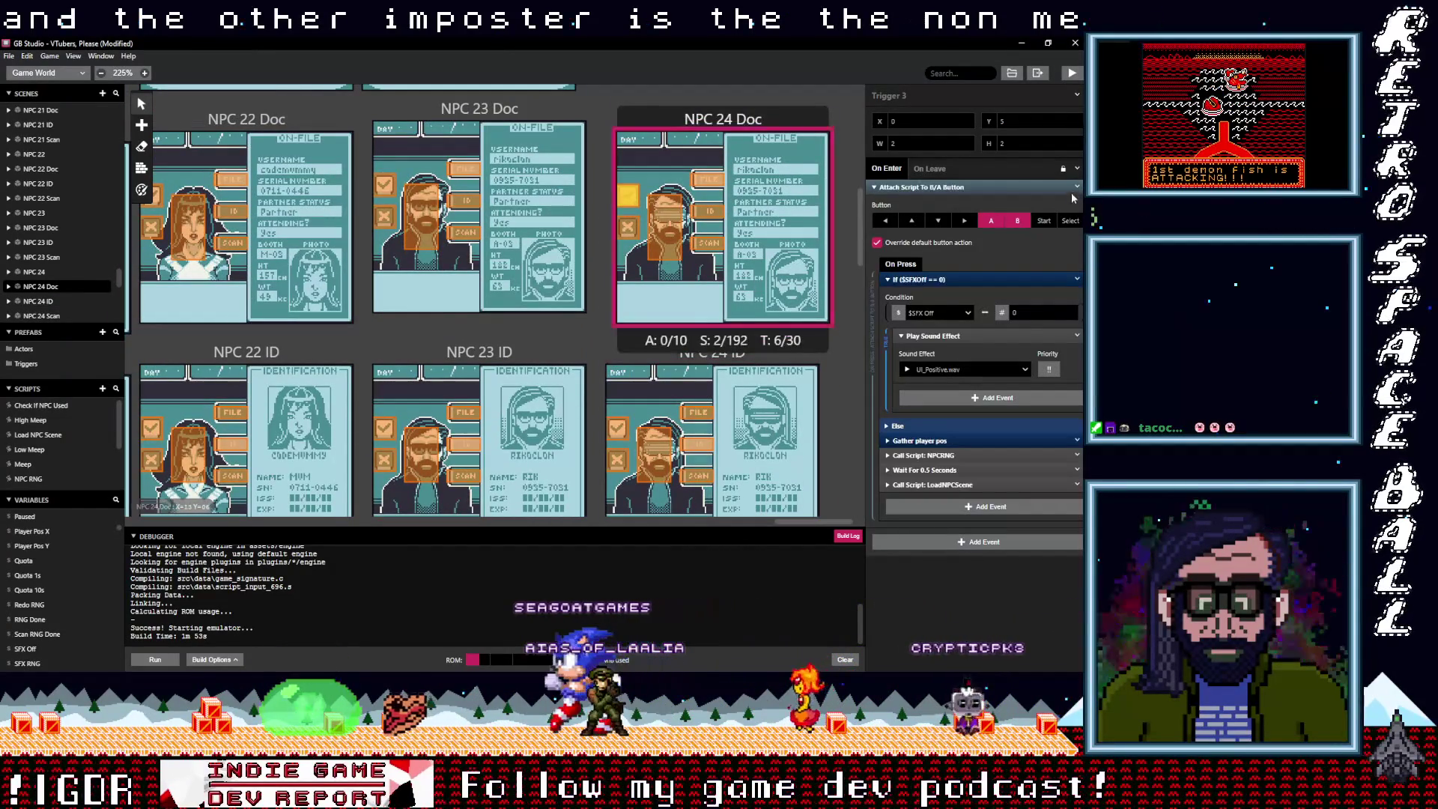
pyautogui.click(1076, 187)
pyautogui.click(1029, 353)
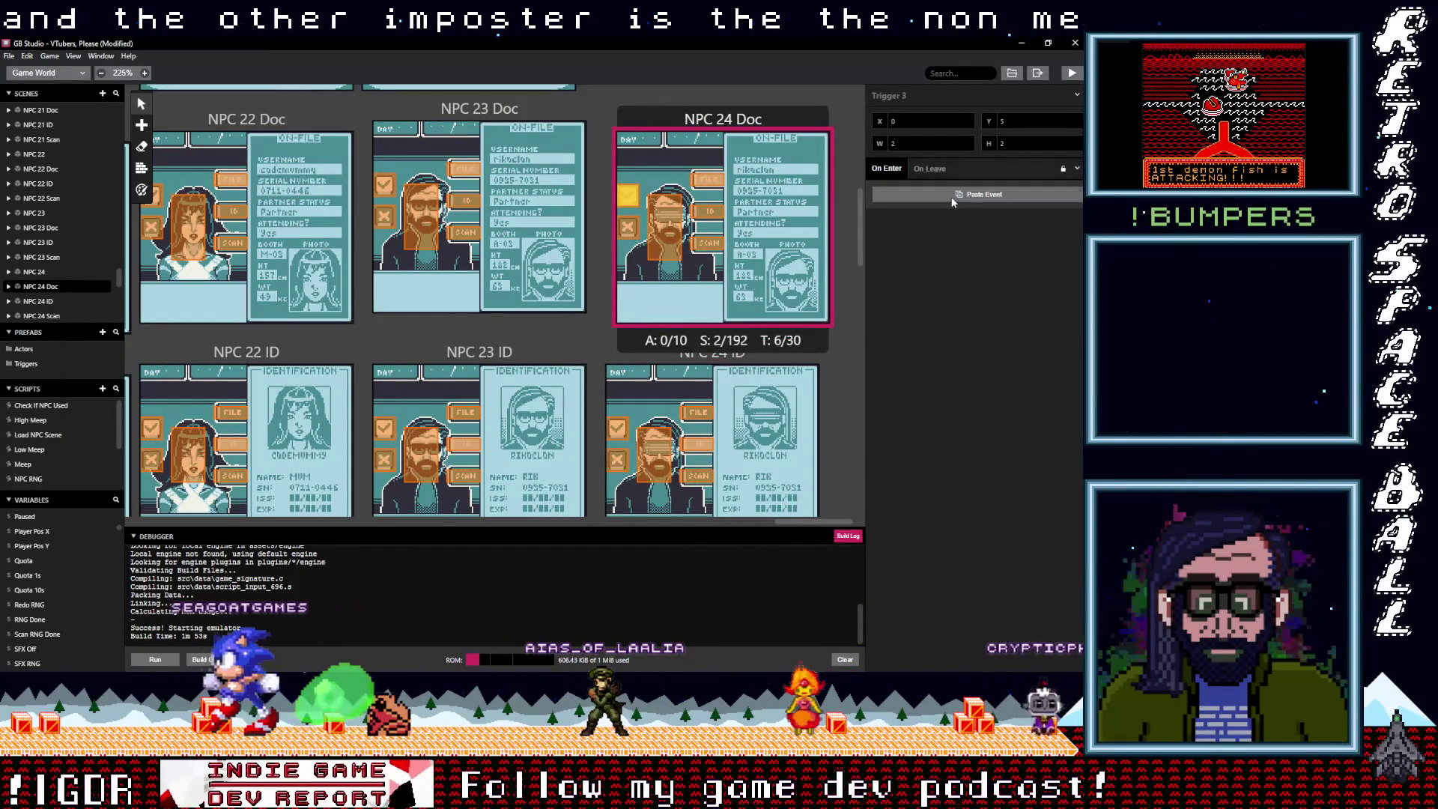
pyautogui.scroll(3, 727, 298)
# Undo the deletion on NPC 24's trigger to keep its B/A script, then scroll to NPC 17–19
pyautogui.click(607, 187)
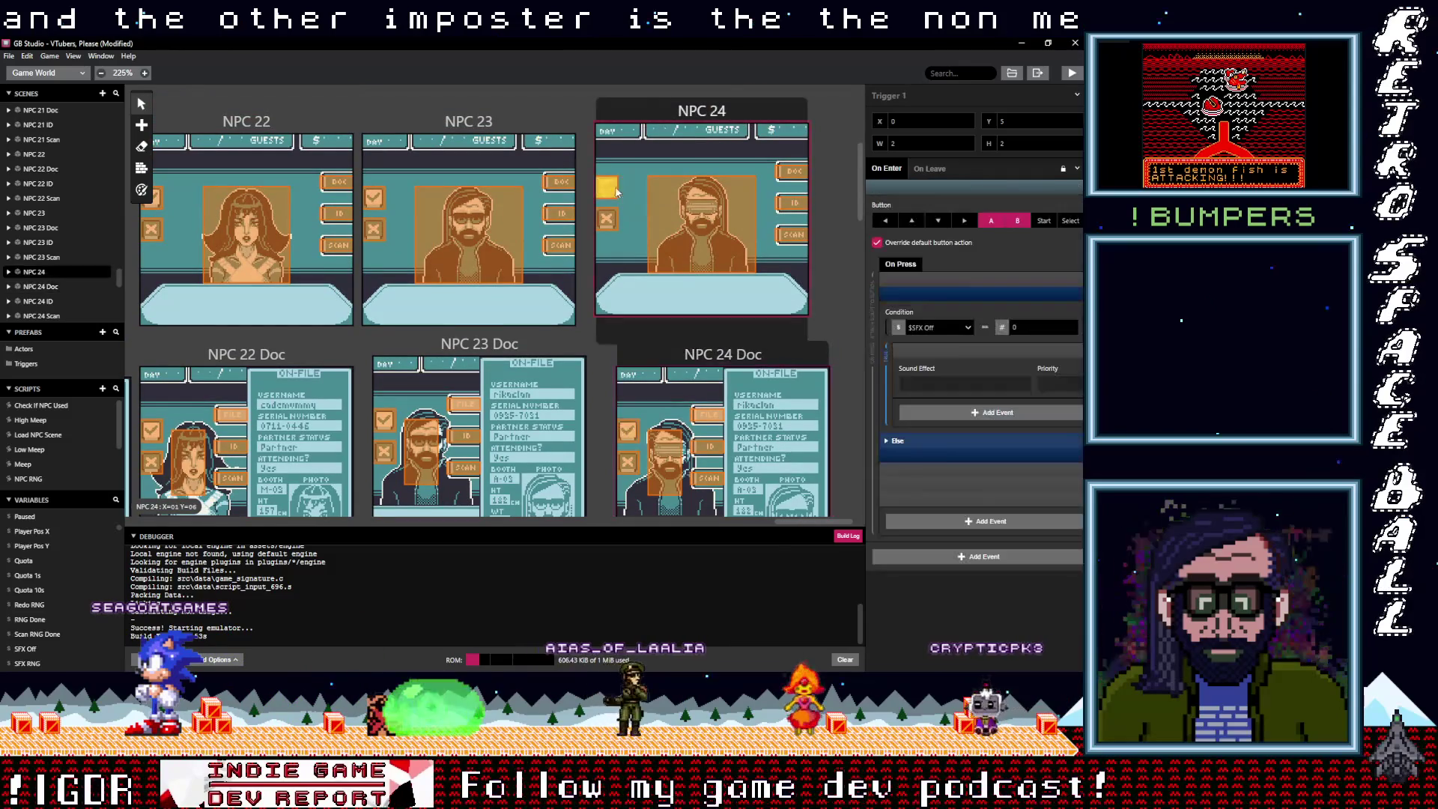
pyautogui.click(1077, 188)
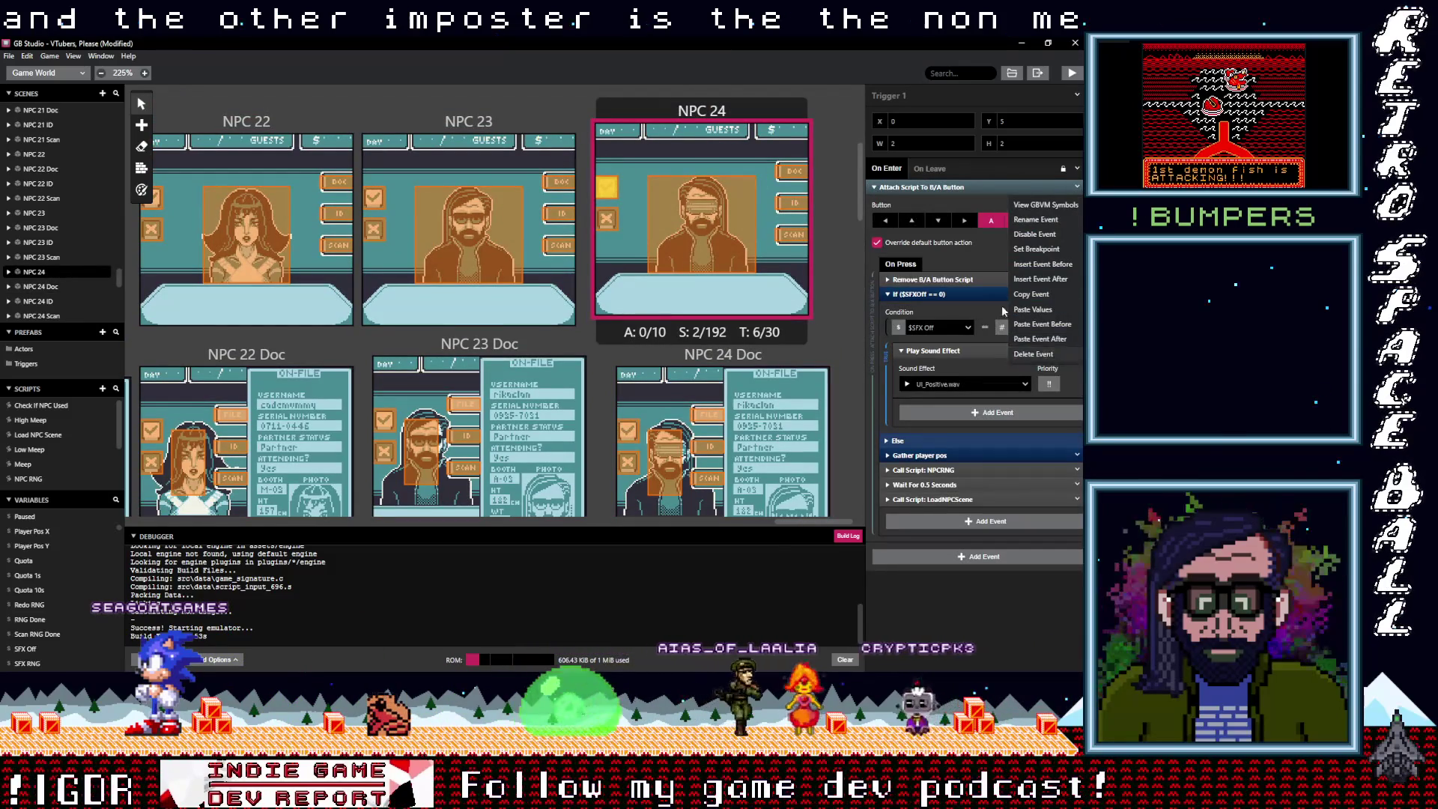
pyautogui.click(1029, 354)
pyautogui.hotkey('ctrl', 'z')
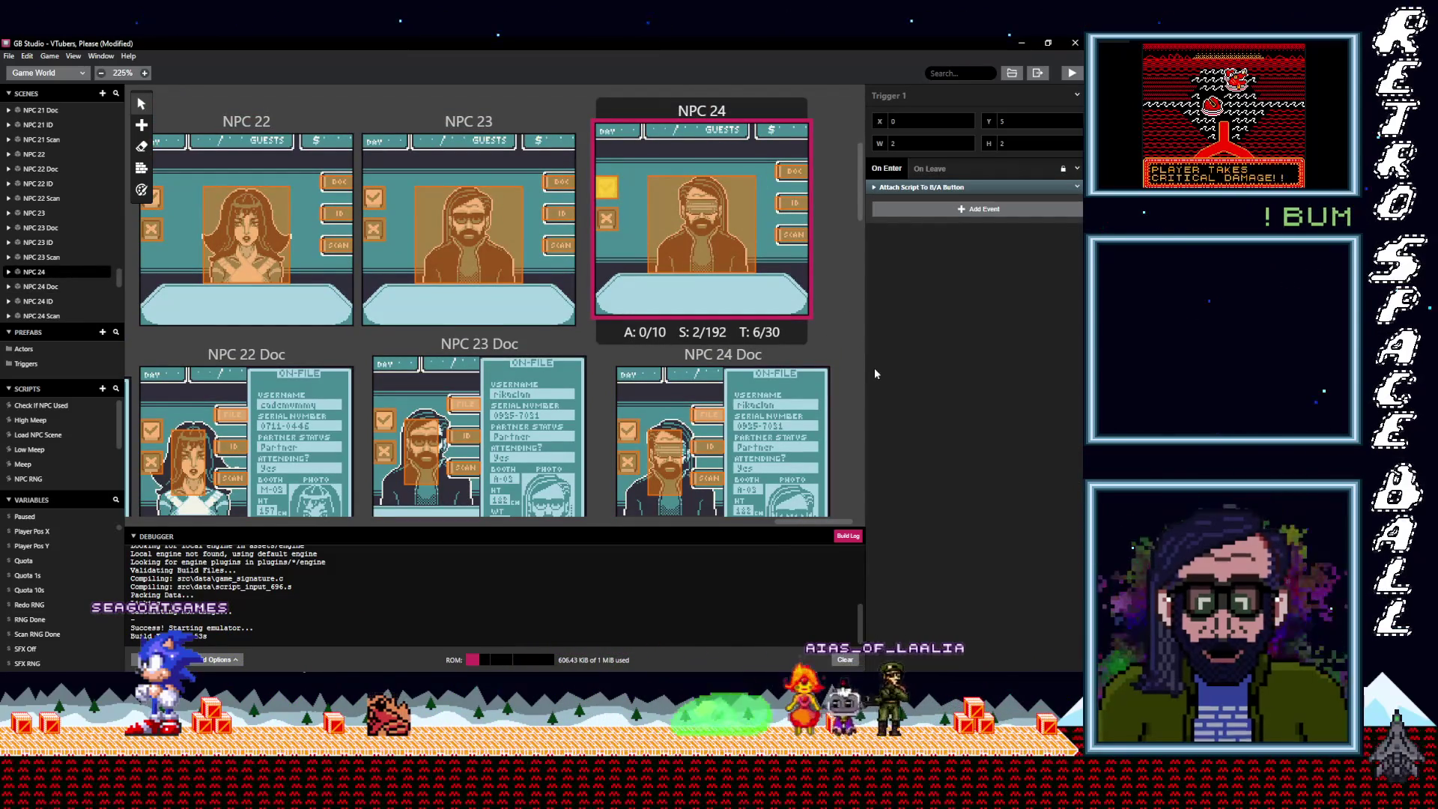
pyautogui.moveTo(819, 519)
pyautogui.mouseDown()
pyautogui.moveTo(768, 529)
pyautogui.moveTo(660, 511)
pyautogui.mouseUp()
pyautogui.click(409, 261)
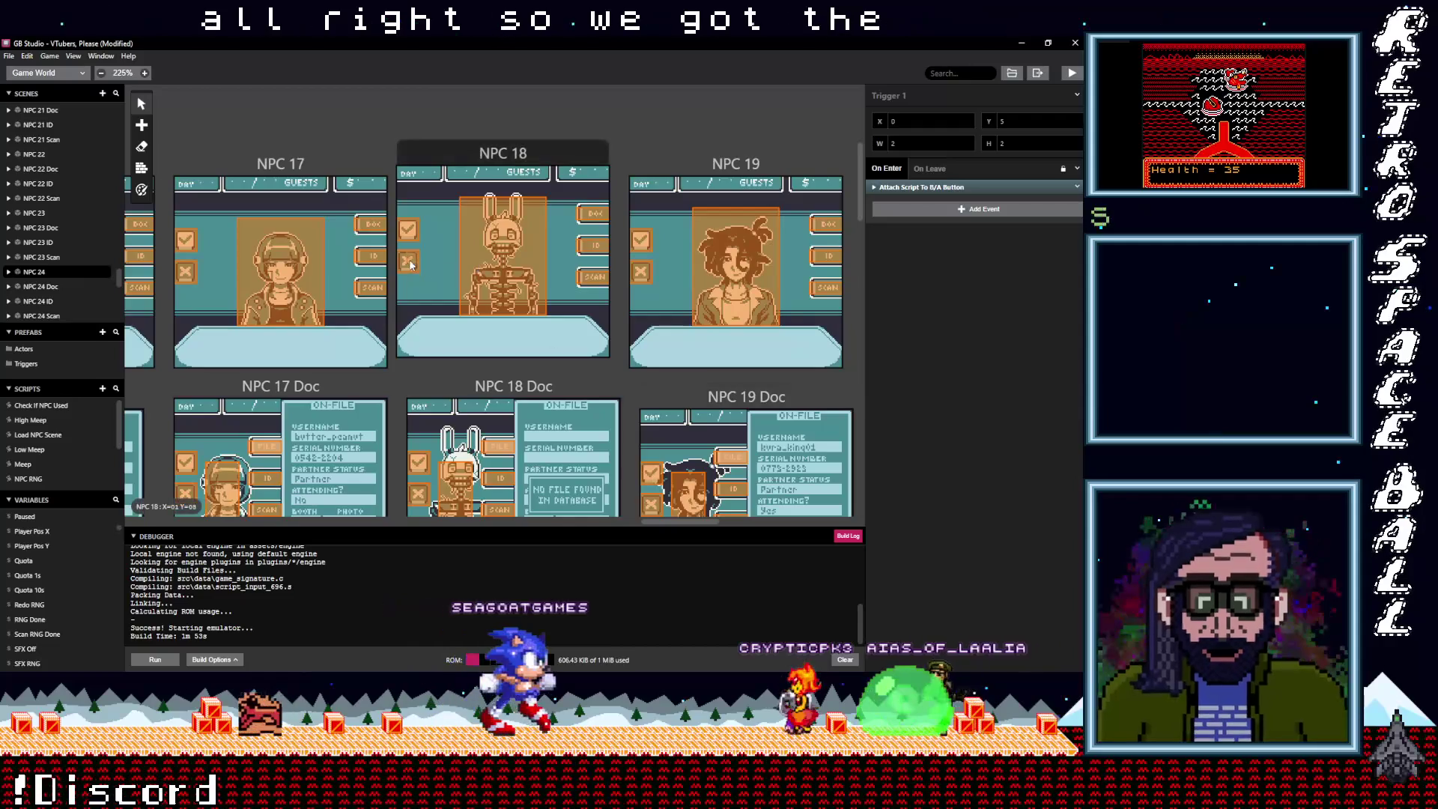
# Copy NPC 18's imposter button script and swap it into the NPC 20 and NPC 20 Doc triggers
pyautogui.click(1076, 187)
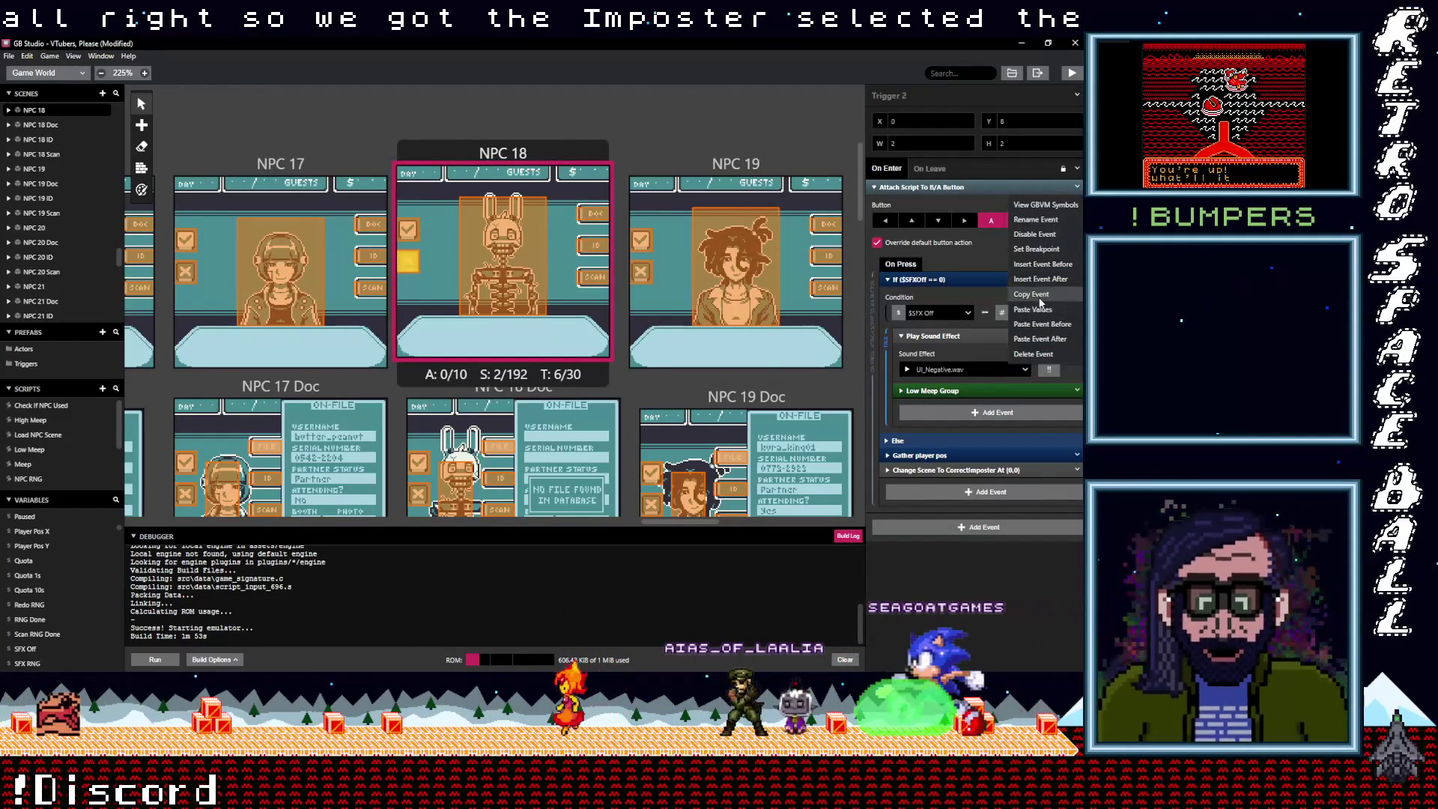
pyautogui.press('Escape')
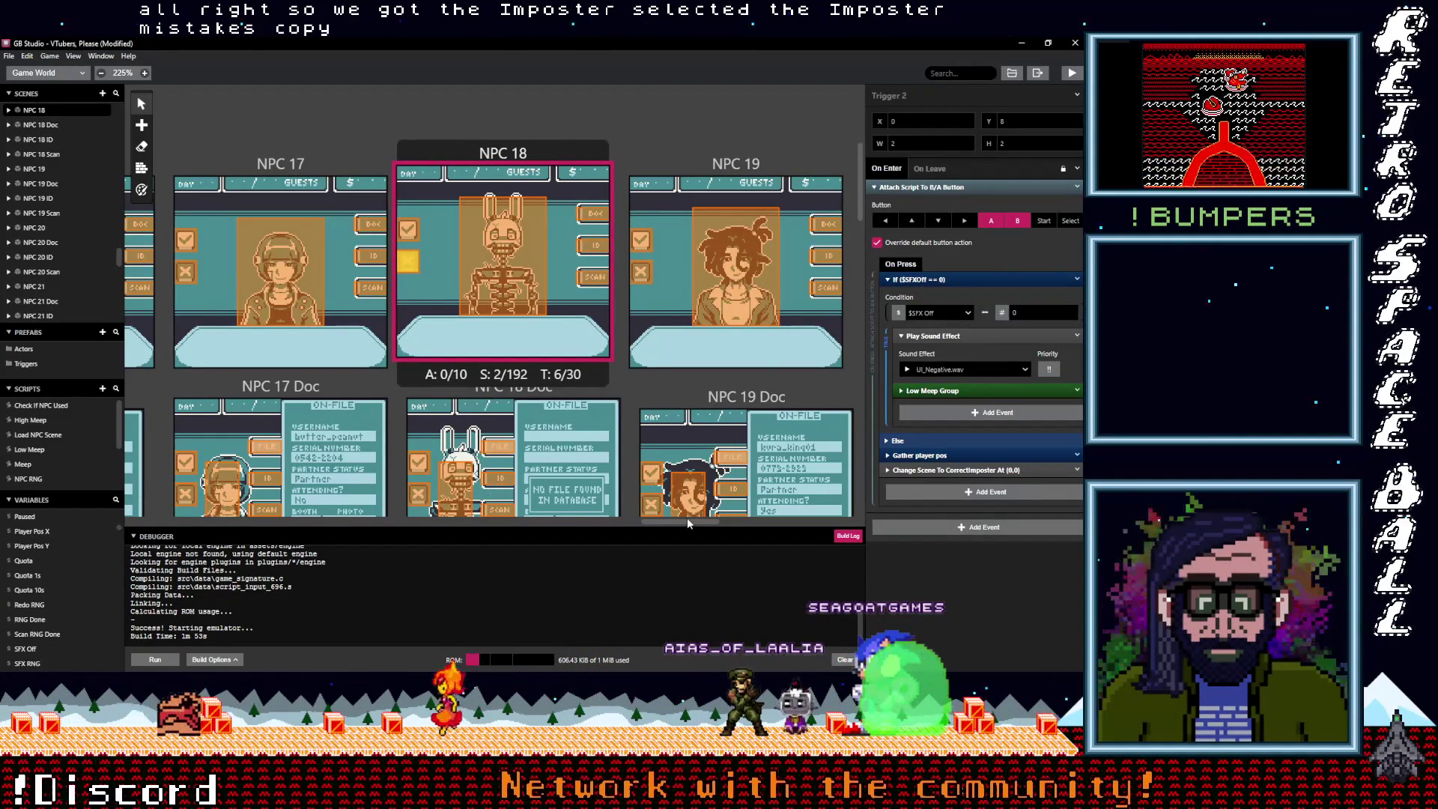
pyautogui.hscroll(3, 694, 526)
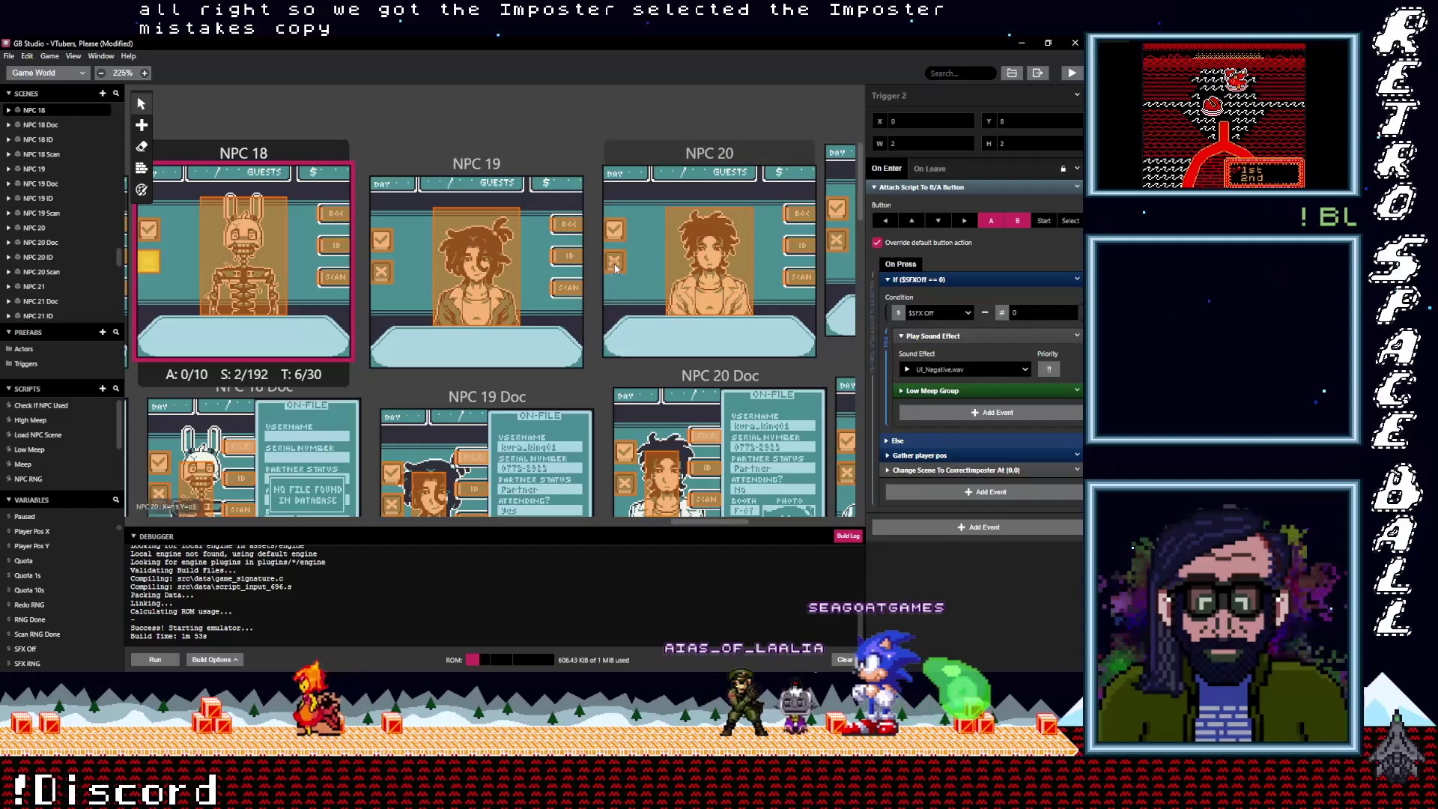
pyautogui.click(615, 264)
pyautogui.click(1077, 187)
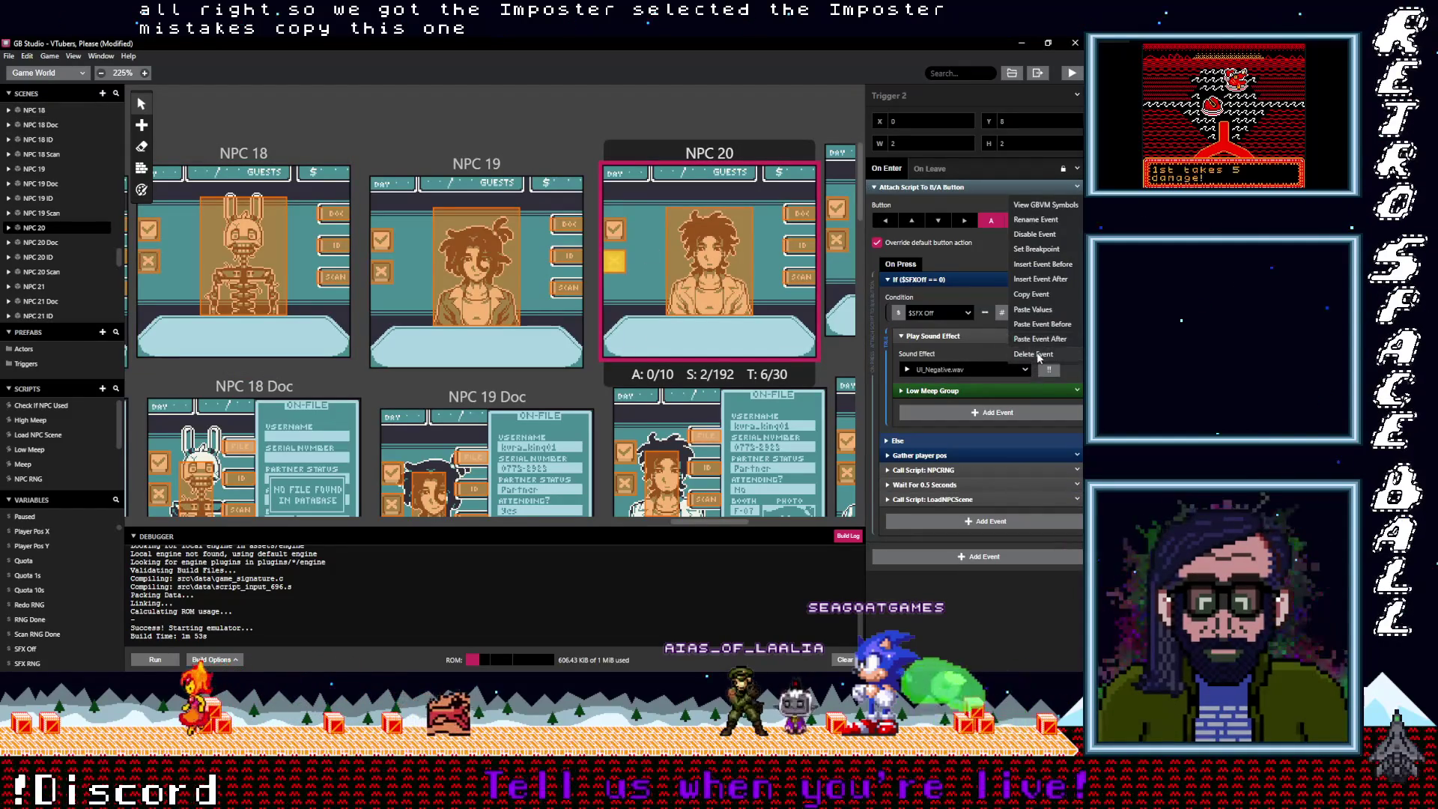
pyautogui.click(1037, 354)
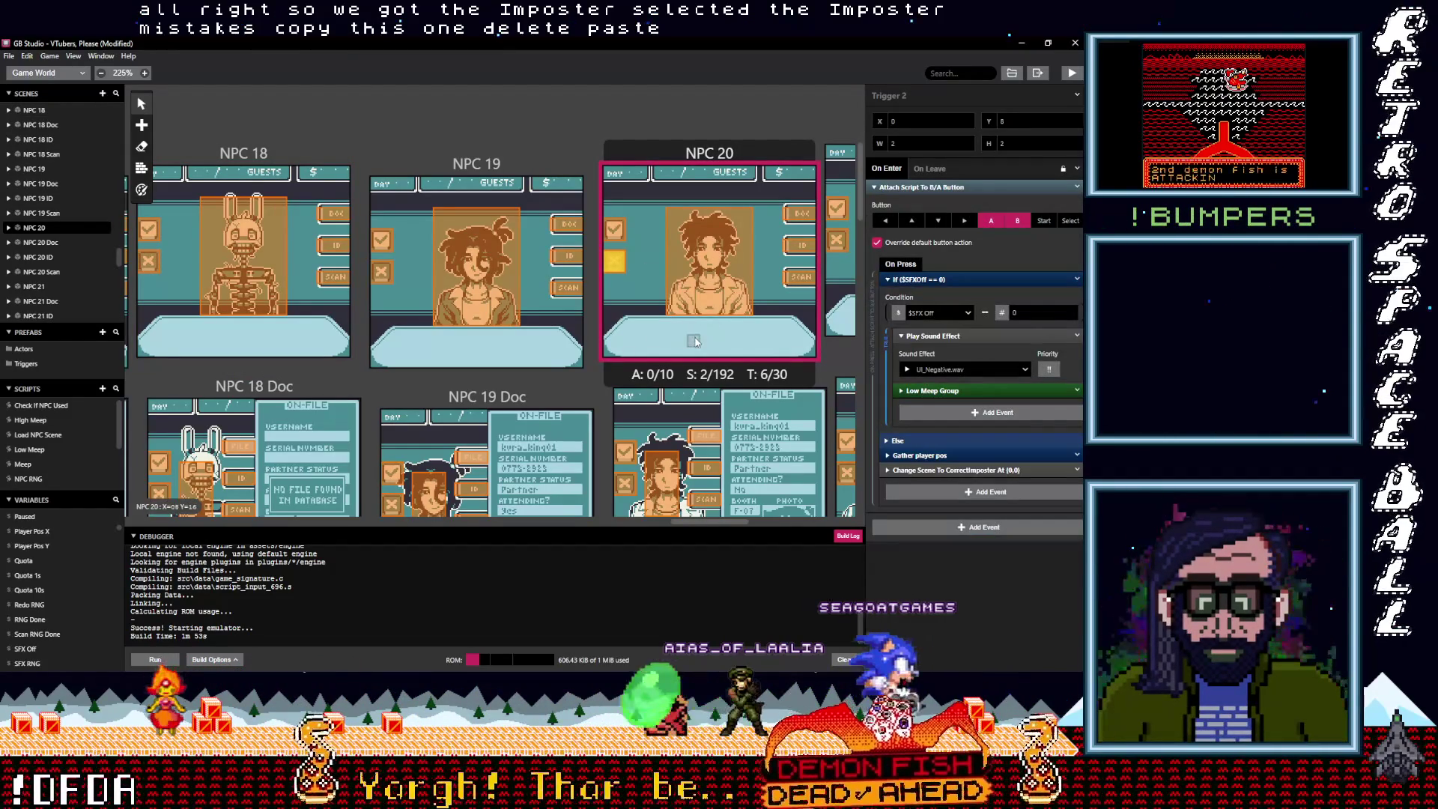
pyautogui.scroll(-1, 662, 413)
pyautogui.click(629, 427)
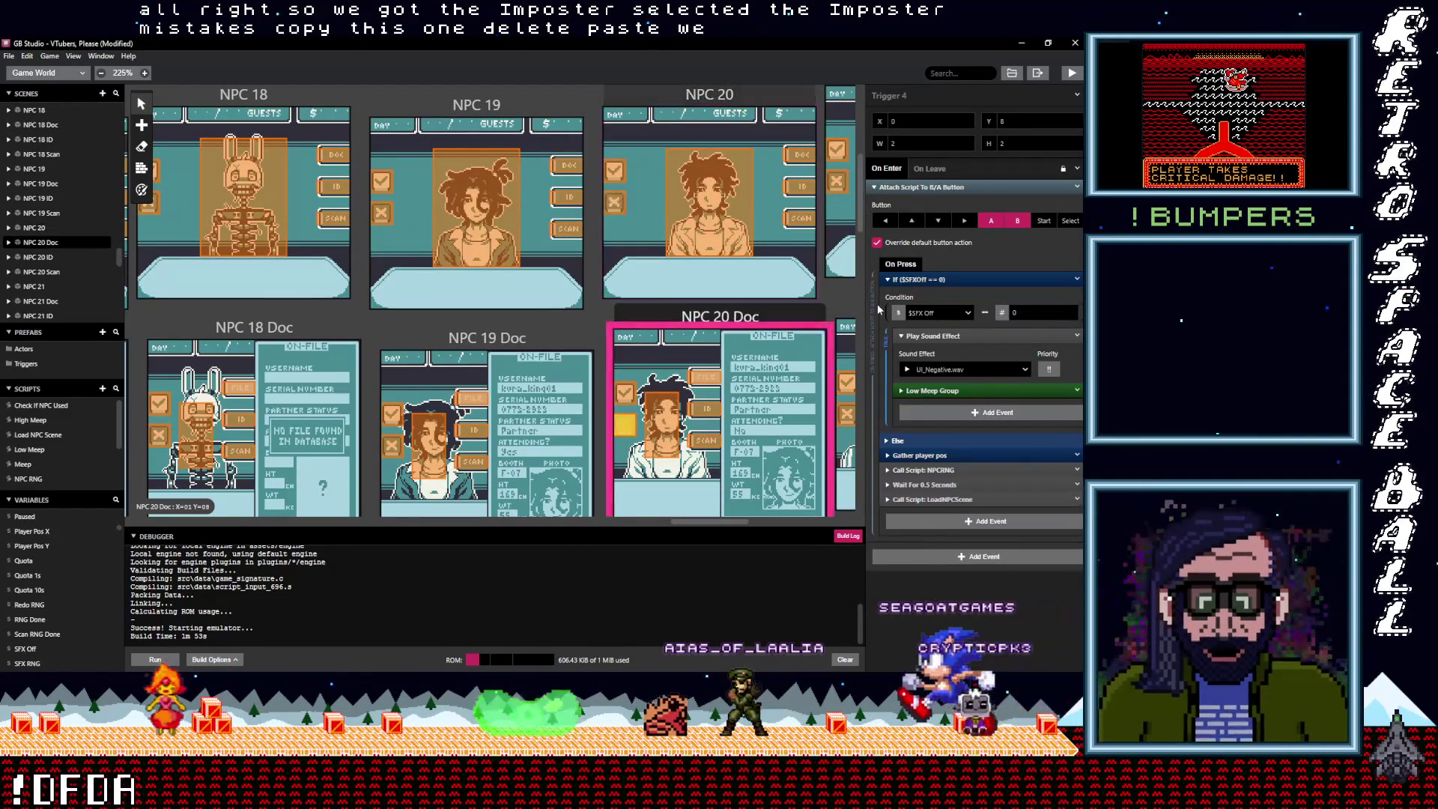
pyautogui.click(1077, 187)
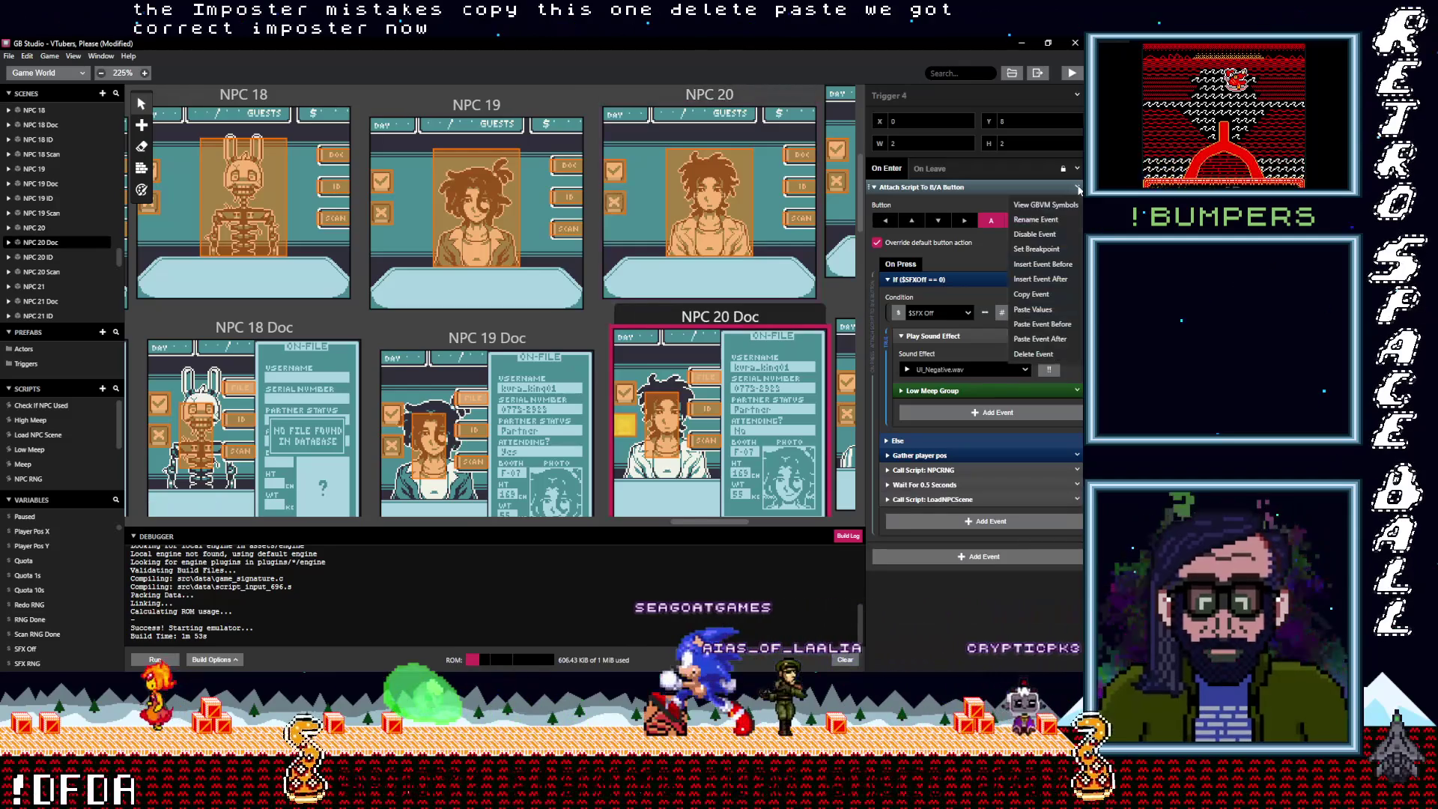
pyautogui.click(1064, 293)
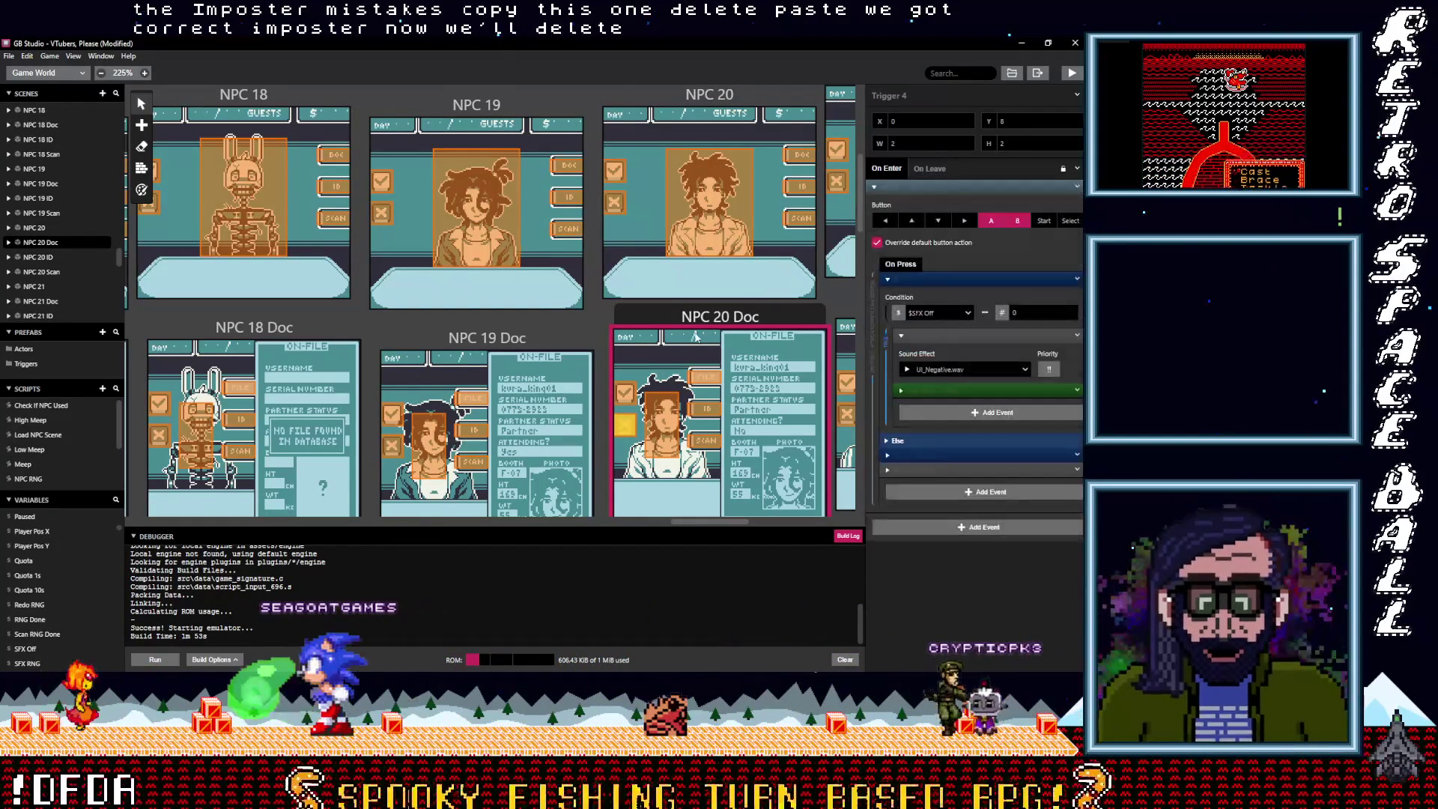
# Replace the NPC 20 ID and NPC 20 Scan triggers' button scripts with the imposter one
pyautogui.scroll(-6, 632, 307)
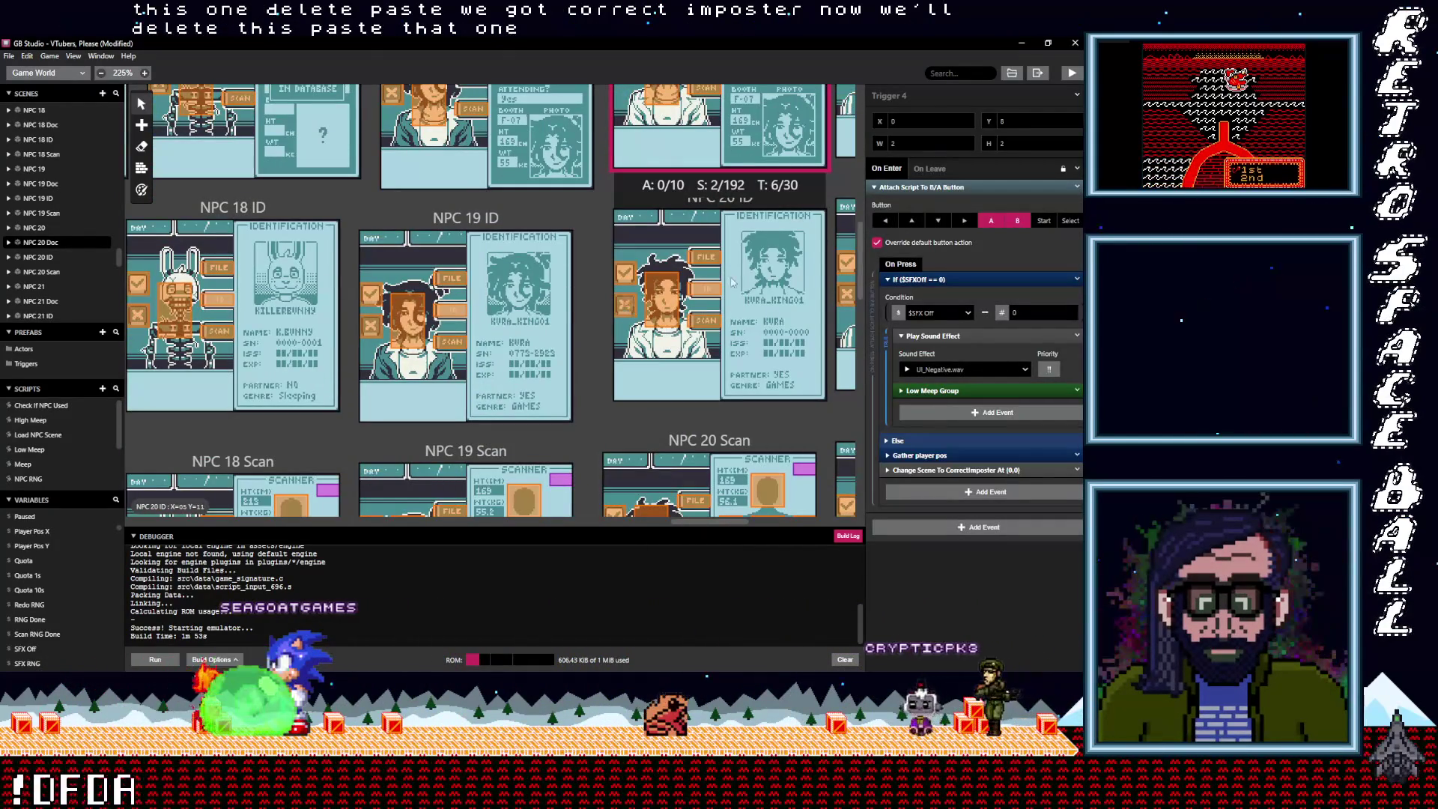
pyautogui.click(792, 274)
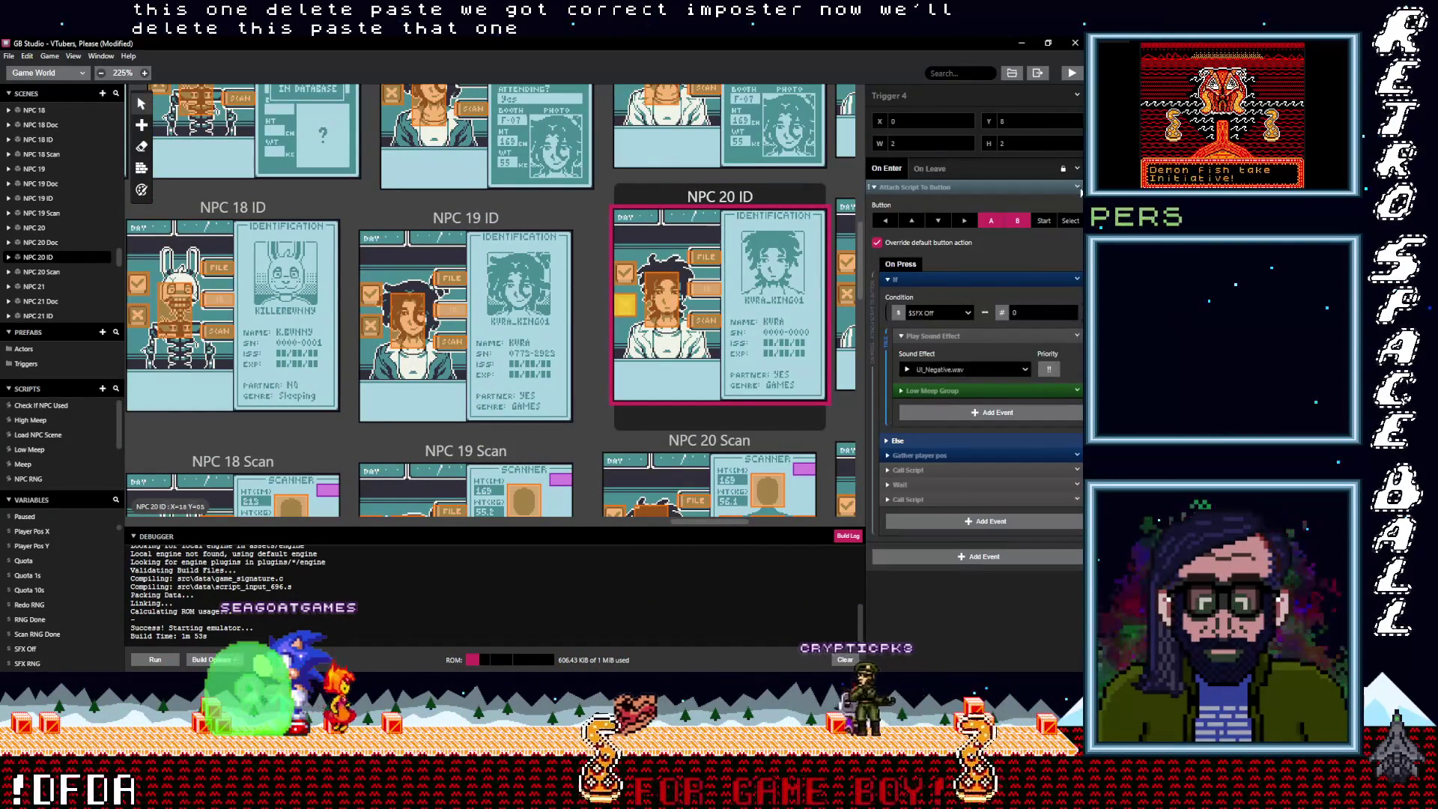
pyautogui.click(1078, 187)
pyautogui.click(1033, 354)
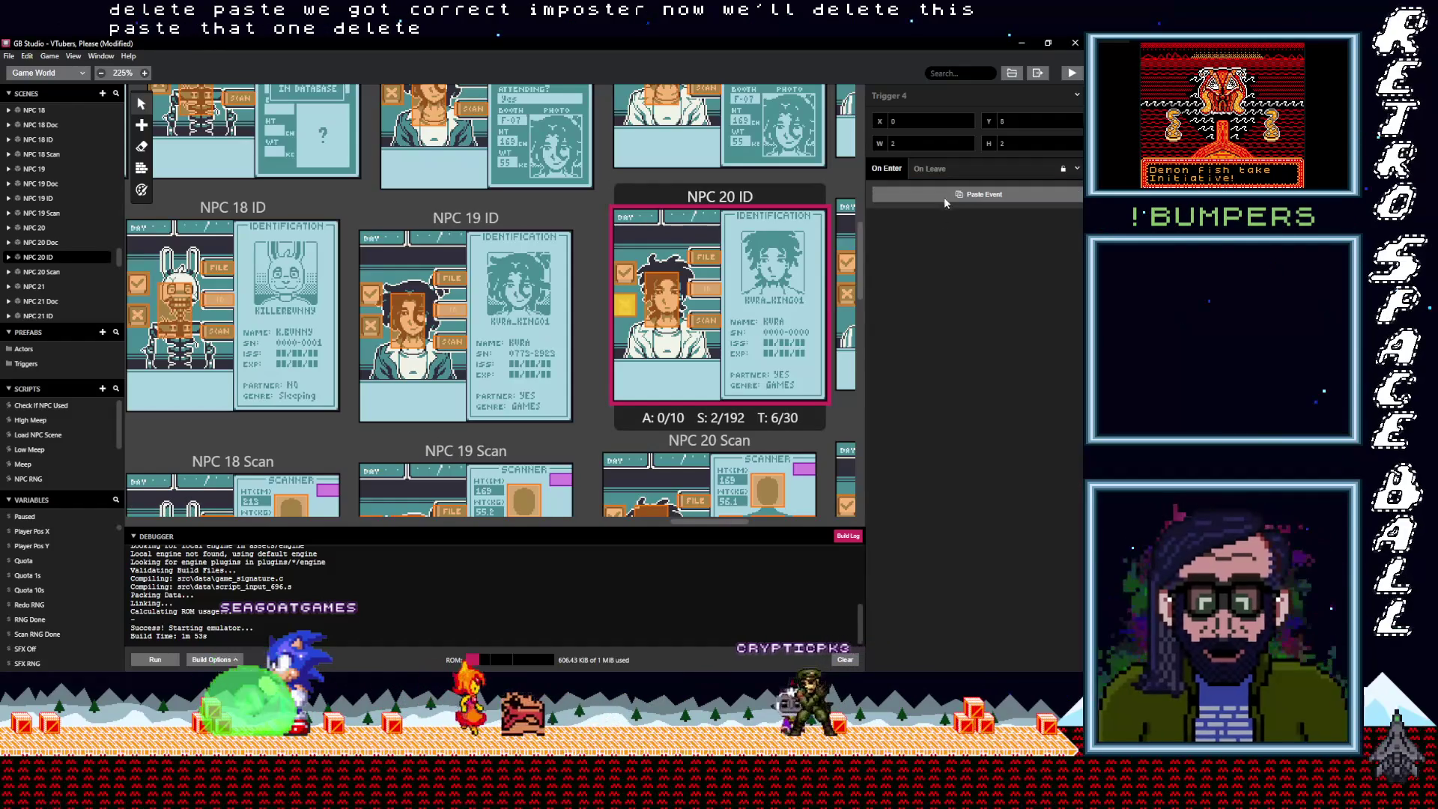
pyautogui.click(983, 193)
pyautogui.scroll(-3, 651, 375)
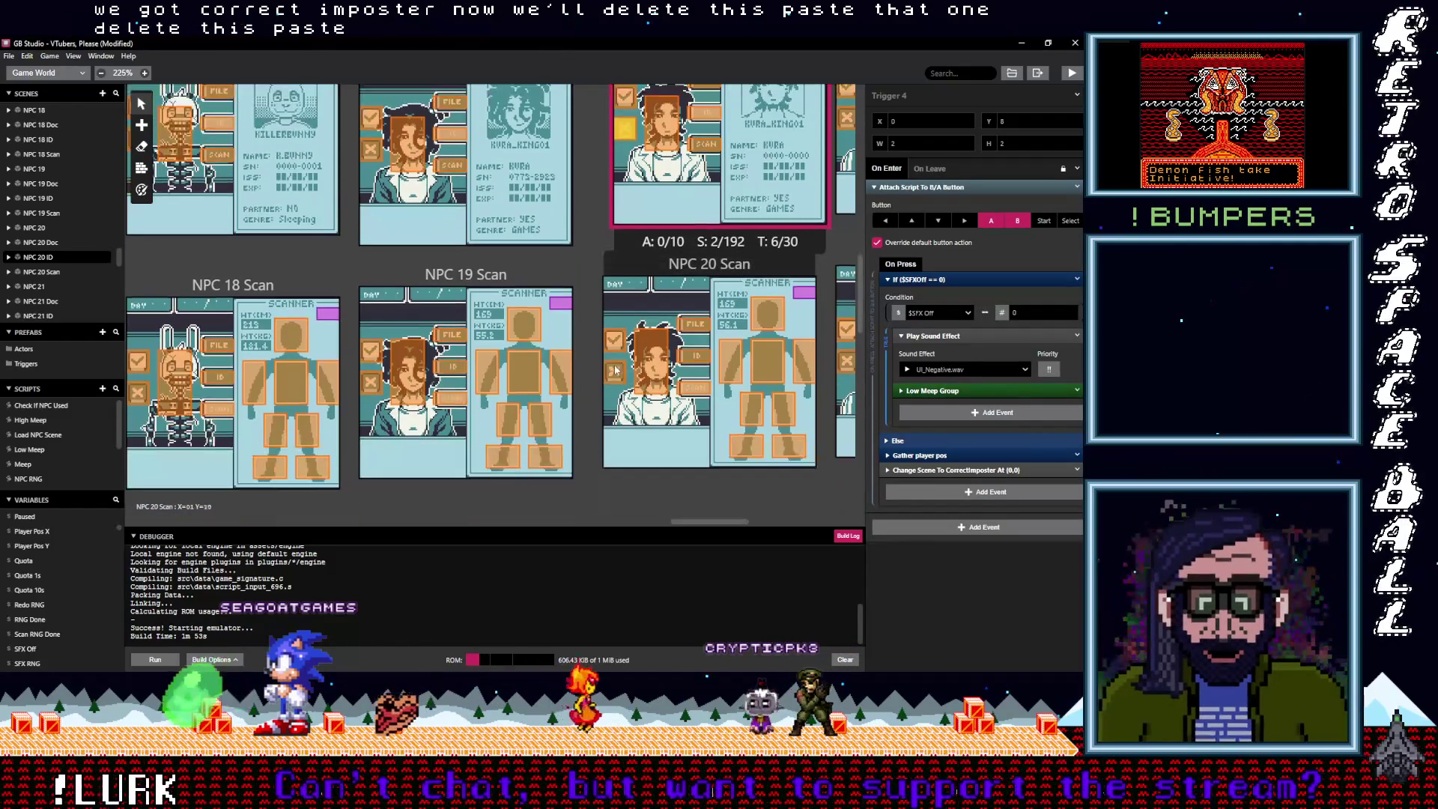
pyautogui.click(614, 370)
pyautogui.click(1077, 189)
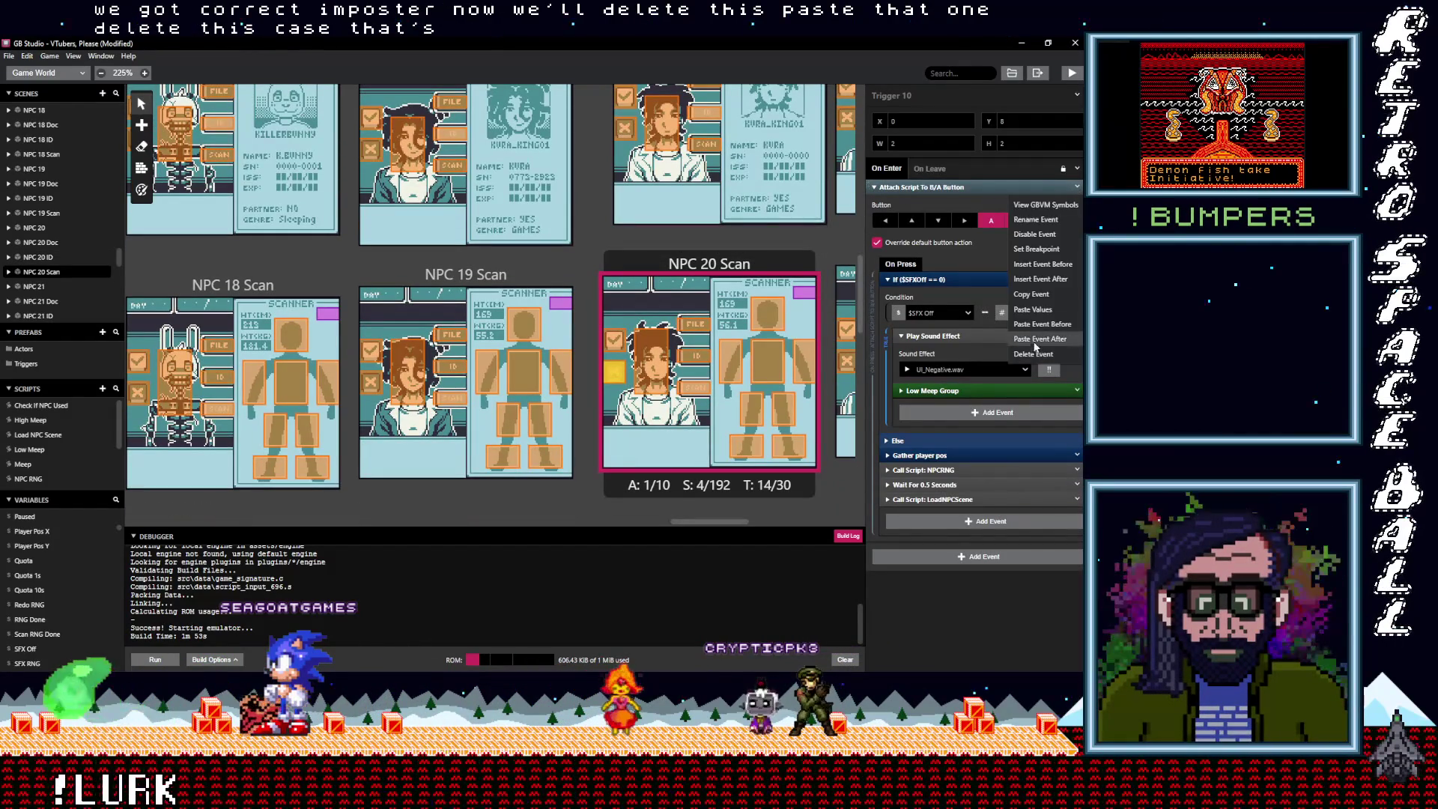
pyautogui.click(1035, 354)
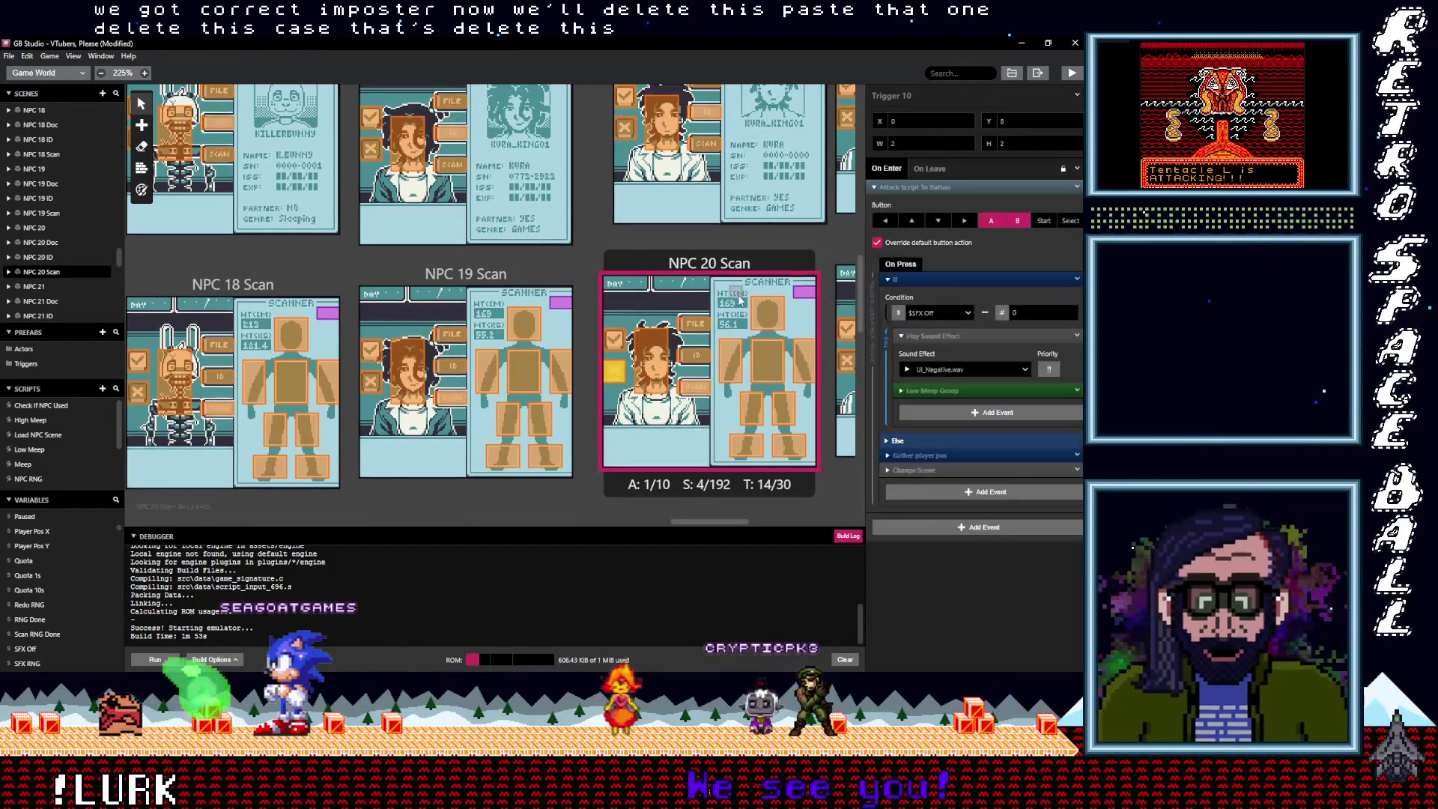
# Delete NPC 24 Scan's old button script and paste in the imposter script
pyautogui.scroll(-2, 745, 321)
pyautogui.scroll(2, 753, 382)
pyautogui.moveTo(718, 521); pyautogui.dragTo(849, 515)
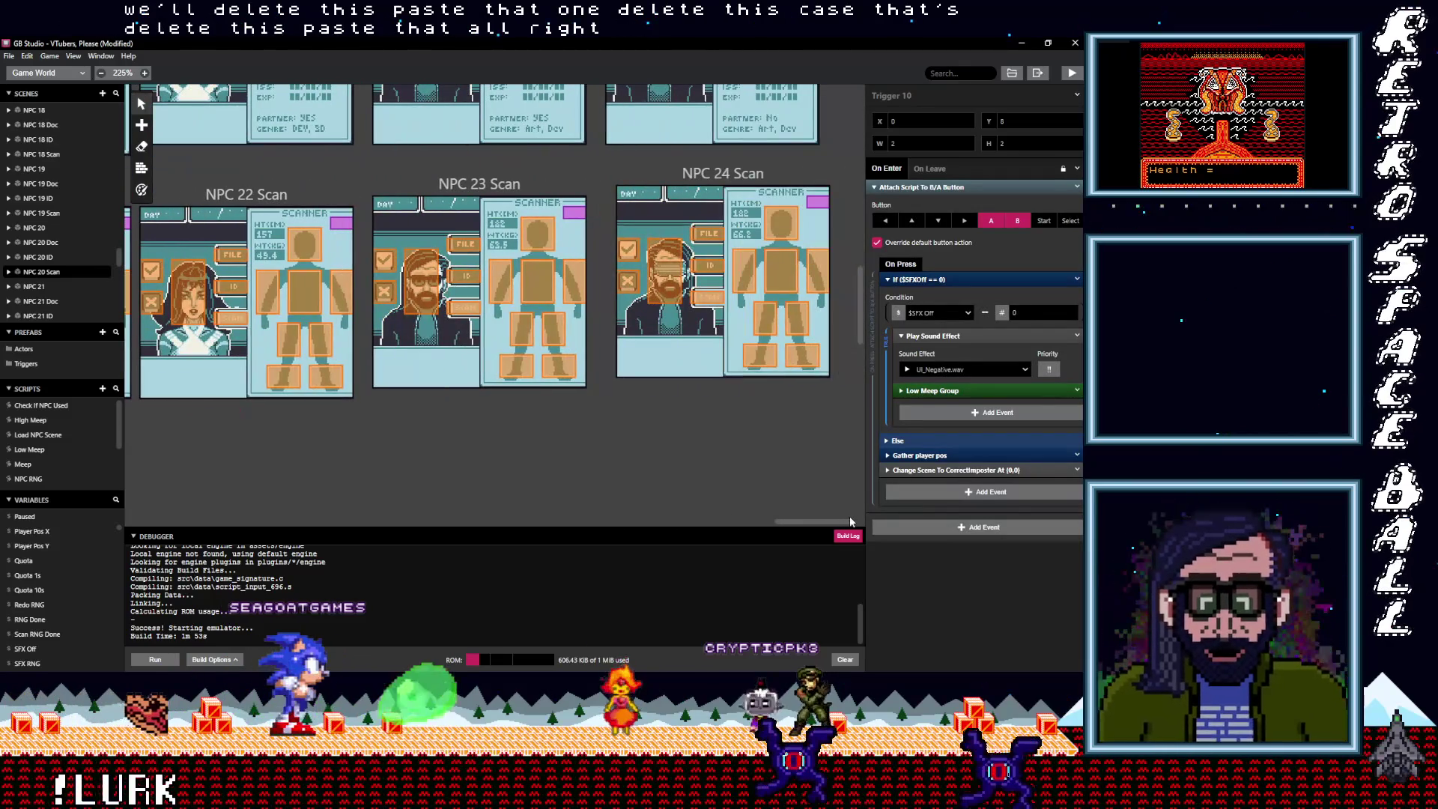
pyautogui.click(636, 280)
pyautogui.click(1076, 187)
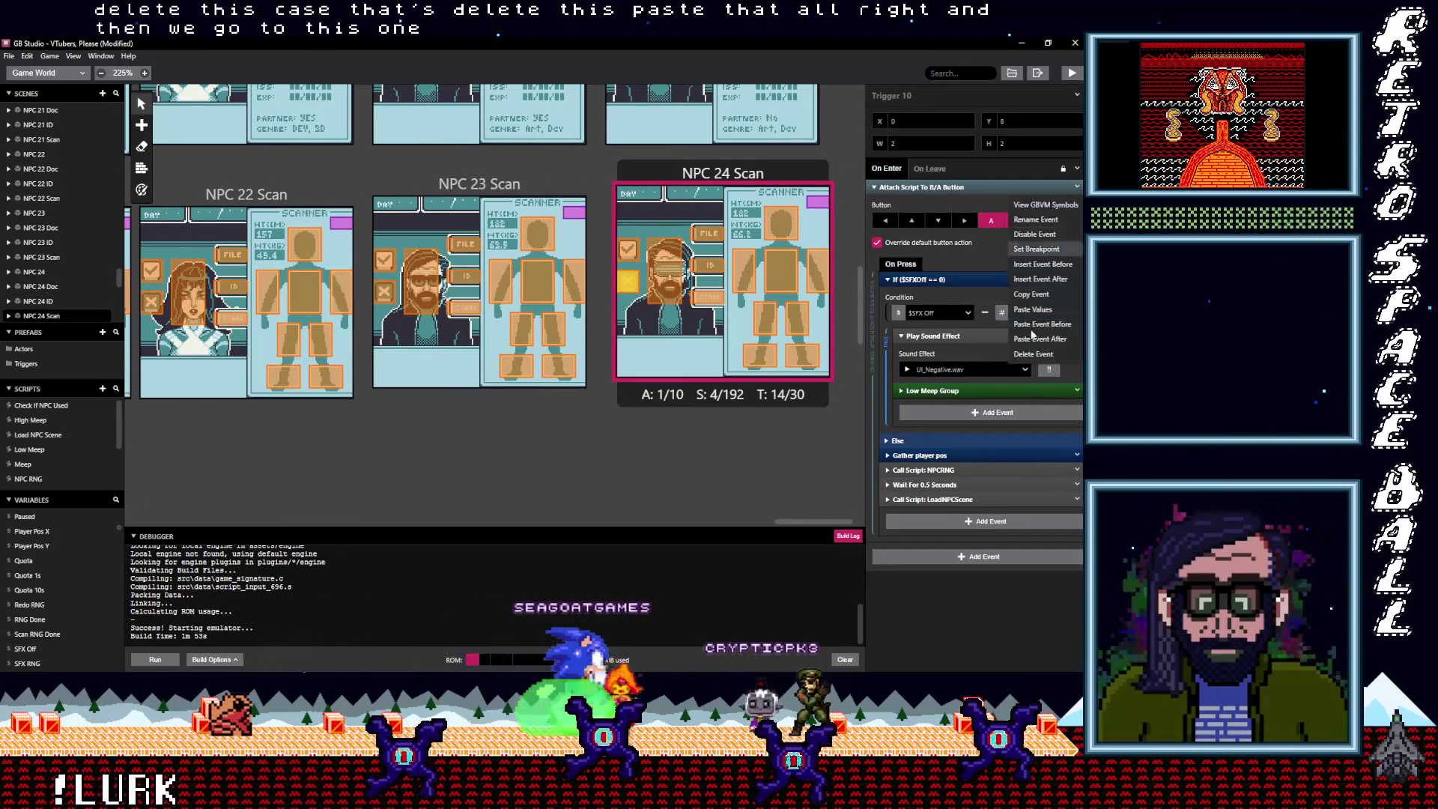
pyautogui.click(1048, 355)
pyautogui.hotkey('ctrl', 'v')
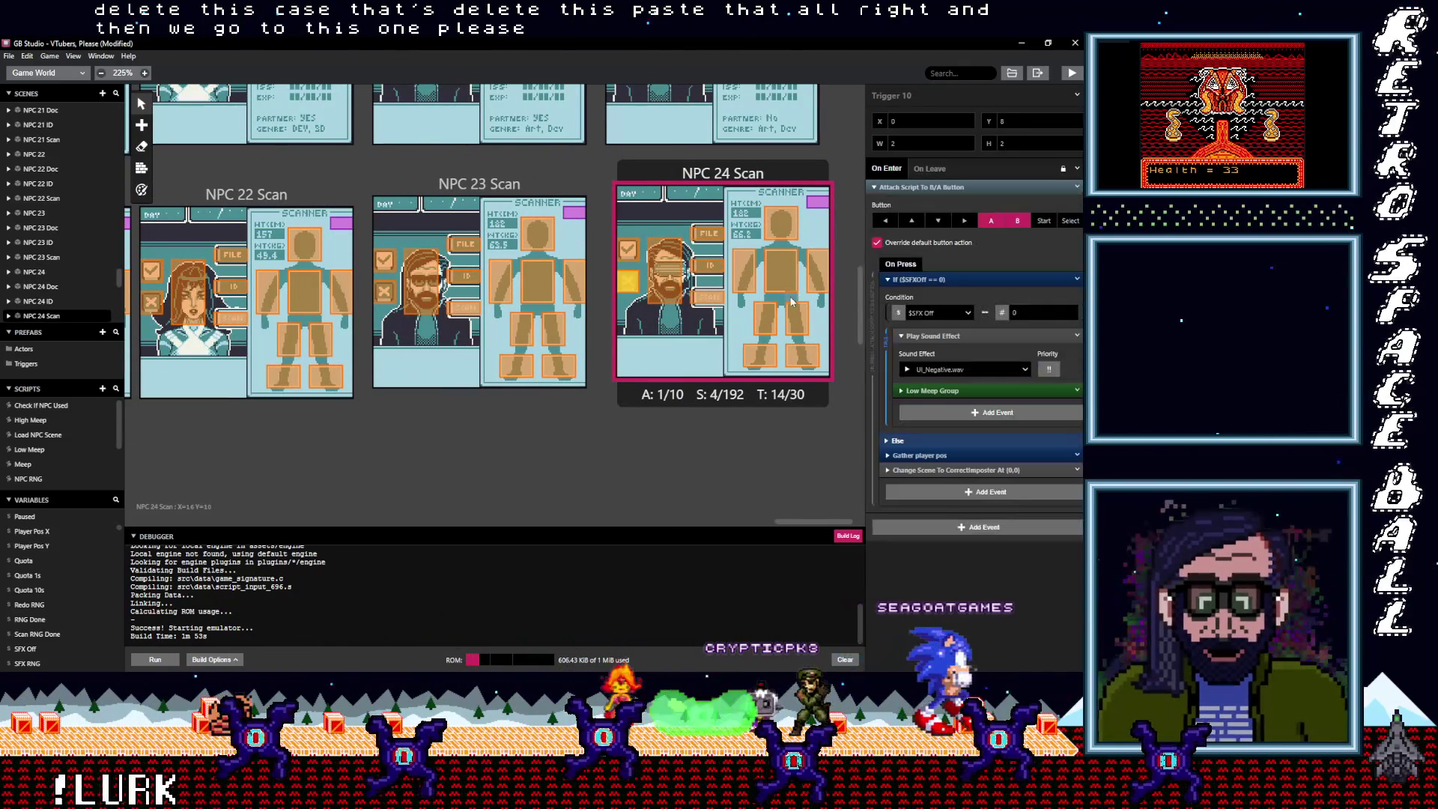
# Replace NPC 24 ID's button script with the imposter one, then open NPC 24 Doc's event menu
pyautogui.scroll(3, 719, 288)
pyautogui.click(621, 291)
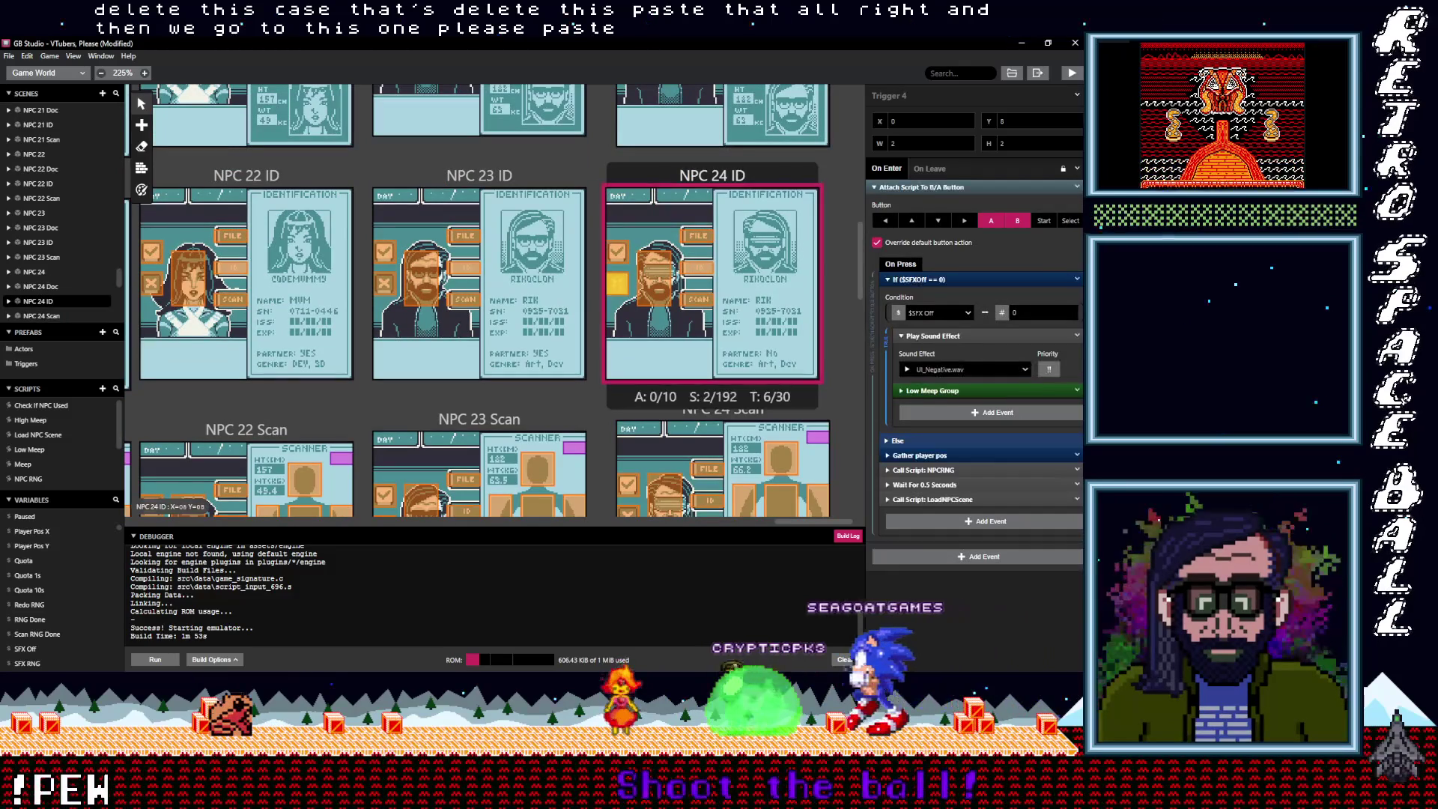
pyautogui.click(1076, 188)
pyautogui.click(1031, 353)
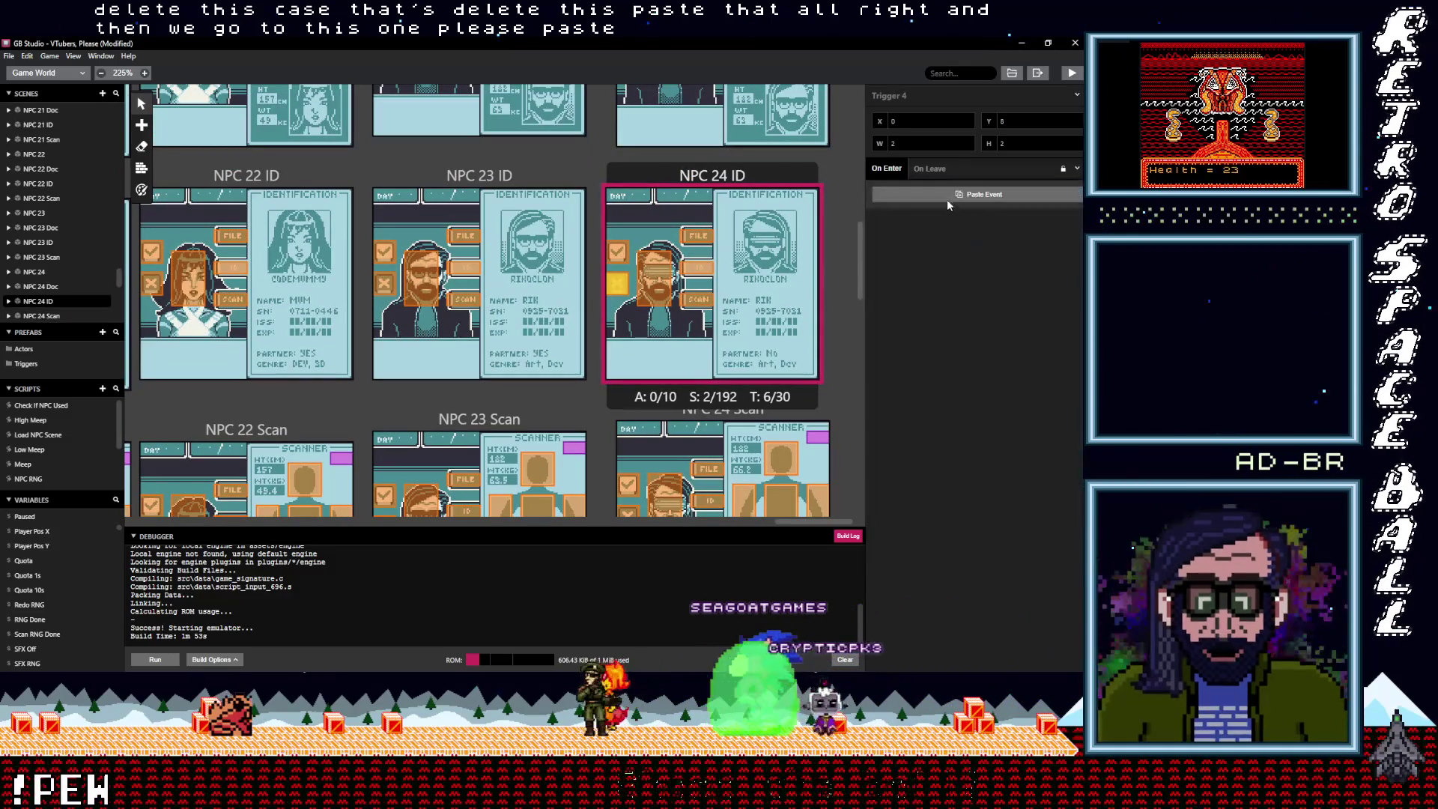
pyautogui.click(943, 195)
pyautogui.scroll(3, 630, 233)
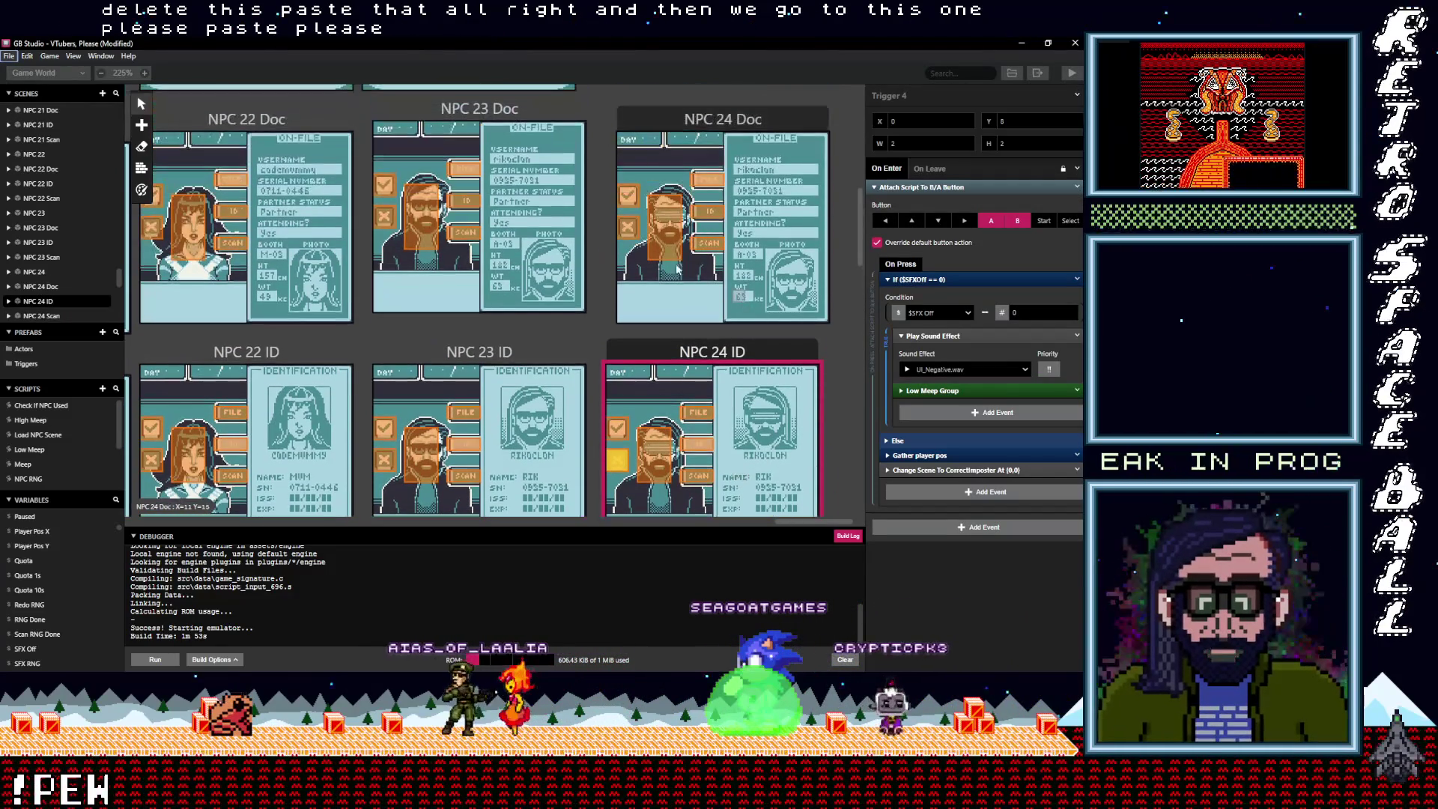
pyautogui.click(629, 233)
pyautogui.click(1076, 187)
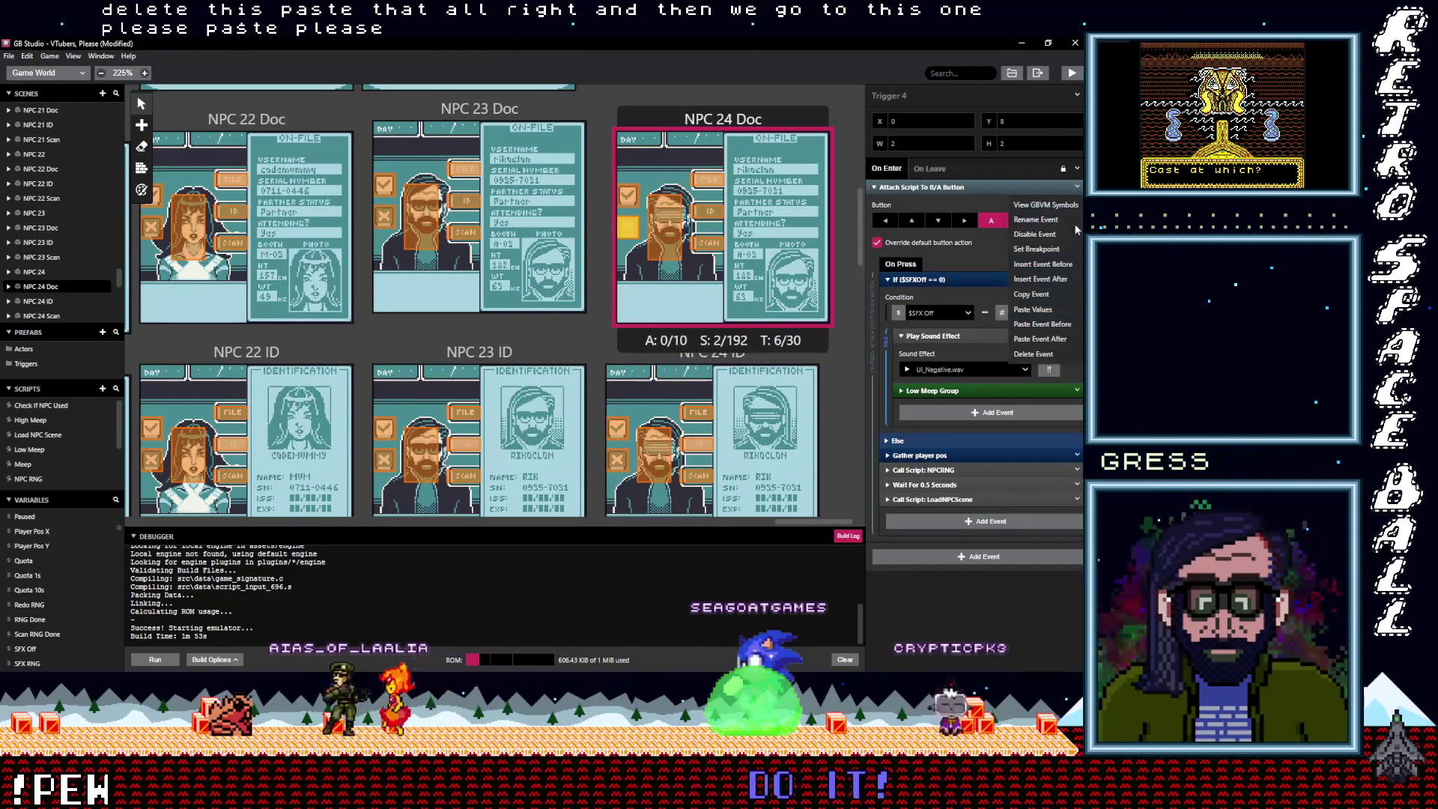
pyautogui.click(1041, 339)
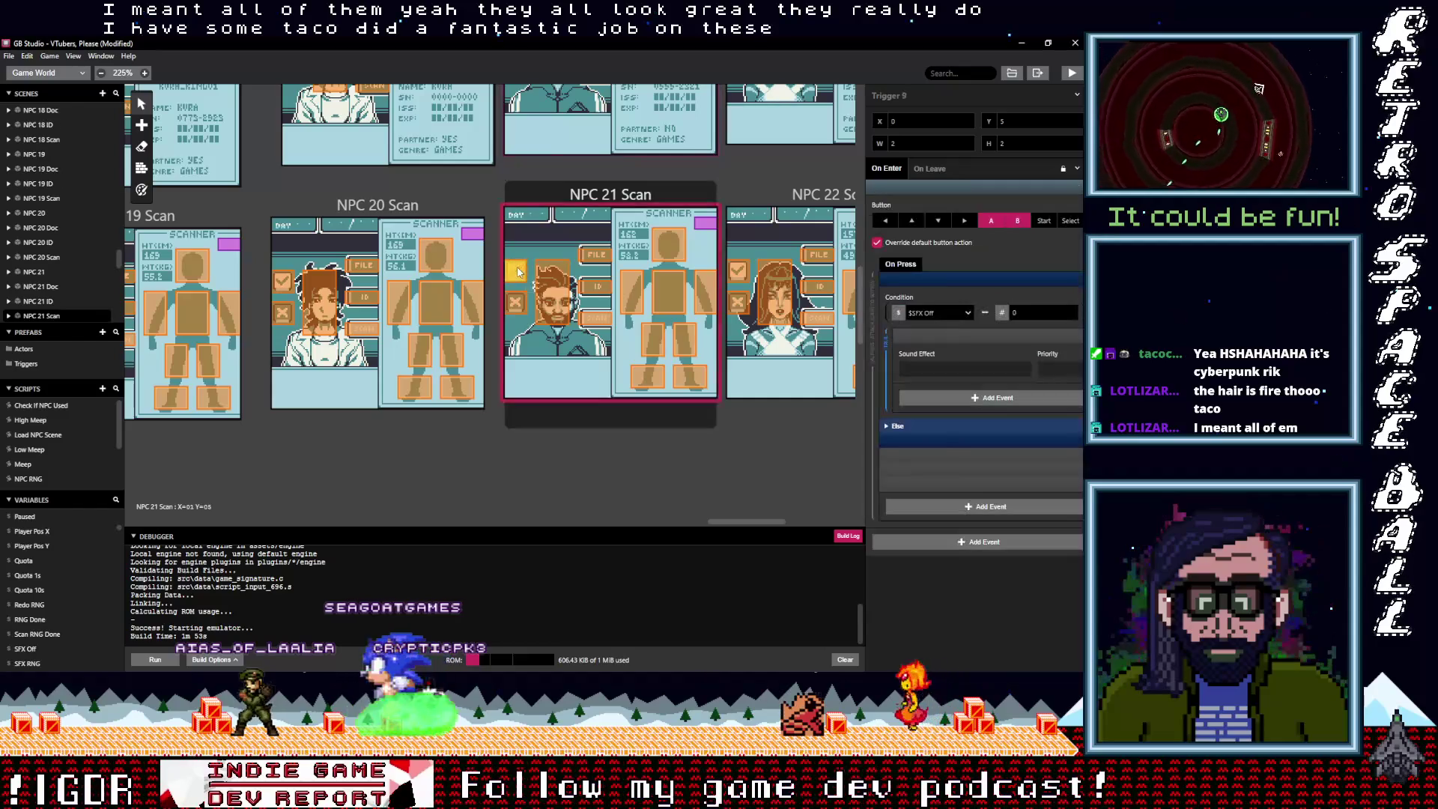
# Replace NPC 21 Scan's old button script with the copied one
pyautogui.click(1076, 190)
pyautogui.click(1076, 187)
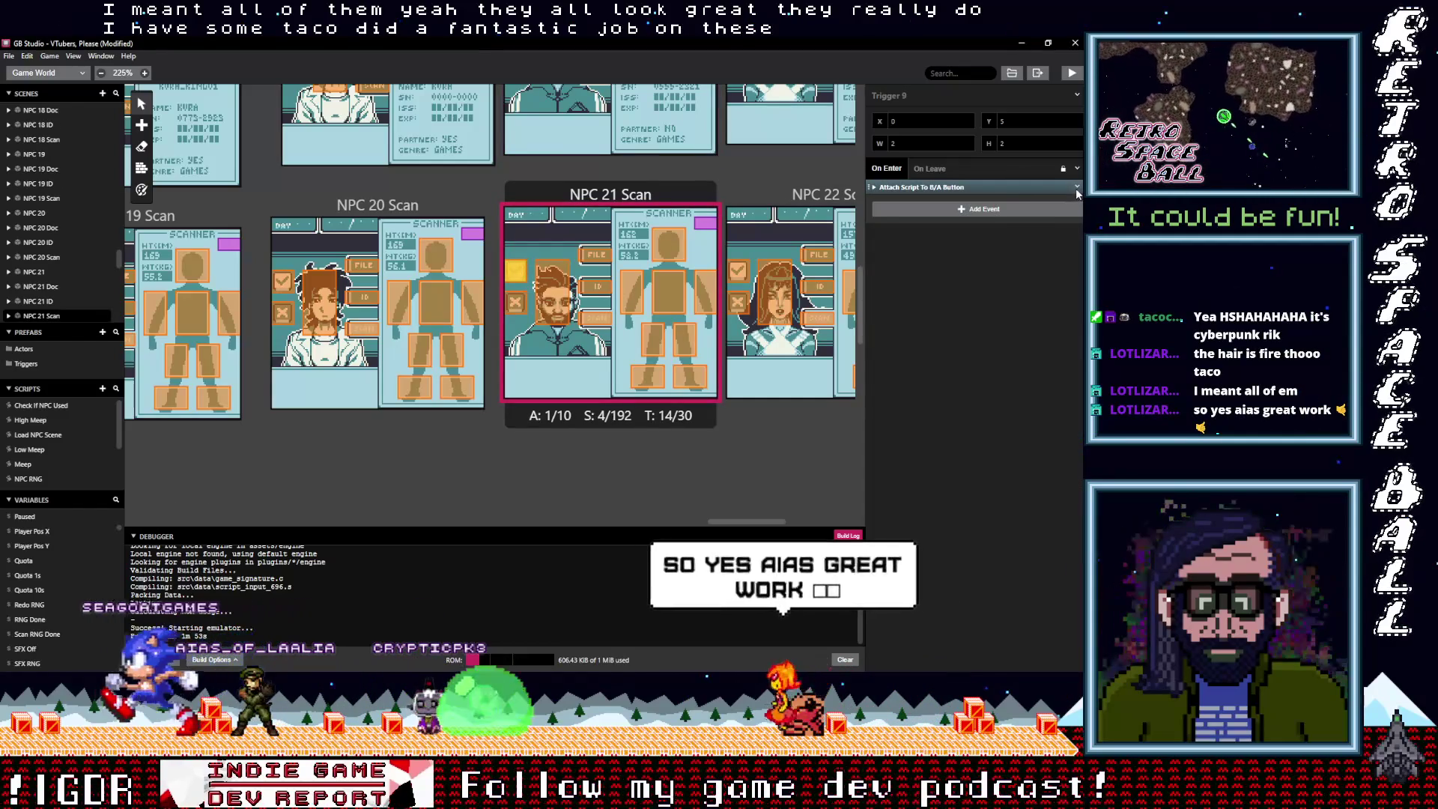
pyautogui.click(1027, 356)
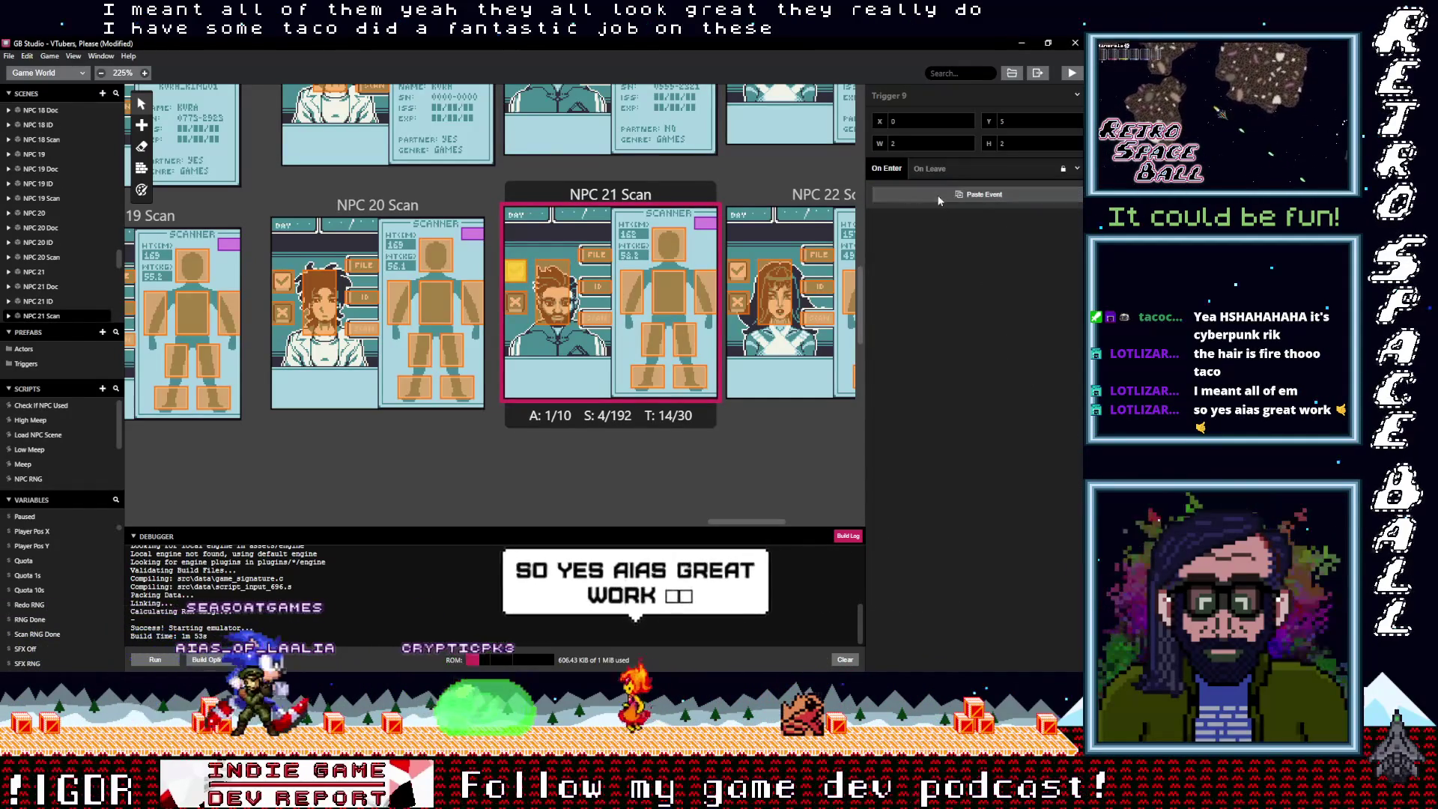
pyautogui.click(936, 195)
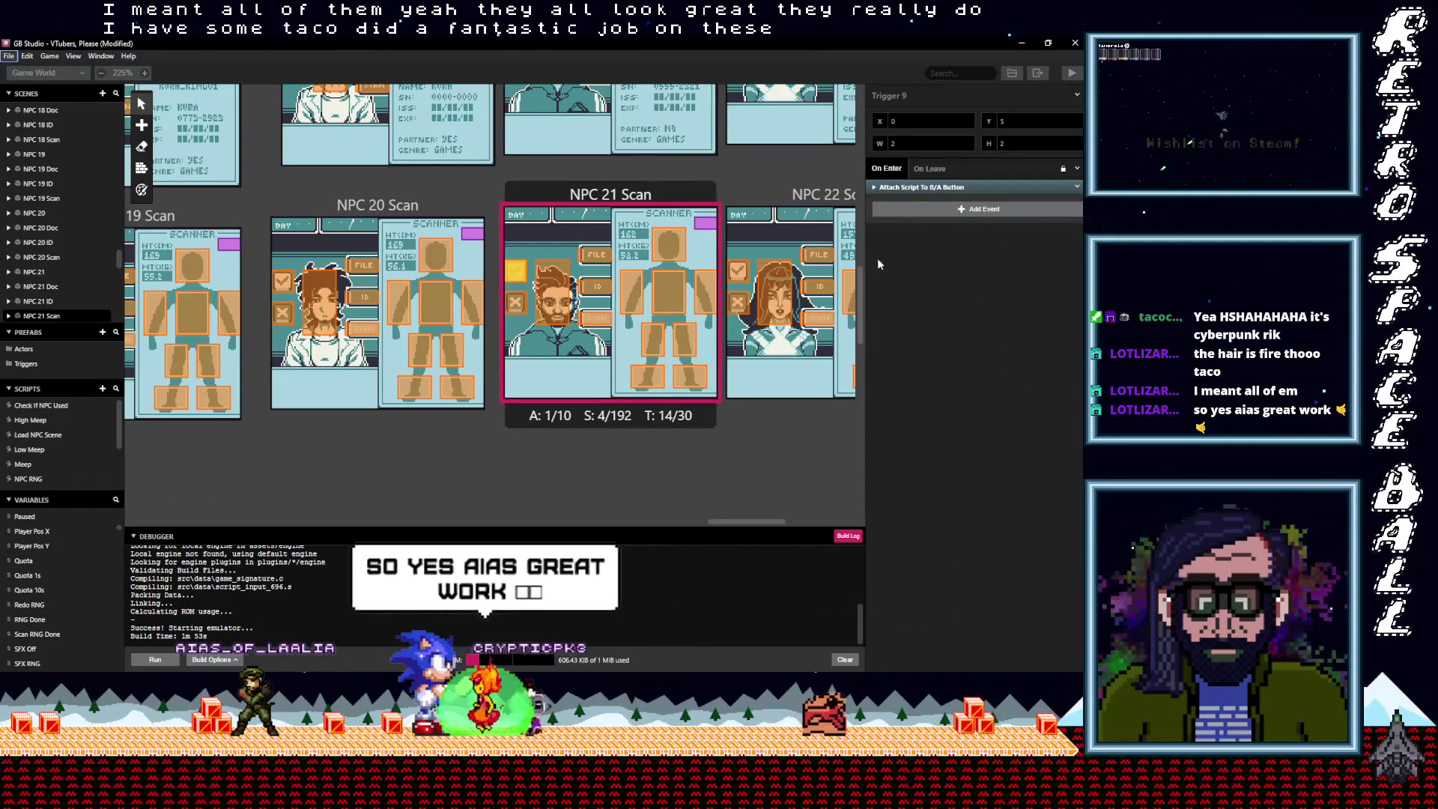
# Select NPC 22 Scan's button event, then swap the copied script into NPC 22 ID's trigger
pyautogui.click(739, 274)
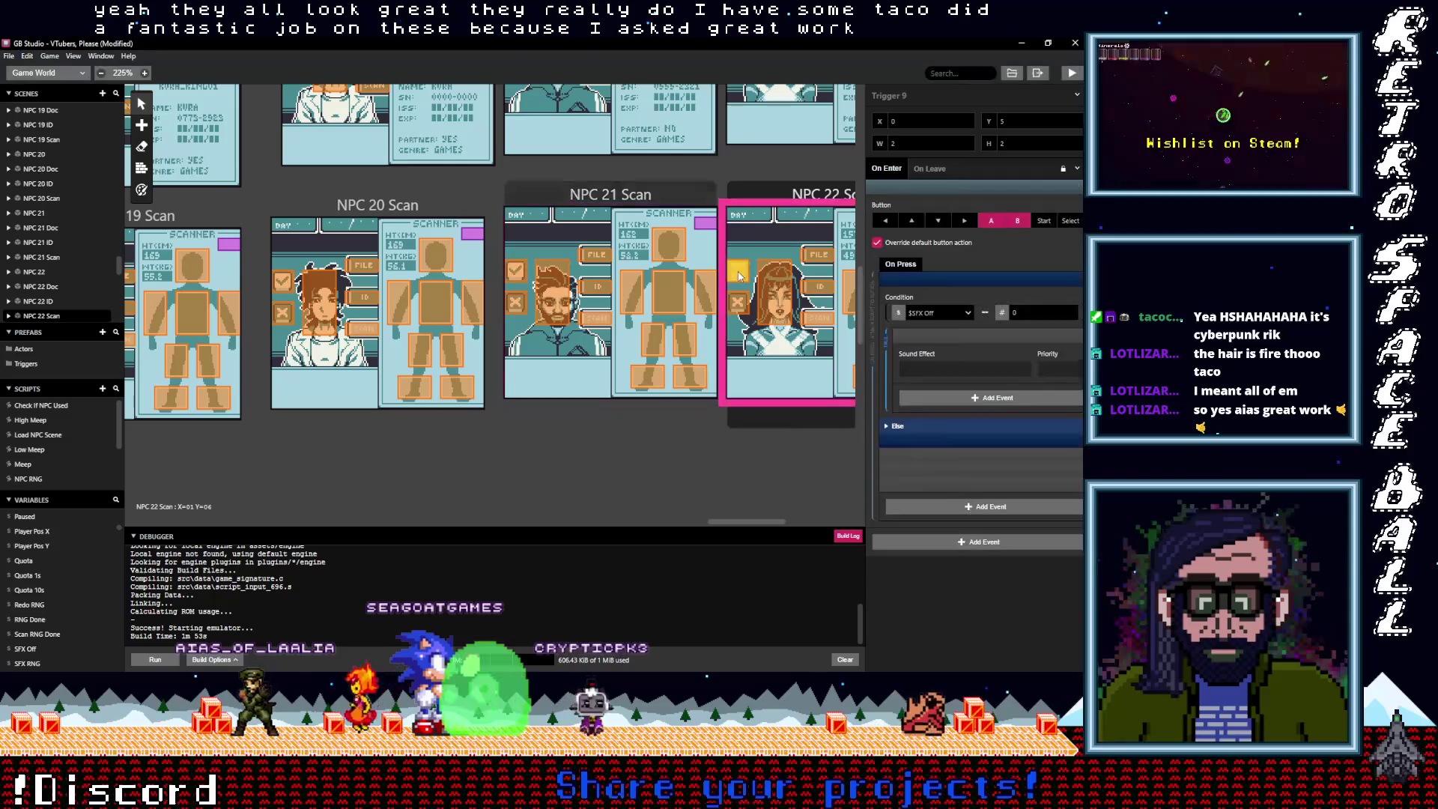
pyautogui.click(999, 187)
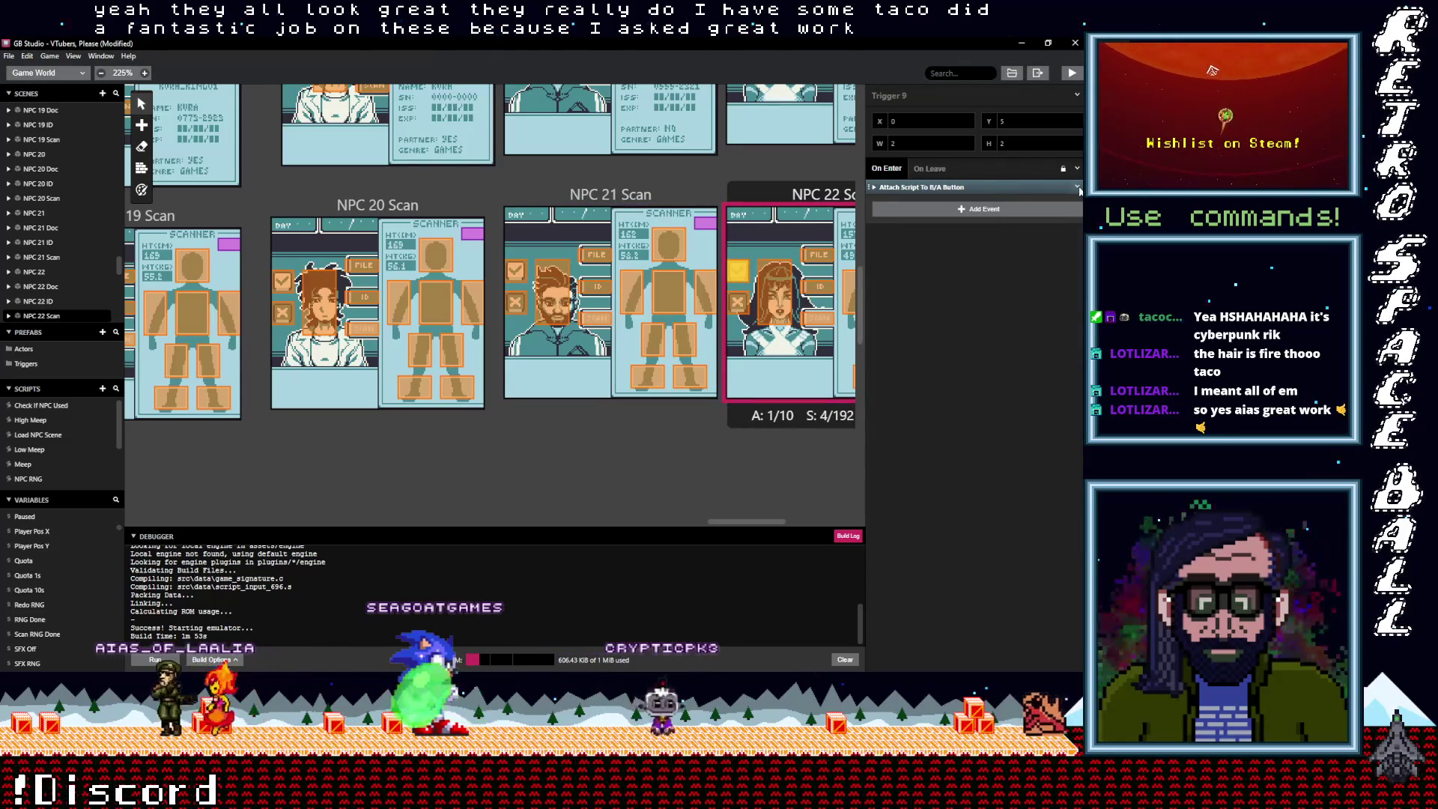
pyautogui.click(1078, 188)
pyautogui.click(1078, 188)
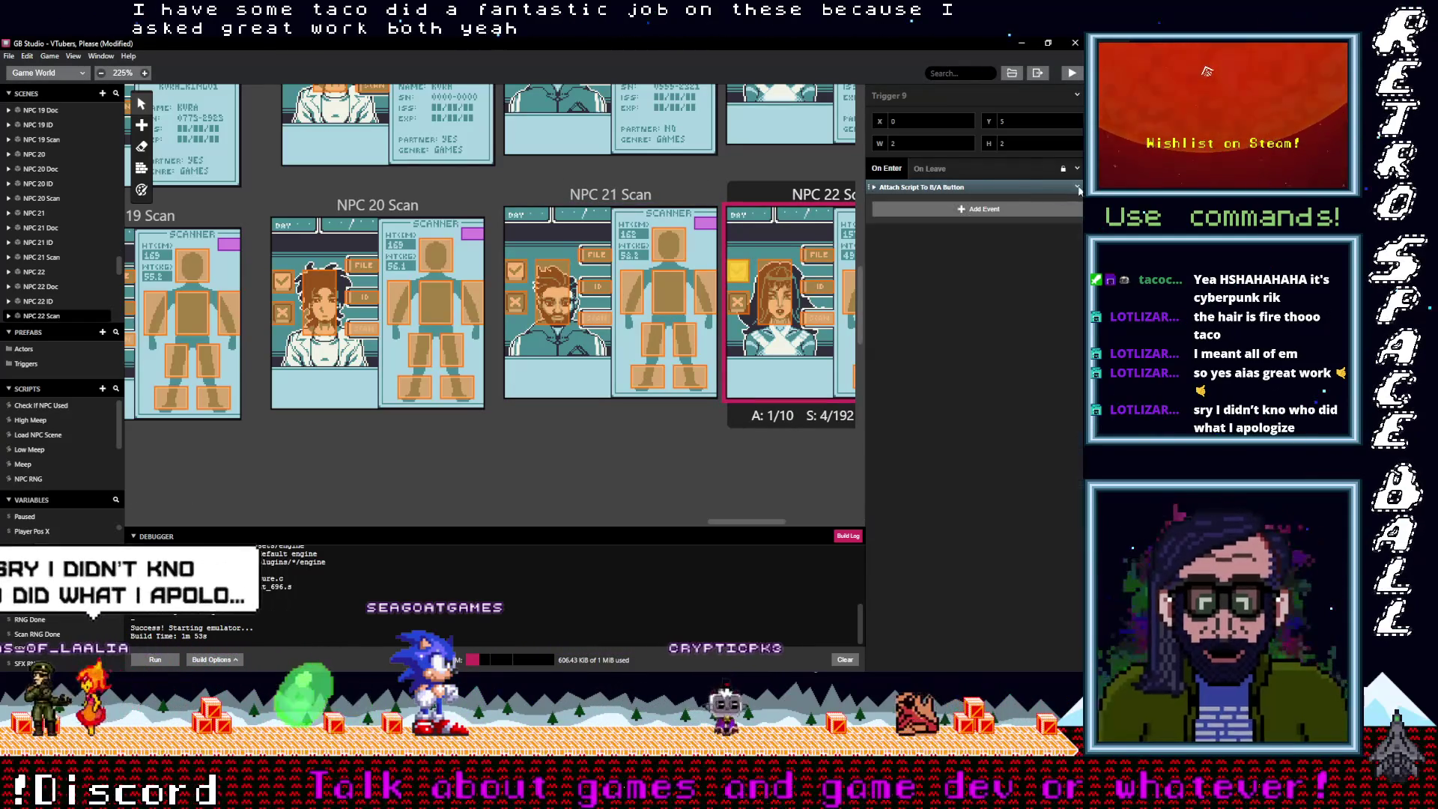
pyautogui.click(1077, 188)
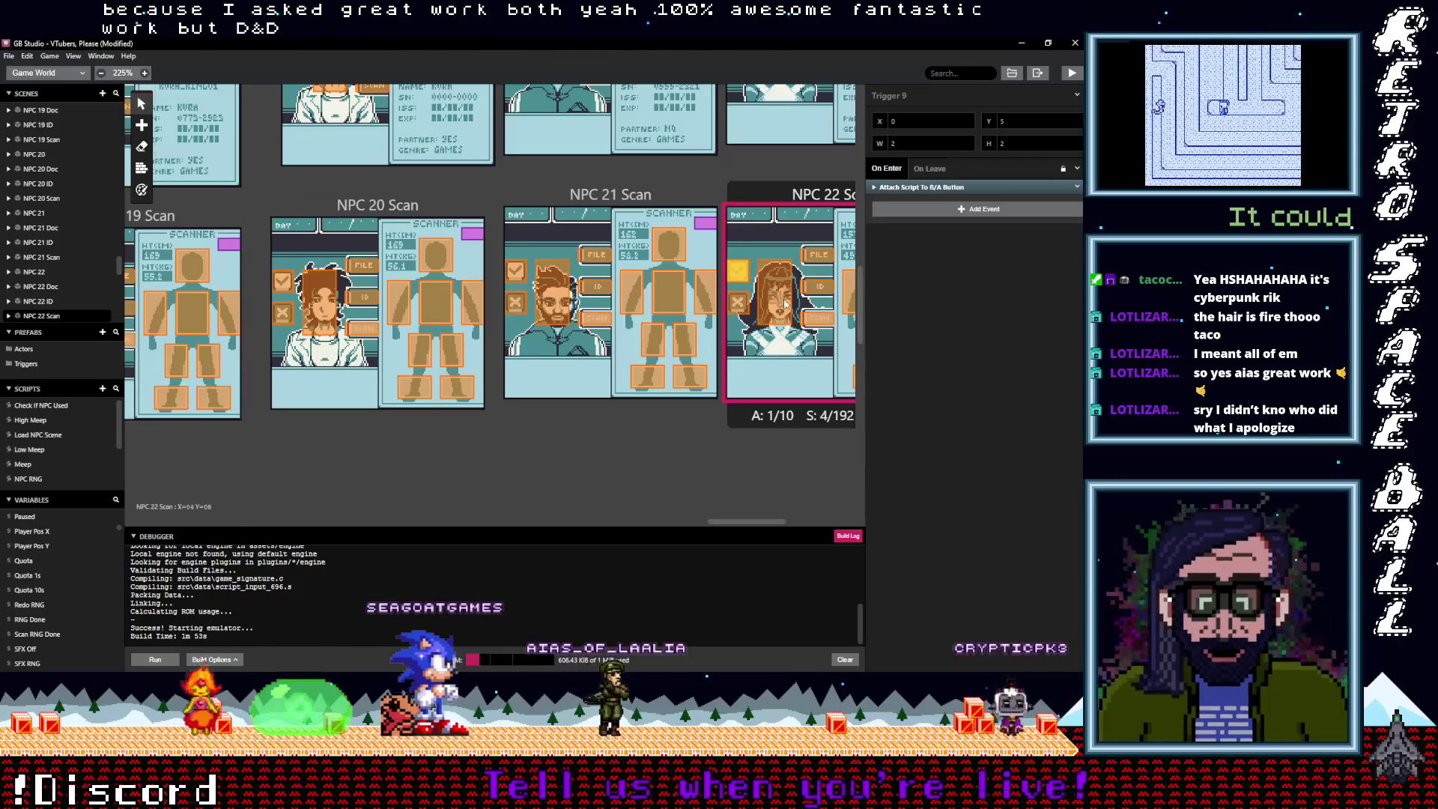
pyautogui.scroll(3, 745, 260)
pyautogui.click(745, 260)
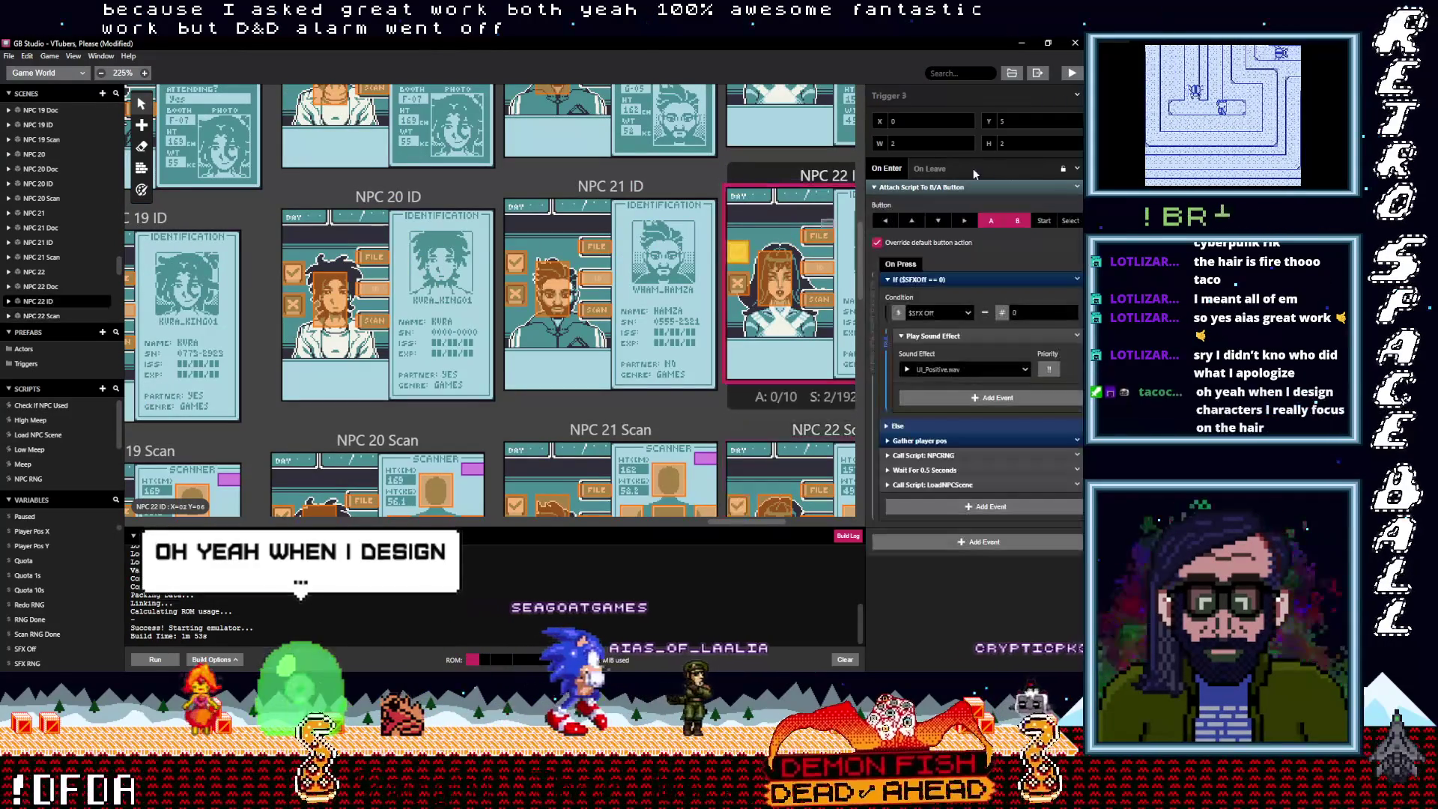
pyautogui.click(1075, 279)
pyautogui.click(1043, 354)
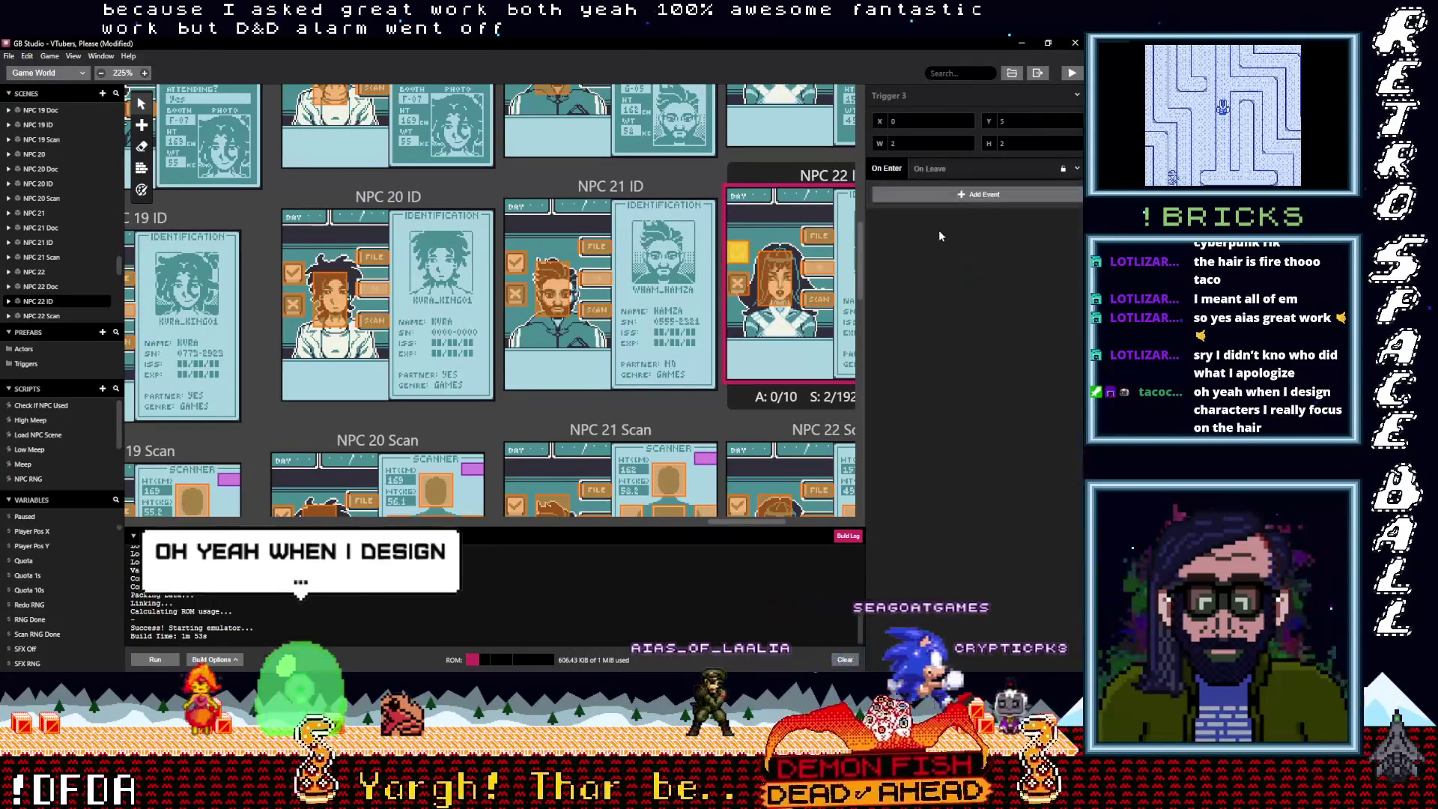
# Replace the NPC 22 Doc and NPC 22 triggers' B/A button scripts with the copied one
pyautogui.scroll(2, 805, 307)
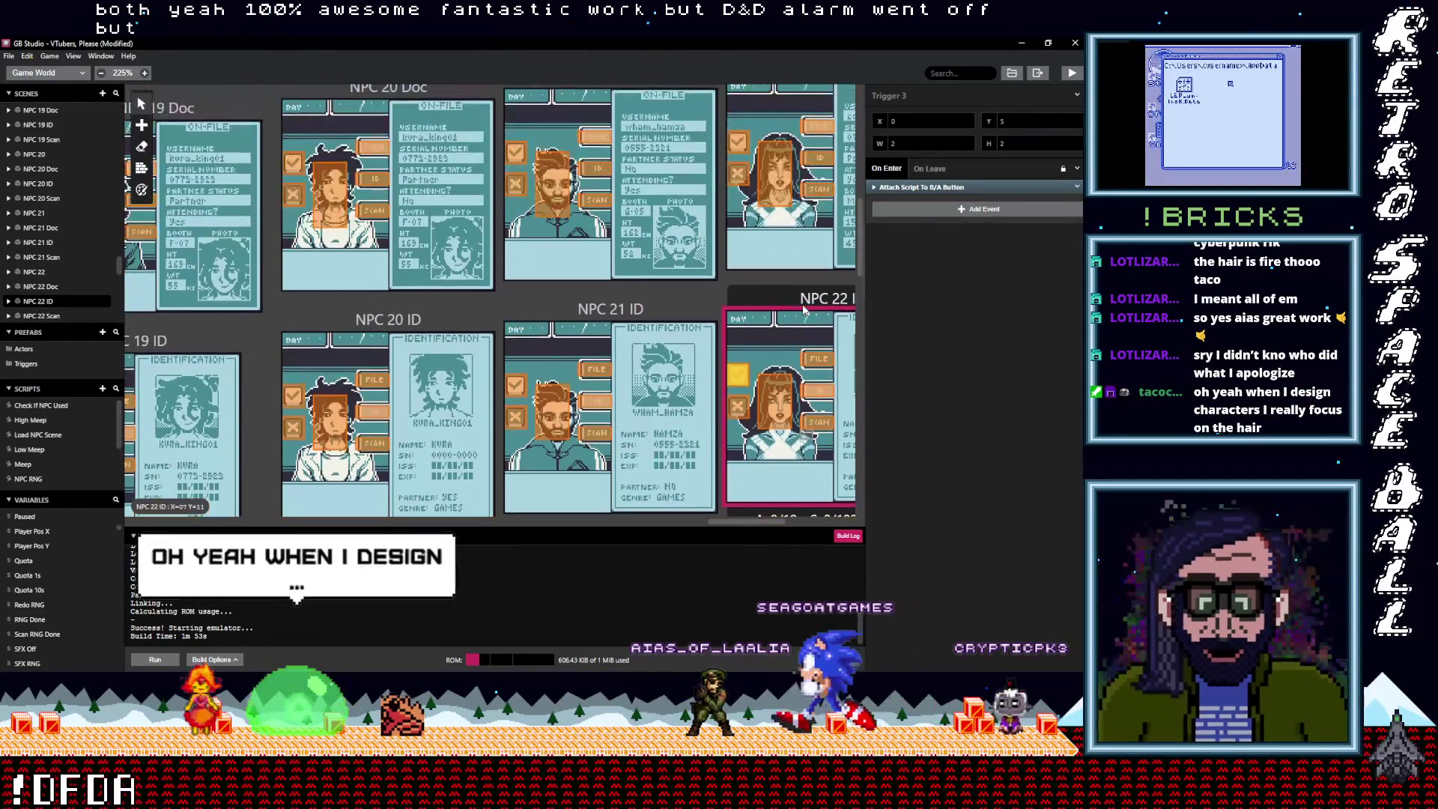
pyautogui.click(1055, 187)
pyautogui.click(1076, 187)
pyautogui.click(1042, 355)
pyautogui.click(937, 194)
pyautogui.scroll(3, 740, 261)
pyautogui.click(739, 261)
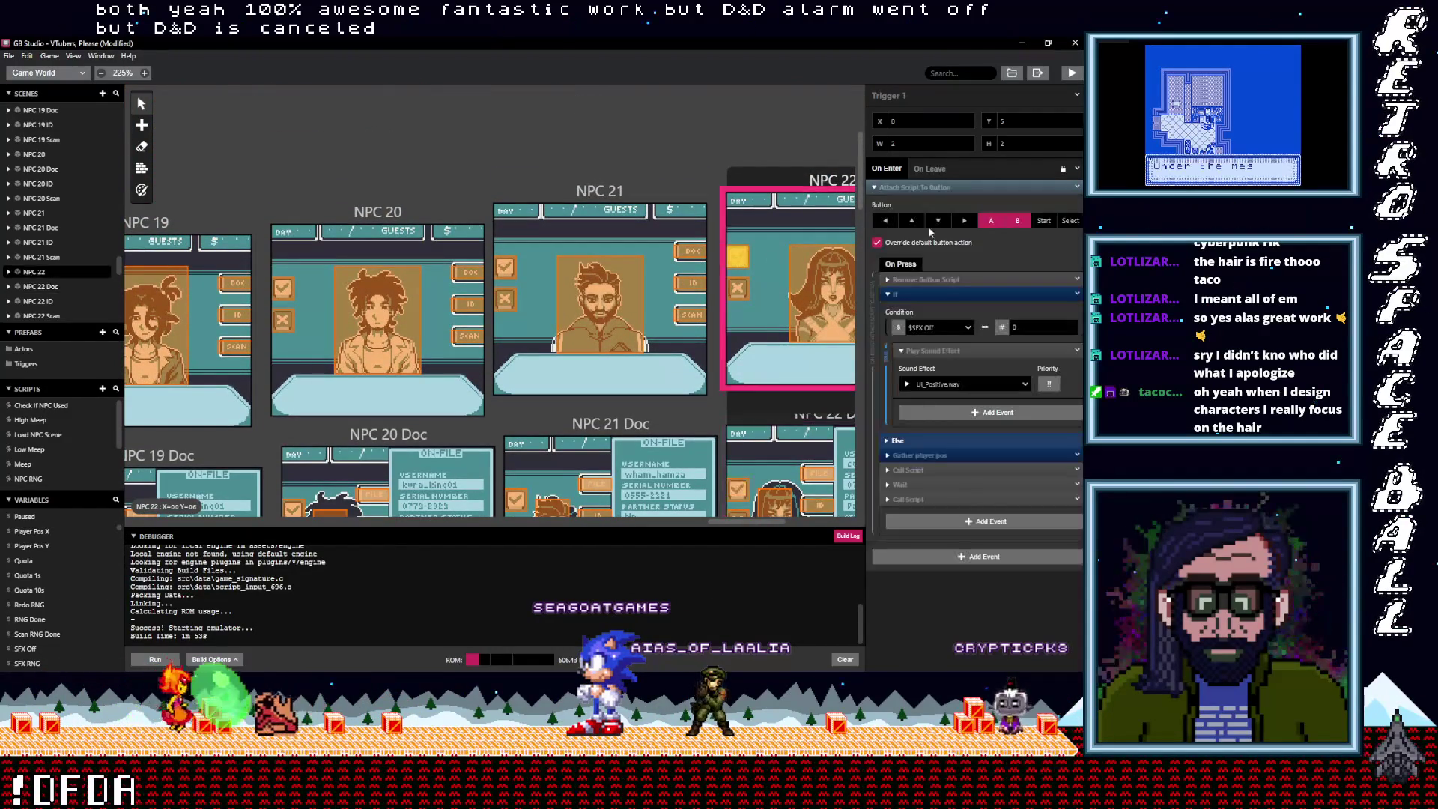
pyautogui.click(1076, 186)
pyautogui.click(1038, 355)
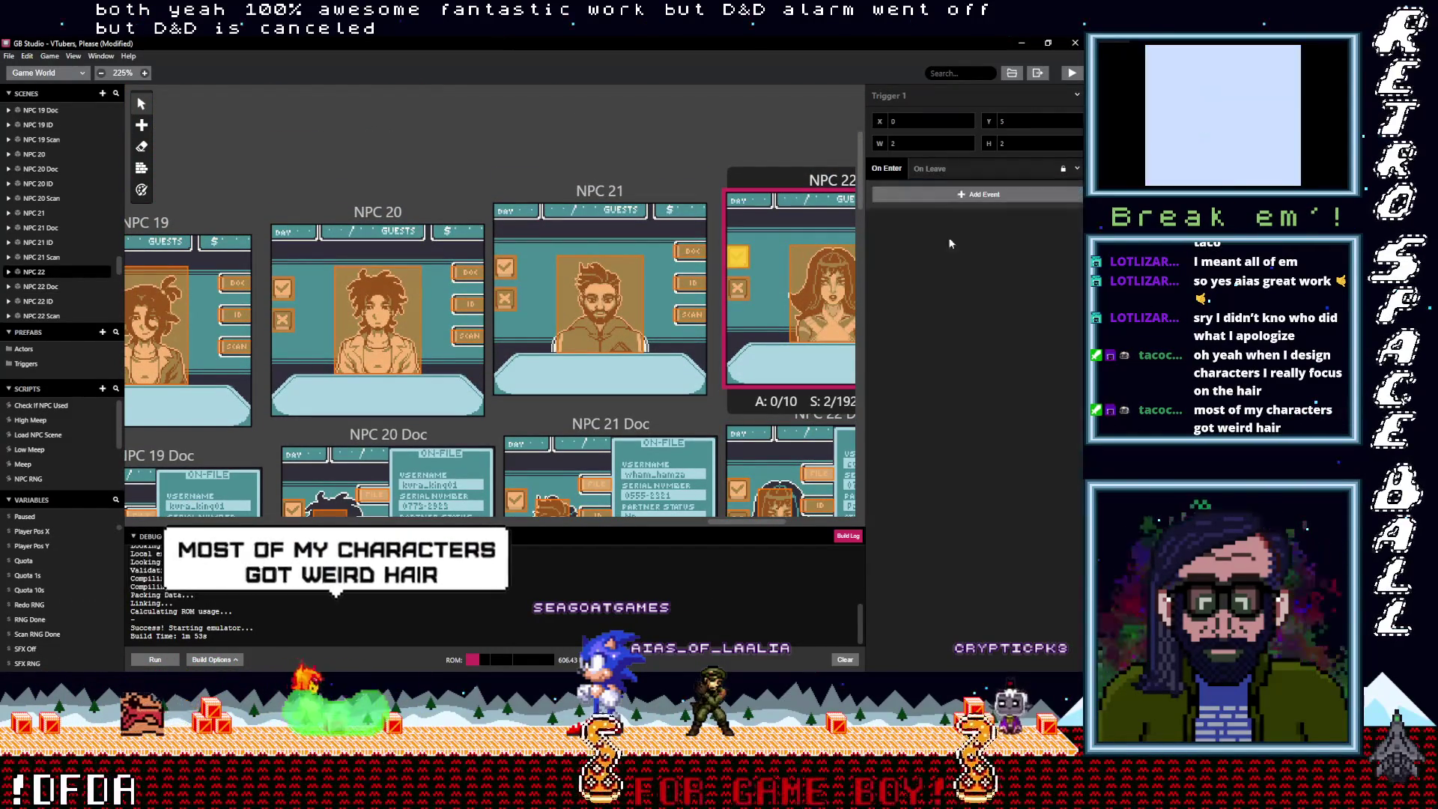
pyautogui.click(928, 199)
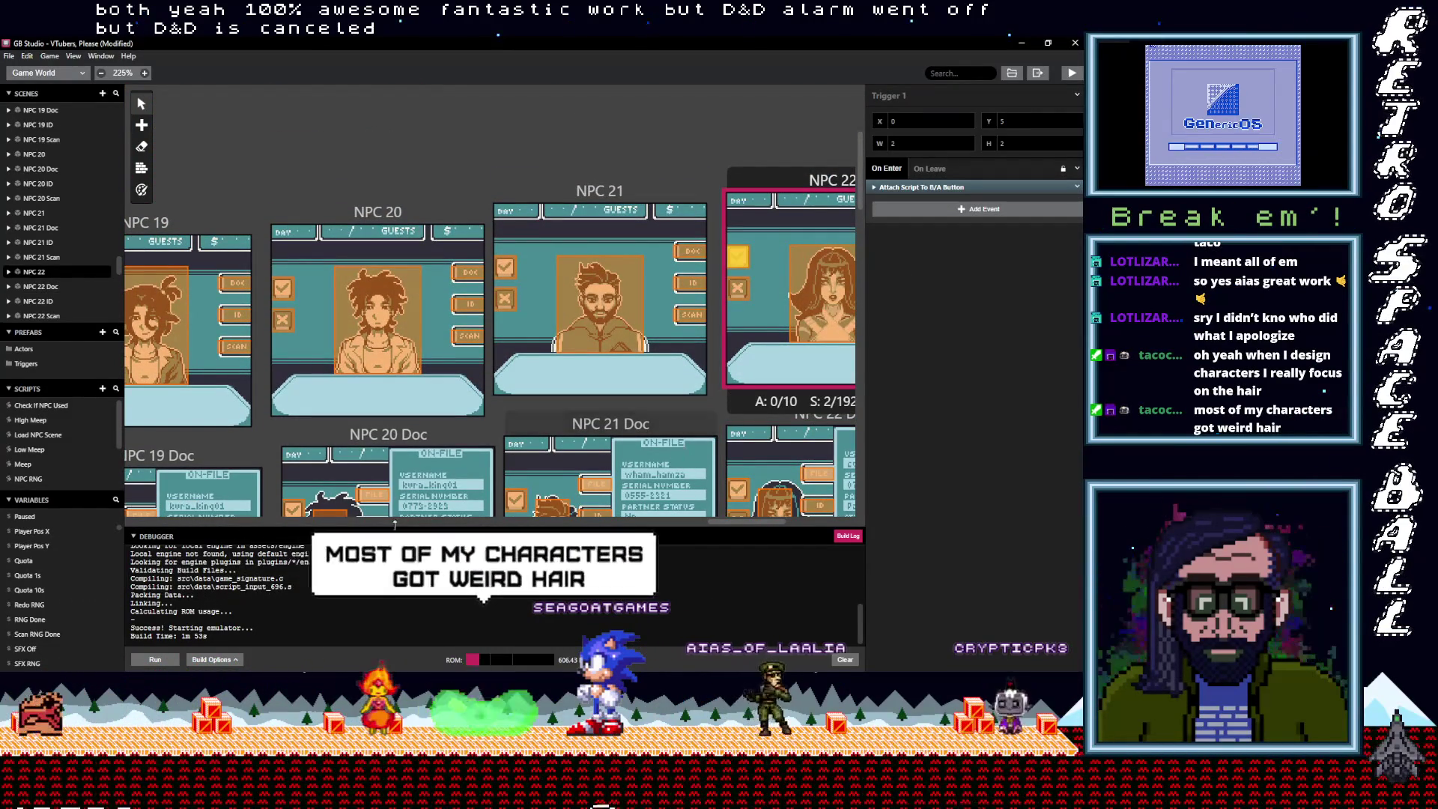
# Replace the NPC 23 trigger's old B/A button script with the copied one
pyautogui.moveTo(749, 522); pyautogui.dragTo(776, 518)
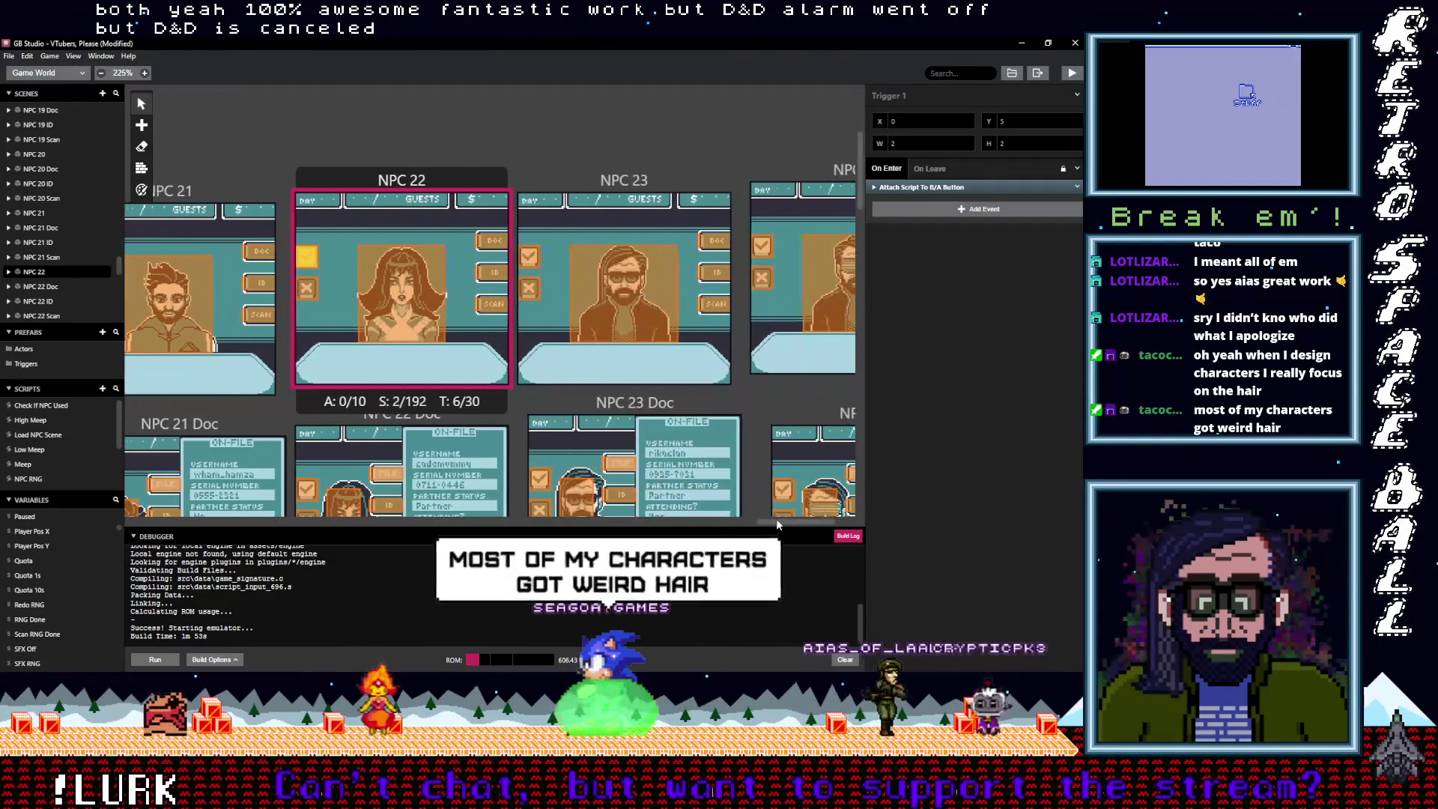
pyautogui.click(524, 258)
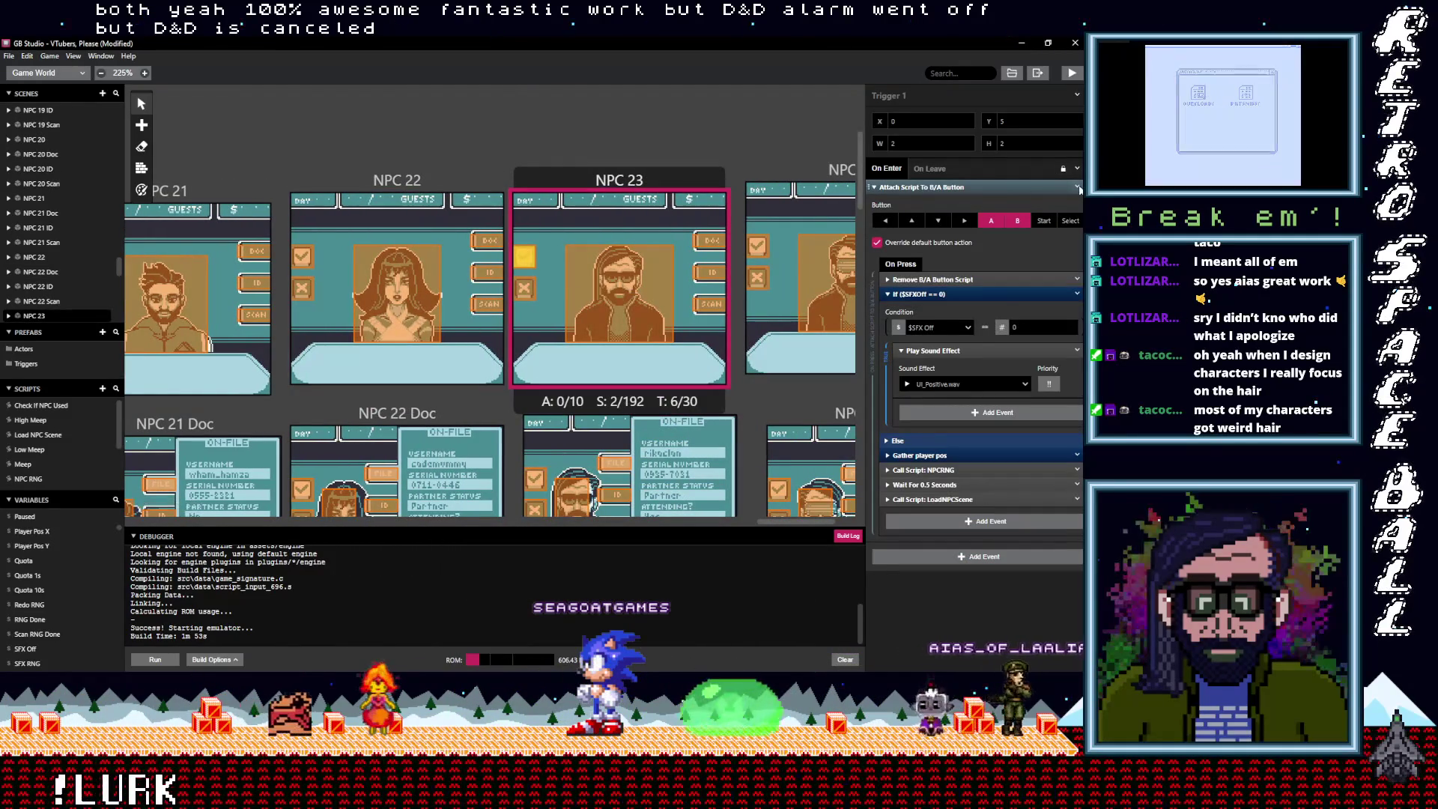
pyautogui.click(1077, 186)
pyautogui.click(1043, 360)
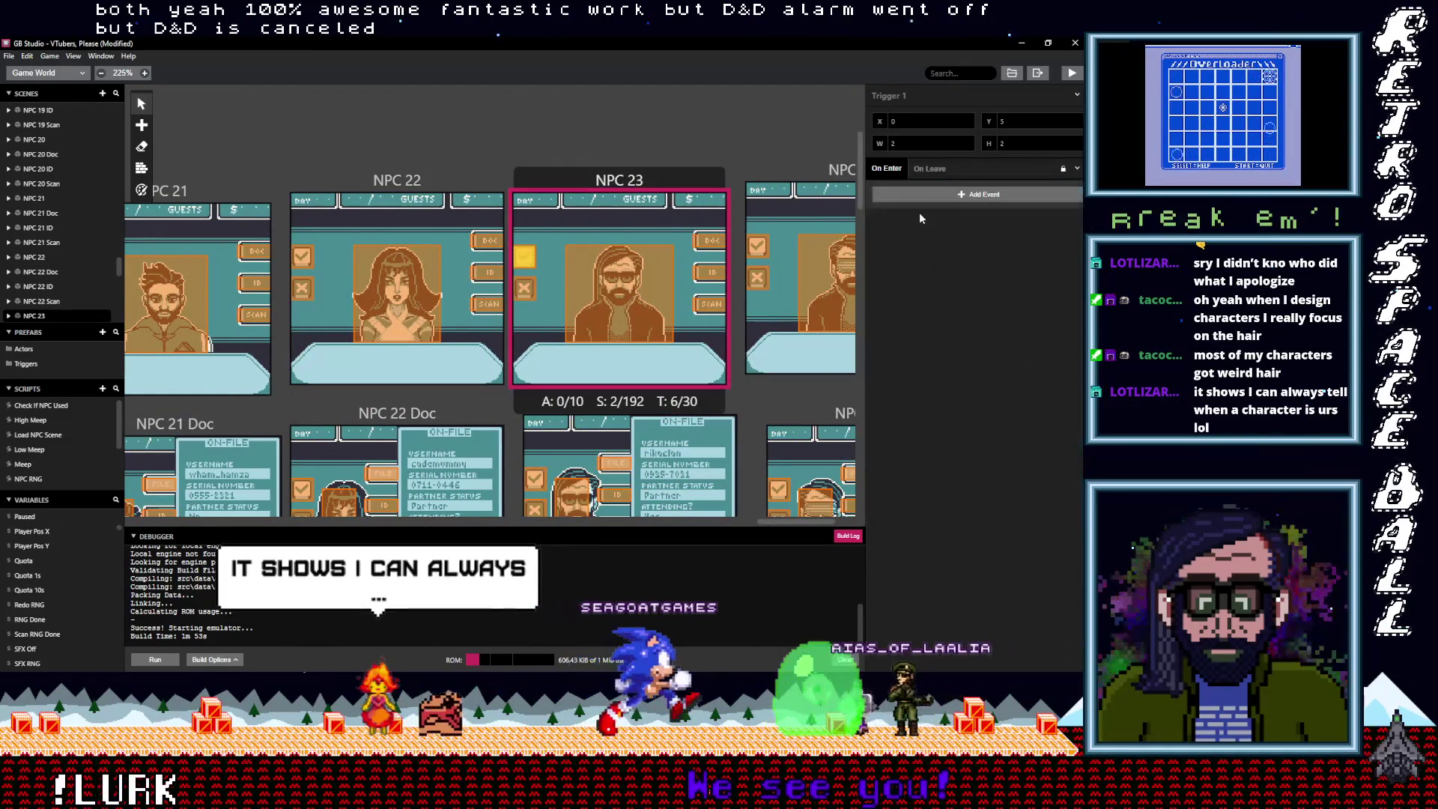
pyautogui.hotkey('ctrl', 'z')
pyautogui.scroll(-1, 685, 329)
pyautogui.scroll(-2, 685, 329)
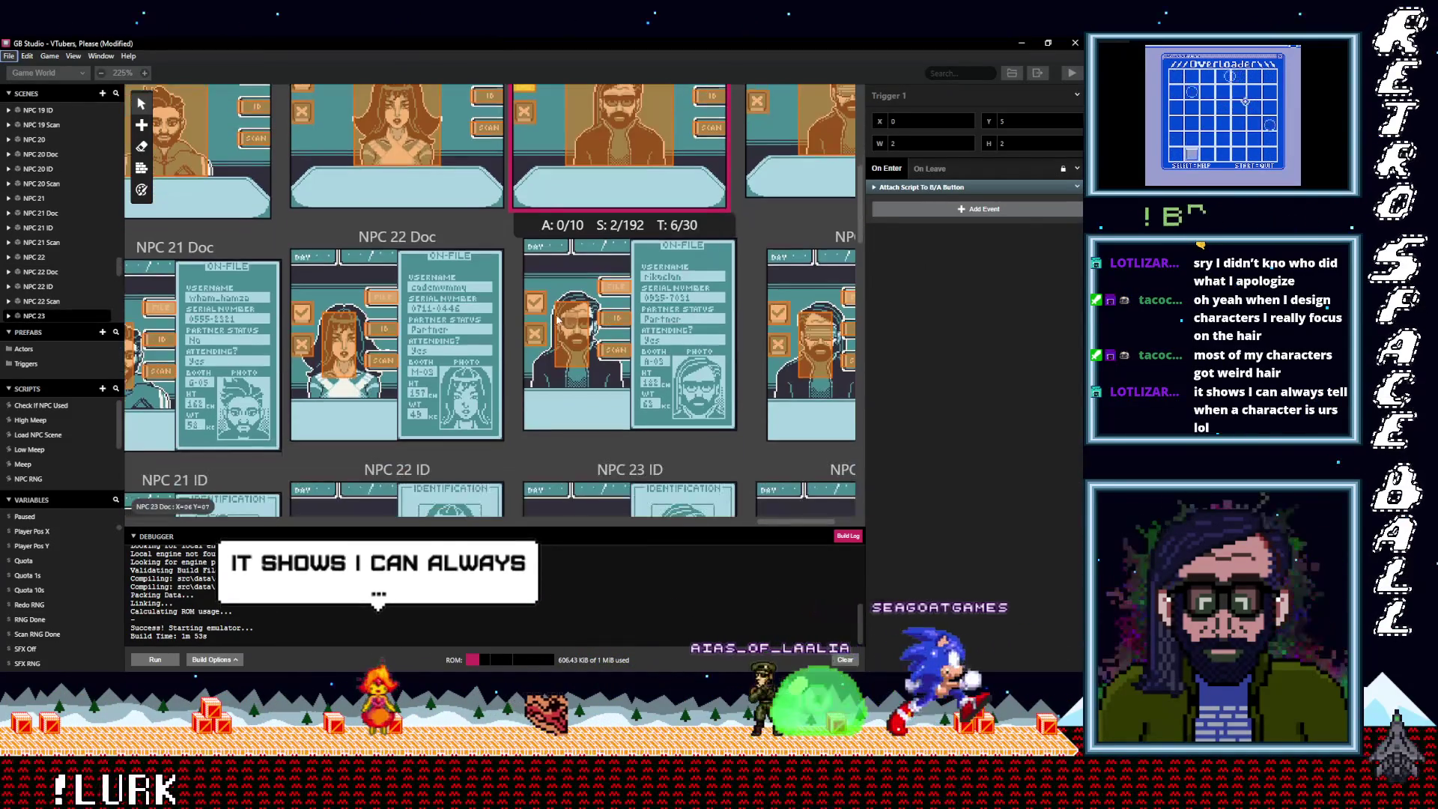
# Delete the old B/A button script from the NPC 23 Doc trigger
pyautogui.click(535, 301)
pyautogui.click(1077, 187)
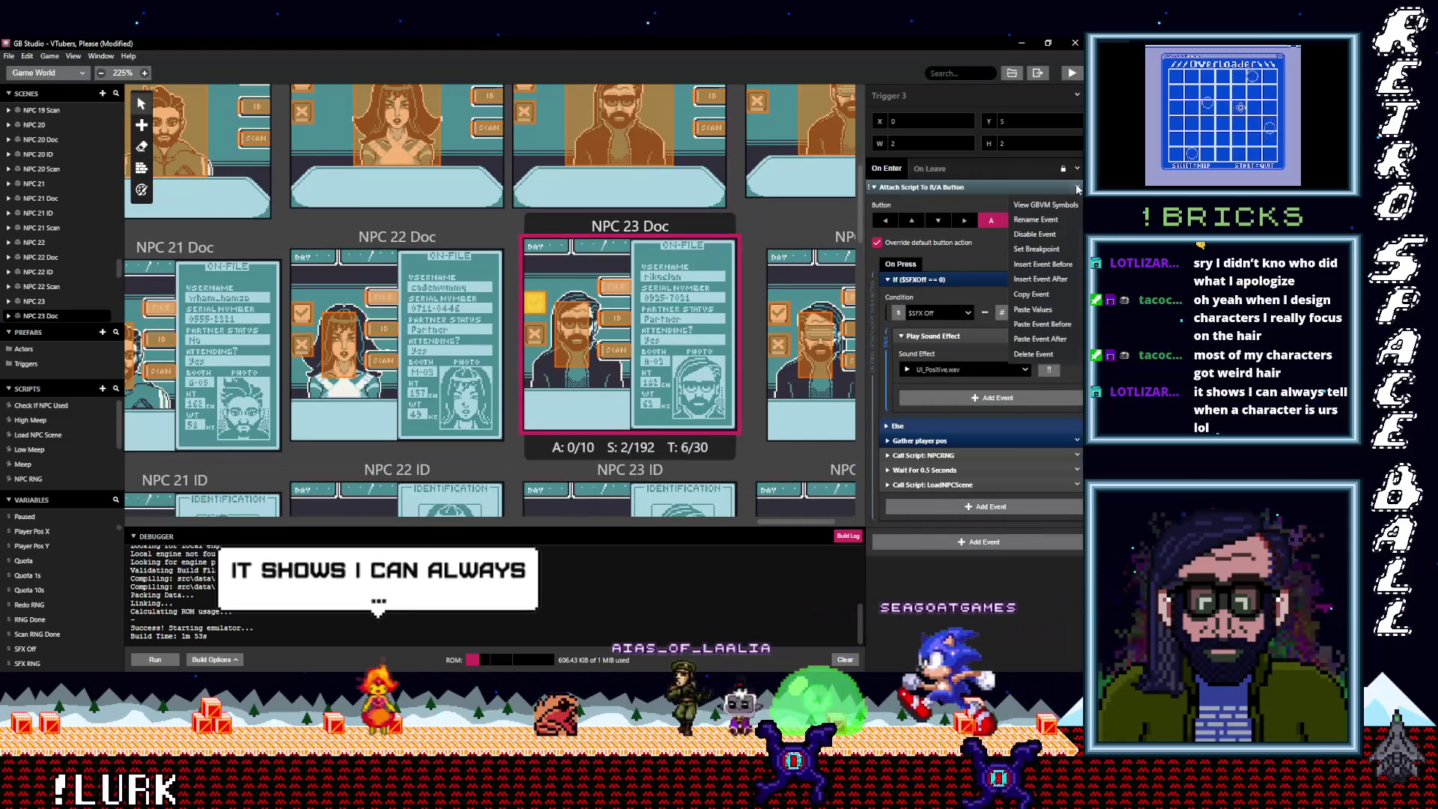
pyautogui.click(1033, 353)
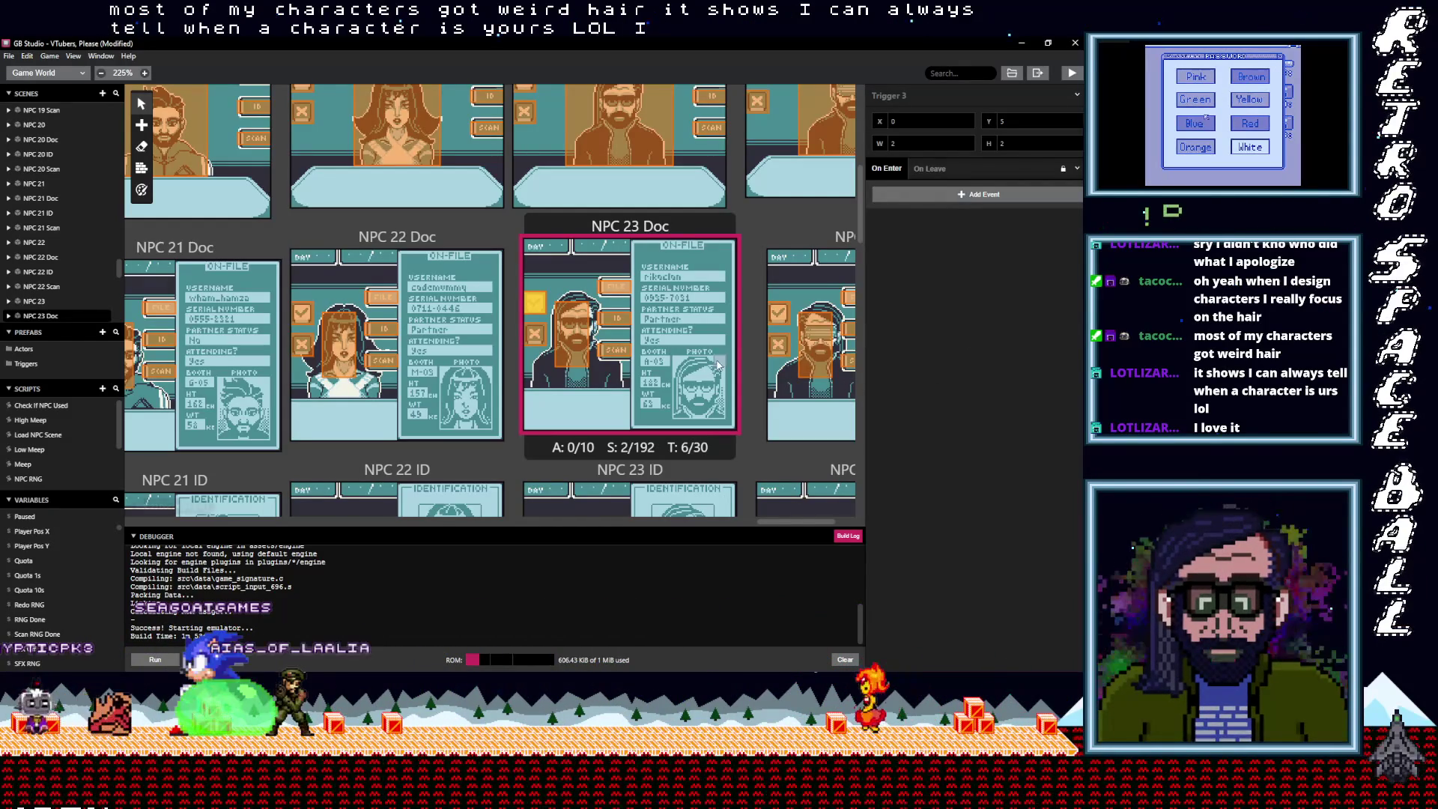
# Swap the copied B/A button script into the NPC 23 ID and NPC 23 Scan triggers
pyautogui.scroll(-3, 573, 376)
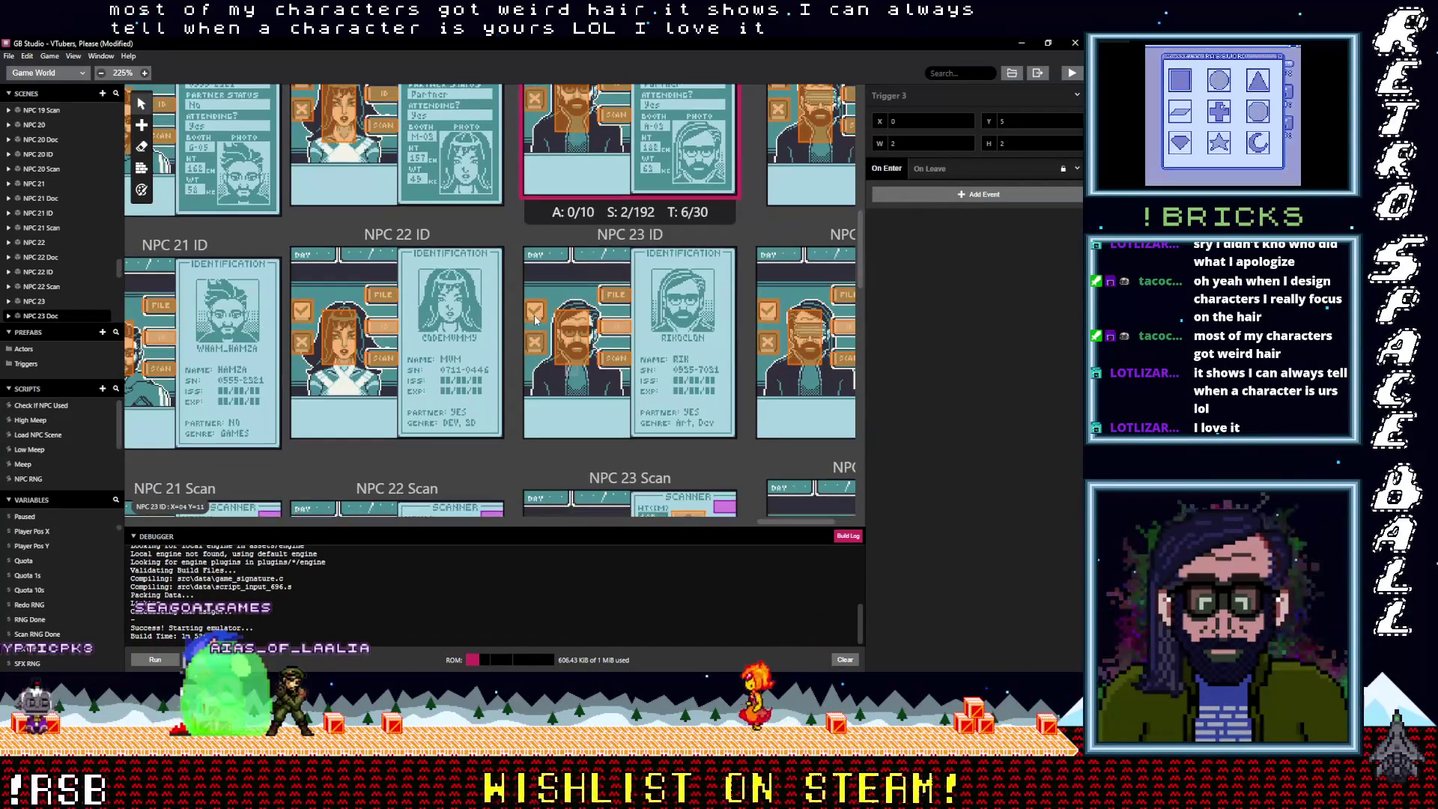
pyautogui.click(535, 317)
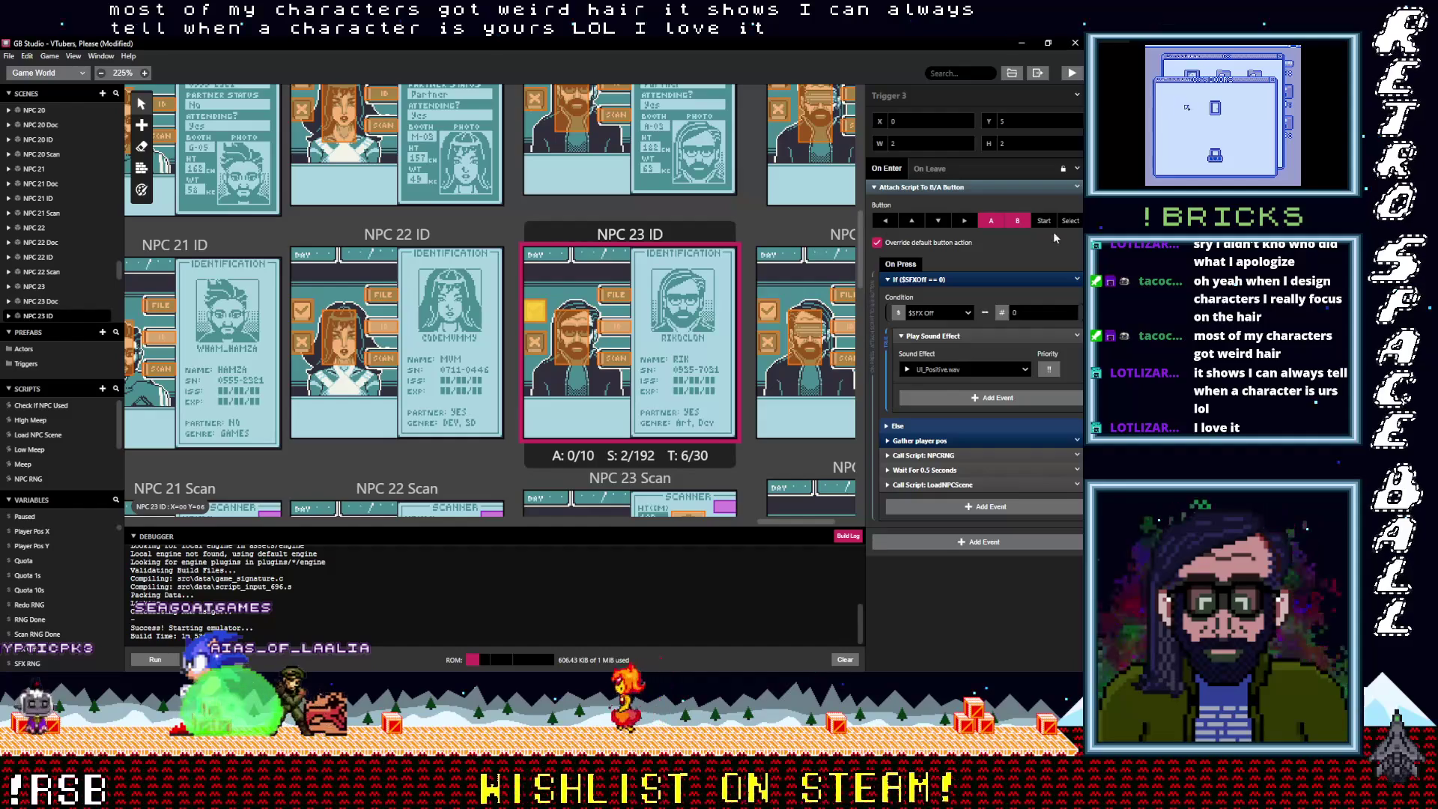
pyautogui.click(1077, 188)
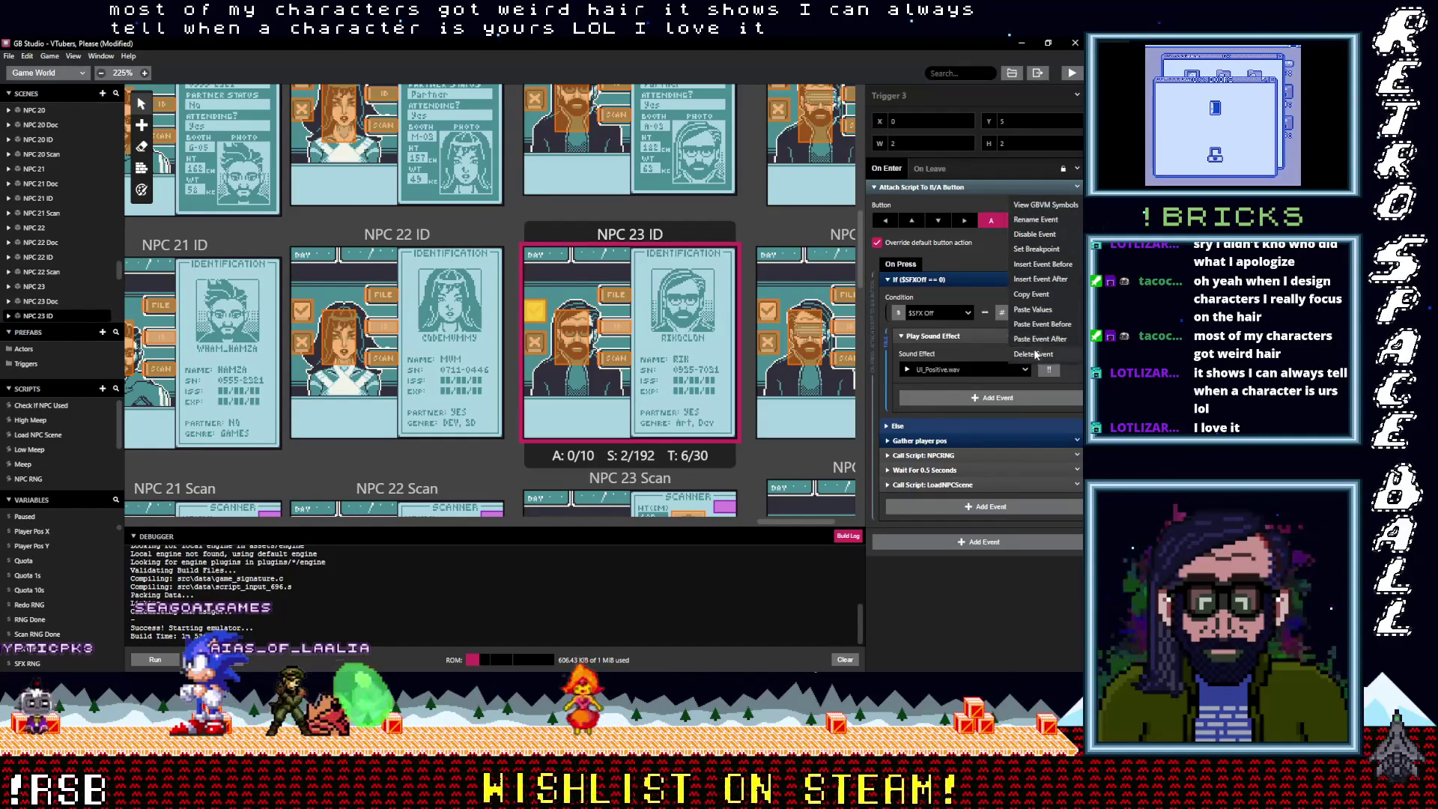
pyautogui.click(928, 191)
pyautogui.scroll(-1, 569, 357)
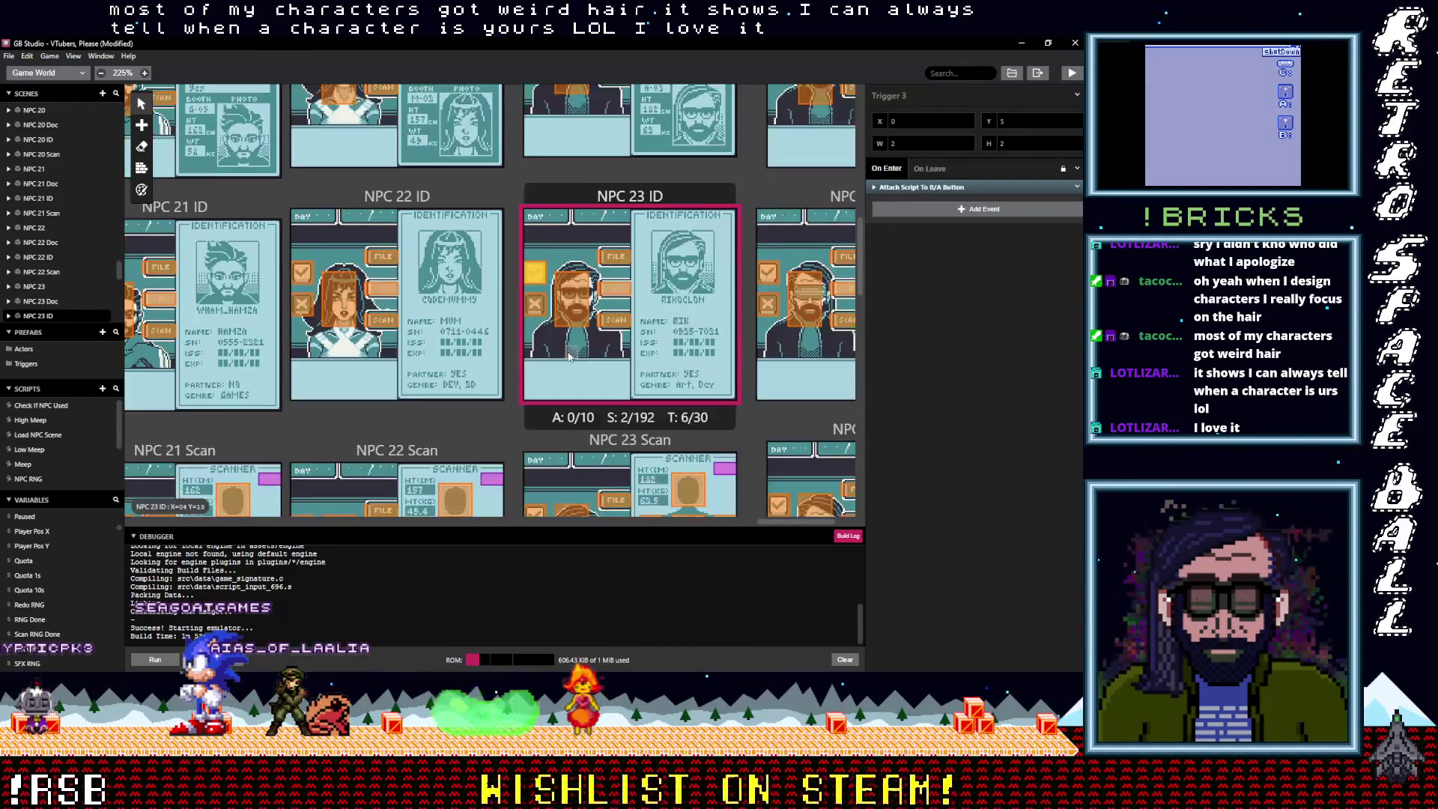
pyautogui.scroll(-3, 569, 357)
pyautogui.click(536, 384)
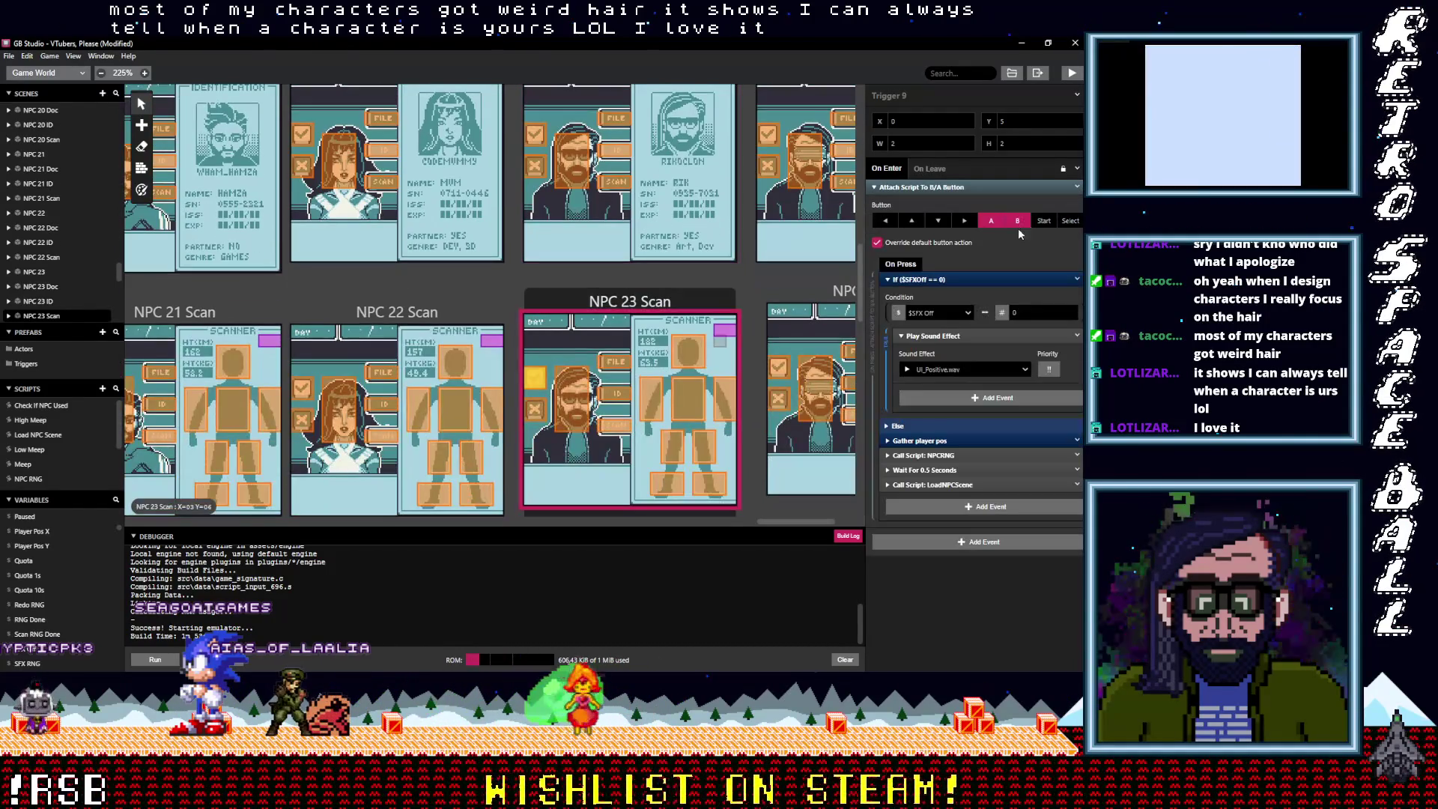
pyautogui.click(1077, 188)
pyautogui.click(942, 188)
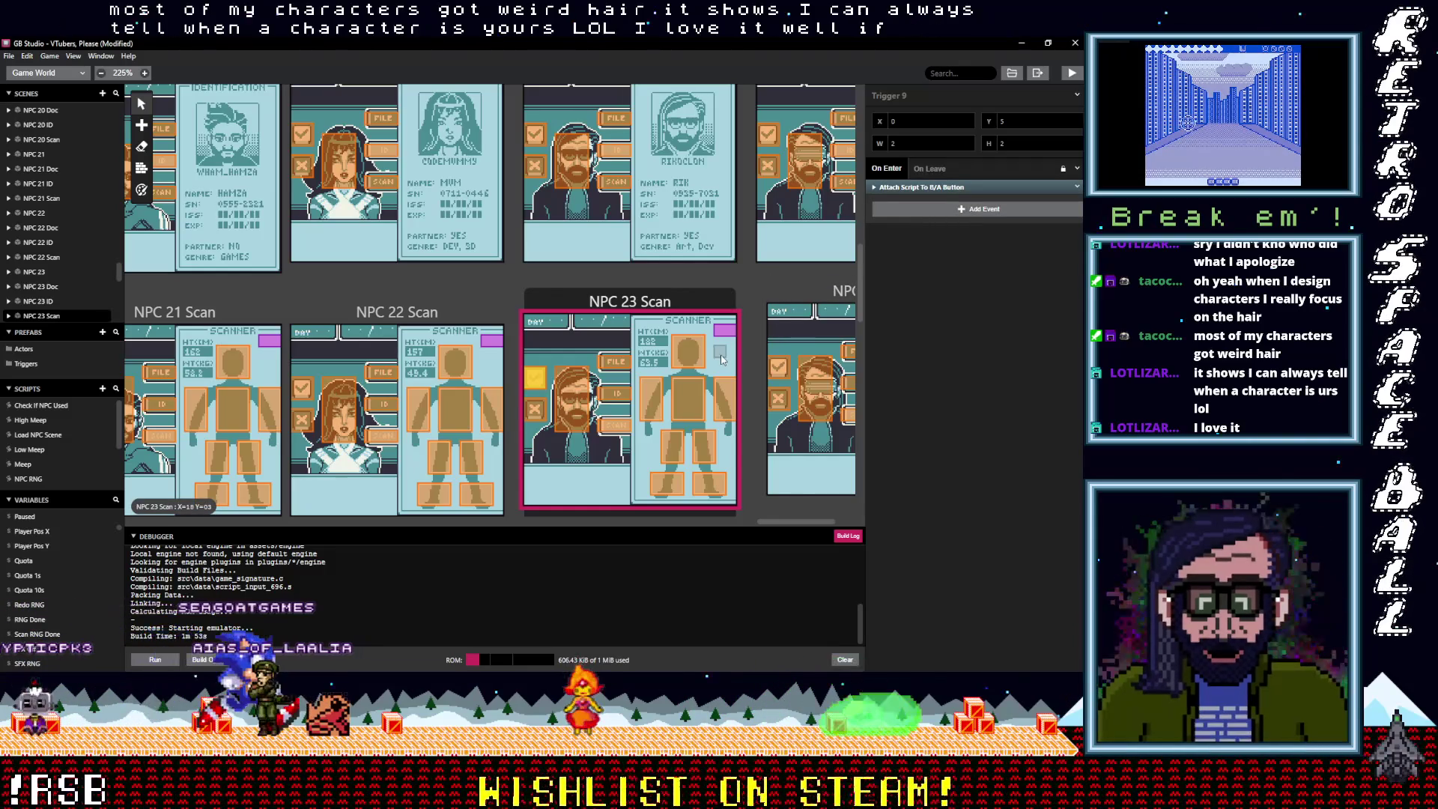
pyautogui.scroll(-2, 718, 448)
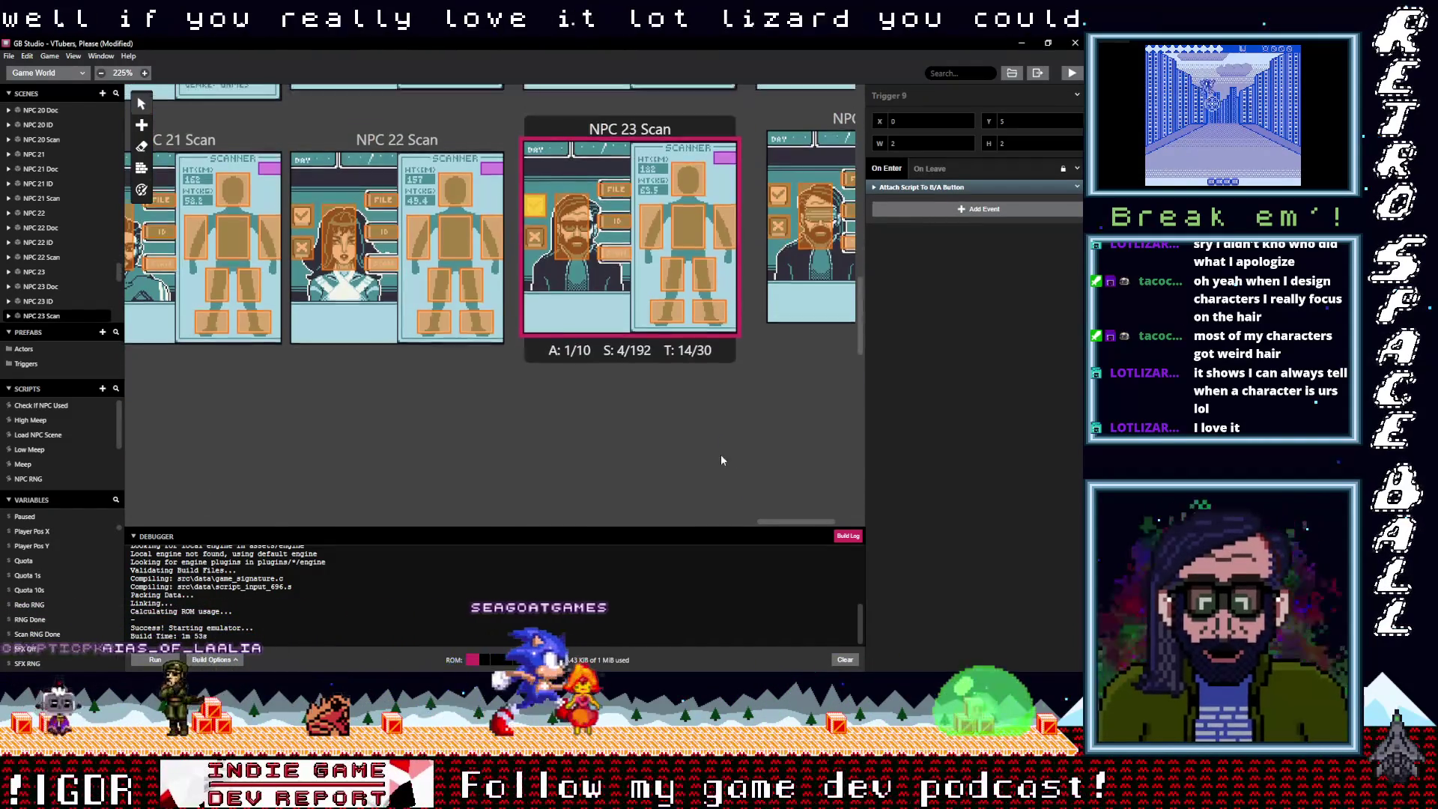
# Pan over to NPC 10 and copy its trigger's negative-sound B/A button script
pyautogui.scroll(8, 721, 453)
pyautogui.scroll(4, 721, 459)
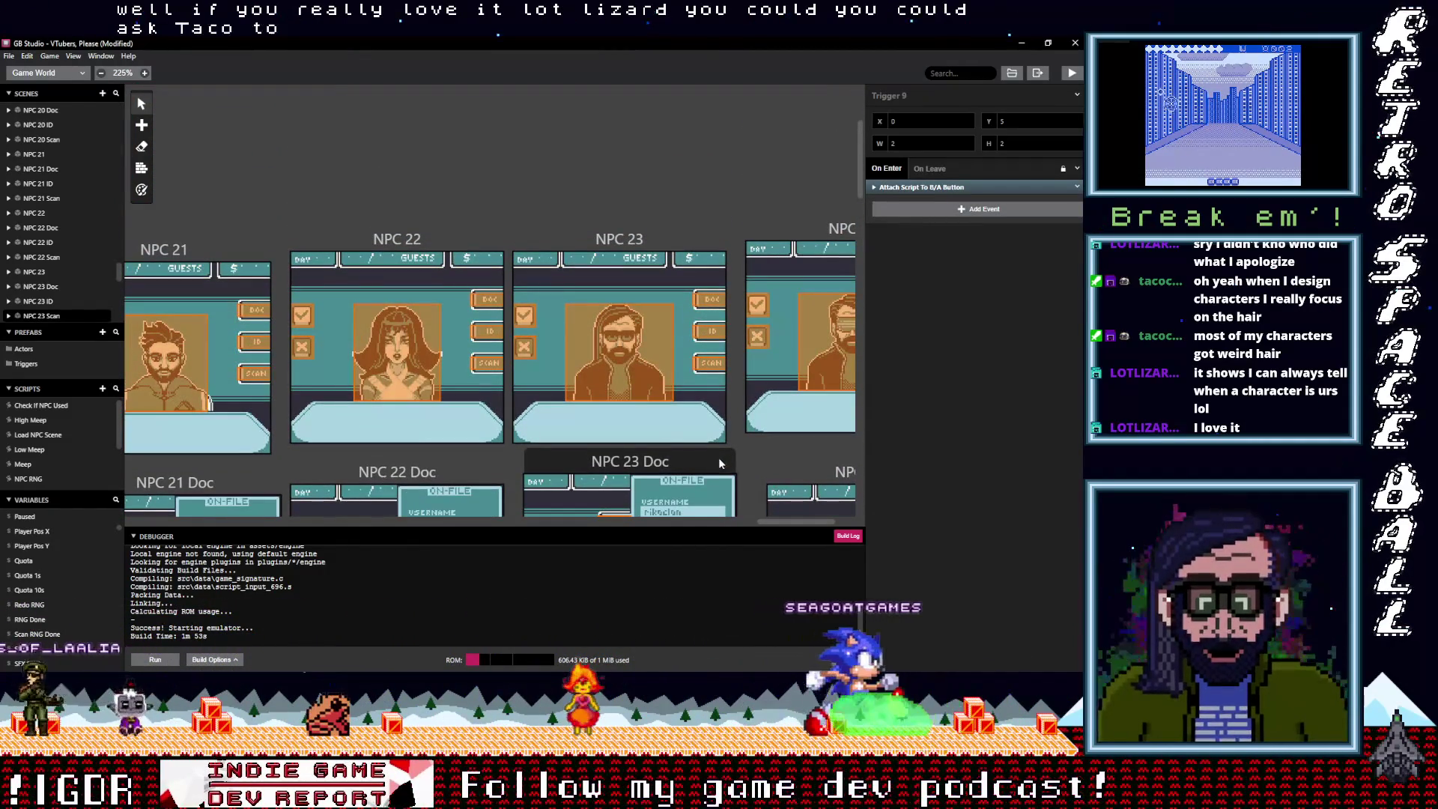
pyautogui.click(523, 314)
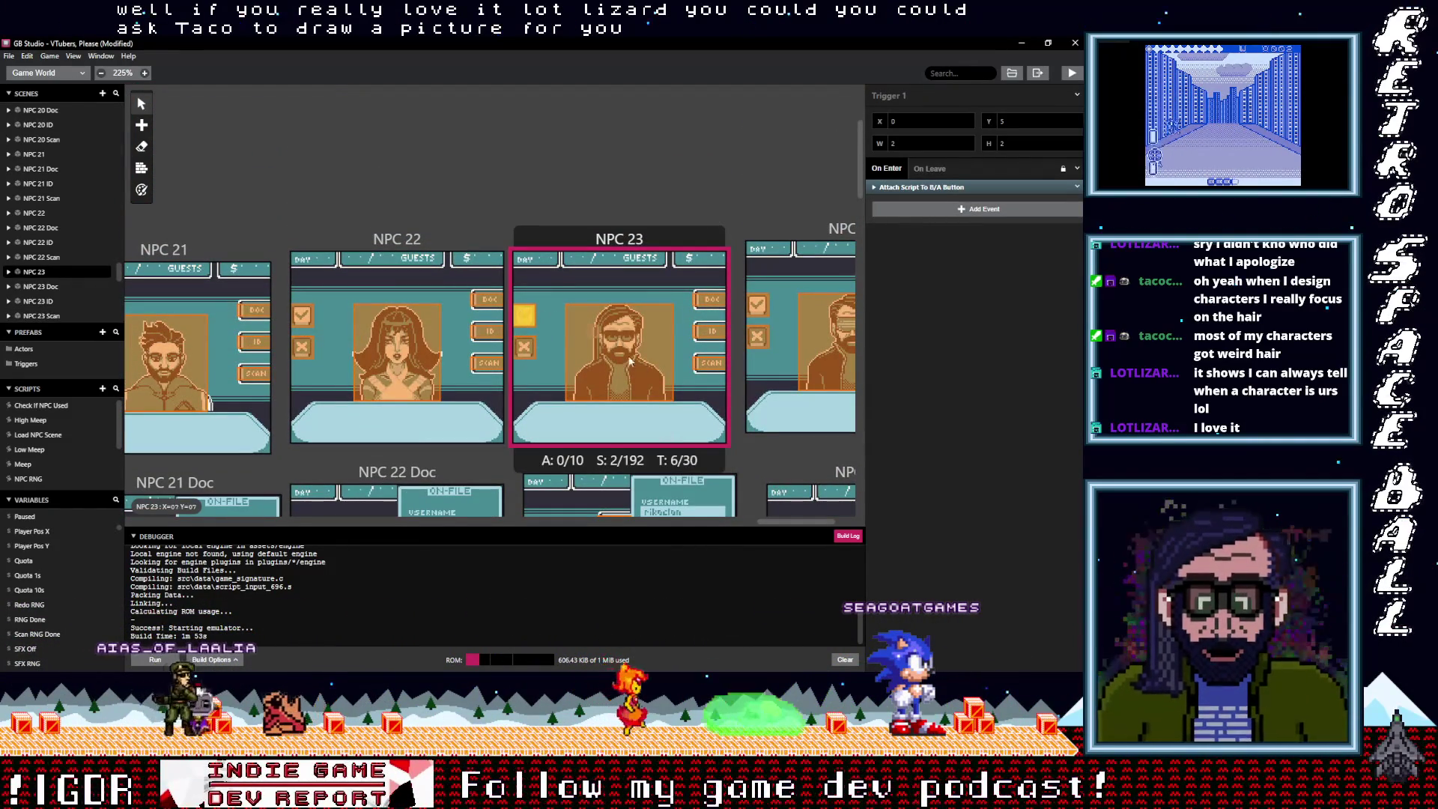
pyautogui.moveTo(773, 527); pyautogui.dragTo(435, 551)
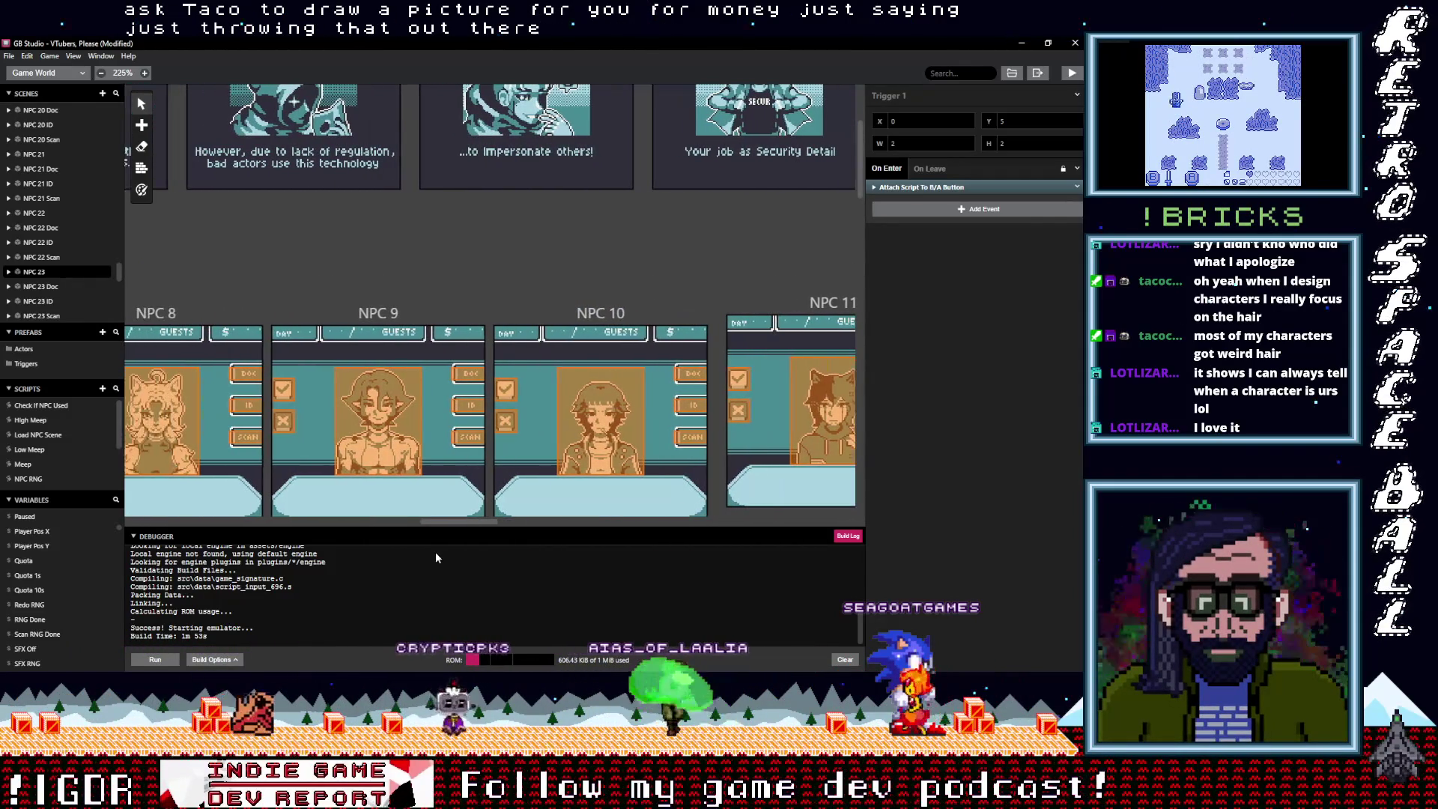
pyautogui.click(507, 424)
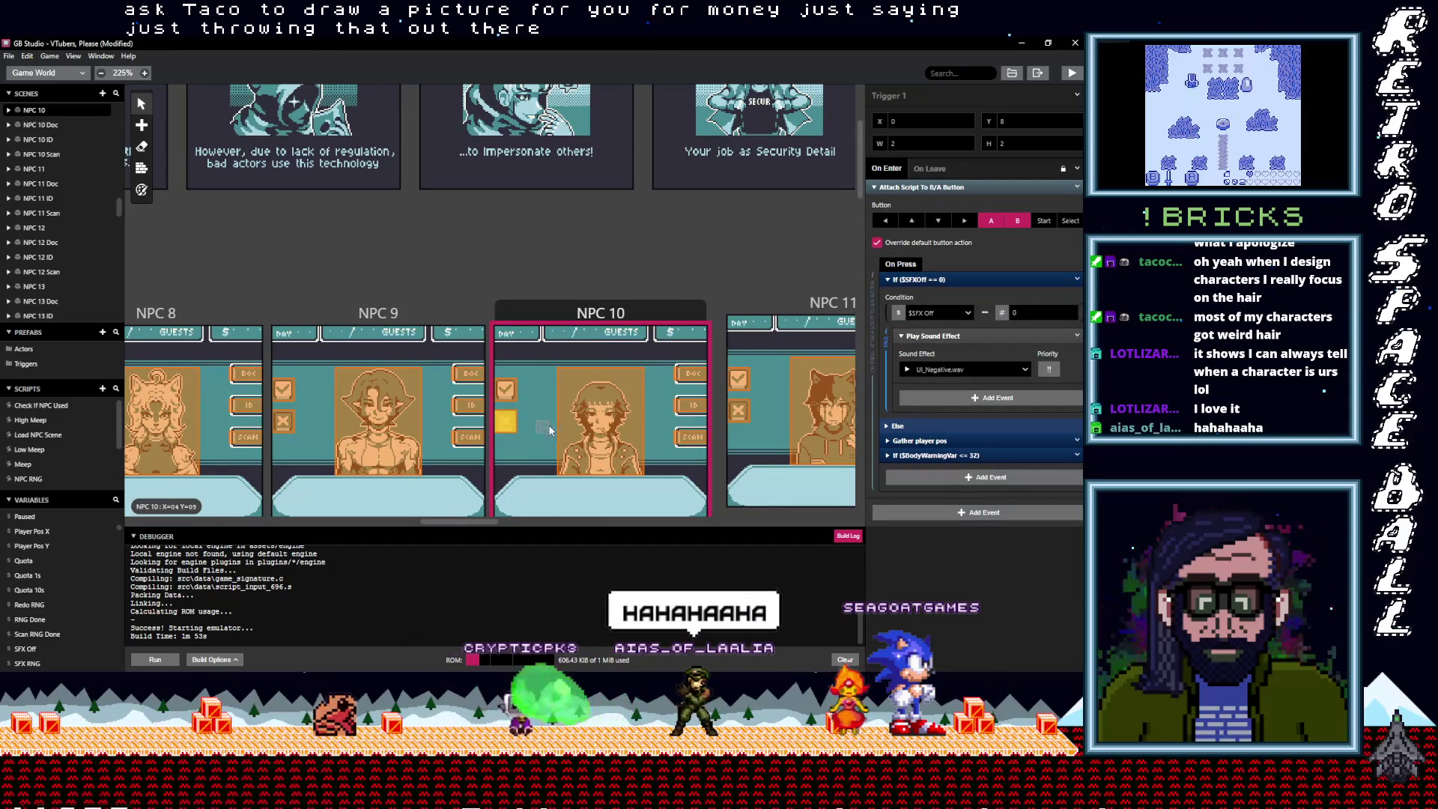
pyautogui.click(1075, 188)
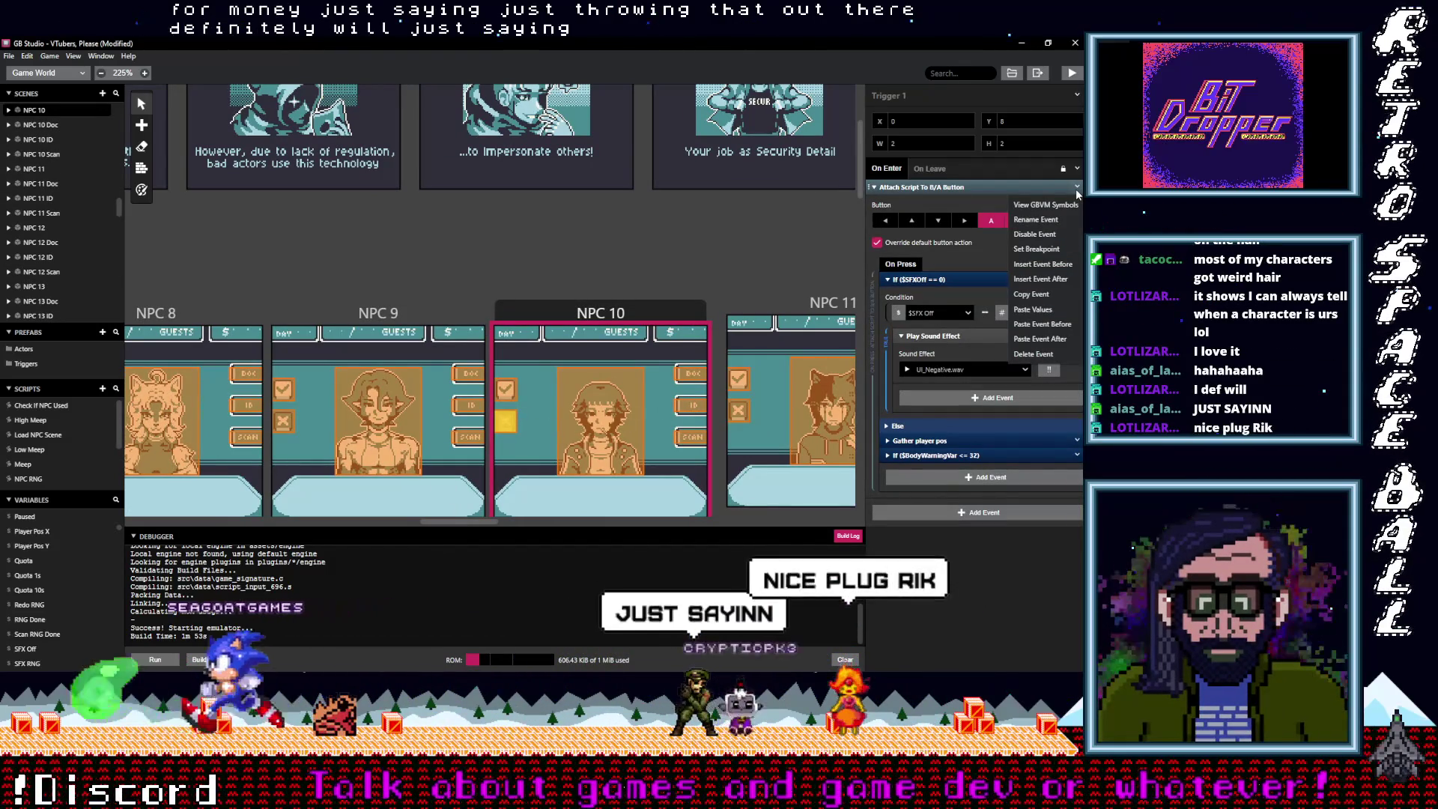
pyautogui.click(1035, 294)
pyautogui.moveTo(444, 523)
pyautogui.mouseDown()
pyautogui.moveTo(667, 517)
pyautogui.moveTo(487, 534)
pyautogui.moveTo(514, 536)
pyautogui.moveTo(690, 520)
pyautogui.mouseUp()
pyautogui.click(494, 390)
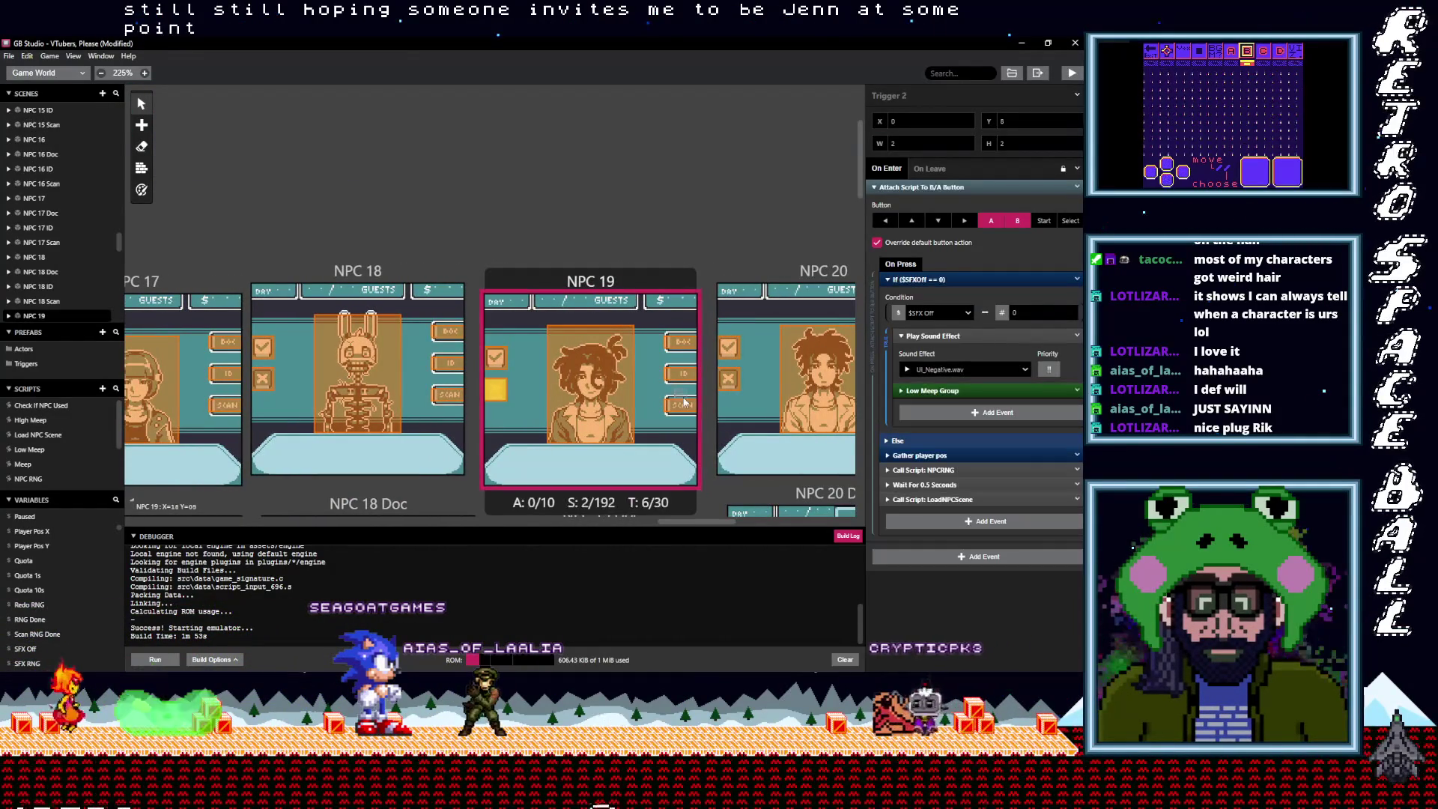
# Paste the copied negative-sound script over the NPC 19 and NPC 19 Doc triggers' old scripts
pyautogui.click(961, 188)
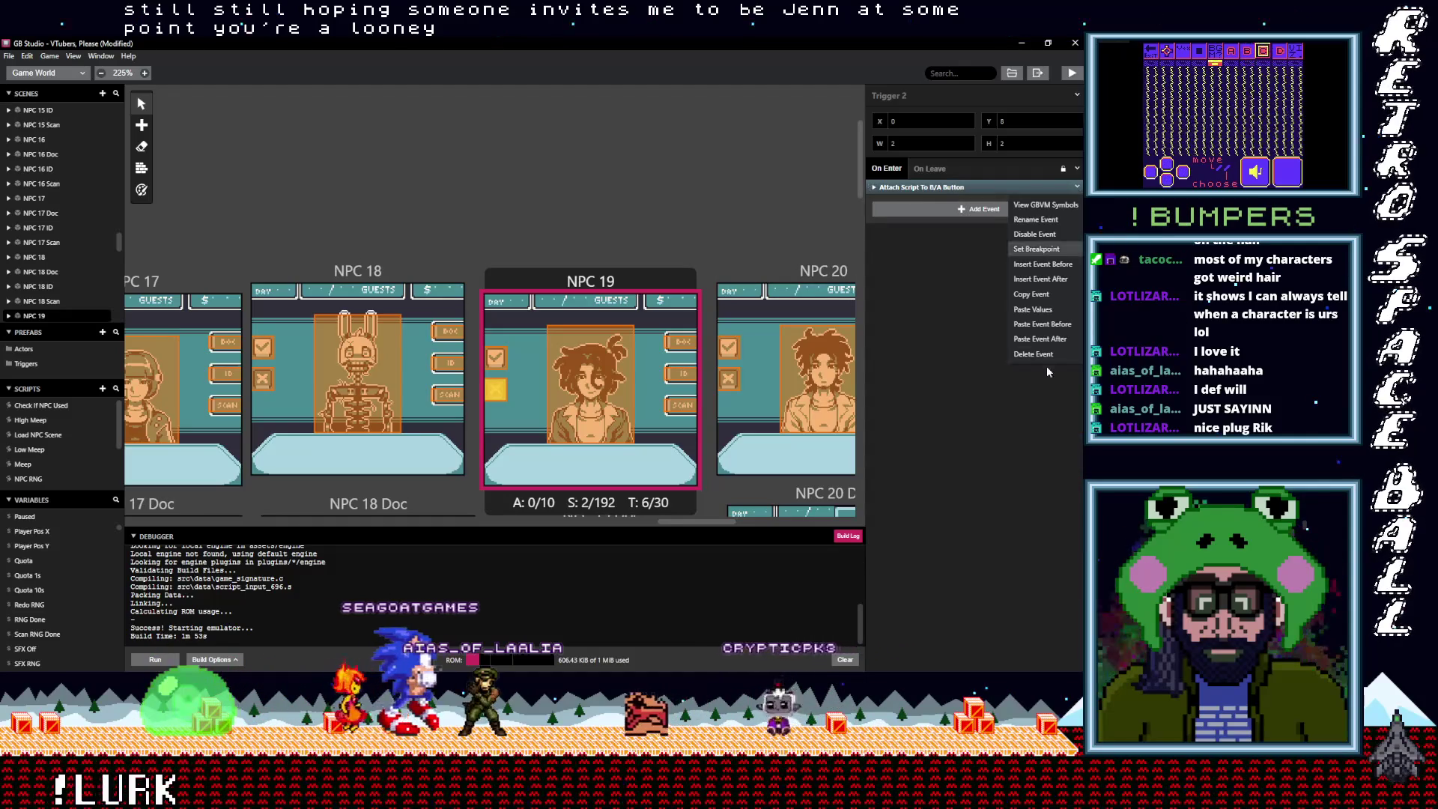
pyautogui.click(932, 197)
pyautogui.click(929, 194)
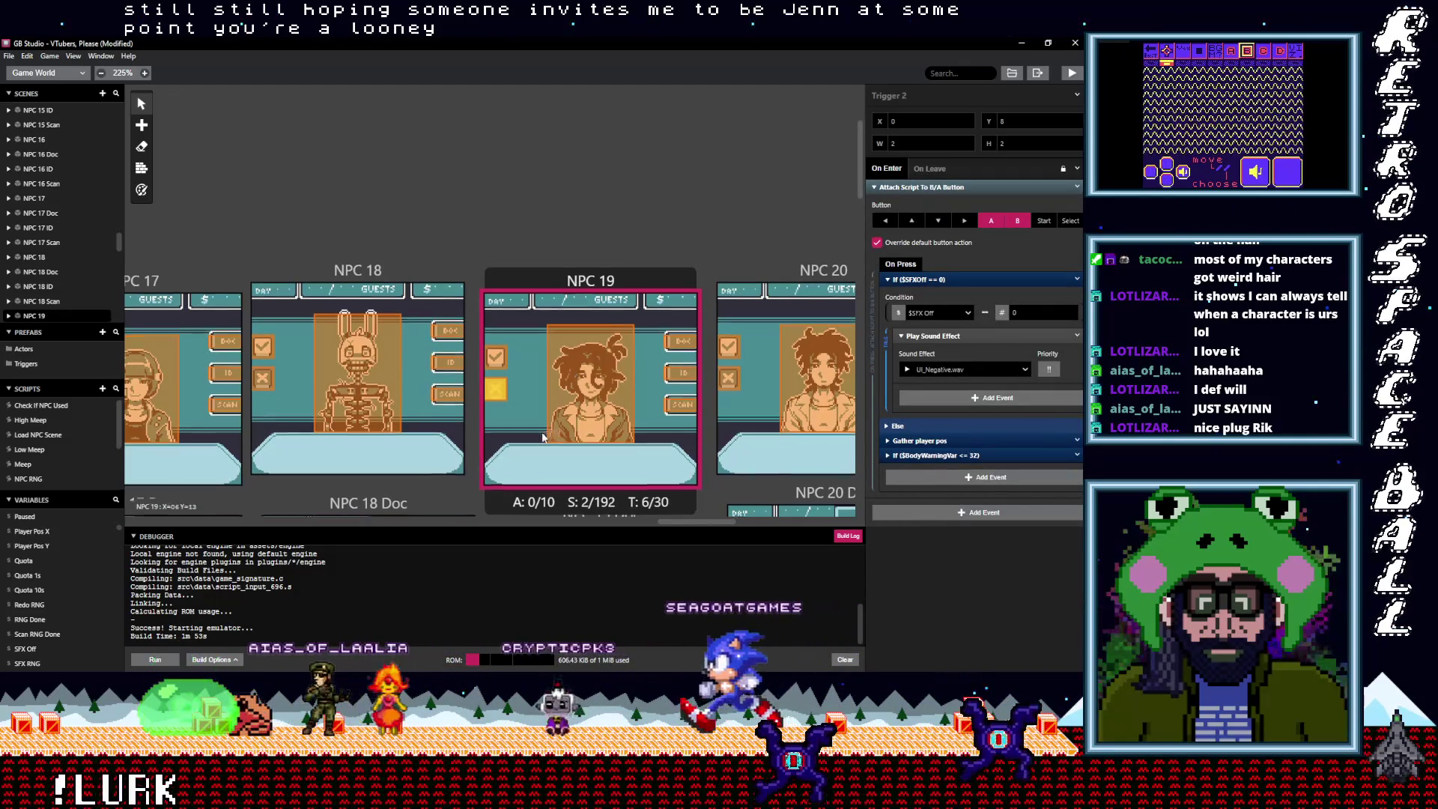
pyautogui.scroll(-5, 515, 314)
pyautogui.click(506, 268)
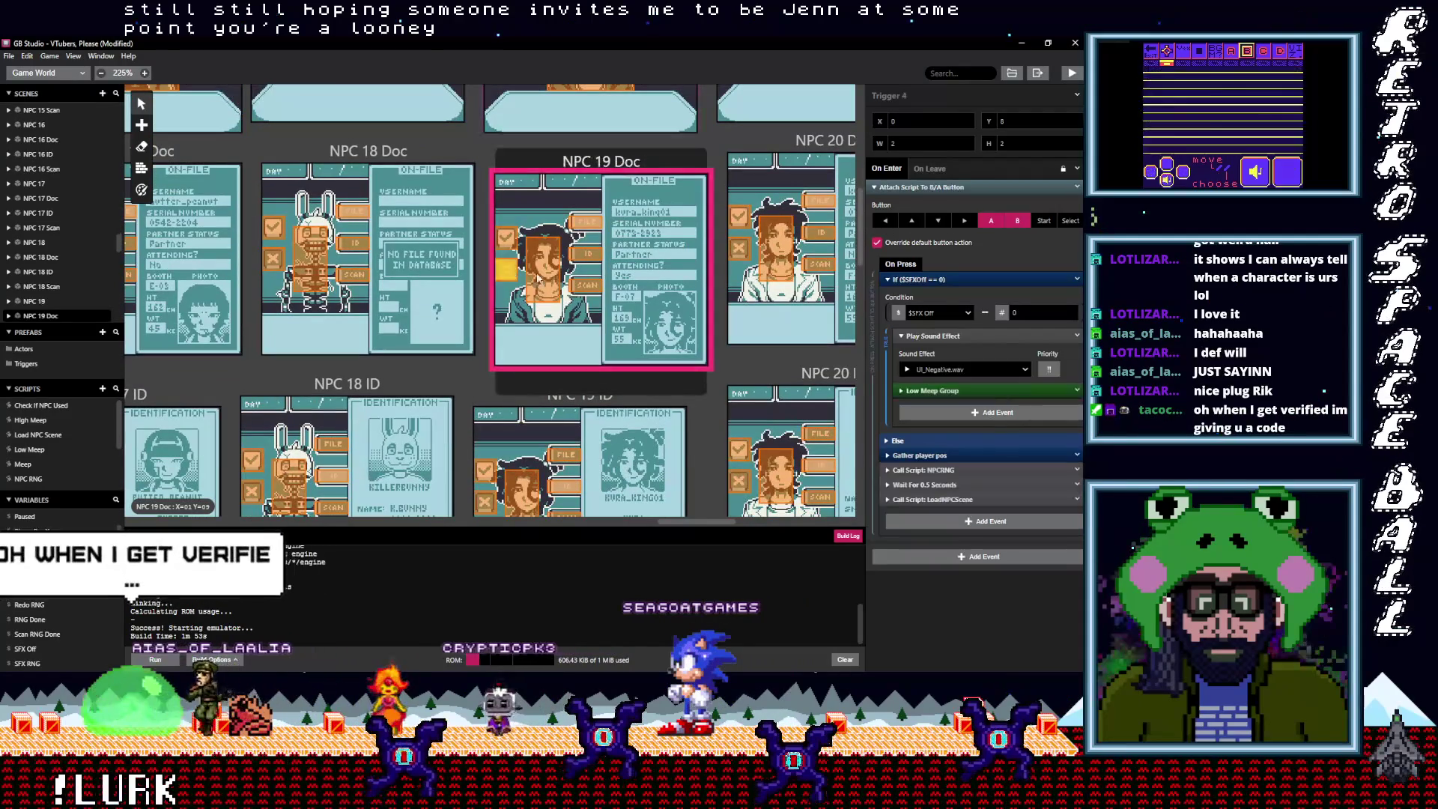
pyautogui.click(1077, 188)
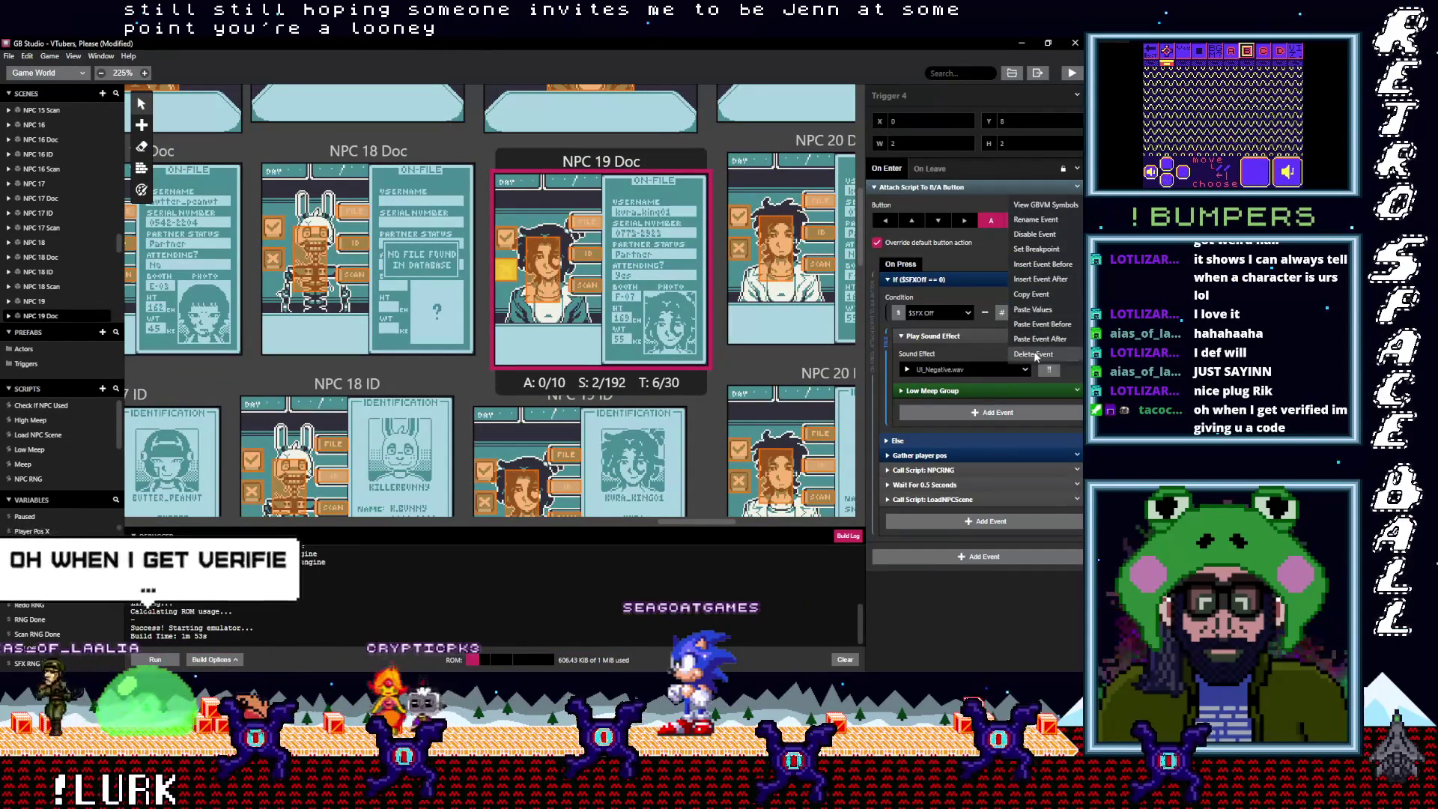
pyautogui.click(955, 245)
pyautogui.click(940, 195)
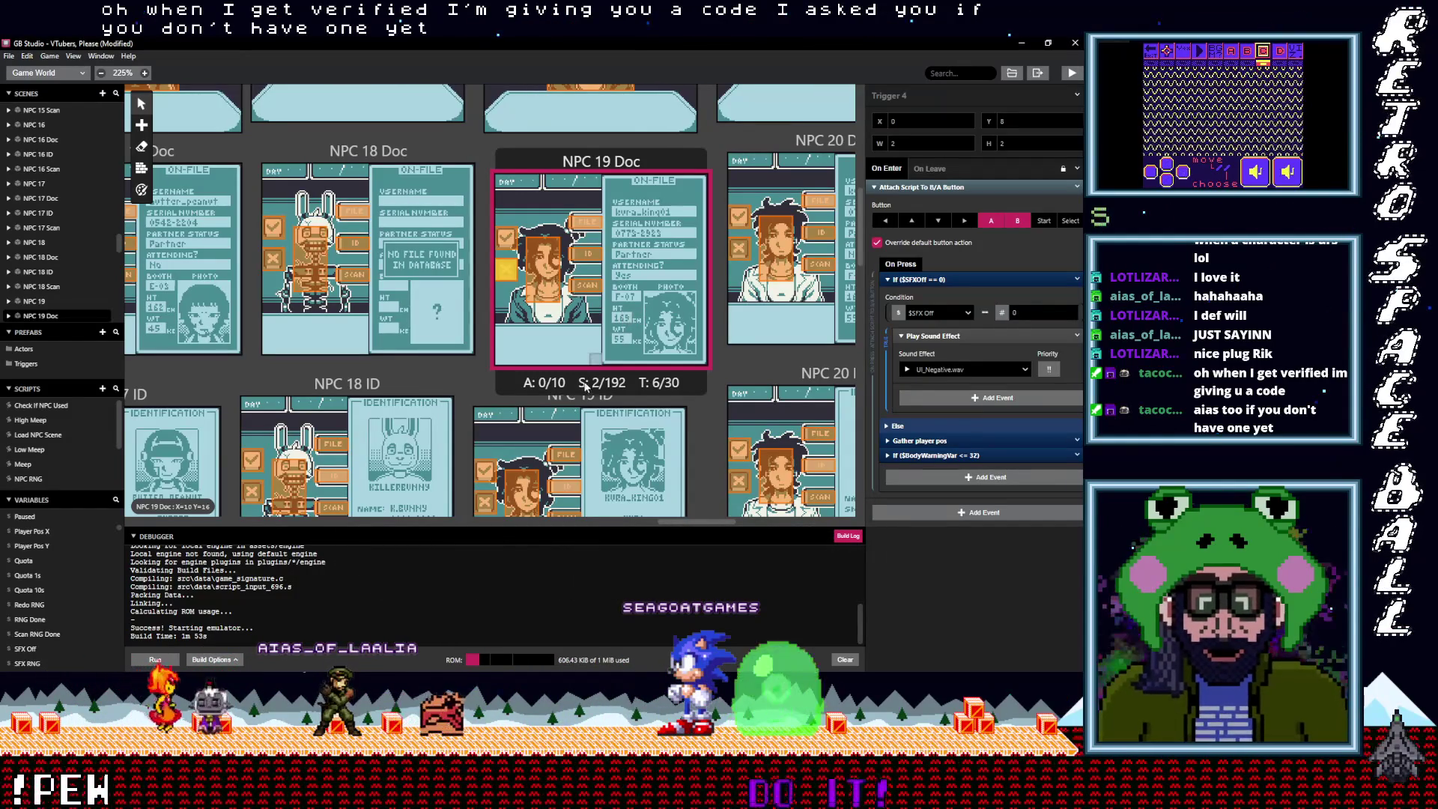
# Replace NPC 19 ID's old button script with the copied negative-sound script
pyautogui.scroll(-2, 566, 401)
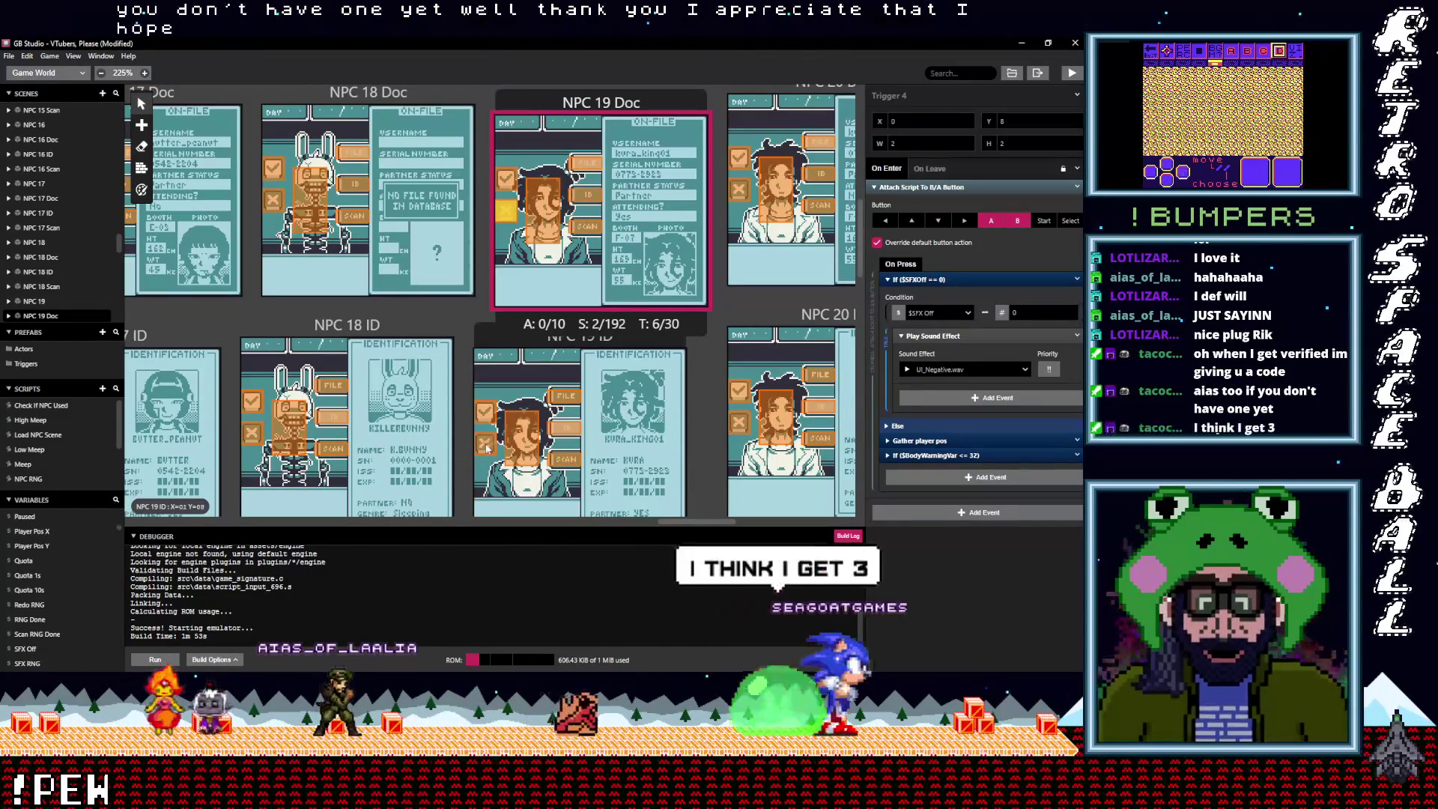
pyautogui.click(586, 405)
pyautogui.click(948, 186)
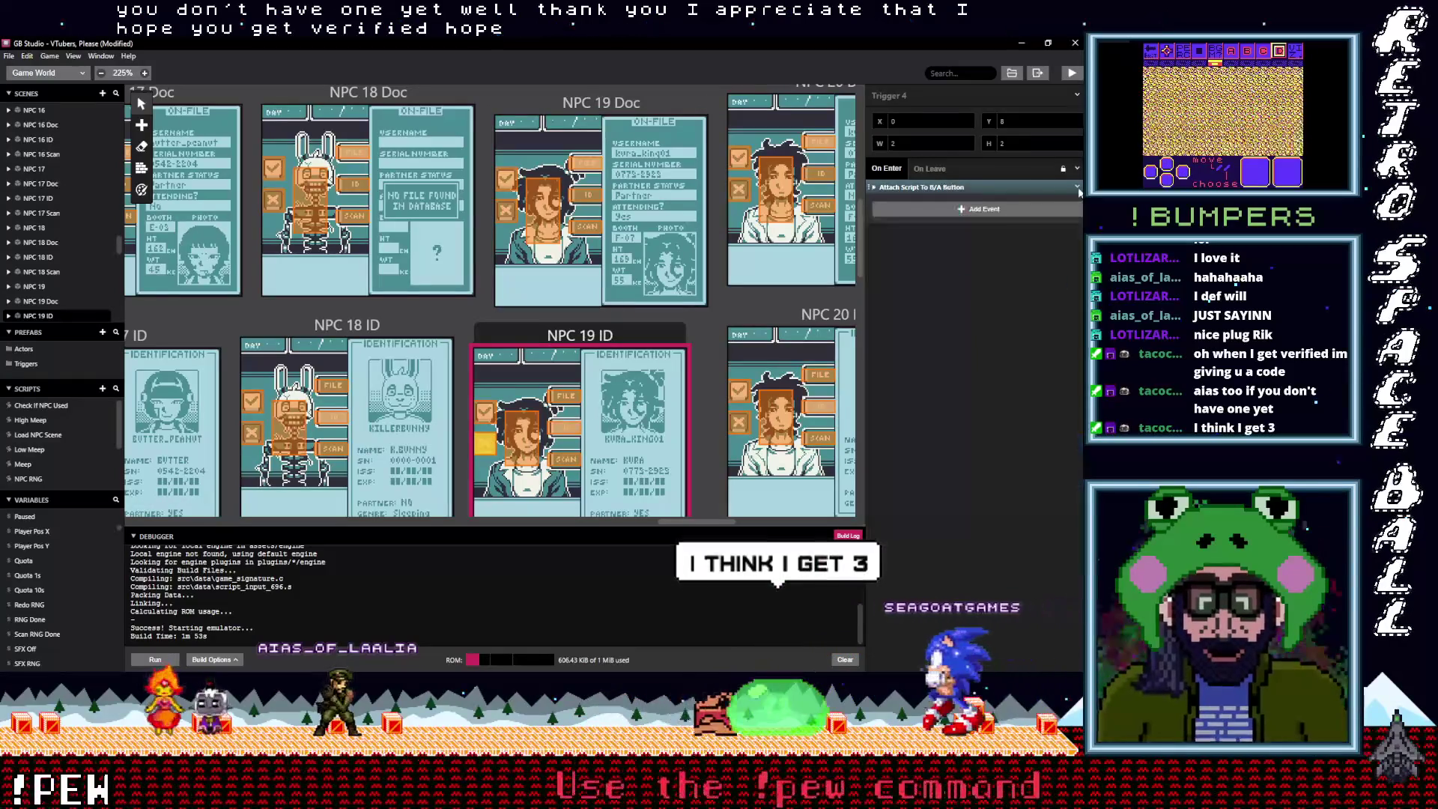
pyautogui.click(1077, 187)
pyautogui.click(935, 187)
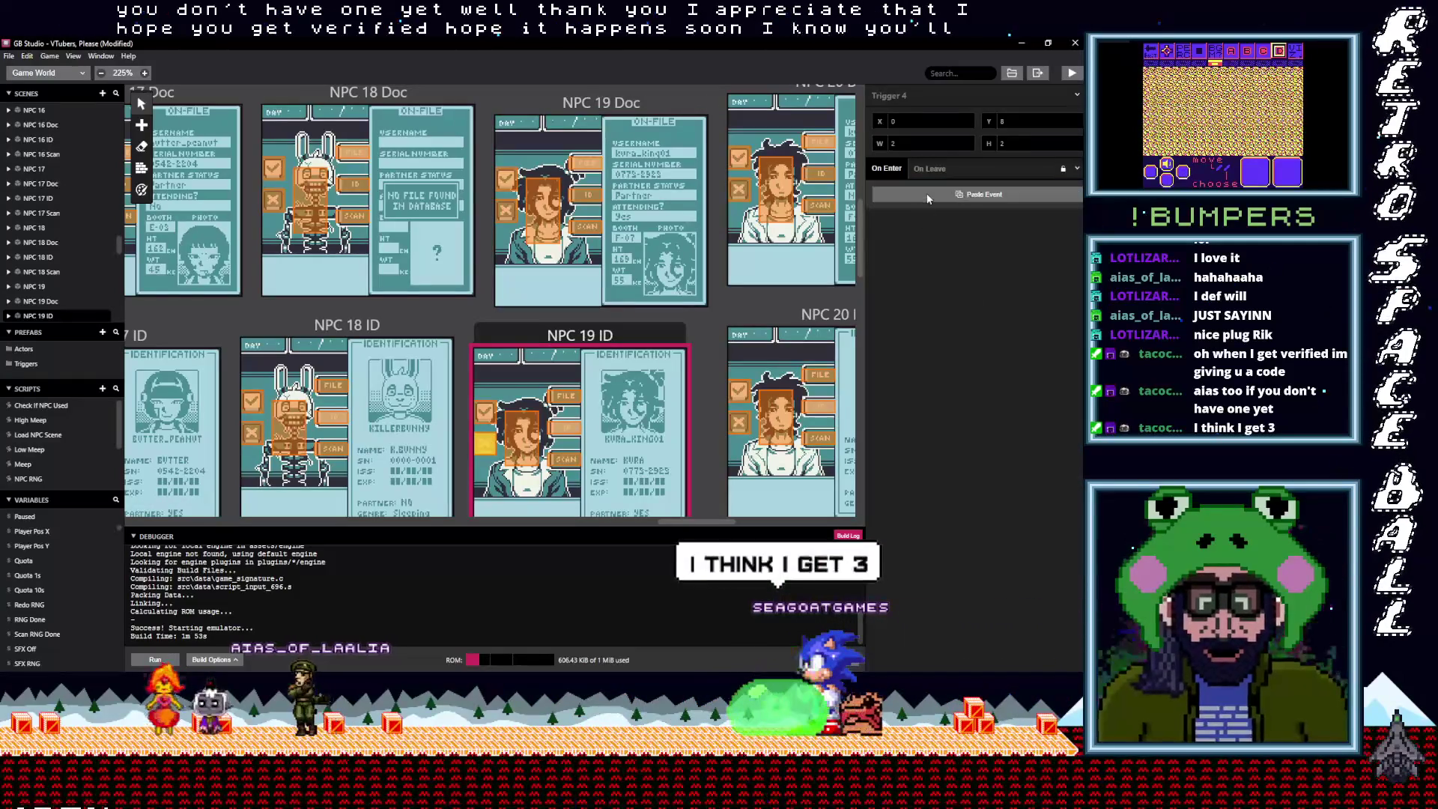
pyautogui.click(936, 187)
pyautogui.scroll(-5, 717, 353)
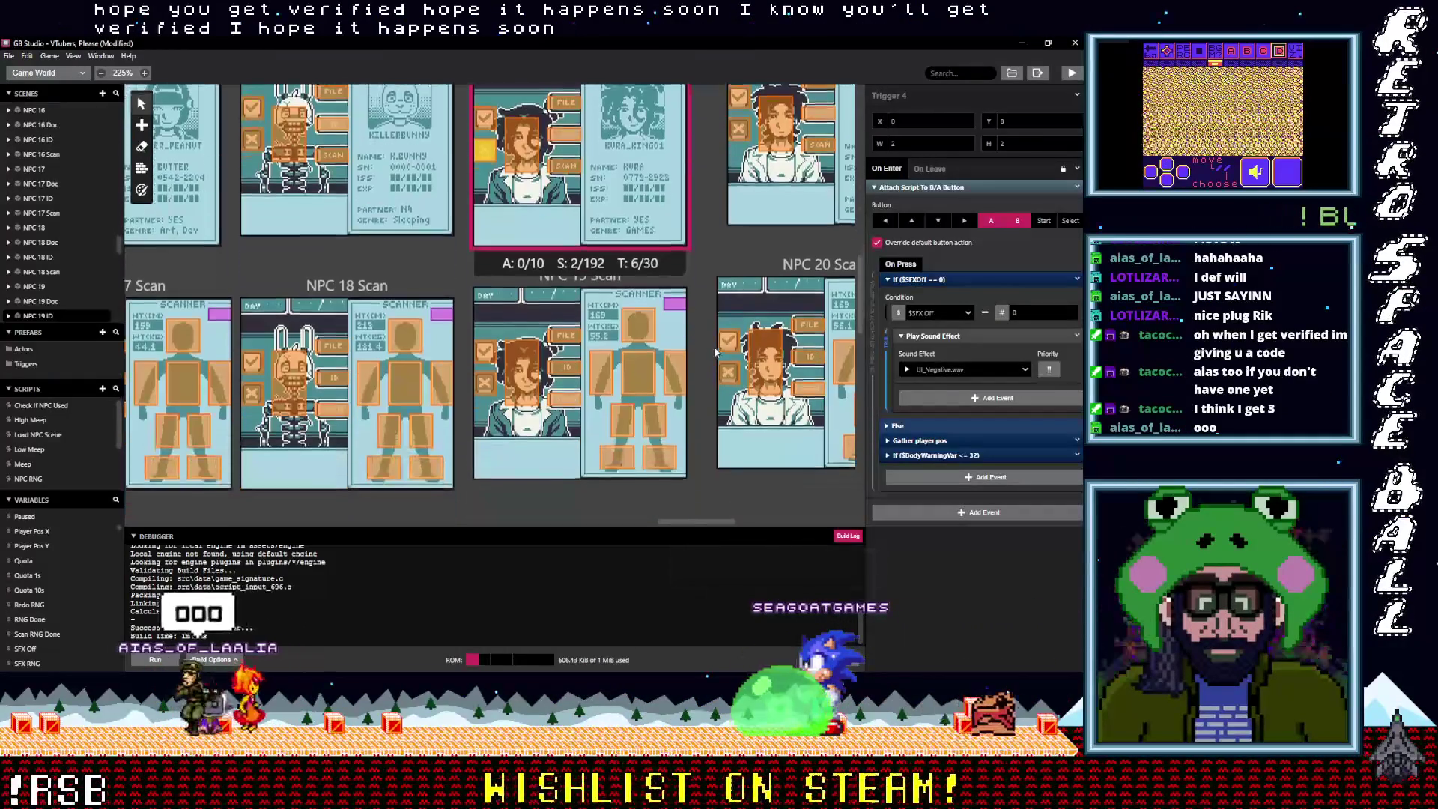
pyautogui.click(483, 389)
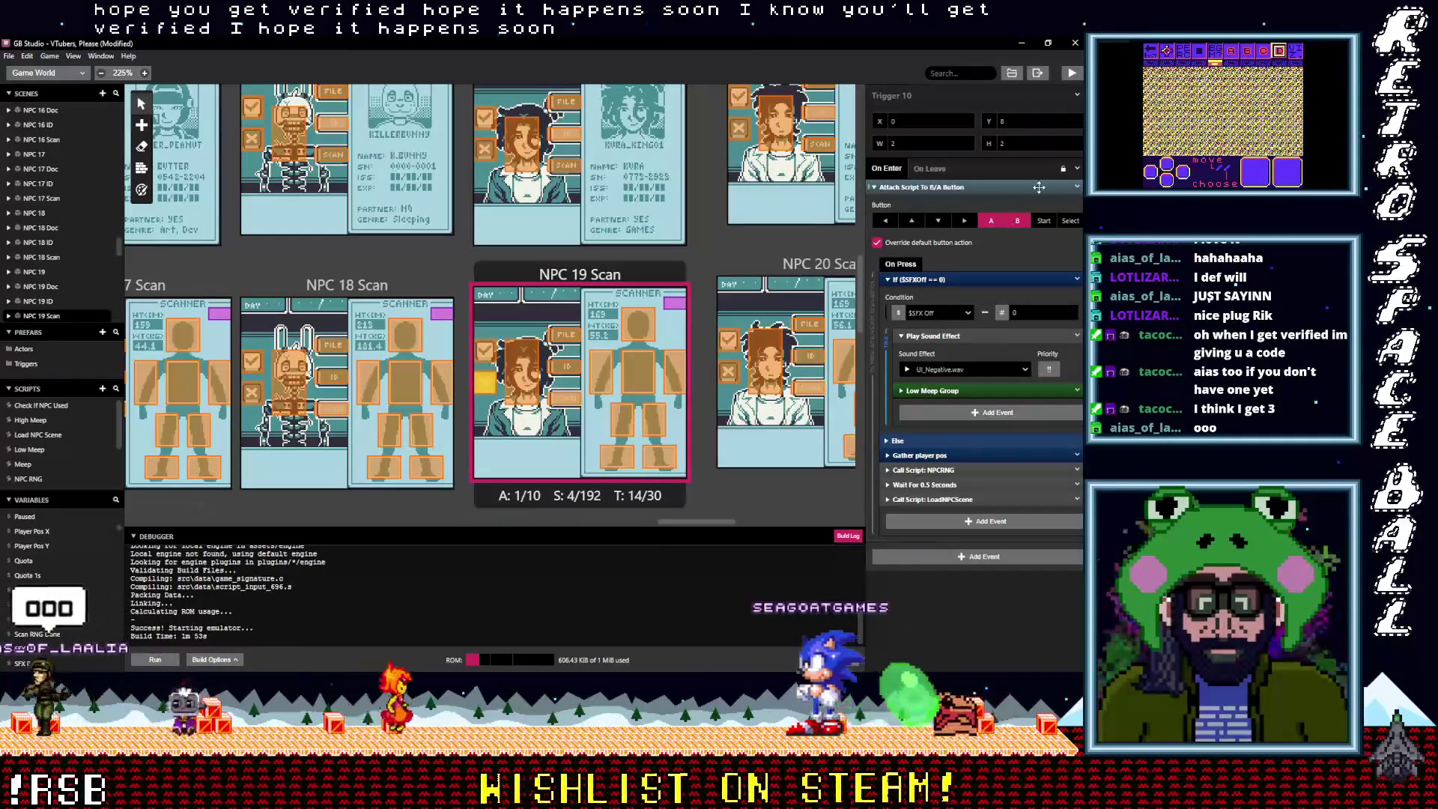
# Replace NPC 19 Scan's old button script with the copied one
pyautogui.click(1039, 187)
pyautogui.click(1076, 188)
pyautogui.click(1033, 354)
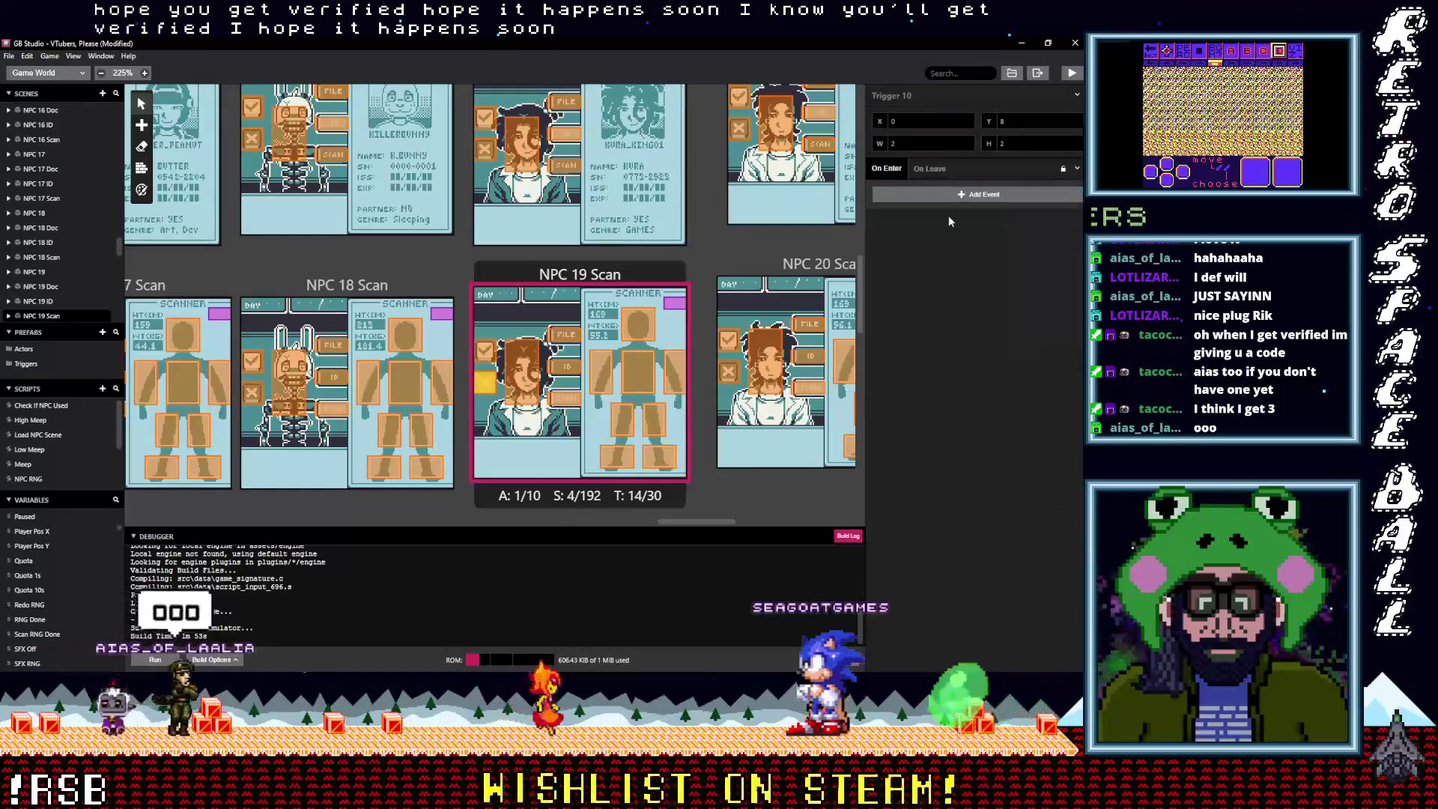
pyautogui.hotkey('ctrl', 'z')
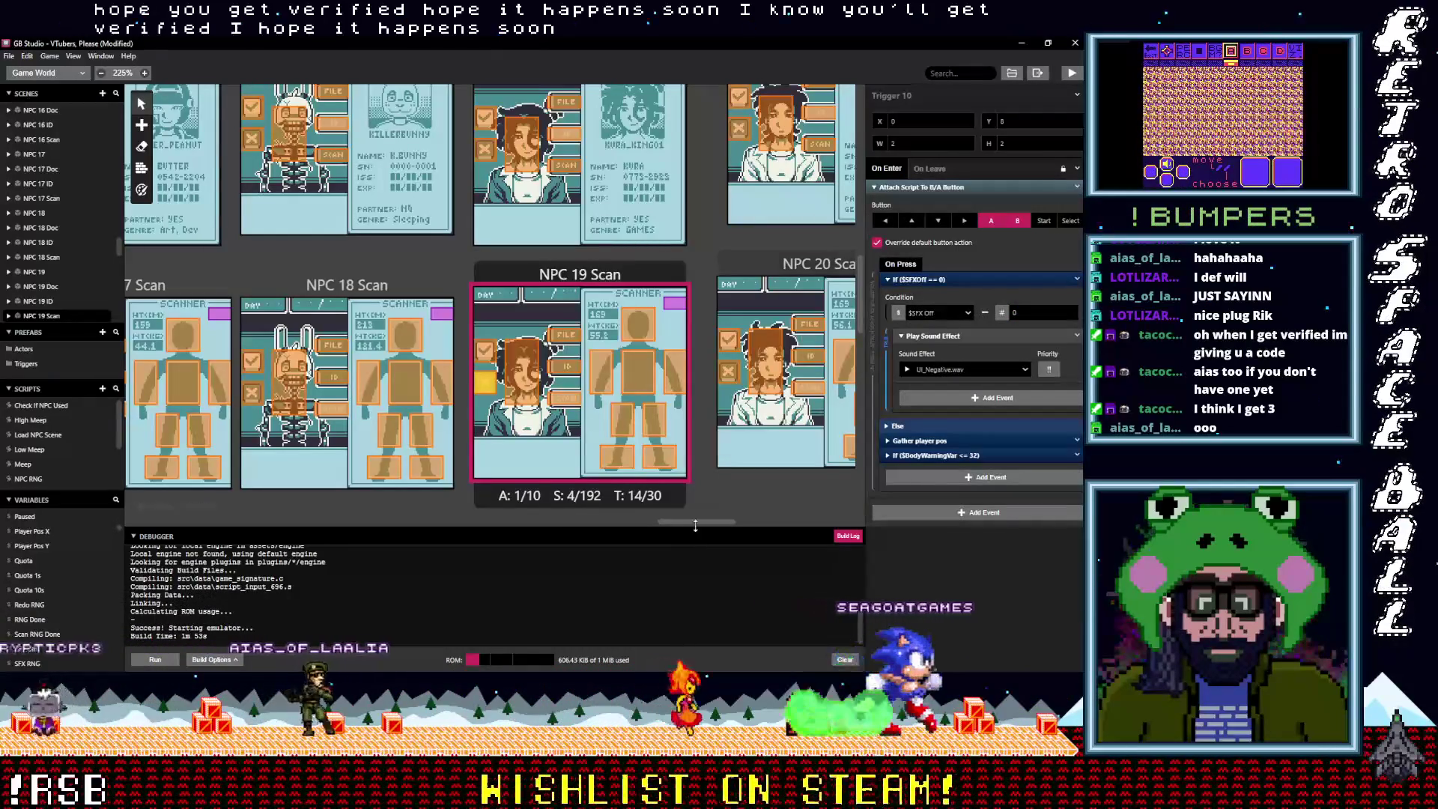
# Swap the copied UI_Negative button script into the NPC 21 Scan trigger
pyautogui.moveTo(694, 519); pyautogui.dragTo(732, 523)
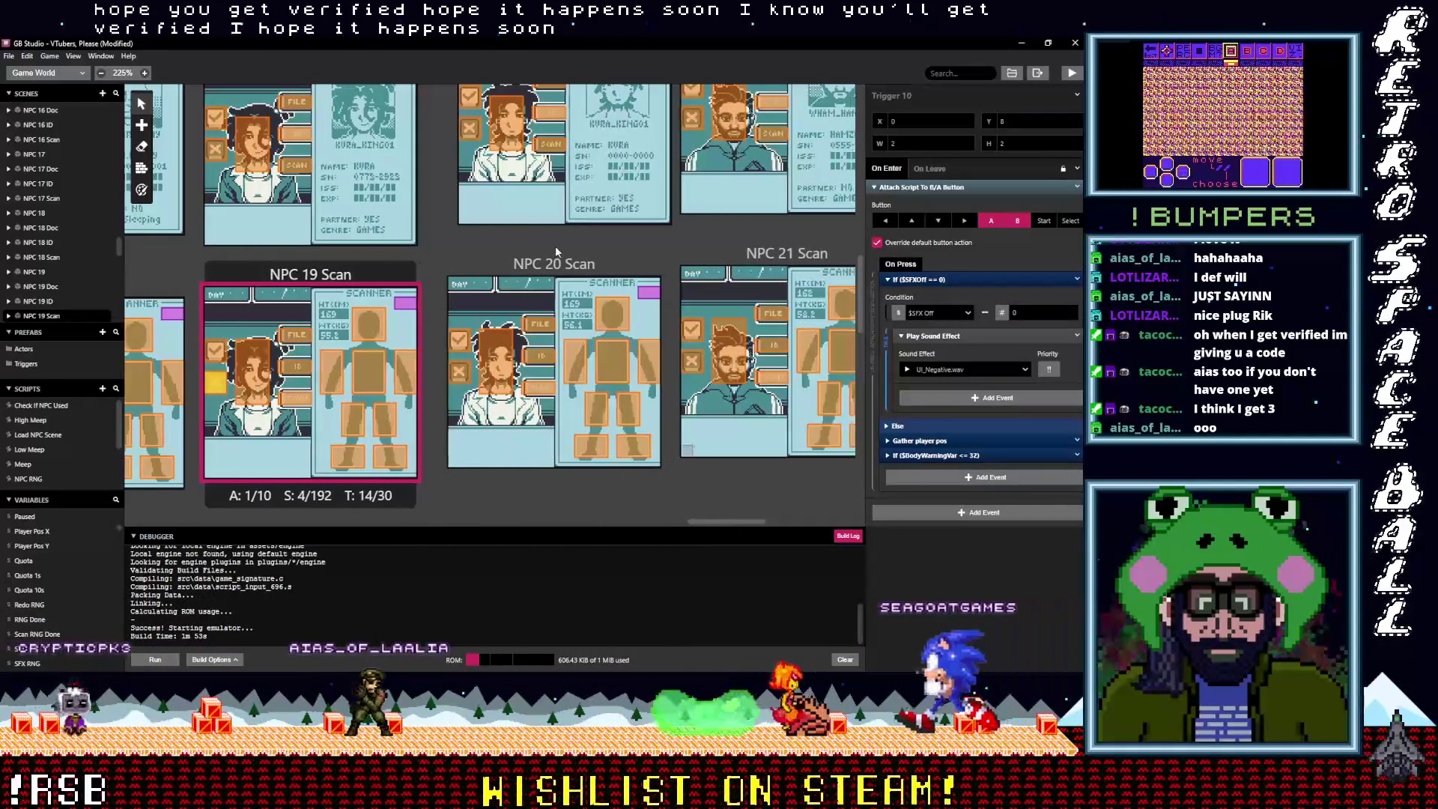
pyautogui.click(555, 266)
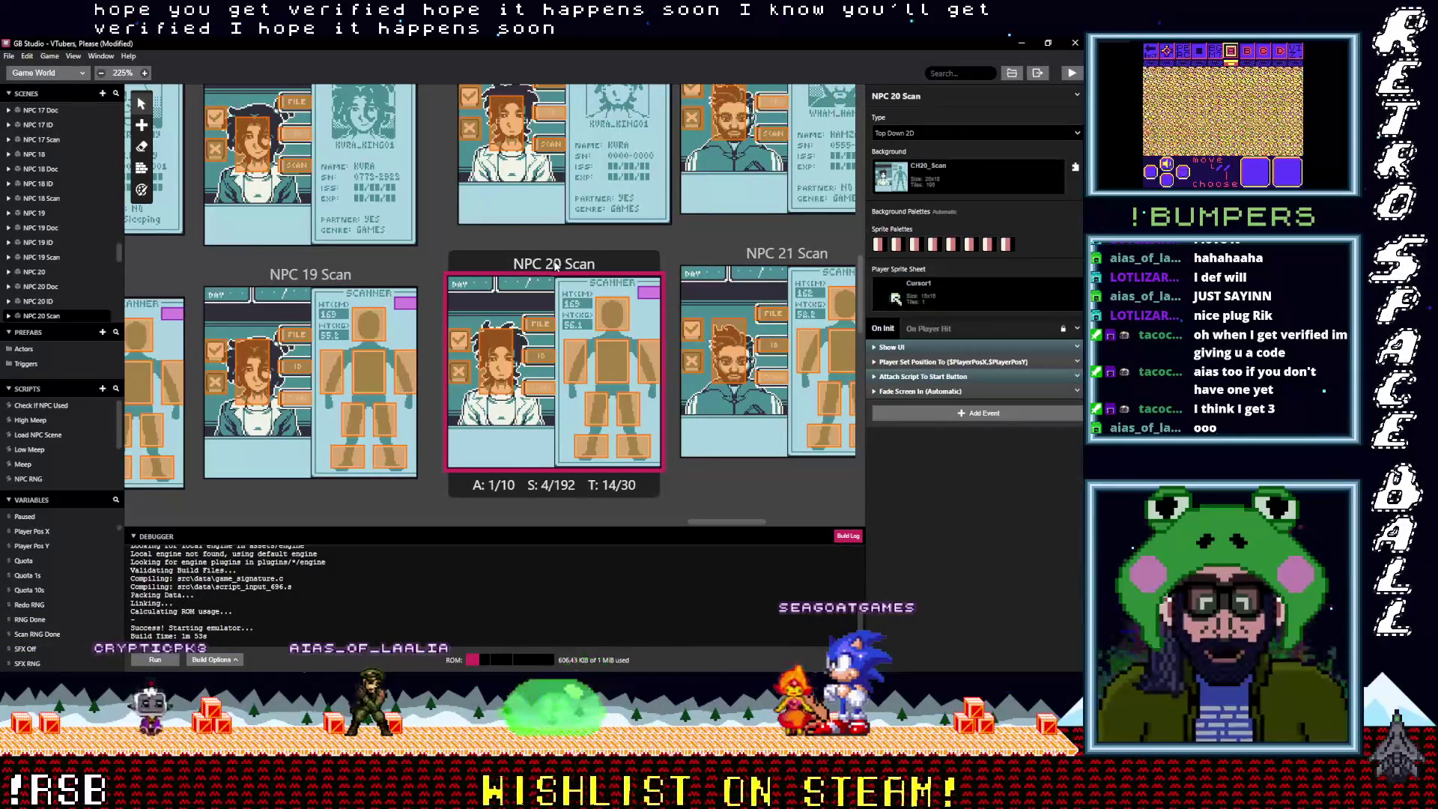
pyautogui.click(715, 254)
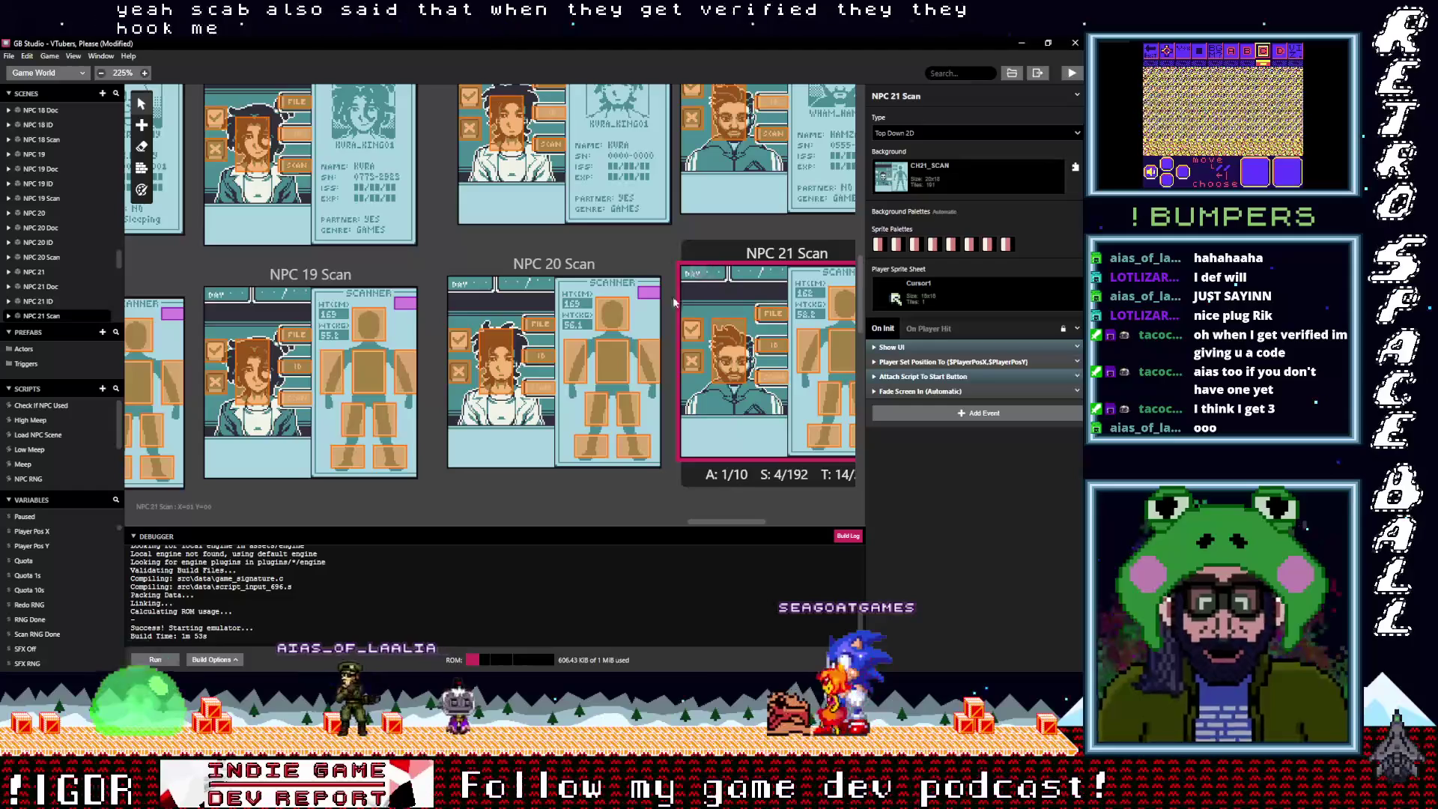
pyautogui.click(694, 369)
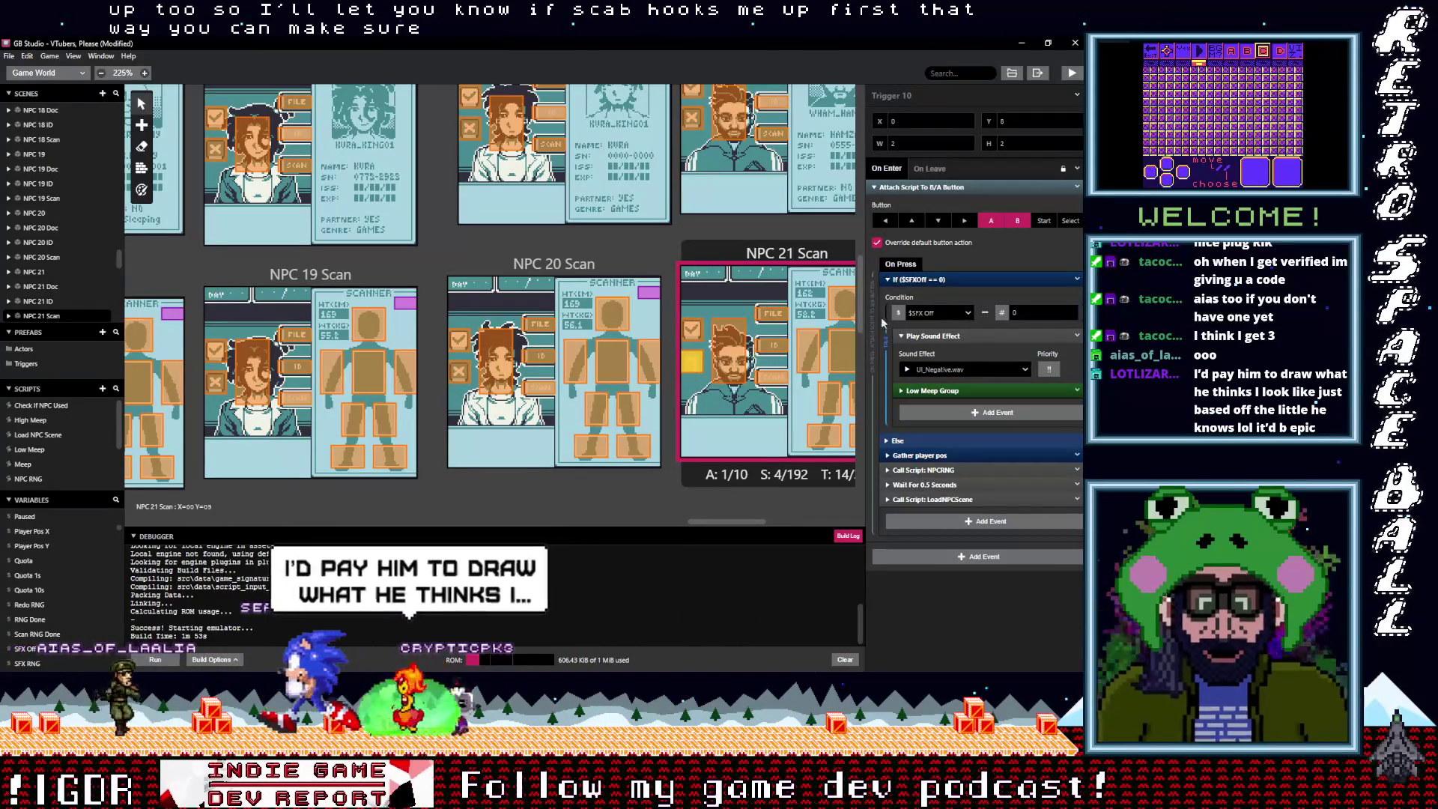
pyautogui.click(1033, 188)
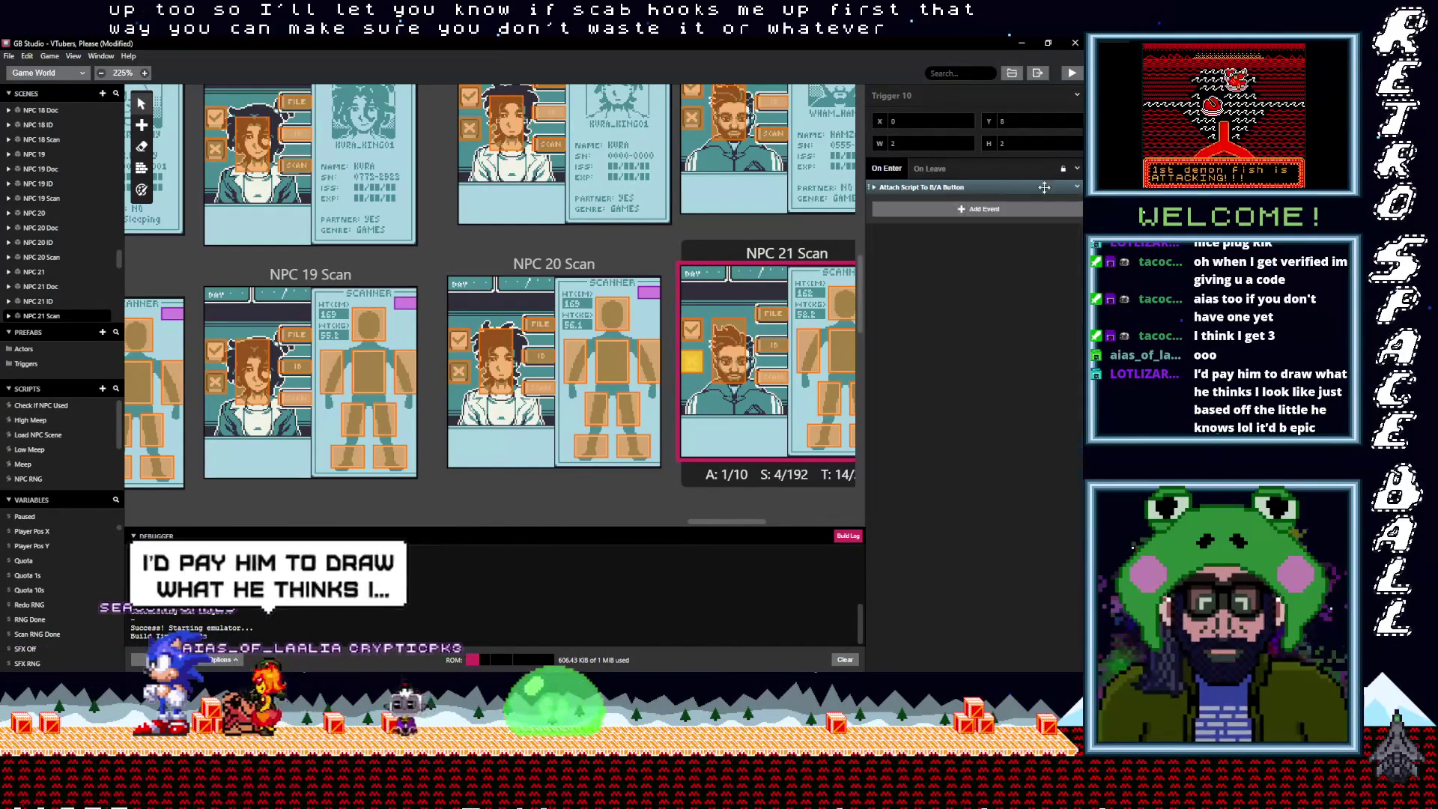
pyautogui.click(1076, 187)
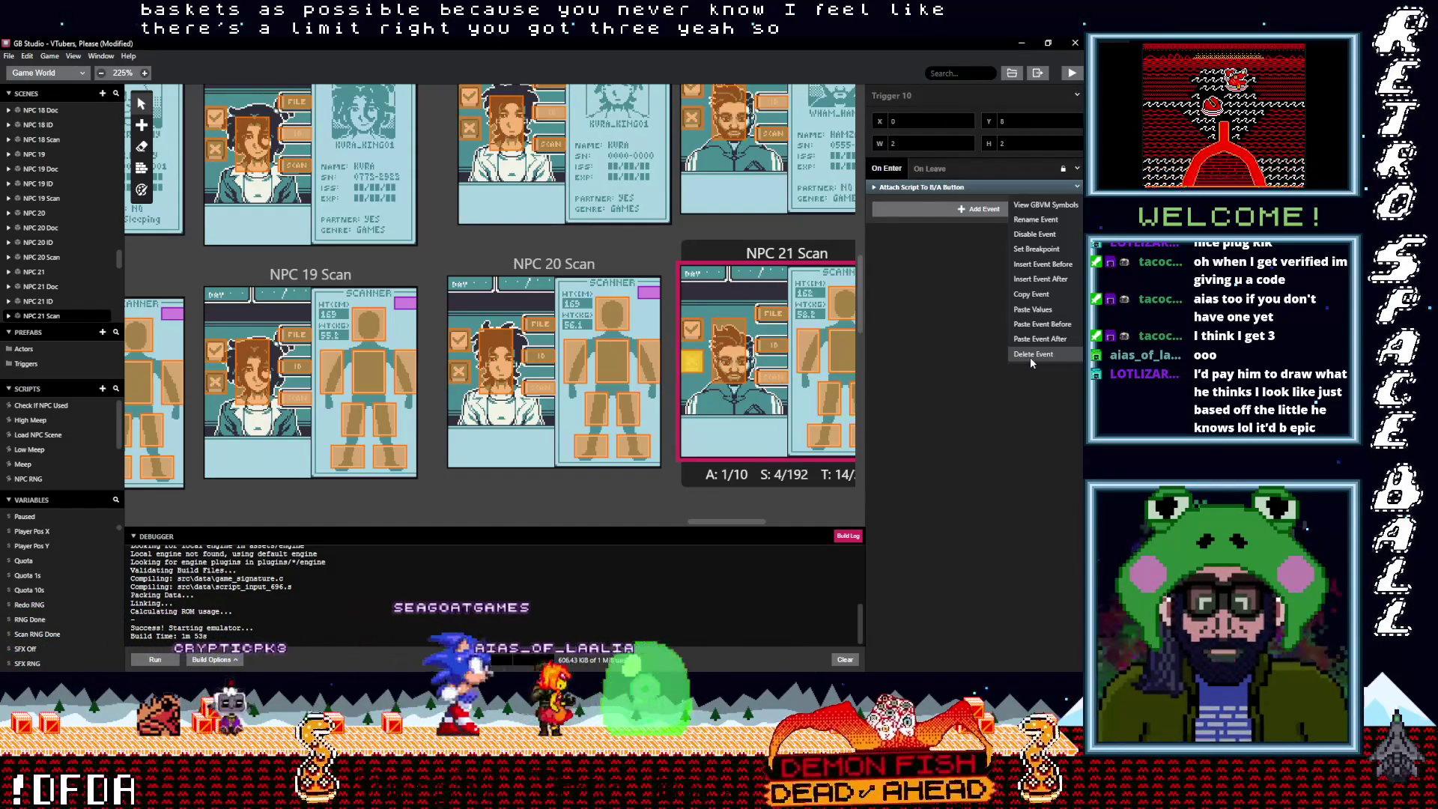
pyautogui.click(1030, 355)
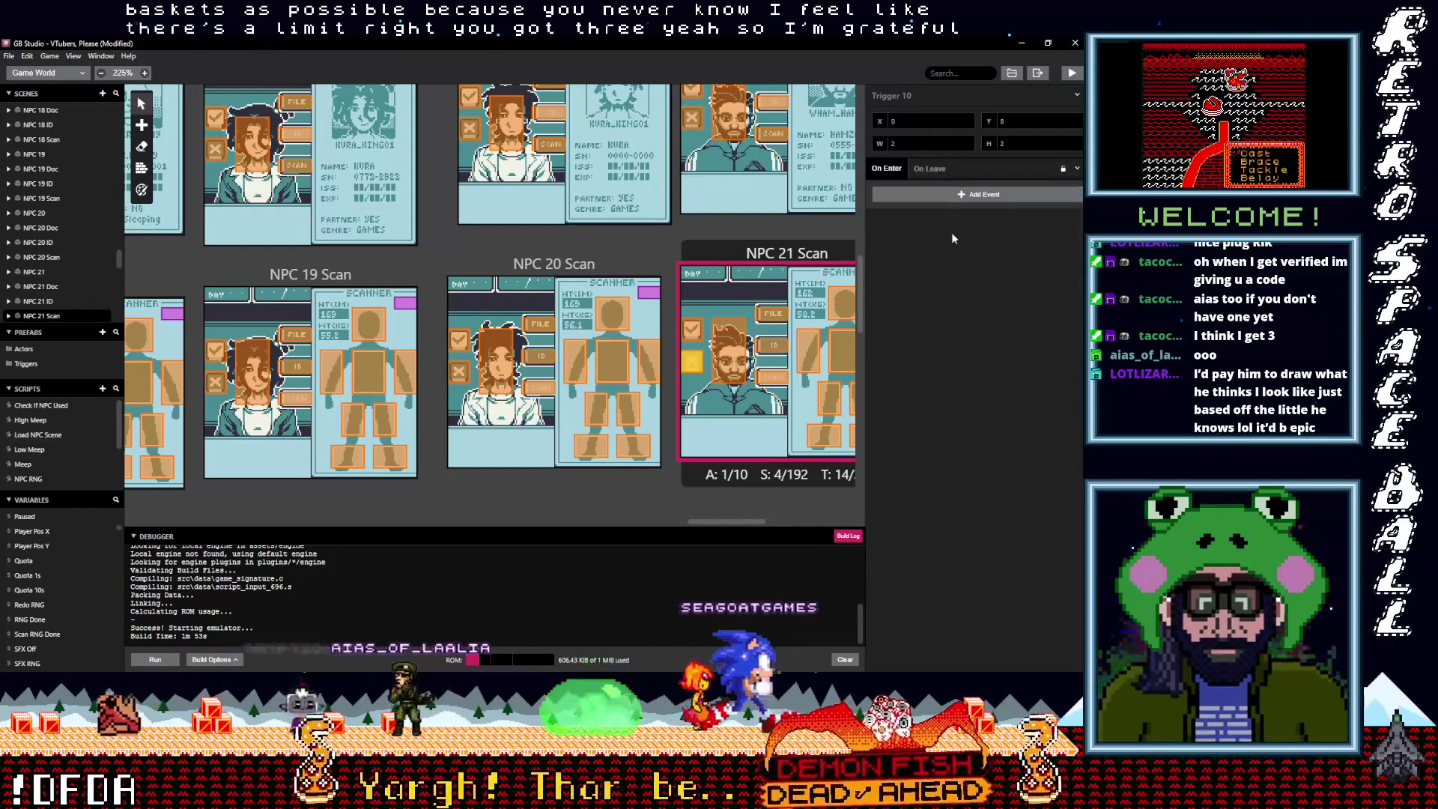
pyautogui.click(932, 195)
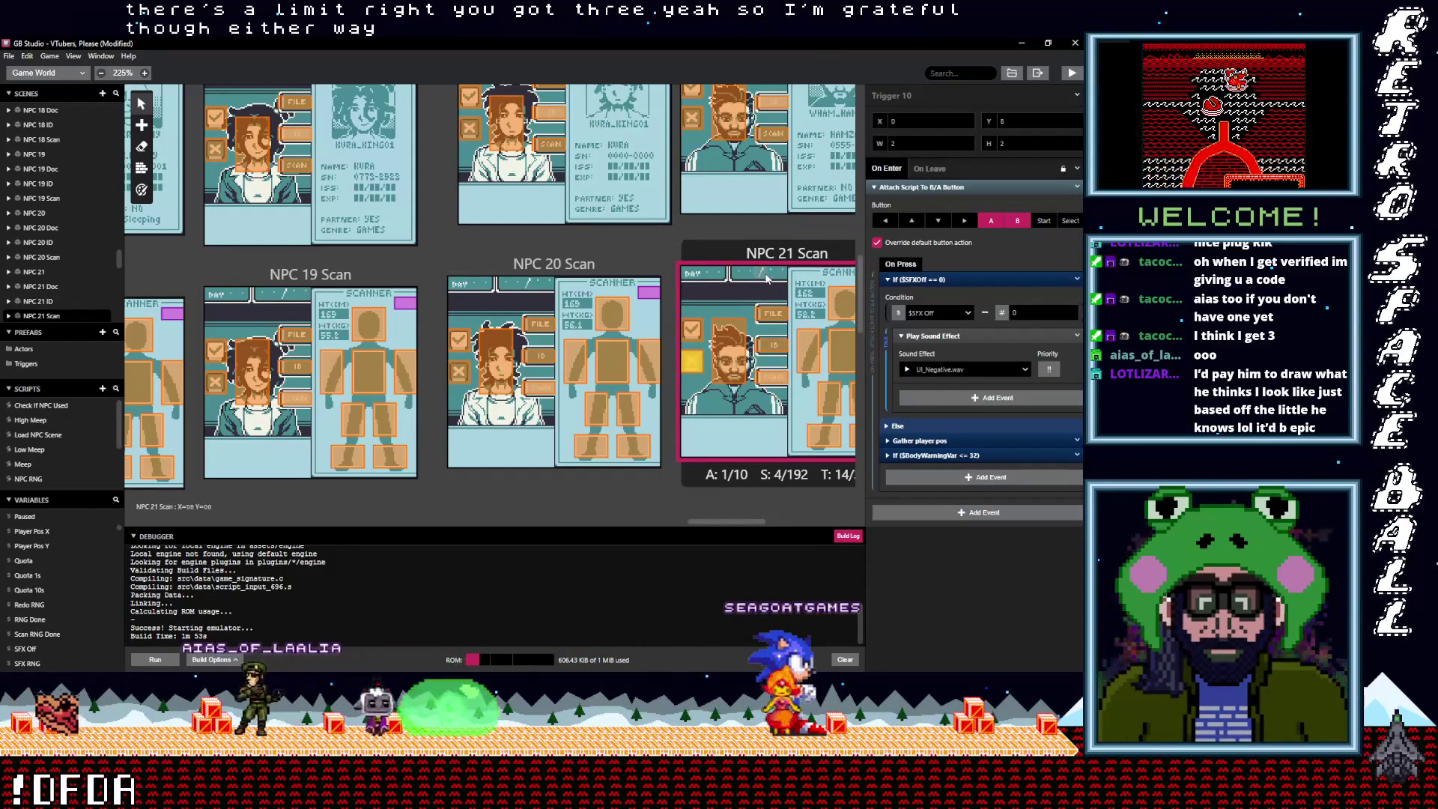
pyautogui.scroll(3, 684, 305)
# Replace the button script on the NPC 21 ID and NPC 21 Doc triggers with the copied one
pyautogui.click(694, 298)
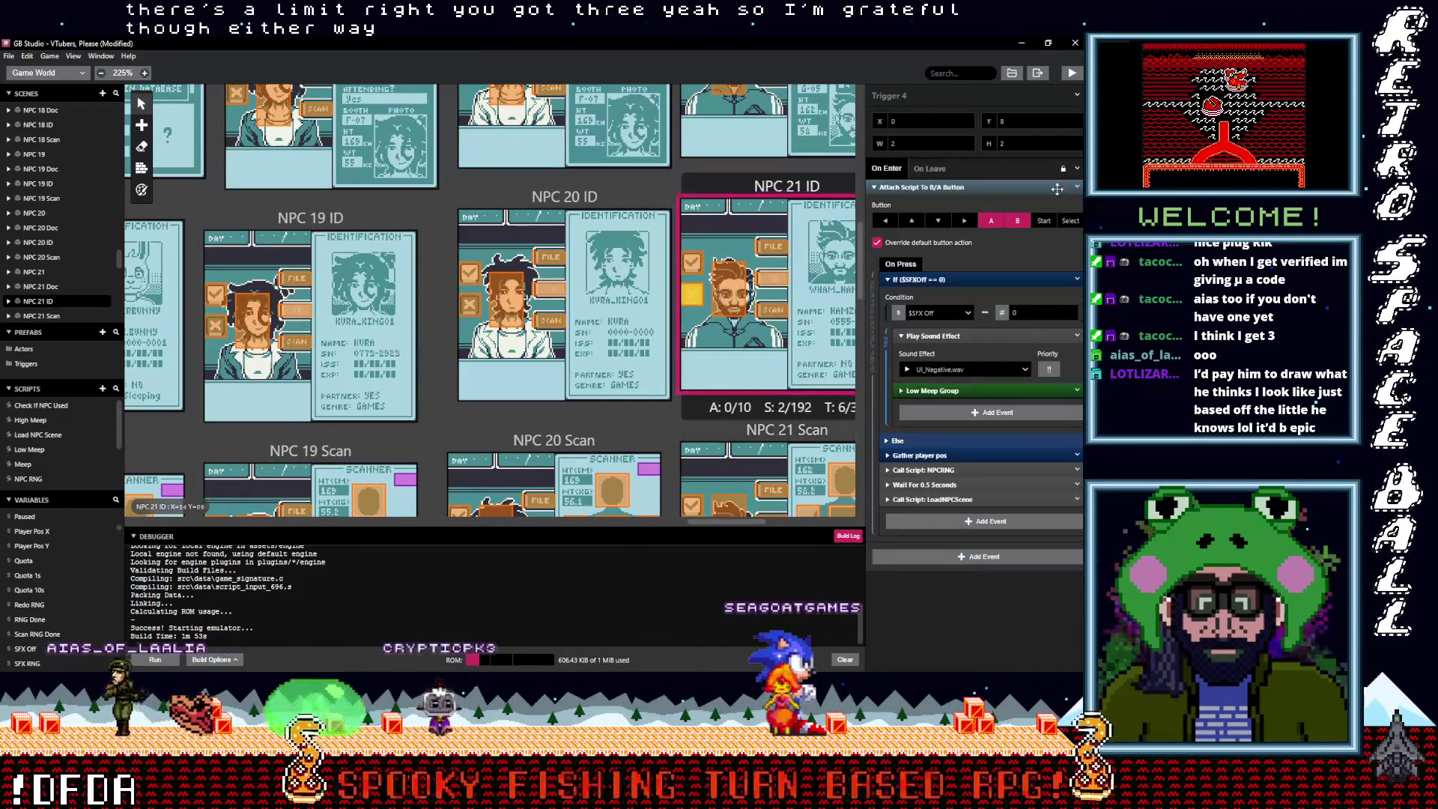
pyautogui.click(1025, 357)
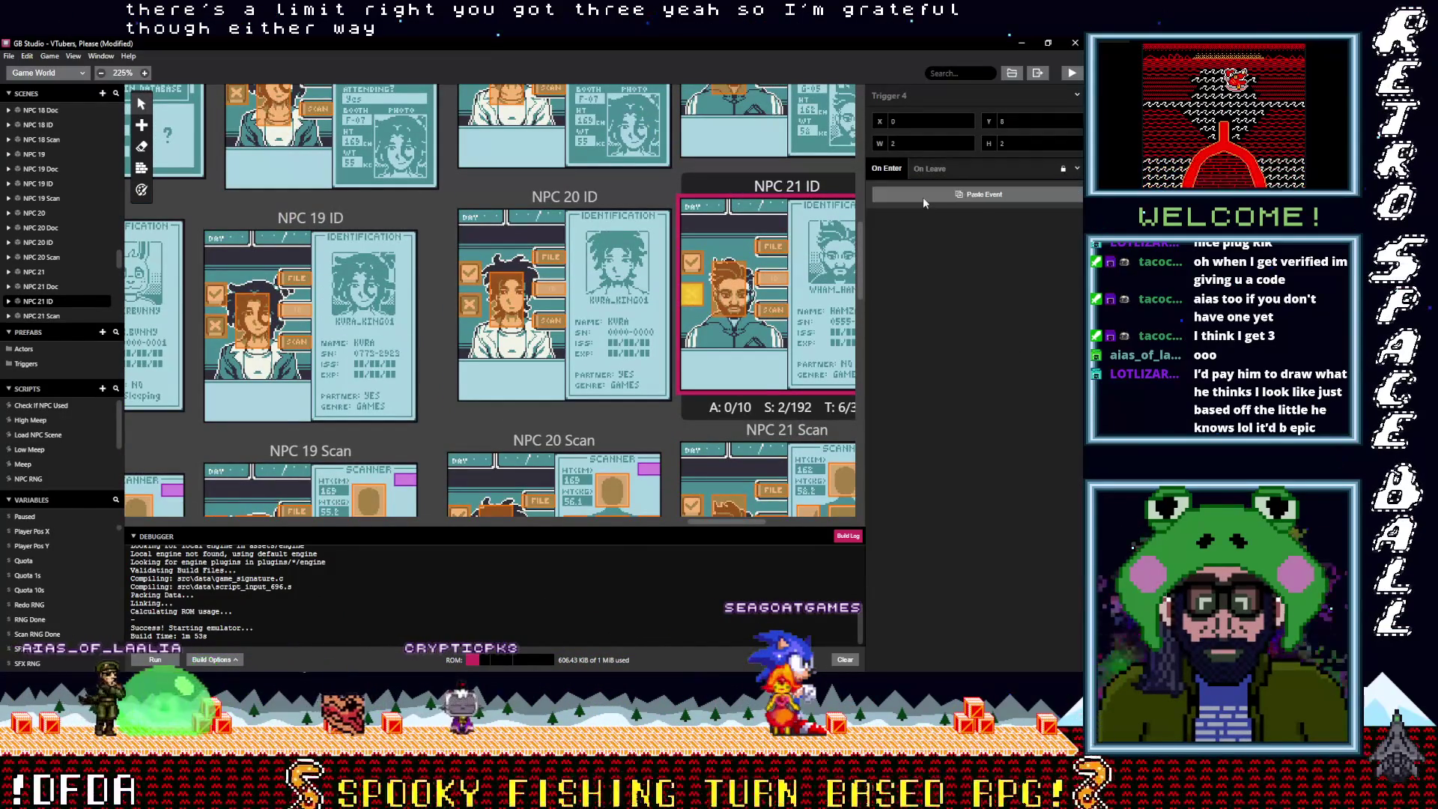
pyautogui.scroll(3, 775, 313)
pyautogui.scroll(2, 775, 313)
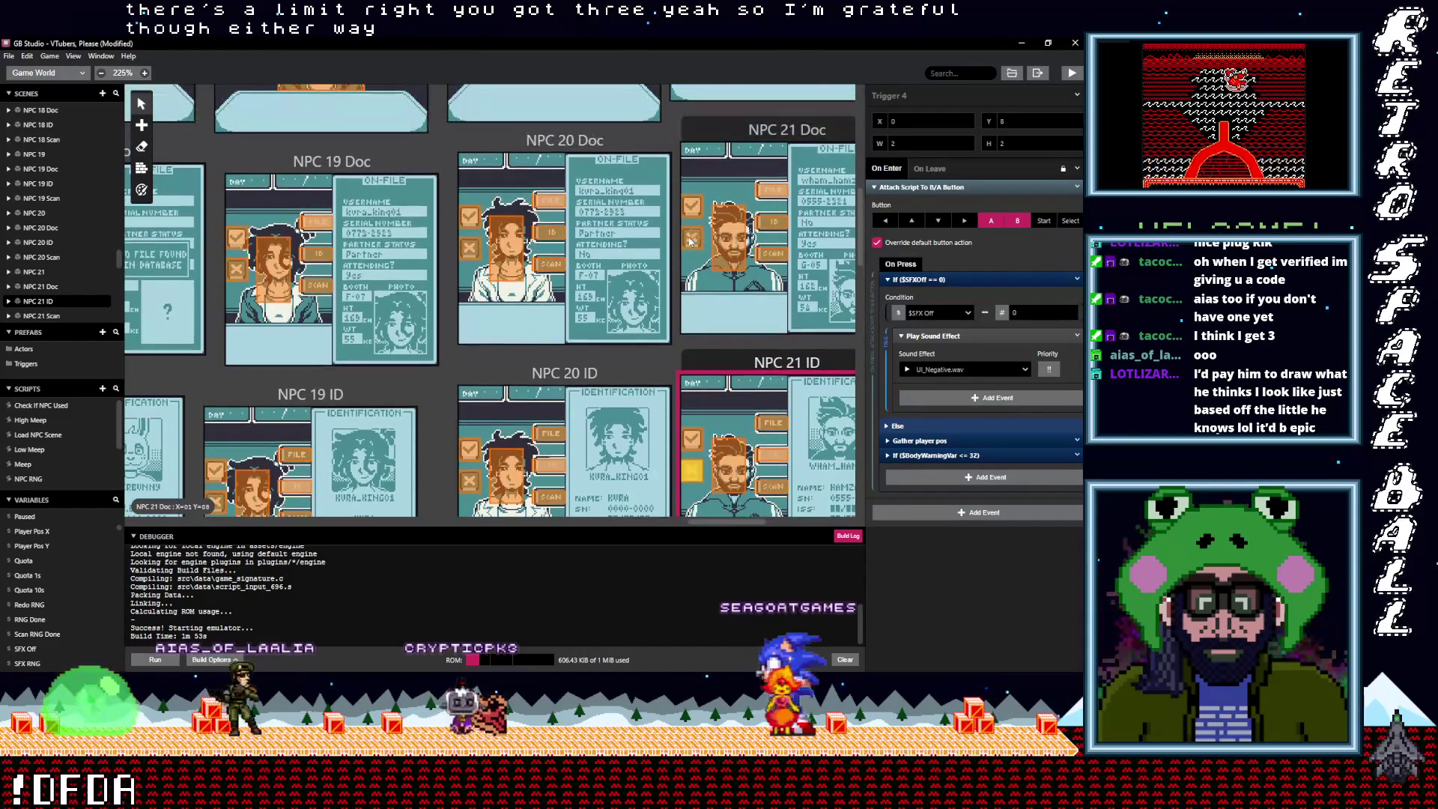
pyautogui.click(691, 238)
pyautogui.click(1076, 187)
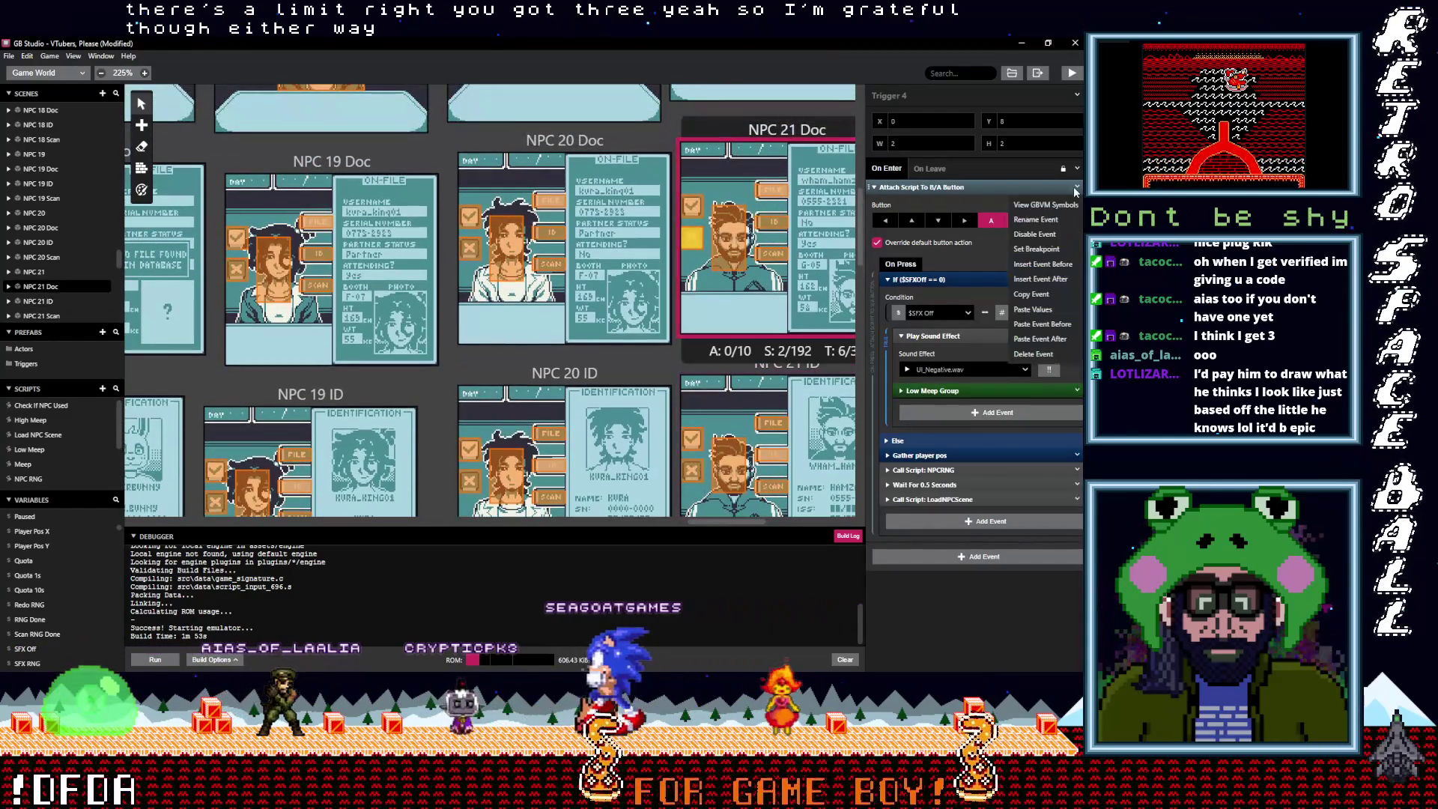
pyautogui.click(1033, 354)
pyautogui.click(924, 194)
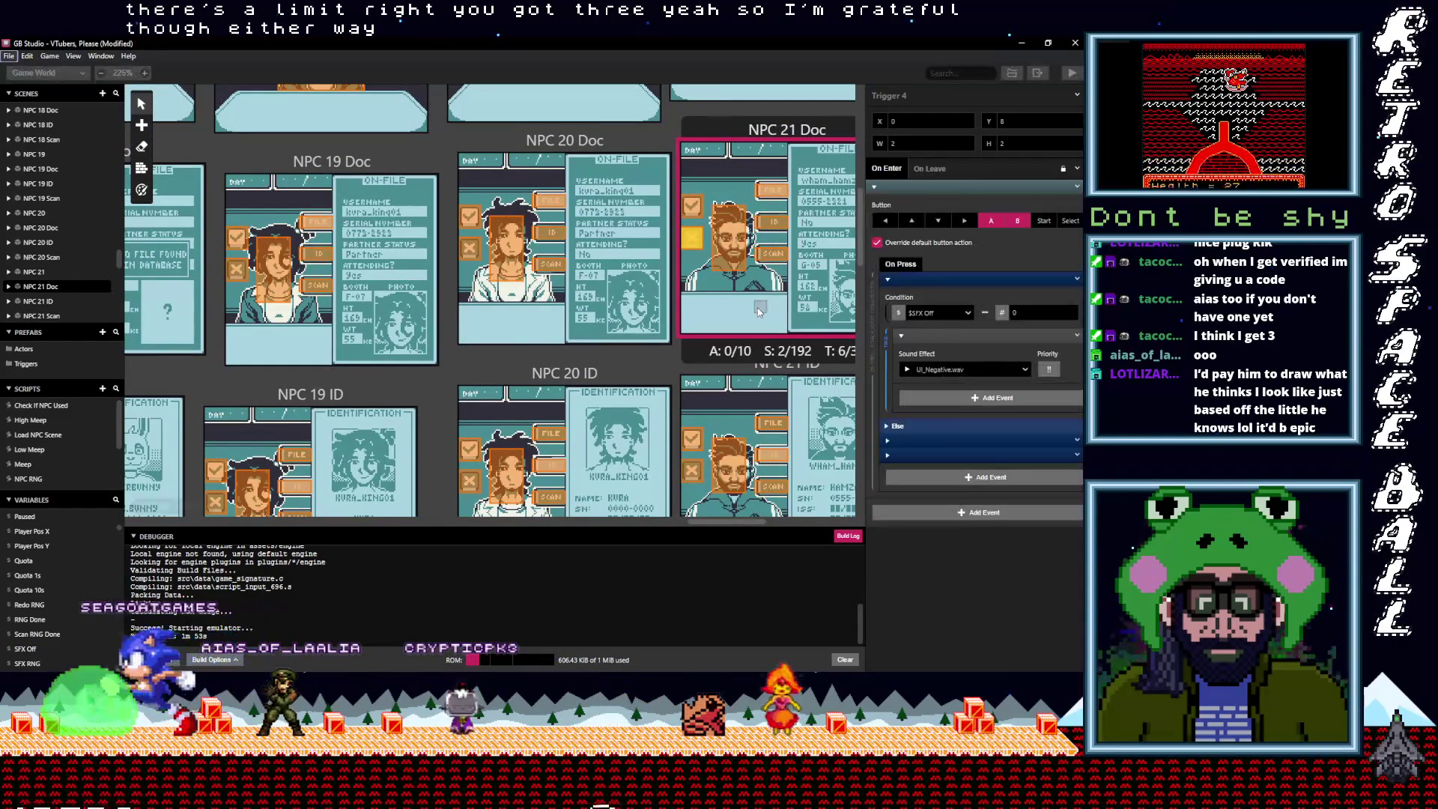
# Swap the NPC 21 scene trigger's old button script for the copied script
pyautogui.scroll(5, 757, 307)
pyautogui.click(682, 187)
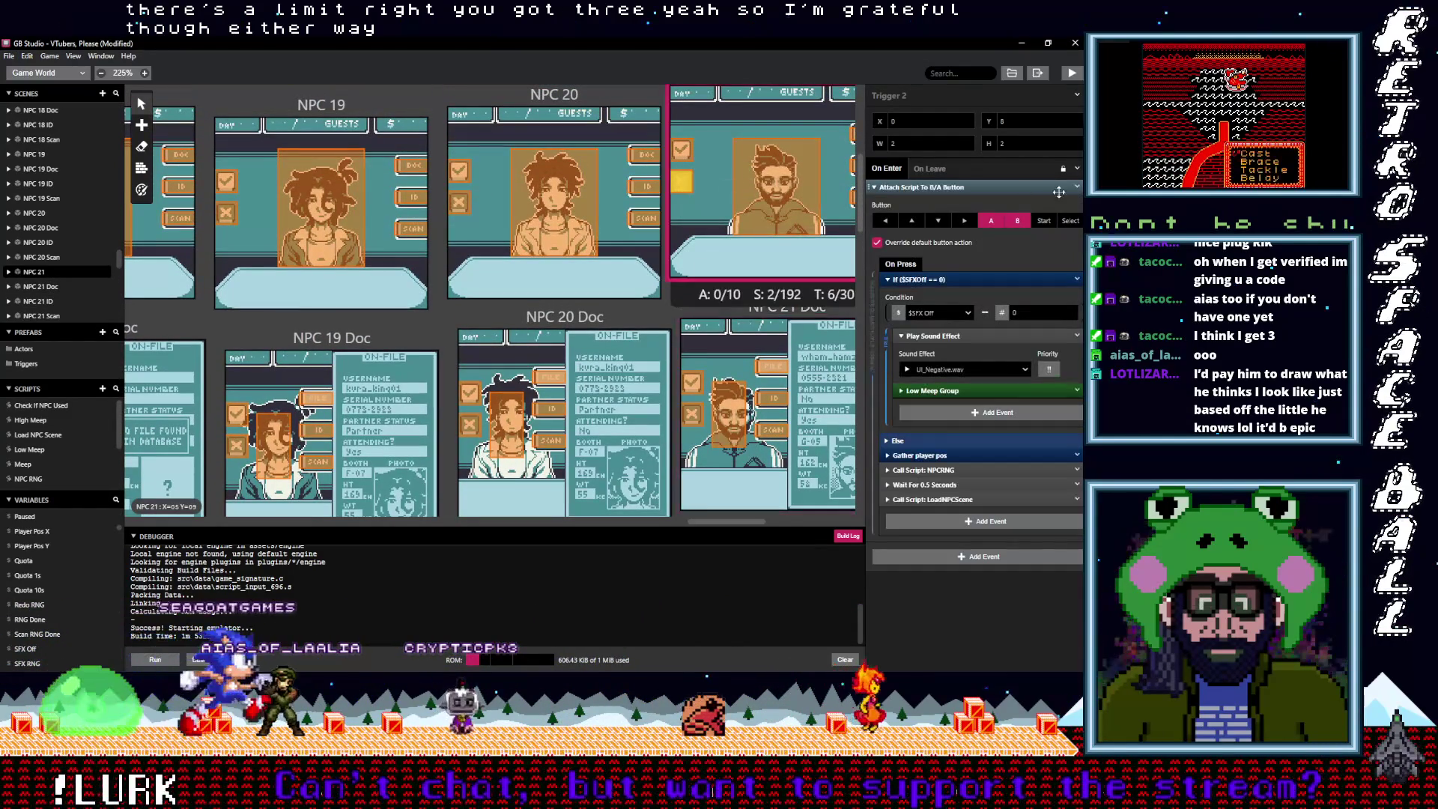
pyautogui.click(1078, 188)
pyautogui.click(1016, 357)
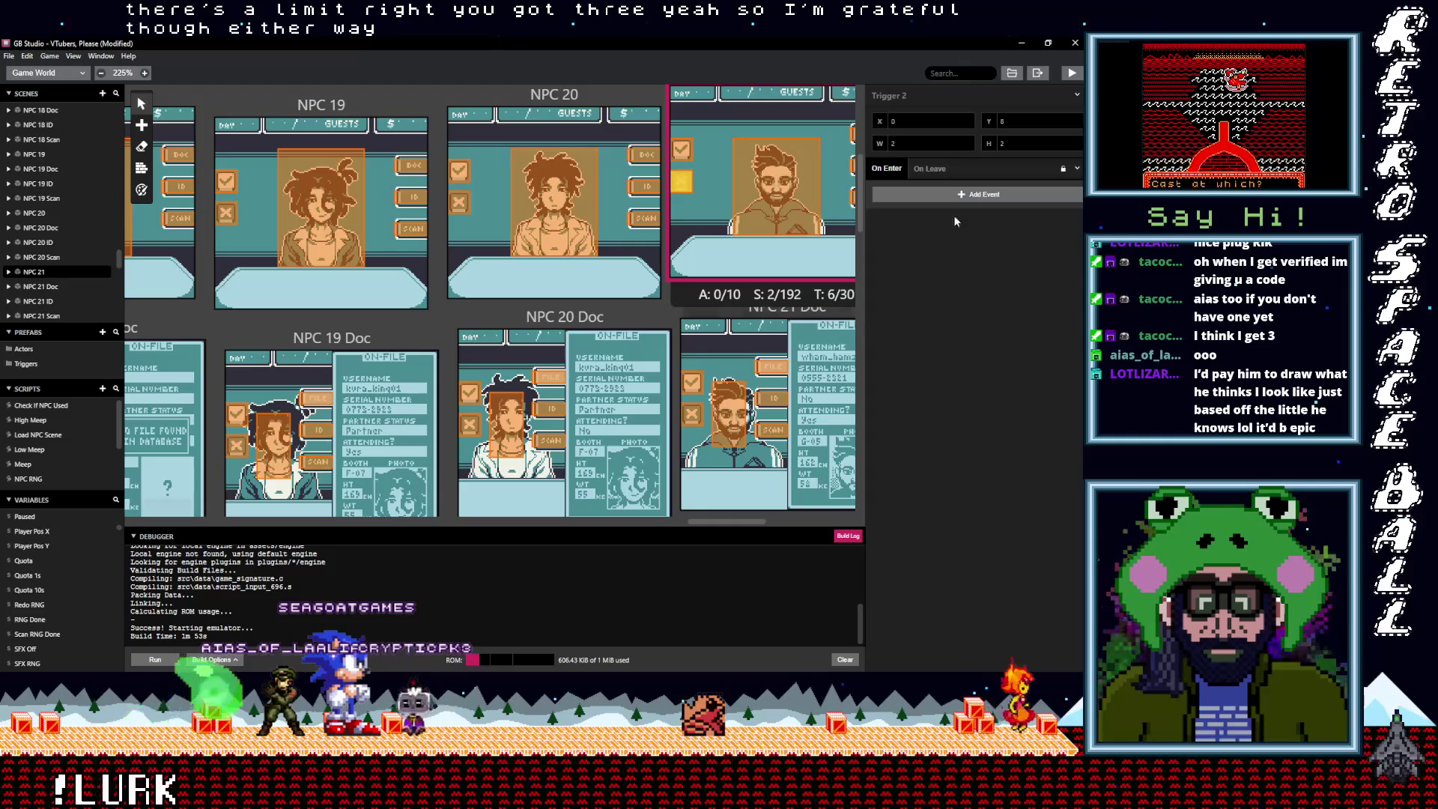
pyautogui.click(776, 294)
# Collapse the NPC 22 scene trigger's existing button script and paste in the copied one
pyautogui.scroll(1, 776, 293)
pyautogui.scroll(-1, 771, 299)
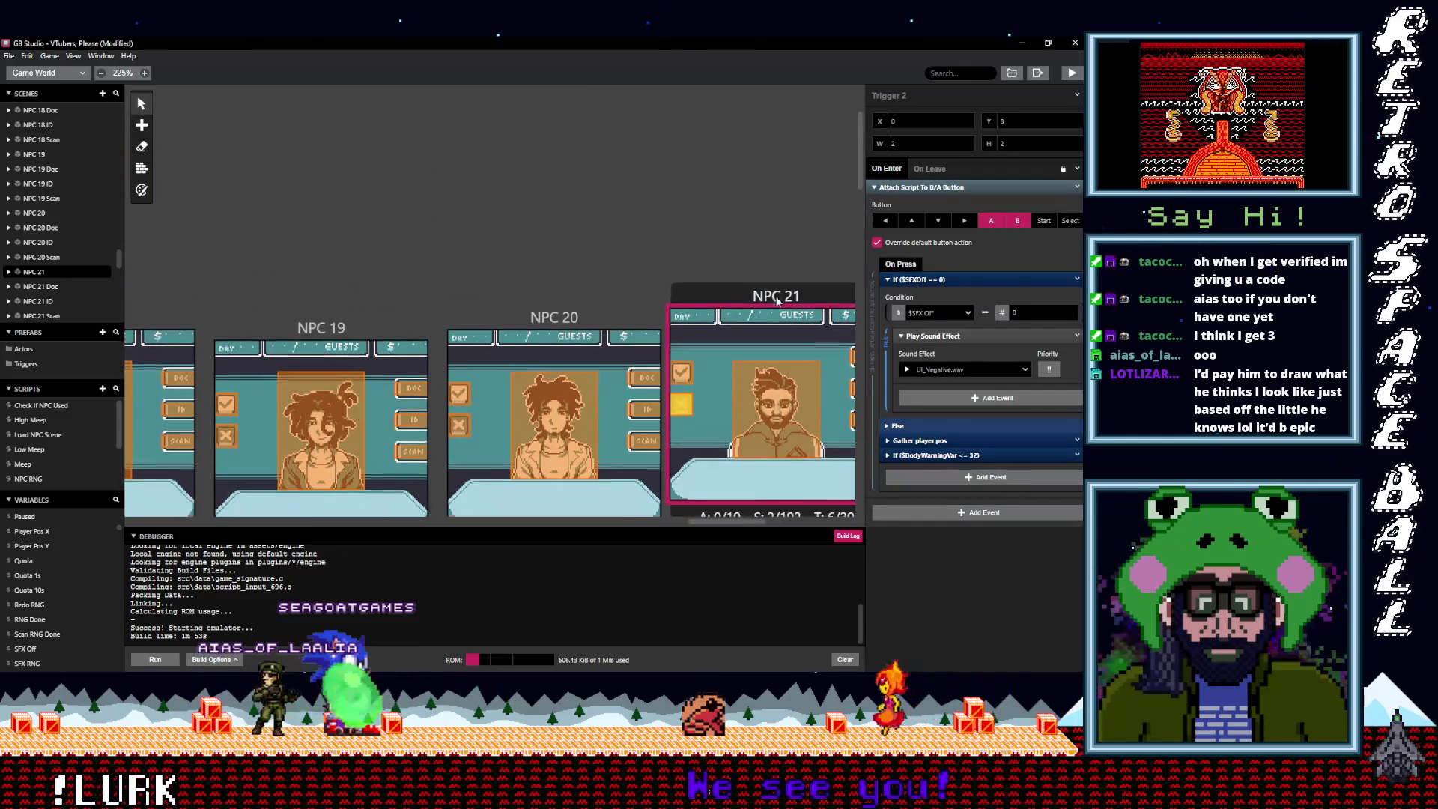
pyautogui.hscroll(5, 716, 518)
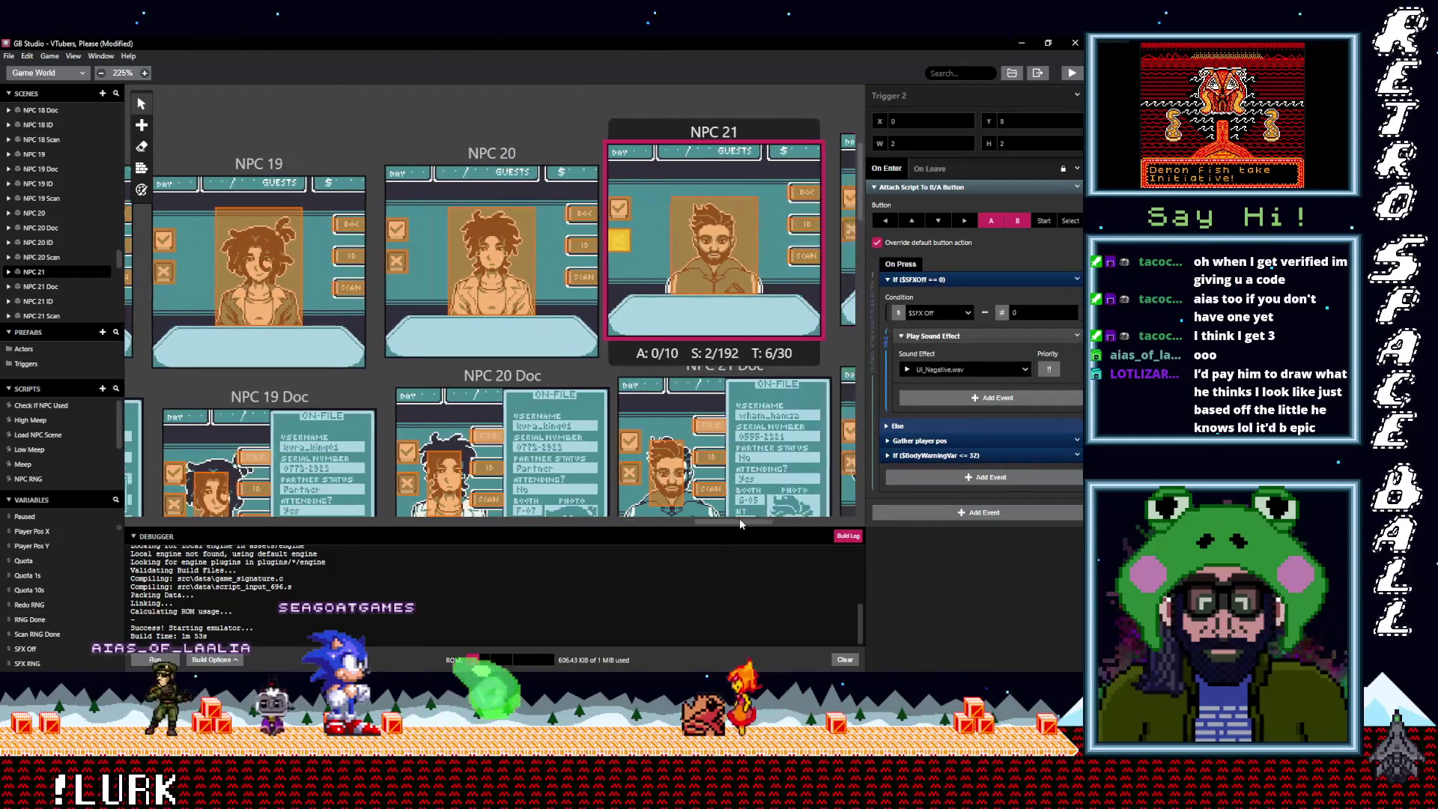
pyautogui.click(593, 237)
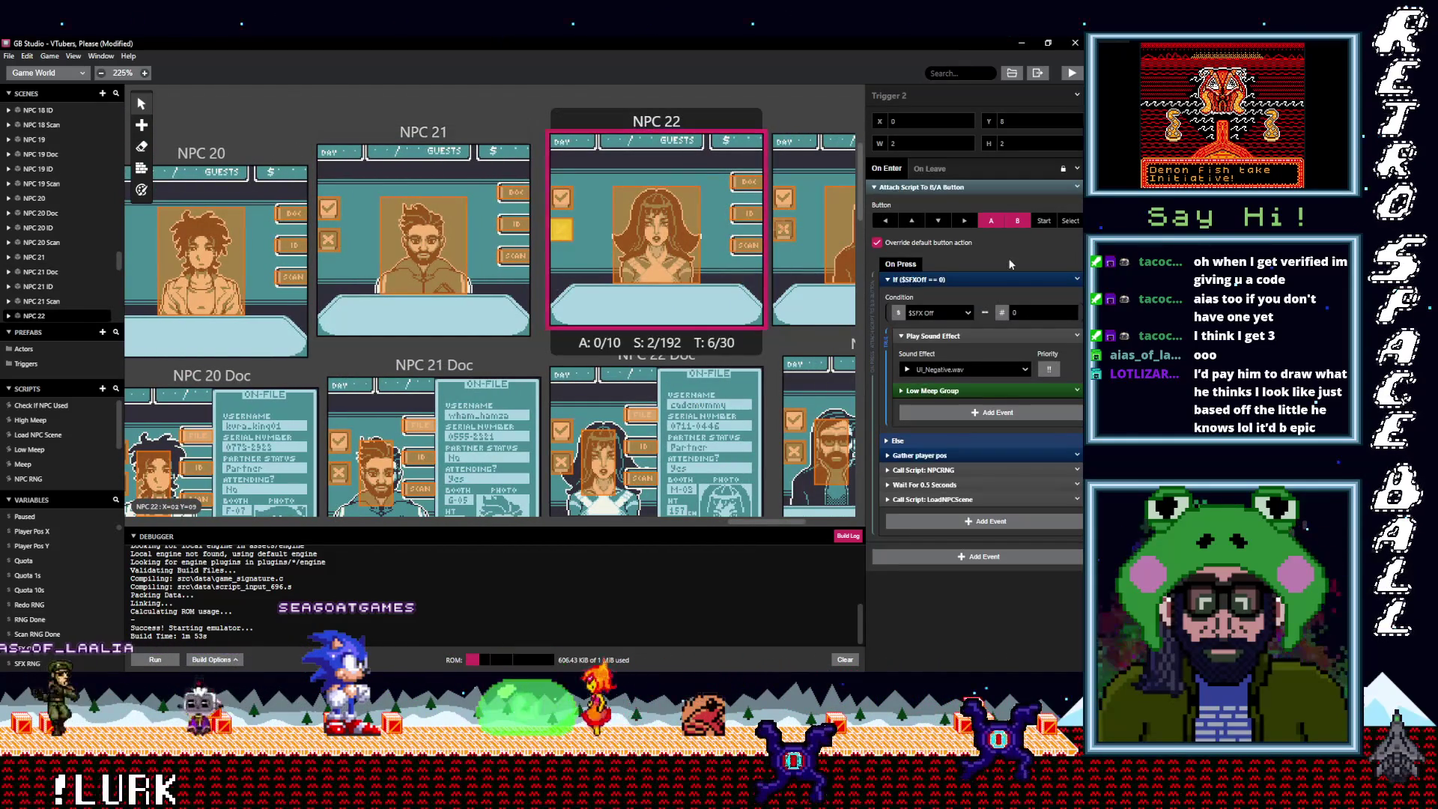
pyautogui.click(1075, 190)
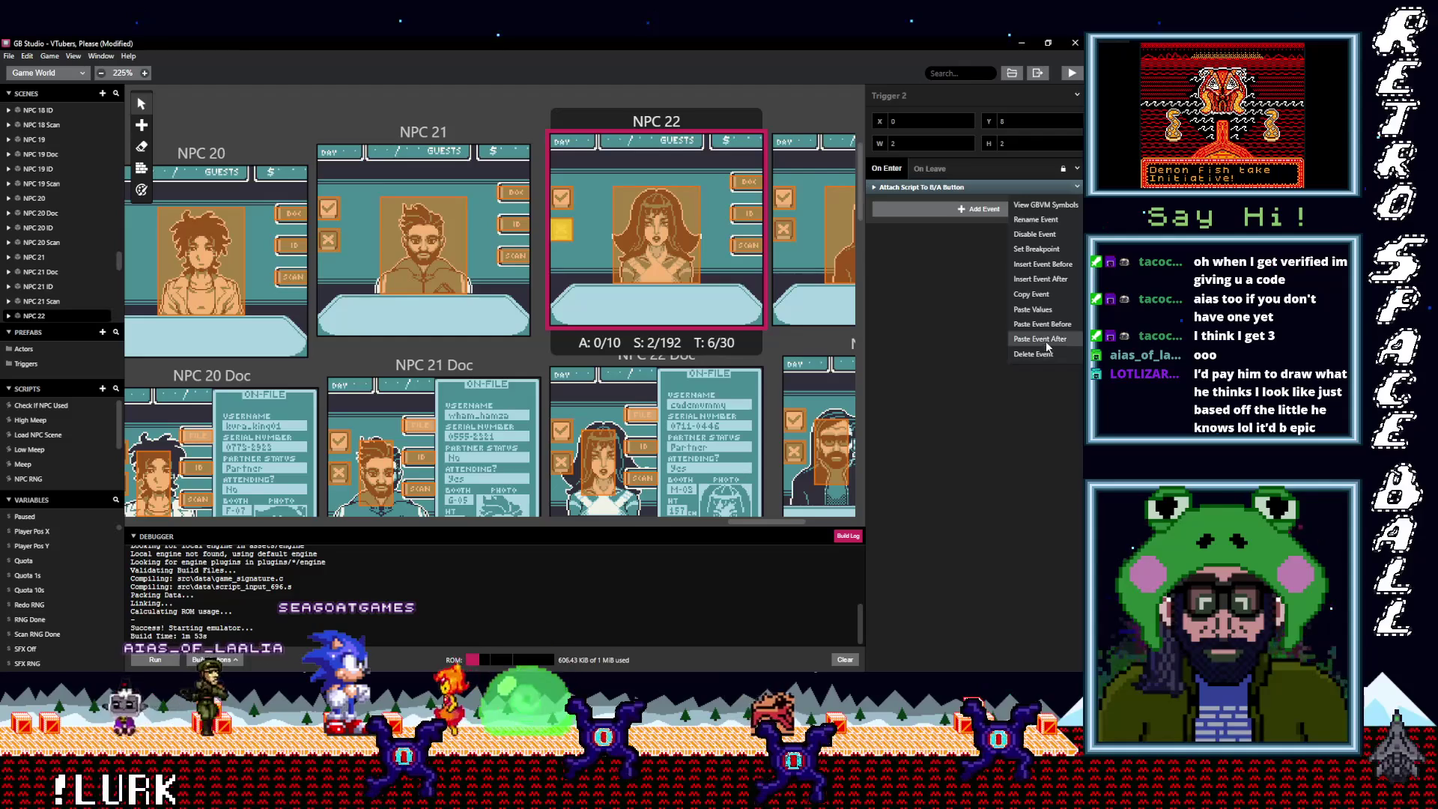
pyautogui.click(947, 195)
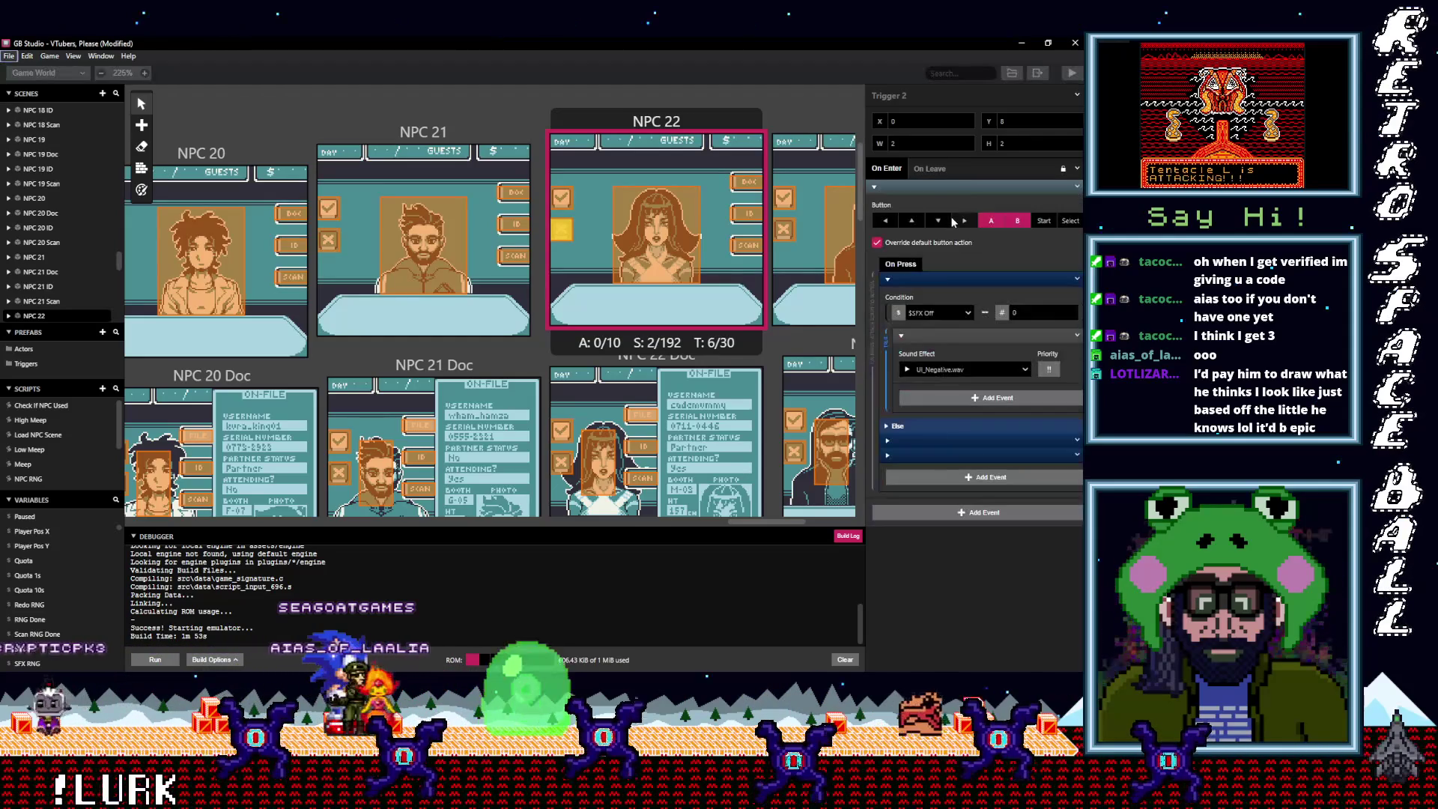
# Inspect the button script event's options on the NPC 22 Doc trigger
pyautogui.scroll(-4, 596, 352)
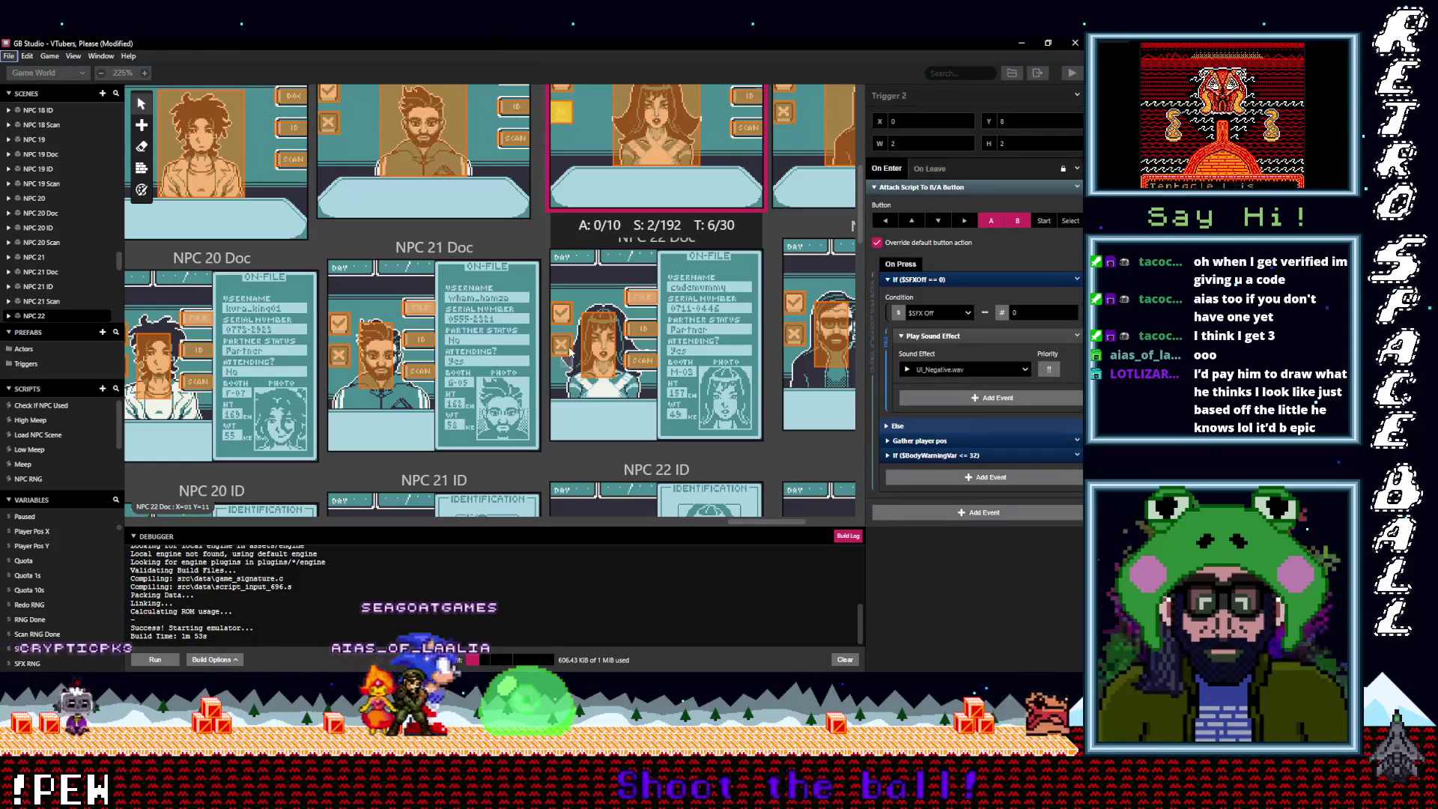
pyautogui.click(596, 353)
pyautogui.rightClick(1045, 276)
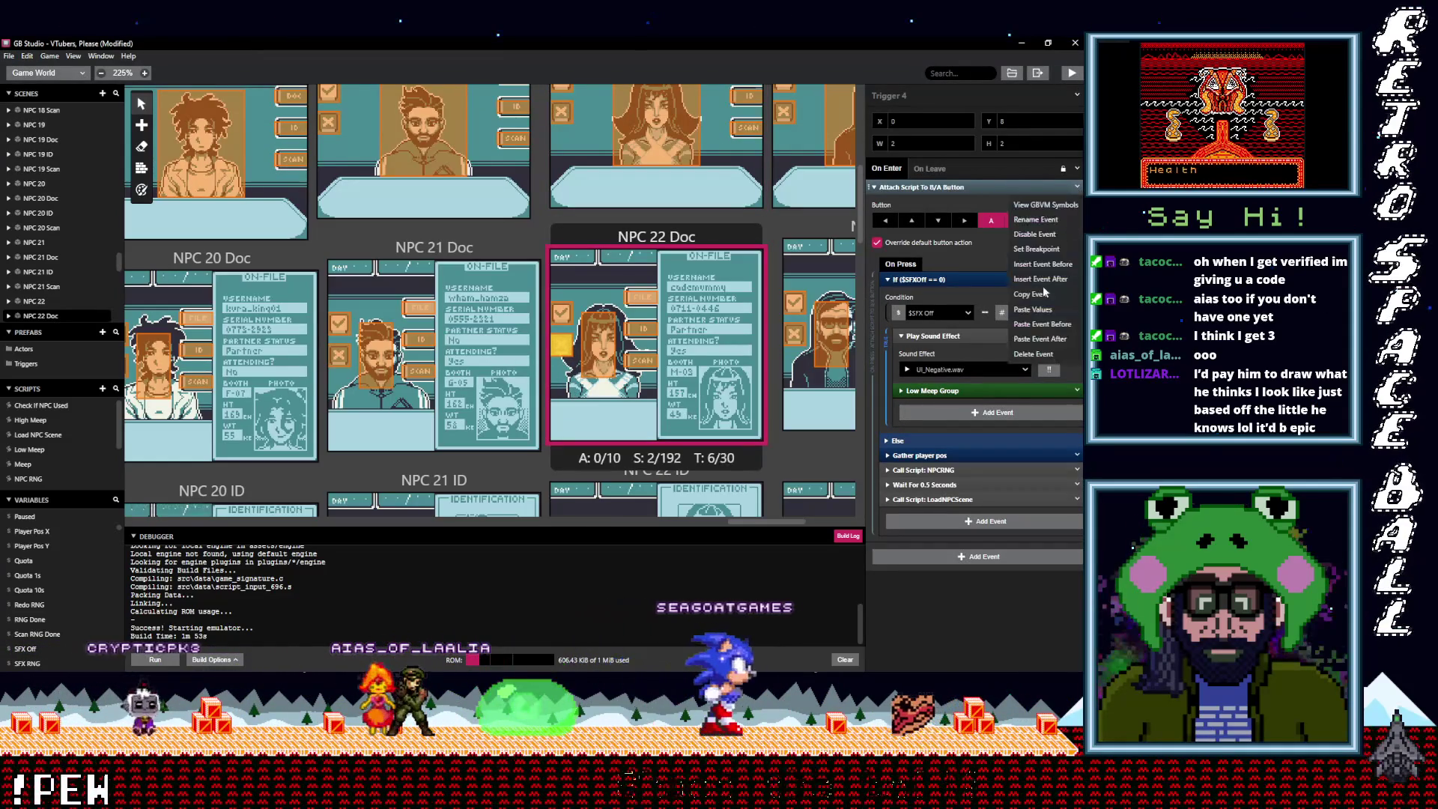
pyautogui.click(932, 251)
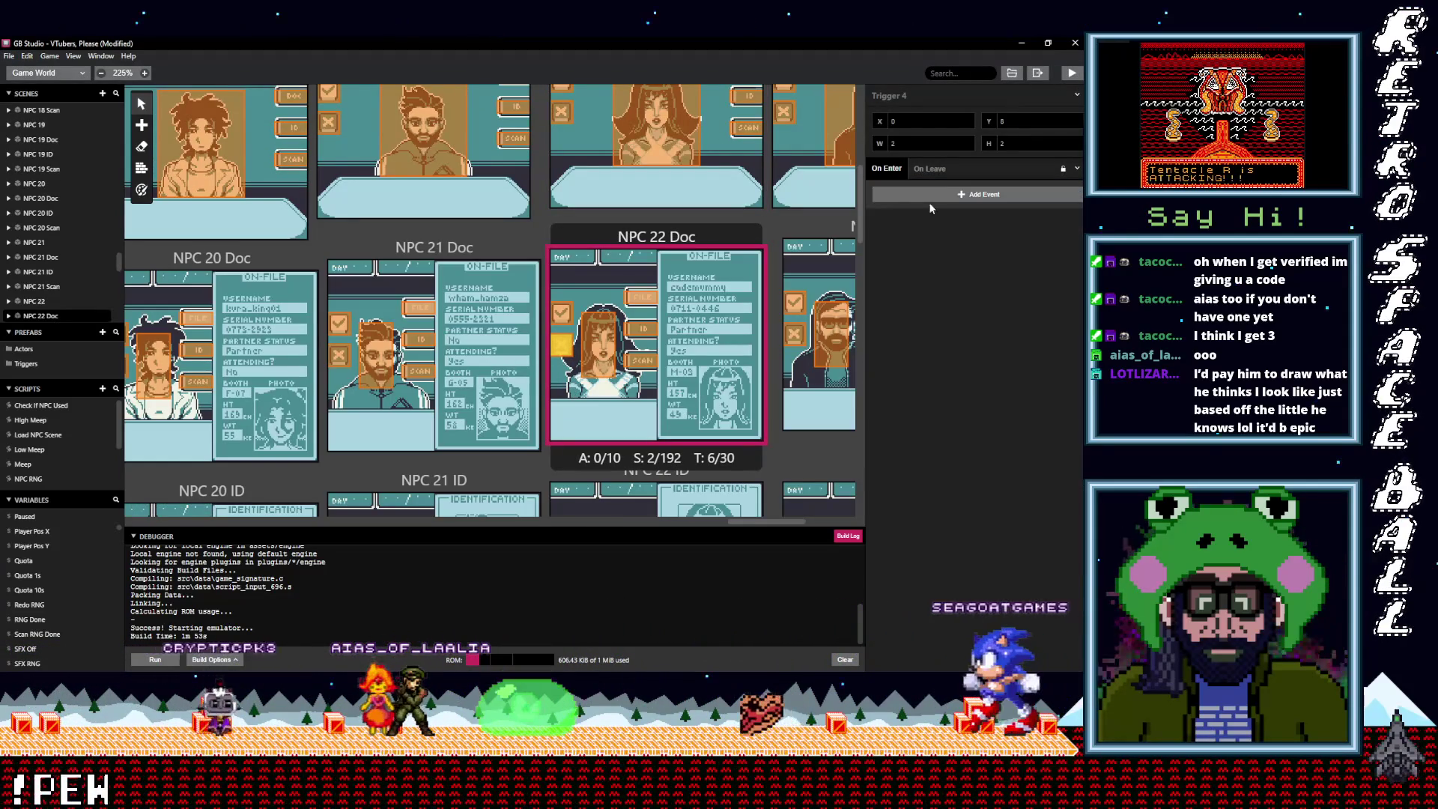
# Delete the NPC 22 ID trigger's old button script and put the copied script in its place
pyautogui.scroll(-8, 683, 334)
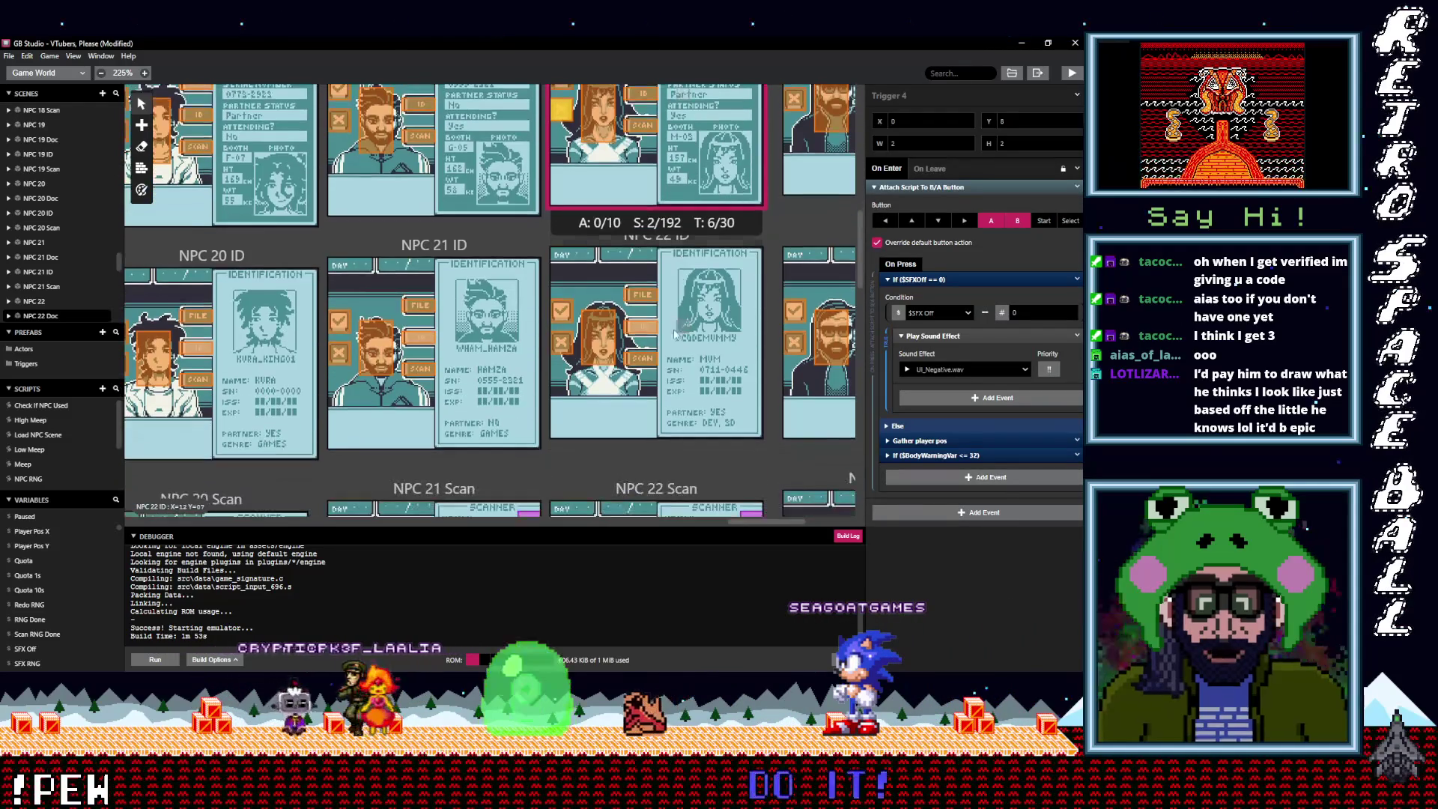
pyautogui.click(560, 344)
pyautogui.click(1077, 187)
pyautogui.click(1026, 353)
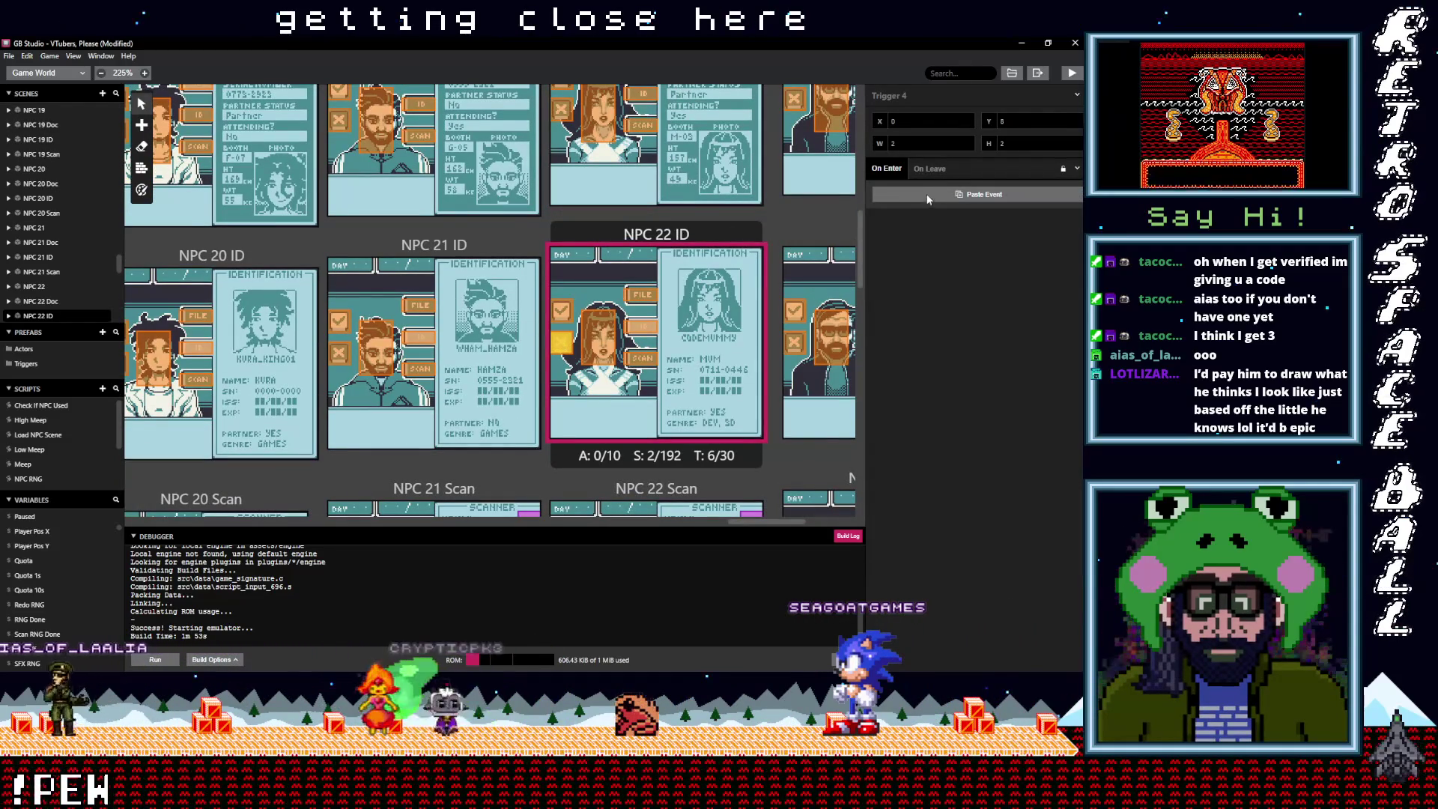
pyautogui.hotkey('ctrl', 'z')
# Replace the NPC 22 Scan trigger's old button script with the copied negative-sound script
pyautogui.scroll(-8, 673, 337)
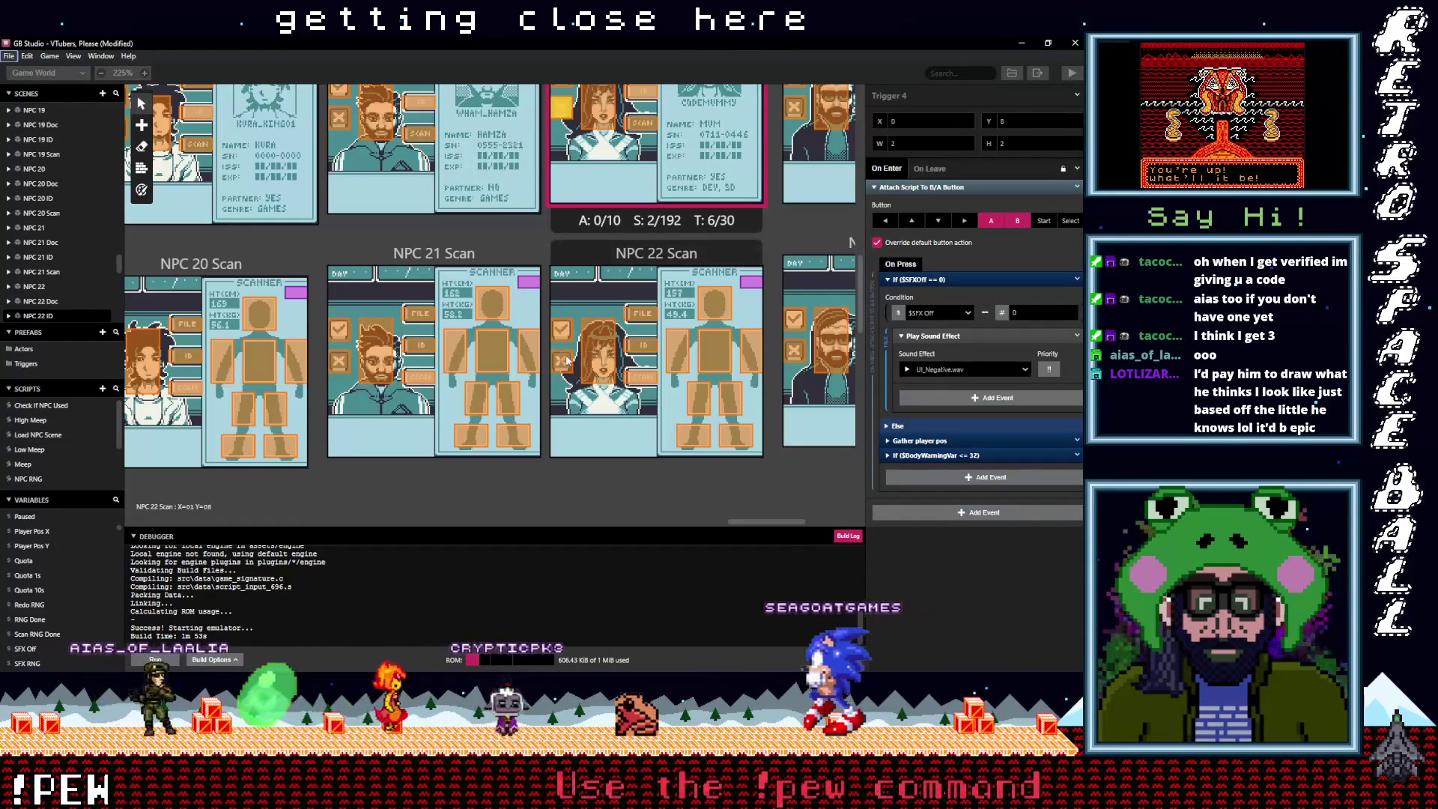
pyautogui.click(560, 361)
pyautogui.click(1076, 187)
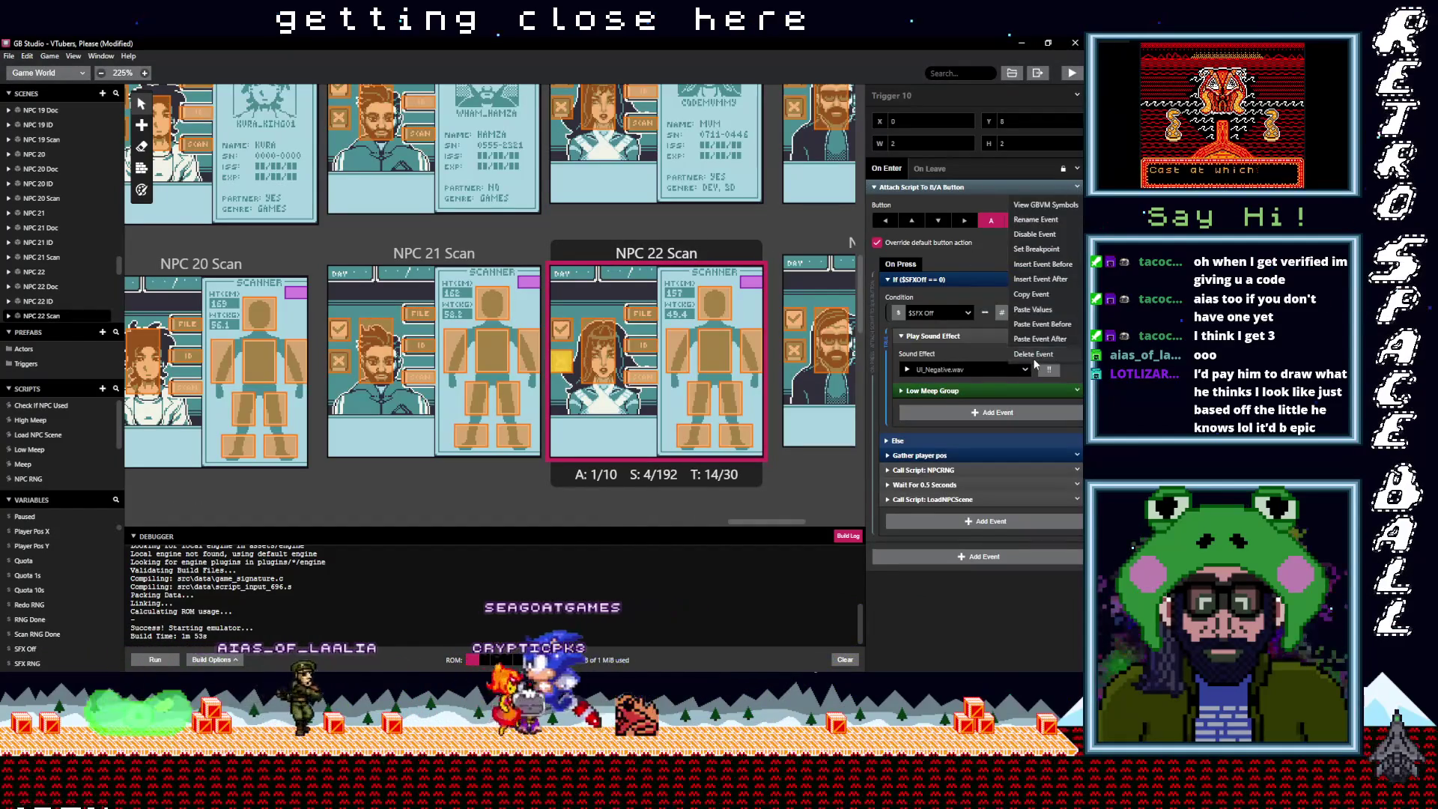
pyautogui.click(1031, 358)
pyautogui.click(932, 199)
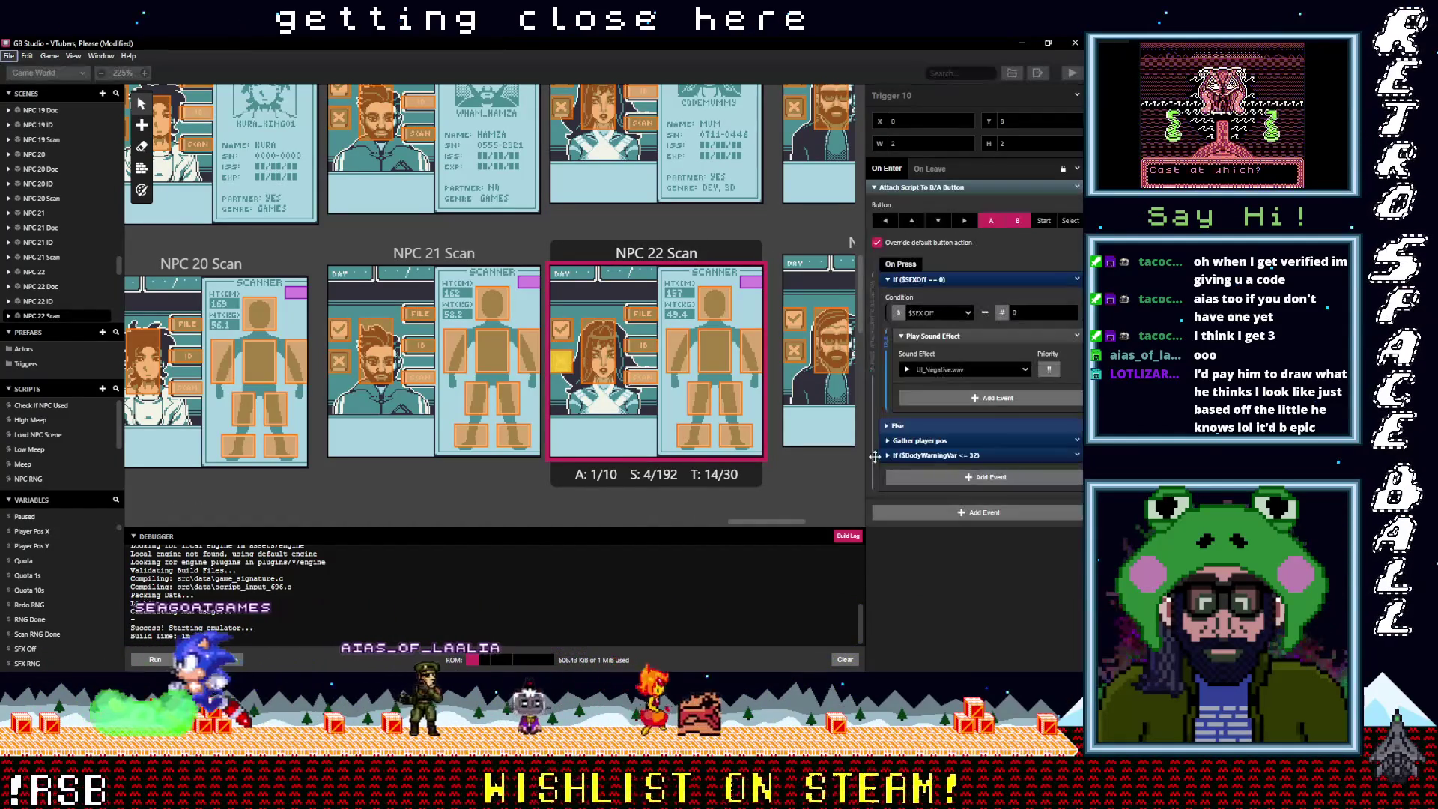
pyautogui.moveTo(783, 518); pyautogui.dragTo(819, 519)
# Replace the old button scripts on the NPC 23 Scan and NPC 23 ID triggers with the copied one
pyautogui.click(467, 350)
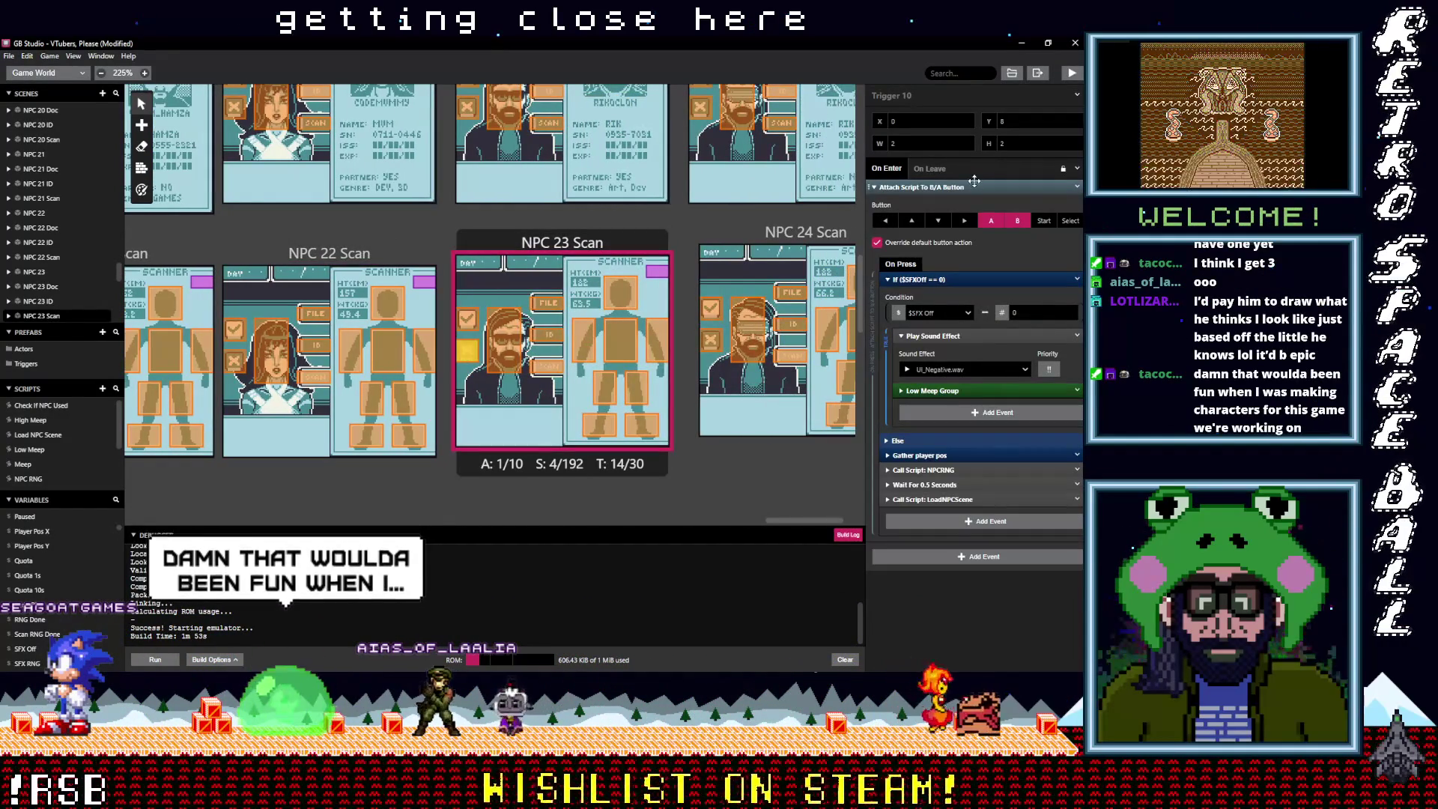
pyautogui.click(1065, 189)
pyautogui.click(1077, 187)
pyautogui.click(1049, 353)
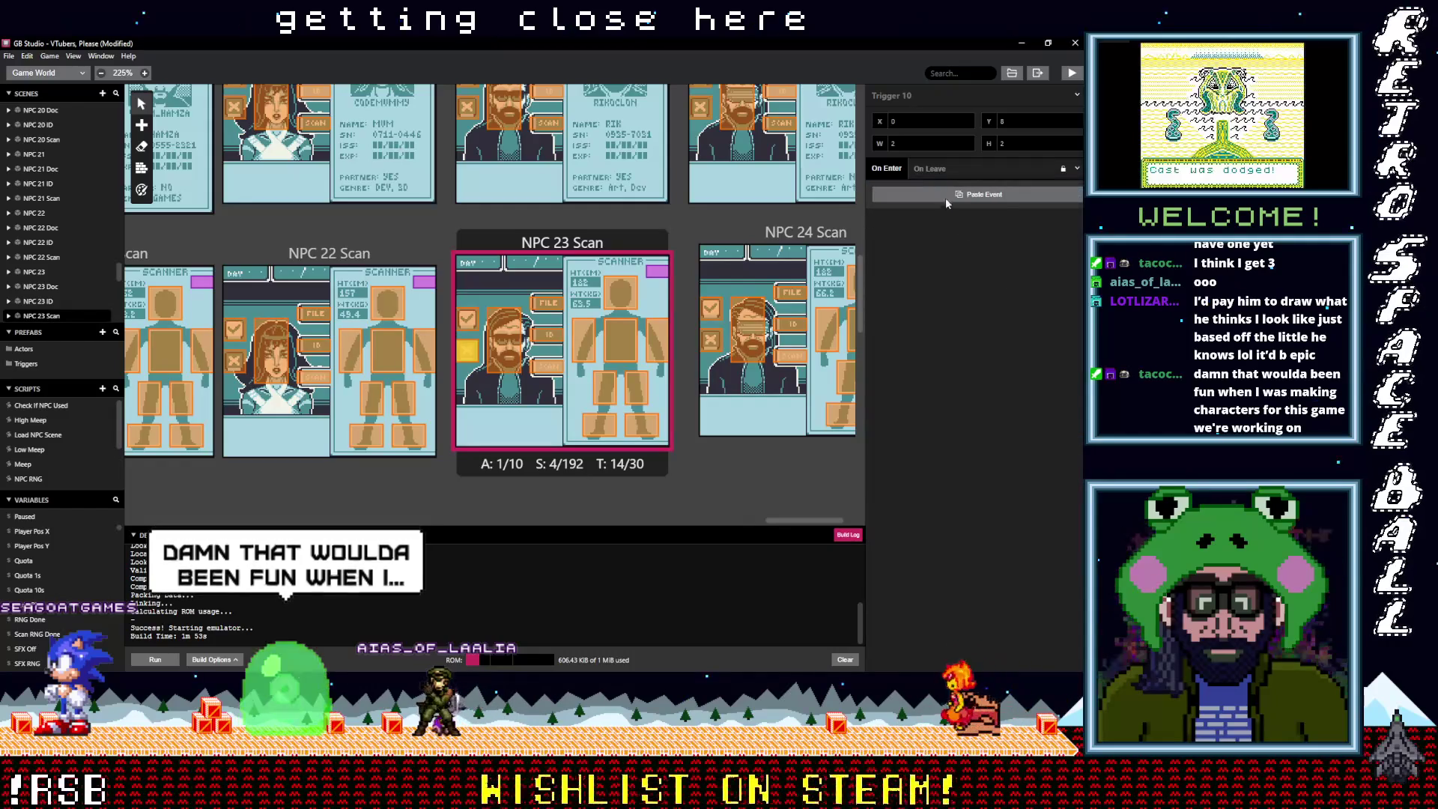
pyautogui.hotkey('ctrl', 'z')
pyautogui.scroll(3, 674, 348)
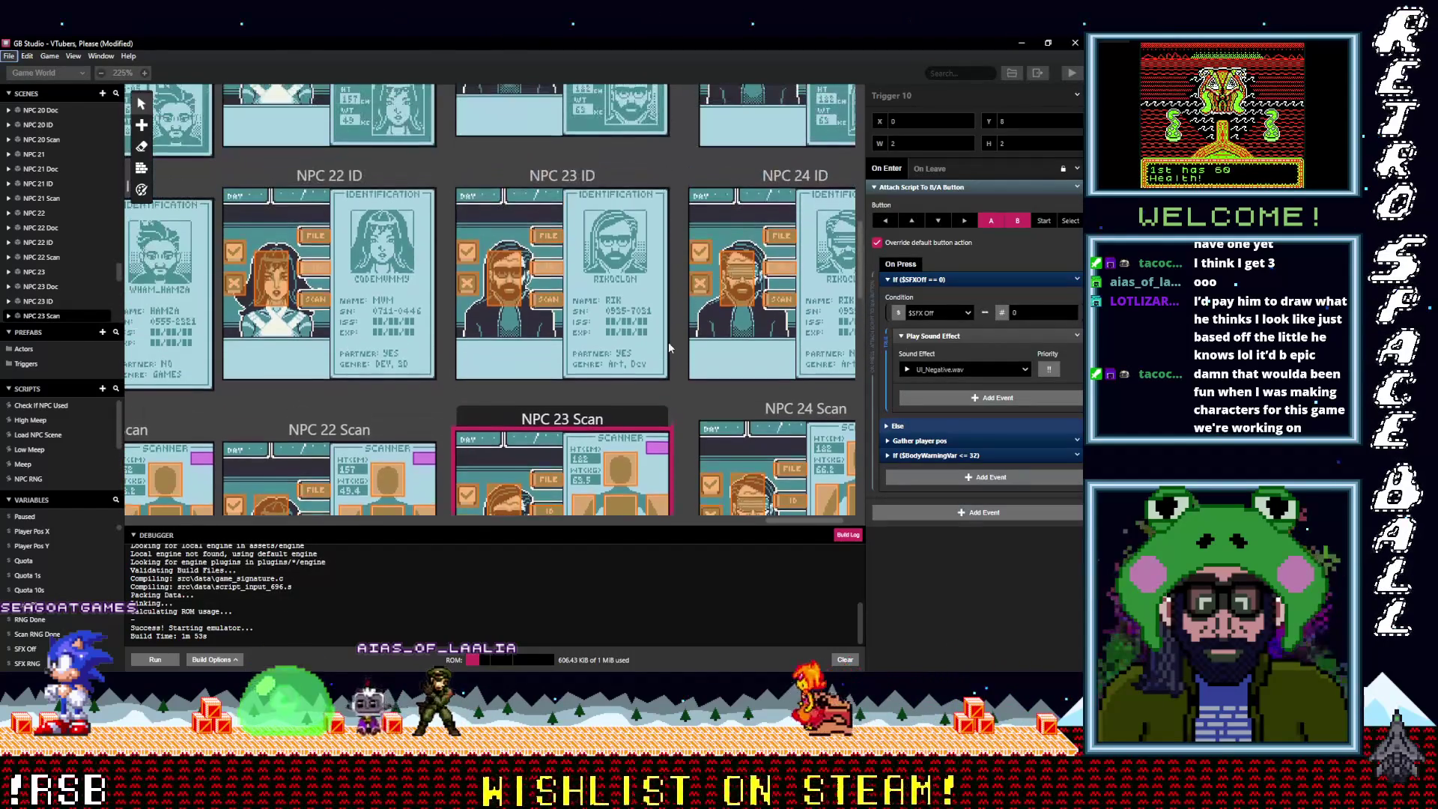
pyautogui.click(470, 288)
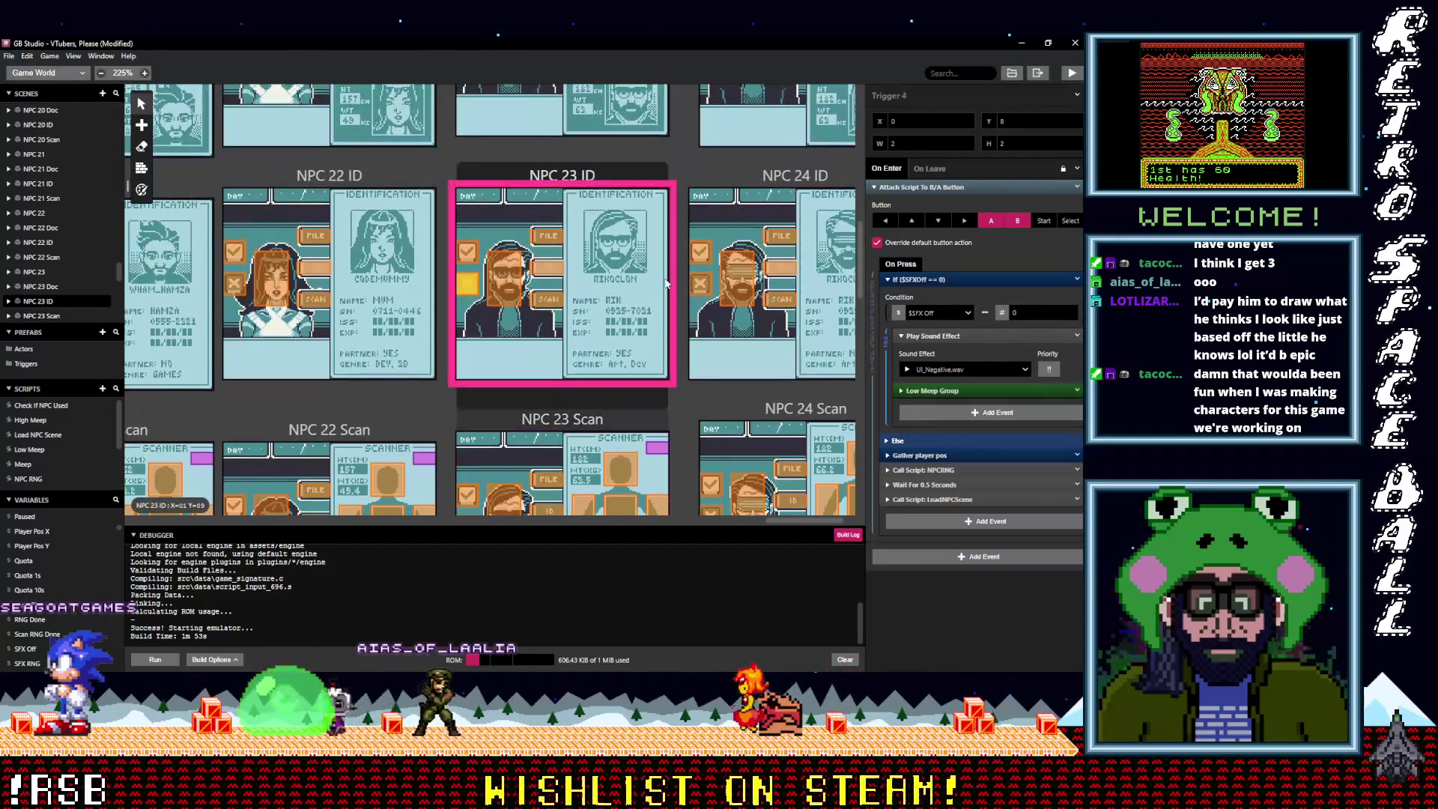
pyautogui.click(1077, 187)
pyautogui.click(1027, 353)
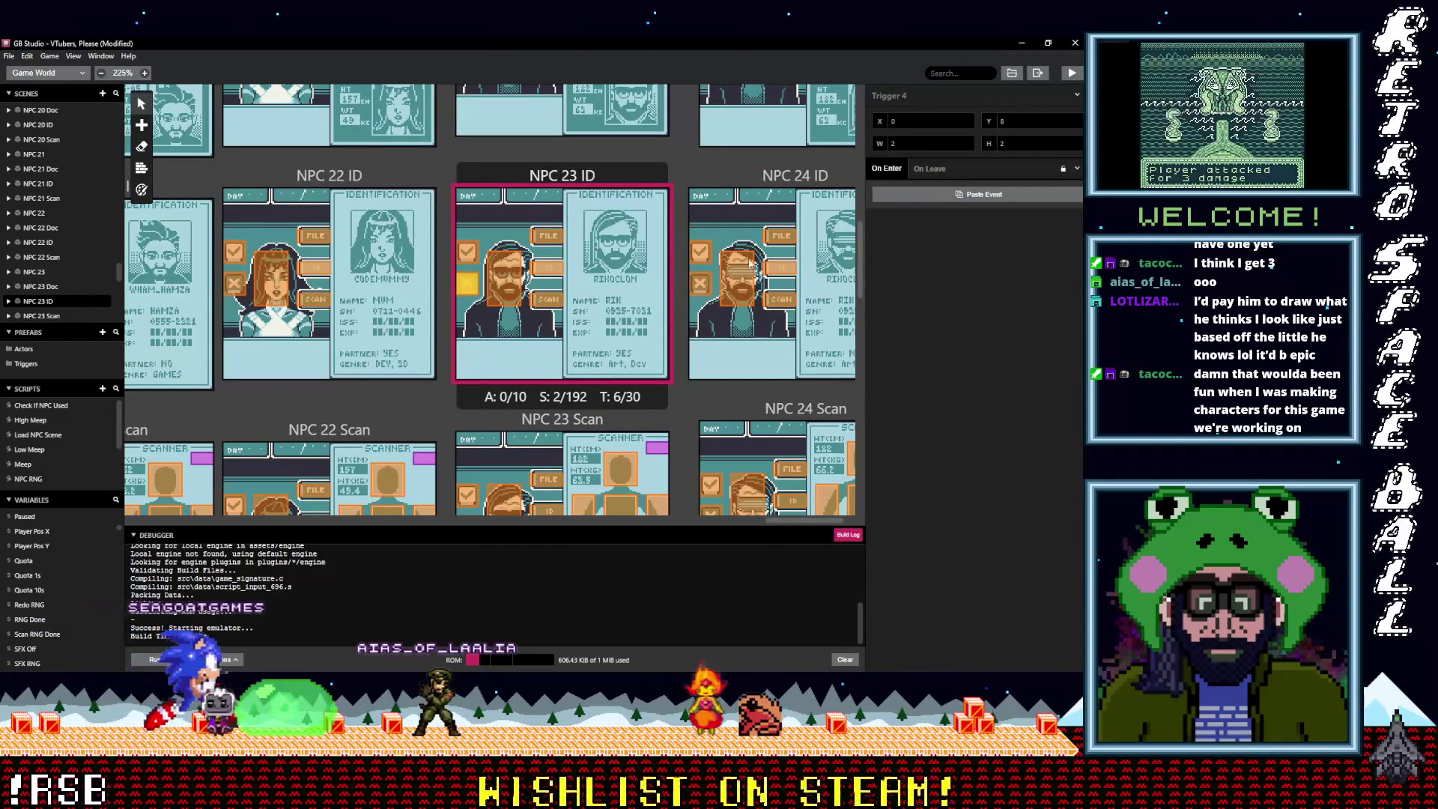
pyautogui.hotkey('ctrl', 'z')
# Replace the NPC 23 Doc and NPC 23 scene triggers' button scripts with the copied script
pyautogui.scroll(3, 488, 223)
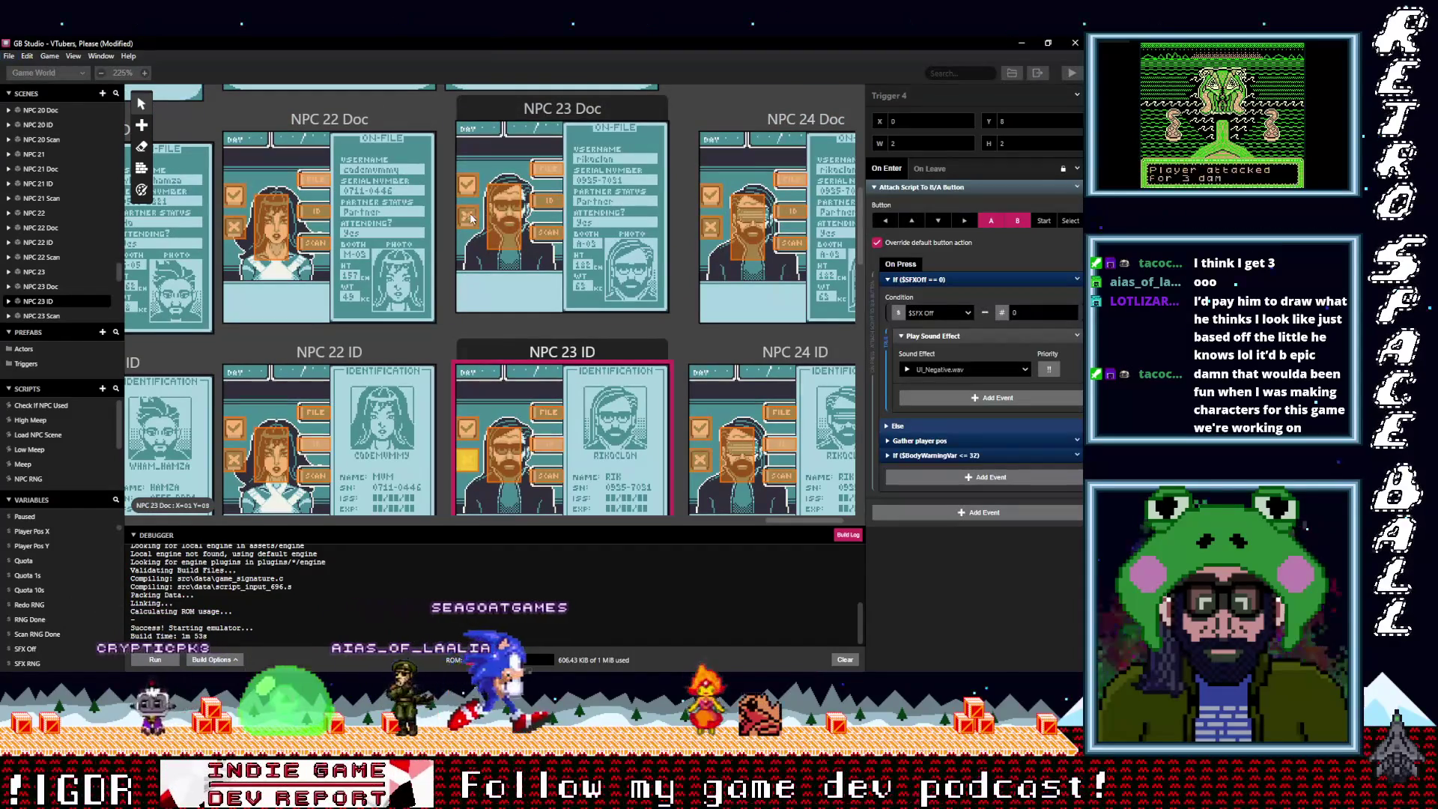
pyautogui.click(471, 217)
pyautogui.click(1077, 188)
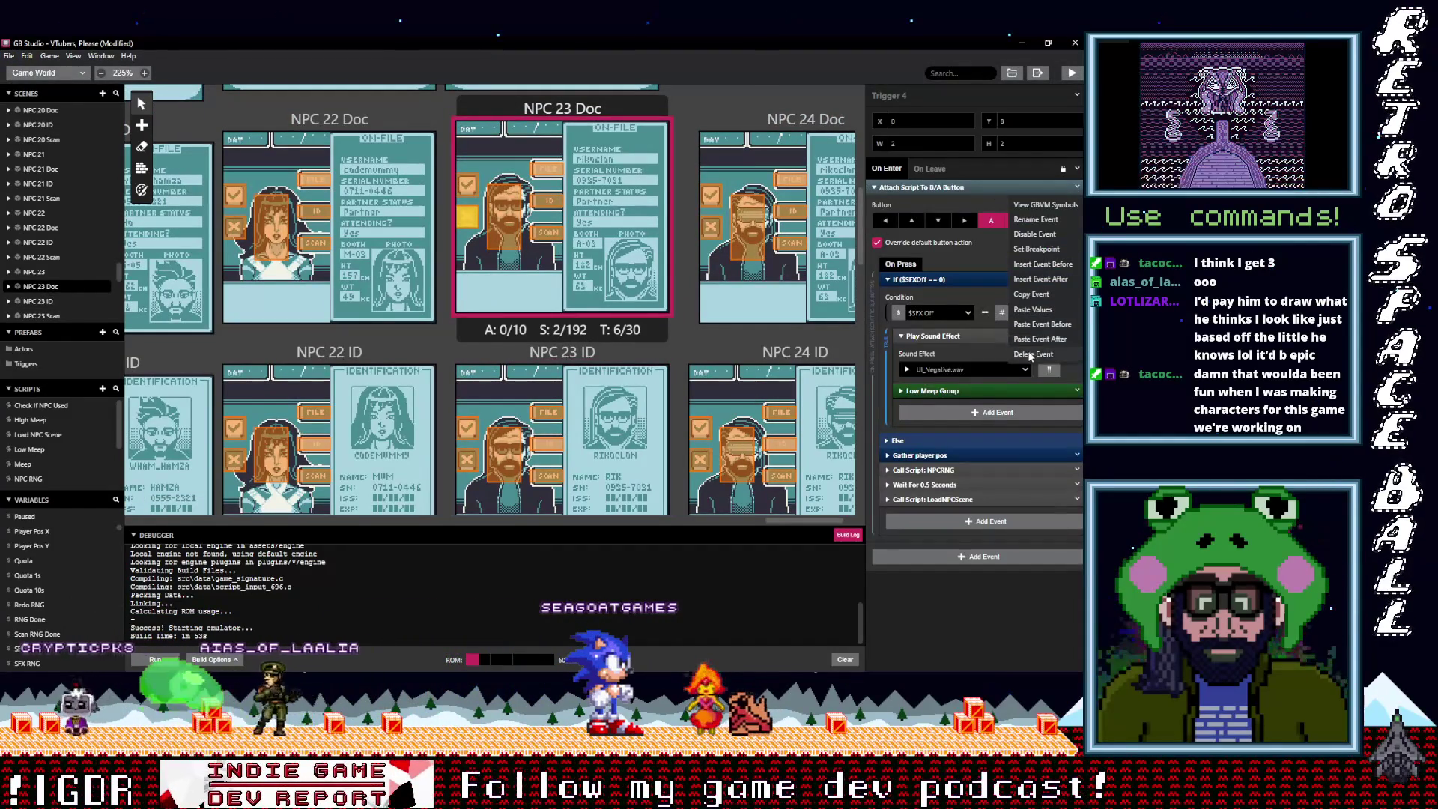
pyautogui.click(1041, 353)
pyautogui.hotkey('ctrl', 'z')
pyautogui.scroll(3, 500, 278)
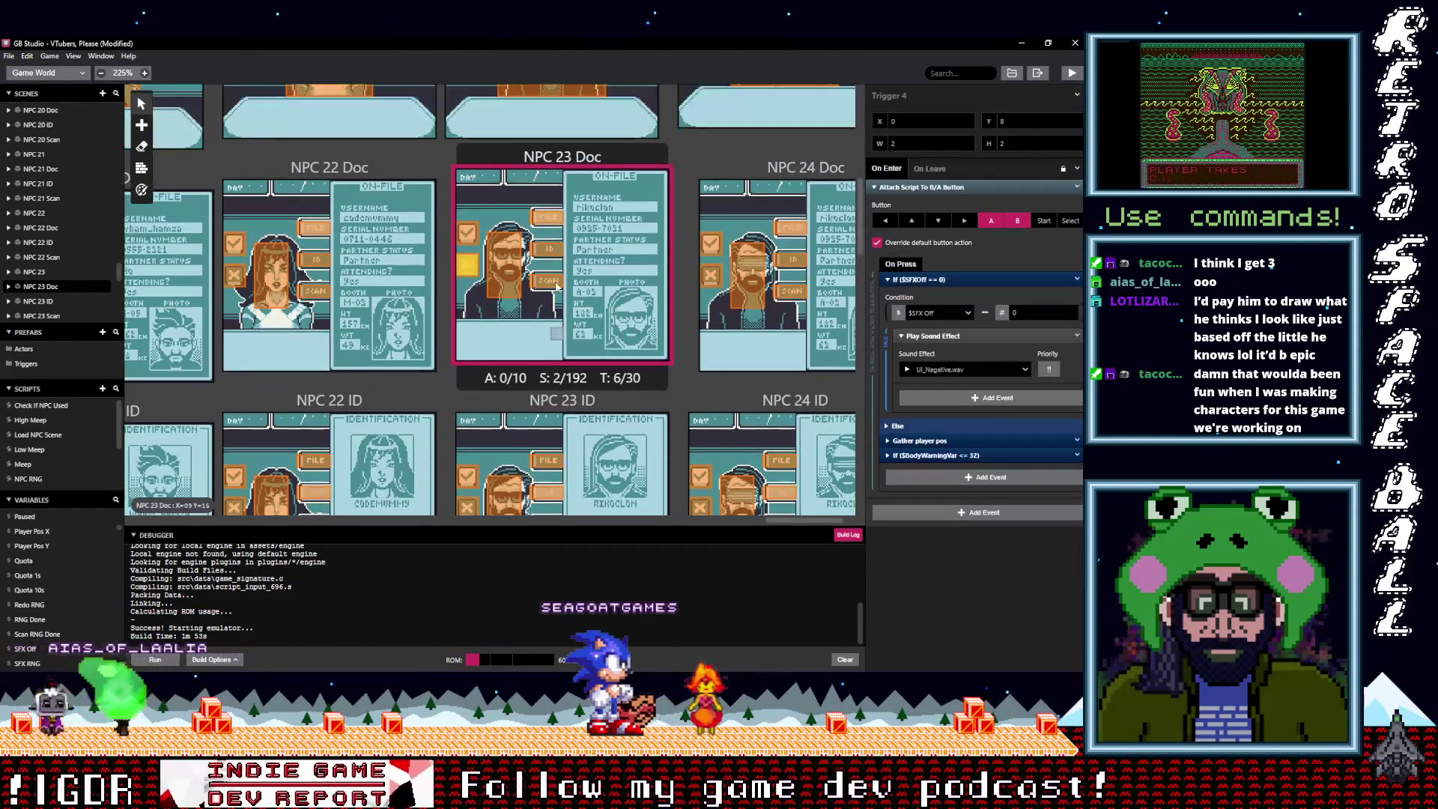
pyautogui.click(458, 230)
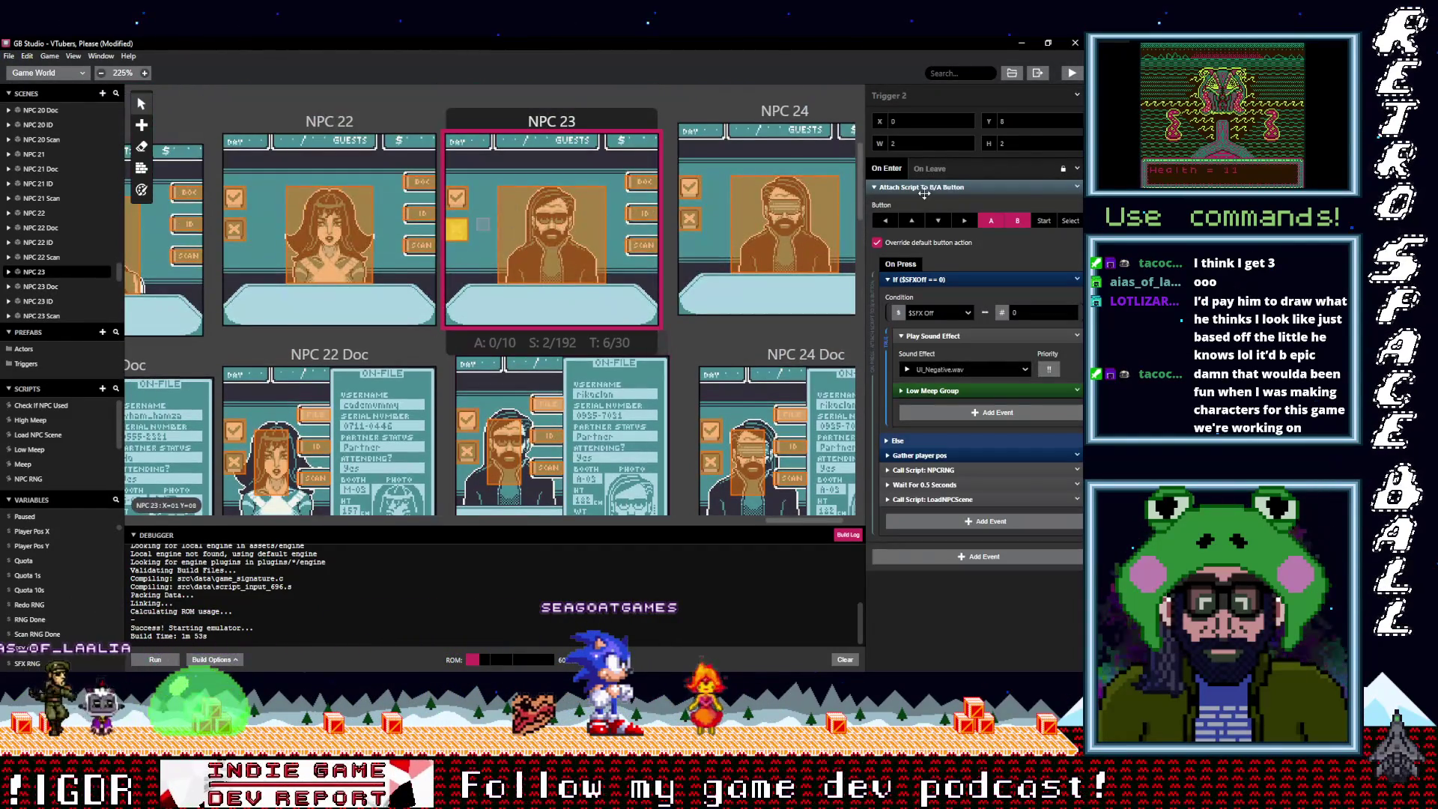
pyautogui.click(1077, 188)
pyautogui.click(1032, 354)
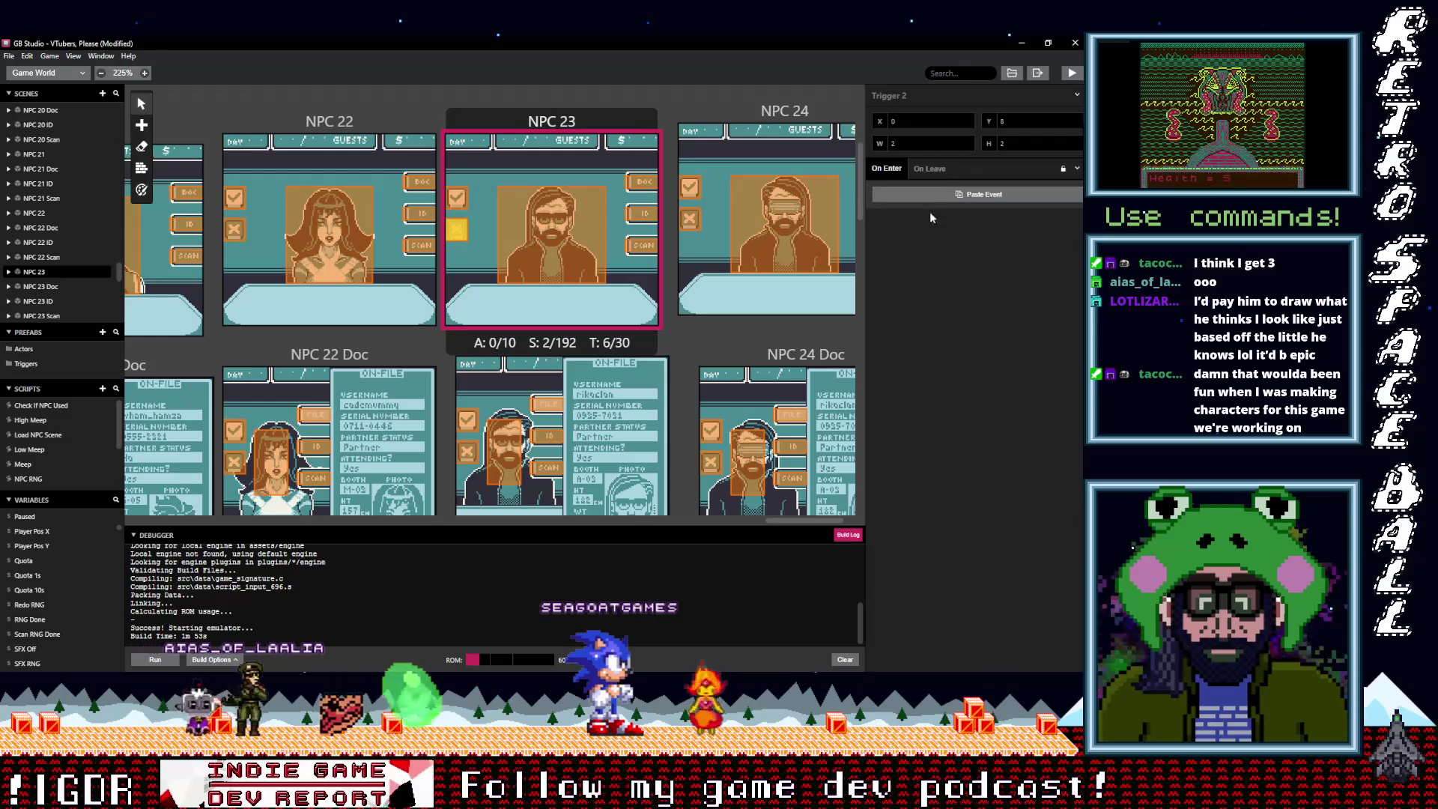
pyautogui.hotkey('ctrl', 'z')
# Check the scripts on Trigger 12 and Trigger 13 in the NPC 23 Scan scene
pyautogui.scroll(5, 699, 315)
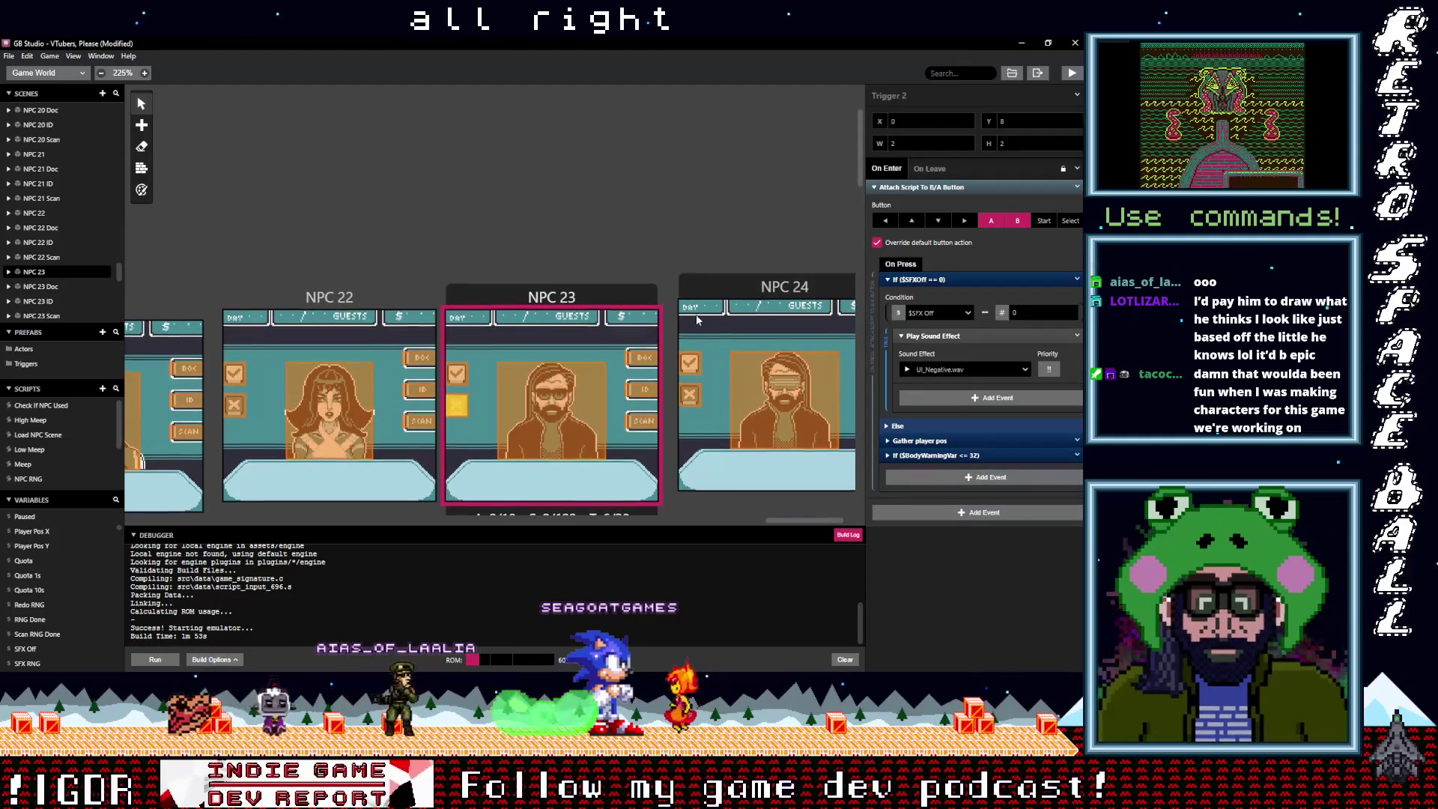
pyautogui.scroll(-10, 695, 313)
pyautogui.scroll(-10, 689, 316)
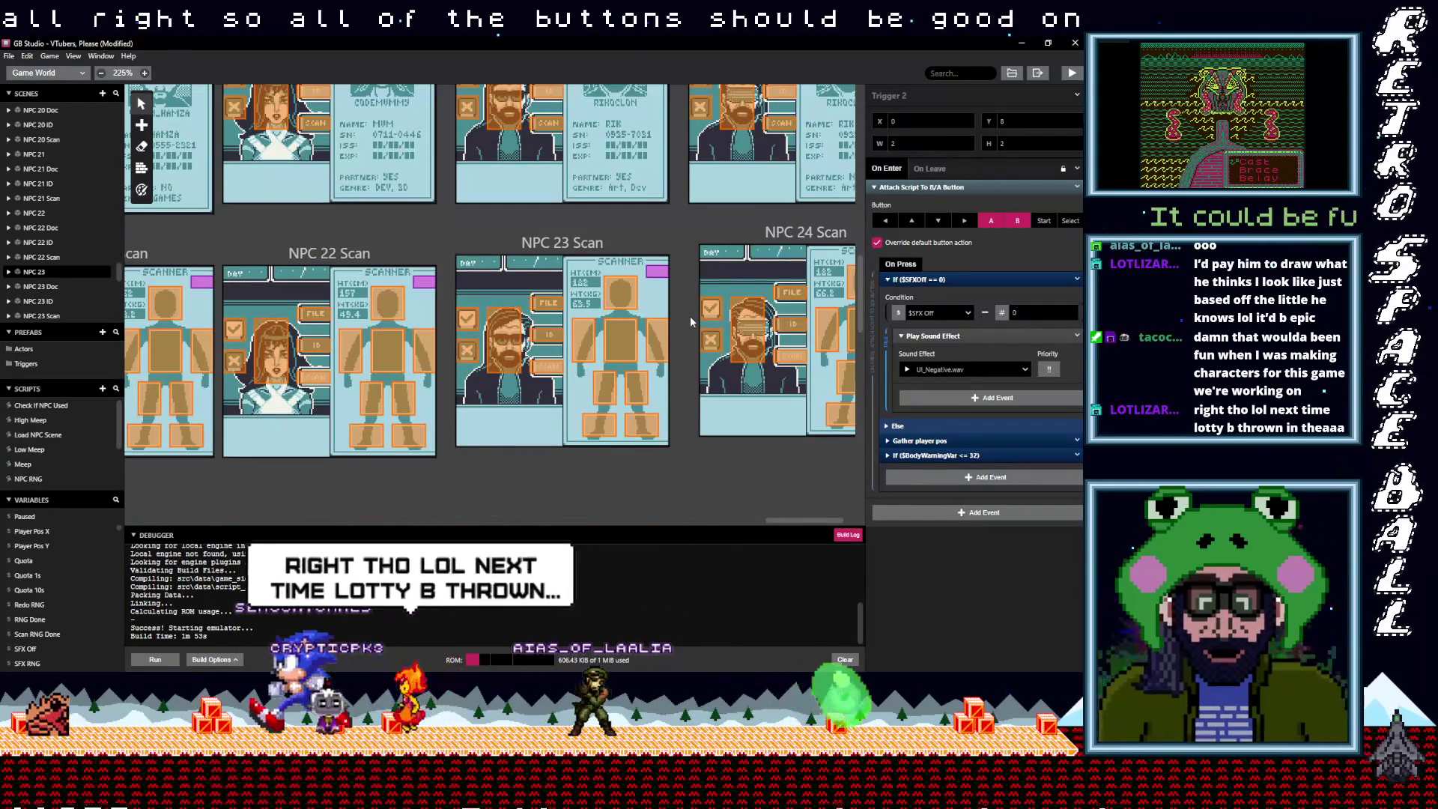
pyautogui.scroll(-2, 690, 315)
pyautogui.click(549, 308)
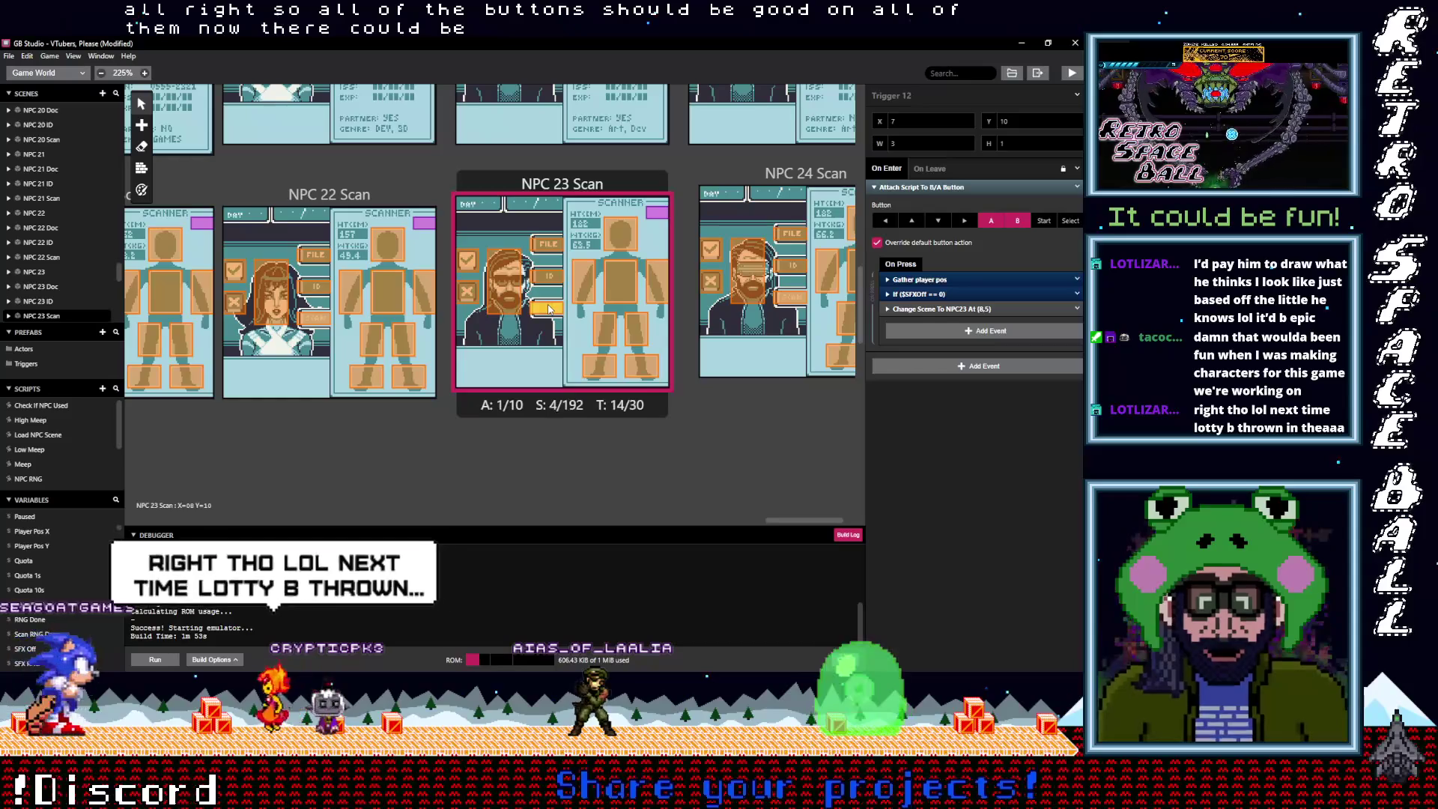
pyautogui.click(550, 243)
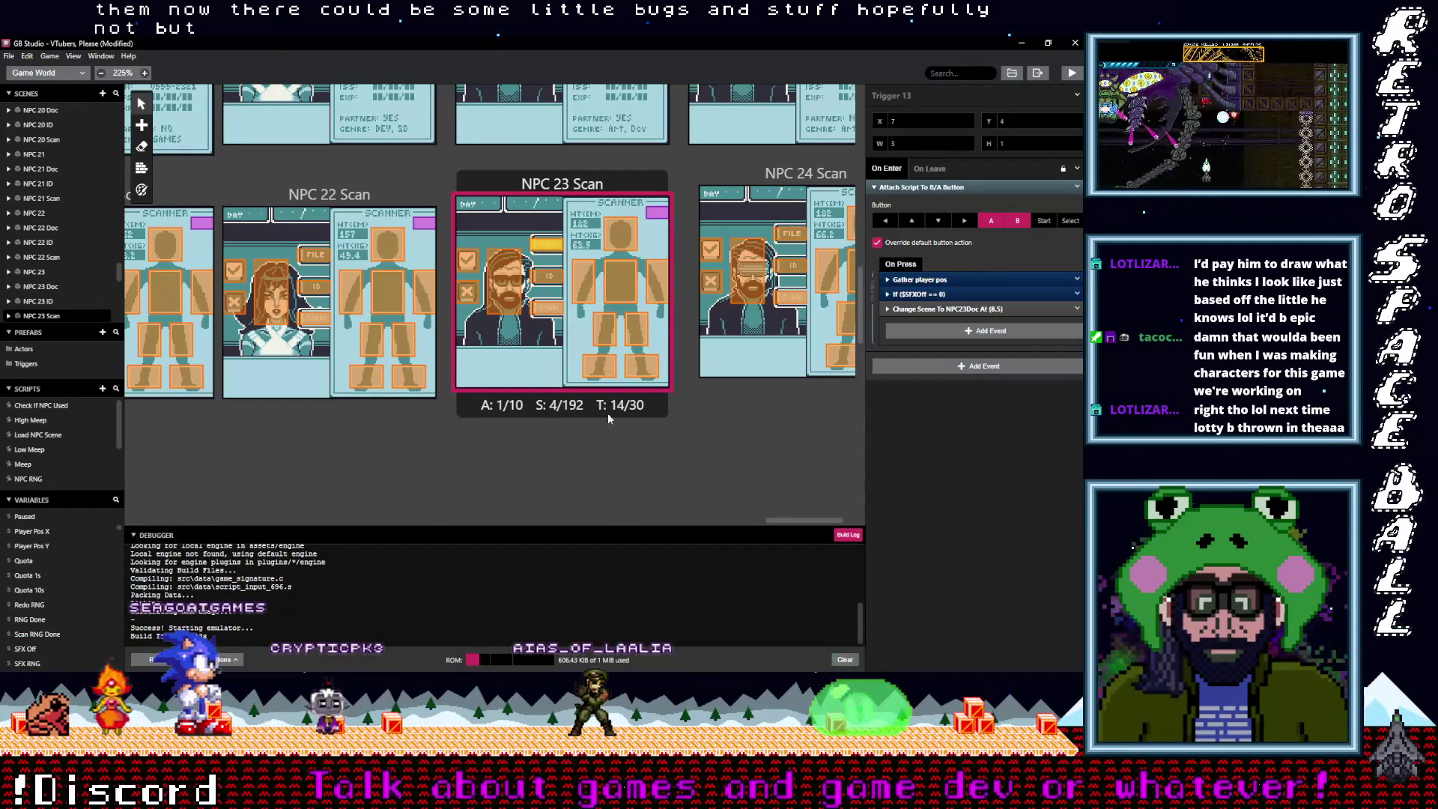
pyautogui.moveTo(795, 522); pyautogui.dragTo(742, 516)
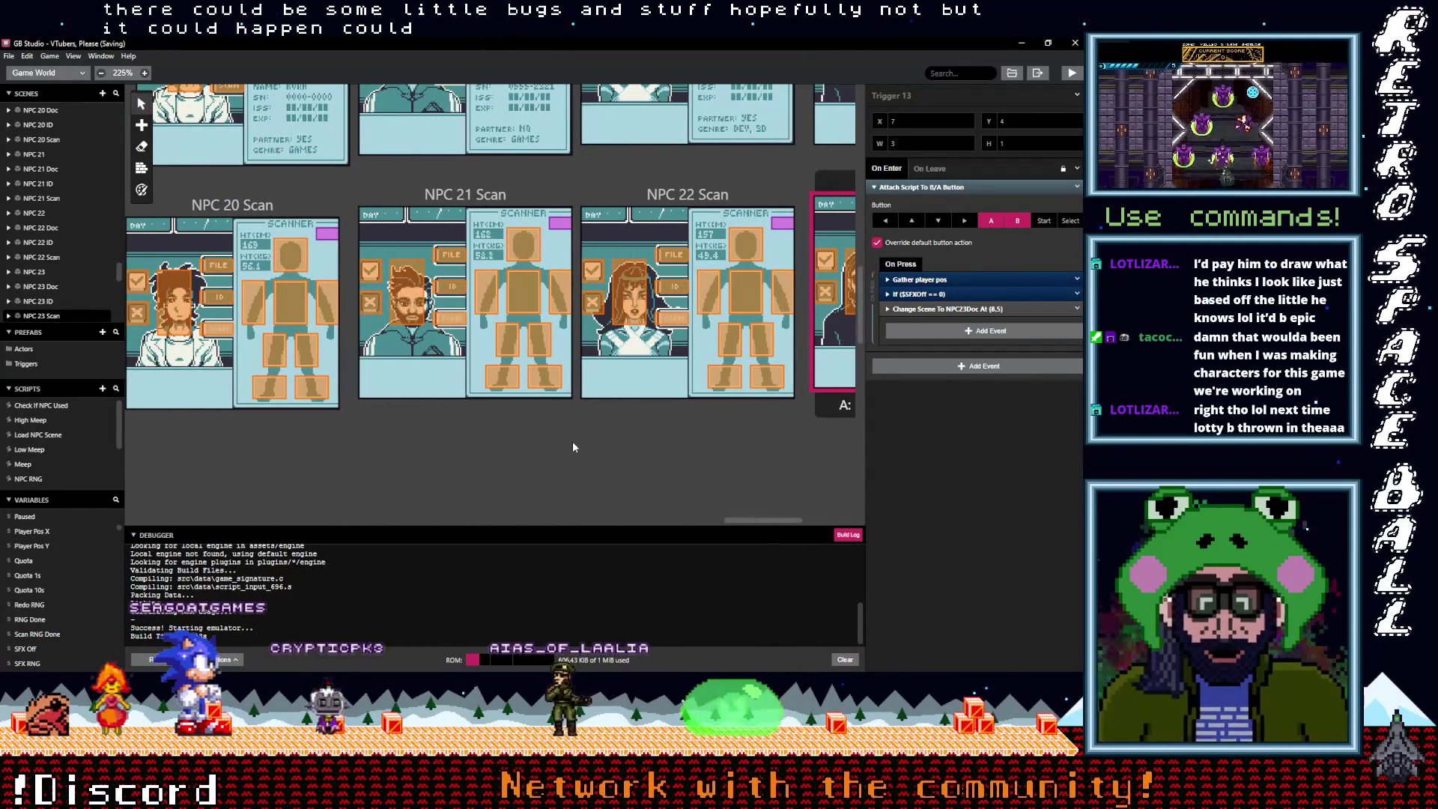
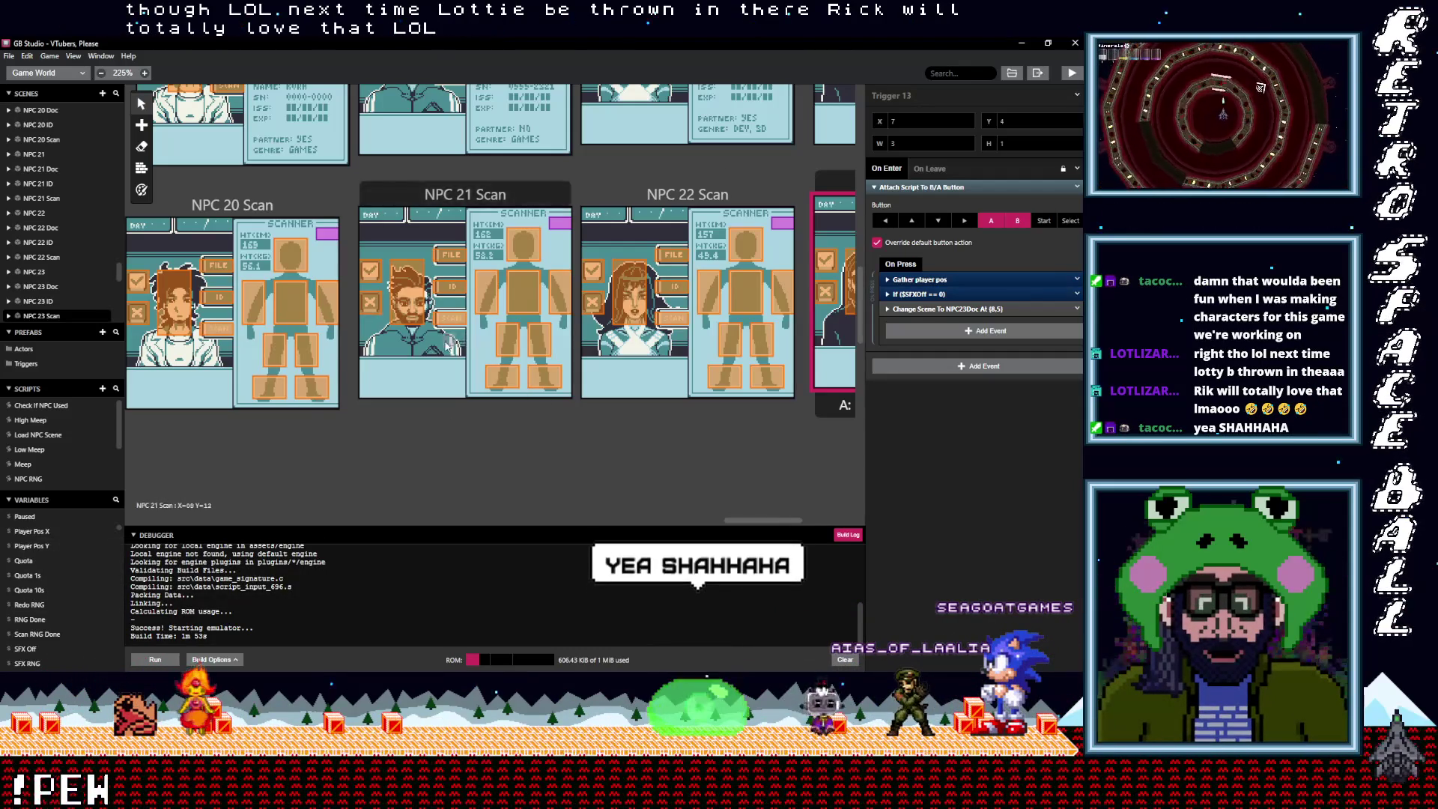
# Zoom and pan across the world view of all scenes, then save the VTubers, Please project
pyautogui.scroll(-5, 445, 345)
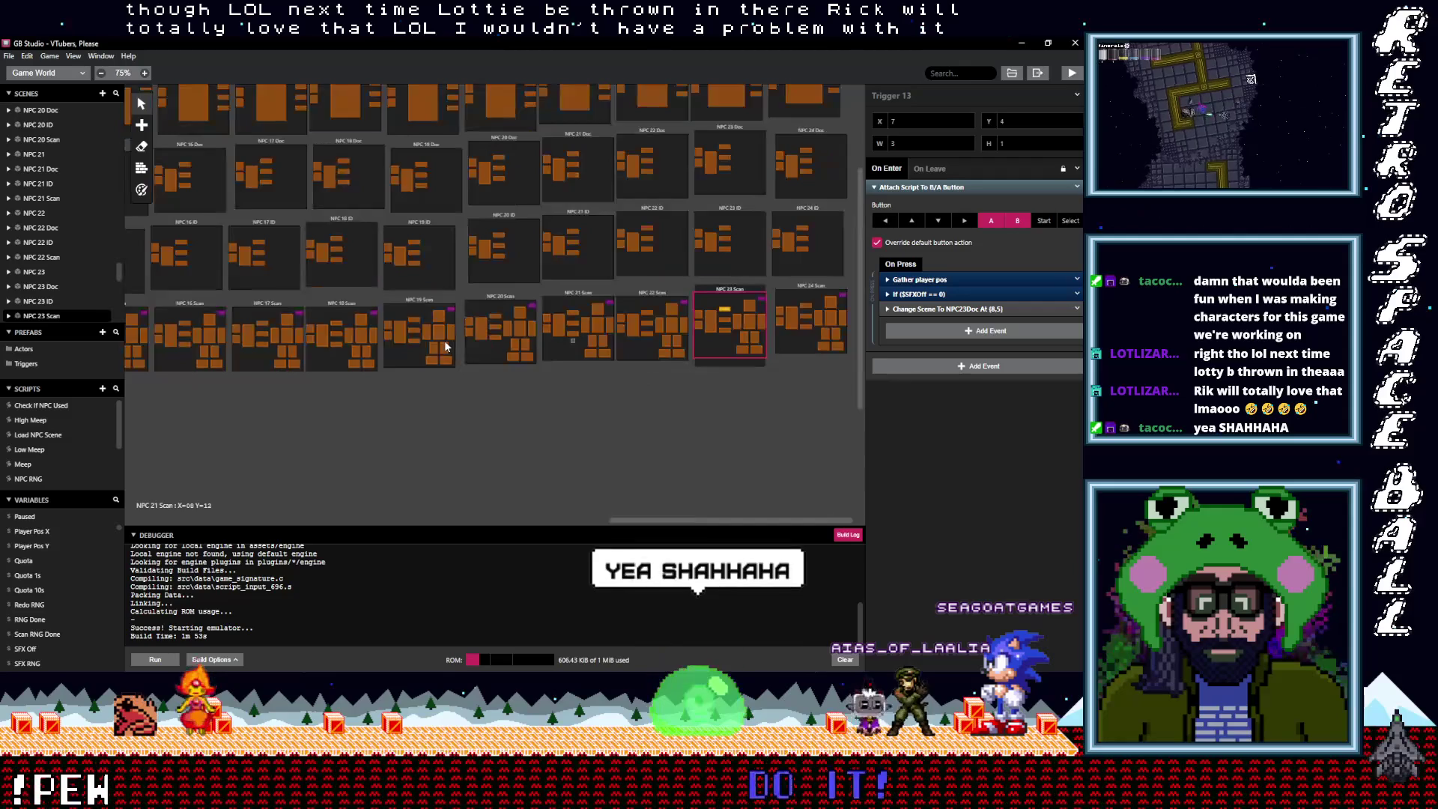
pyautogui.scroll(3, 674, 449)
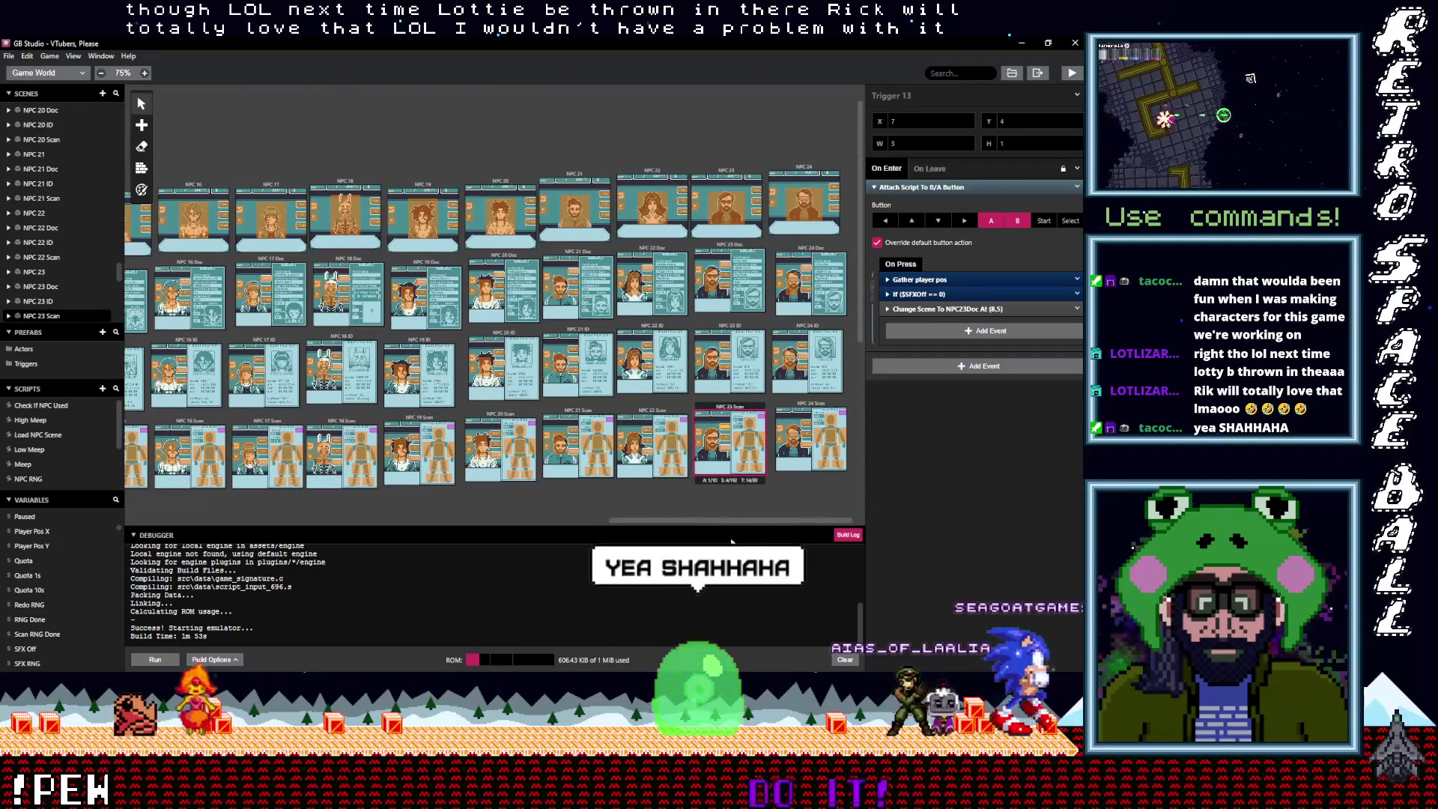
pyautogui.moveTo(667, 521); pyautogui.dragTo(192, 533)
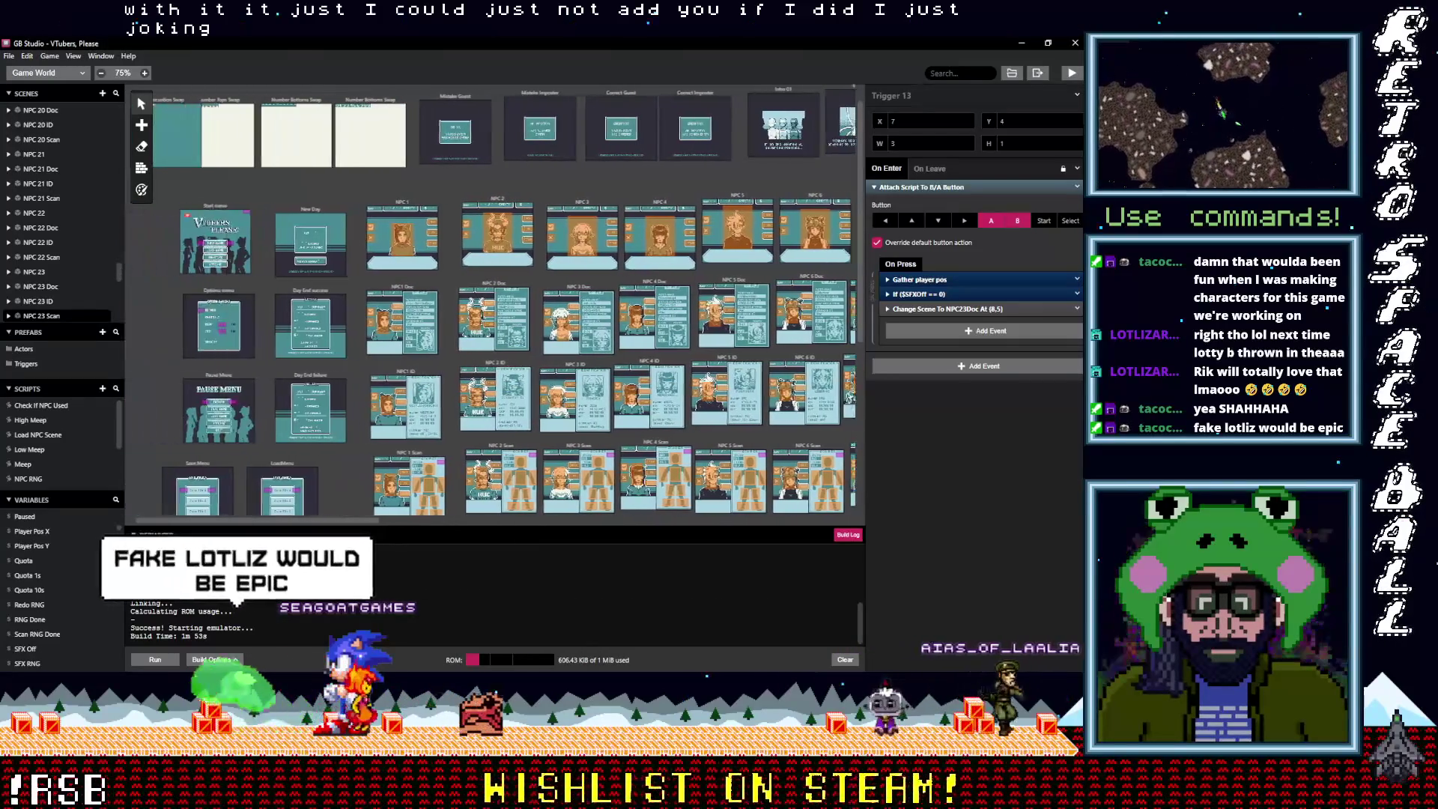
pyautogui.scroll(-5, 178, 404)
pyautogui.scroll(5, 178, 404)
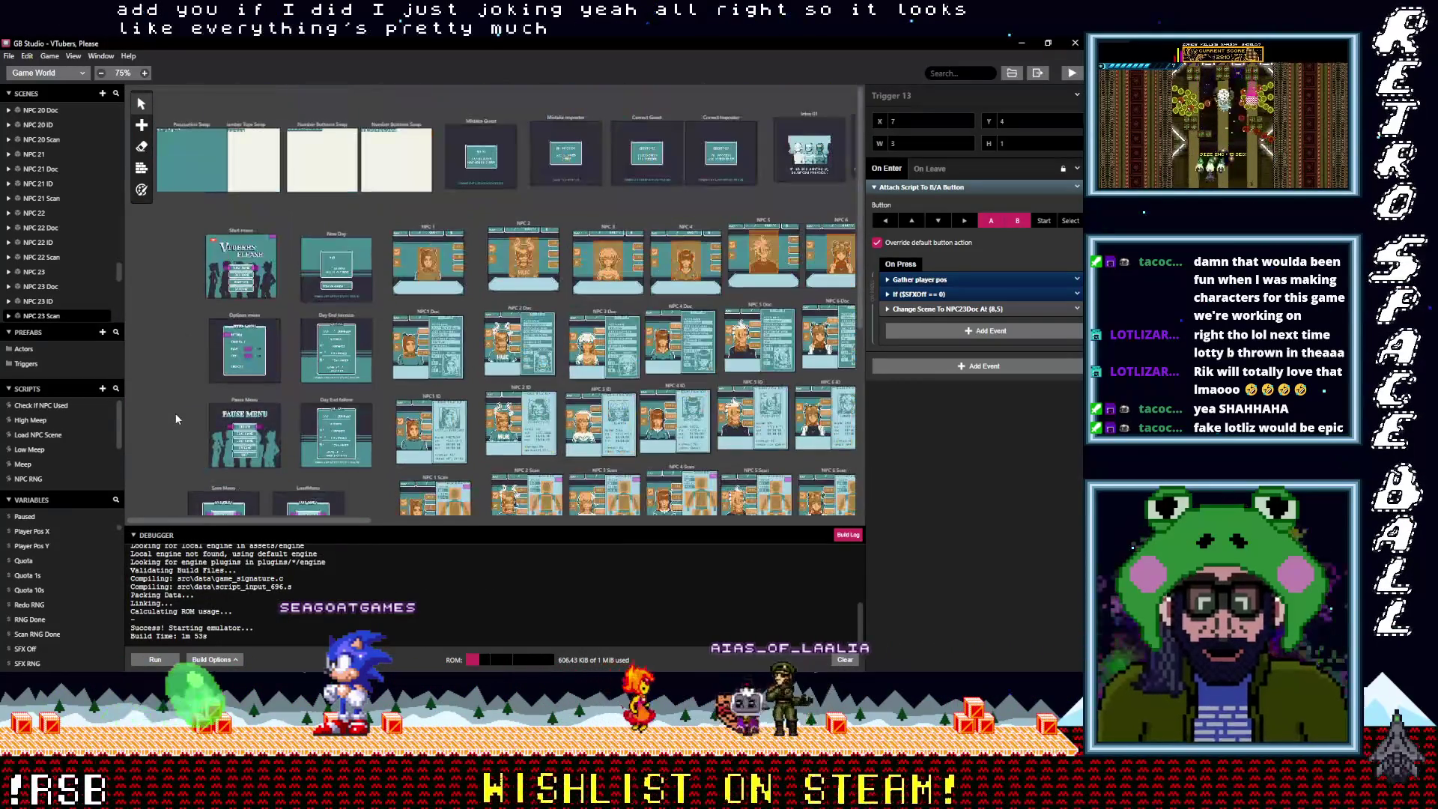
pyautogui.hotkey('ctrl', 's')
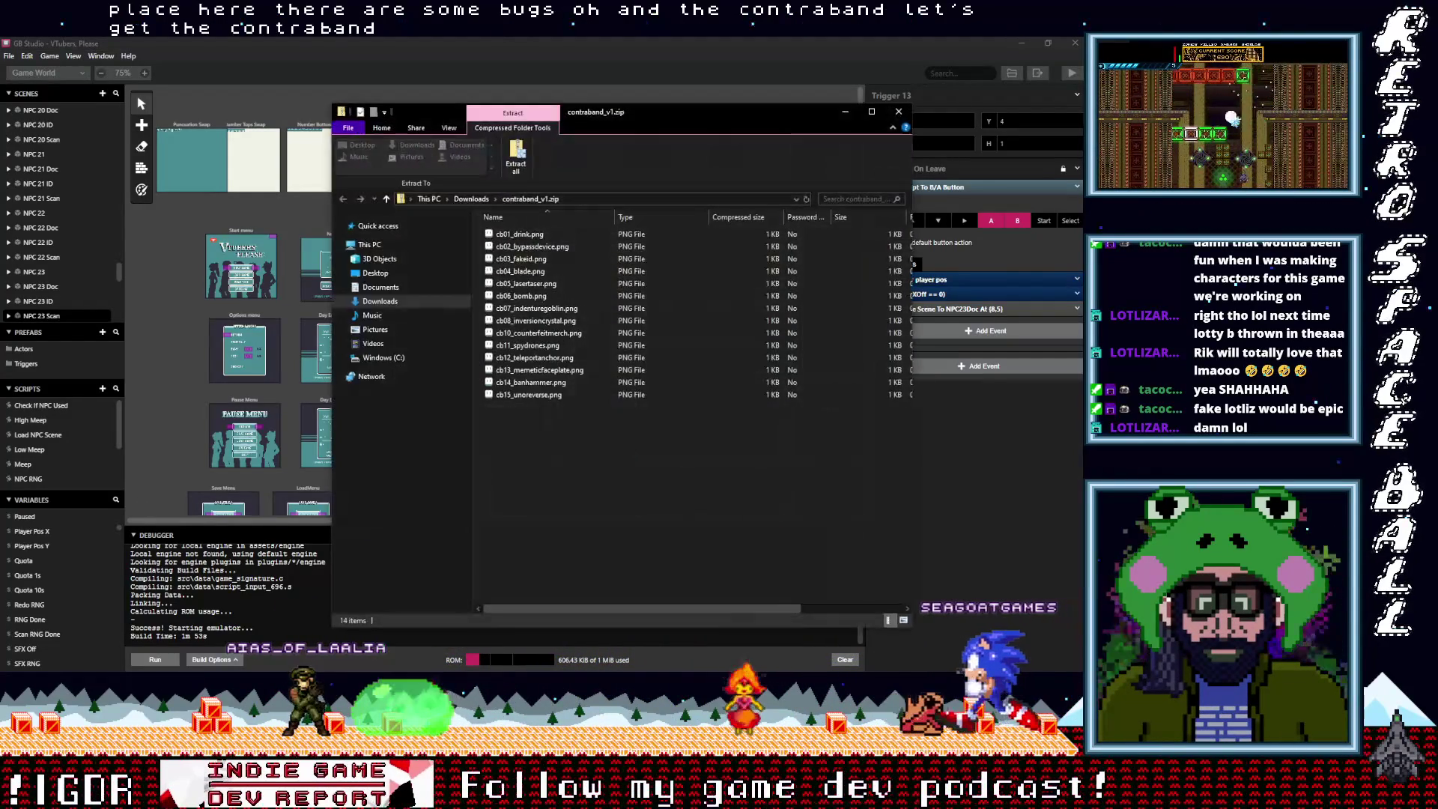
# Extract contraband_v1.zip's 14 PNGs into a new 'from aias' folder created inside VJam
pyautogui.click(516, 163)
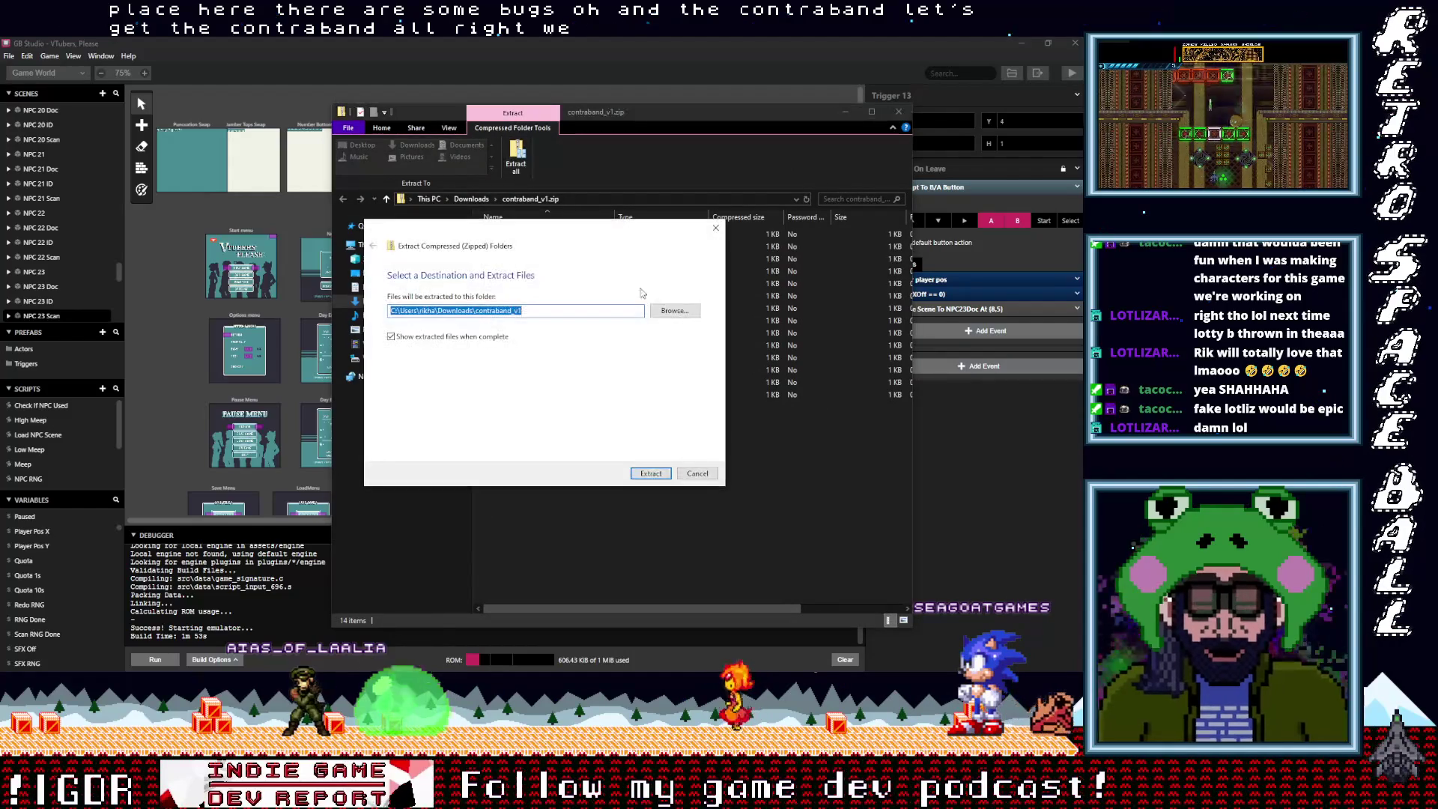
pyautogui.click(684, 315)
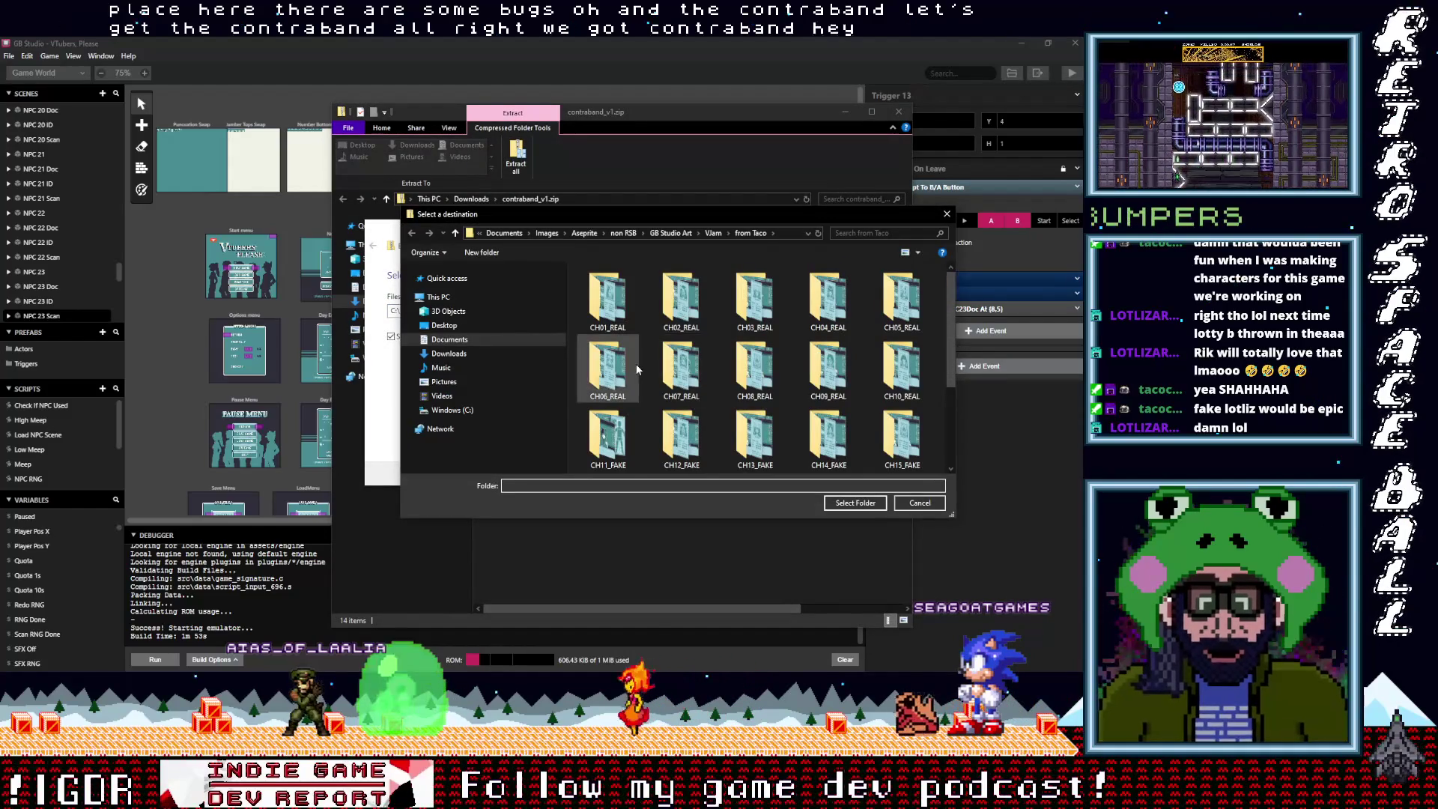
pyautogui.scroll(-2, 637, 369)
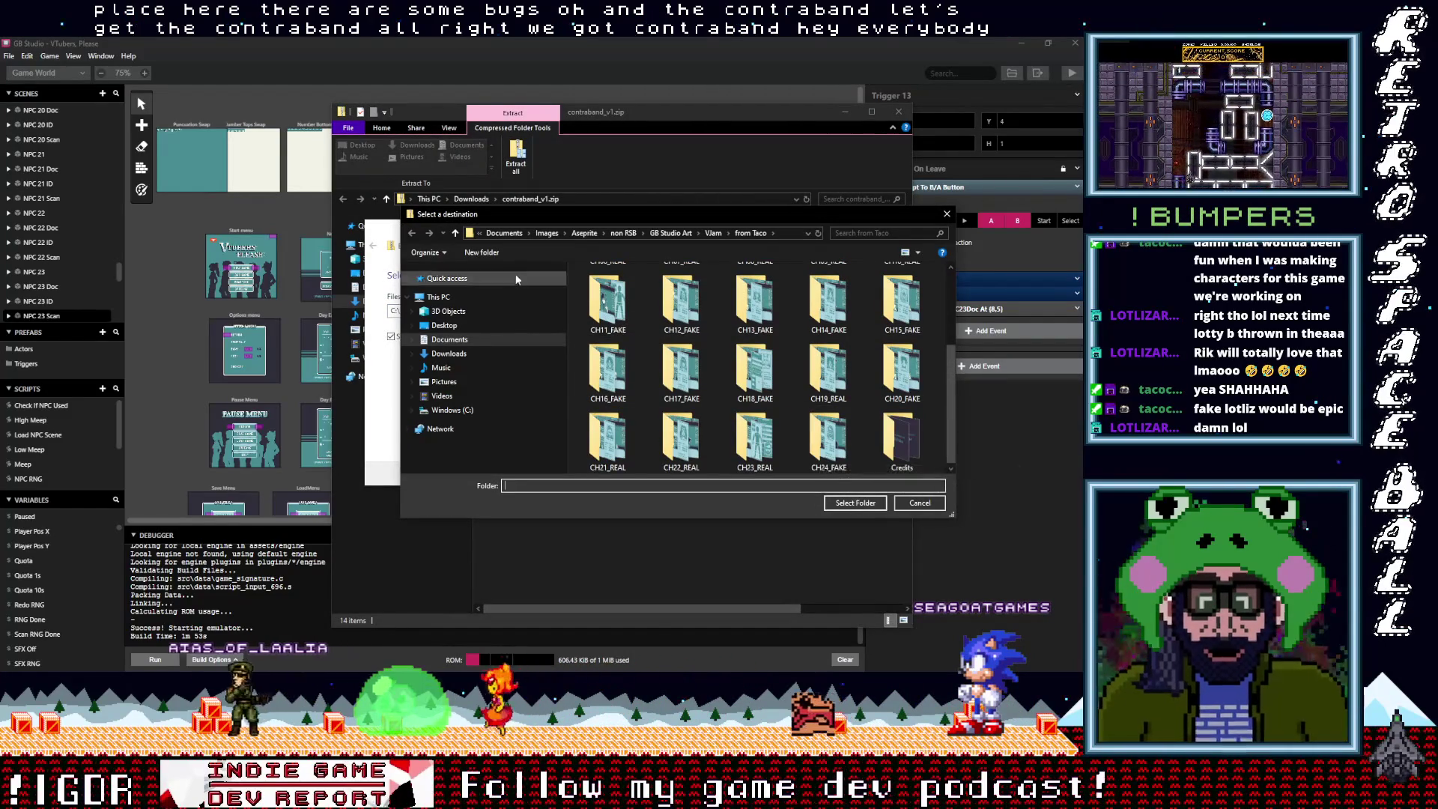
pyautogui.click(454, 233)
pyautogui.rightClick(605, 345)
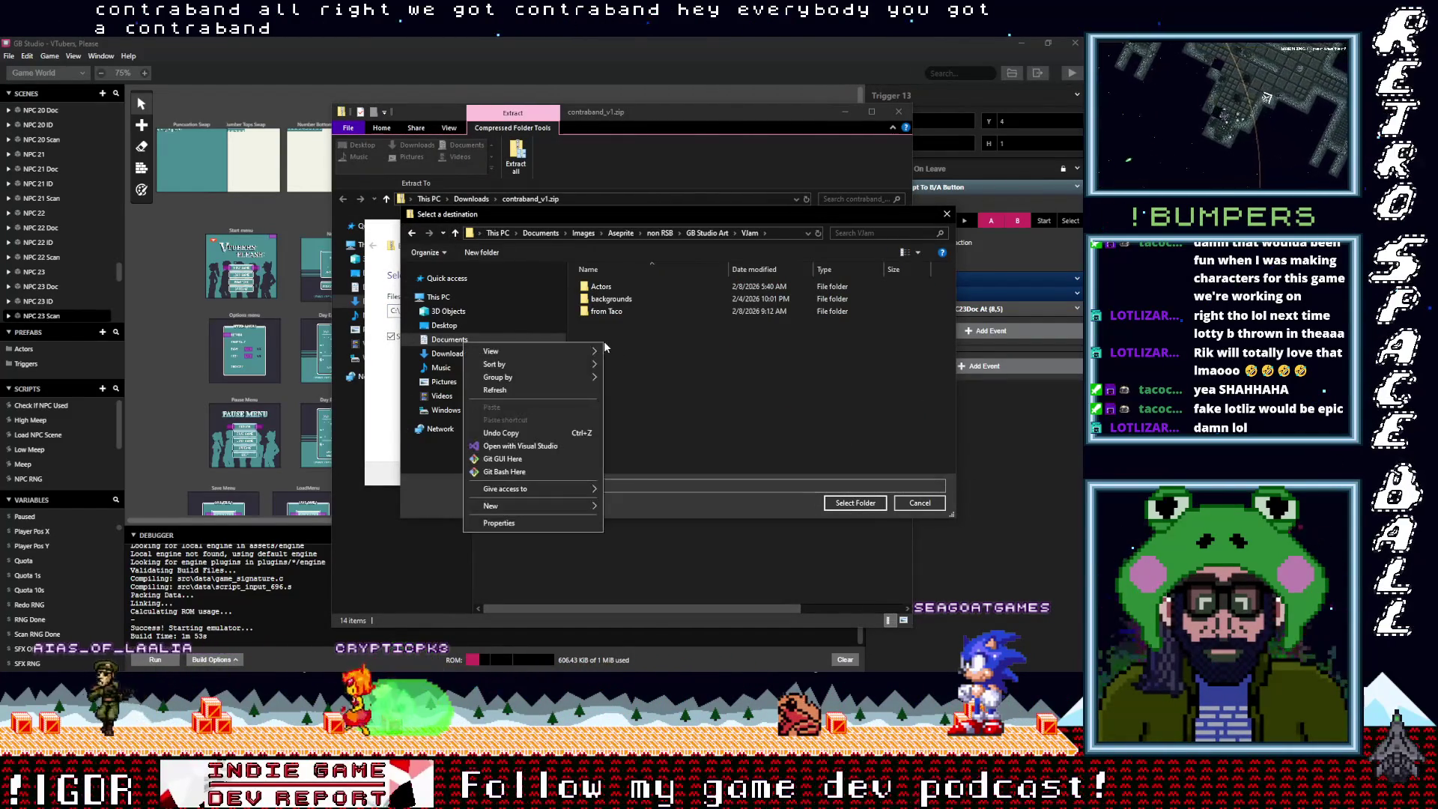
pyautogui.click(633, 507)
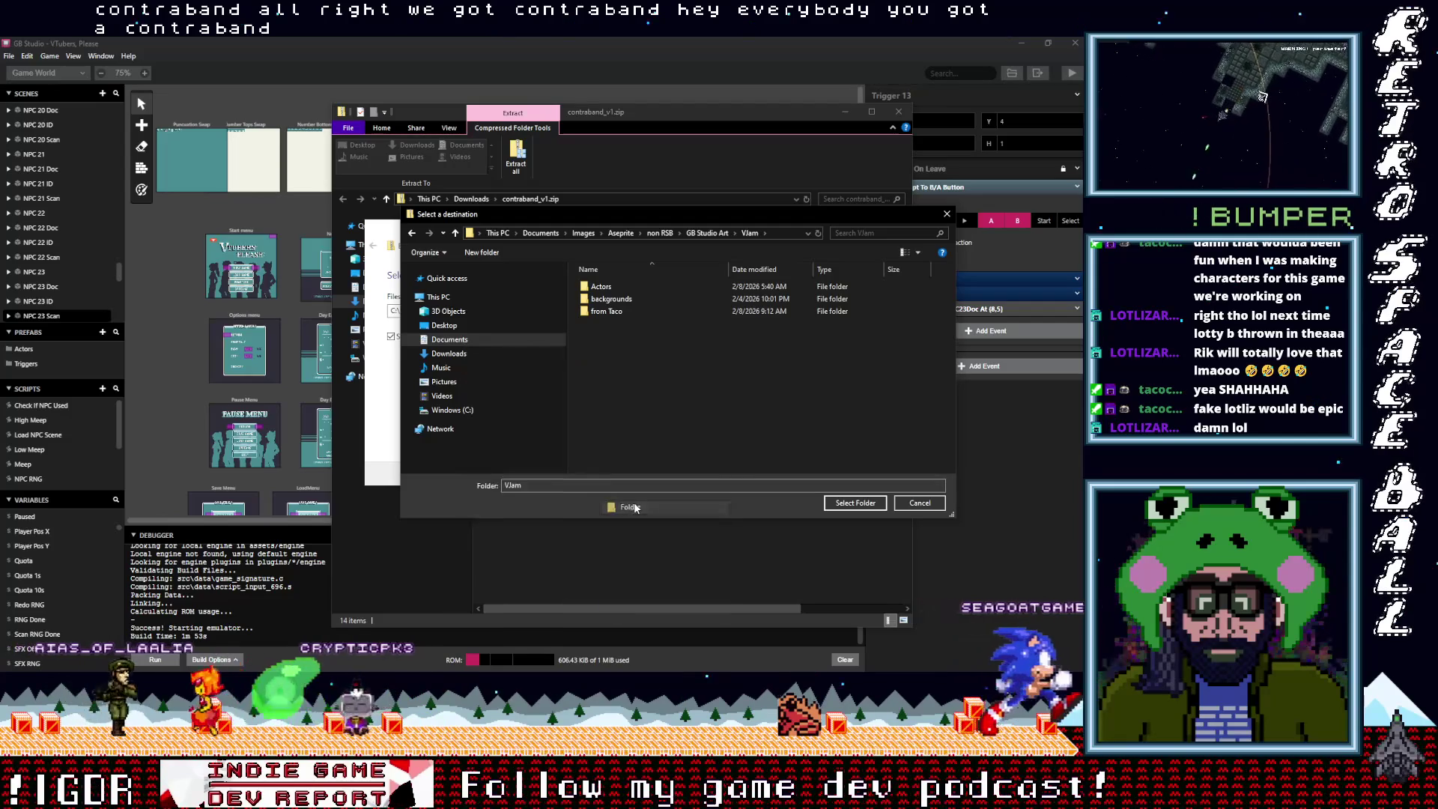
pyautogui.write('from aias')
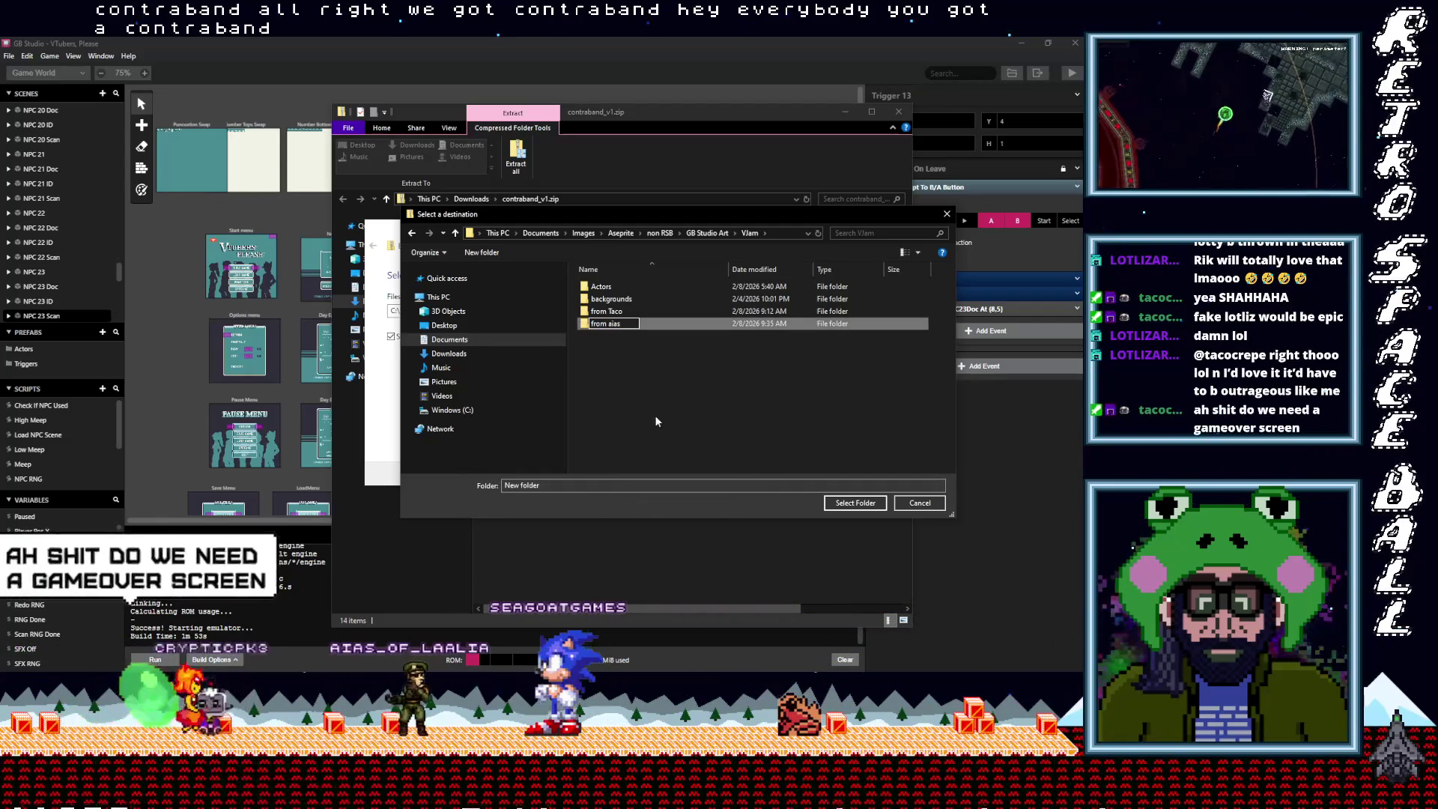
pyautogui.press('Return')
pyautogui.press('Return')
pyautogui.click(855, 503)
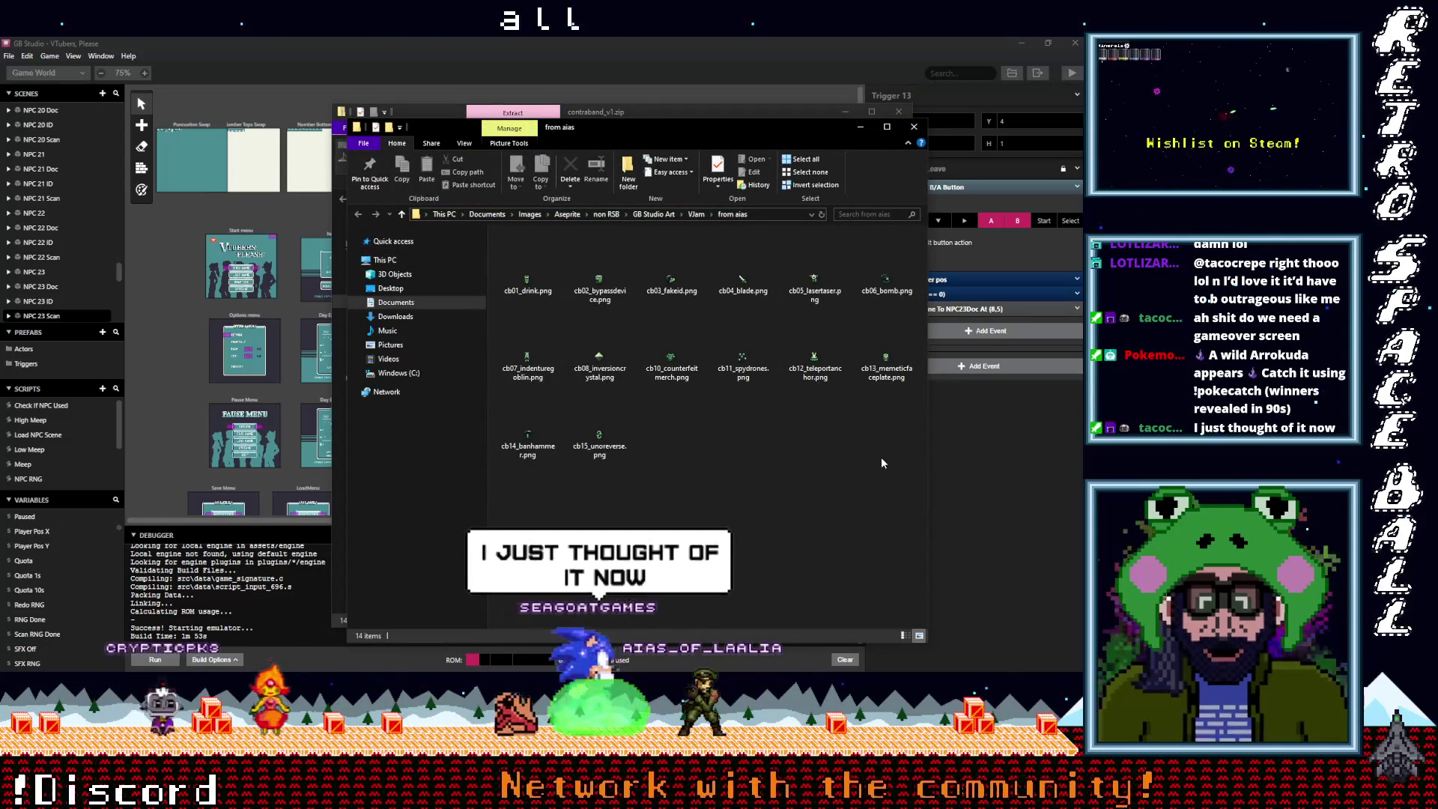
# Select and copy all 14 extracted contraband PNGs
pyautogui.moveTo(897, 478)
pyautogui.mouseDown()
pyautogui.moveTo(532, 303)
pyautogui.moveTo(523, 267)
pyautogui.mouseUp()
pyautogui.rightClick(522, 266)
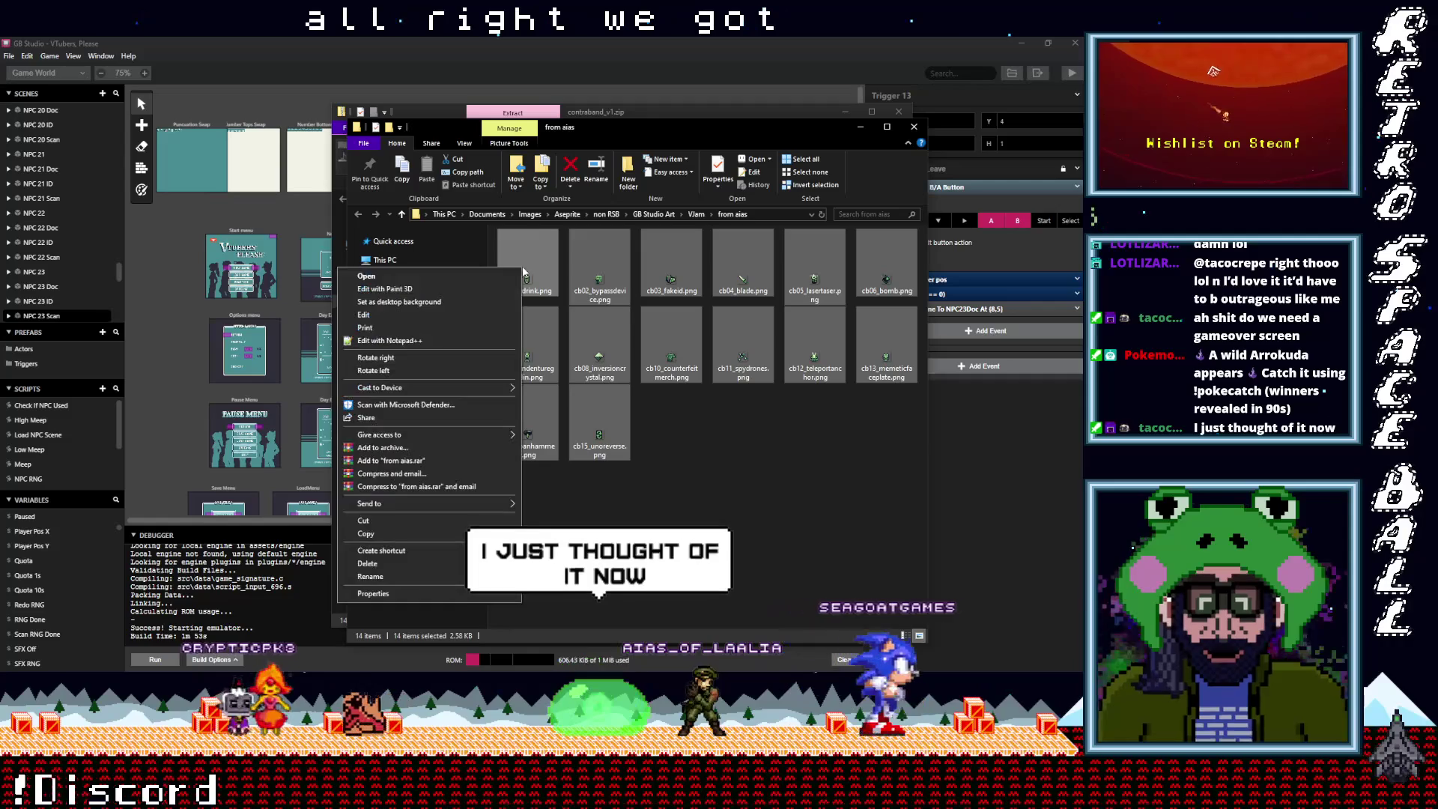
pyautogui.click(402, 530)
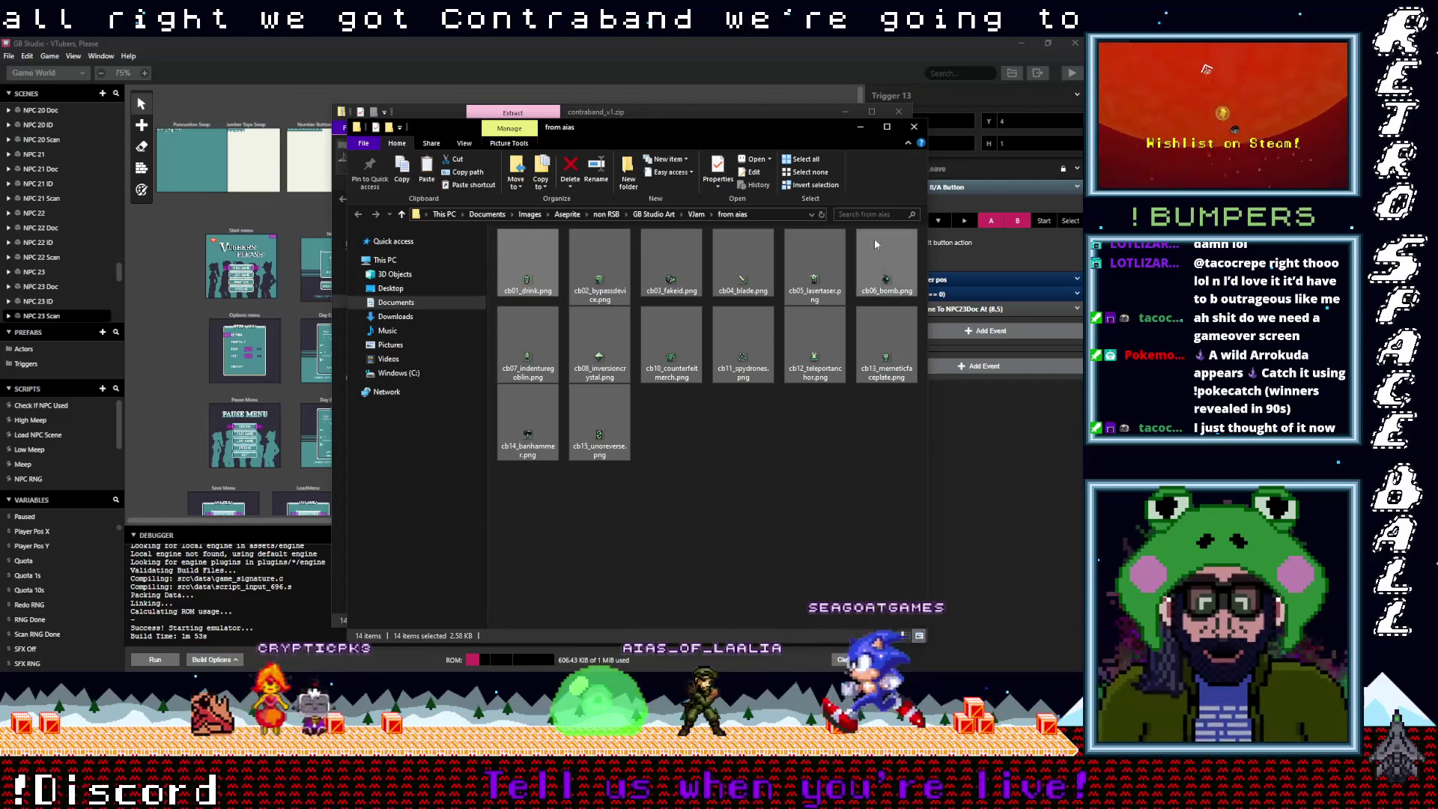
# Bring the backgrounds window forward, go up to the project's assets folder, and show the from Taco window
pyautogui.click(801, 109)
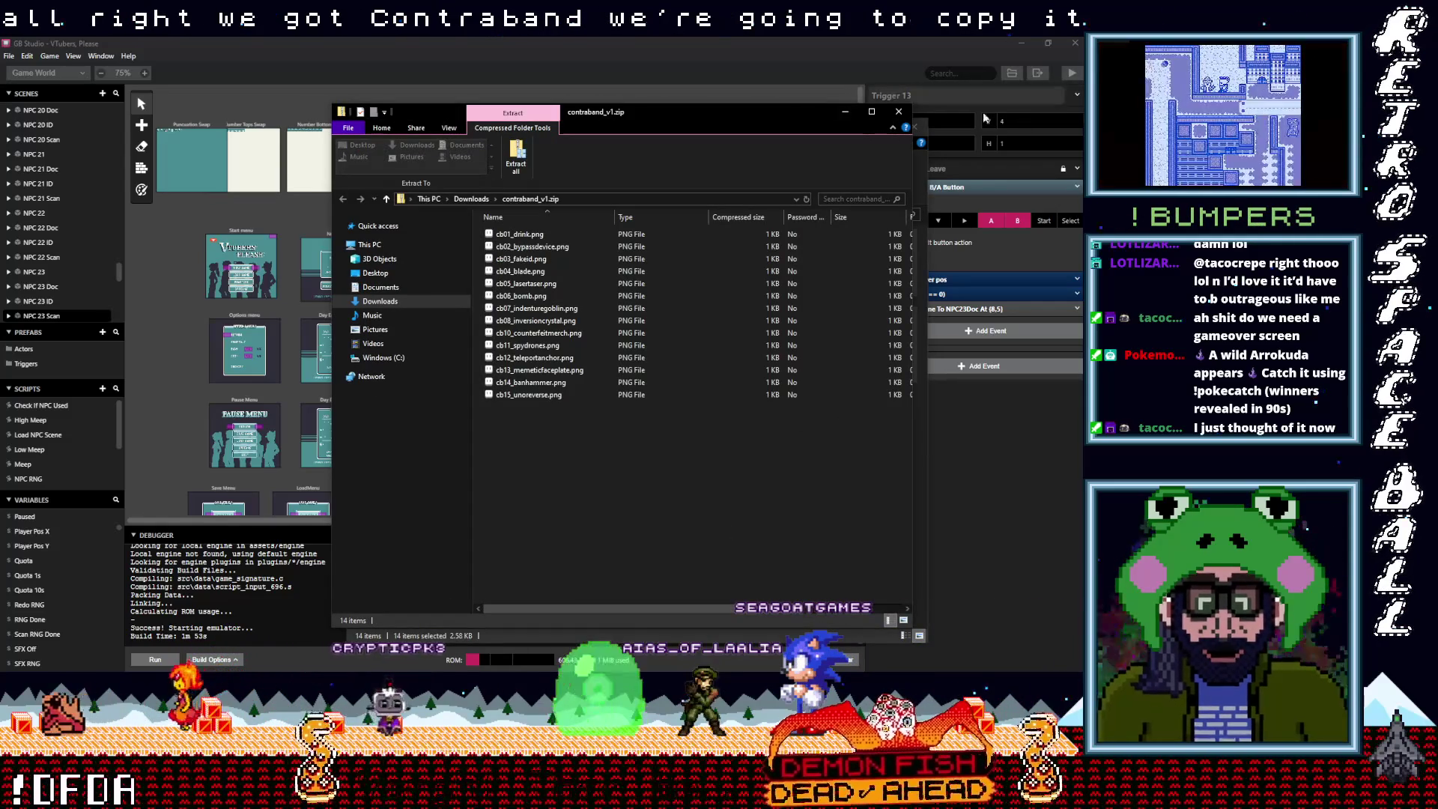
pyautogui.click(1012, 73)
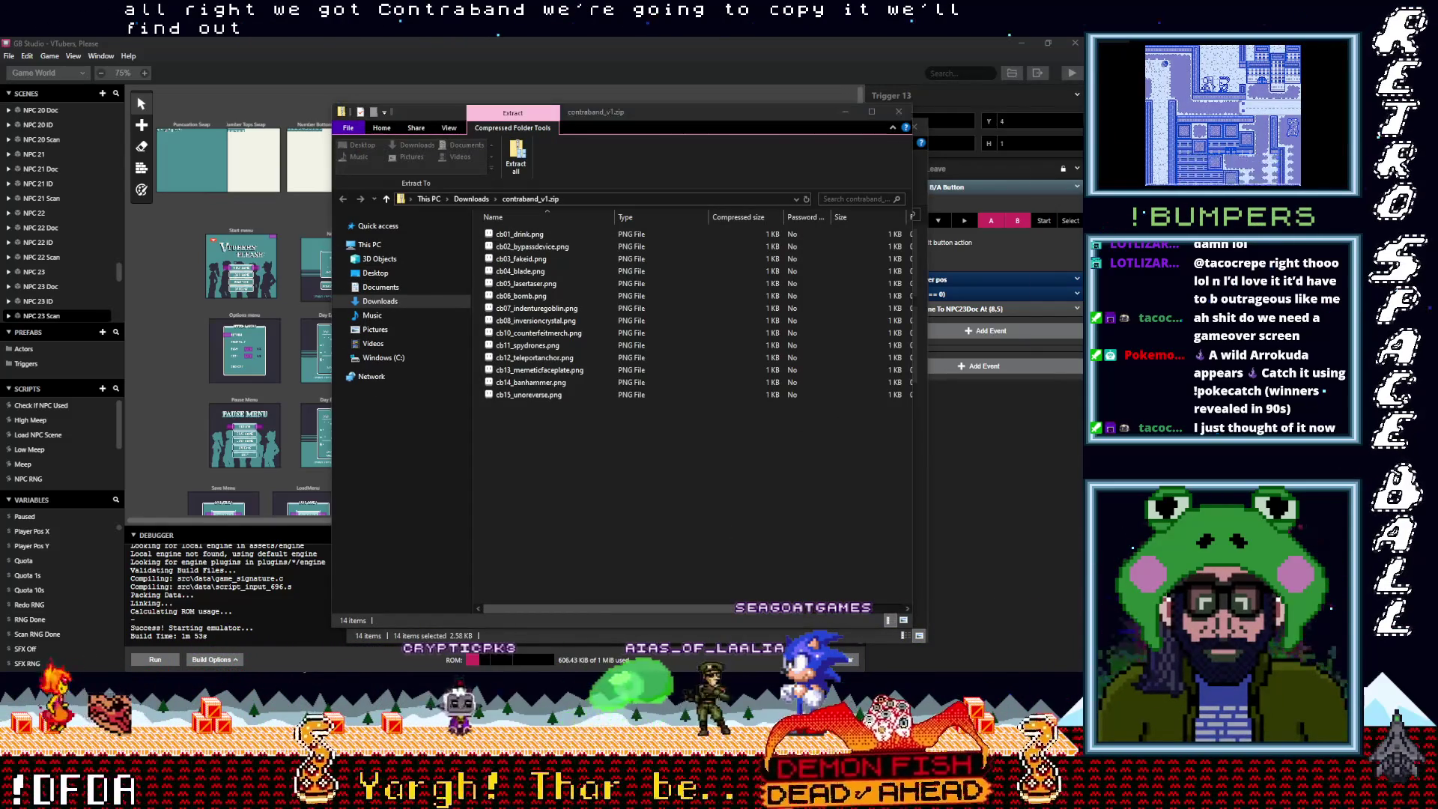
pyautogui.moveTo(1067, 337)
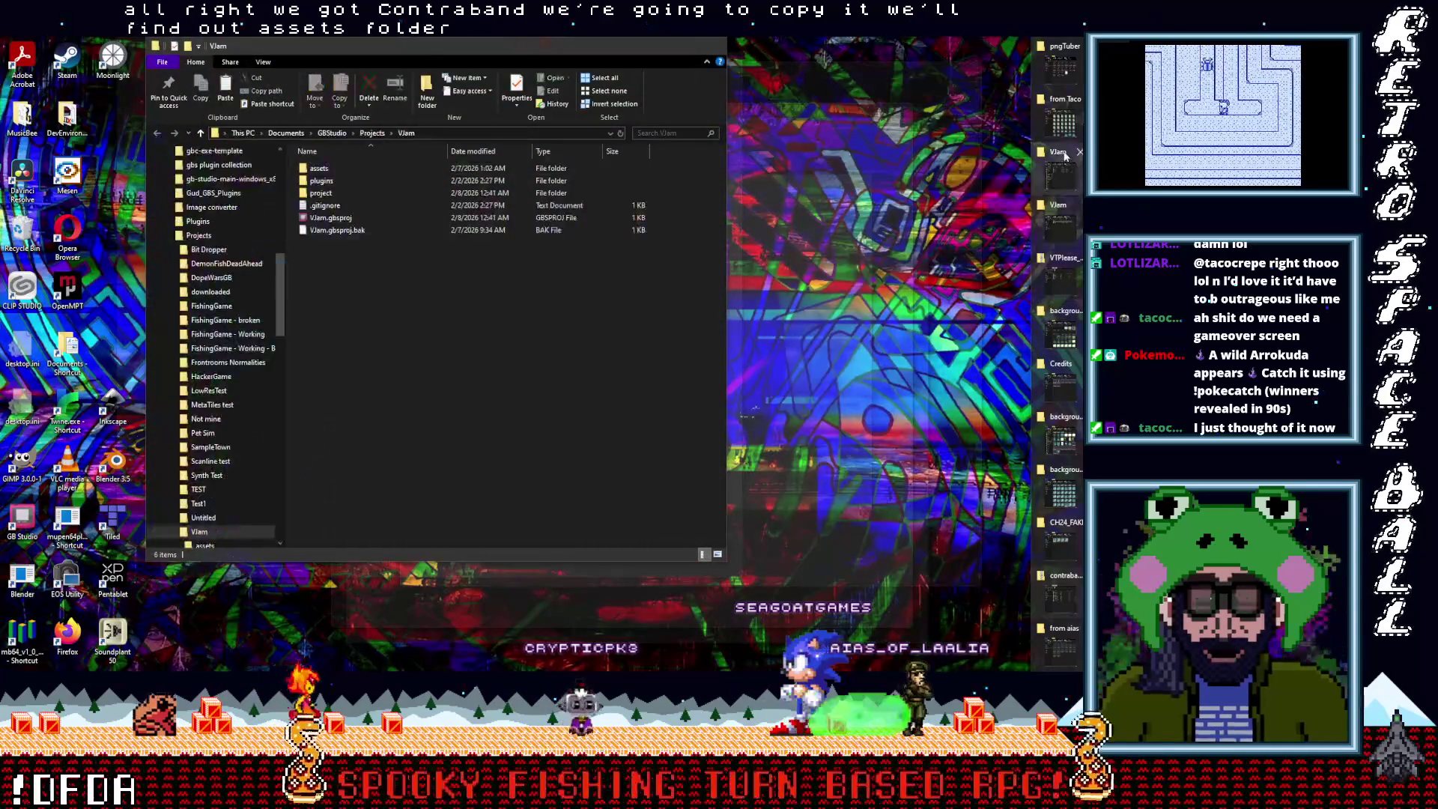
pyautogui.moveTo(1061, 128)
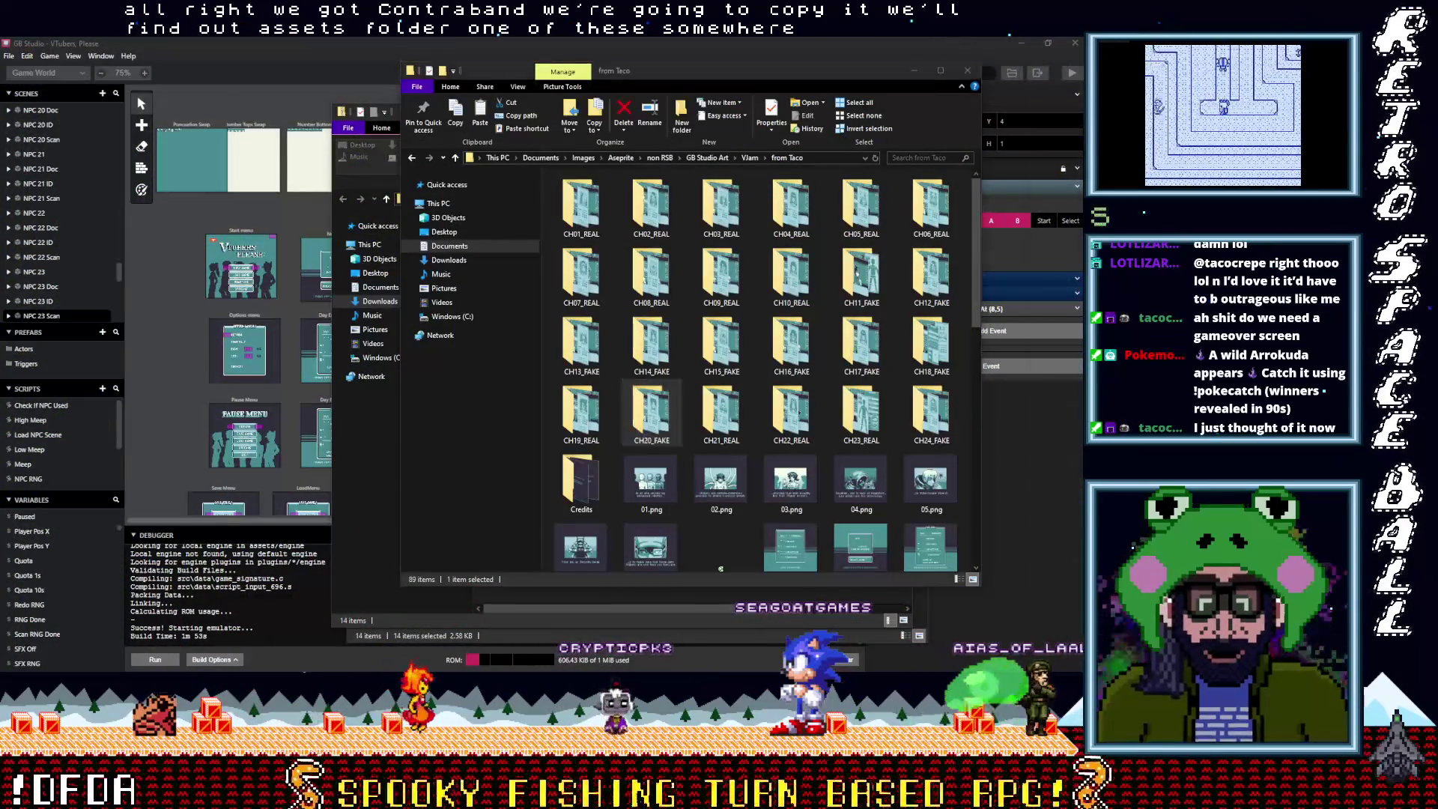
pyautogui.moveTo(1066, 73)
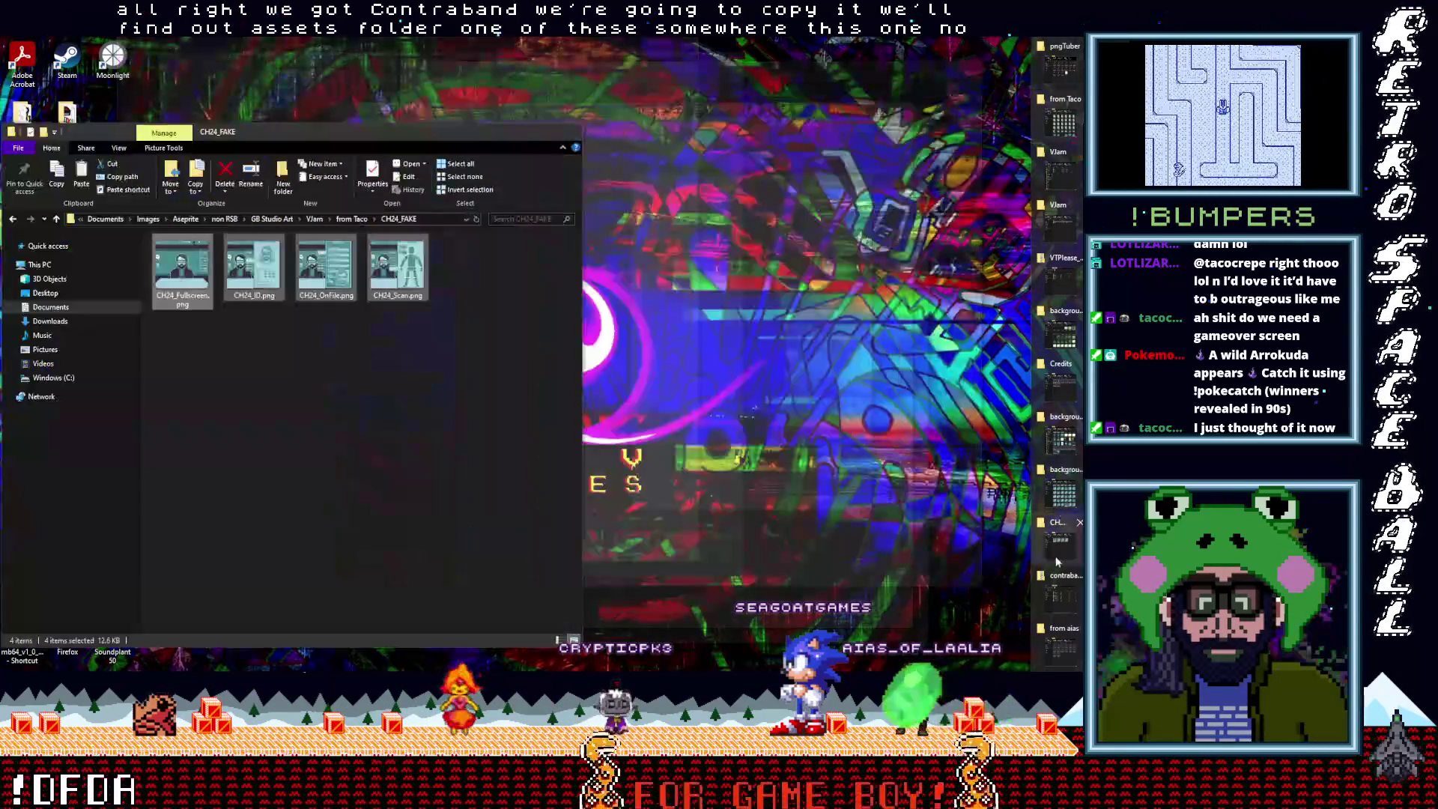
pyautogui.moveTo(1063, 598)
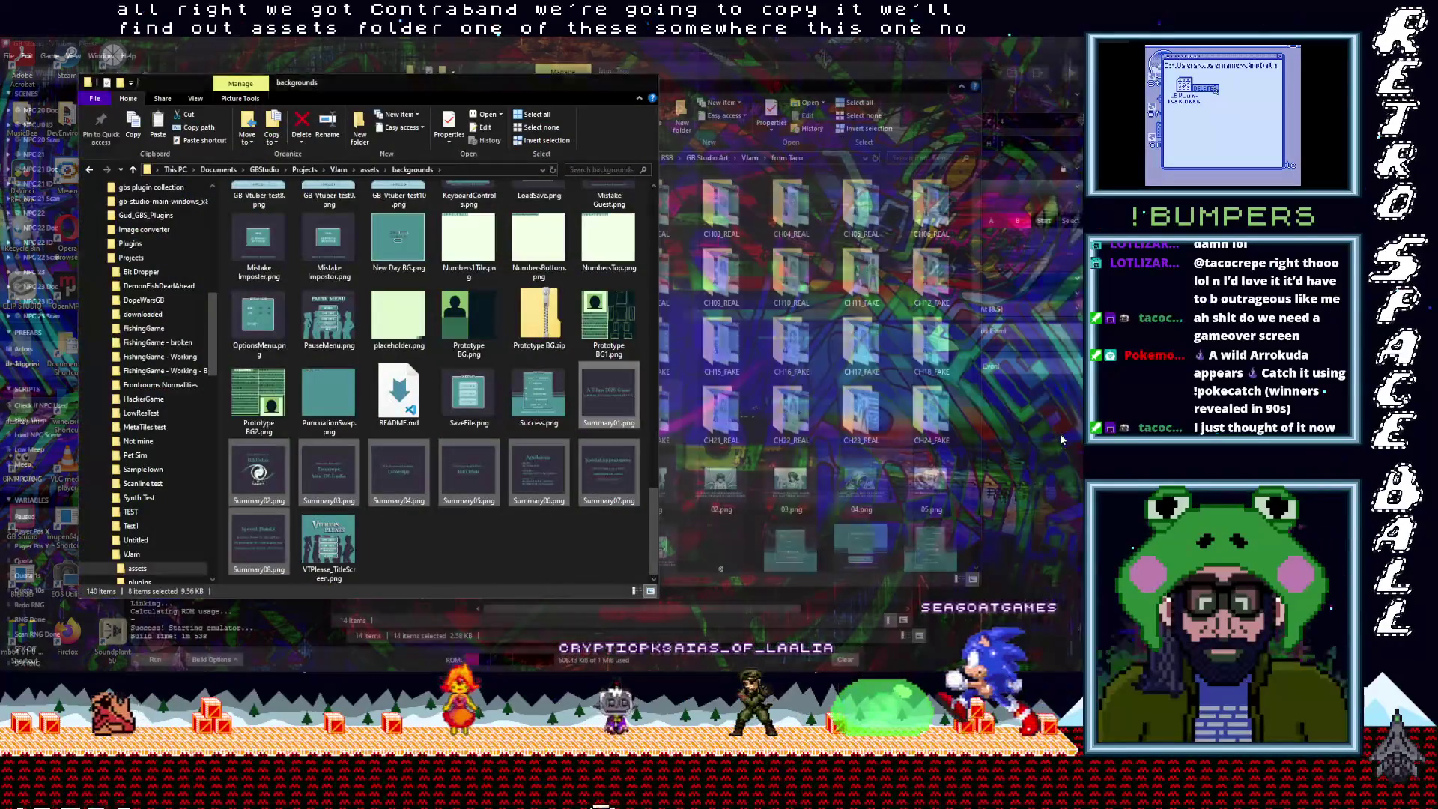
pyautogui.click(1062, 479)
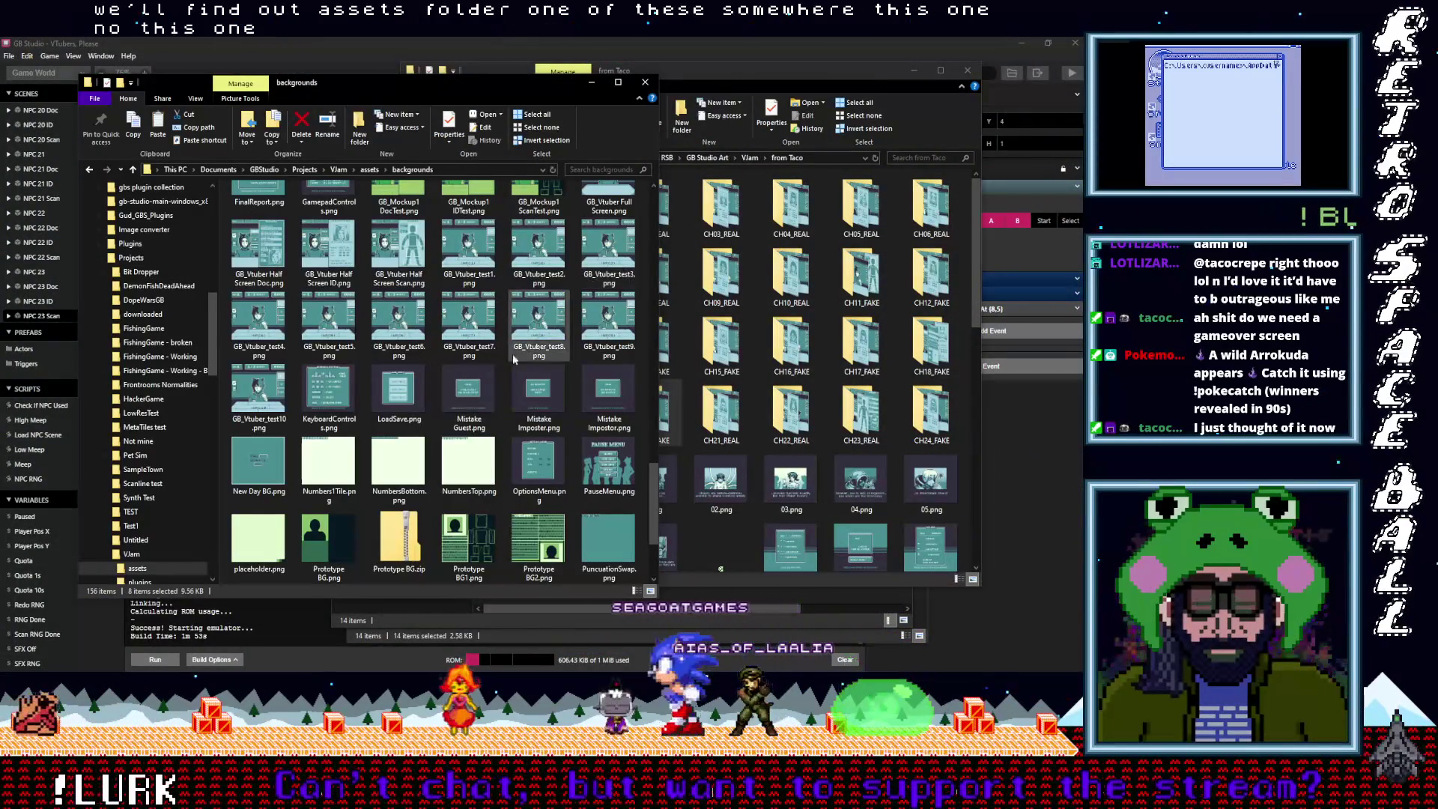
pyautogui.click(133, 169)
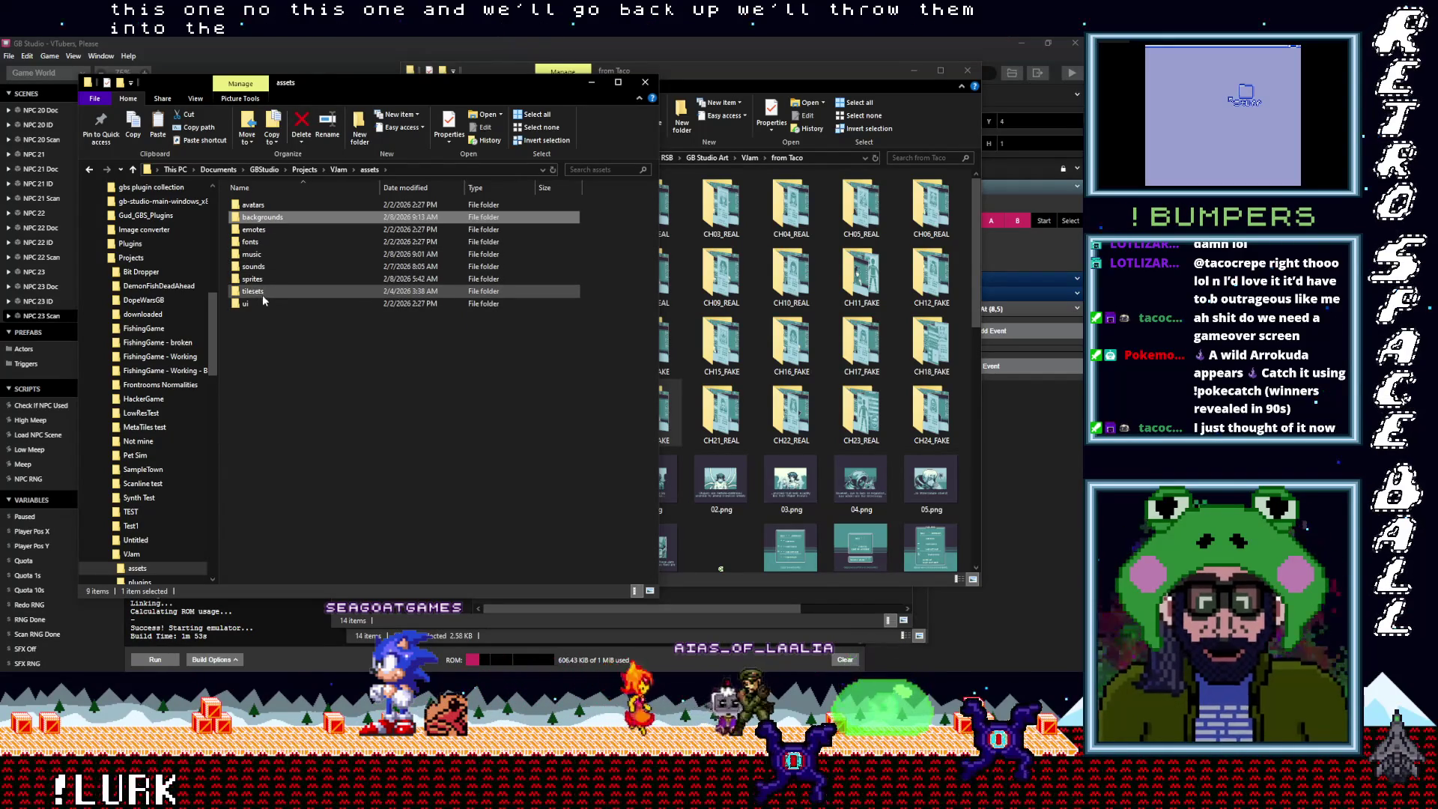
pyautogui.click(720, 78)
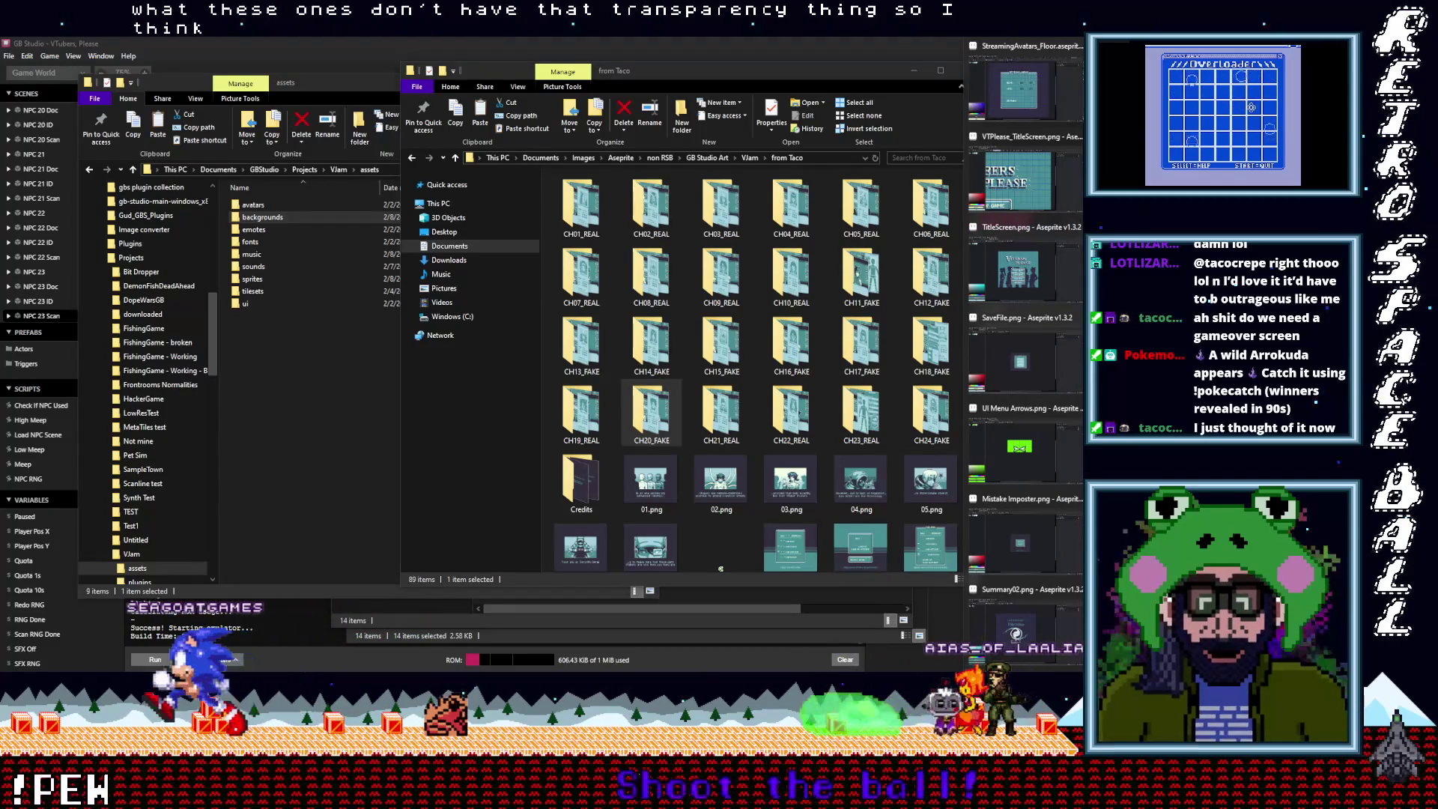
pyautogui.hotkey('alt', 'Tab')
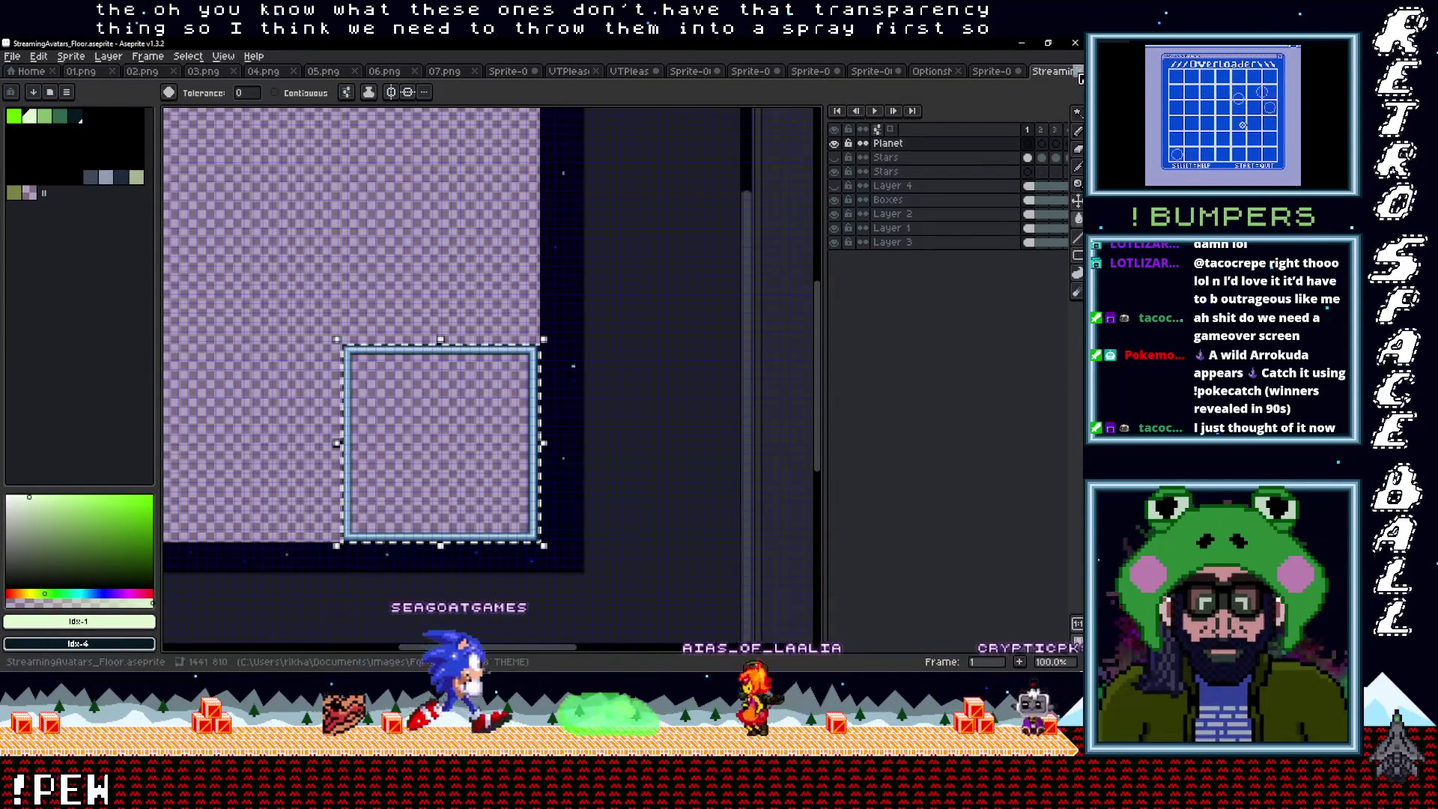
# Close the StreamingAvatars_Floor sprite and the contraband zip window
pyautogui.hotkey('ctrl', 'w')
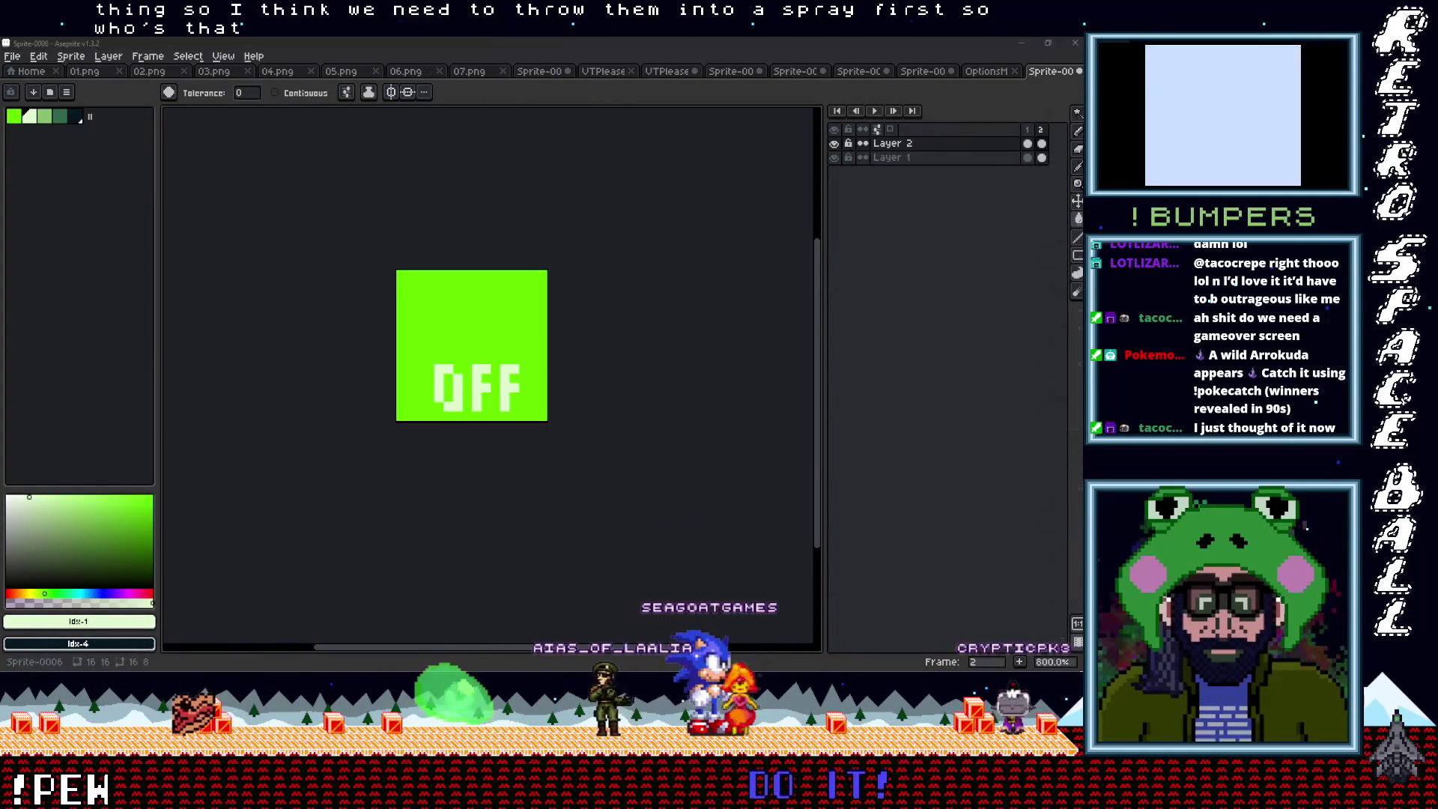
pyautogui.hotkey('alt', 'Tab')
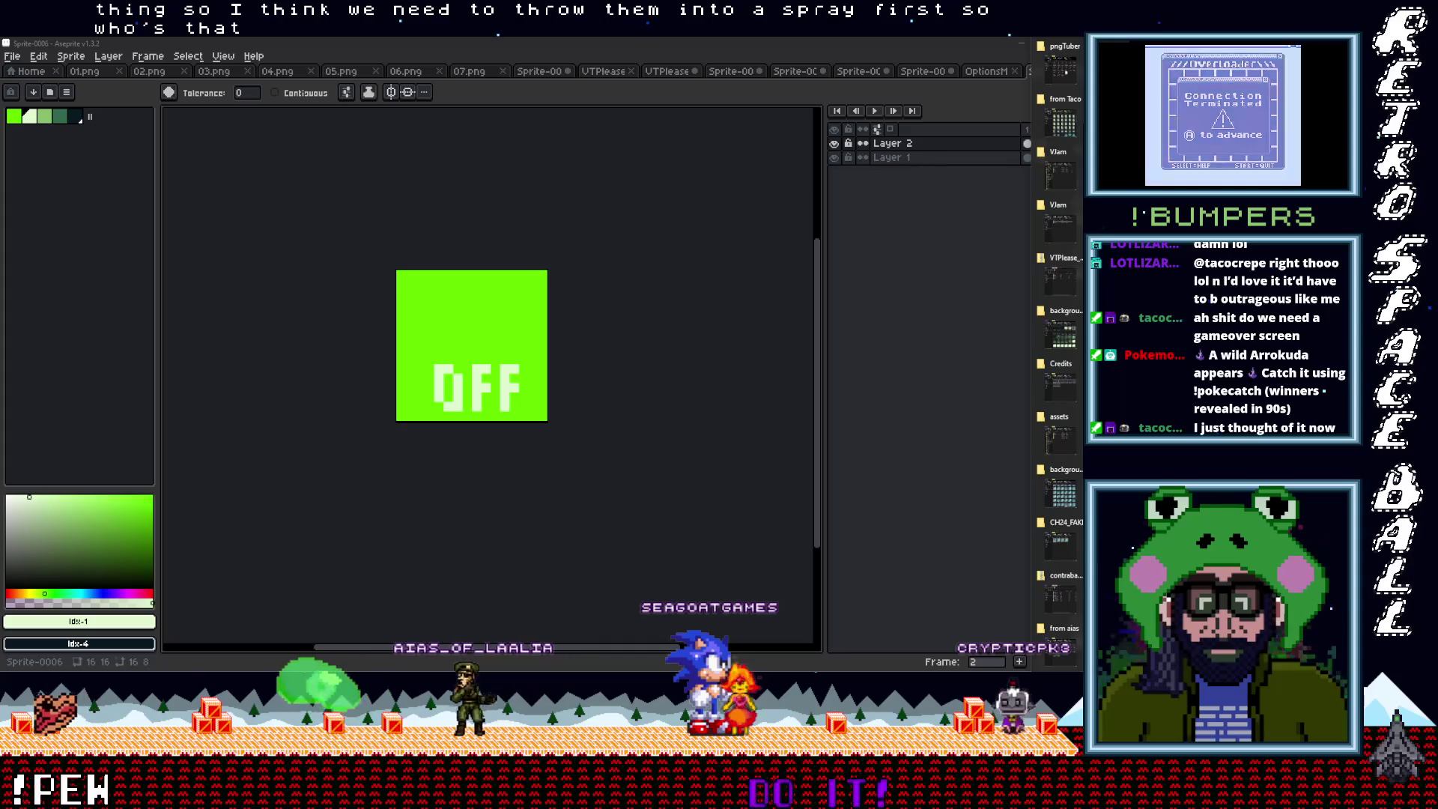
pyautogui.click(1057, 580)
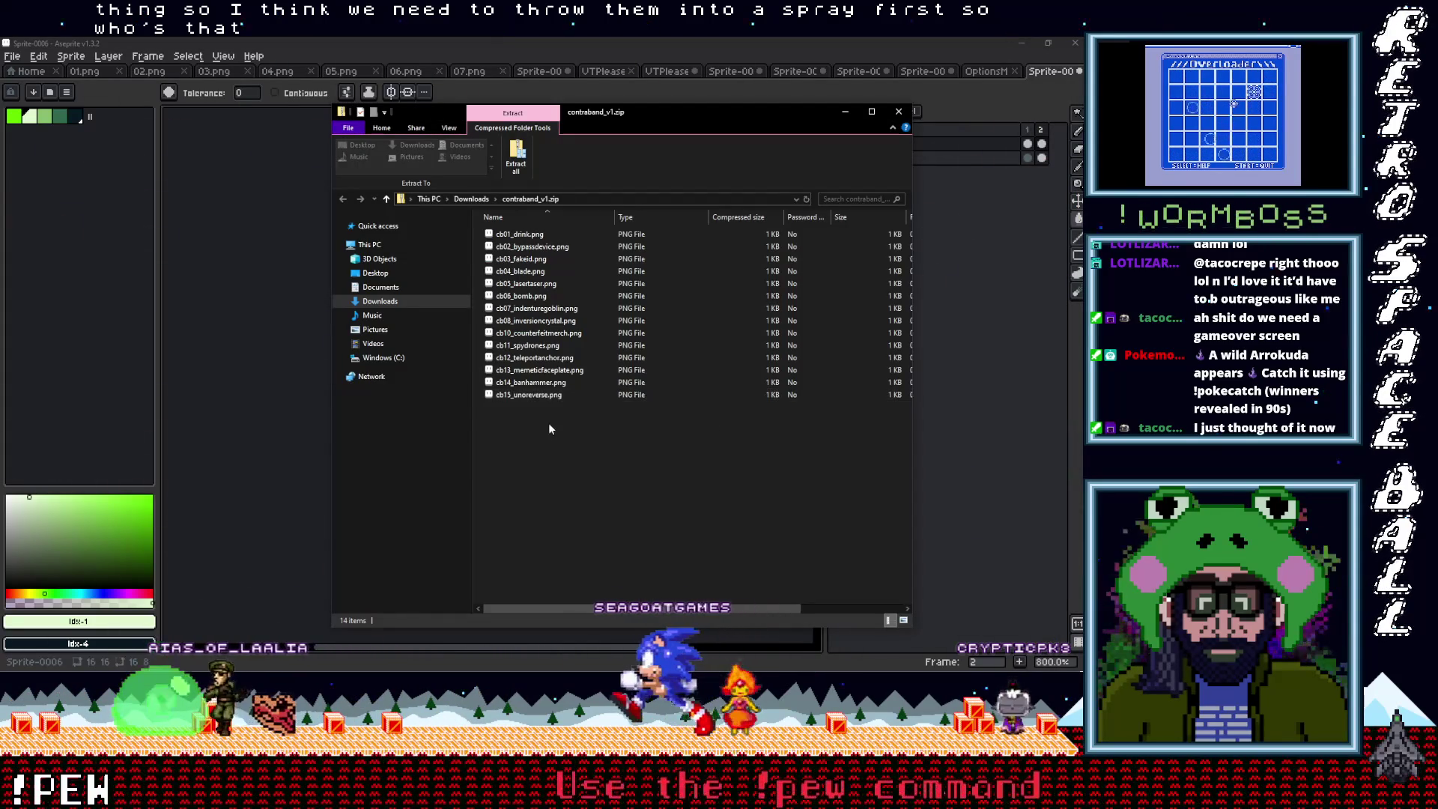
pyautogui.click(898, 111)
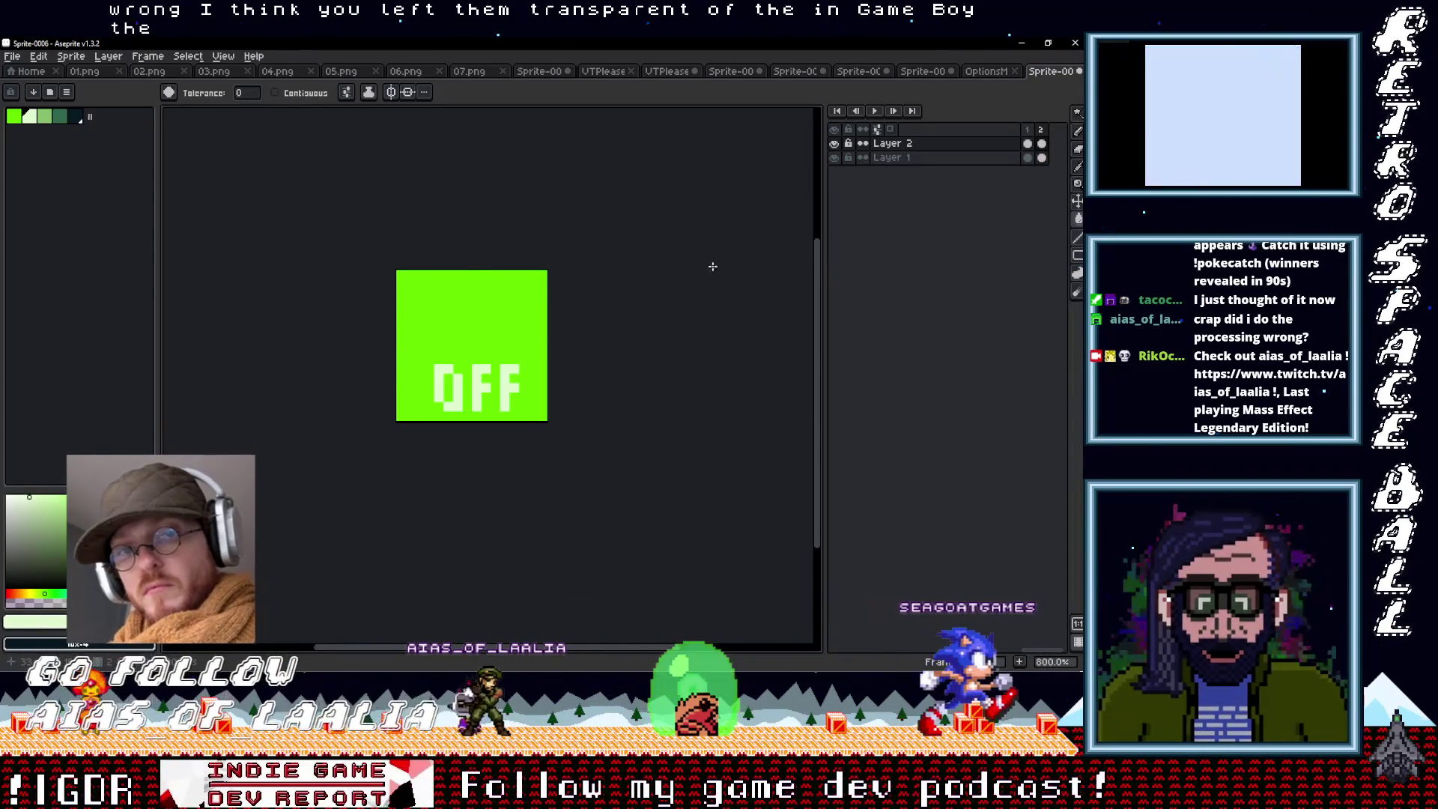
# Drag the selected PNGs from the from aias folder into Aseprite as new documents
pyautogui.moveTo(1081, 240)
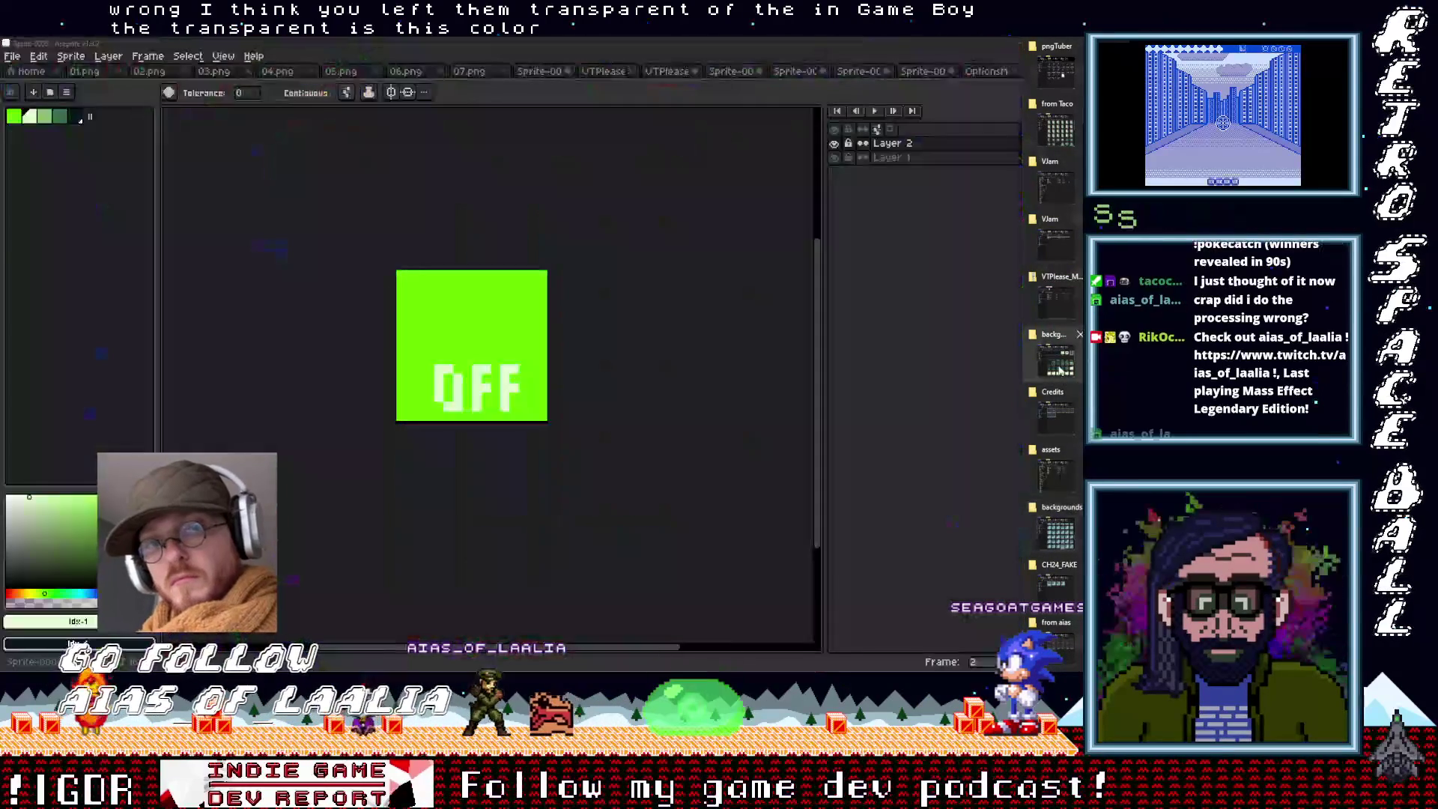
pyautogui.moveTo(1060, 425)
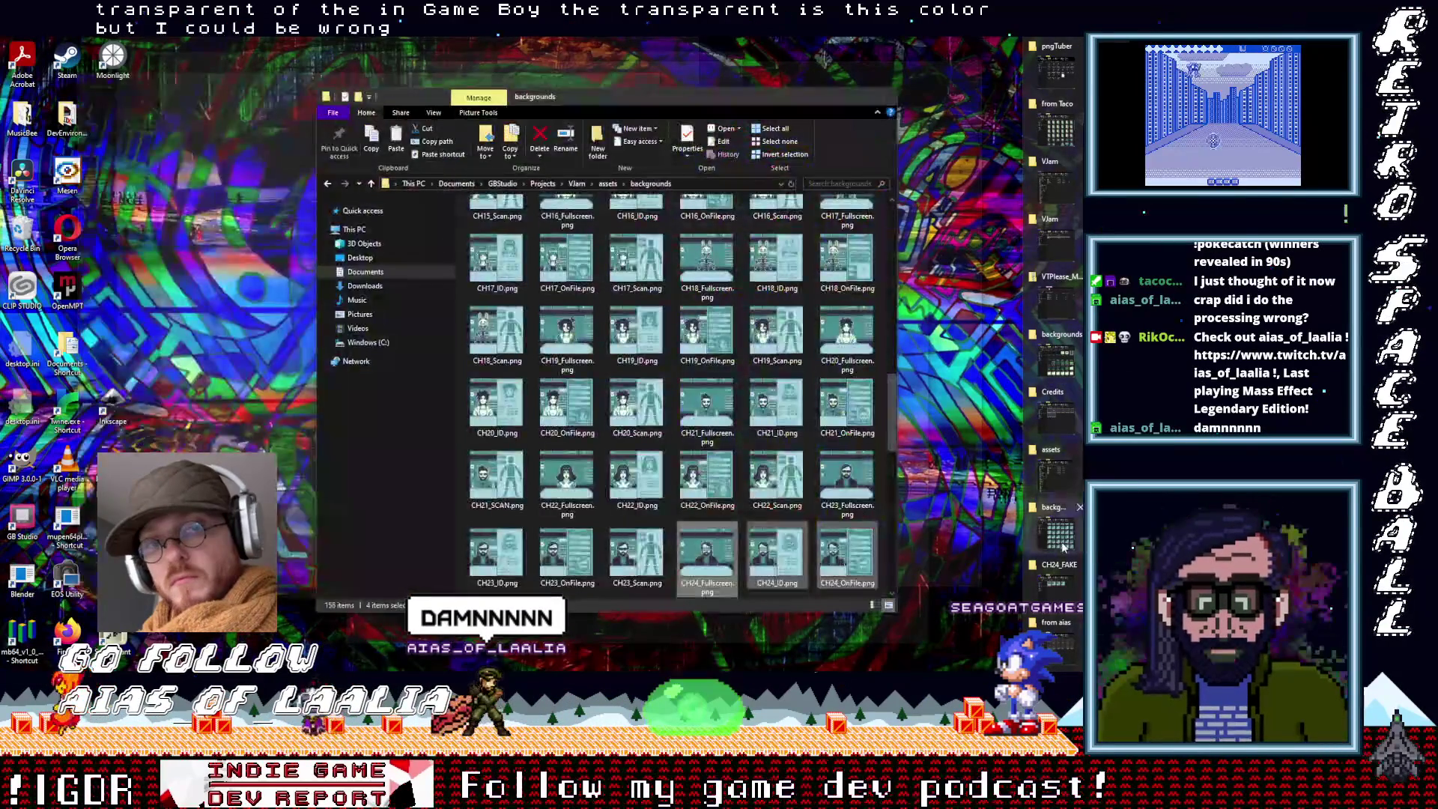
pyautogui.moveTo(1061, 597)
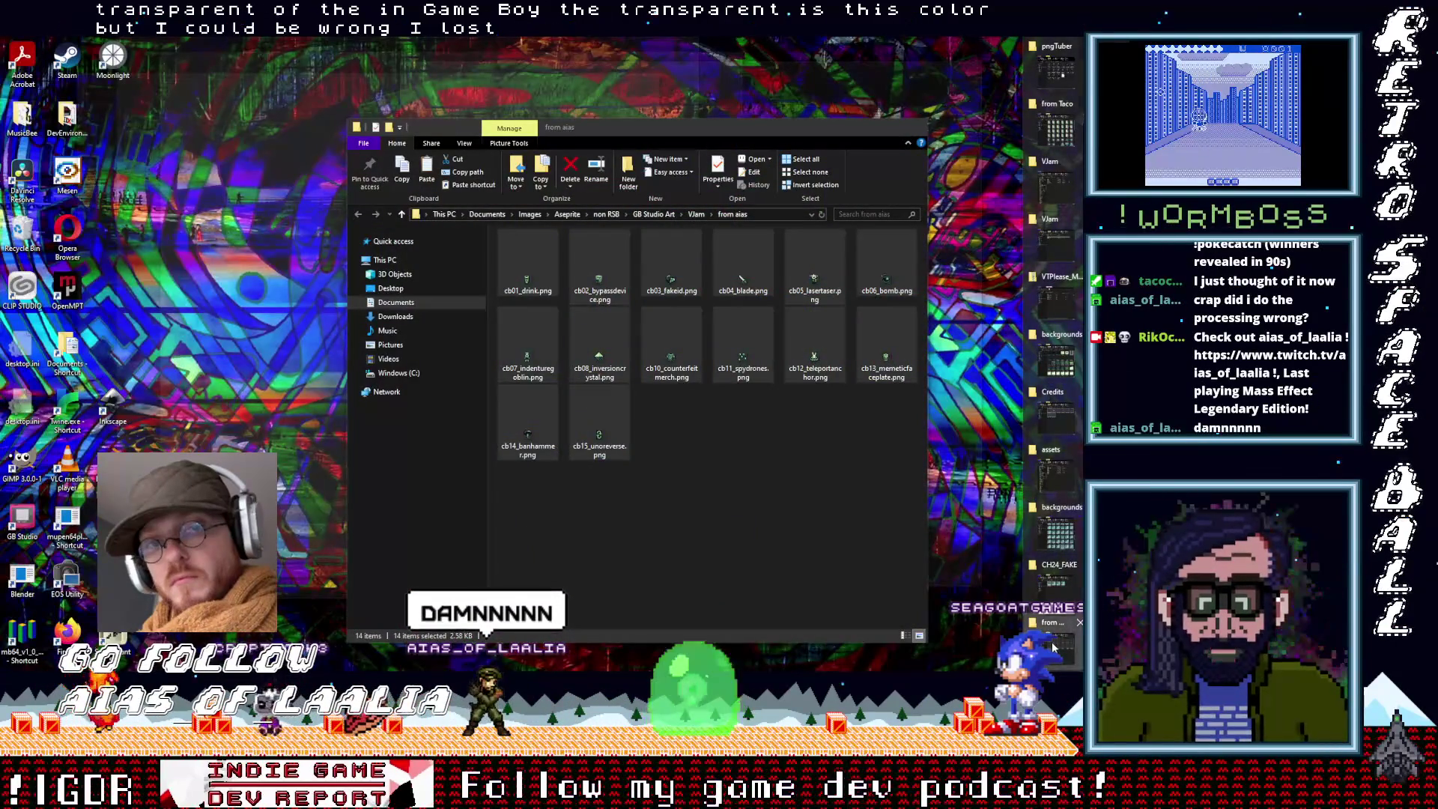
pyautogui.click(1055, 645)
pyautogui.moveTo(610, 353); pyautogui.dragTo(991, 64)
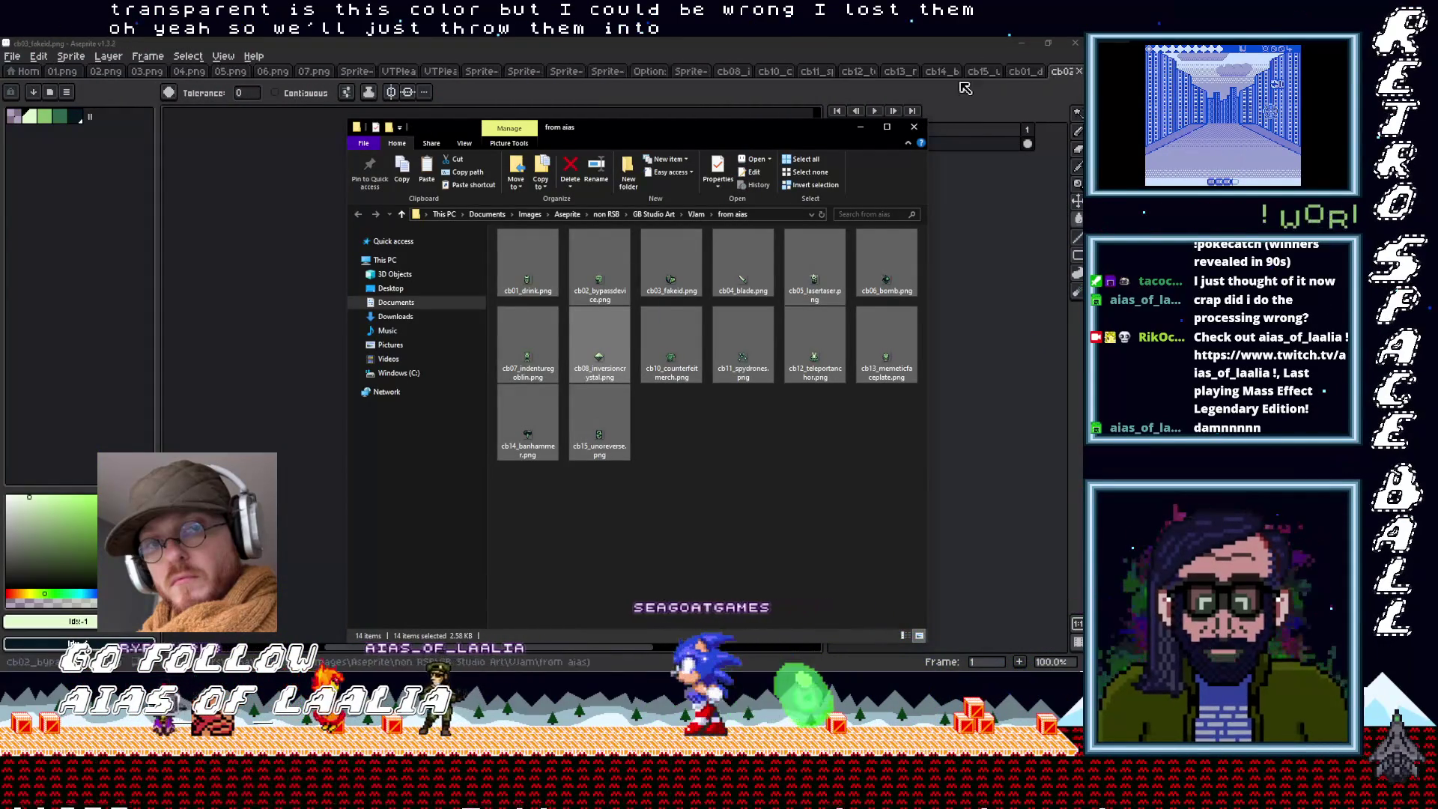
# Close Explorer, zoom in, and browse the title, OPTIONS and OFF tabs before returning to the goblin
pyautogui.click(914, 127)
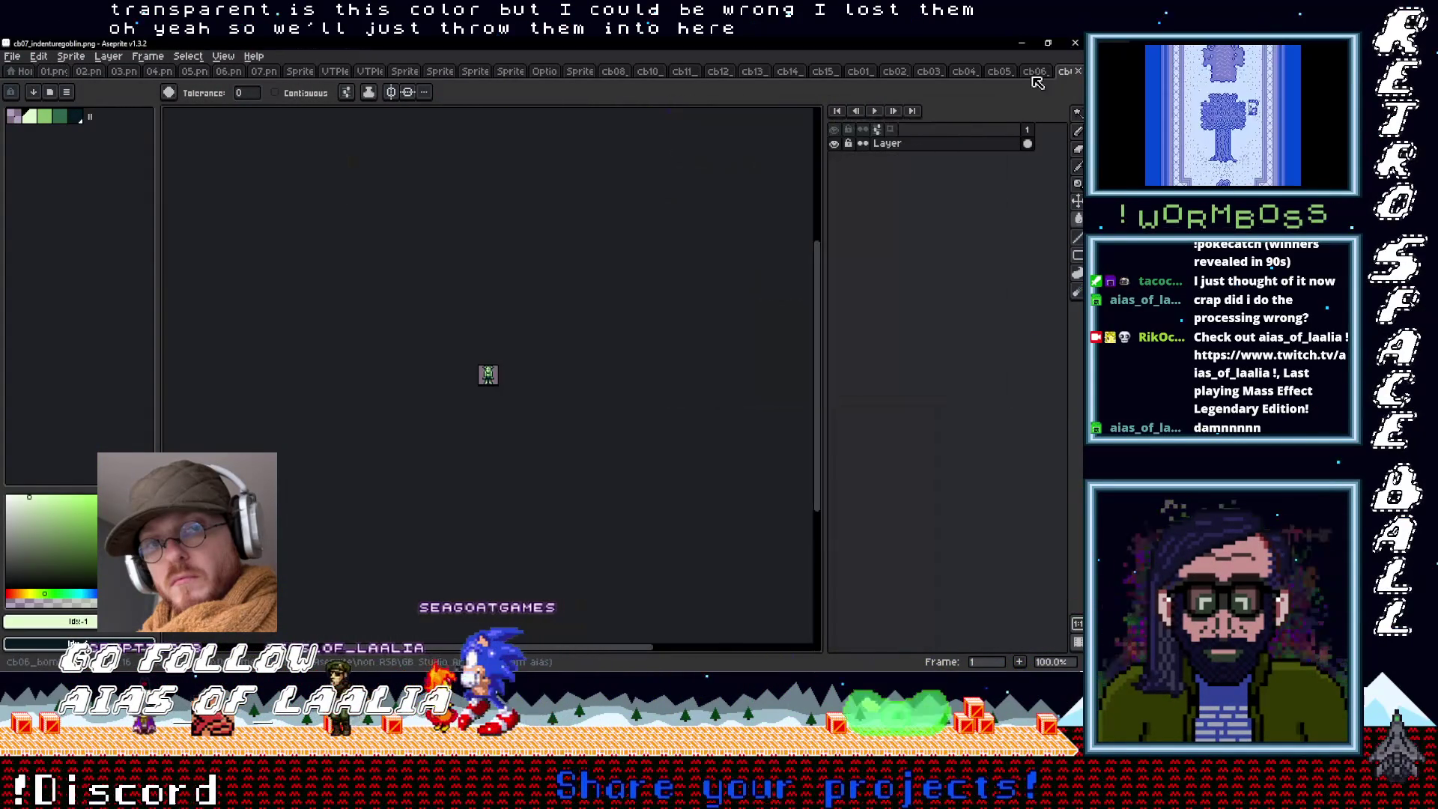
pyautogui.press('+')
pyautogui.press('+')
pyautogui.press('+')
pyautogui.press('+')
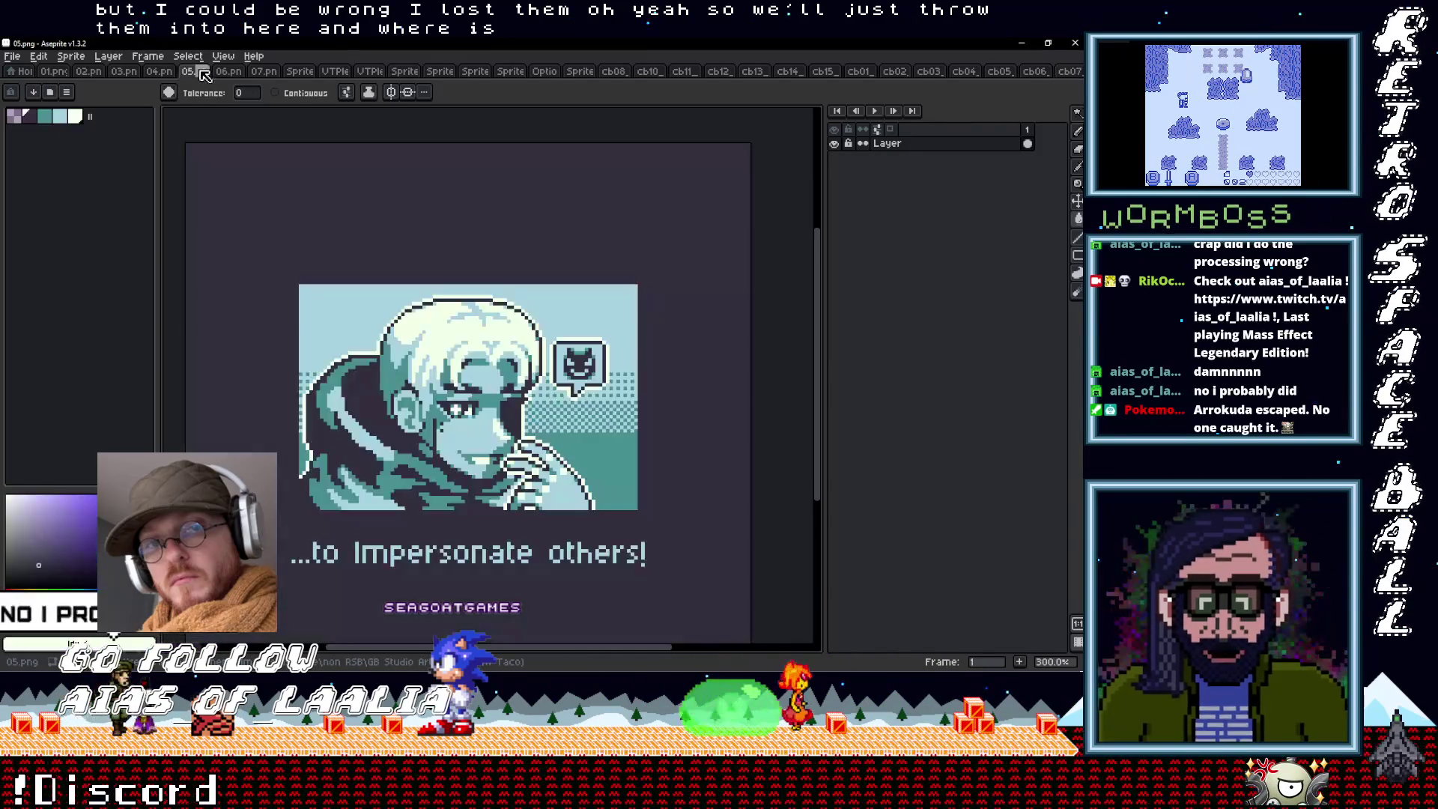
pyautogui.click(364, 71)
pyautogui.click(406, 75)
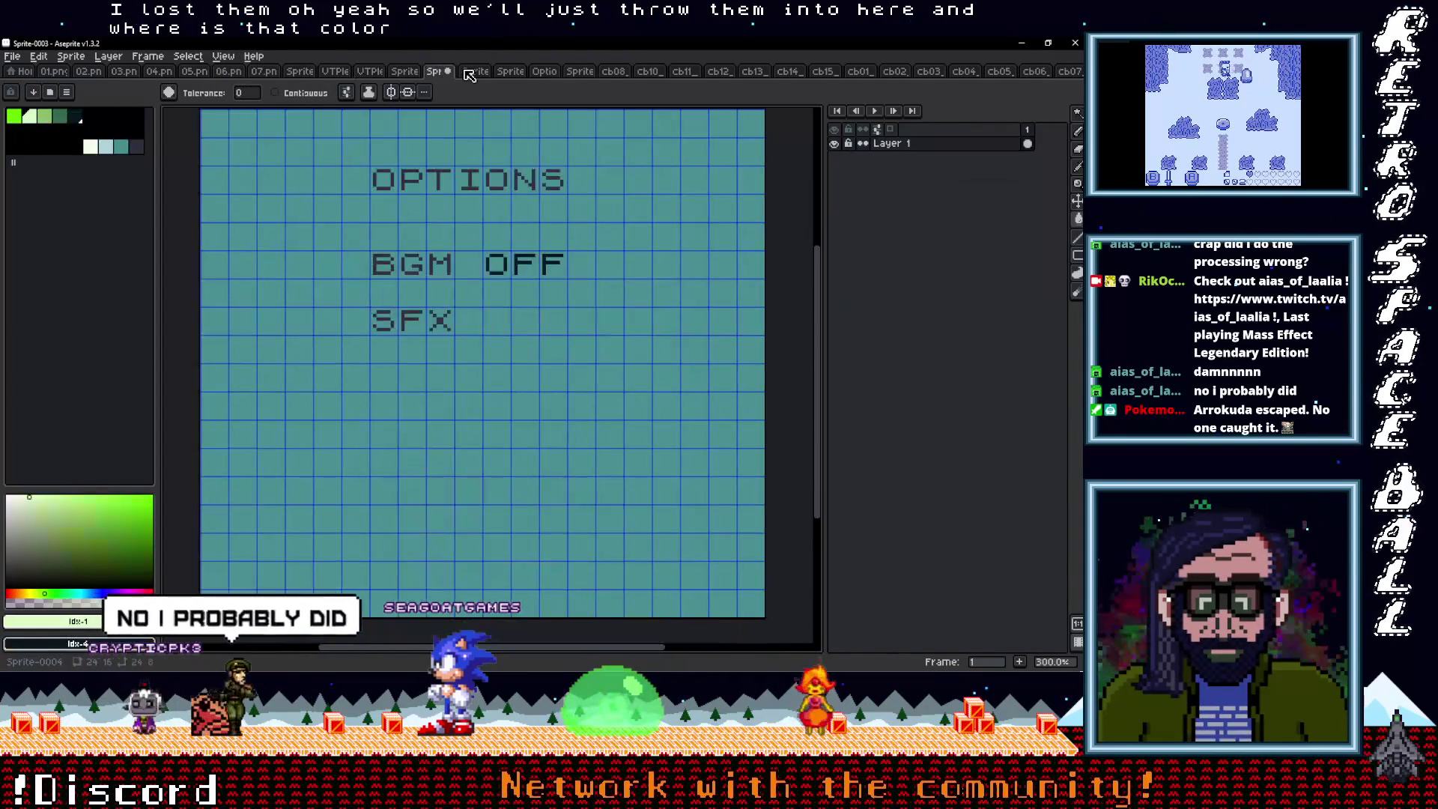
pyautogui.click(470, 72)
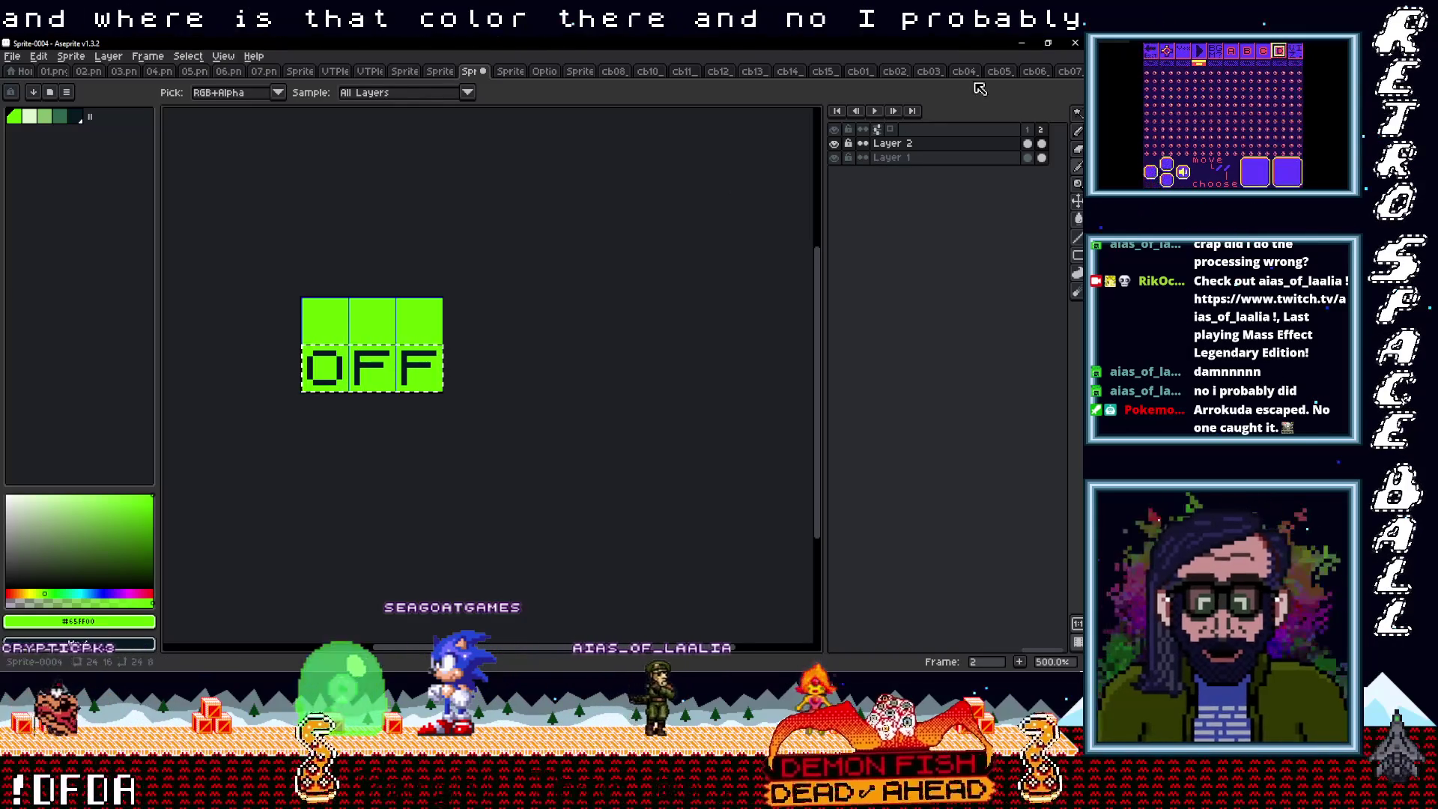
pyautogui.hotkey('ctrl', 'Tab')
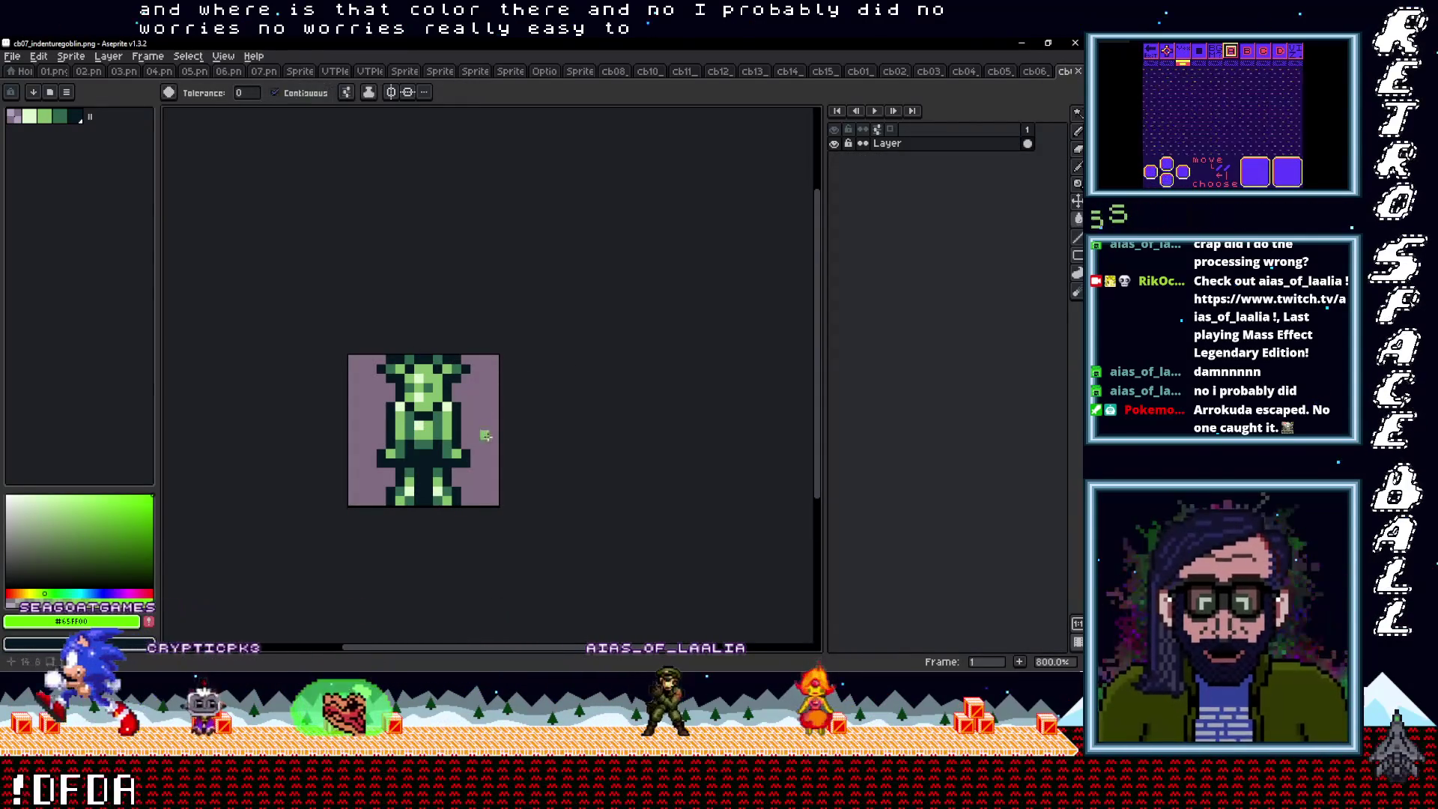
# Try a green fill on the goblin's background, undo it, and bring up the Color Mode menu
pyautogui.click(476, 393)
pyautogui.hotkey('ctrl', 'z')
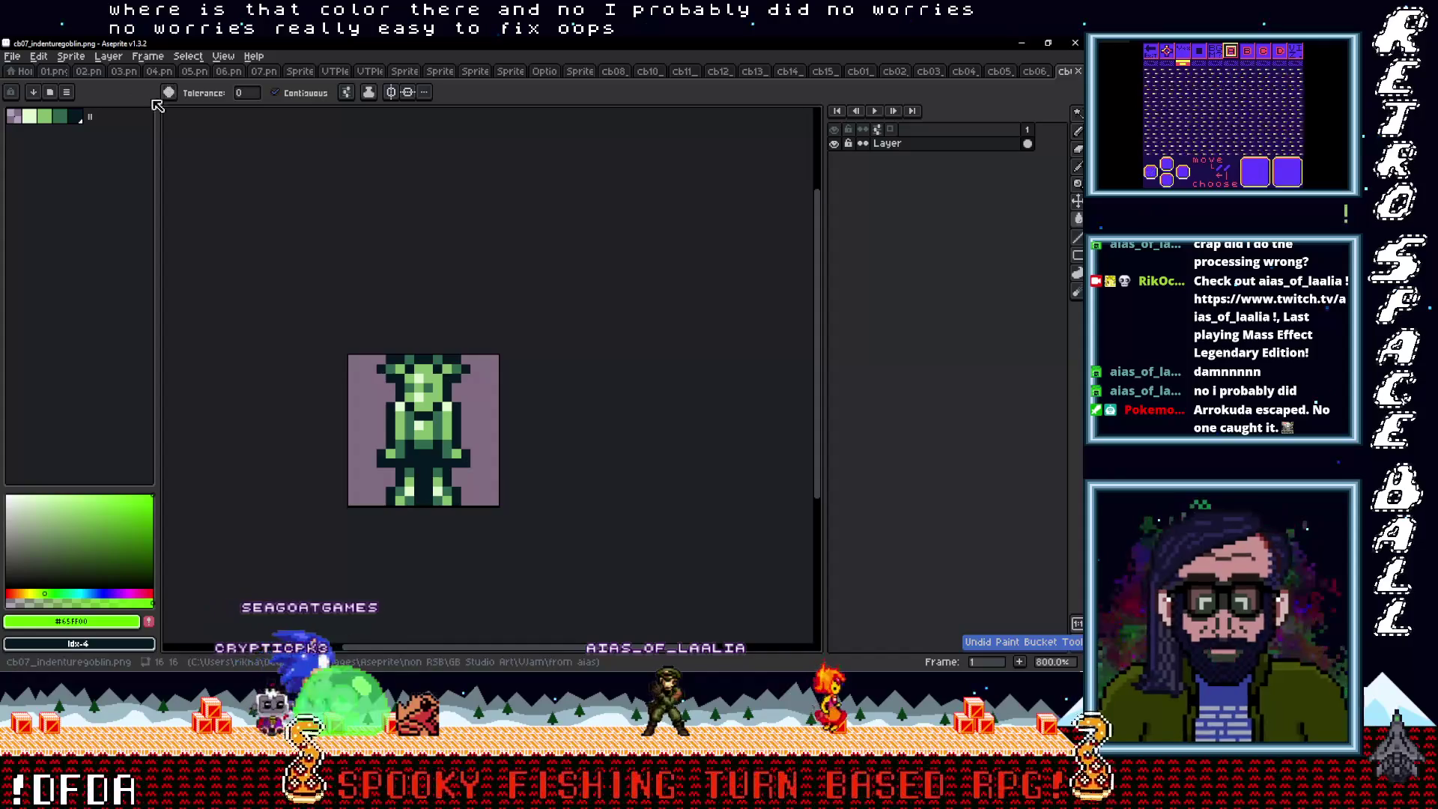
pyautogui.click(148, 57)
pyautogui.moveTo(122, 60)
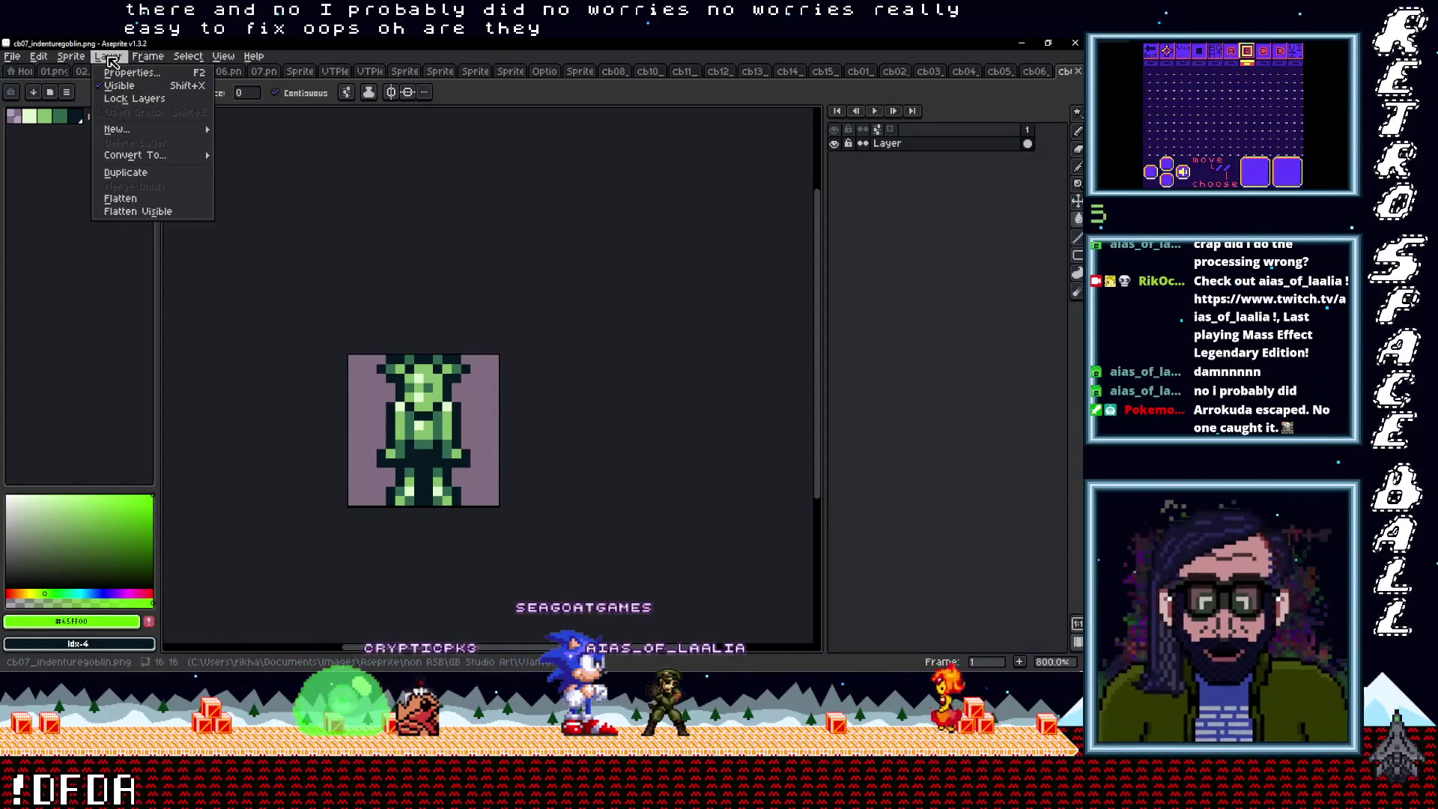
pyautogui.moveTo(78, 60)
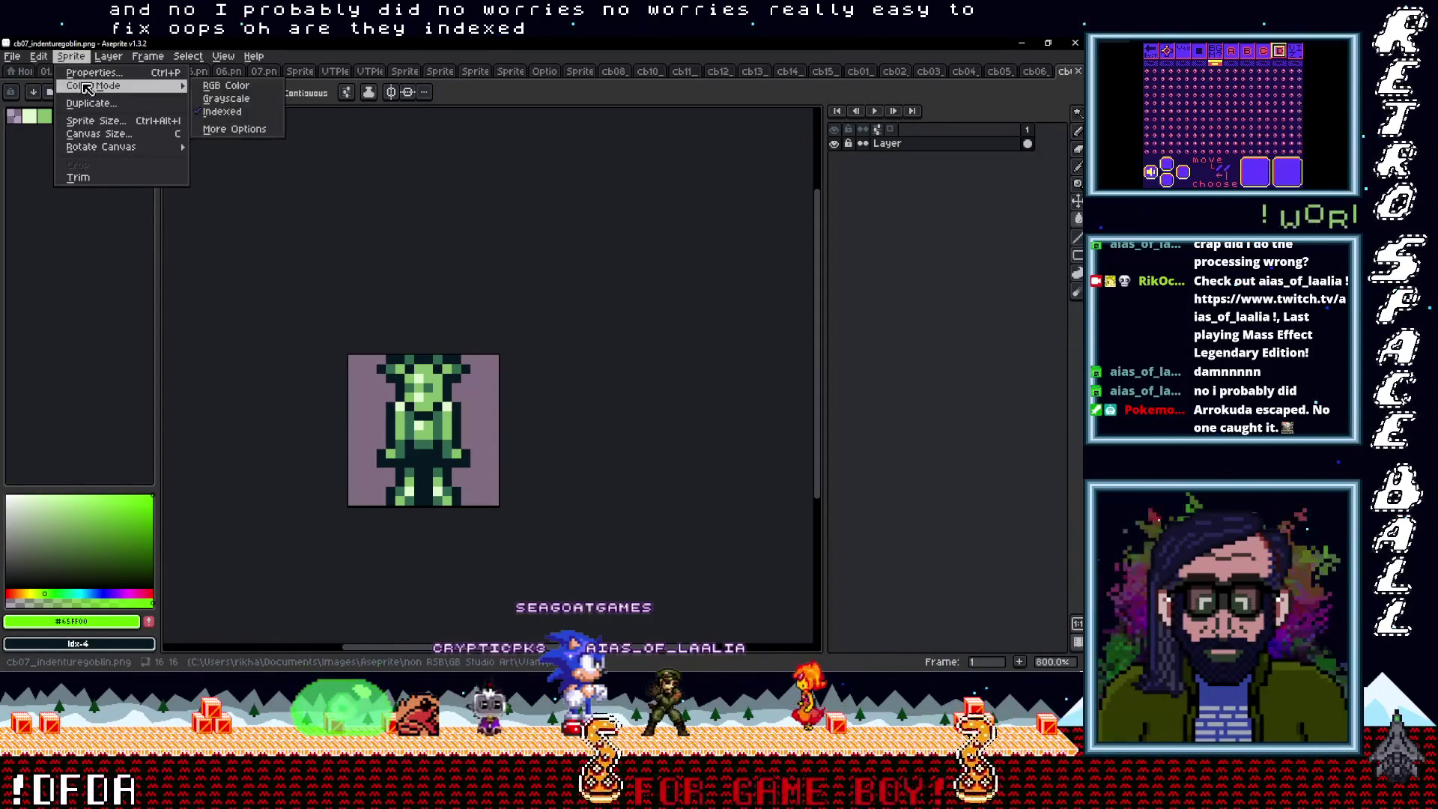
# Convert the goblin sprite to RGB, fill both background areas bright green, and save it
pyautogui.click(238, 91)
pyautogui.click(478, 379)
pyautogui.click(376, 390)
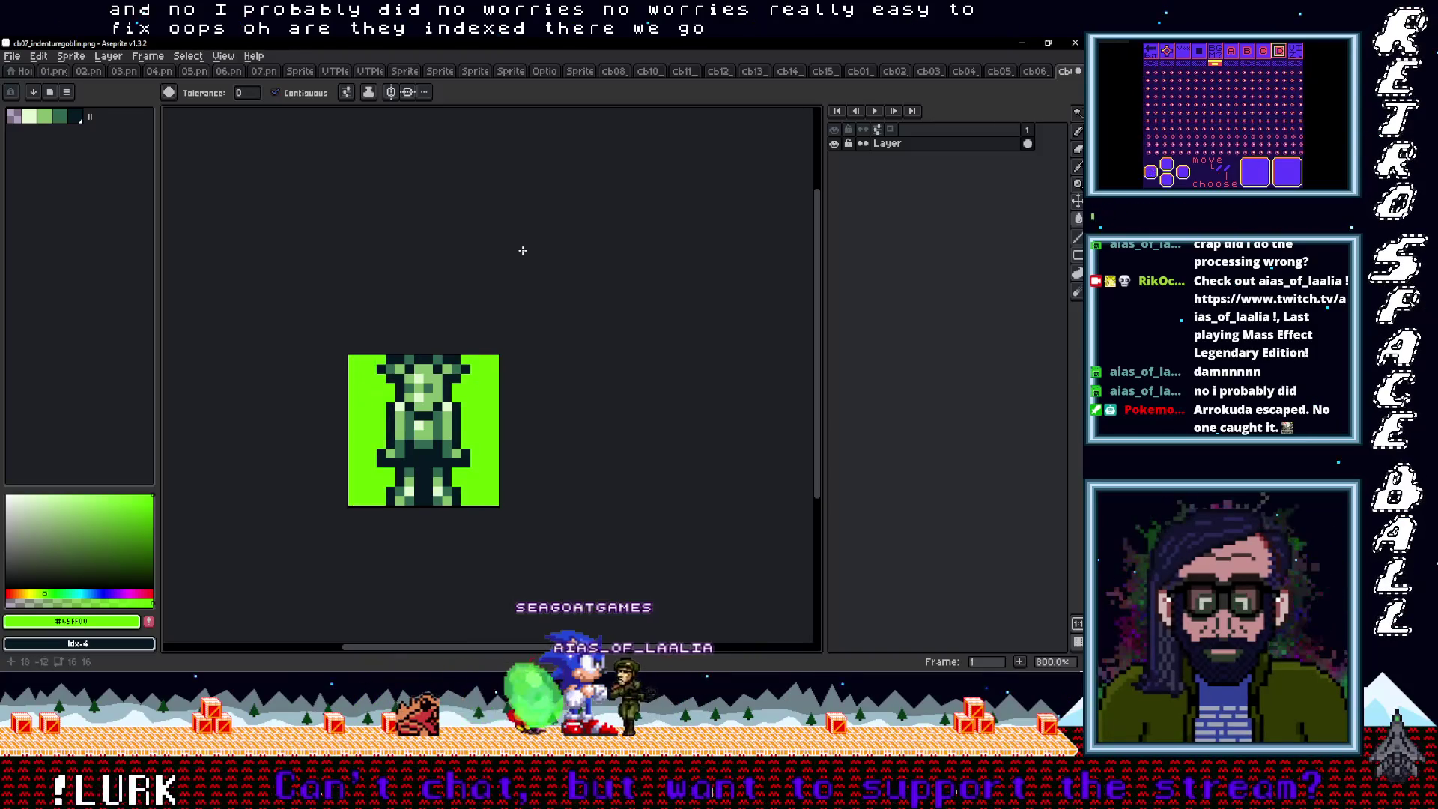
pyautogui.click(13, 57)
pyautogui.click(36, 119)
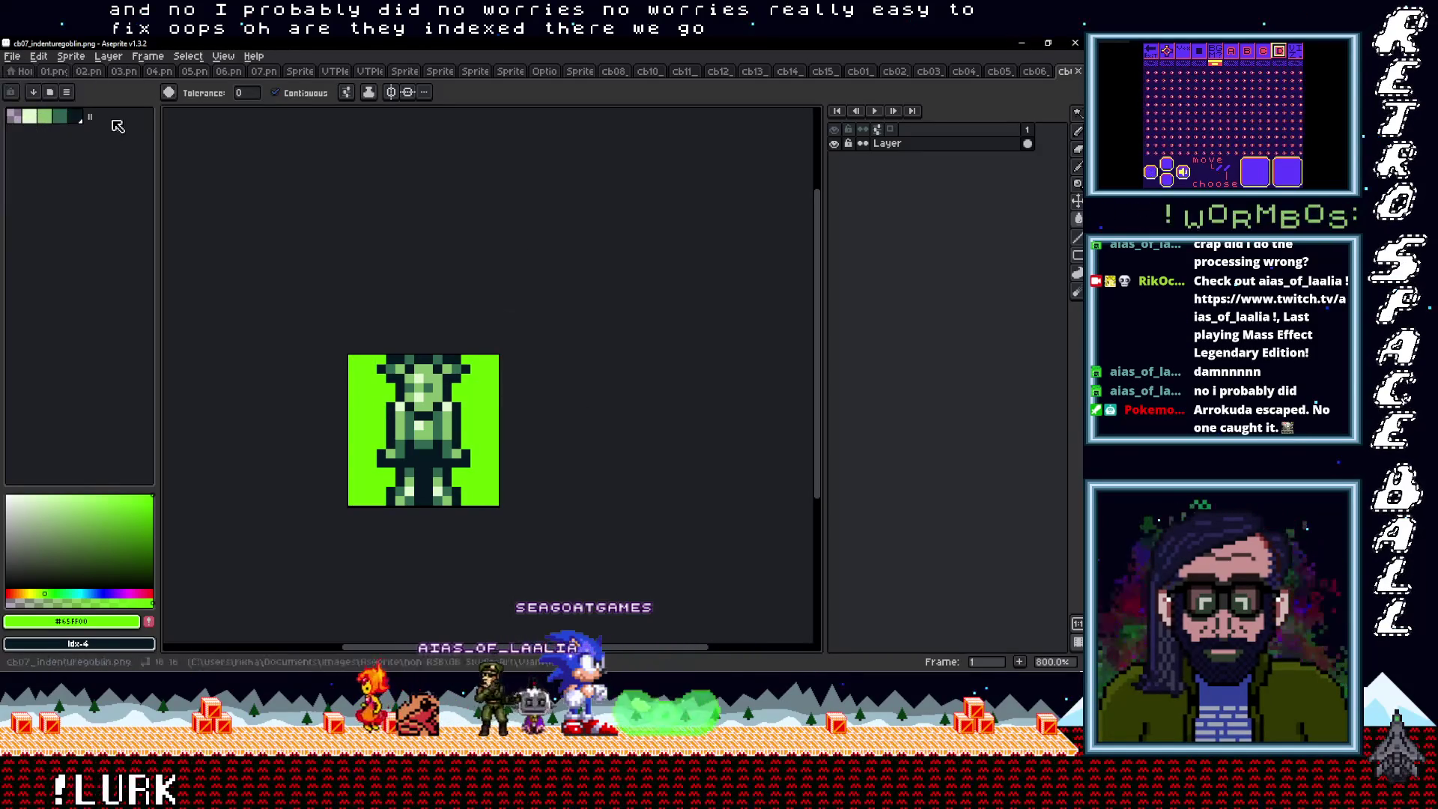
# Convert the bomb sprite to RGB colour and fill its background bright green
pyautogui.hotkey('ctrl', 'shift', 'Tab')
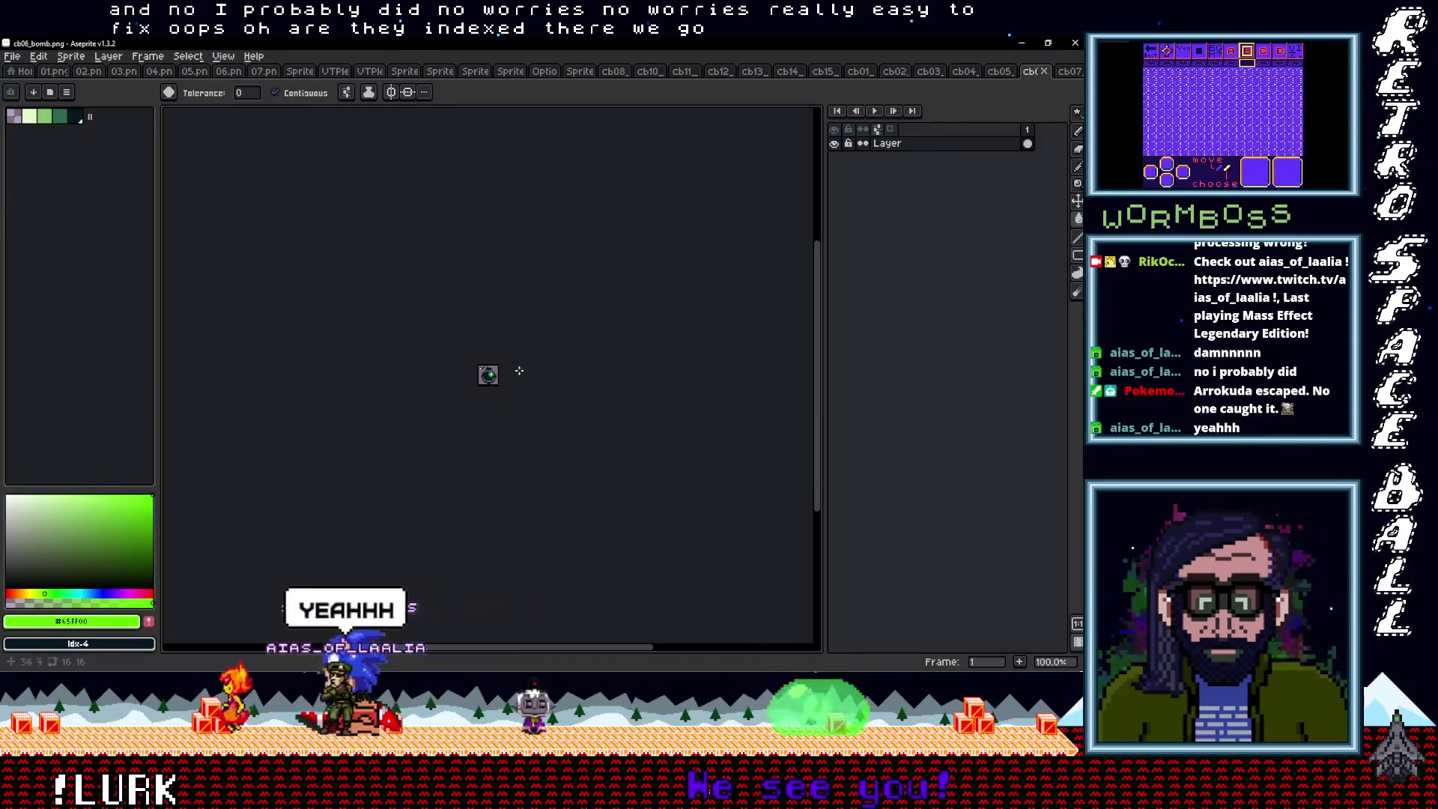
pyautogui.scroll(4, 384, 357)
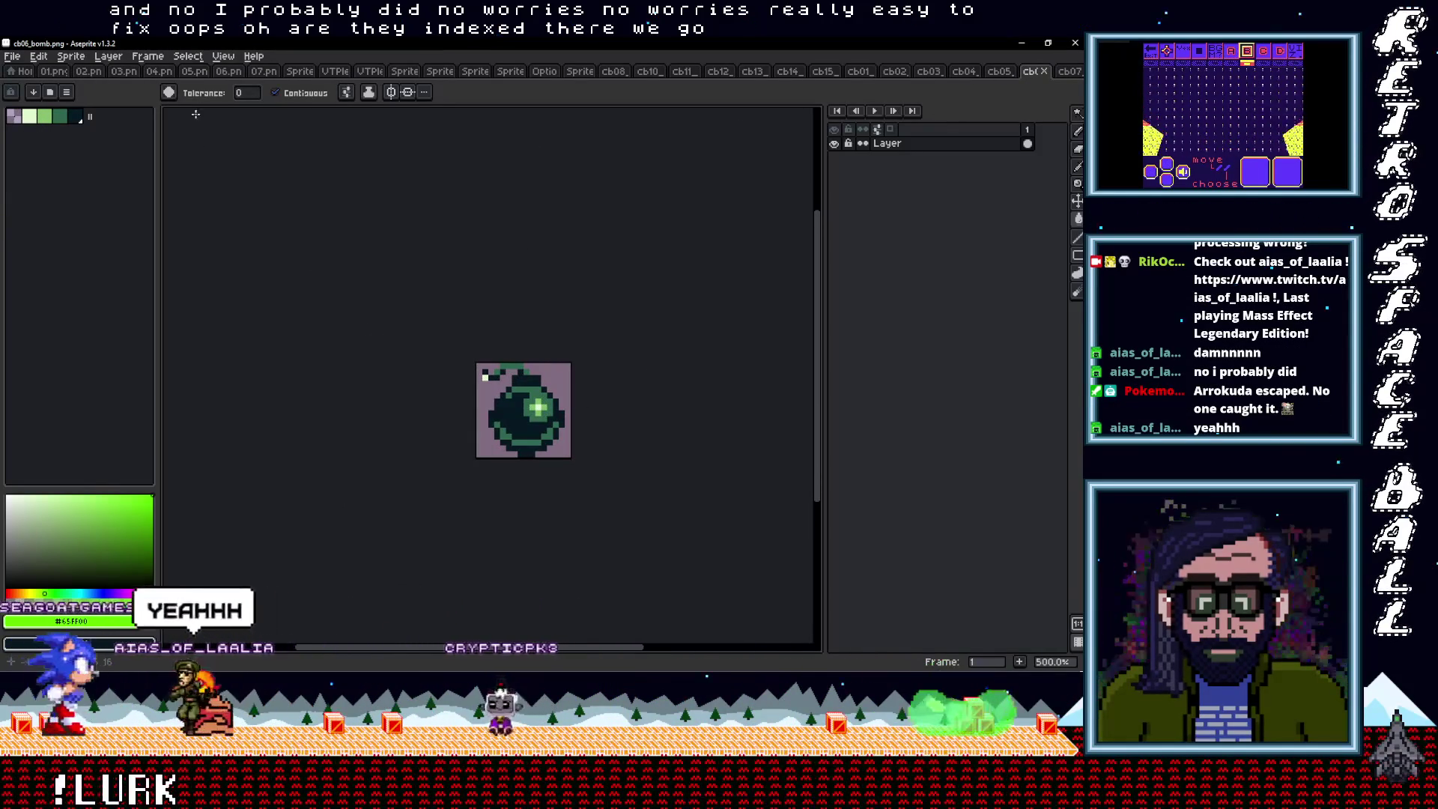
pyautogui.click(108, 56)
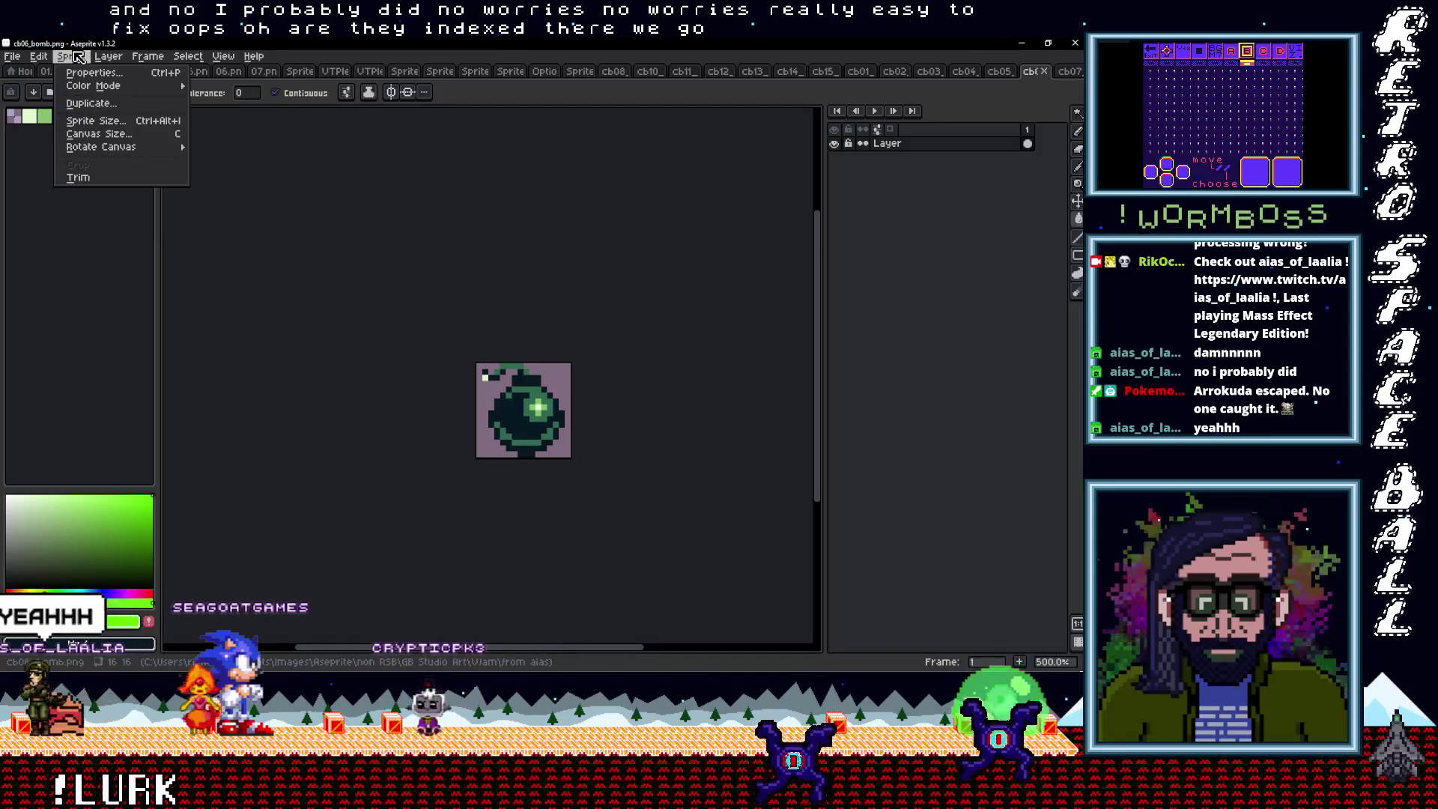
pyautogui.moveTo(95, 89)
pyautogui.click(211, 88)
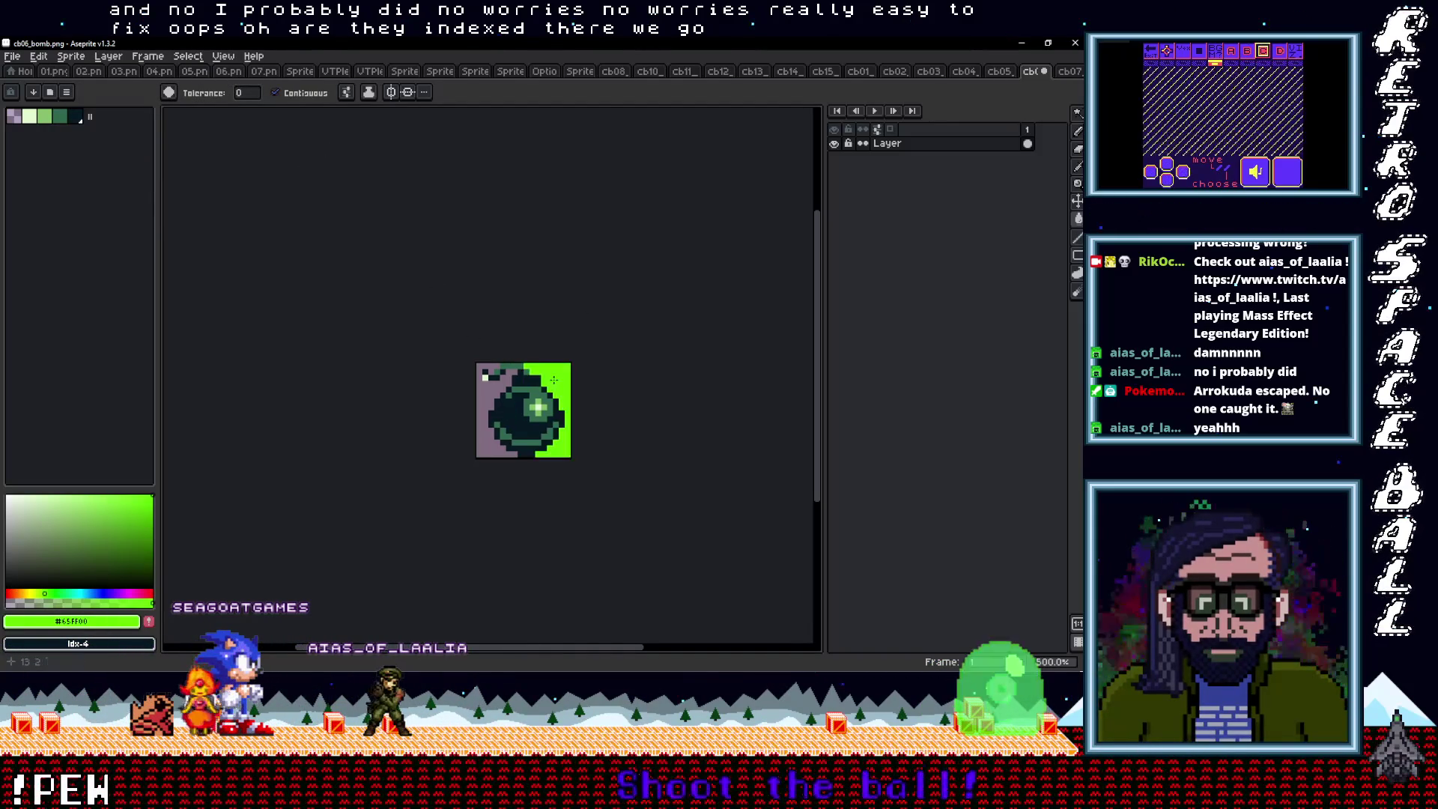
pyautogui.click(487, 390)
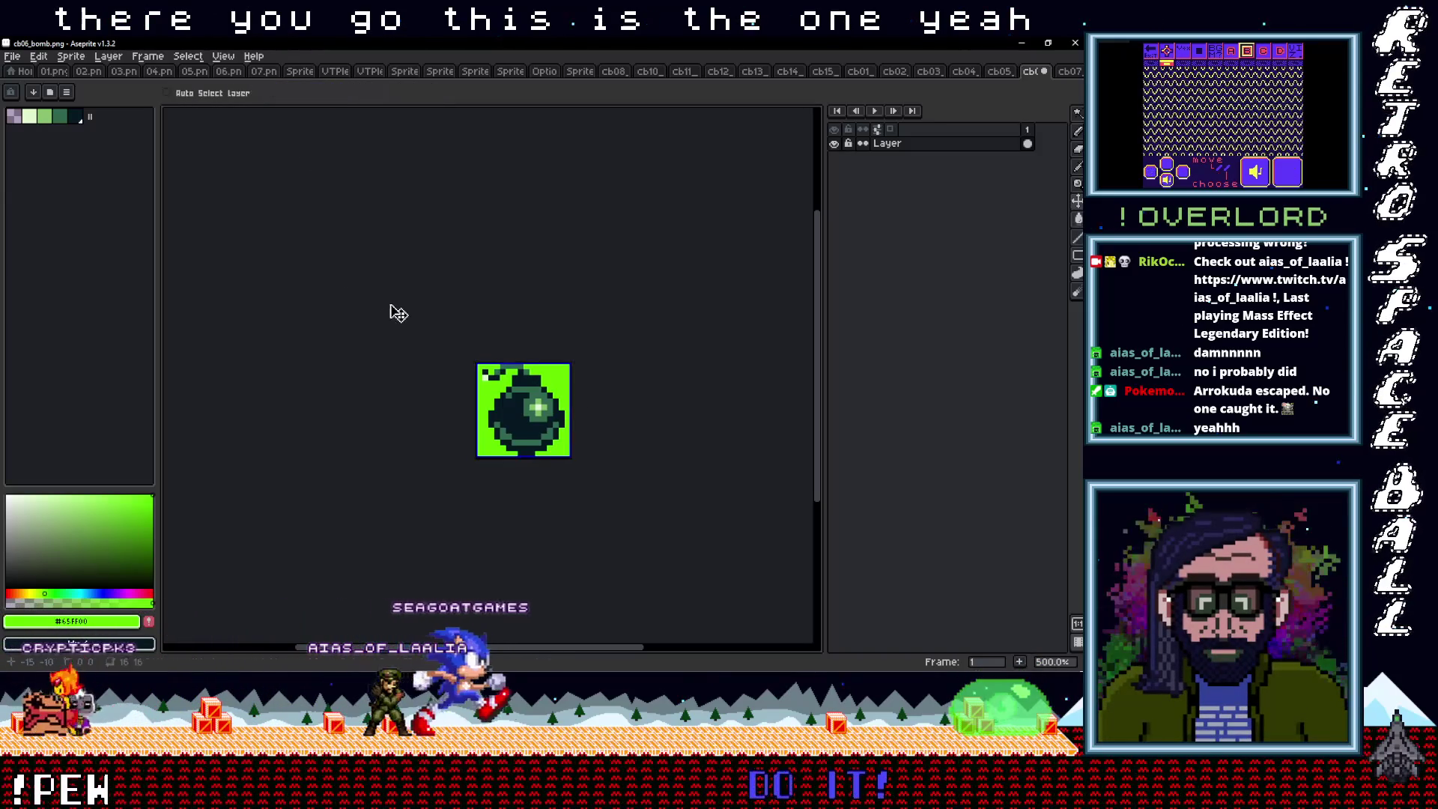
# Convert the laser taser sprite to RGB, fill its background bright green, and save it
pyautogui.hotkey('ctrl', 'shift', 'Tab')
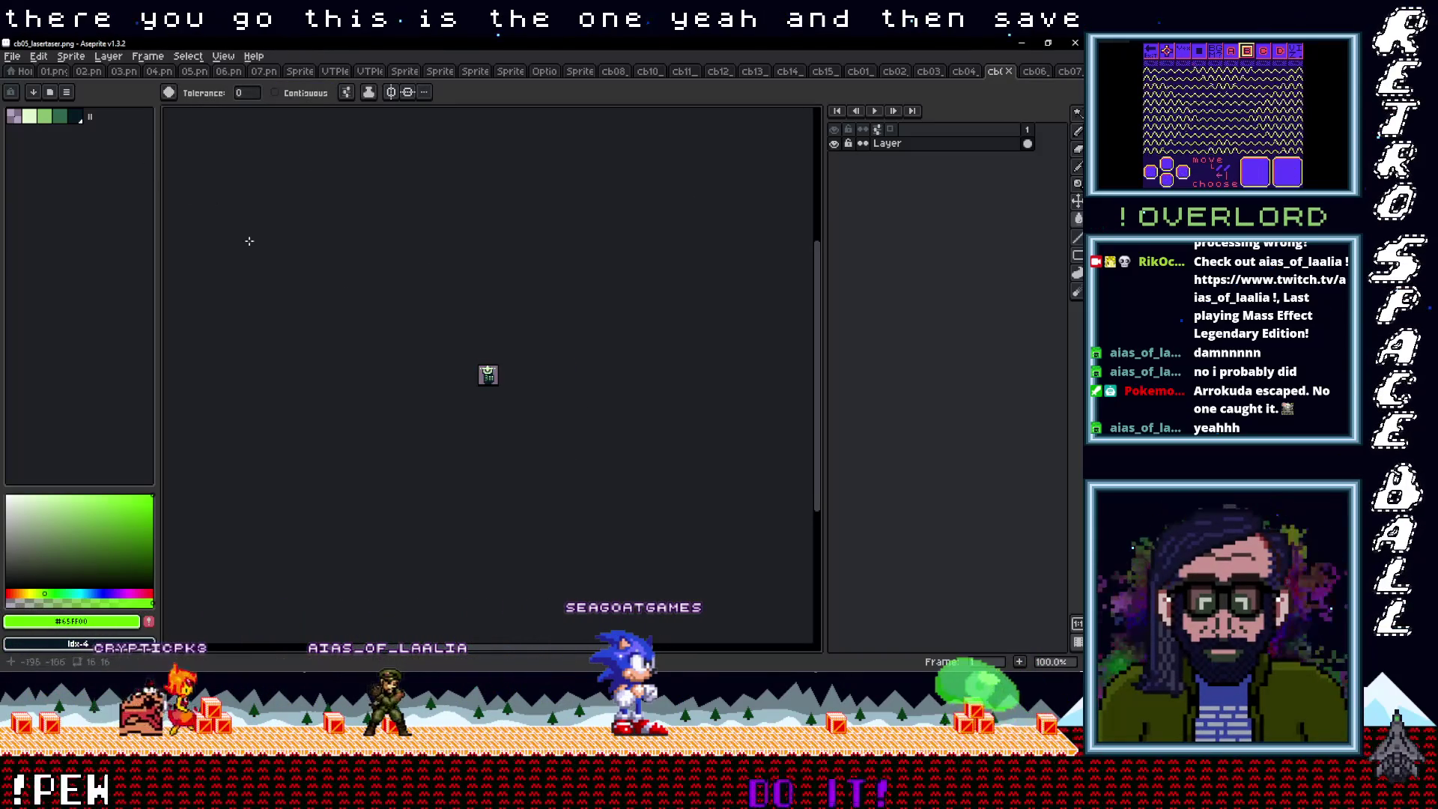
pyautogui.press('+')
pyautogui.press('+')
pyautogui.press('+')
pyautogui.click(116, 66)
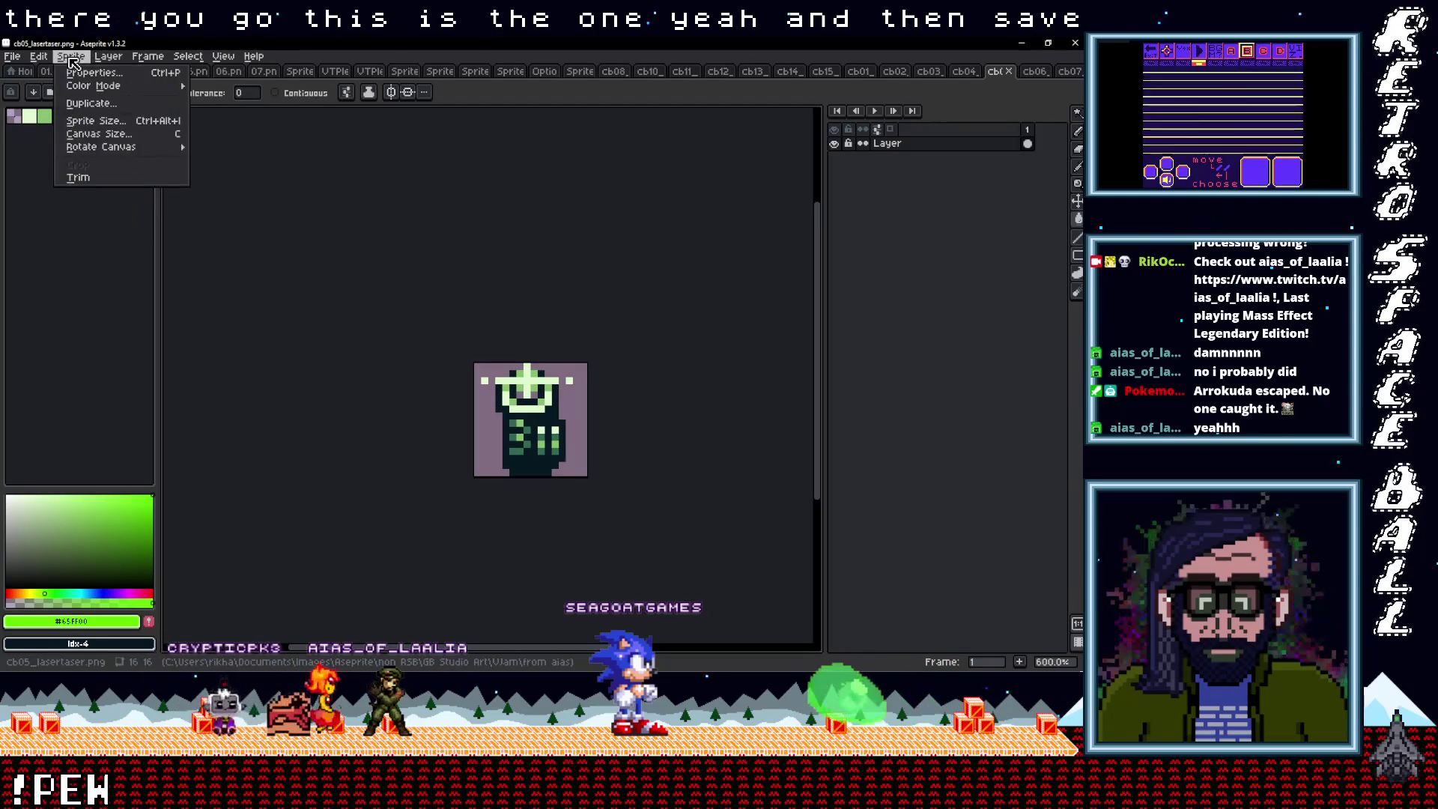
pyautogui.moveTo(112, 89)
pyautogui.click(245, 99)
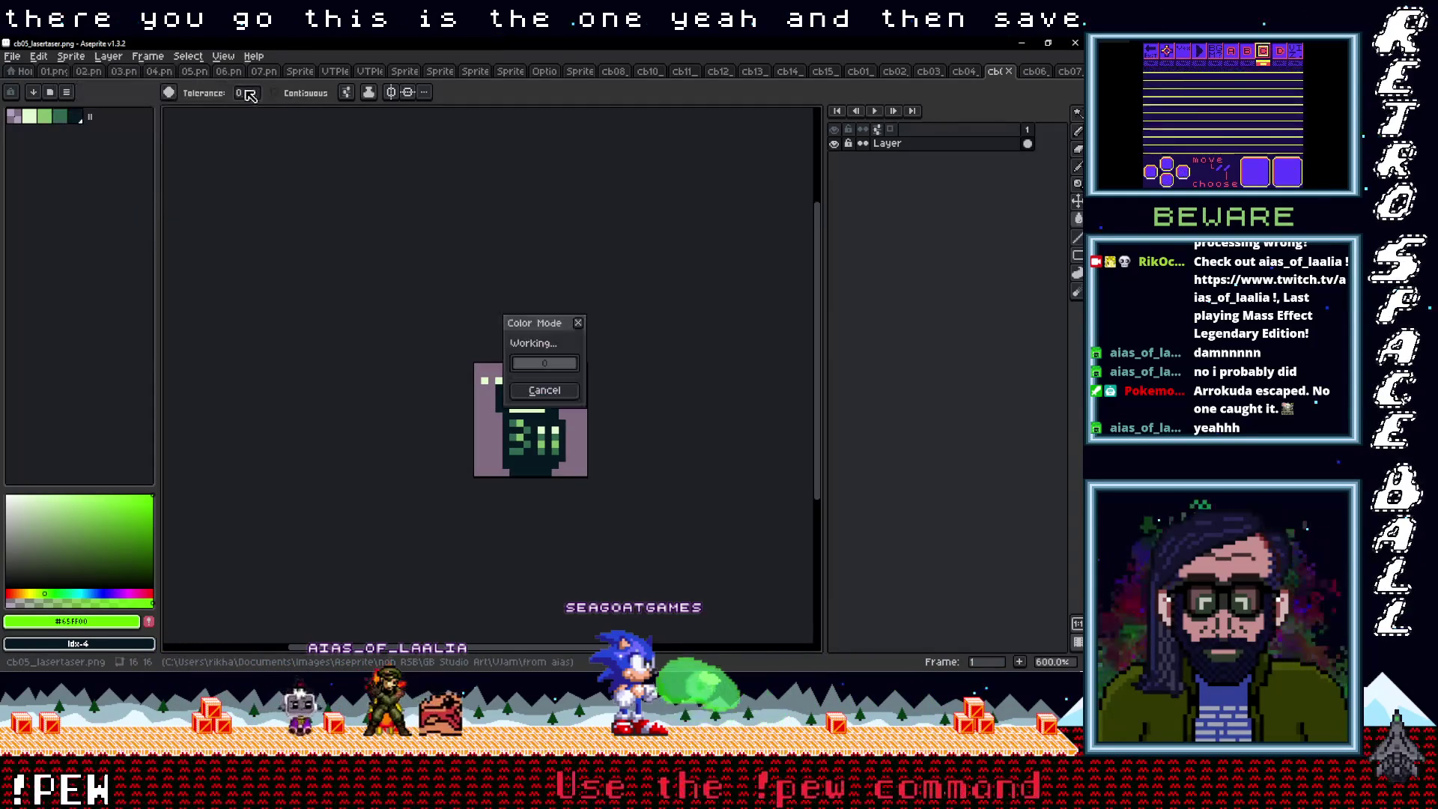
pyautogui.click(490, 429)
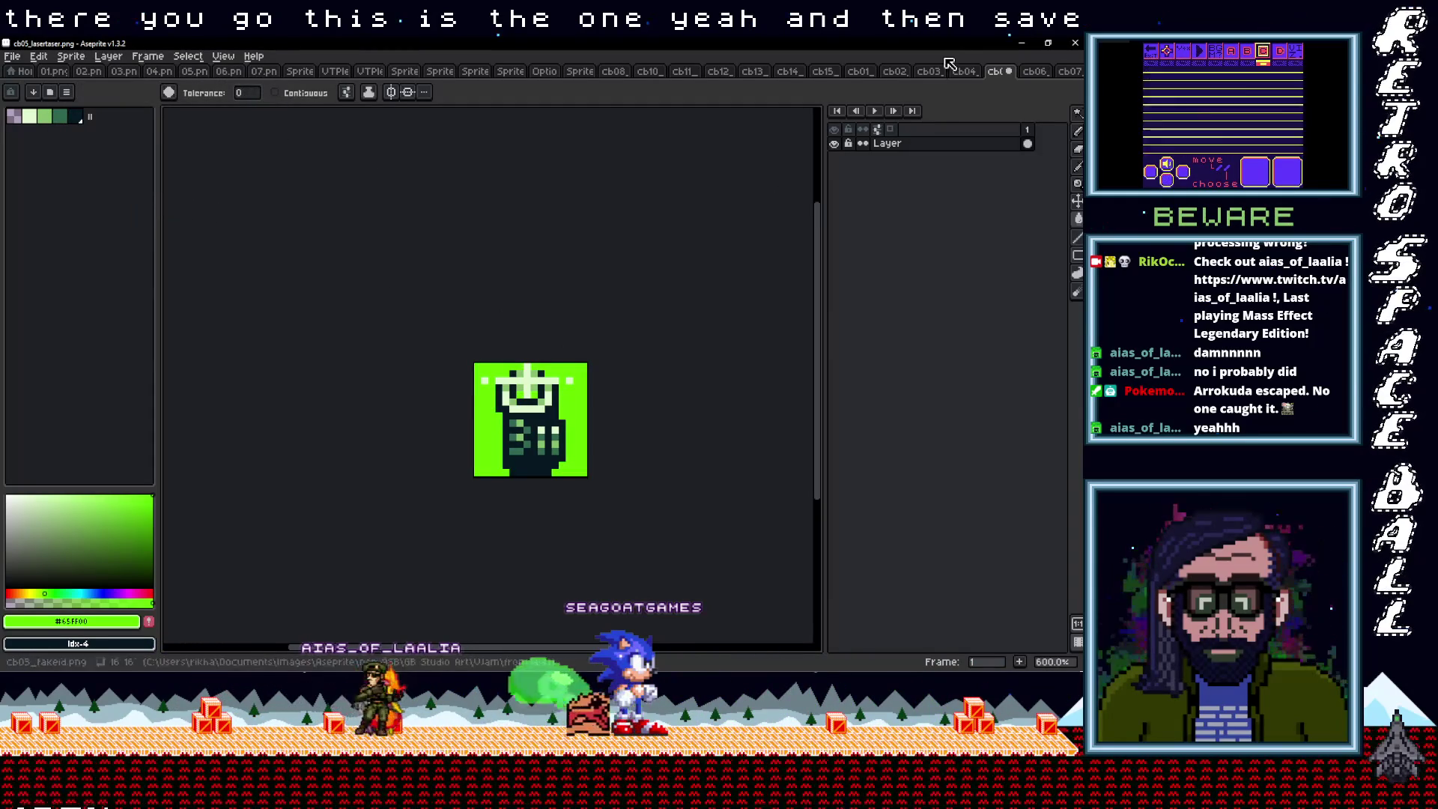
pyautogui.hotkey('ctrl', 's')
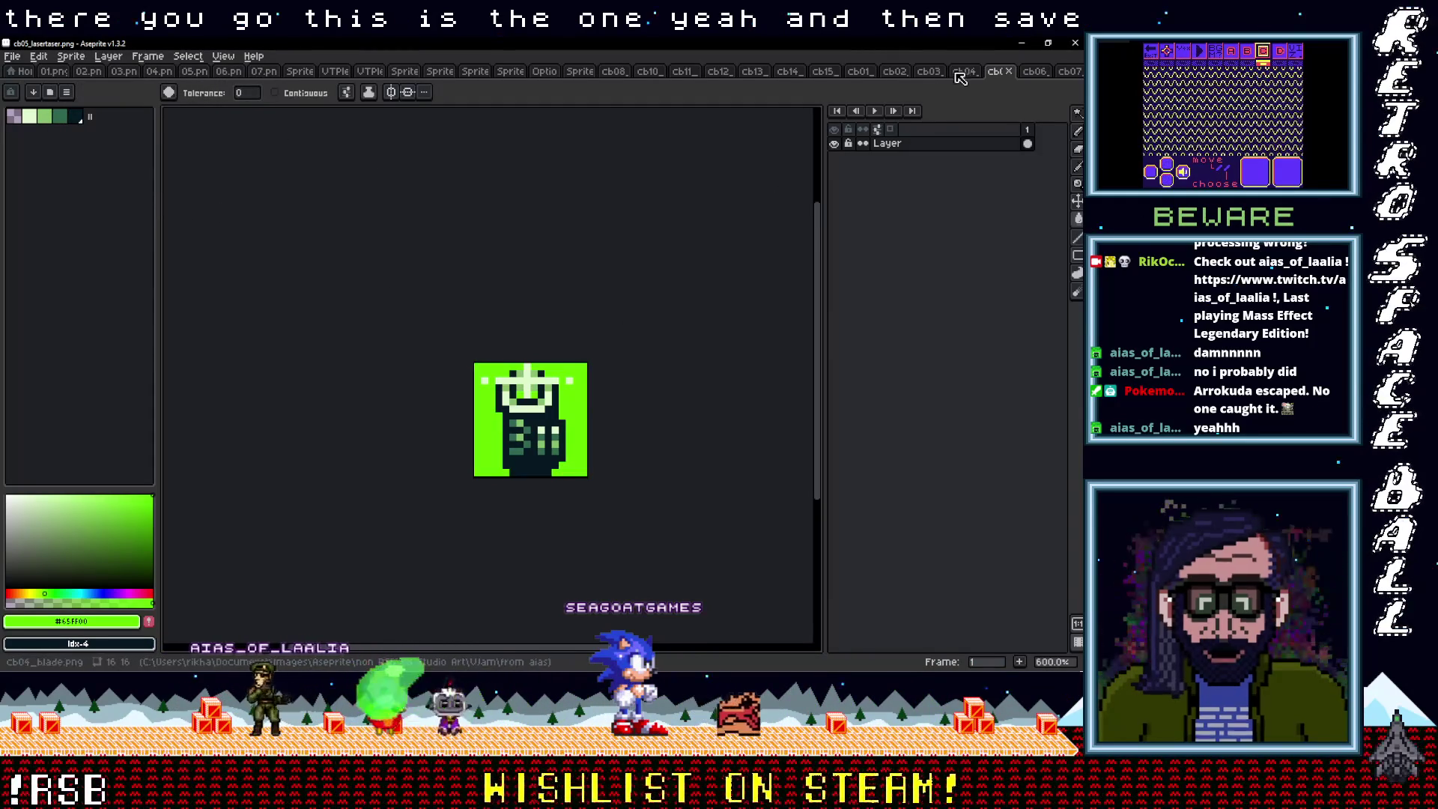
# Convert the blade sprite to RGB colour and fill its background bright green
pyautogui.click(960, 73)
pyautogui.click(71, 56)
pyautogui.moveTo(120, 86)
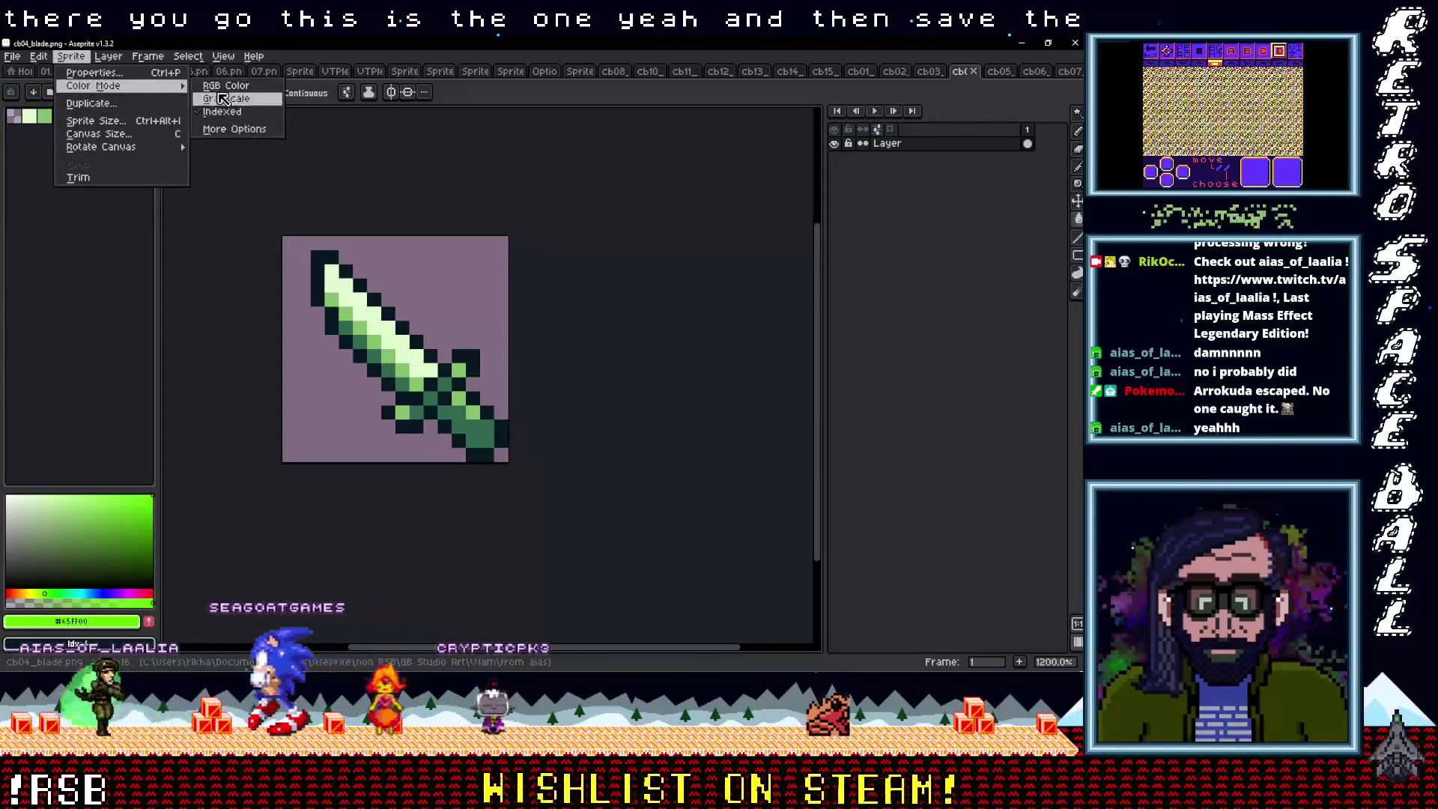
pyautogui.click(225, 85)
pyautogui.press('Return')
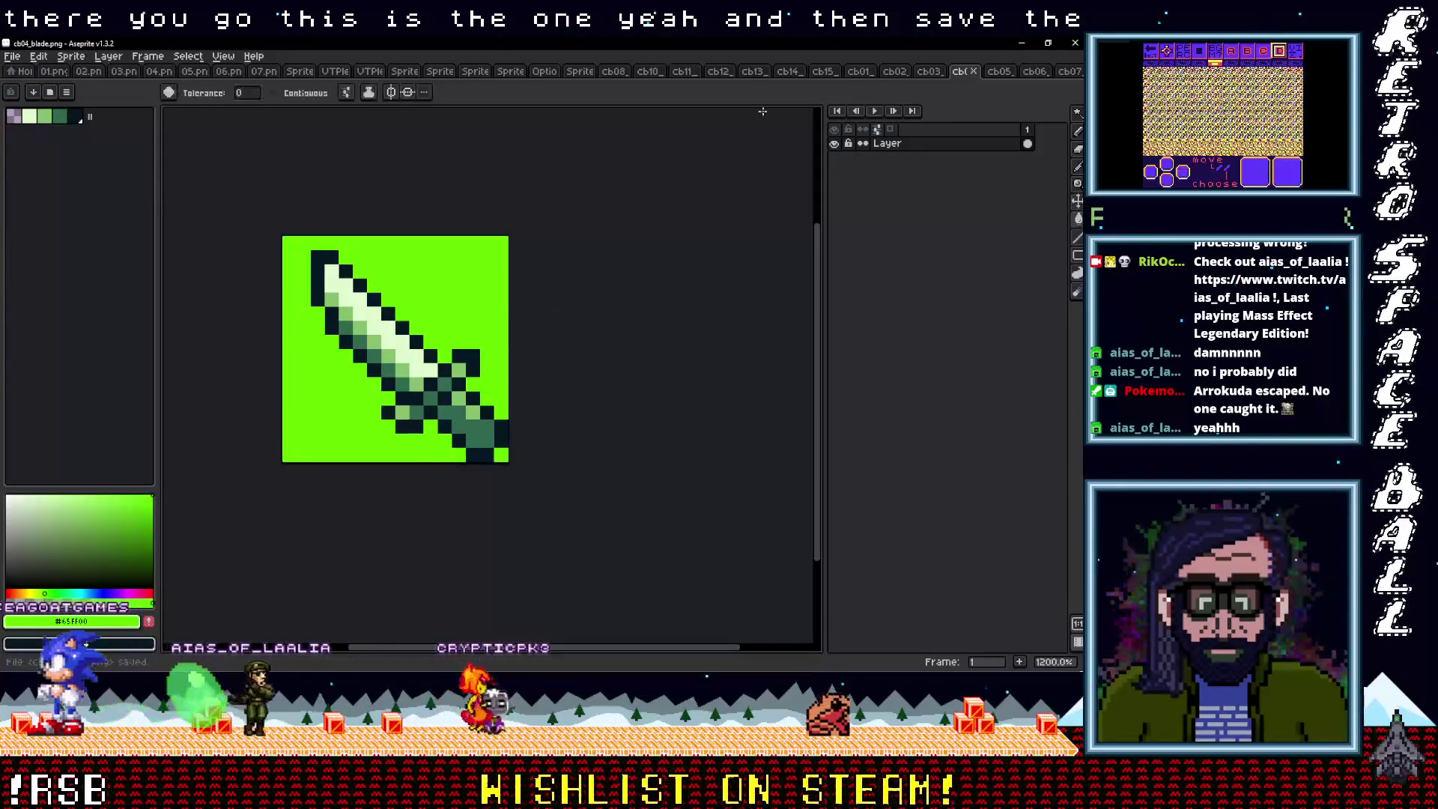
pyautogui.click(927, 73)
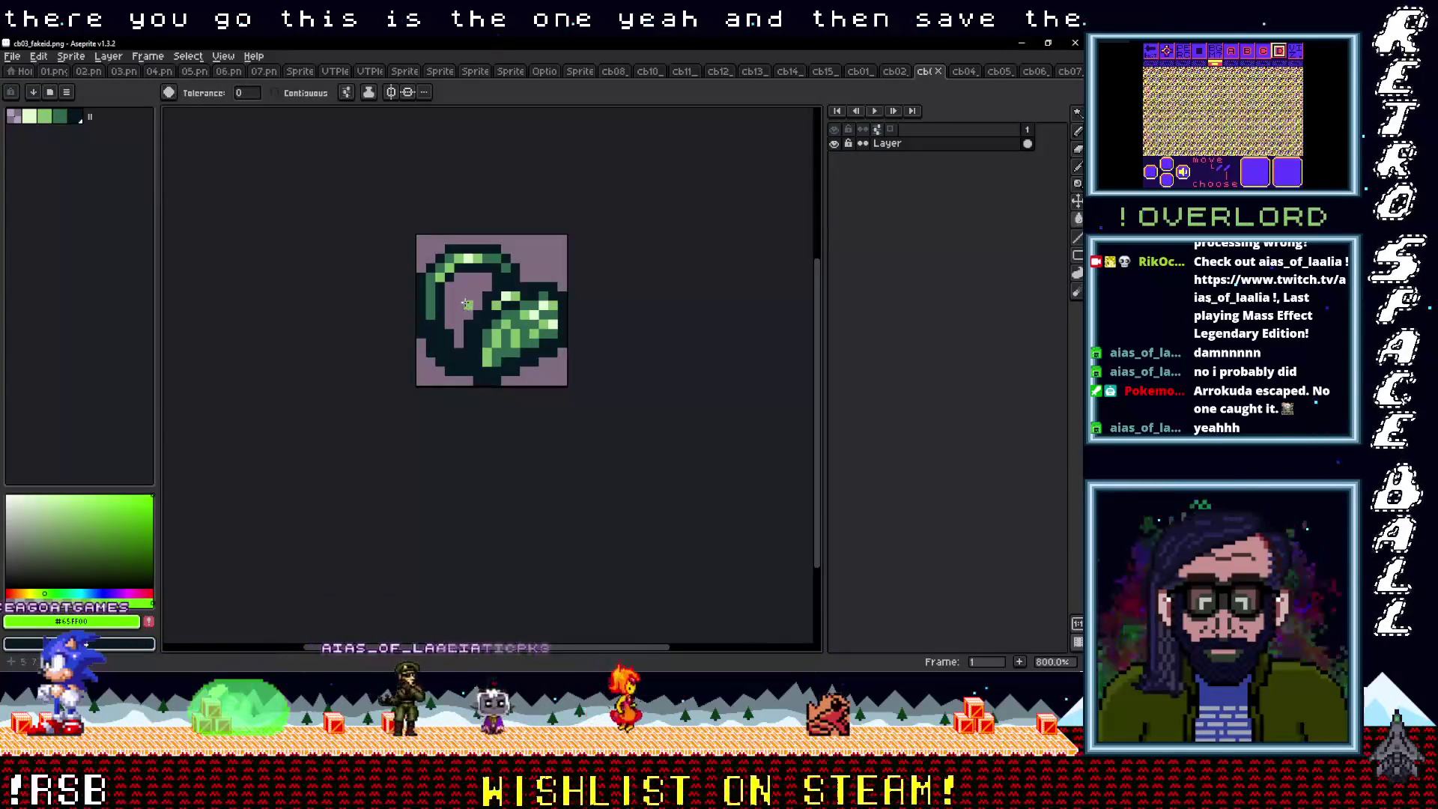
# Recolour the fake ID sprite's background green and save it
pyautogui.click(465, 304)
pyautogui.hotkey('ctrl', 'z')
pyautogui.click(108, 56)
pyautogui.moveTo(80, 60)
pyautogui.moveTo(95, 87)
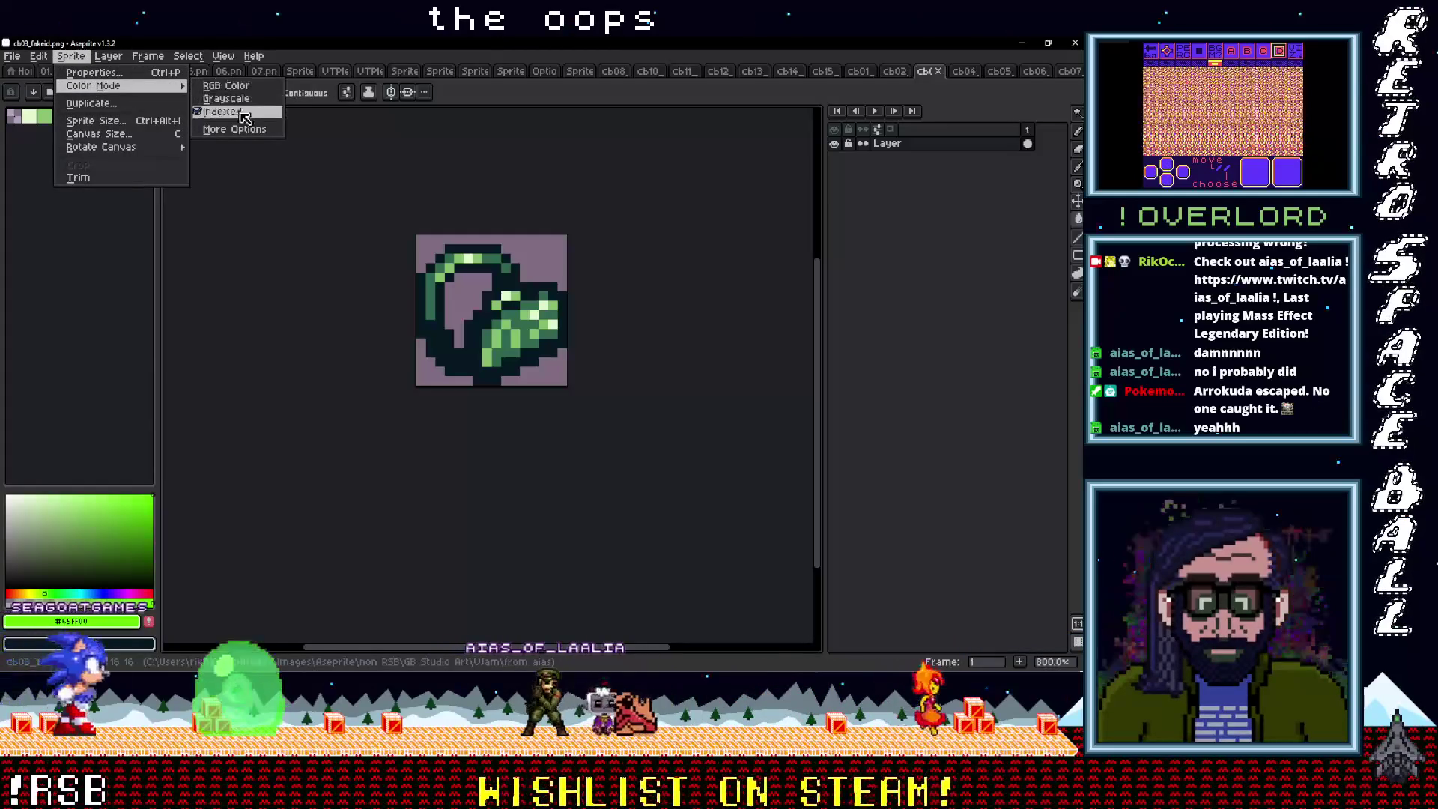
pyautogui.press('Escape')
pyautogui.hotkey('ctrl', 'y')
pyautogui.hotkey('ctrl', 's')
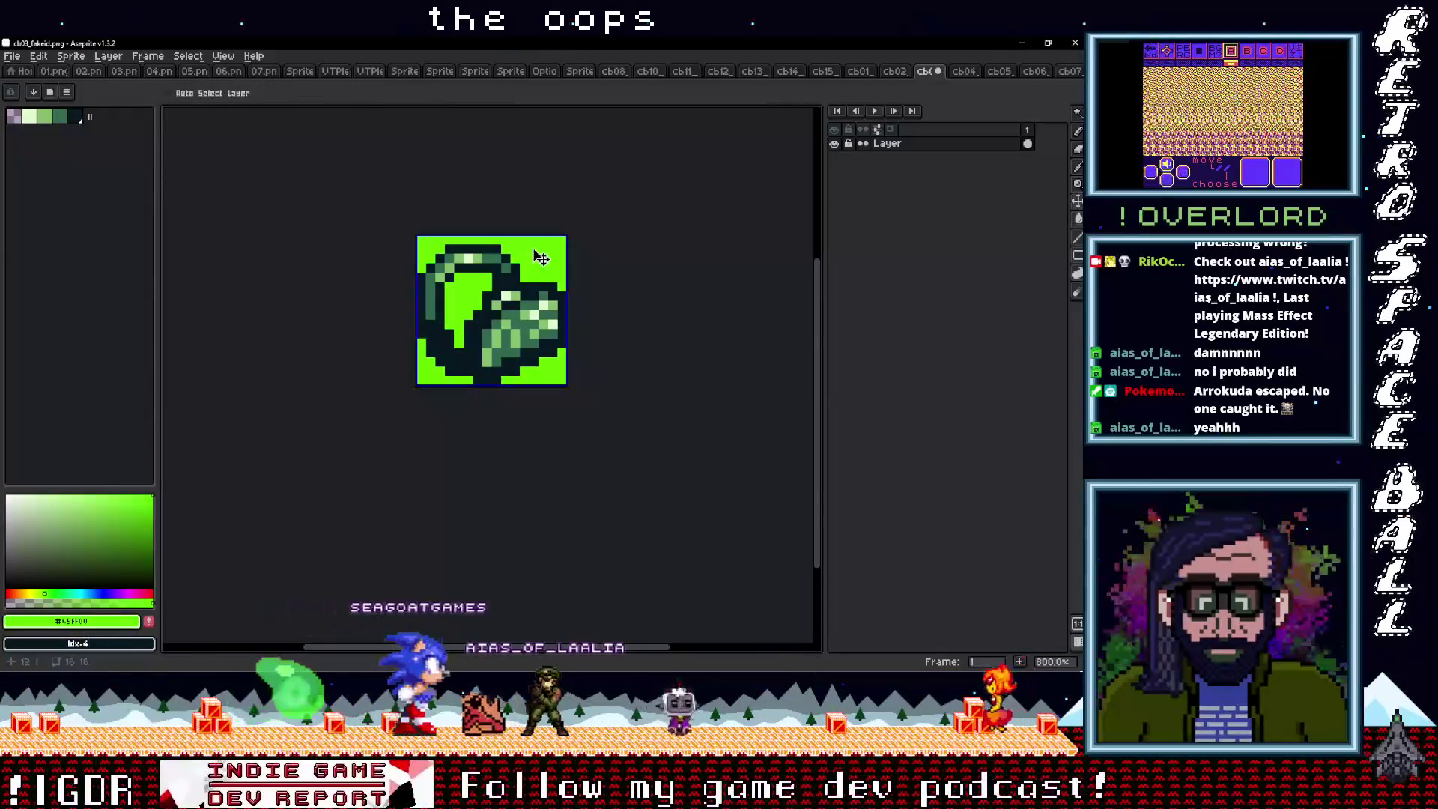
# Convert the bypass device sprite to RGB colour and fill its background
pyautogui.hotkey('ctrl', 'shift', 'Tab')
pyautogui.scroll(10, 494, 380)
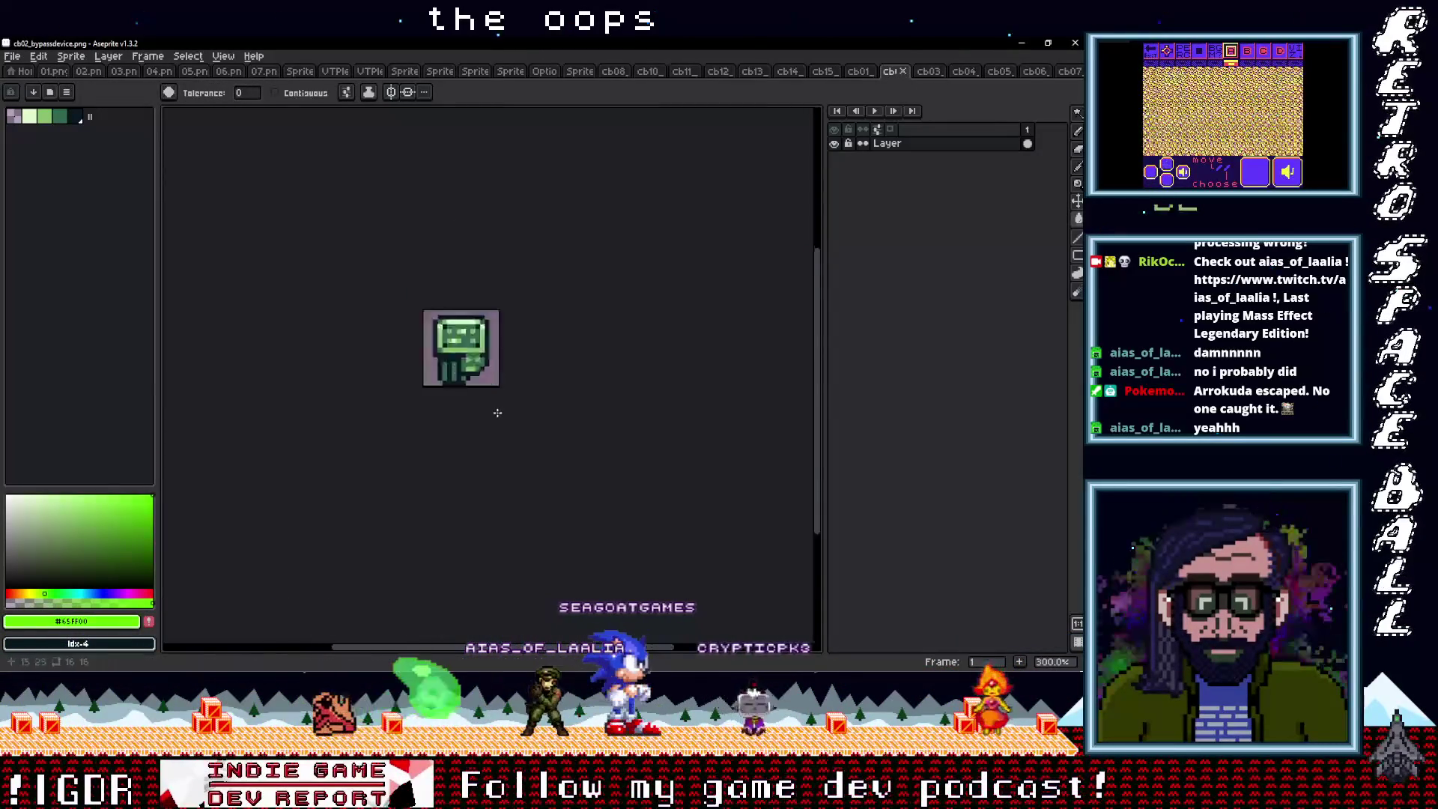
pyautogui.click(108, 57)
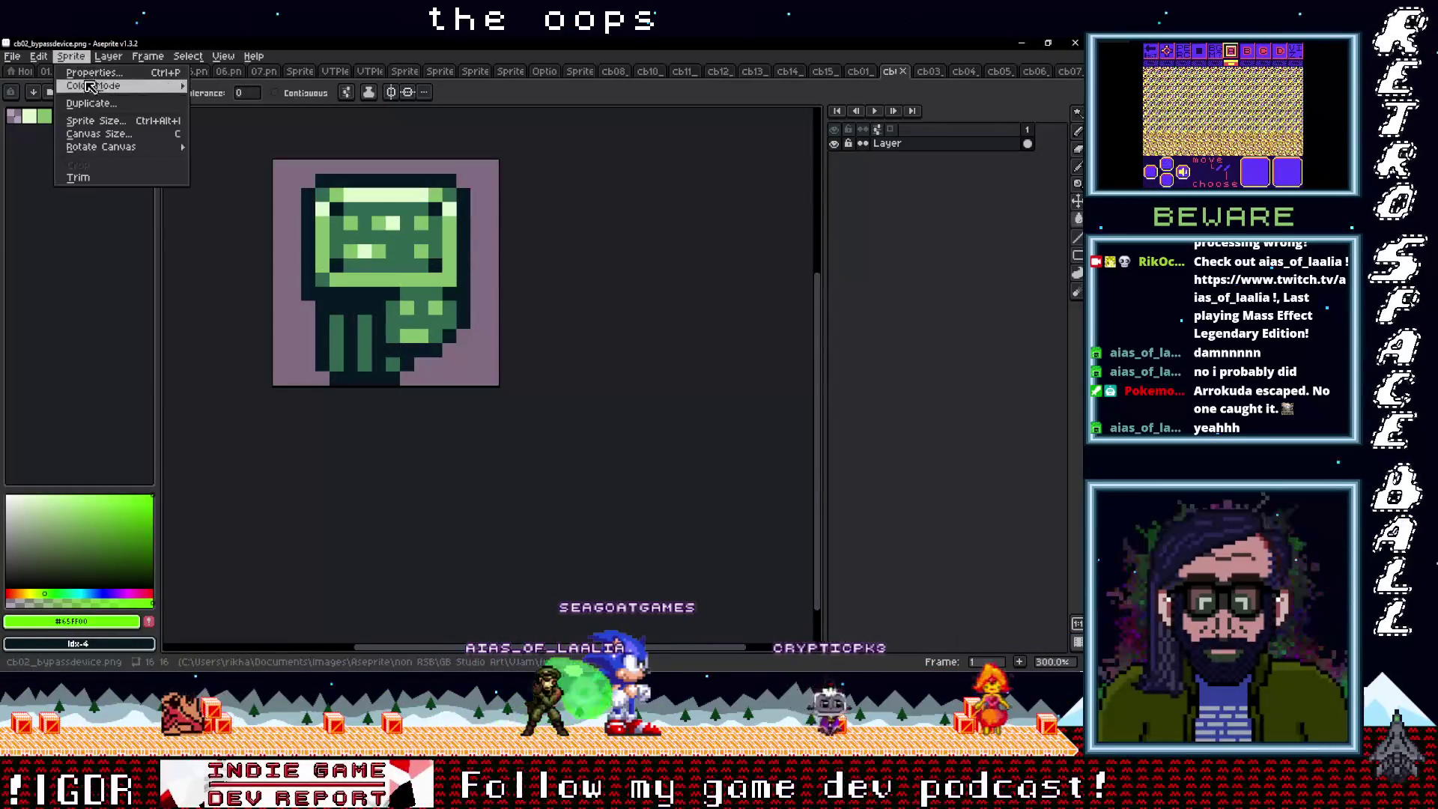
pyautogui.click(247, 88)
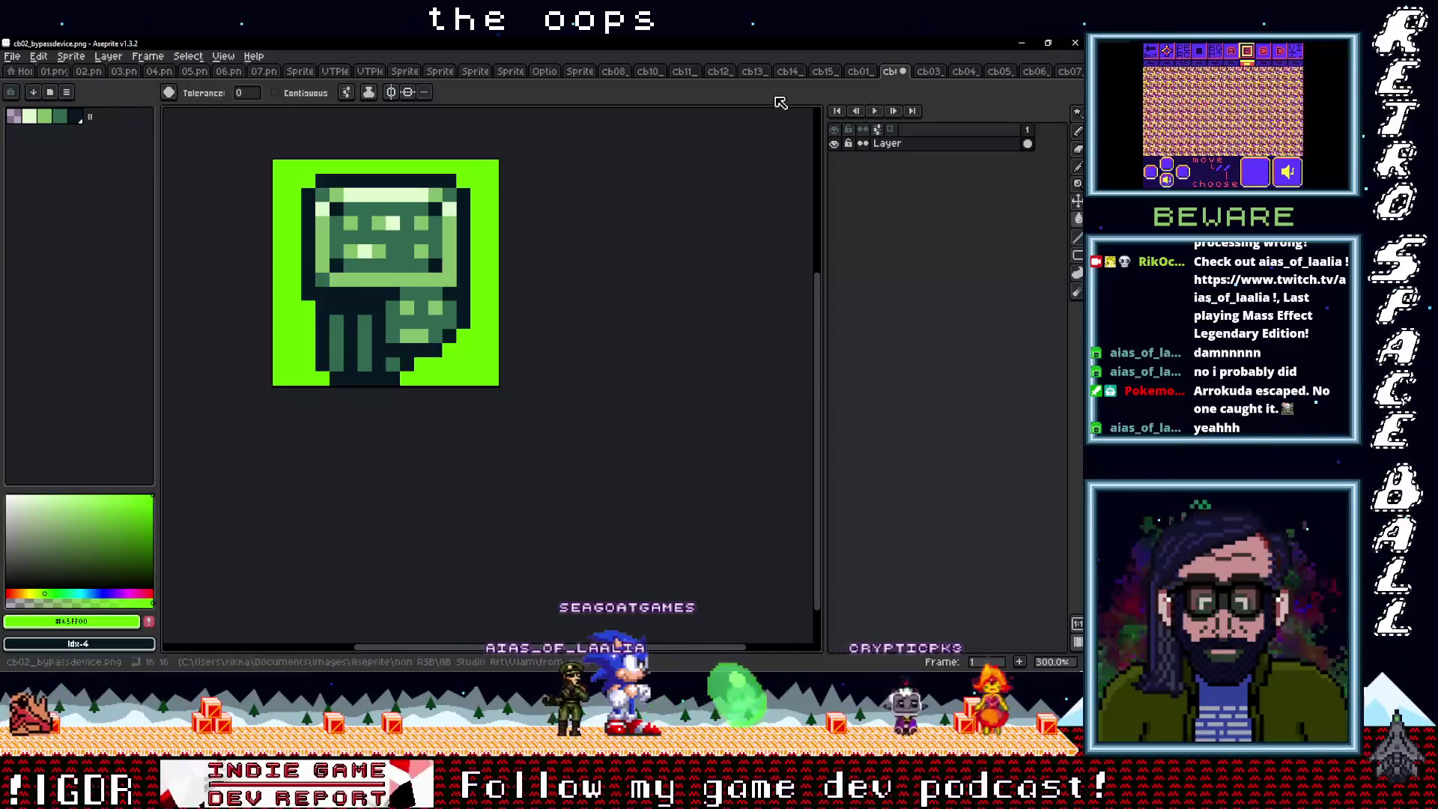
pyautogui.rightClick(501, 313)
# Convert the cb01_drink sprite to RGB colour and save it
pyautogui.click(504, 410)
pyautogui.hotkey('ctrl', 'shift', 'Tab')
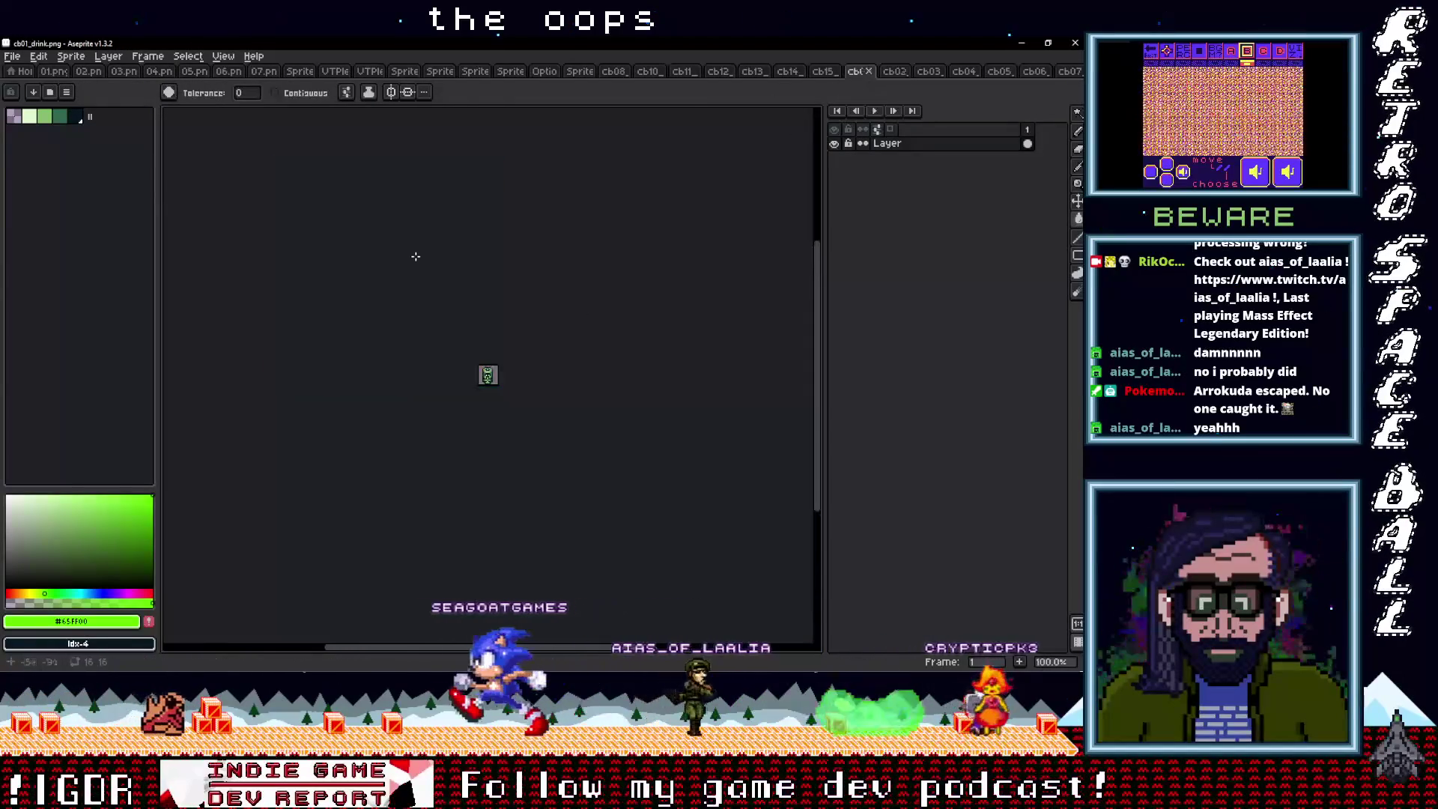
pyautogui.click(71, 56)
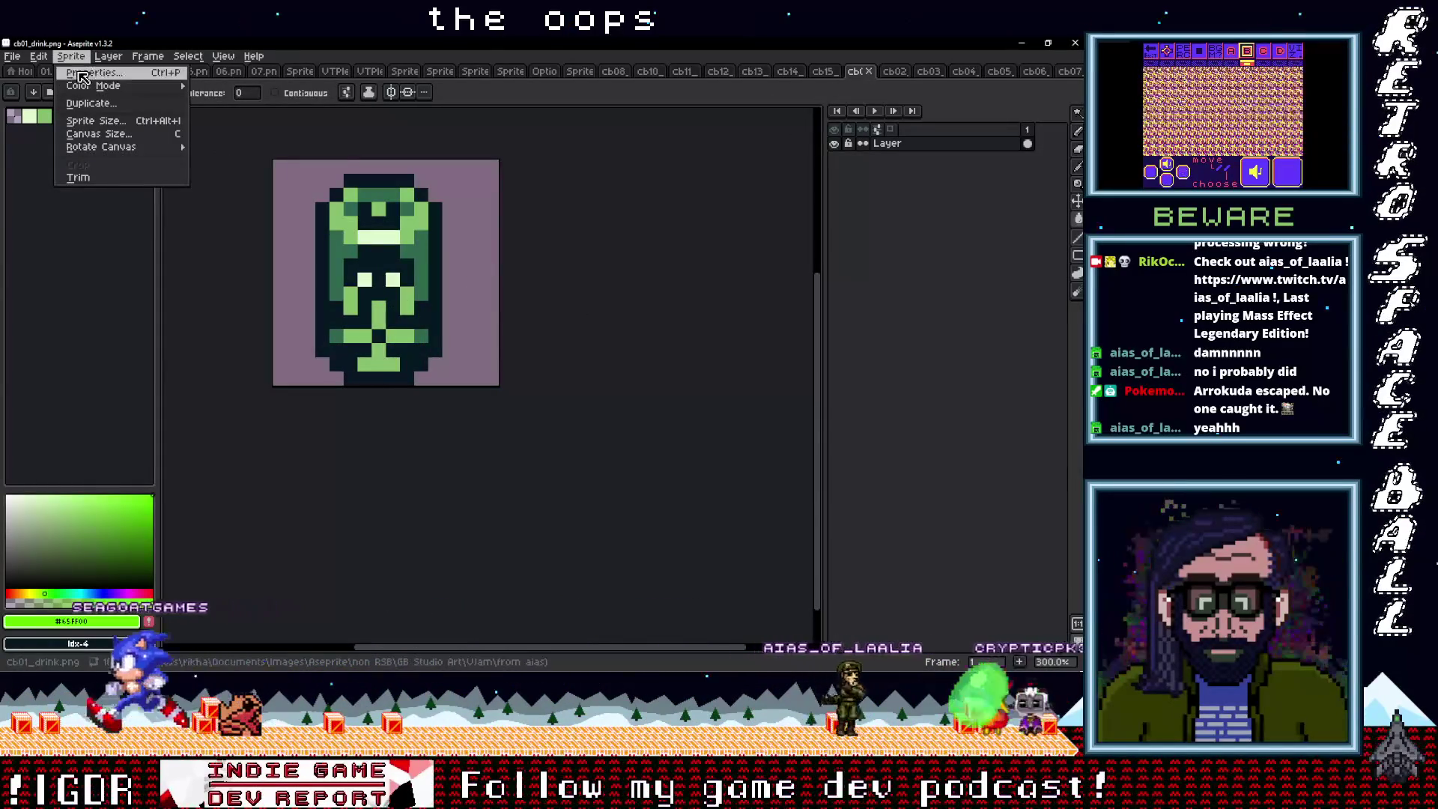
pyautogui.moveTo(97, 88)
pyautogui.click(225, 85)
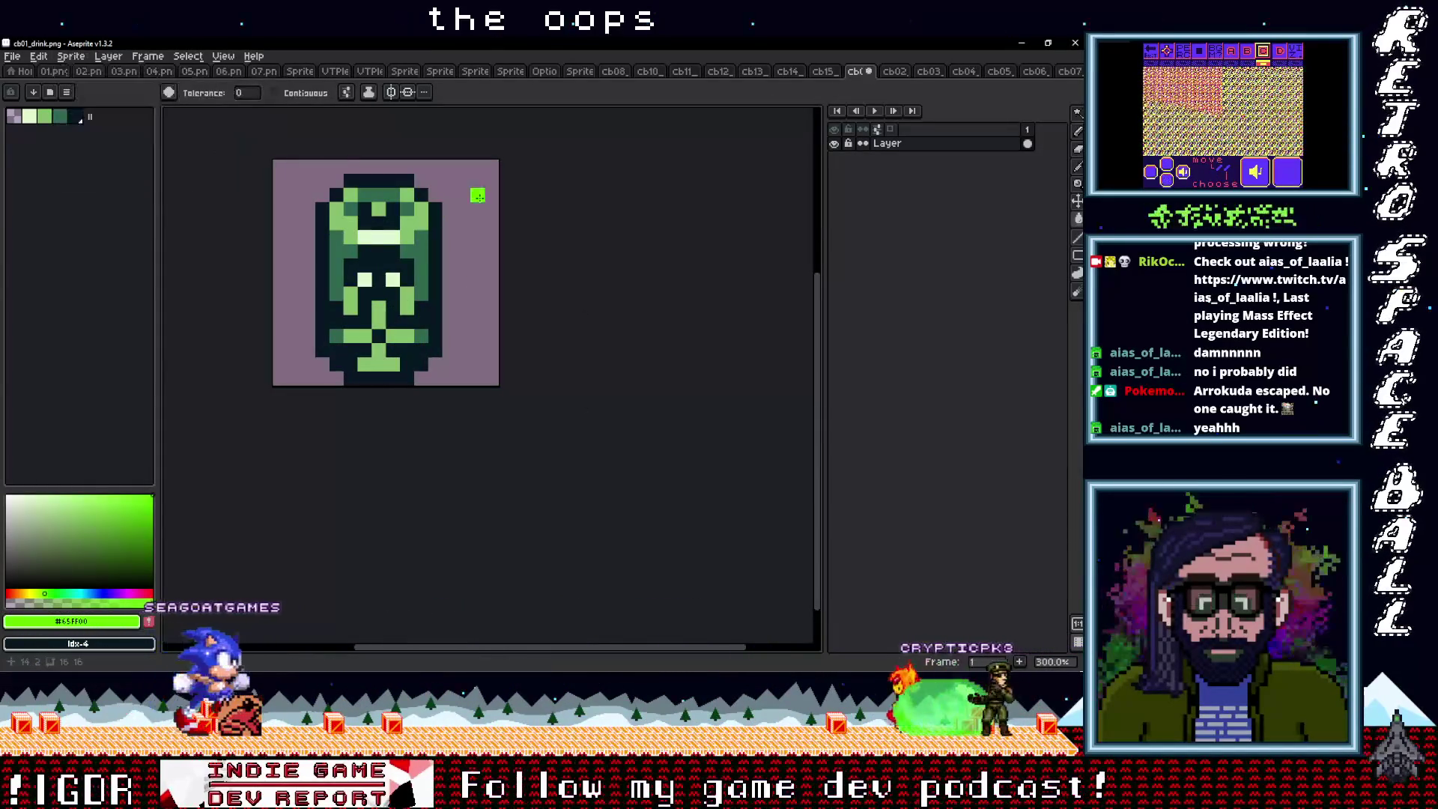
pyautogui.hotkey('ctrl', 's')
pyautogui.press('g')
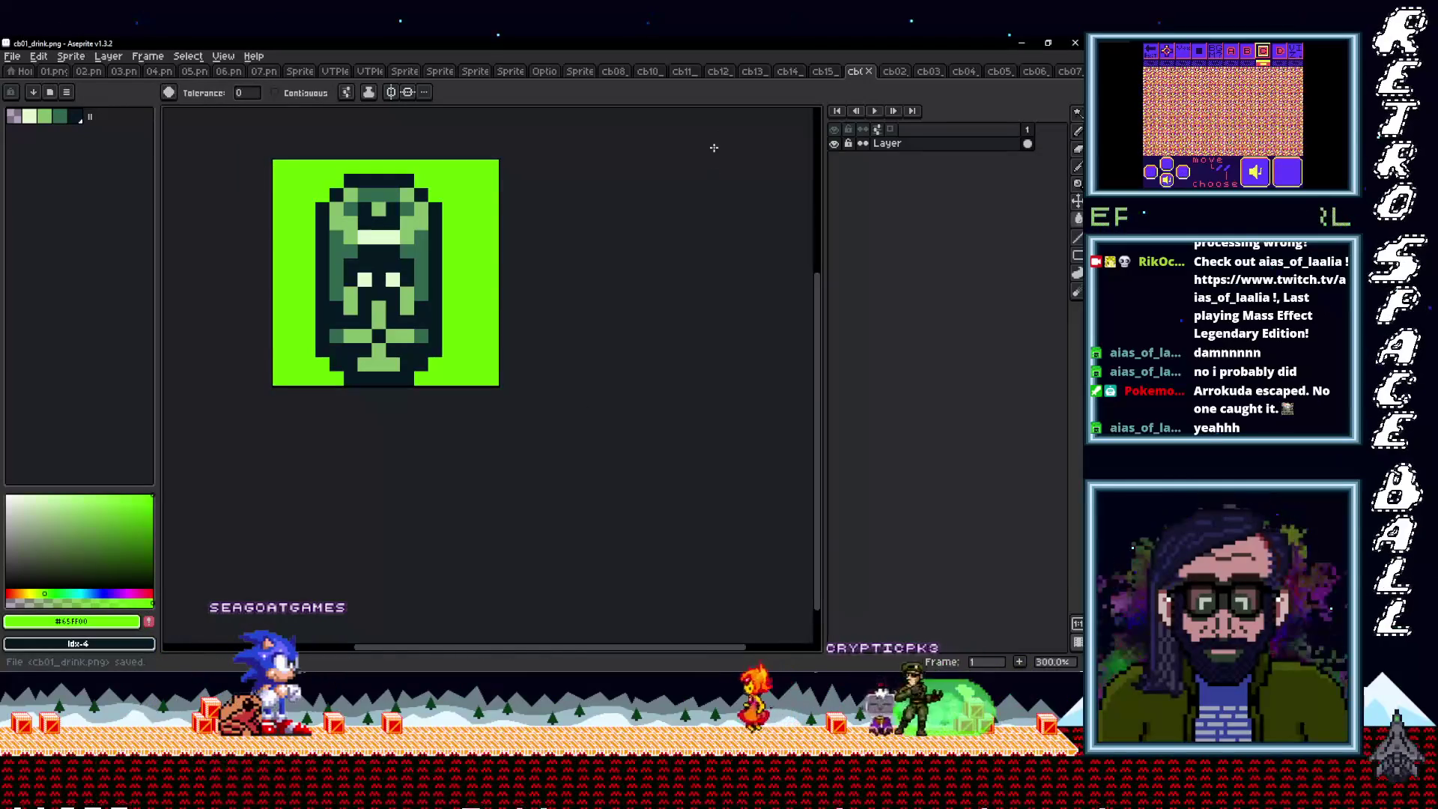
# Convert the cb15_unoreverse sprite to RGB, fill its pink background bright green, and save it
pyautogui.click(822, 72)
pyautogui.scroll(5, 487, 372)
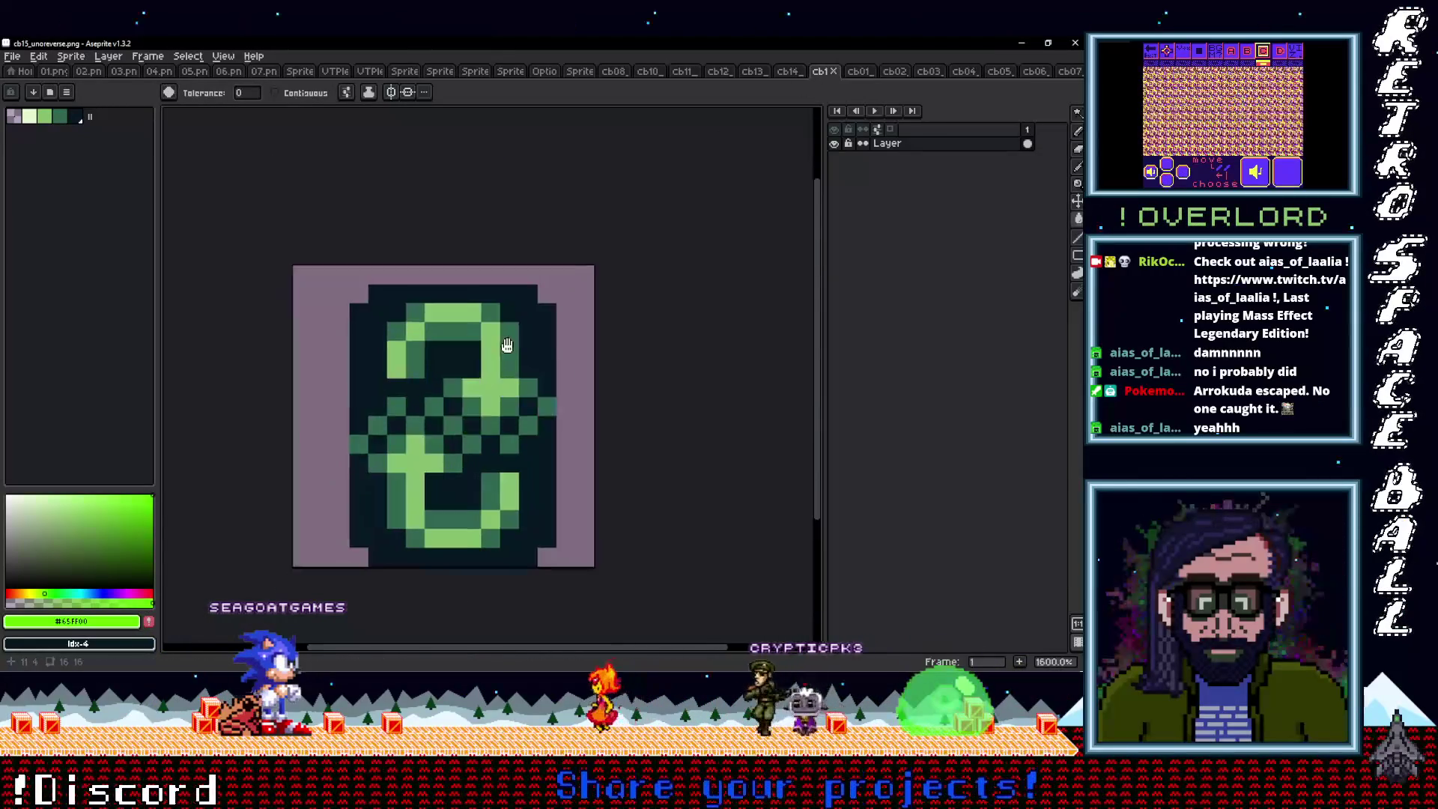
pyautogui.click(71, 56)
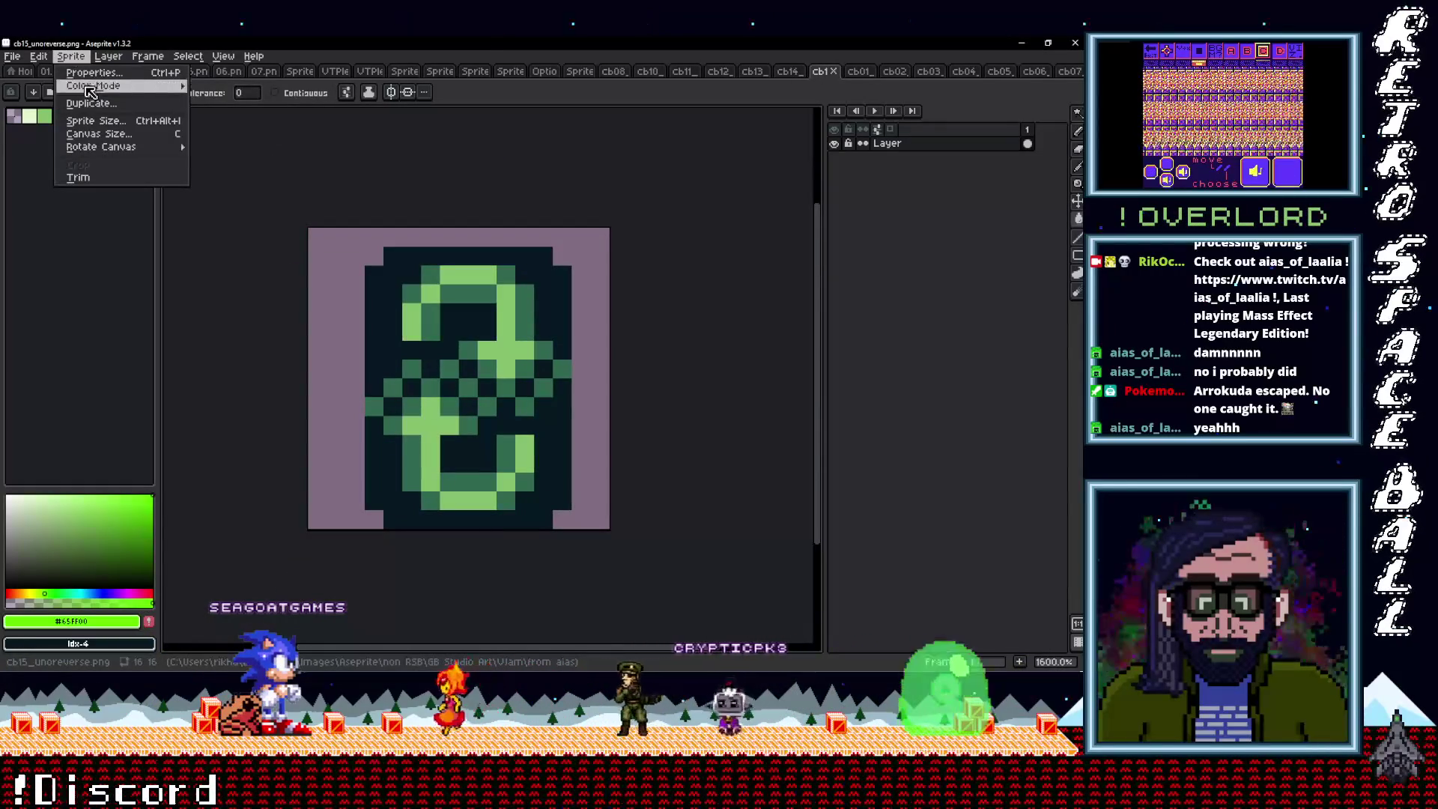
pyautogui.moveTo(82, 99)
pyautogui.click(225, 91)
pyautogui.click(563, 236)
pyautogui.rightClick(498, 313)
pyautogui.press('Escape')
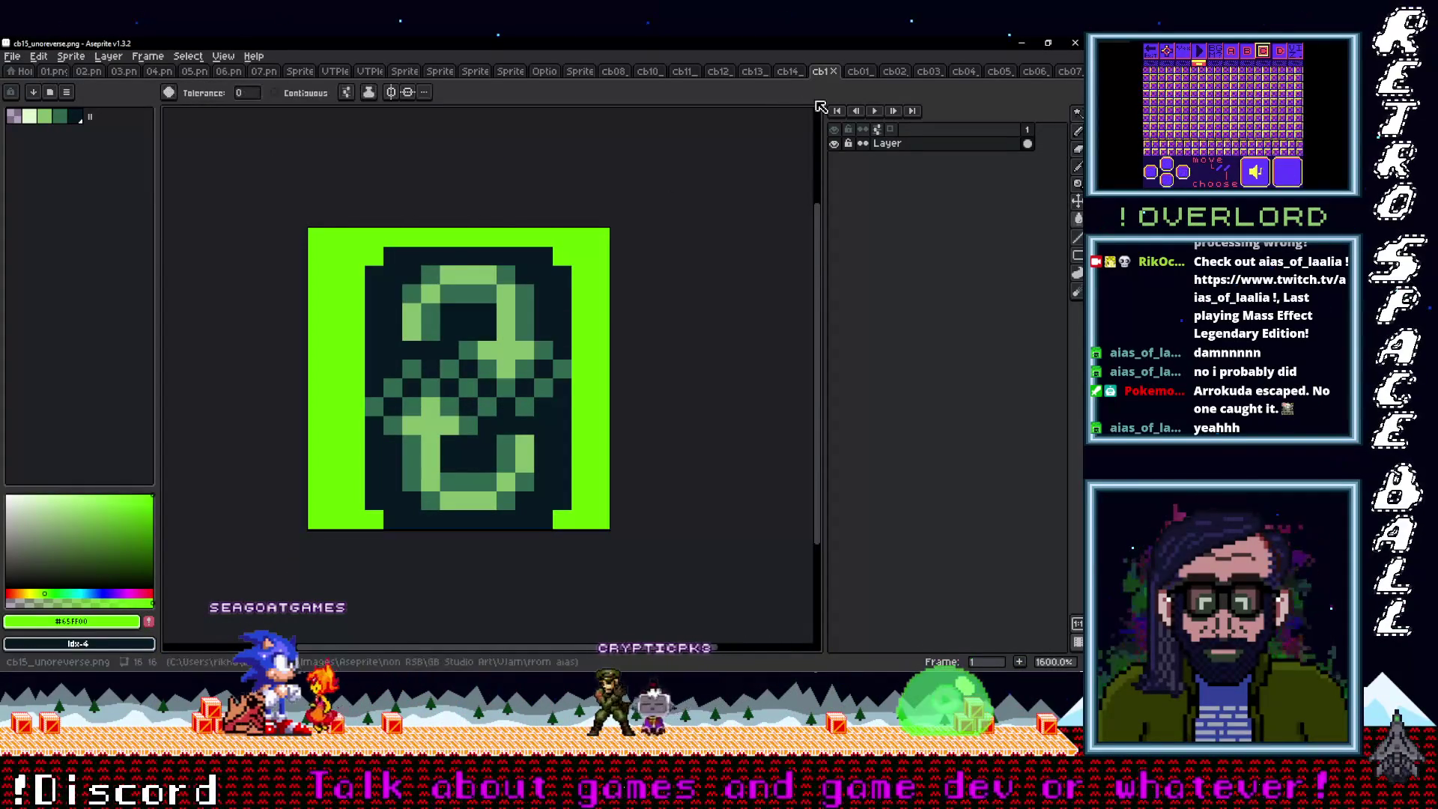
pyautogui.click(788, 71)
pyautogui.scroll(-1, 484, 372)
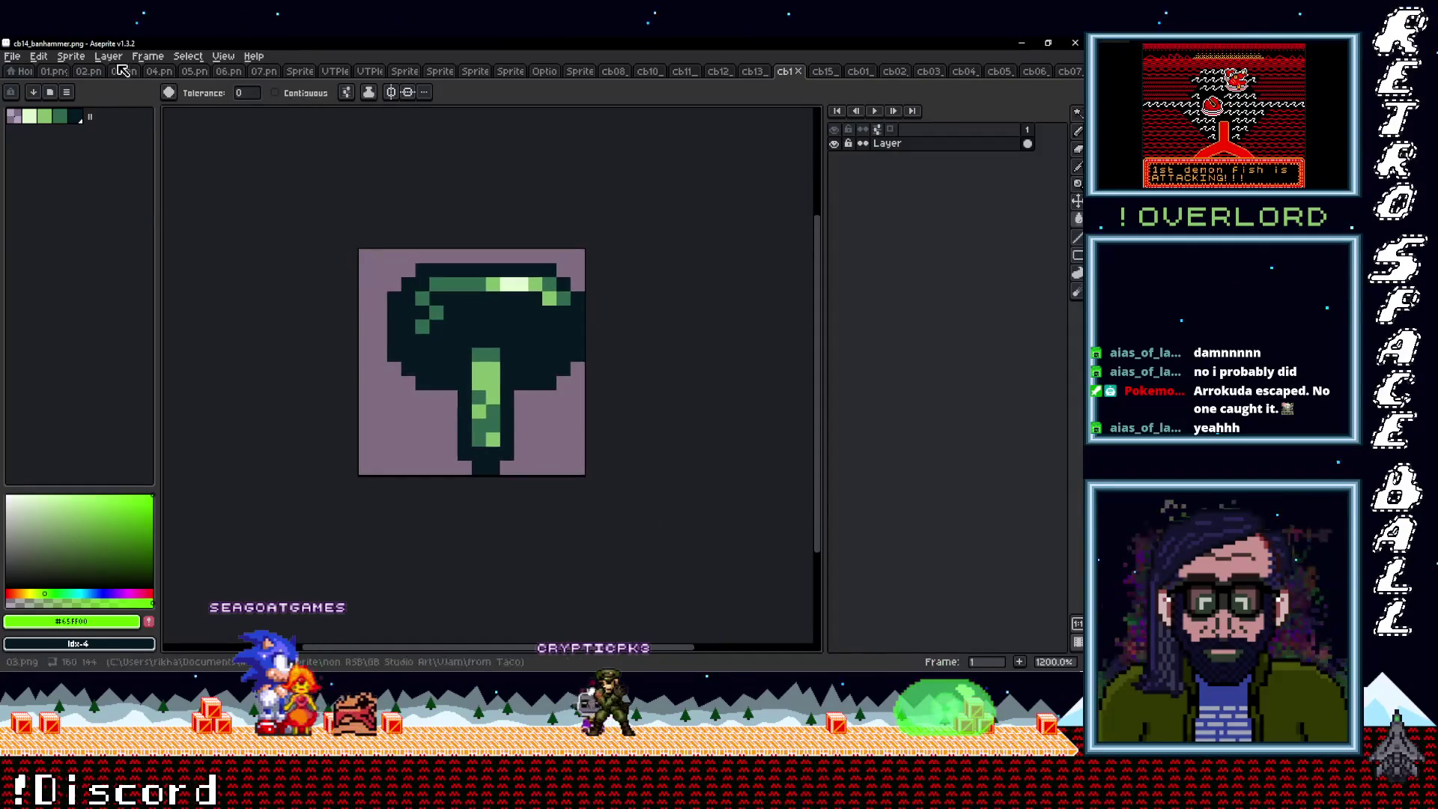
# Convert the cb14 banhammer sprite to RGB, fill its pink background bright green, and save
pyautogui.click(72, 57)
pyautogui.click(225, 94)
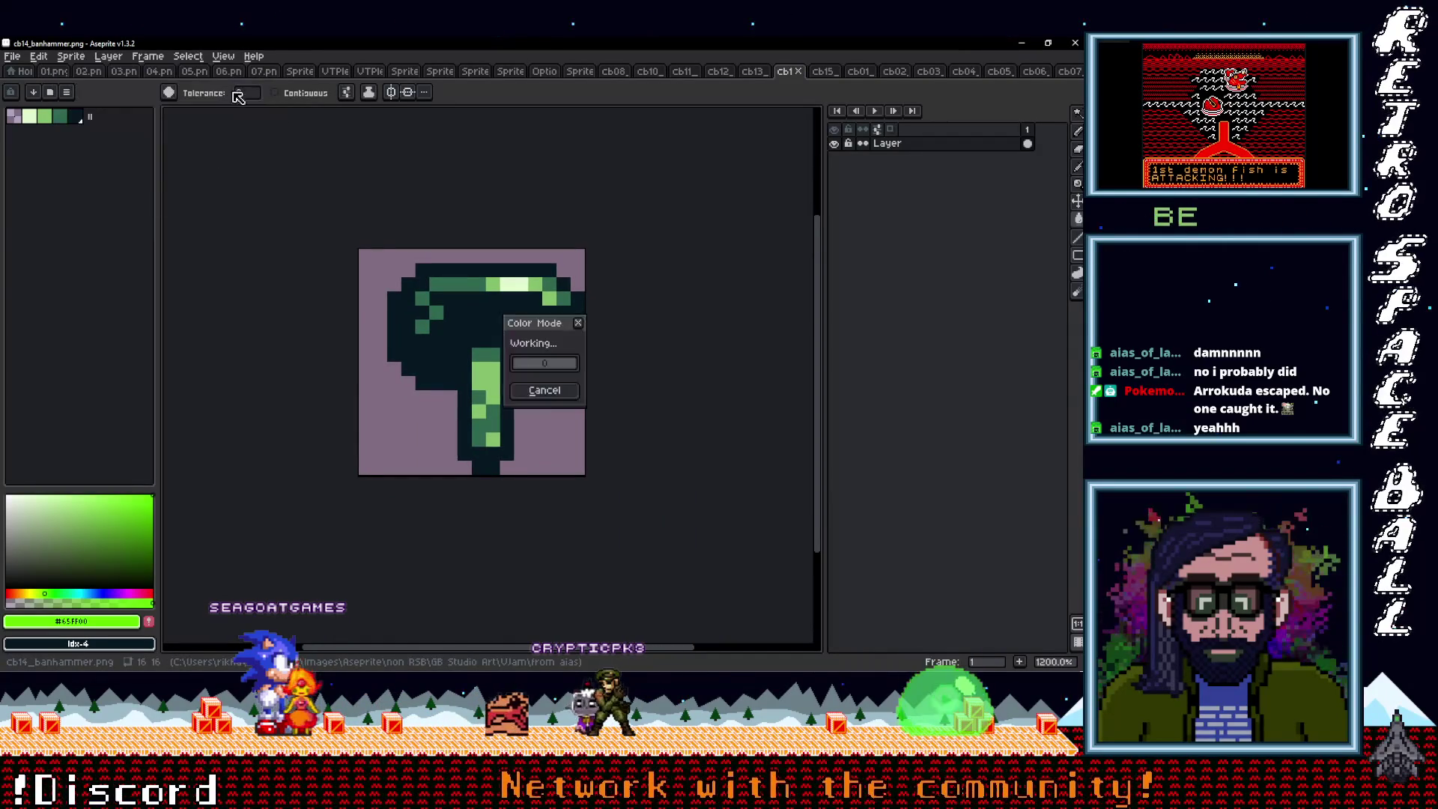
pyautogui.click(438, 256)
pyautogui.hotkey('ctrl', 's')
# Convert the face plate sprite to RGB, fill its background bright green, and save
pyautogui.press('g')
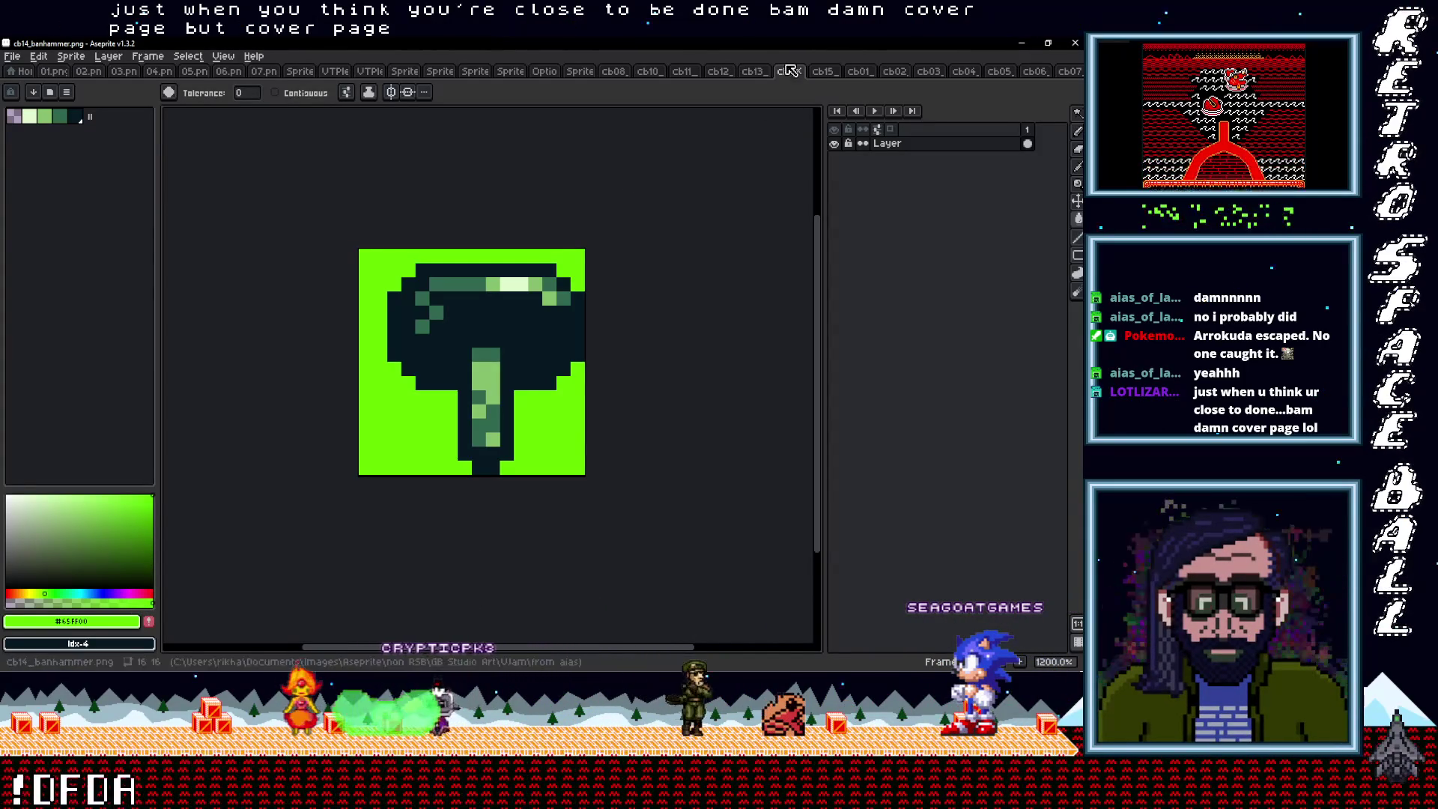
pyautogui.hotkey('ctrl', 'shift', 'Tab')
pyautogui.scroll(1, 488, 384)
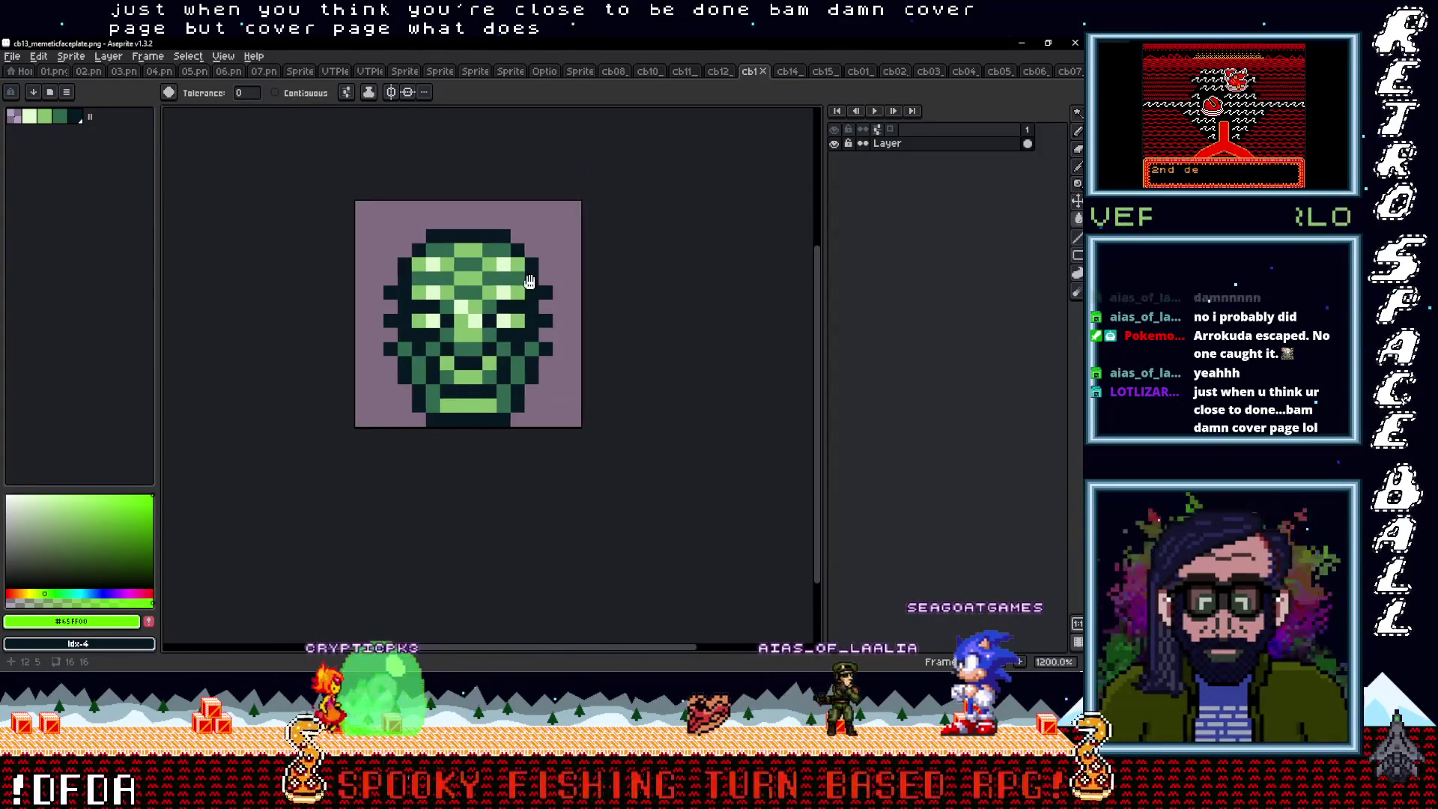
pyautogui.click(89, 57)
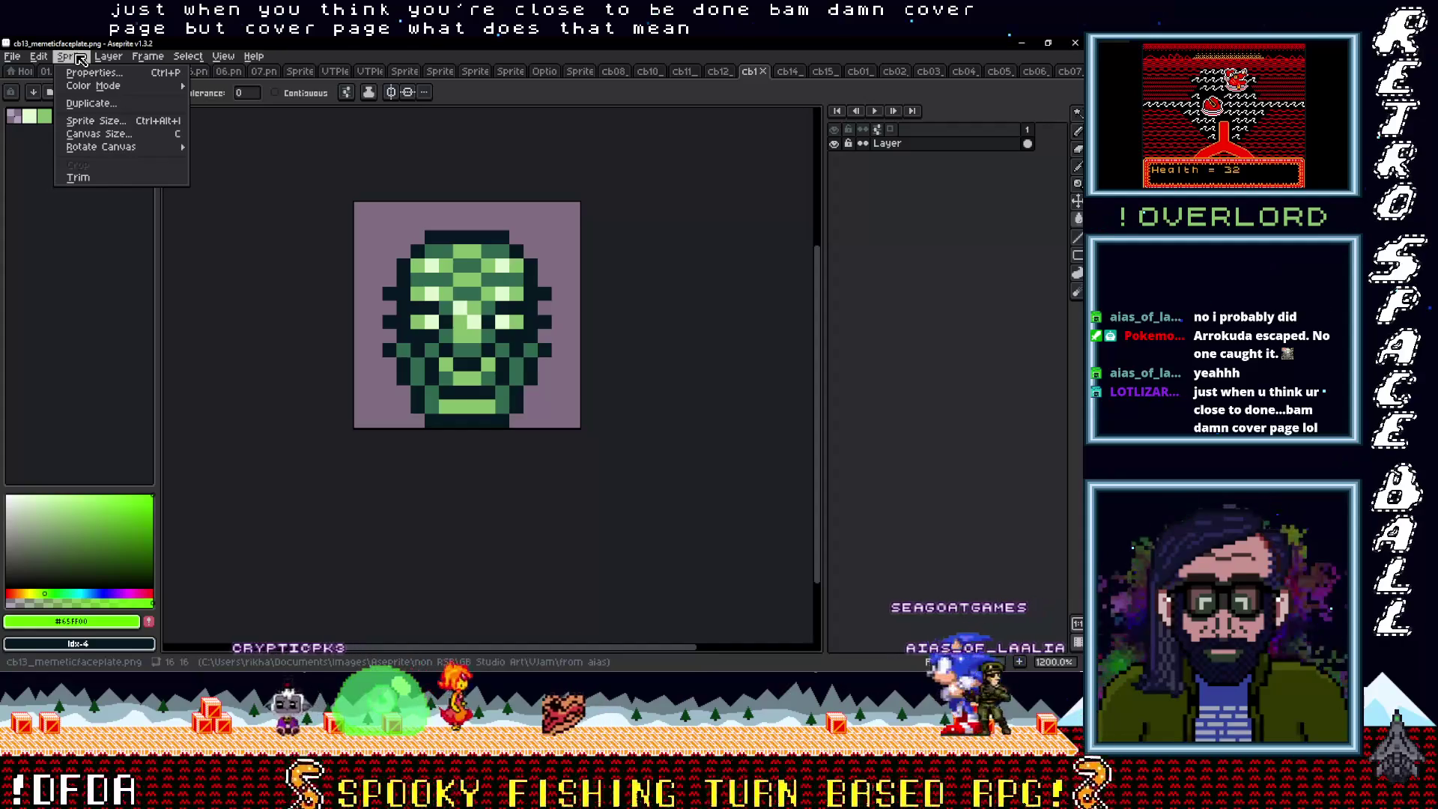
pyautogui.moveTo(98, 88)
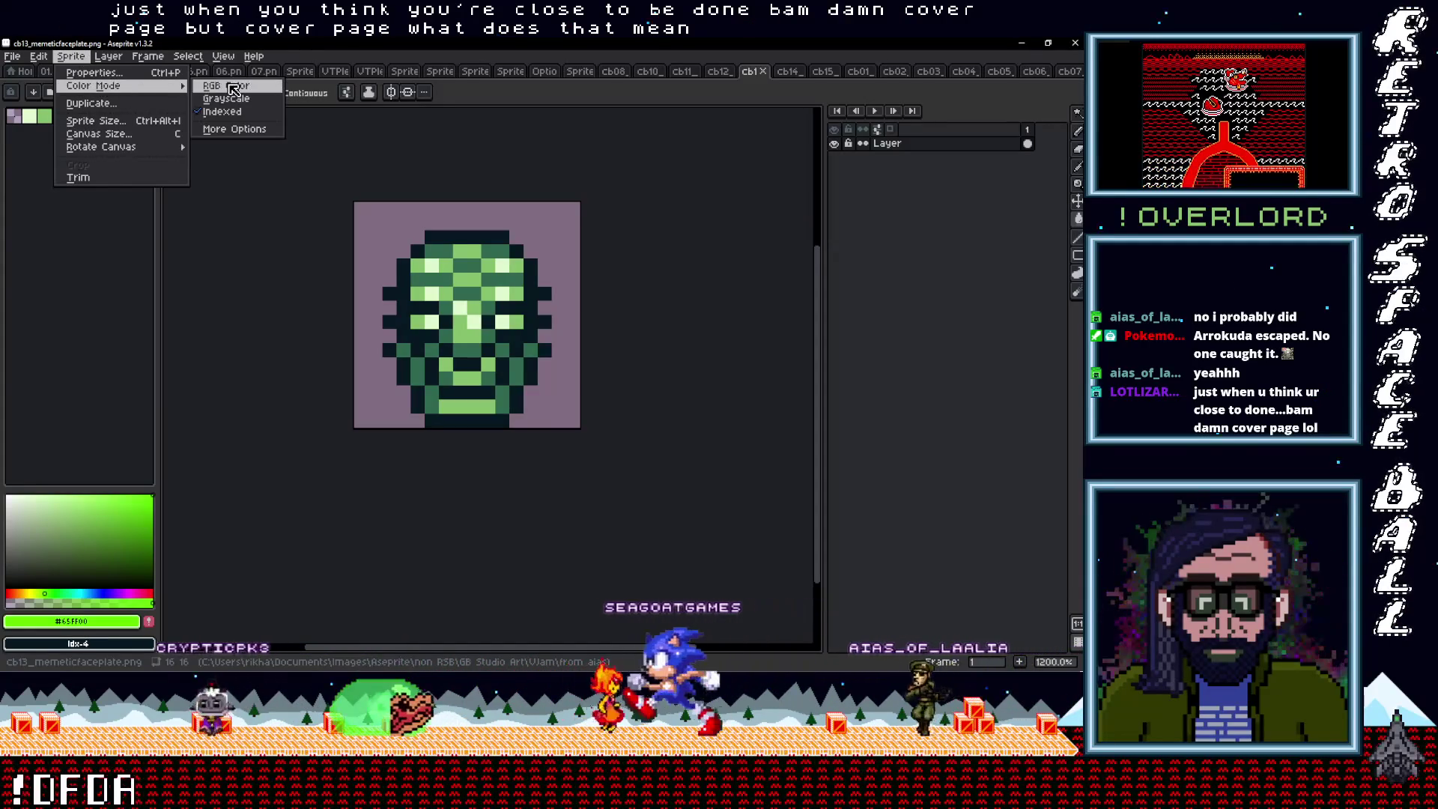
pyautogui.click(225, 85)
pyautogui.click(516, 214)
pyautogui.hotkey('ctrl', 's')
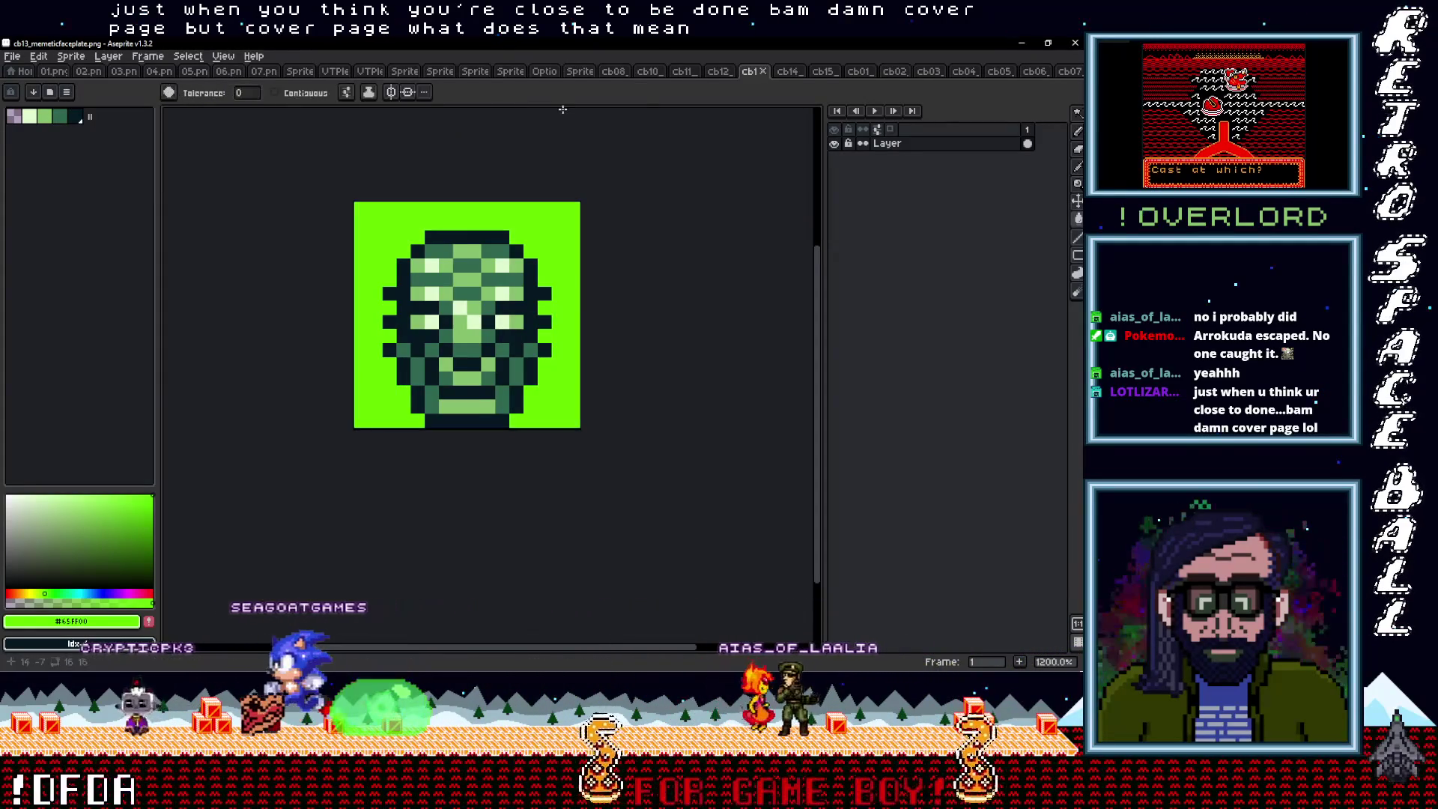
# Convert the cb12_teleportanchor sprite to RGB colour and save it
pyautogui.click(718, 72)
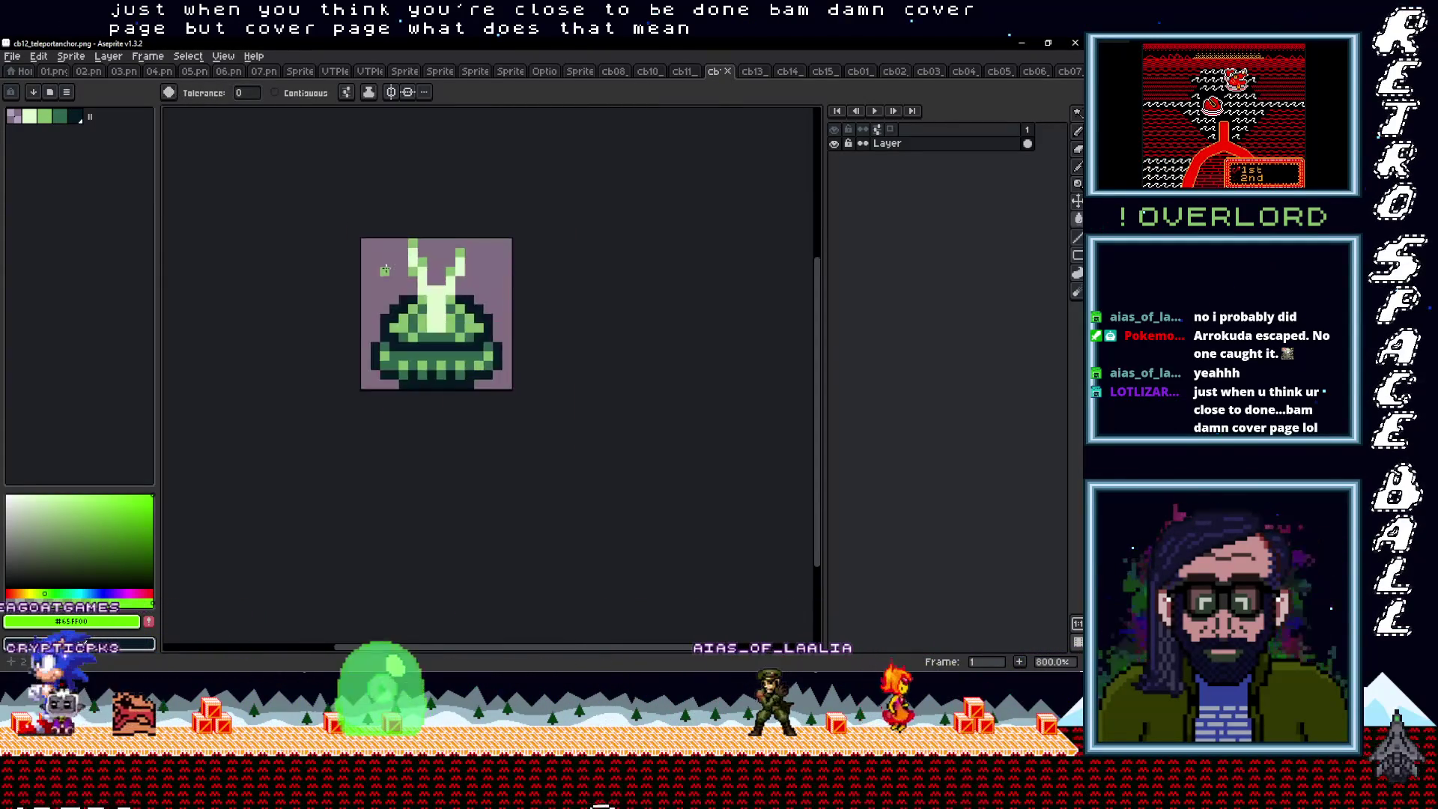
pyautogui.click(76, 55)
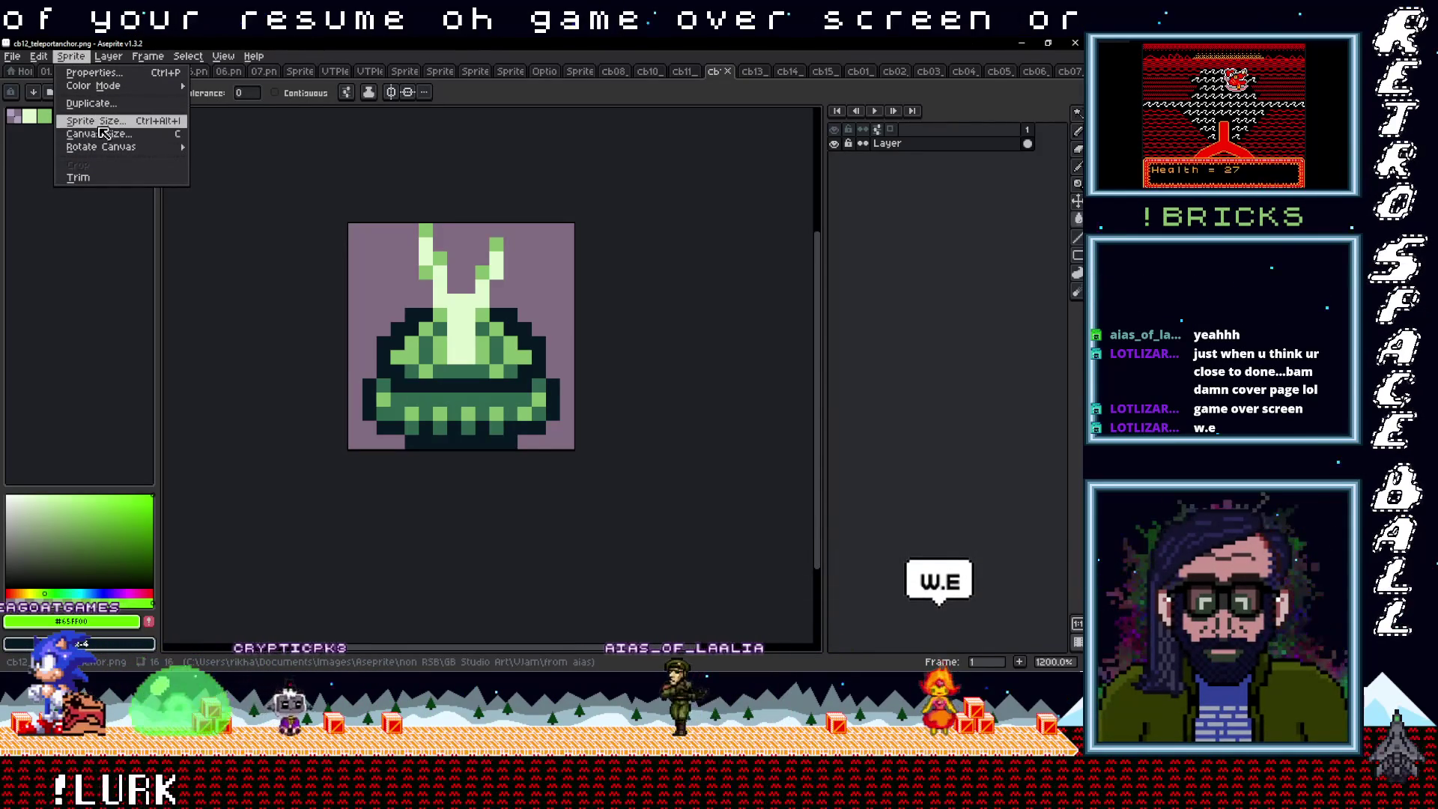
pyautogui.moveTo(104, 88)
pyautogui.click(216, 87)
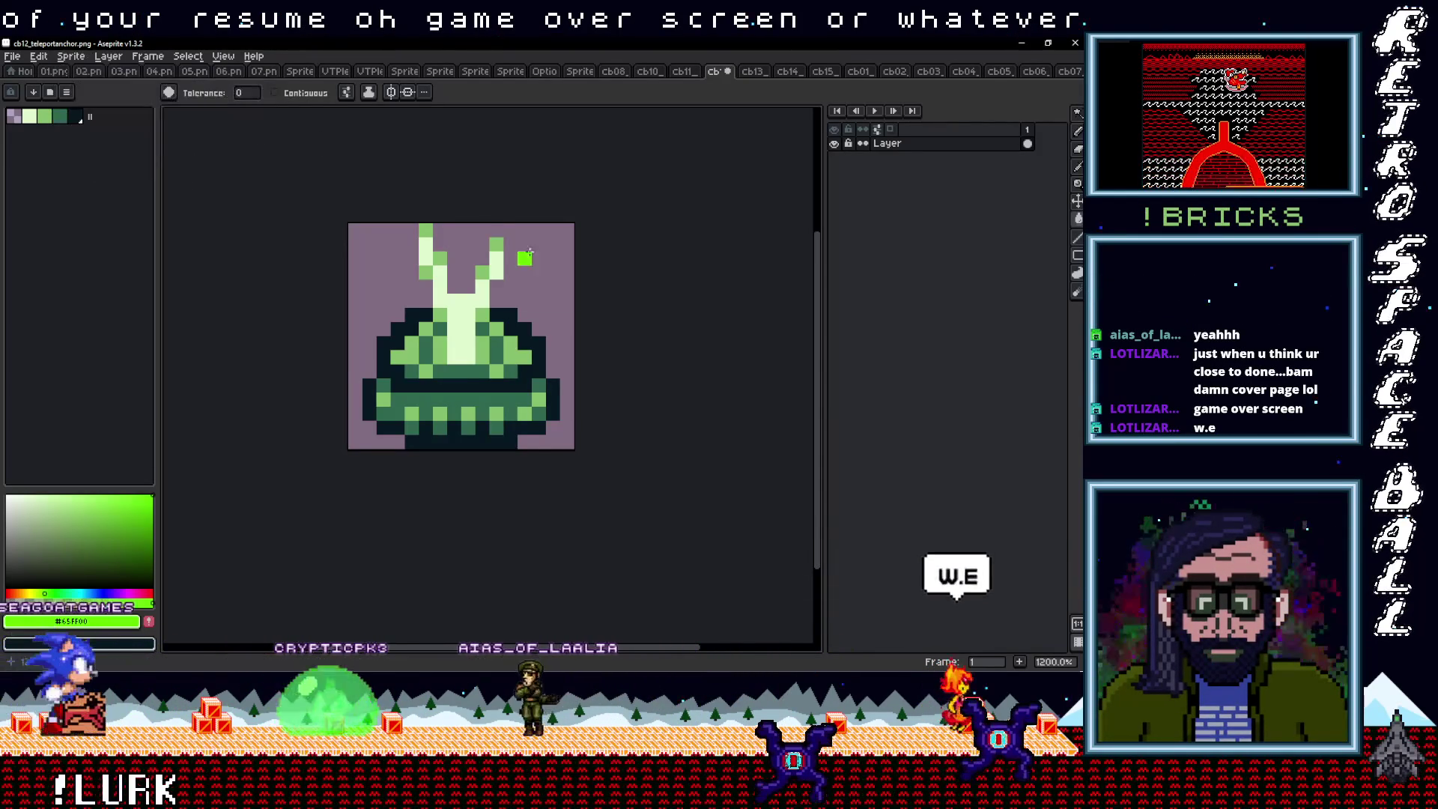
pyautogui.hotkey('ctrl', 's')
pyautogui.press('g')
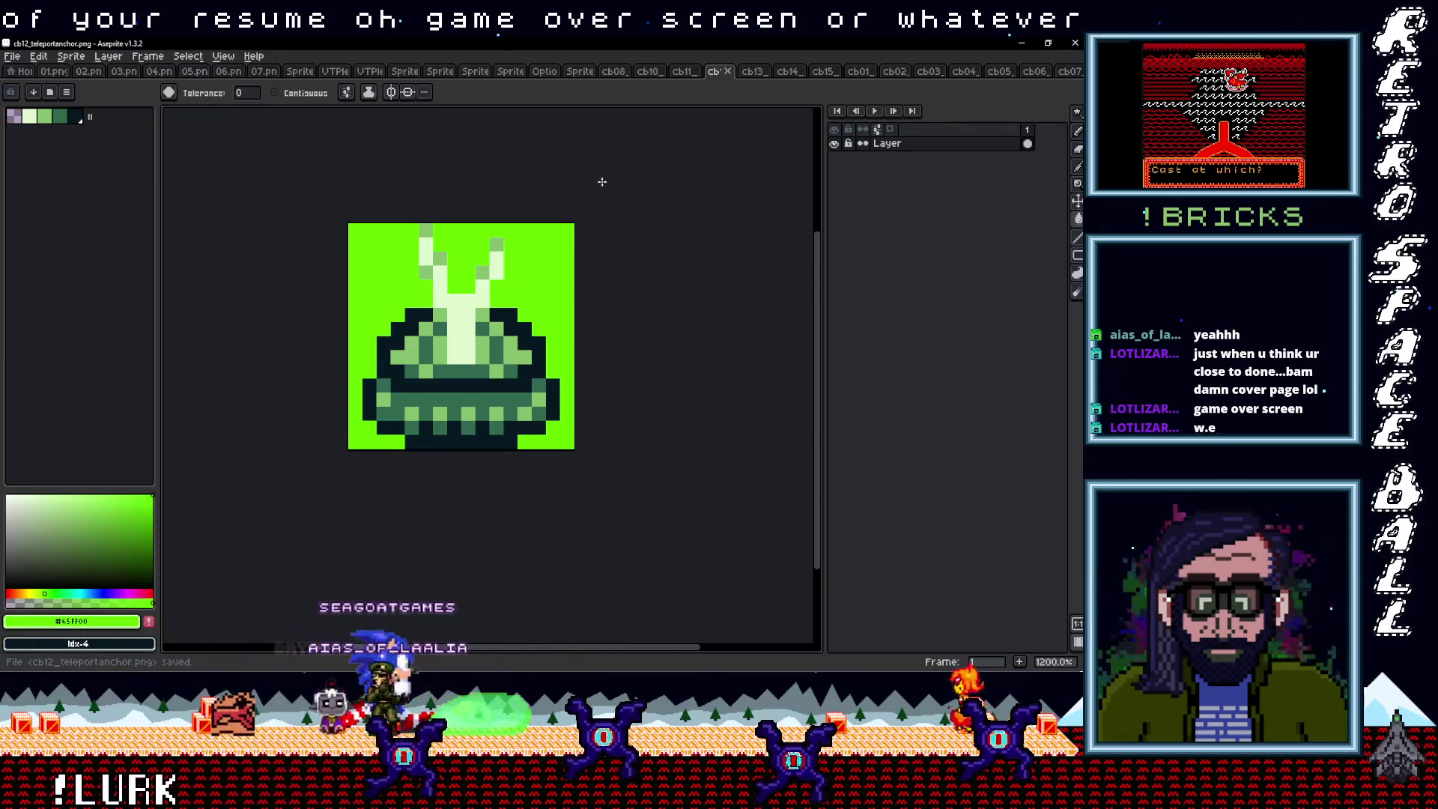
# Fill the cb11_spydrones sprite's background bright green, undoing a stray fill first
pyautogui.click(680, 75)
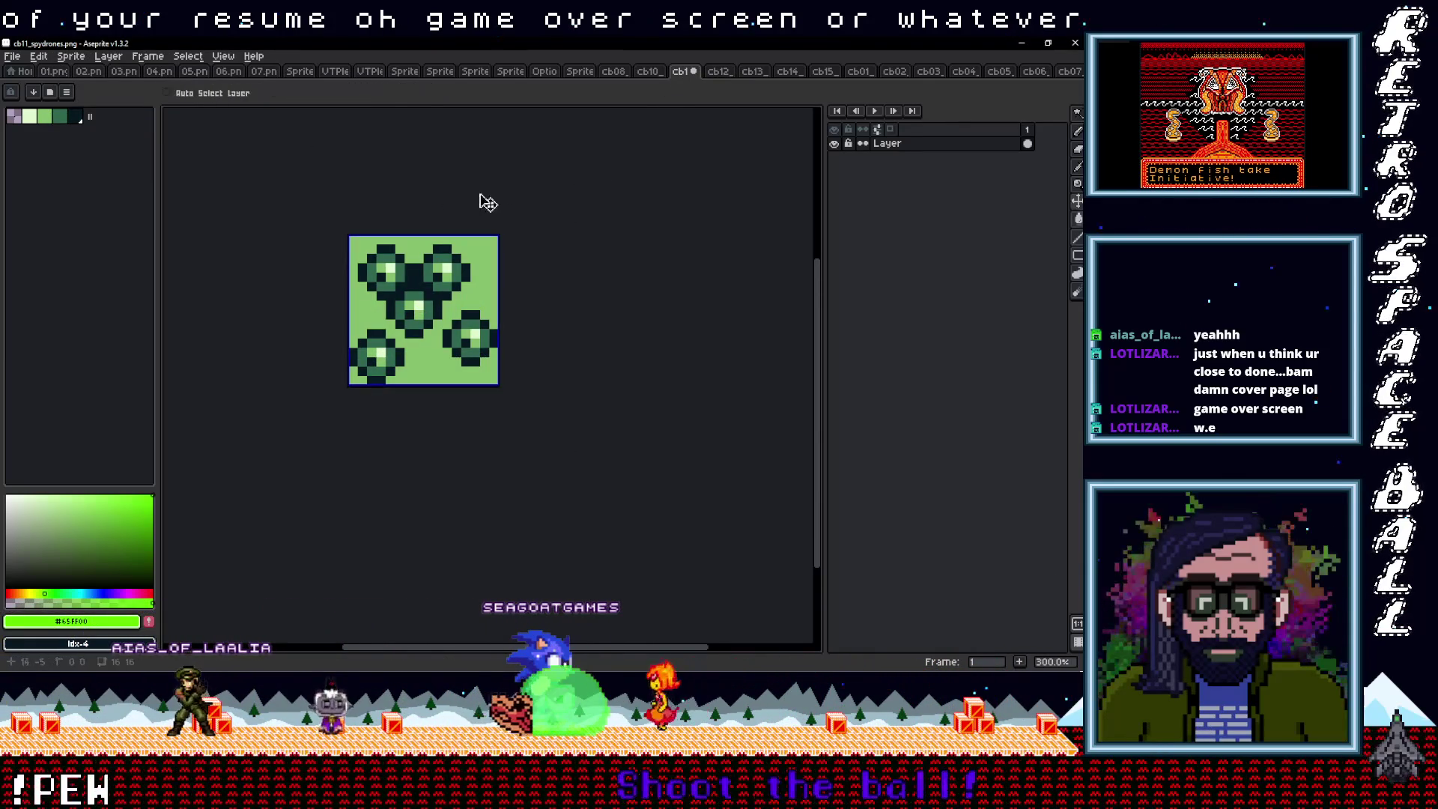
pyautogui.hotkey('ctrl', 'z')
pyautogui.press('g')
pyautogui.click(79, 59)
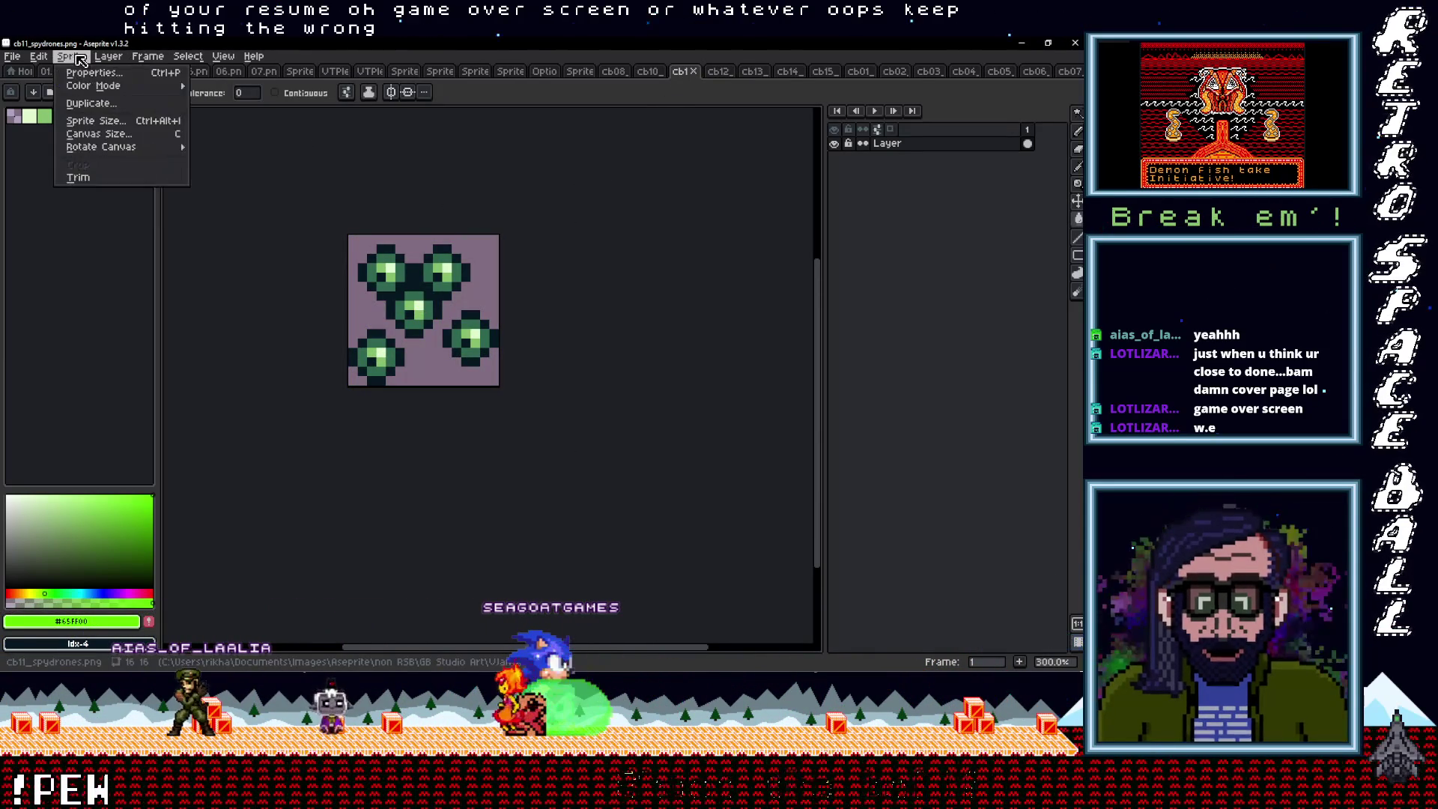
pyautogui.press('Escape')
pyautogui.click(354, 241)
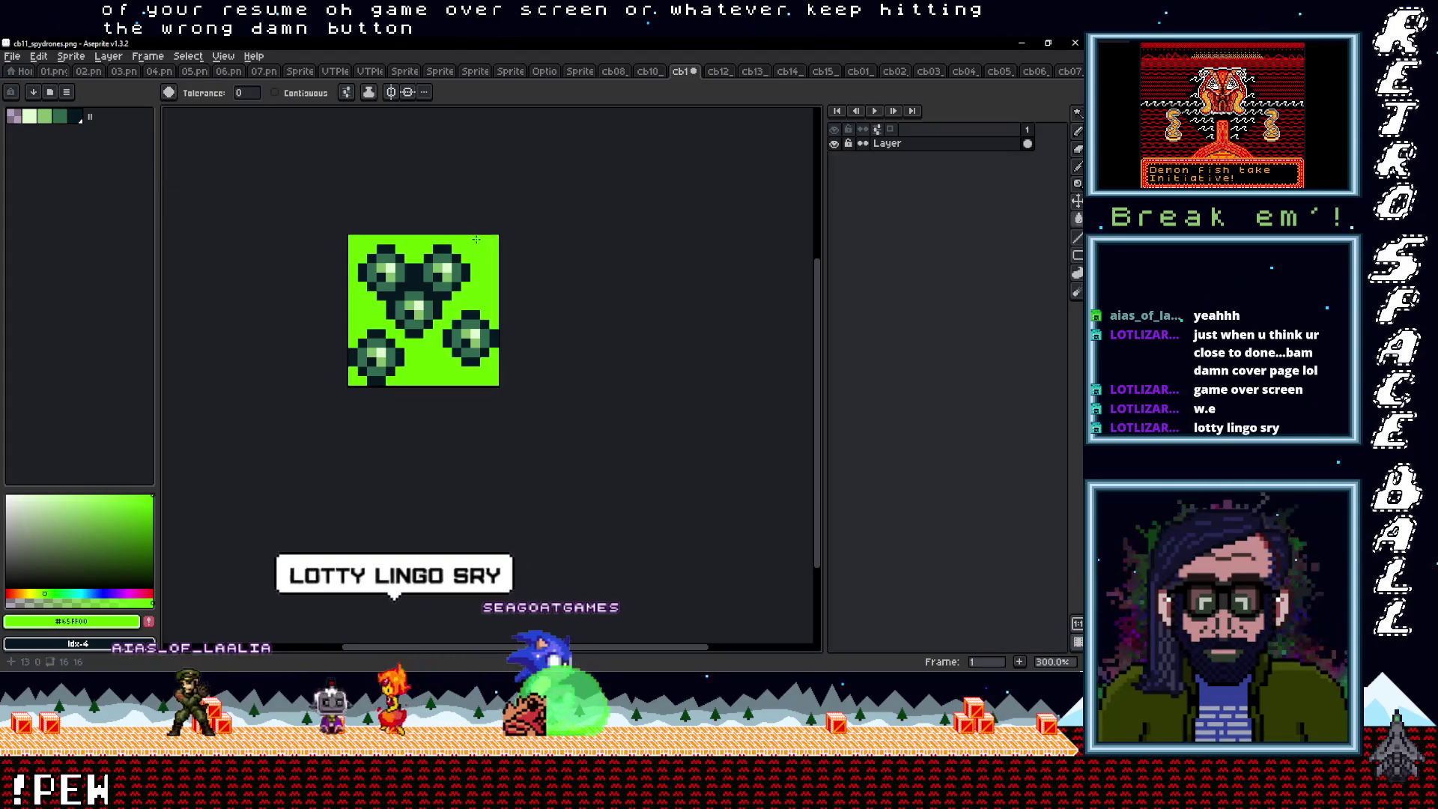
pyautogui.click(648, 72)
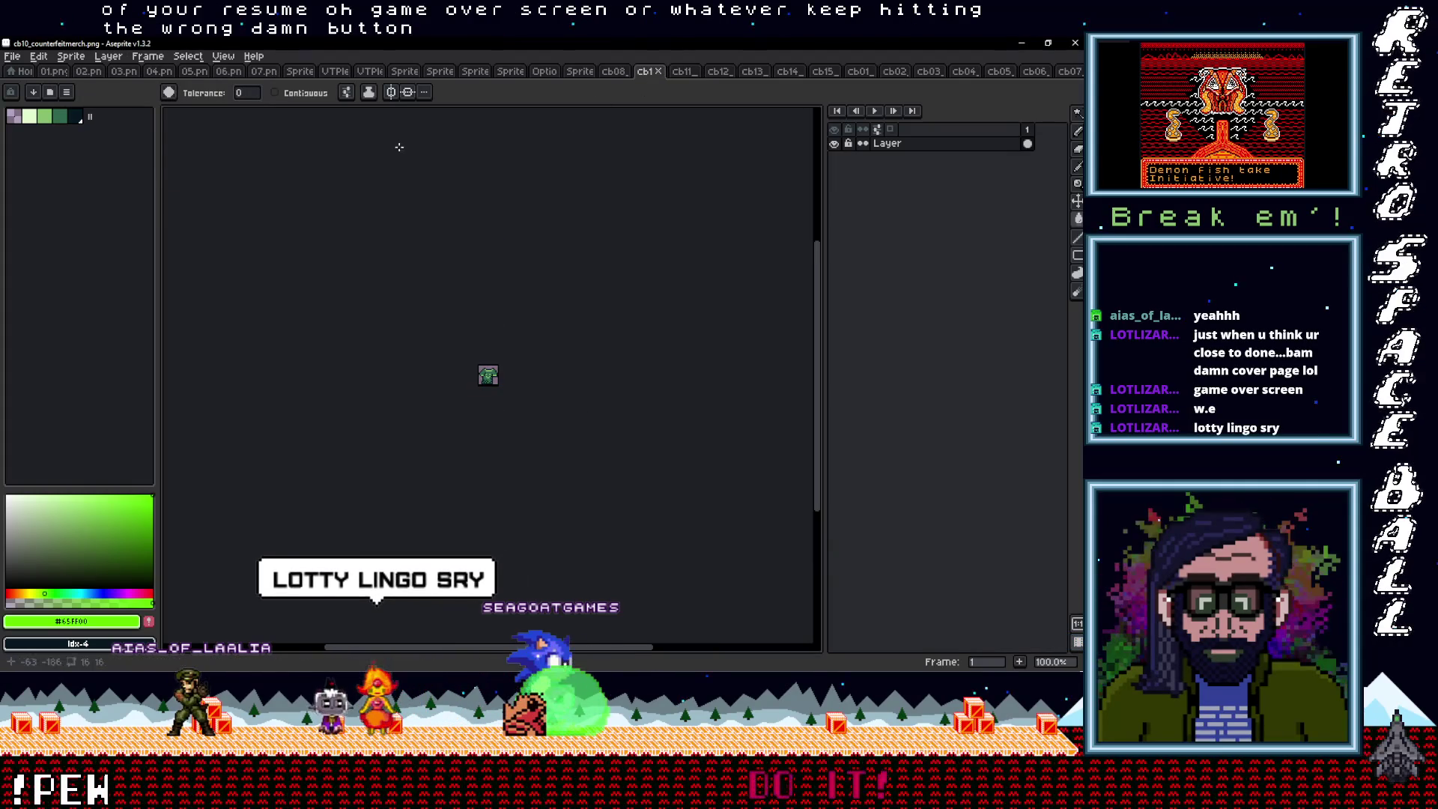
pyautogui.click(680, 72)
# Convert cb10_counterfeitmerch to RGB and fill its purple background bright green
pyautogui.click(649, 71)
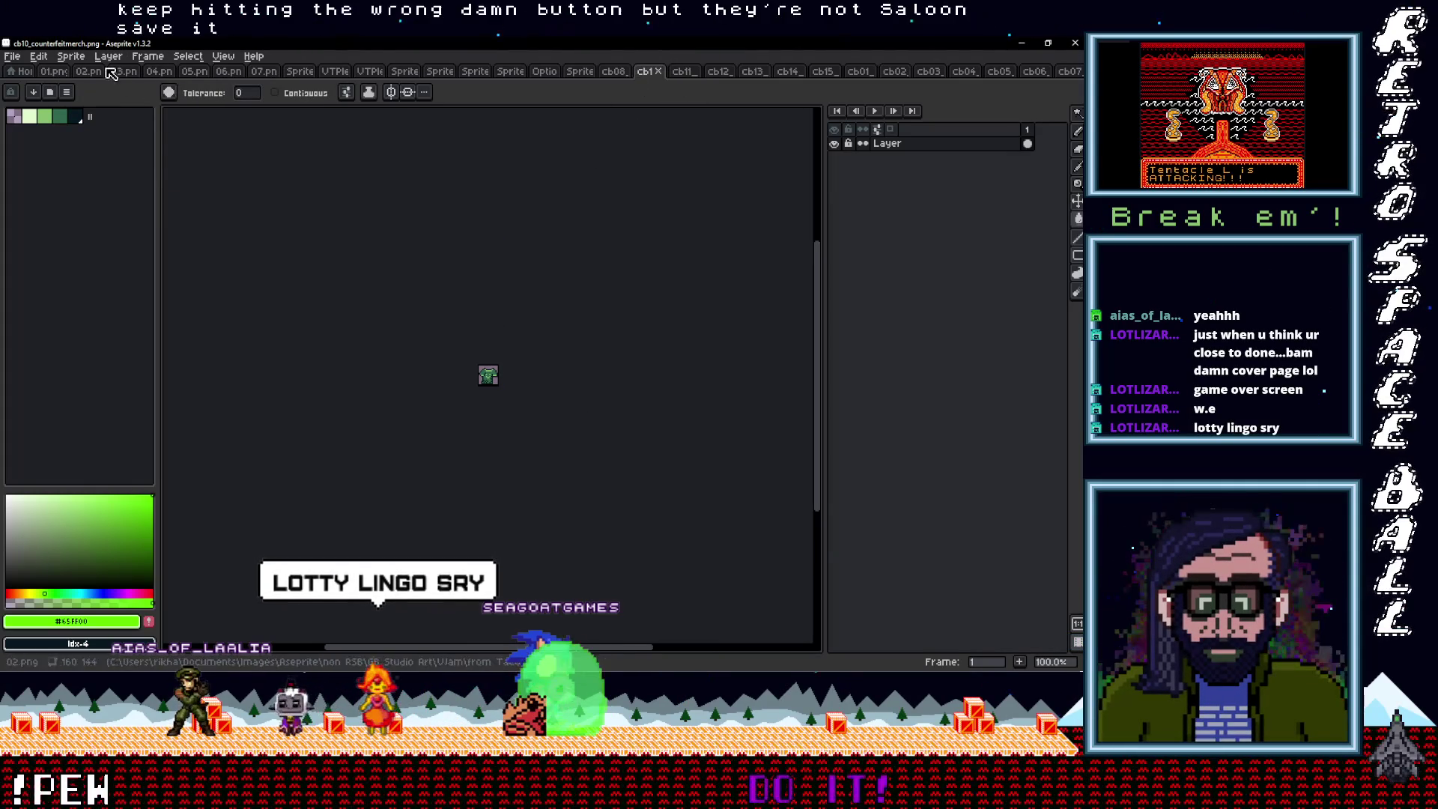
pyautogui.click(80, 60)
pyautogui.moveTo(105, 85)
pyautogui.click(217, 111)
pyautogui.scroll(2, 498, 386)
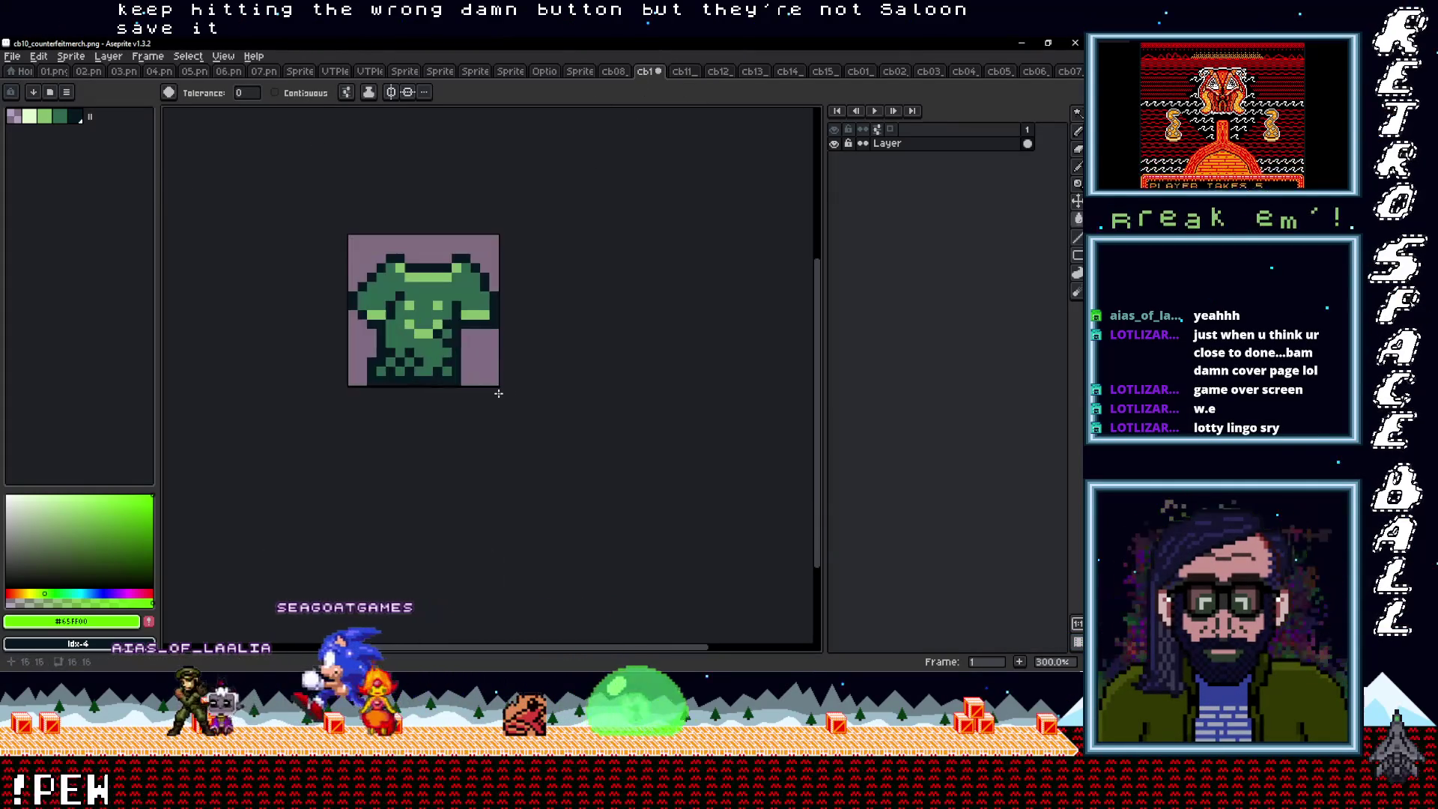
pyautogui.click(484, 258)
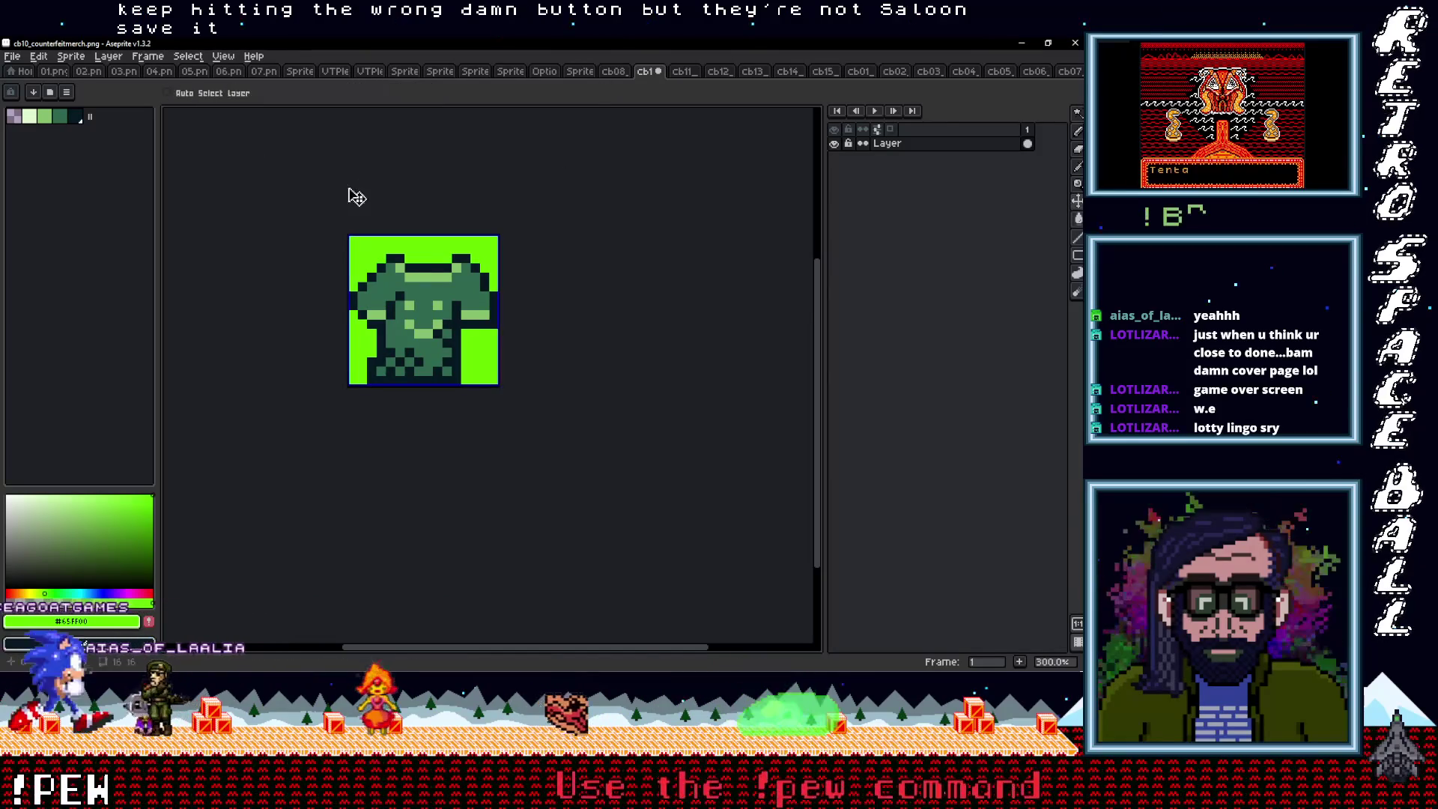
# Convert cb08_inversioncrystal to RGB, fill its purple corners bright green, and minimise Aseprite
pyautogui.click(613, 71)
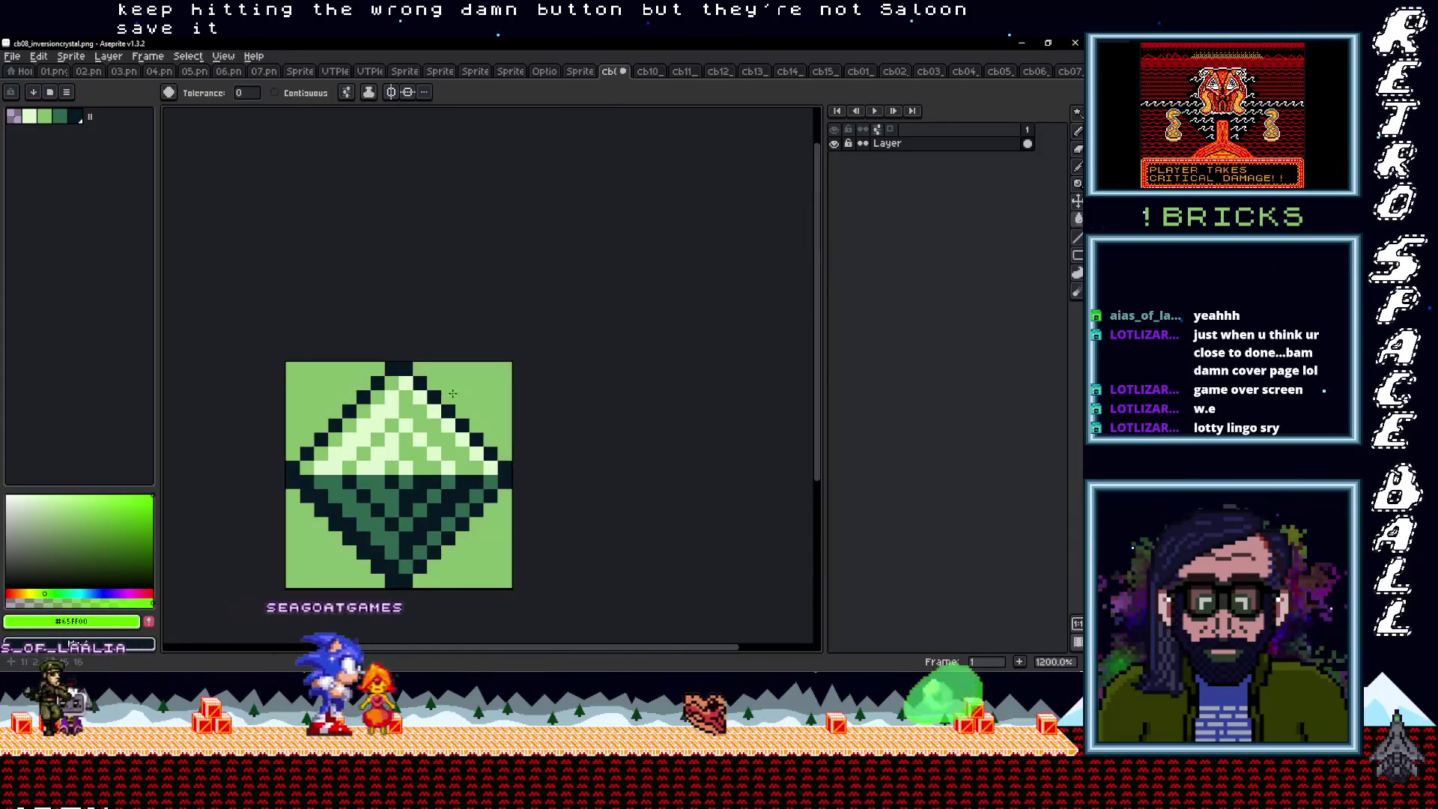
pyautogui.hotkey('ctrl', 'z')
pyautogui.click(109, 60)
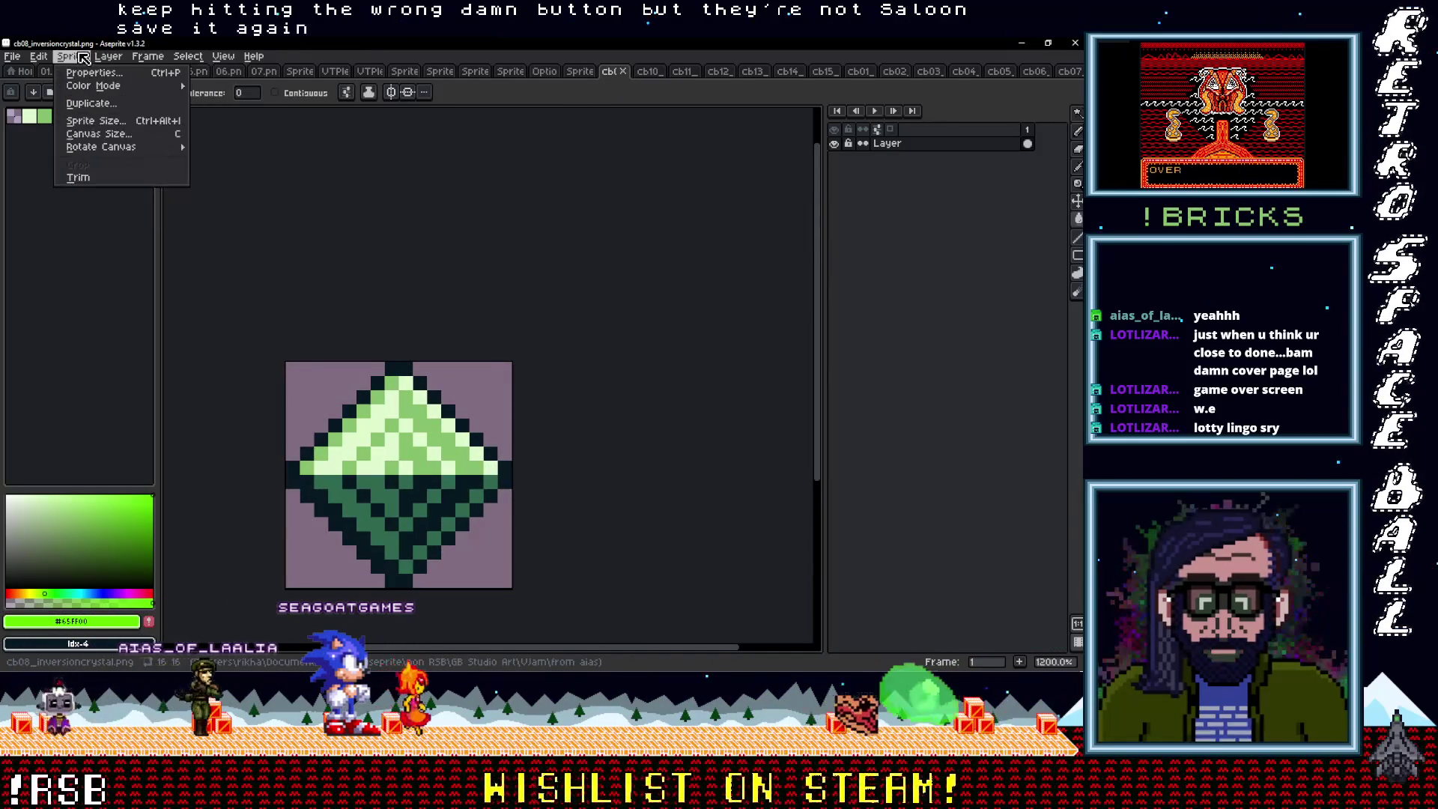
pyautogui.click(220, 92)
pyautogui.click(487, 428)
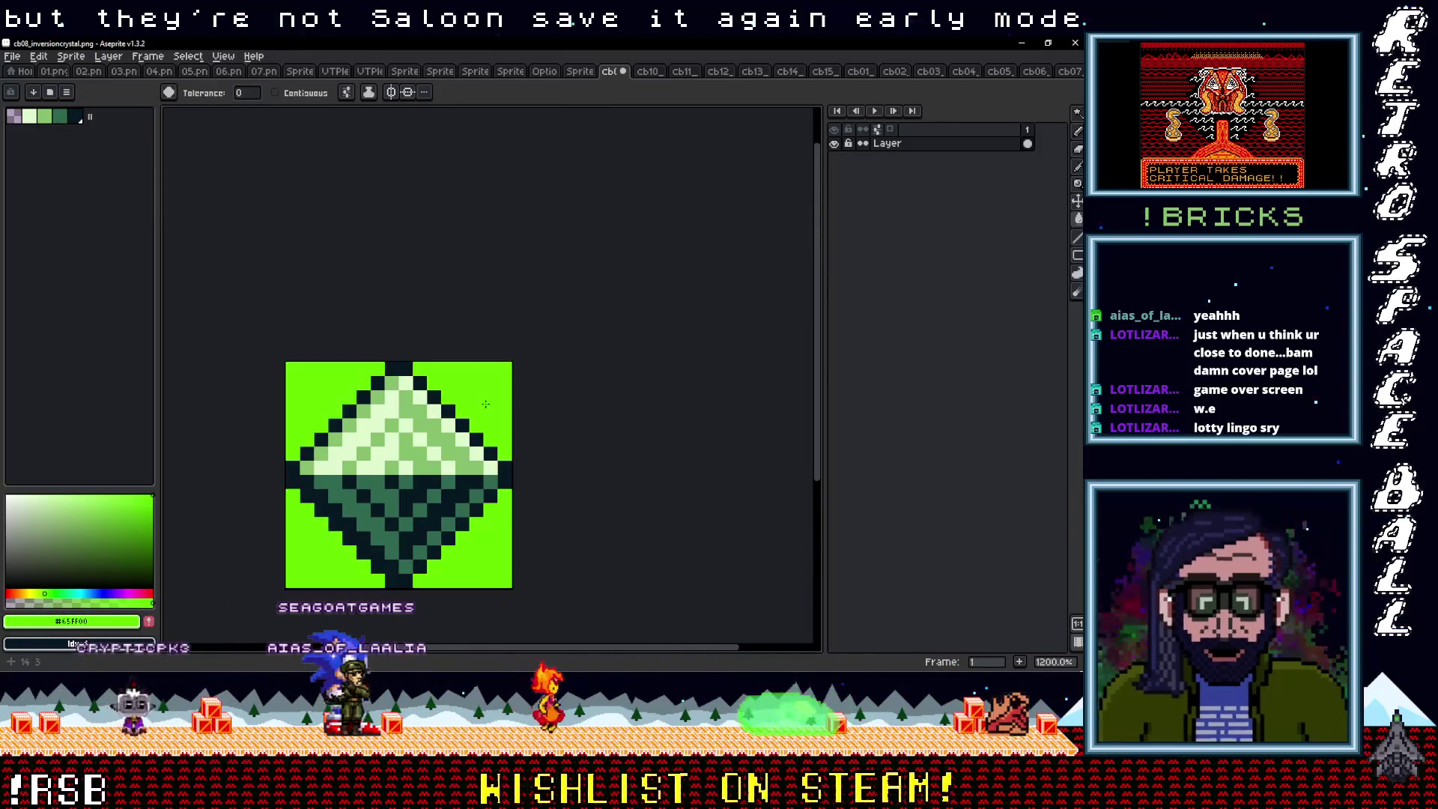
pyautogui.click(577, 72)
pyautogui.click(607, 73)
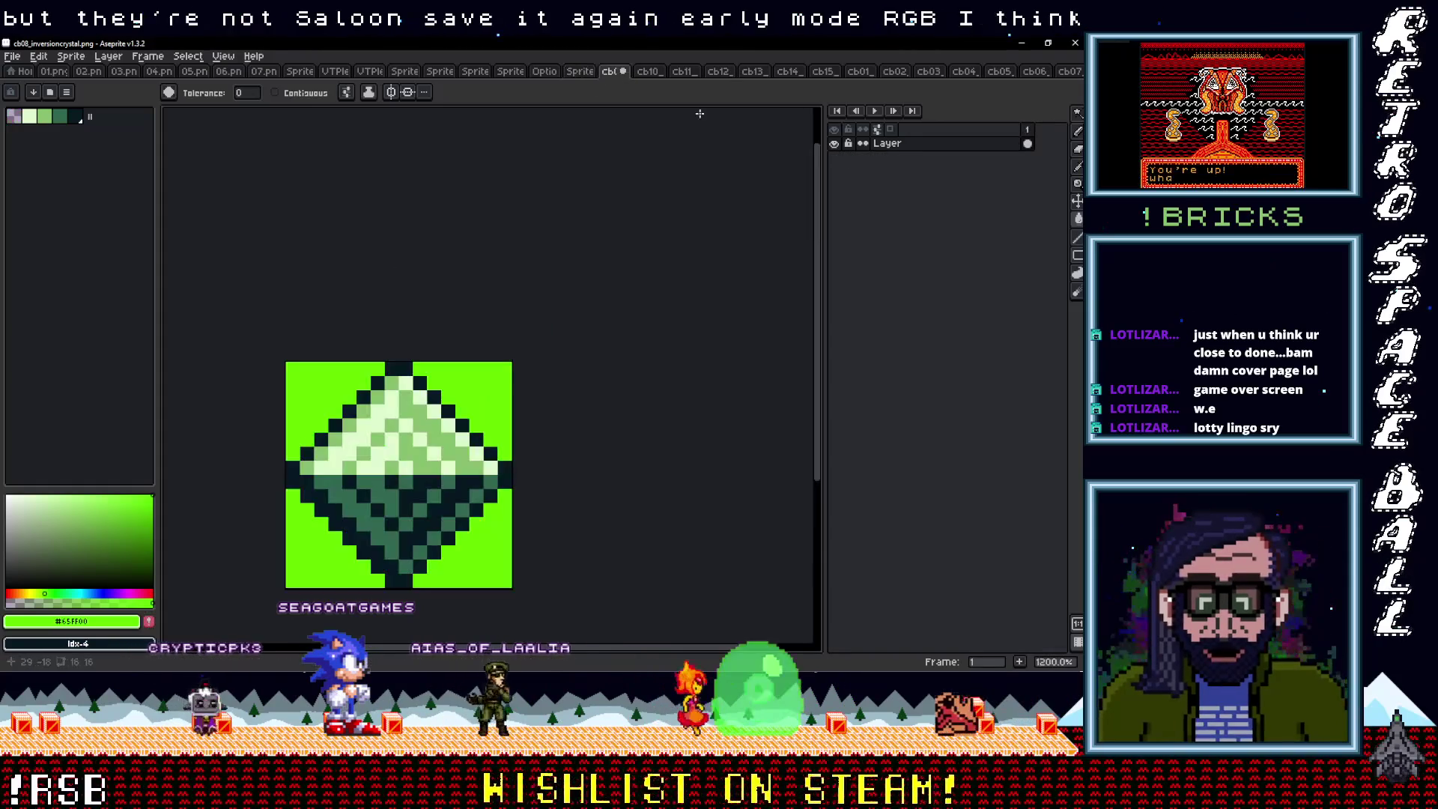
pyautogui.click(1021, 43)
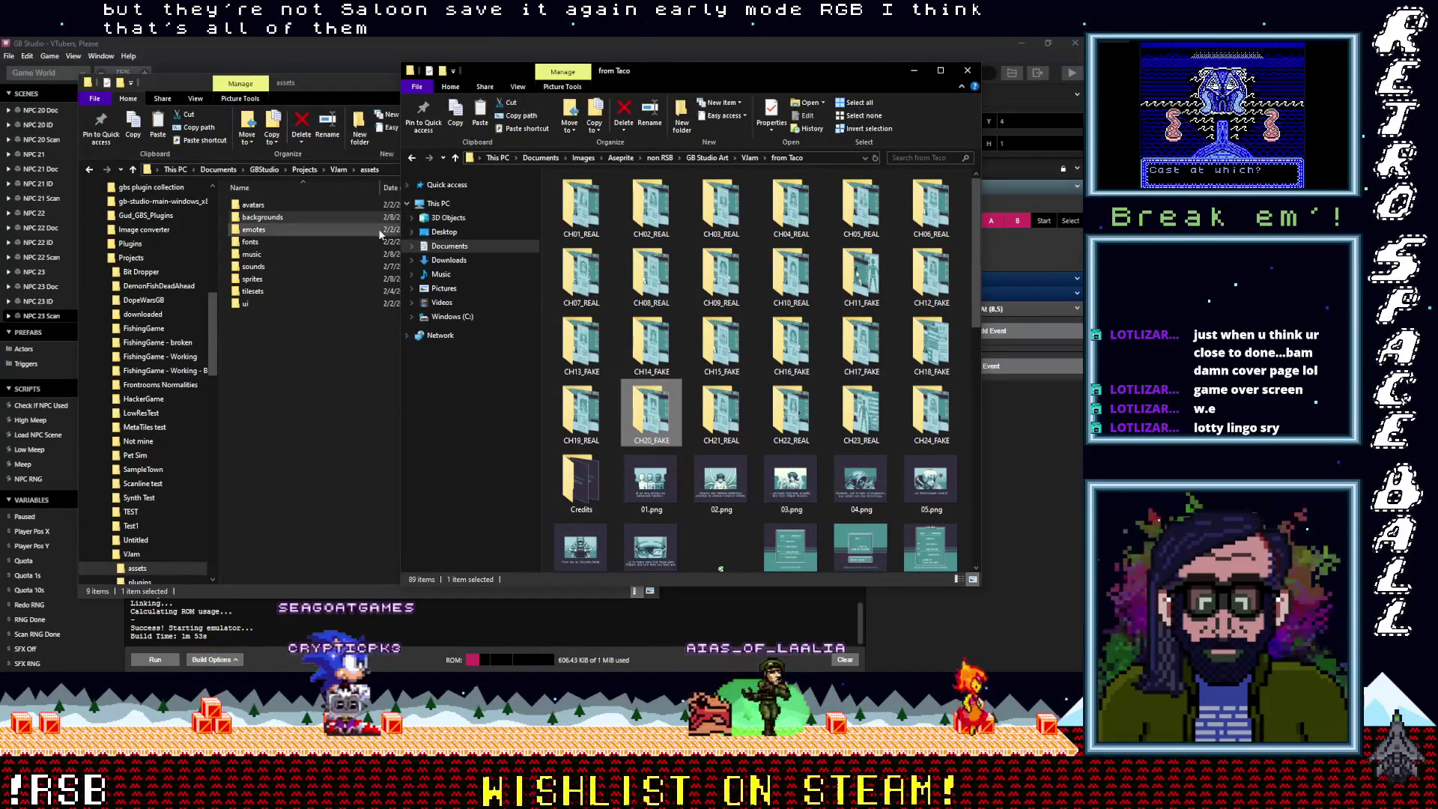
# Save the cb08_inversioncrystal sprite in Aseprite and put Aseprite away again
pyautogui.click(456, 158)
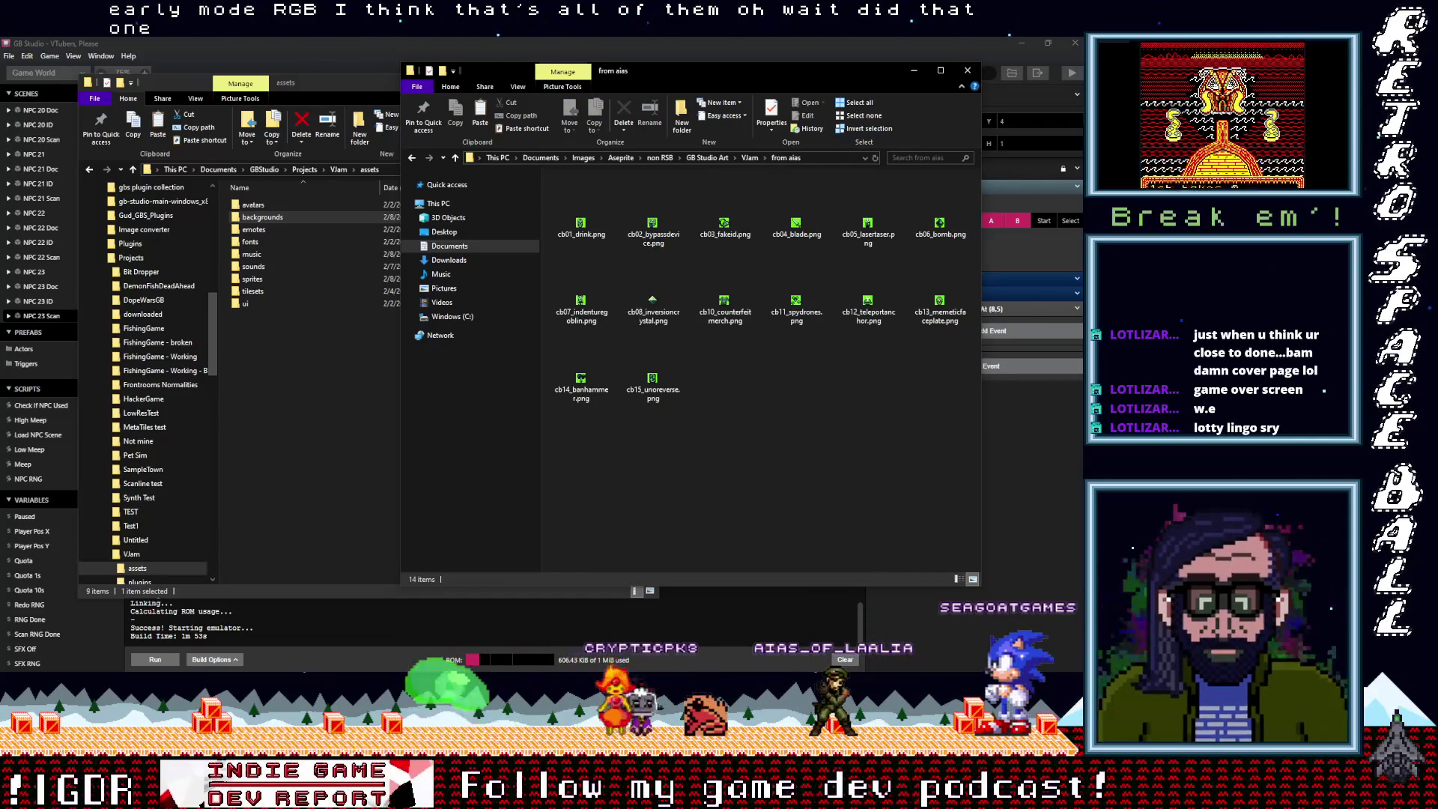
pyautogui.moveTo(1033, 188)
pyautogui.click(1022, 90)
pyautogui.hotkey('ctrl', 's')
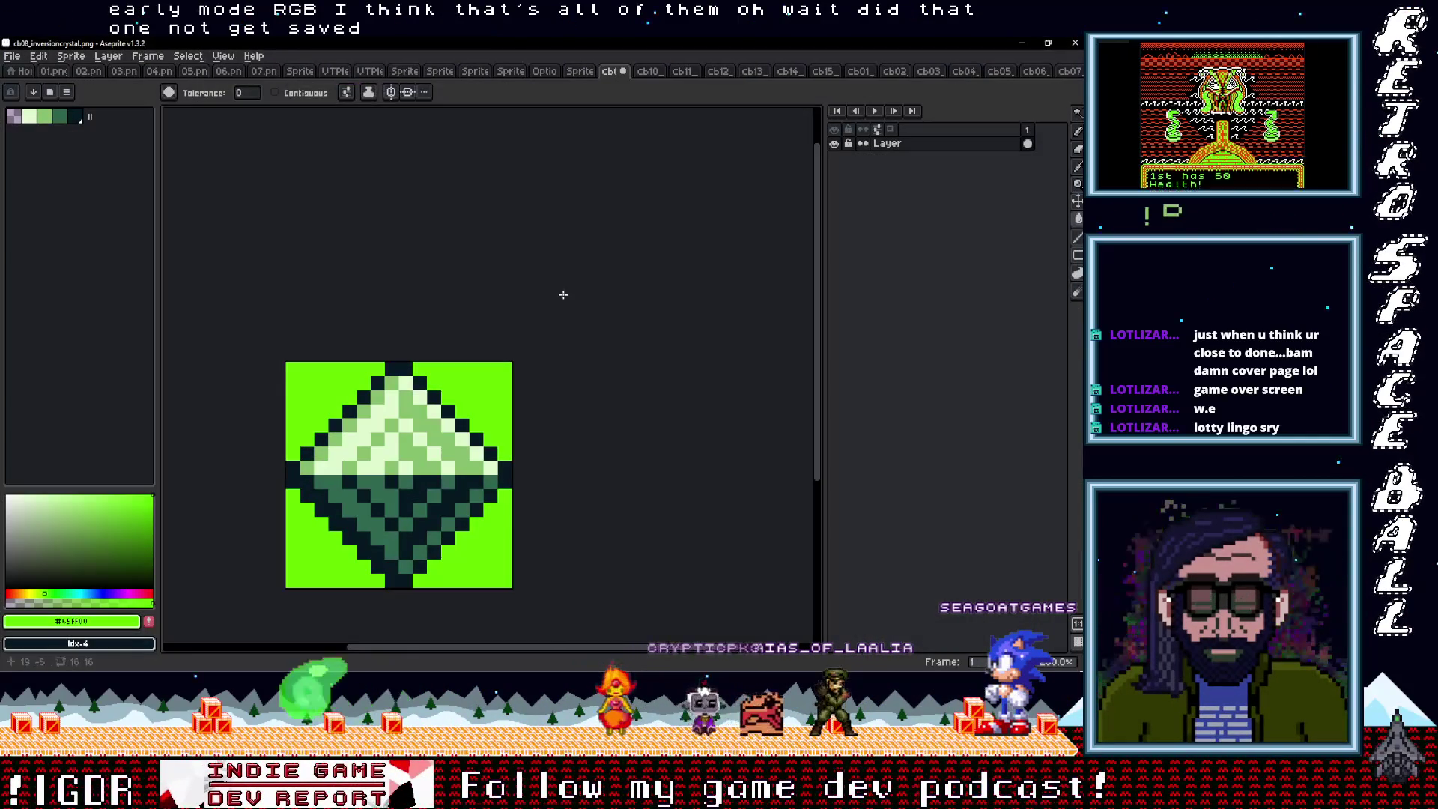
pyautogui.click(1023, 43)
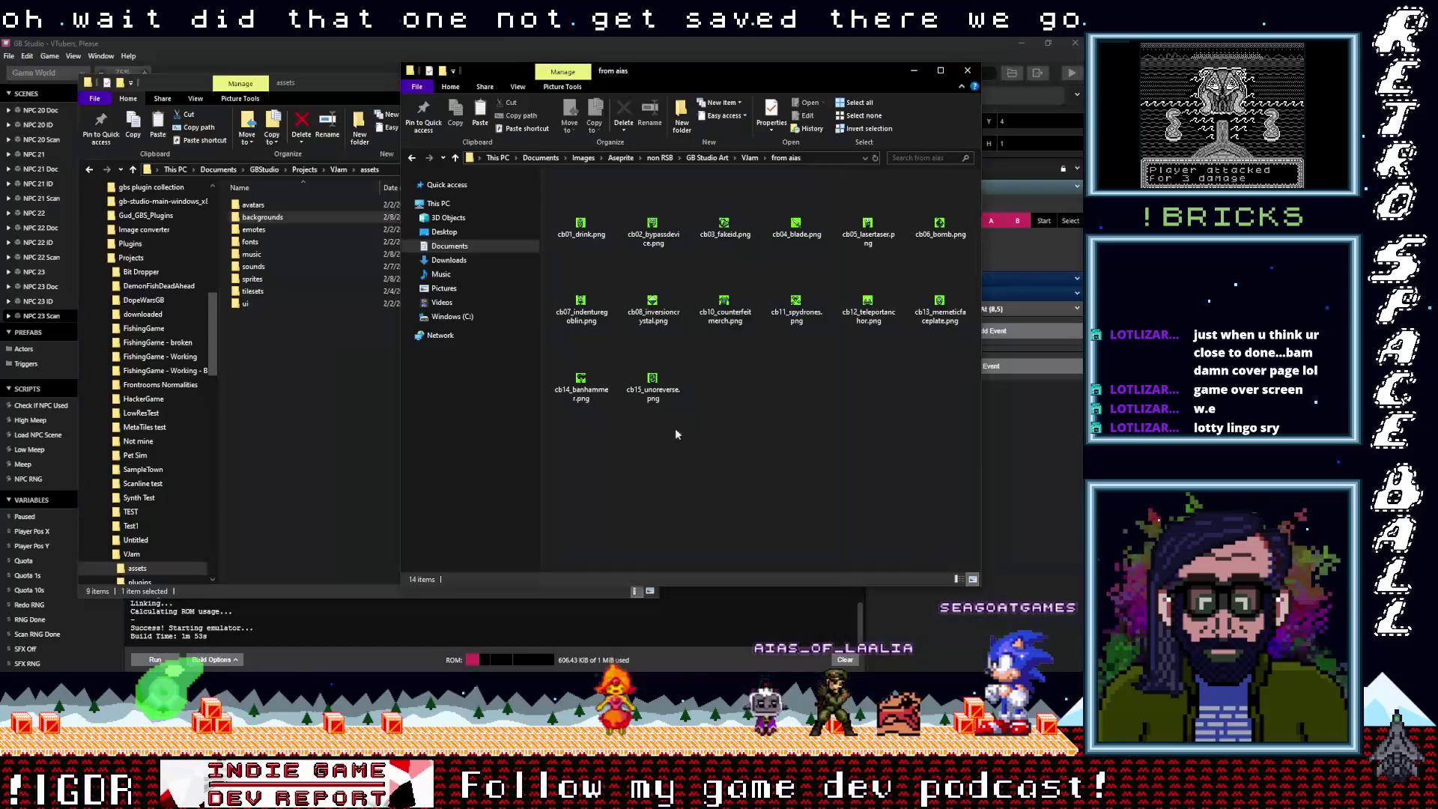
# Move all 14 contraband PNGs into the project's sprites folder, check it, and return to GB Studio
pyautogui.moveTo(954, 441); pyautogui.dragTo(548, 173)
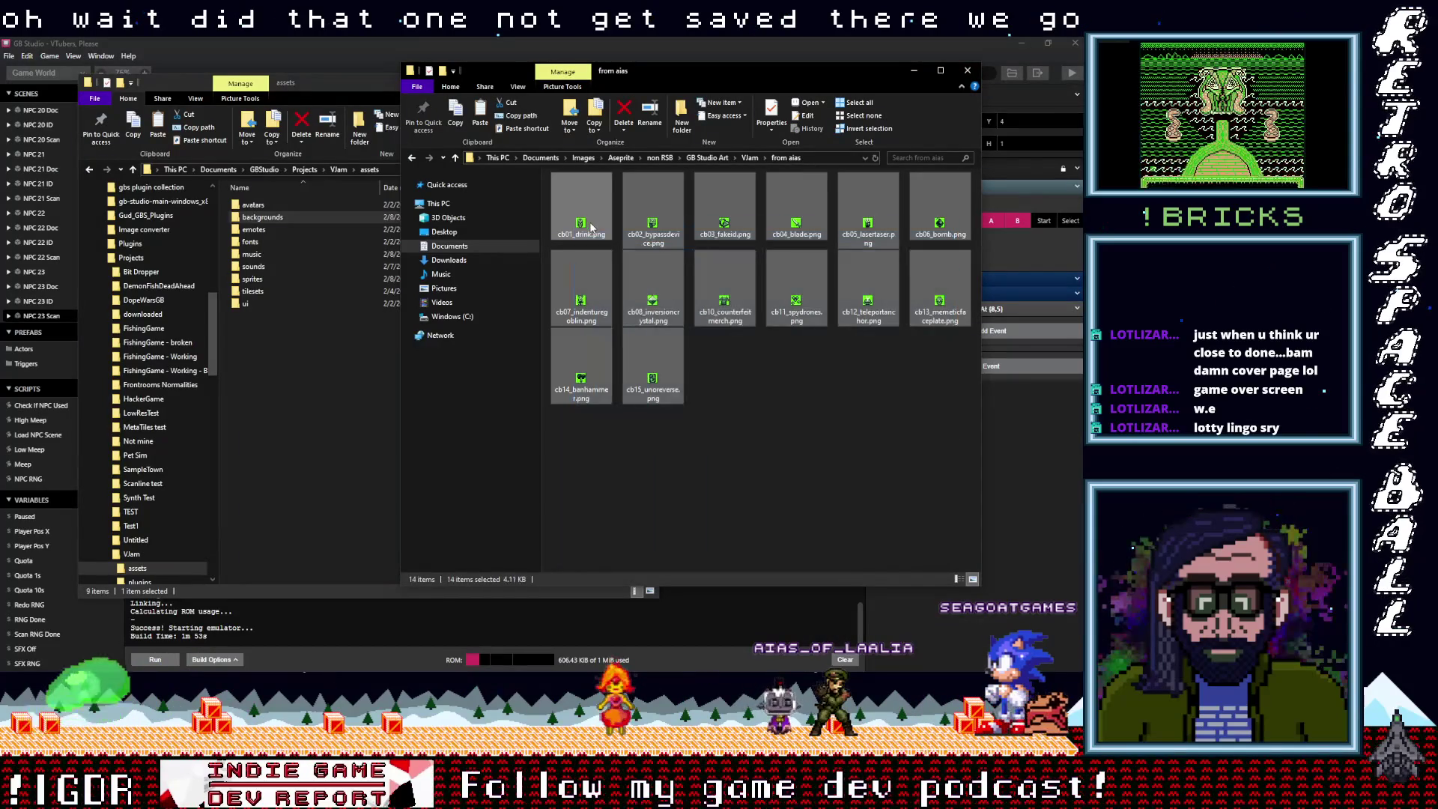
pyautogui.moveTo(588, 226)
pyautogui.mouseDown()
pyautogui.moveTo(558, 217)
pyautogui.moveTo(270, 258)
pyautogui.moveTo(261, 282)
pyautogui.mouseUp()
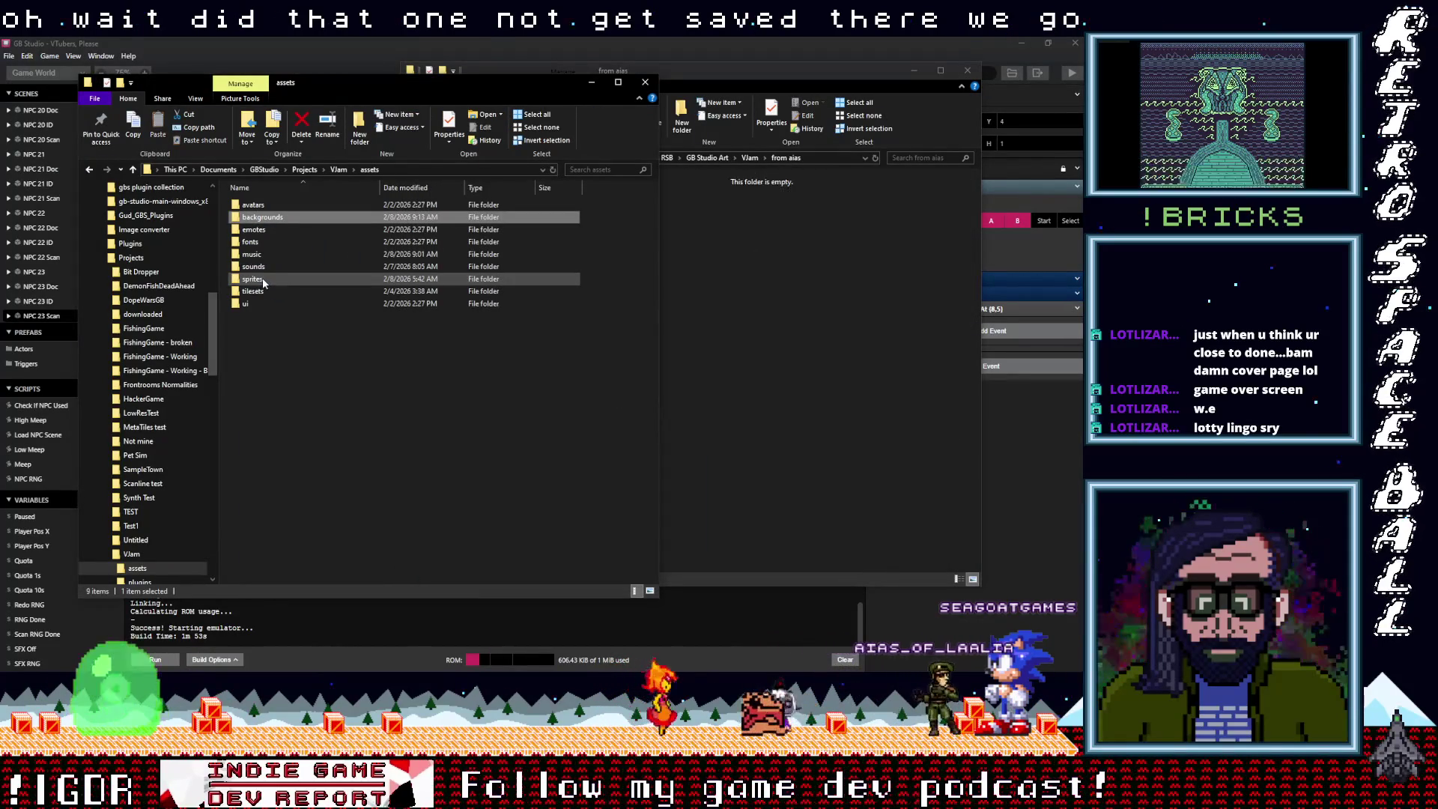
pyautogui.doubleClick(256, 280)
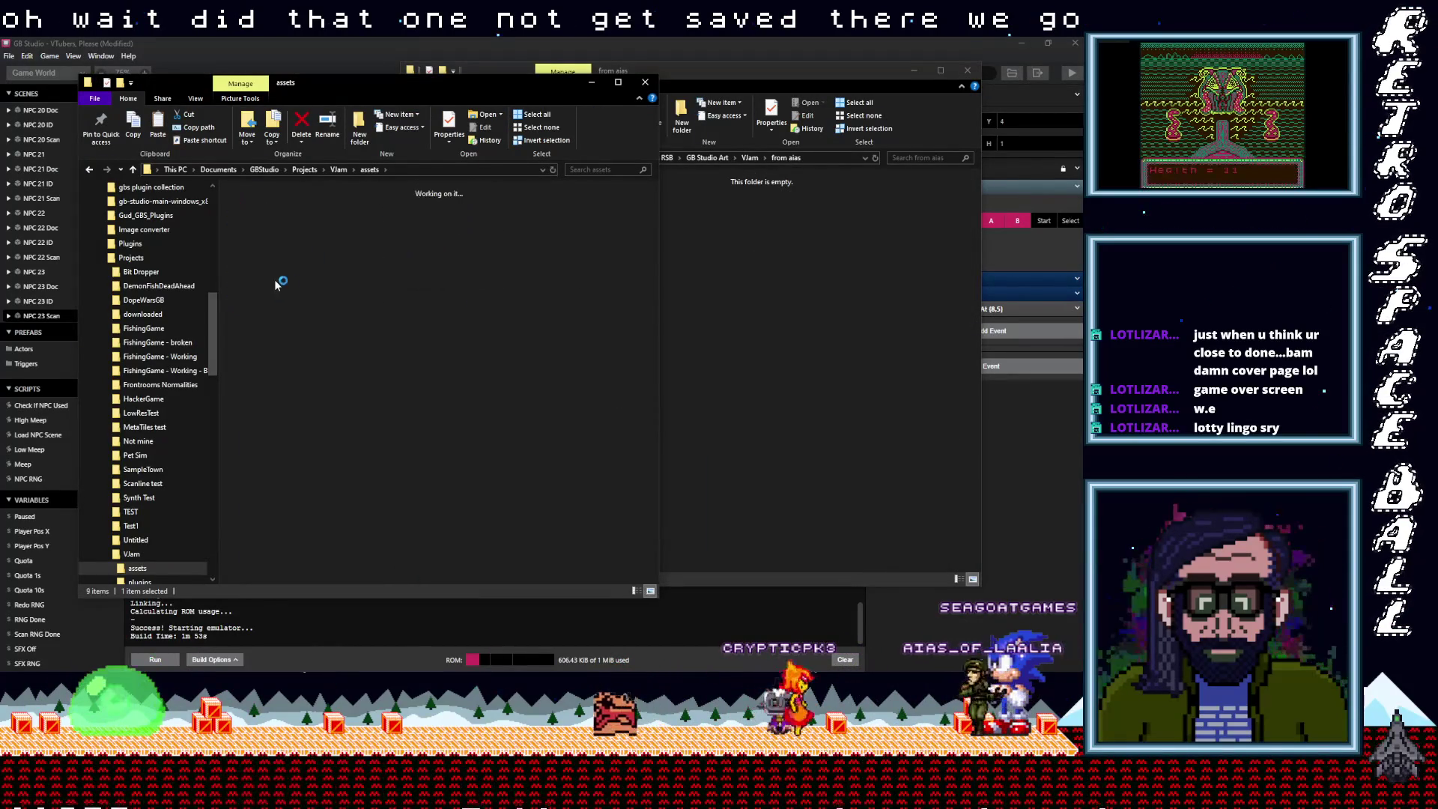
pyautogui.click(493, 43)
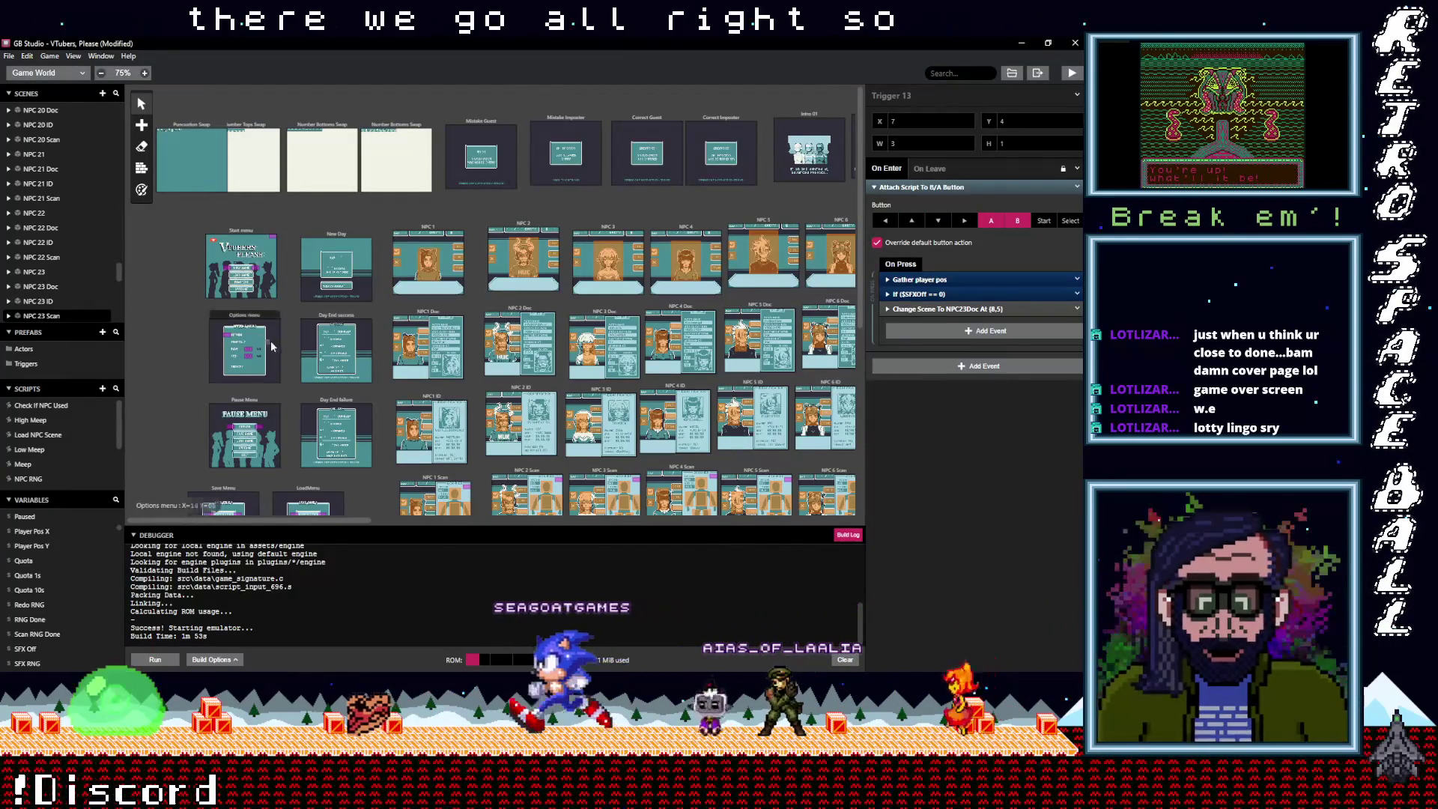
# Save the GB Studio project from the File menu
pyautogui.click(10, 56)
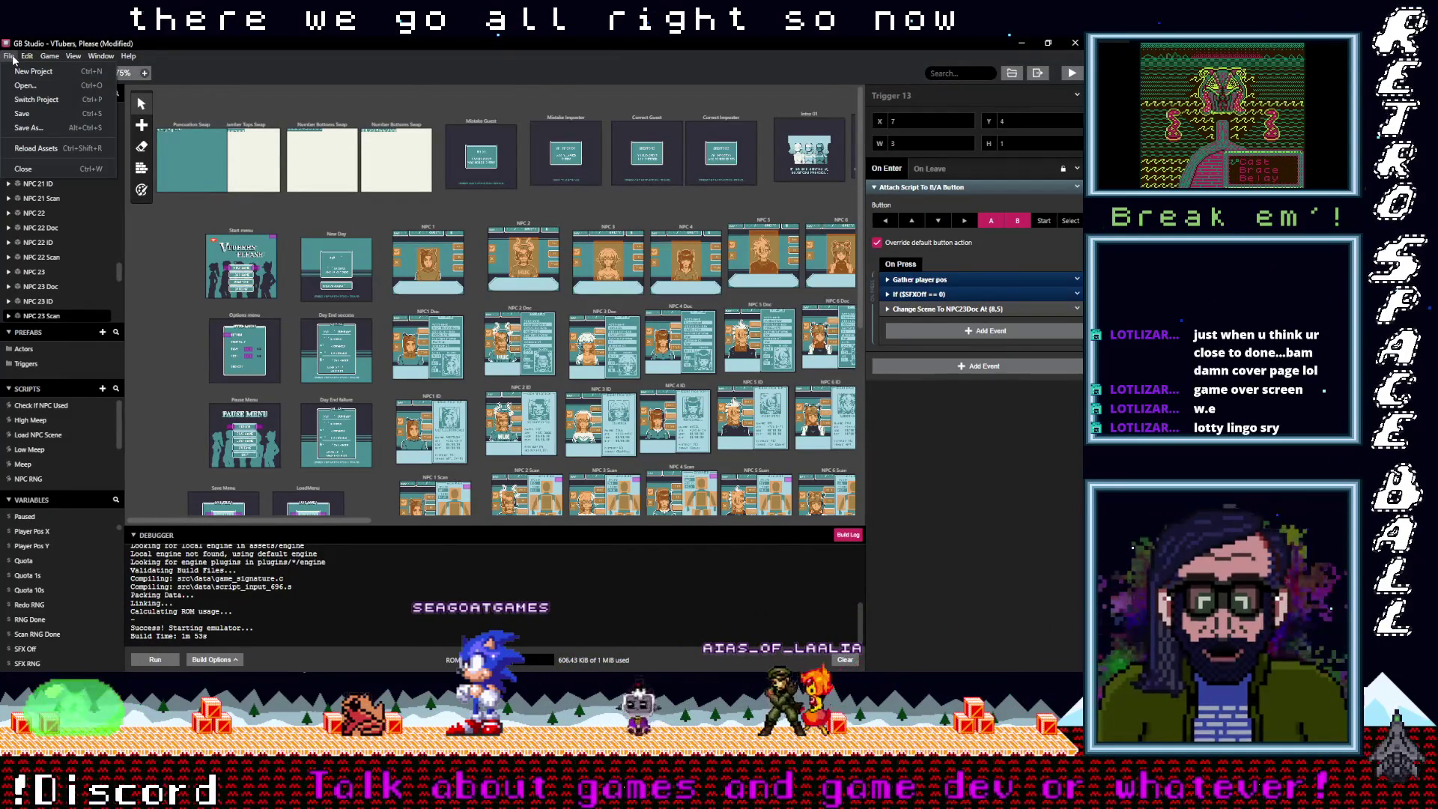
pyautogui.click(218, 56)
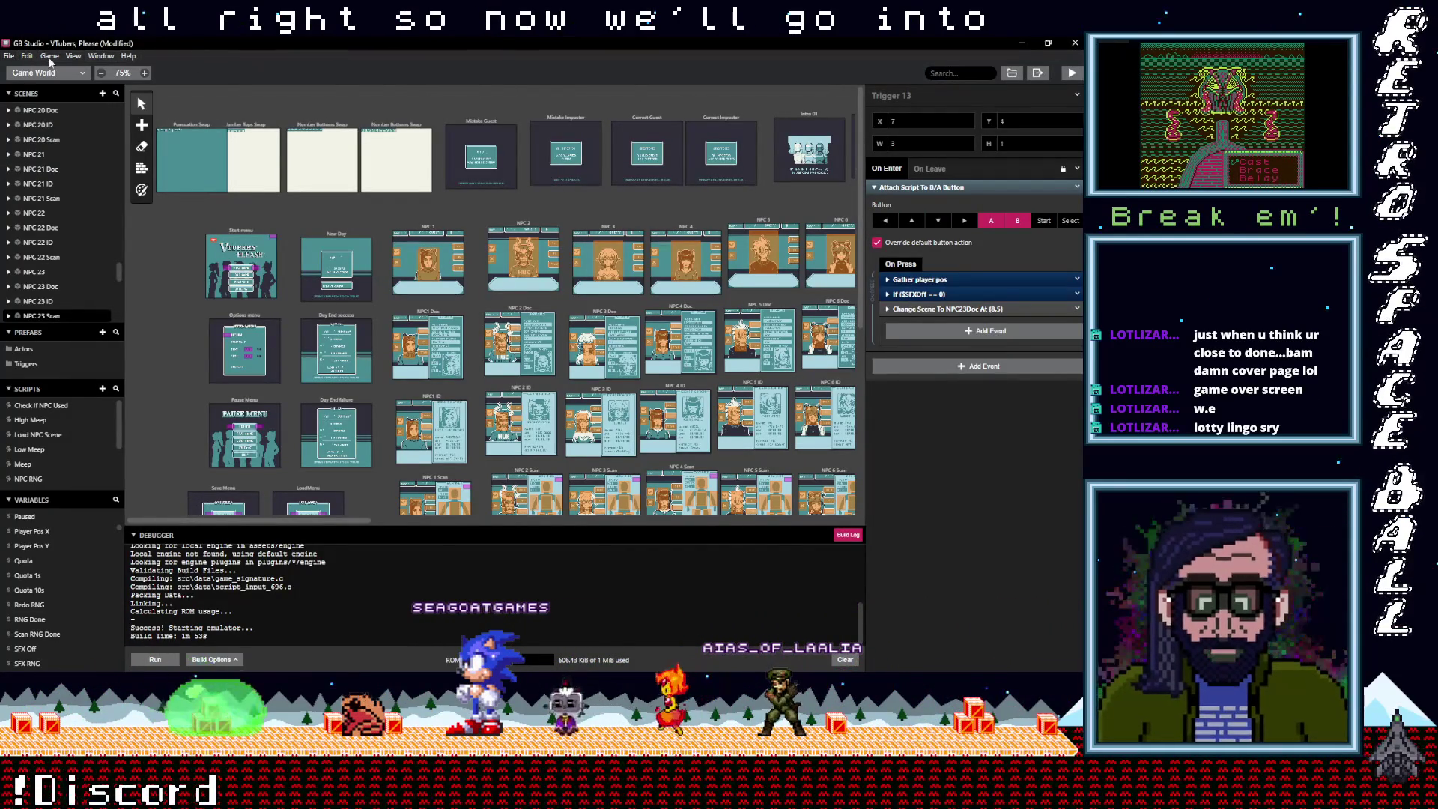
pyautogui.click(9, 56)
pyautogui.click(19, 111)
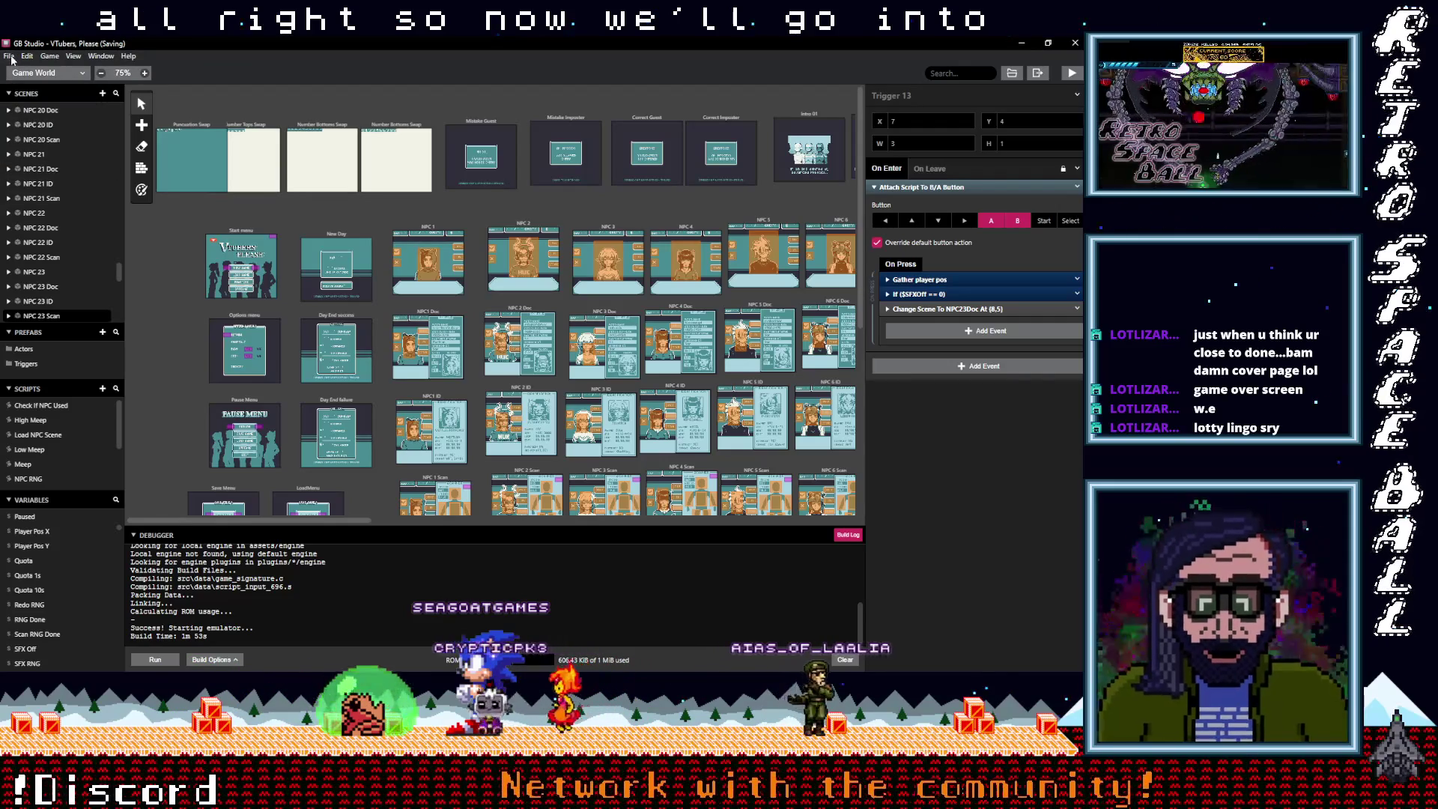
# Review the contraband sprites cb01 through cb14 in the Sprites editor, then return to Game World
pyautogui.click(45, 73)
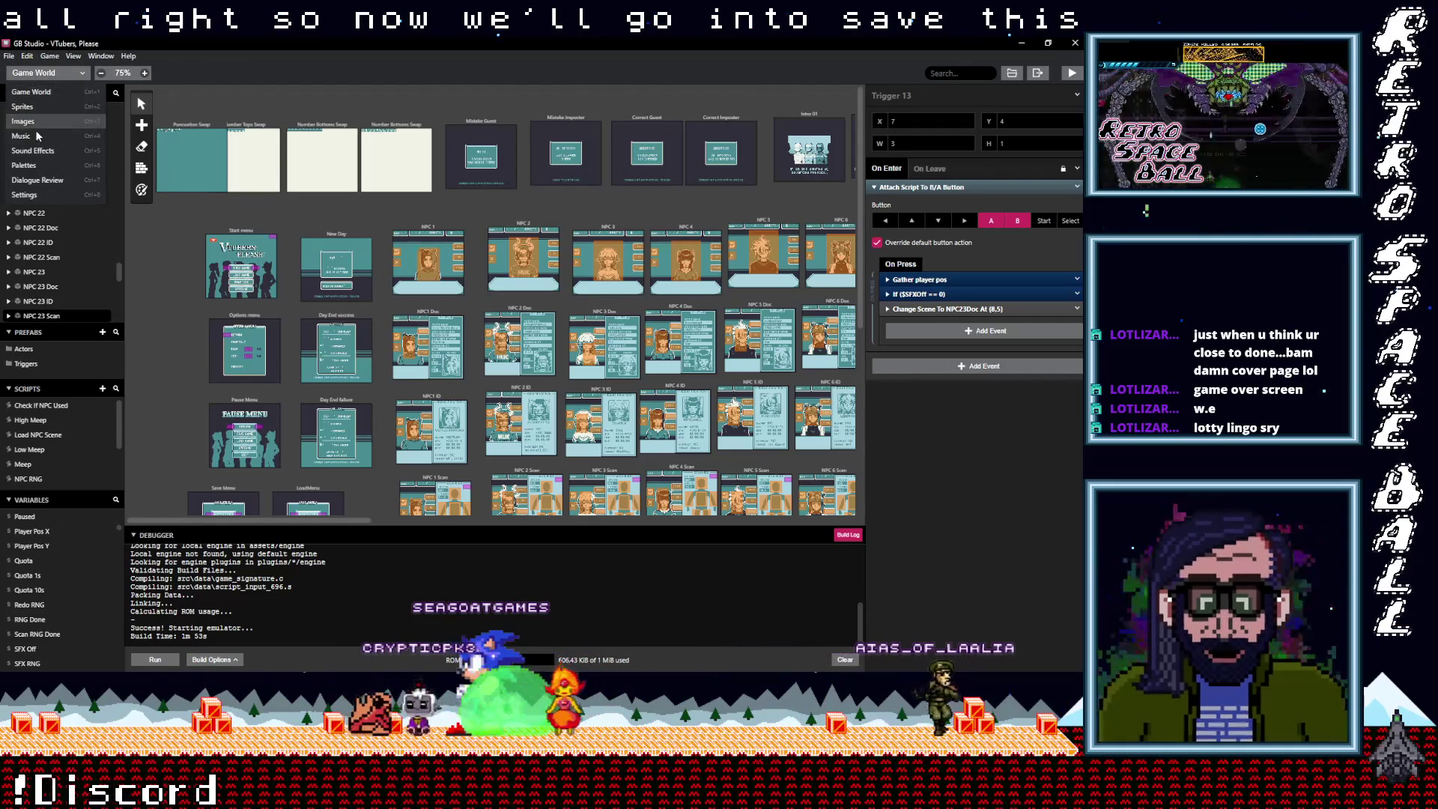
pyautogui.click(42, 105)
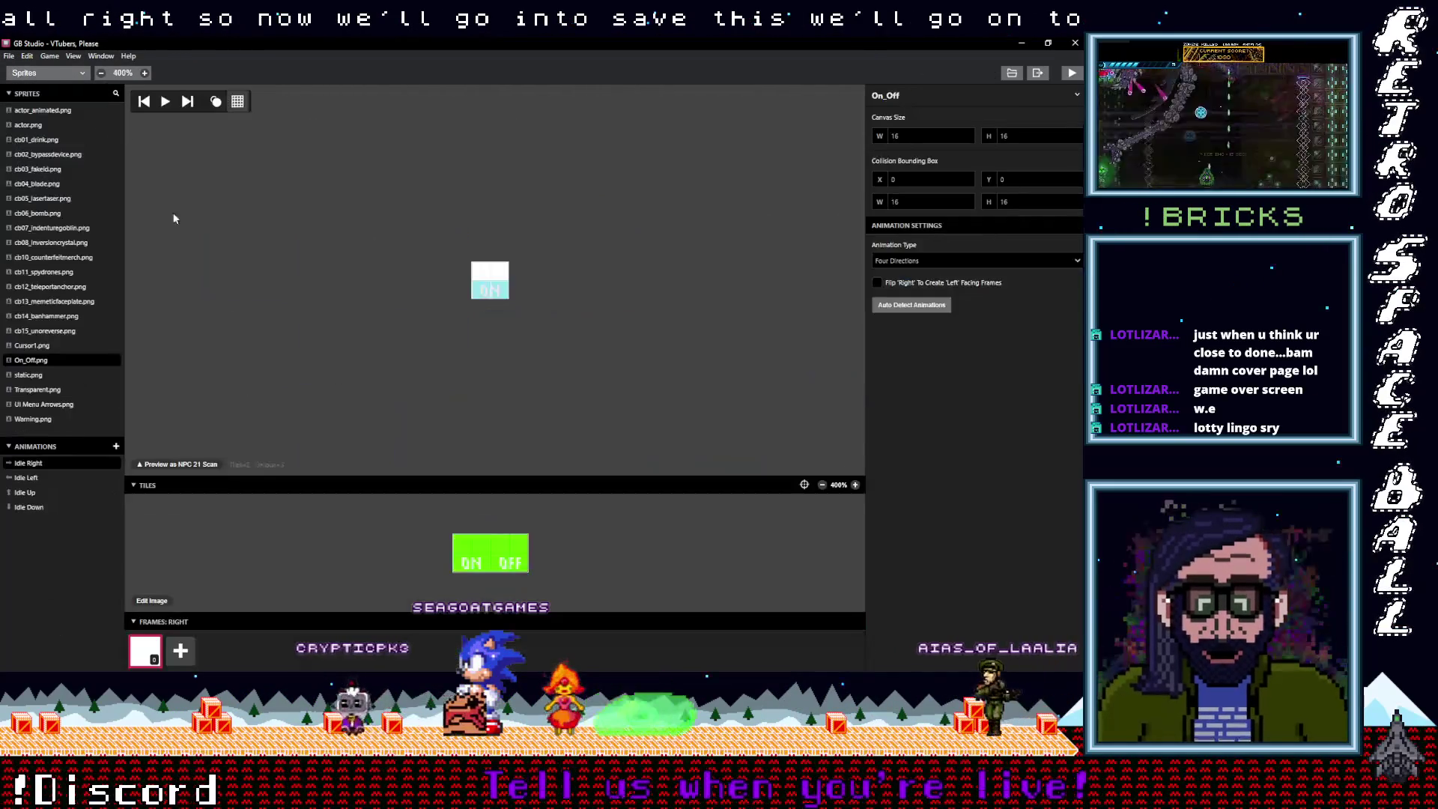
pyautogui.click(37, 156)
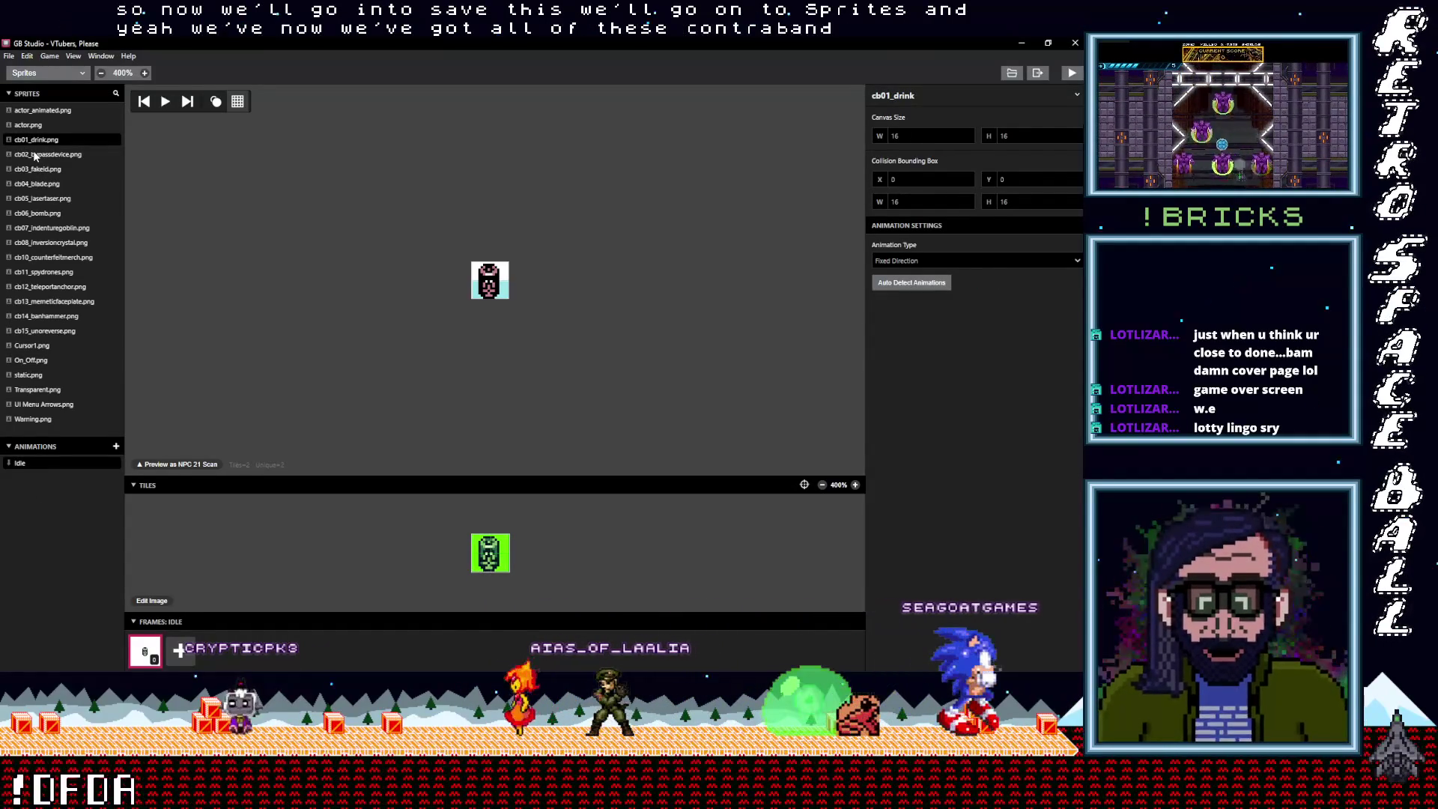
pyautogui.press('Down')
pyautogui.press('Down')
pyautogui.press('Down')
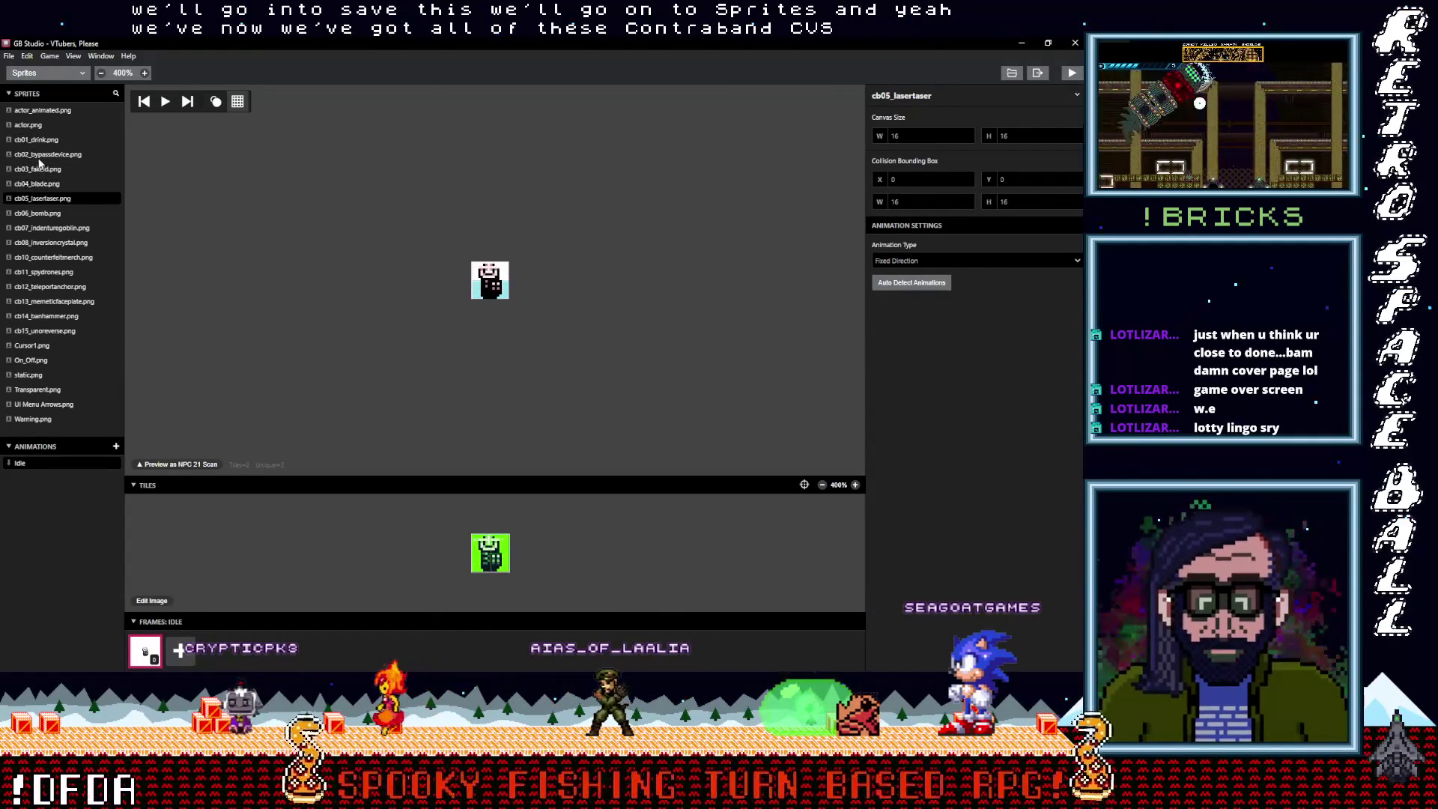
pyautogui.click(42, 143)
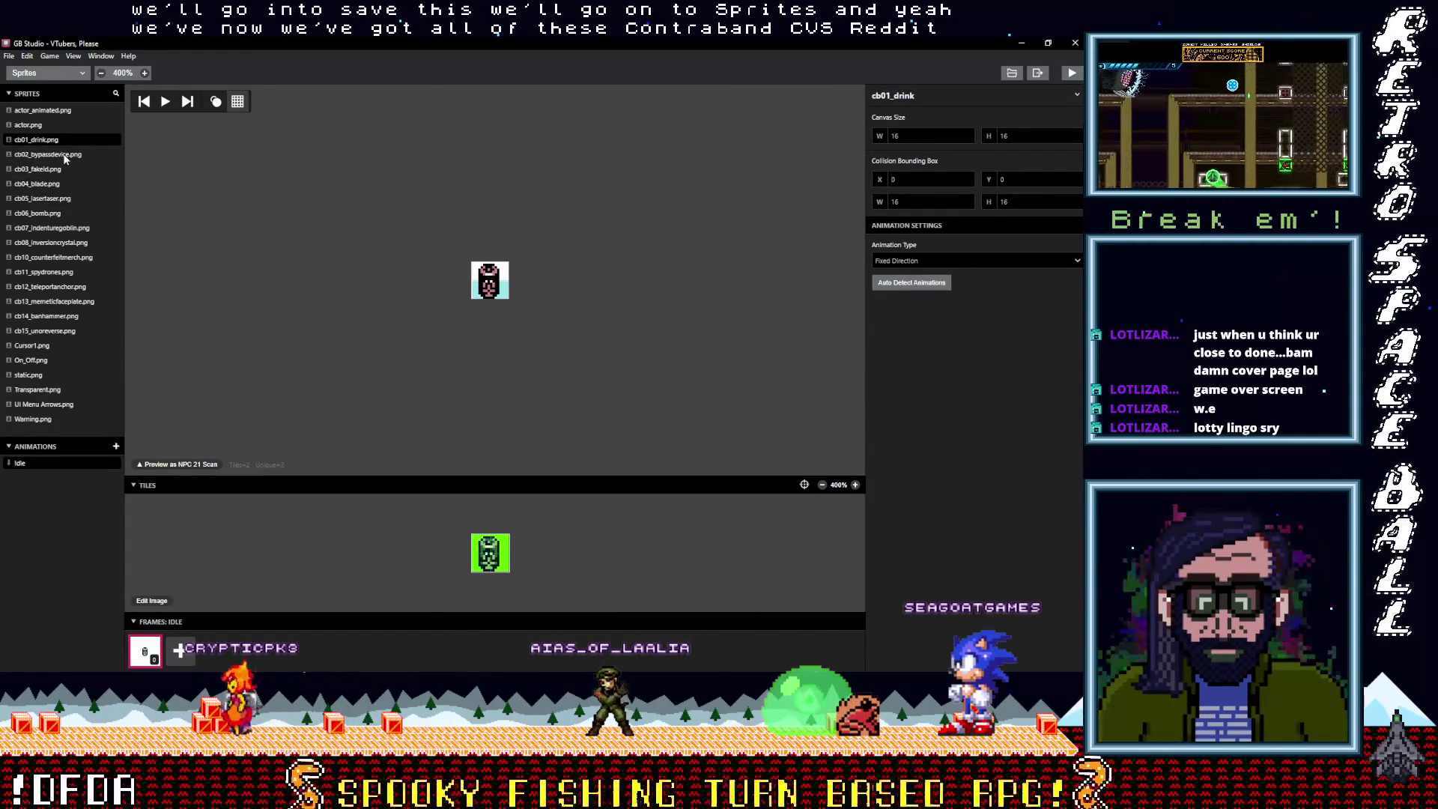
pyautogui.moveTo(63, 196)
pyautogui.mouseDown()
pyautogui.moveTo(63, 303)
pyautogui.moveTo(60, 171)
pyautogui.mouseUp()
pyautogui.click(56, 312)
pyautogui.click(52, 224)
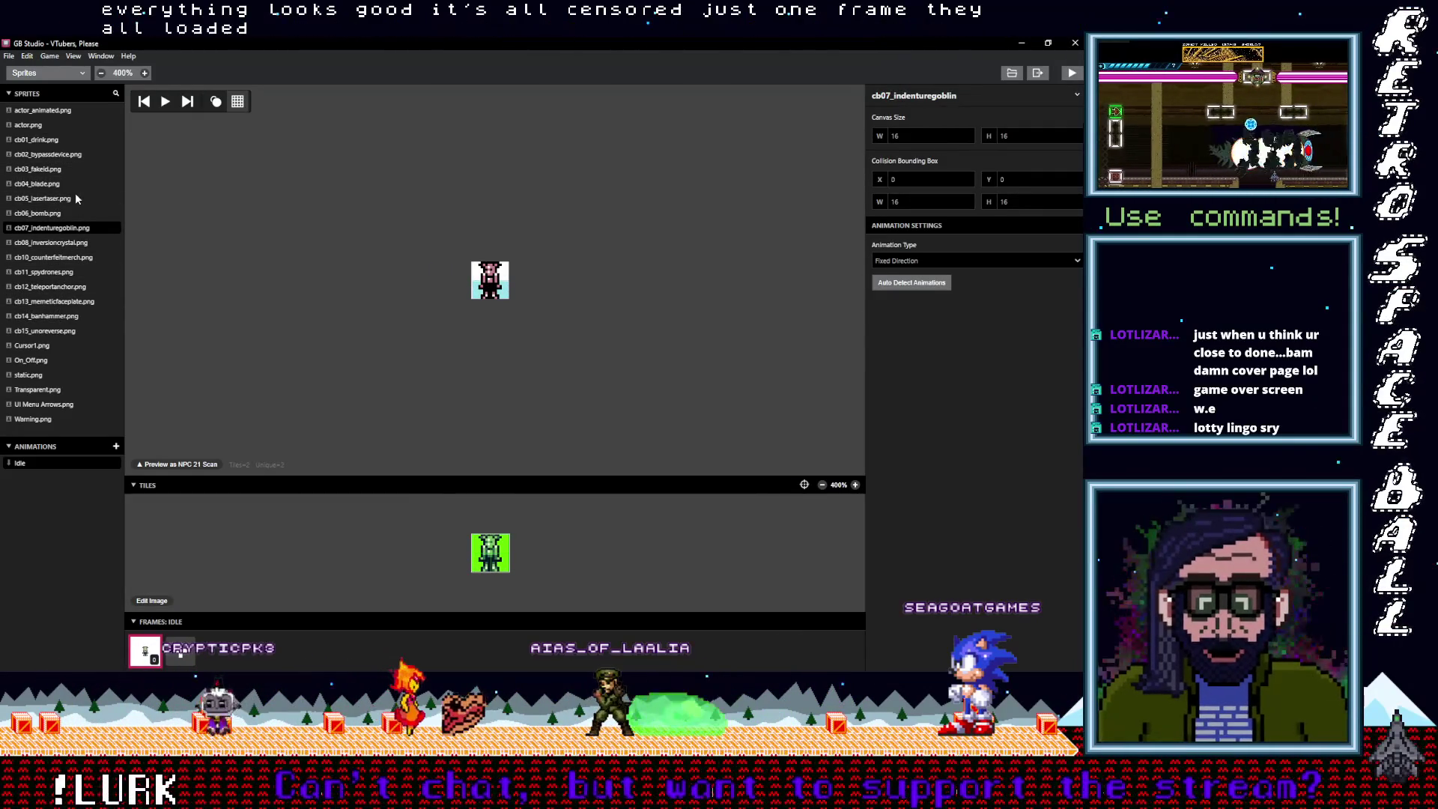
pyautogui.click(46, 75)
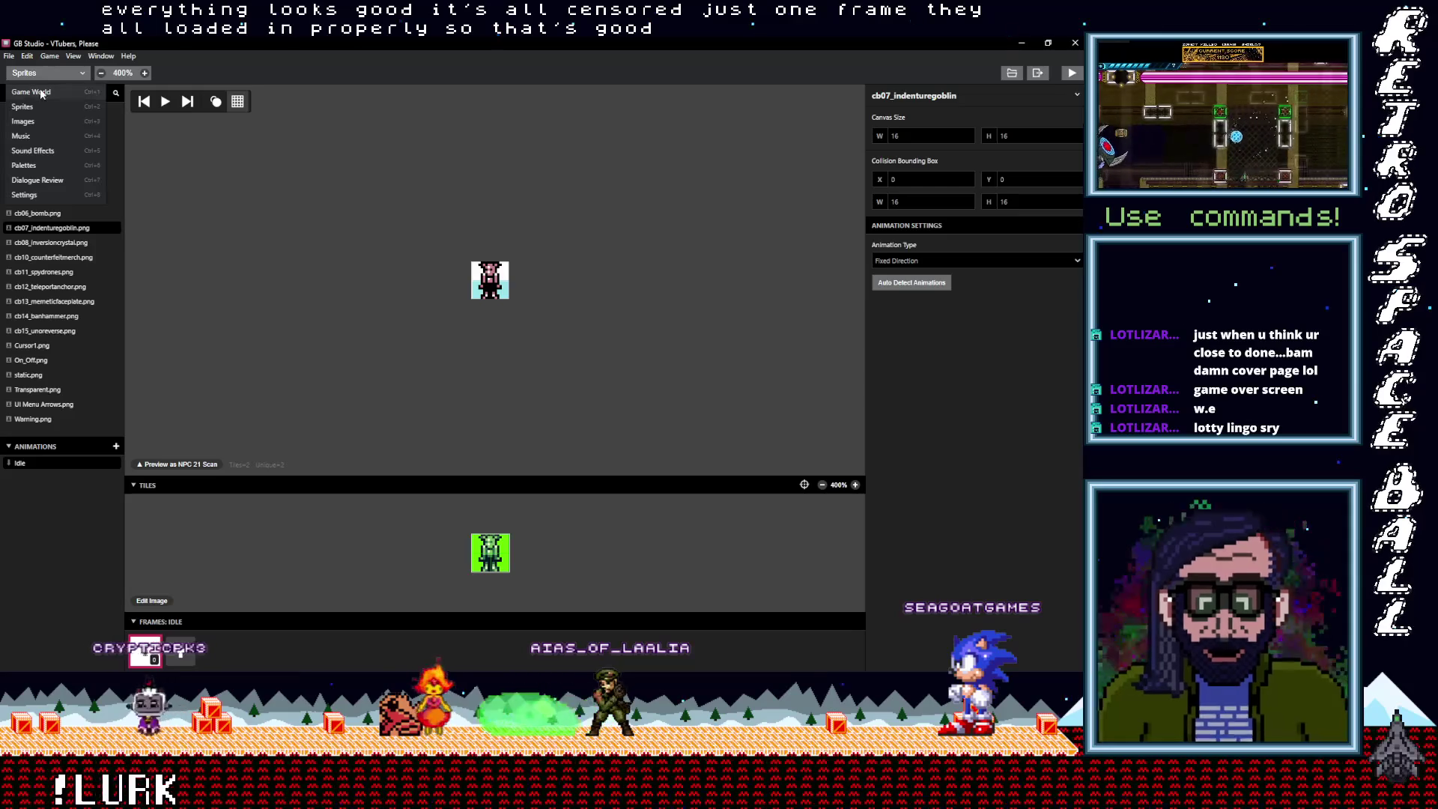
pyautogui.click(69, 91)
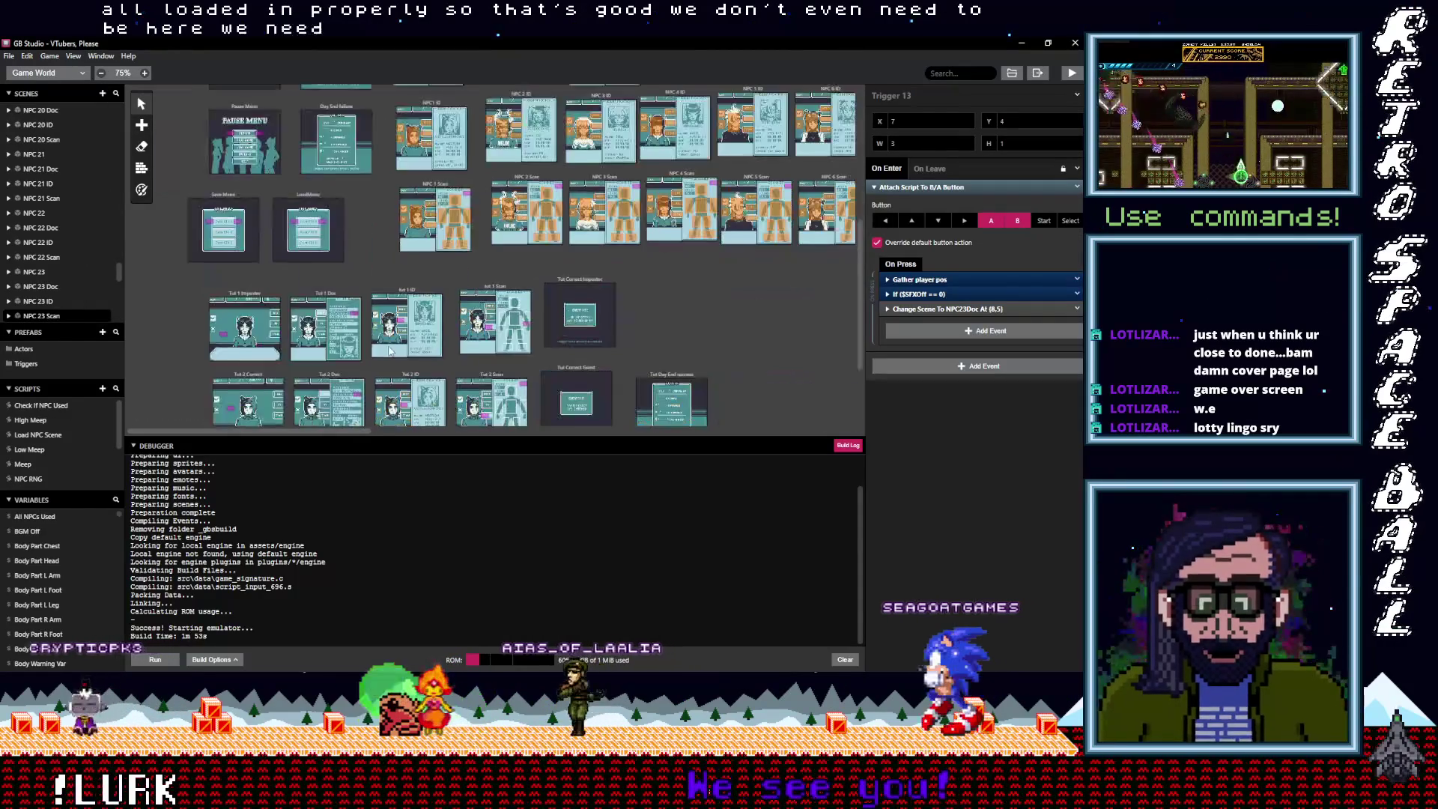
# Find the Body Warning actor in tut 1 Scan and show the scene's On Init script with its Warning sprite-sheet event
pyautogui.scroll(-1, 404, 344)
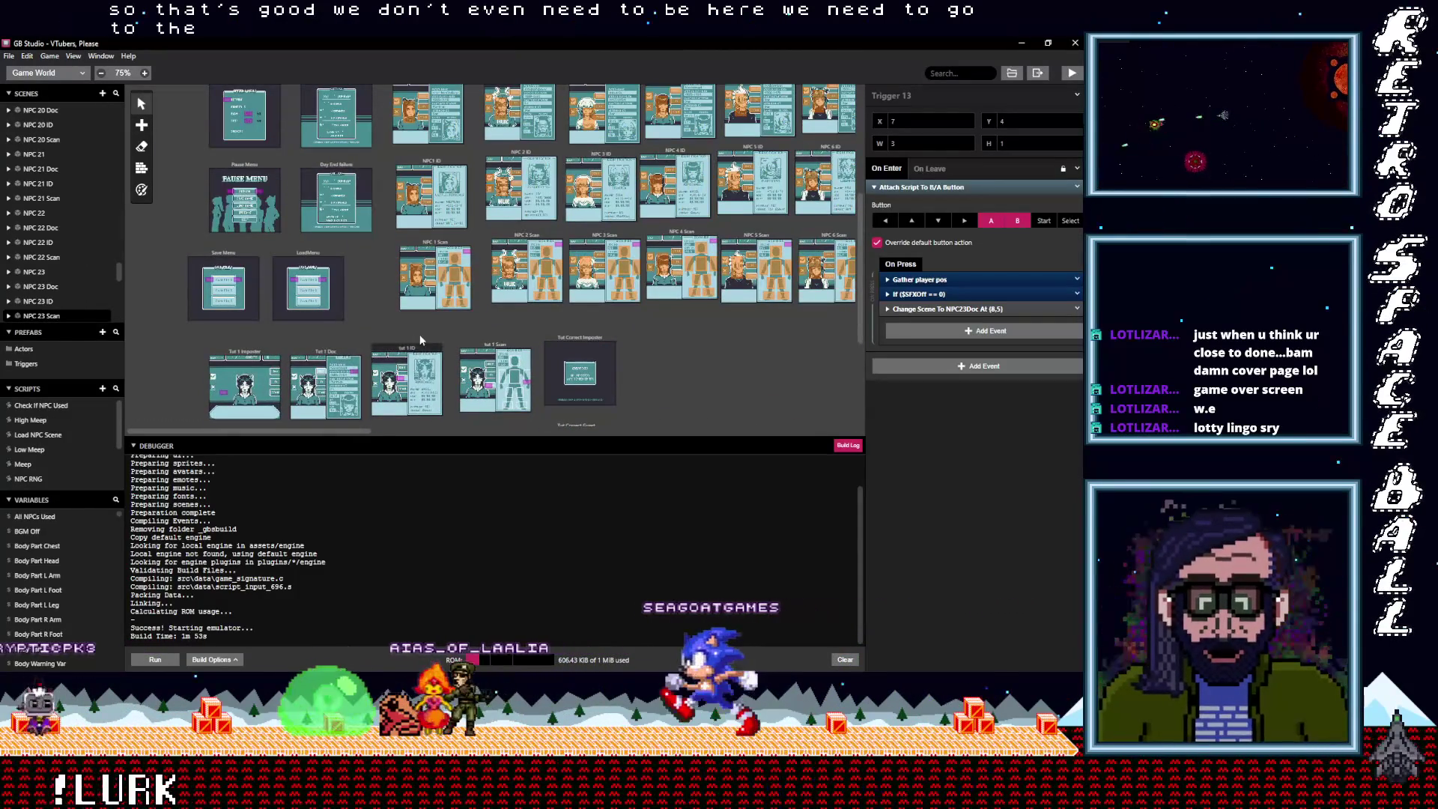
pyautogui.scroll(1, 421, 337)
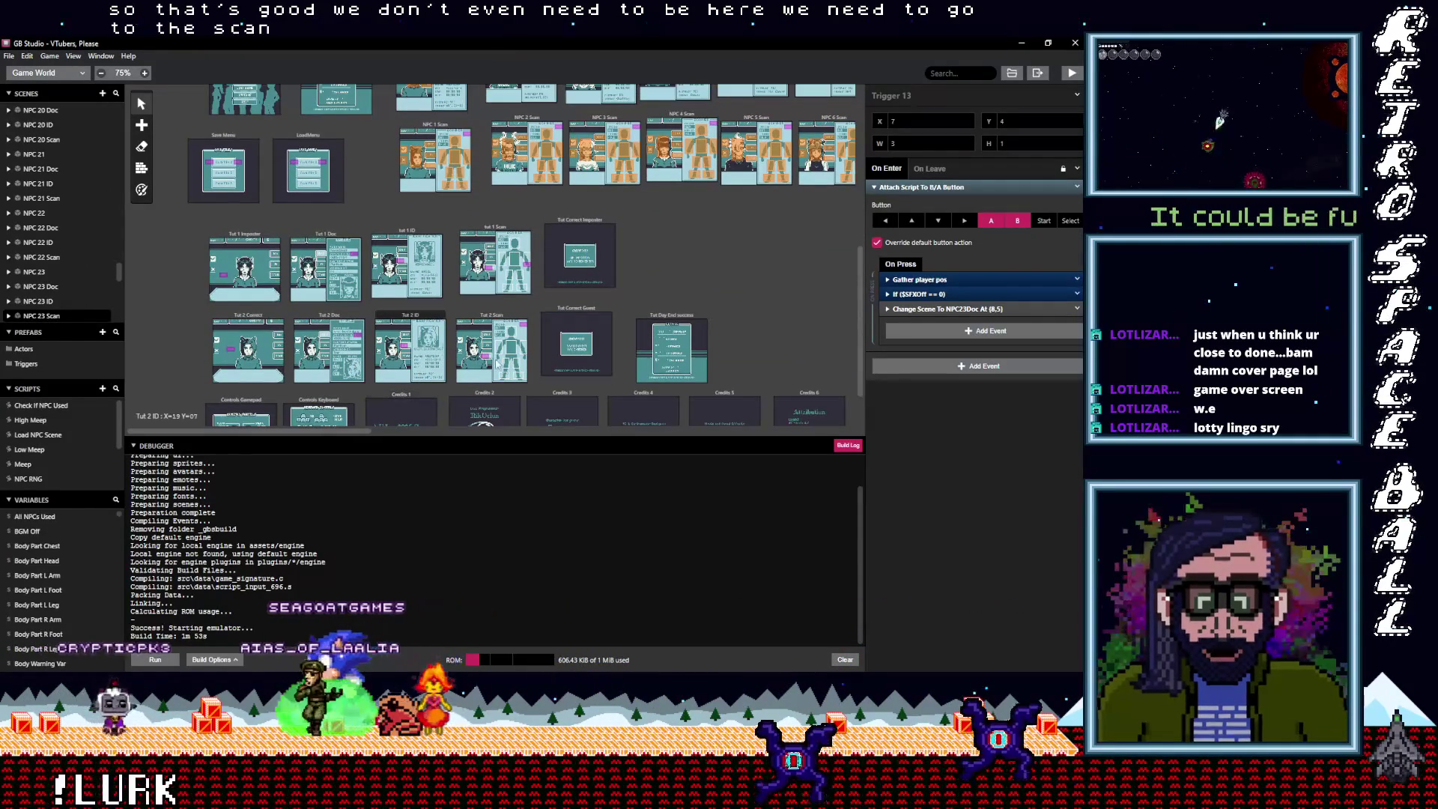
pyautogui.keyDown('ctrl'); pyautogui.scroll(5, 524, 376); pyautogui.keyUp('ctrl')
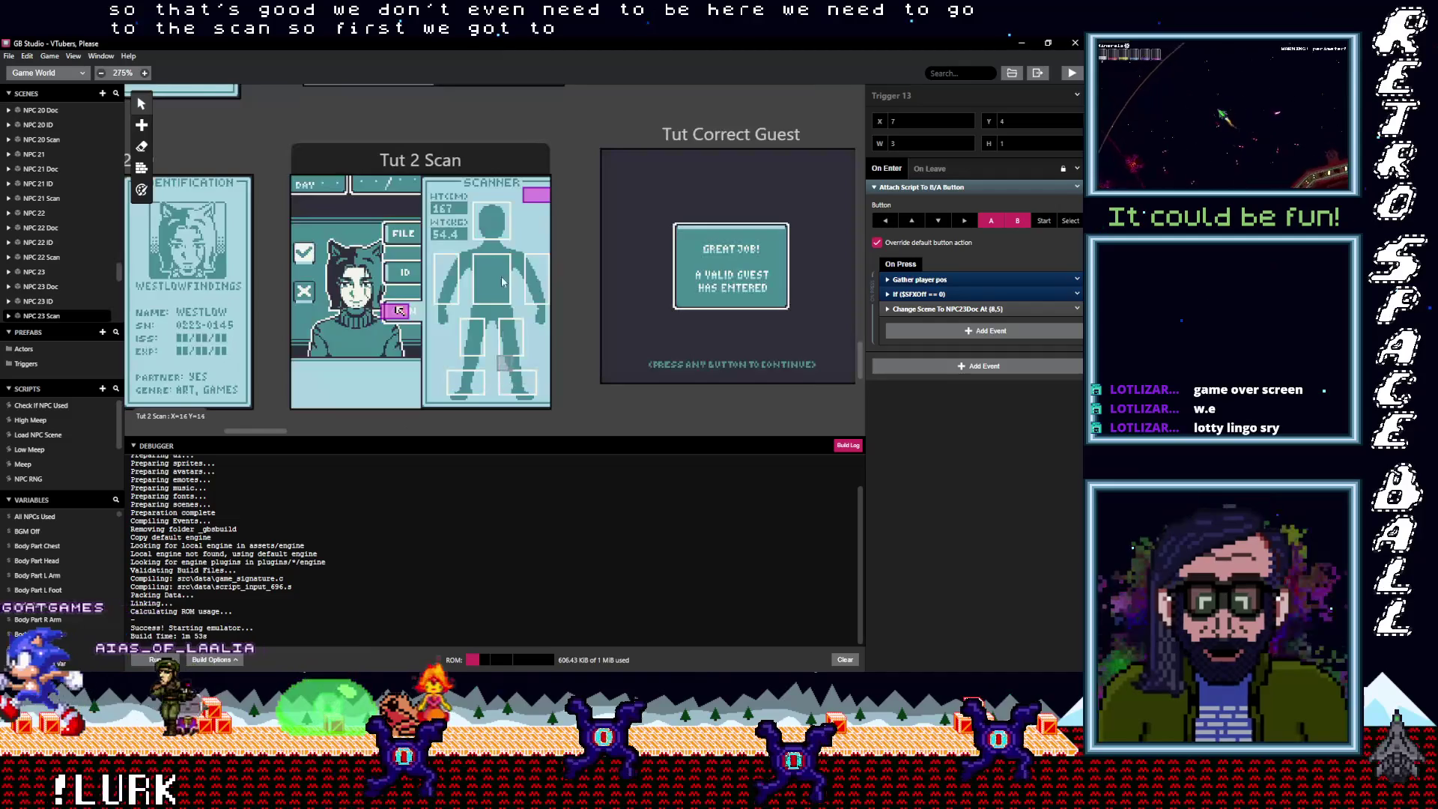
pyautogui.click(475, 165)
pyautogui.scroll(6, 559, 256)
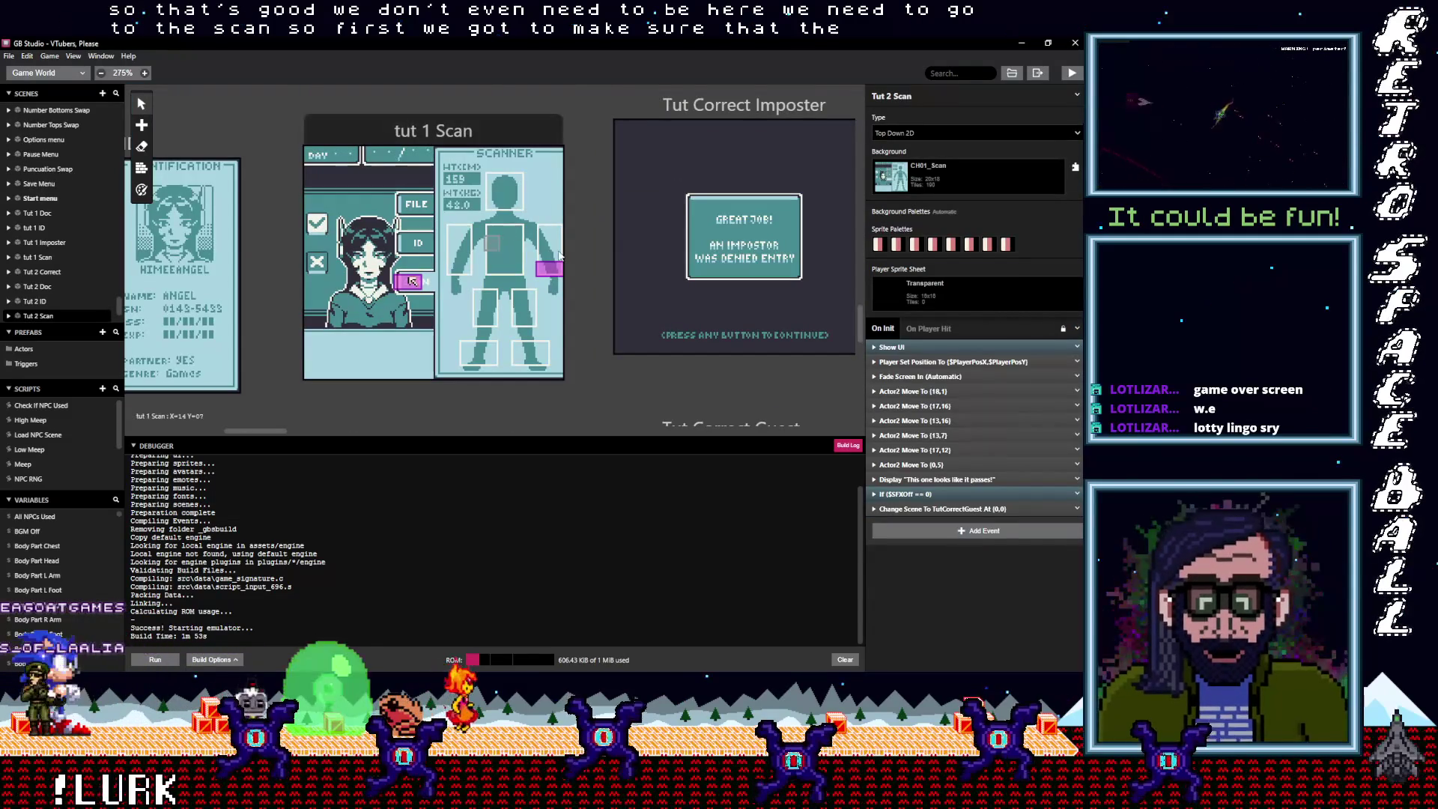
pyautogui.click(549, 271)
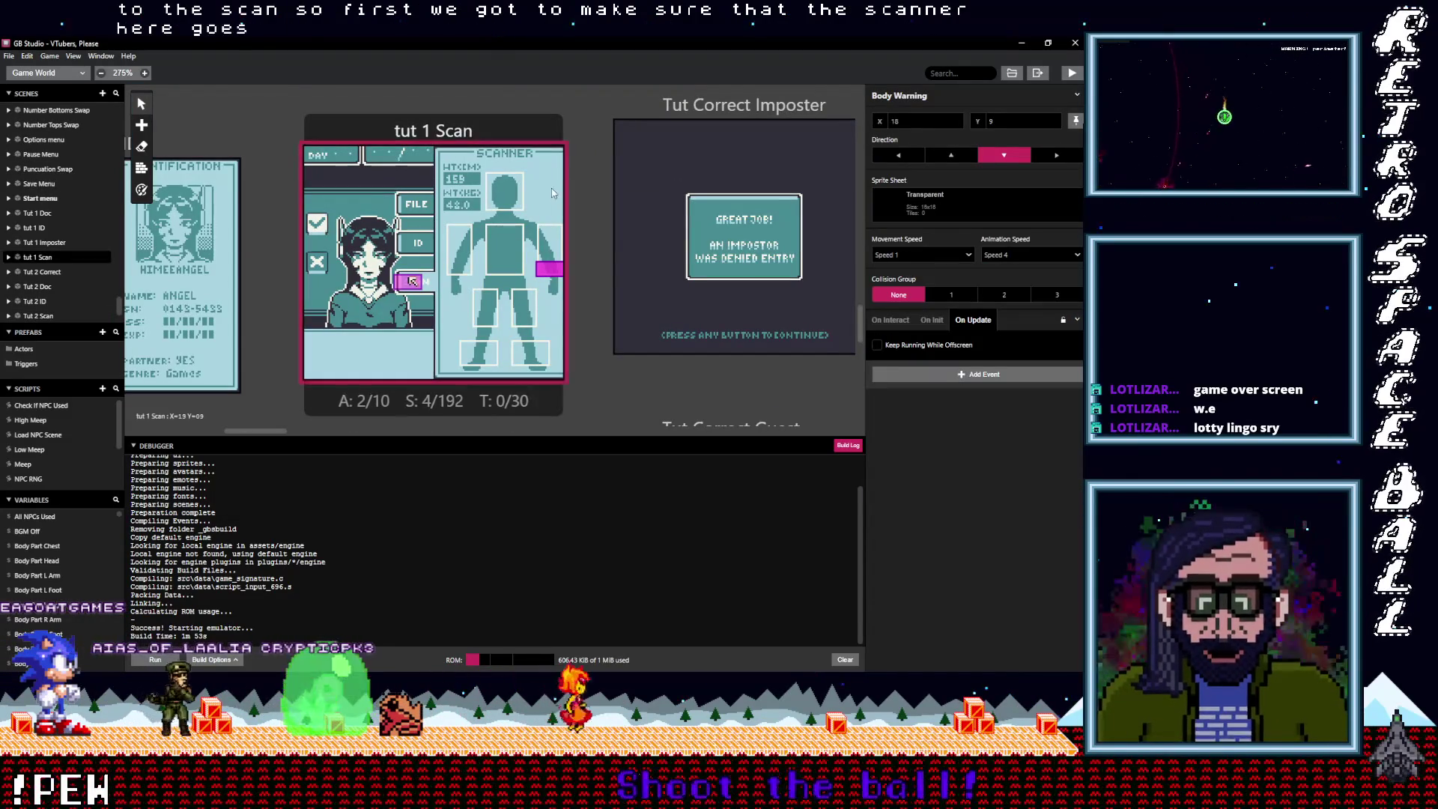
pyautogui.click(939, 204)
pyautogui.click(968, 201)
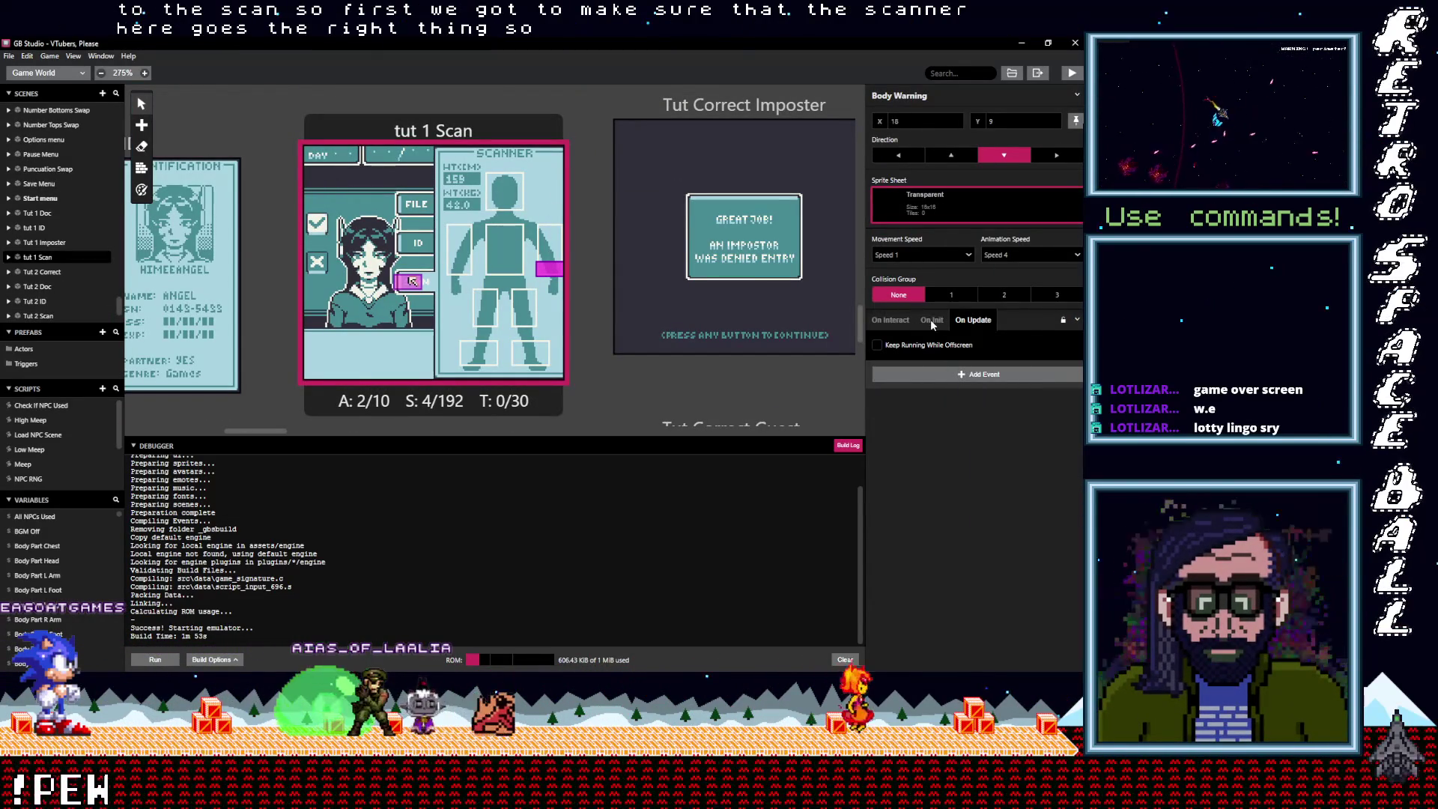
pyautogui.press('Escape')
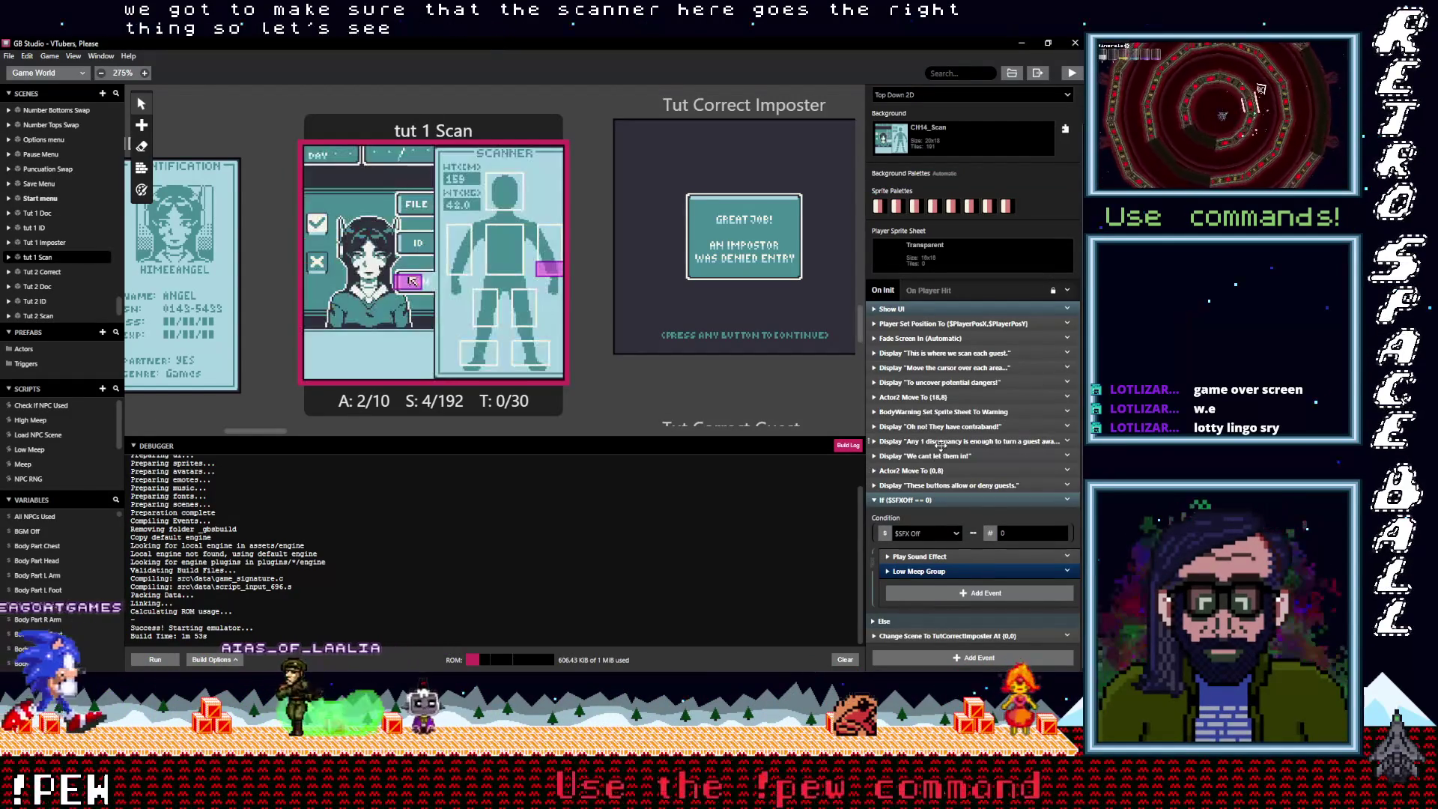
# Change BodyWarning's Set Sprite Sheet event from Warning to cb06_bomb, leaving the palette unchanged
pyautogui.click(936, 411)
pyautogui.click(927, 479)
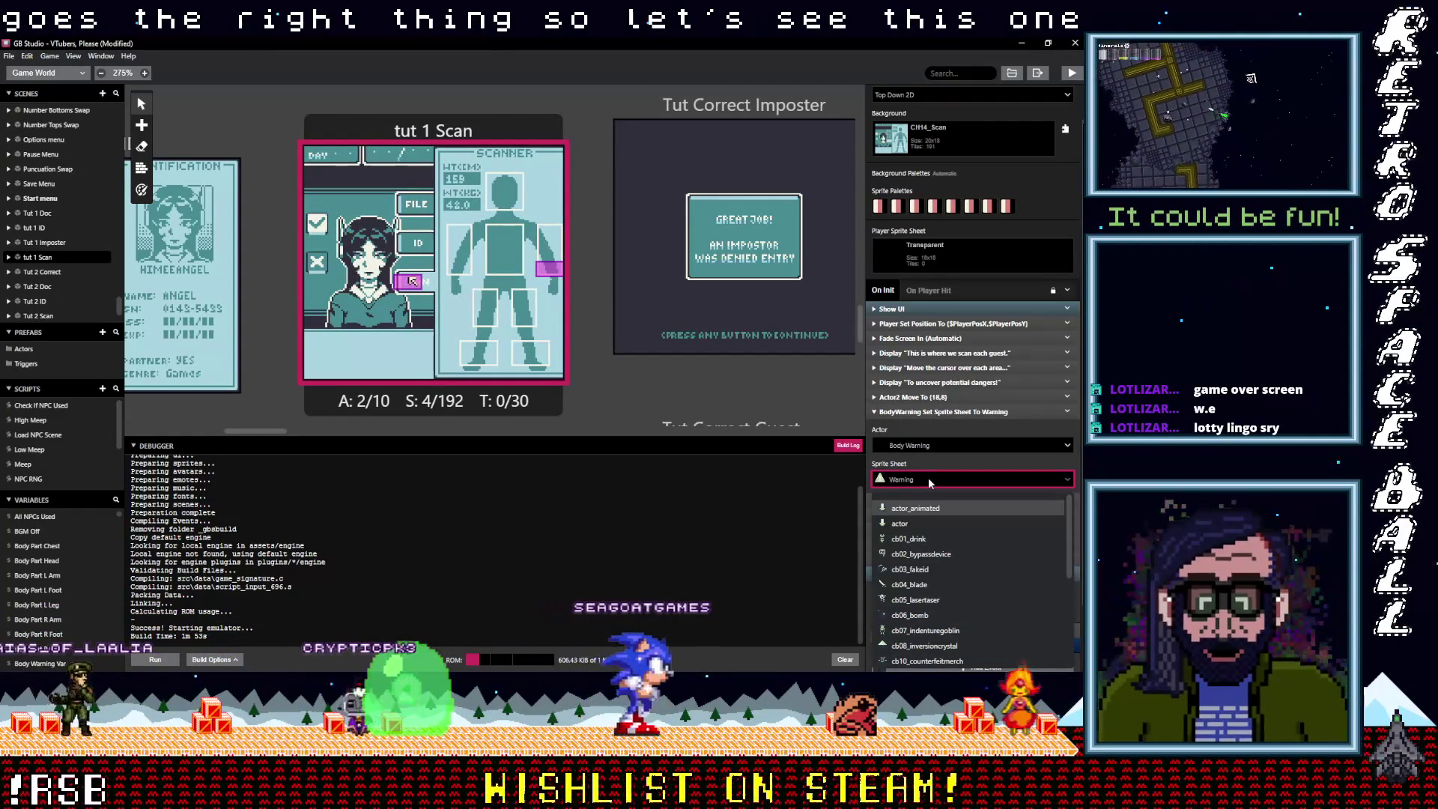
pyautogui.scroll(-1, 942, 557)
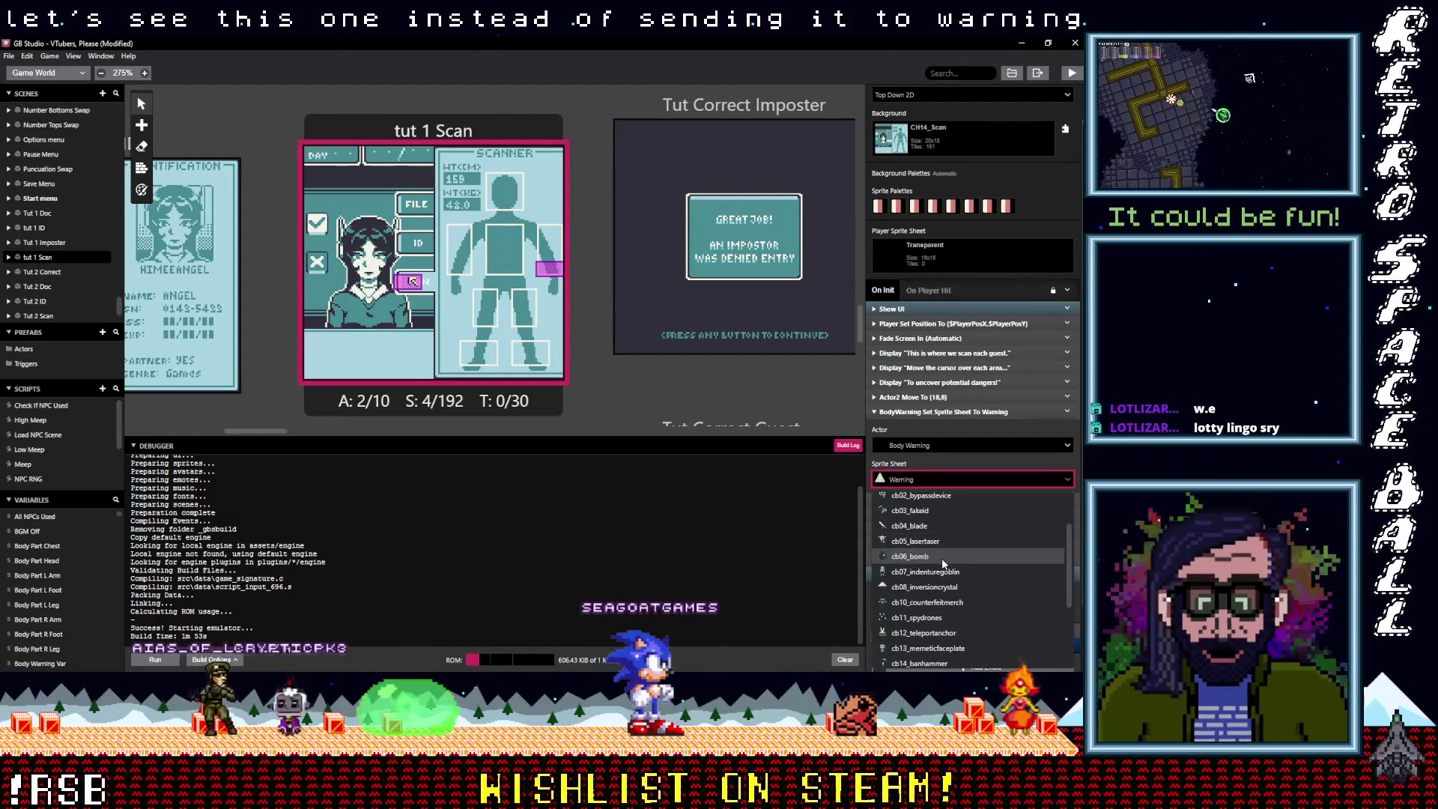
pyautogui.click(939, 559)
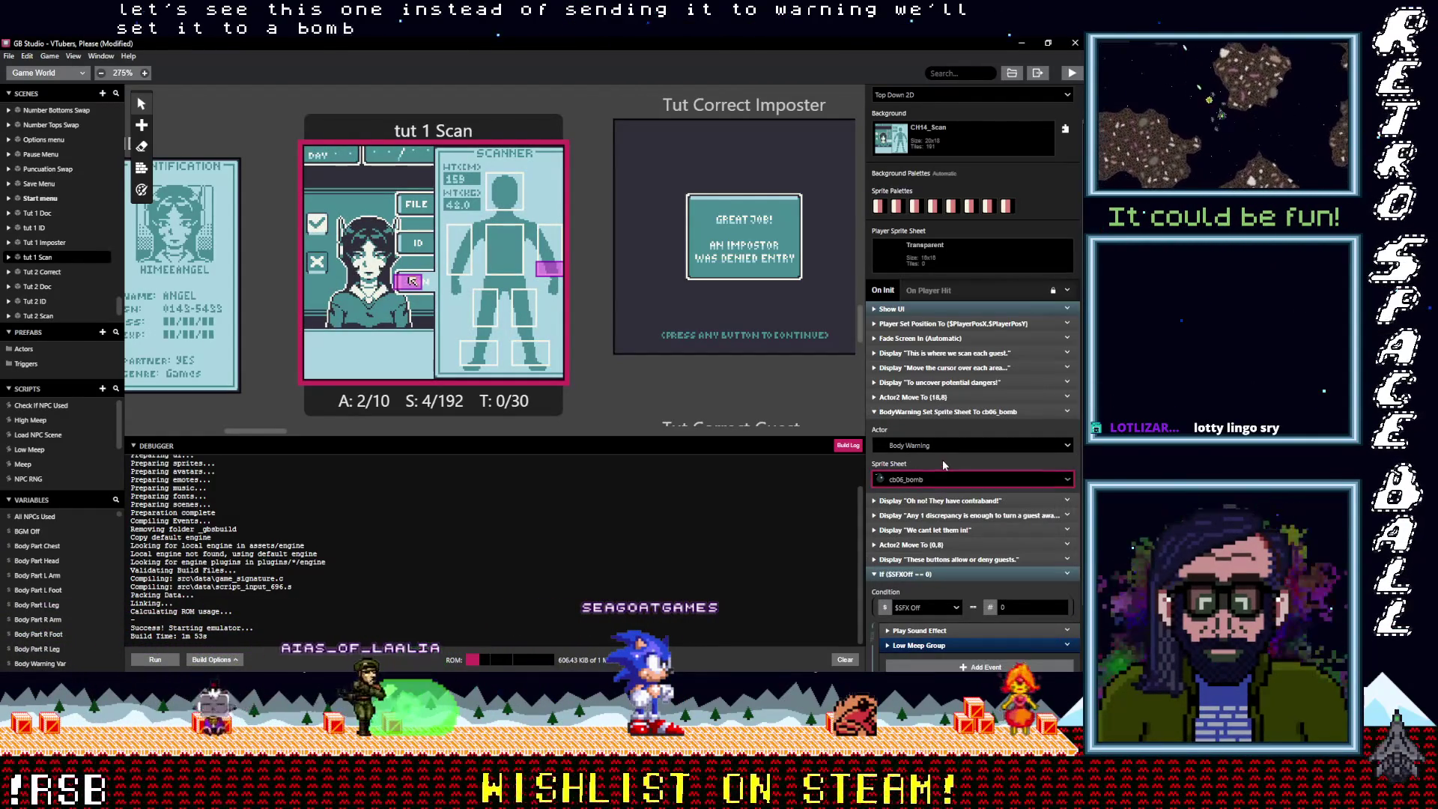
pyautogui.click(934, 412)
pyautogui.click(878, 208)
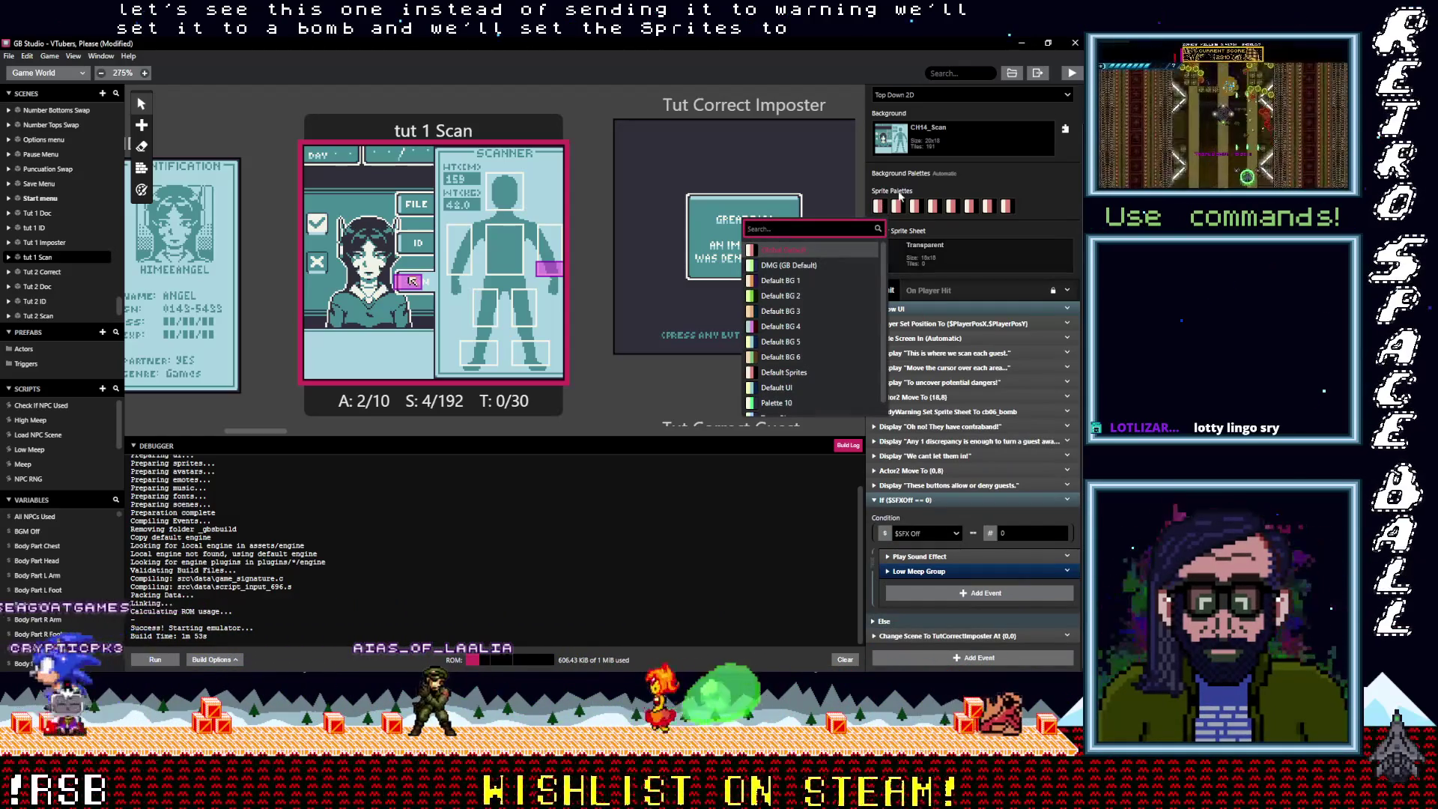
pyautogui.click(1044, 195)
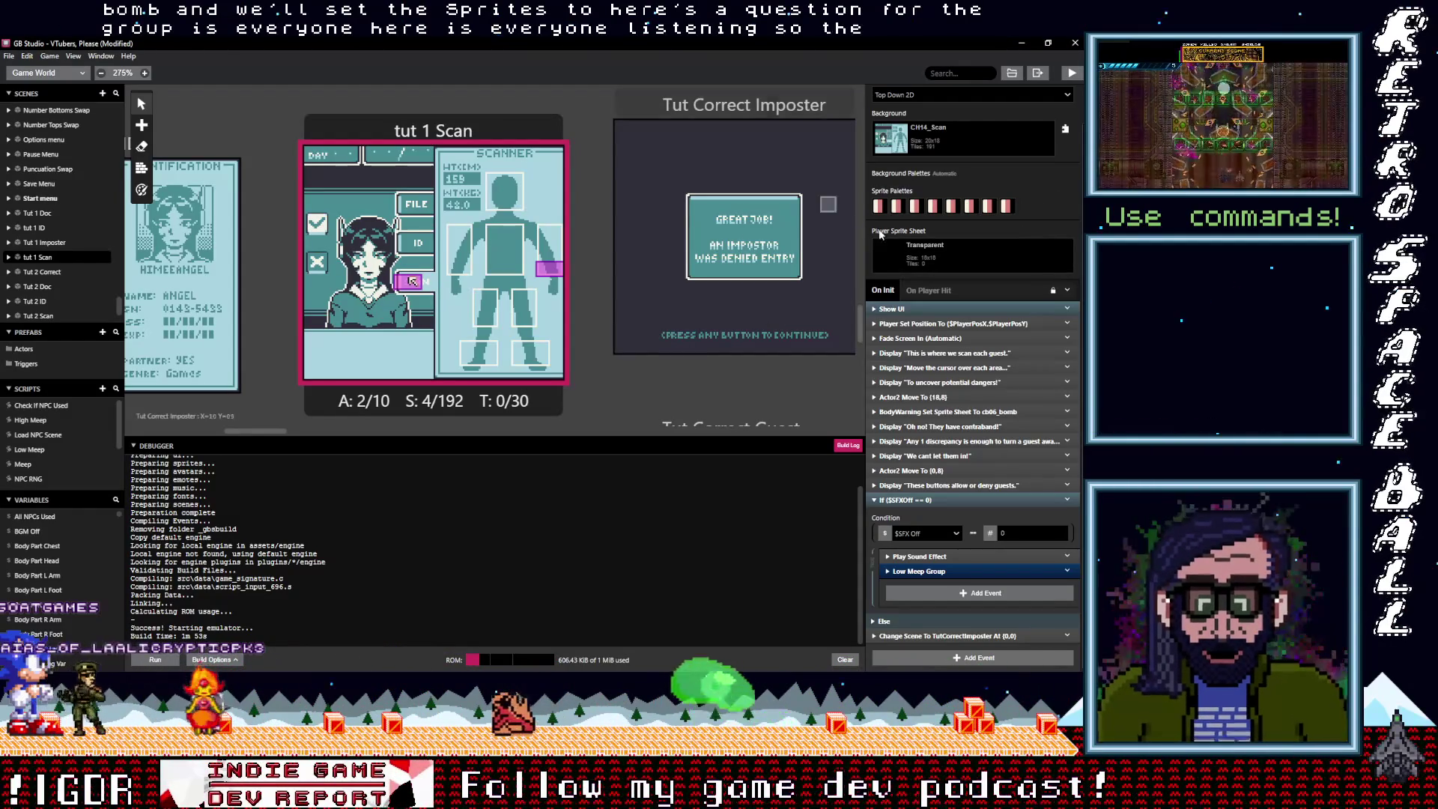
# Zoom into tut 1 Scan, nudge the grey actor up beside the cursor sprite, and bring up the first sprite palette
pyautogui.scroll(3, 417, 323)
pyautogui.scroll(-2, 417, 323)
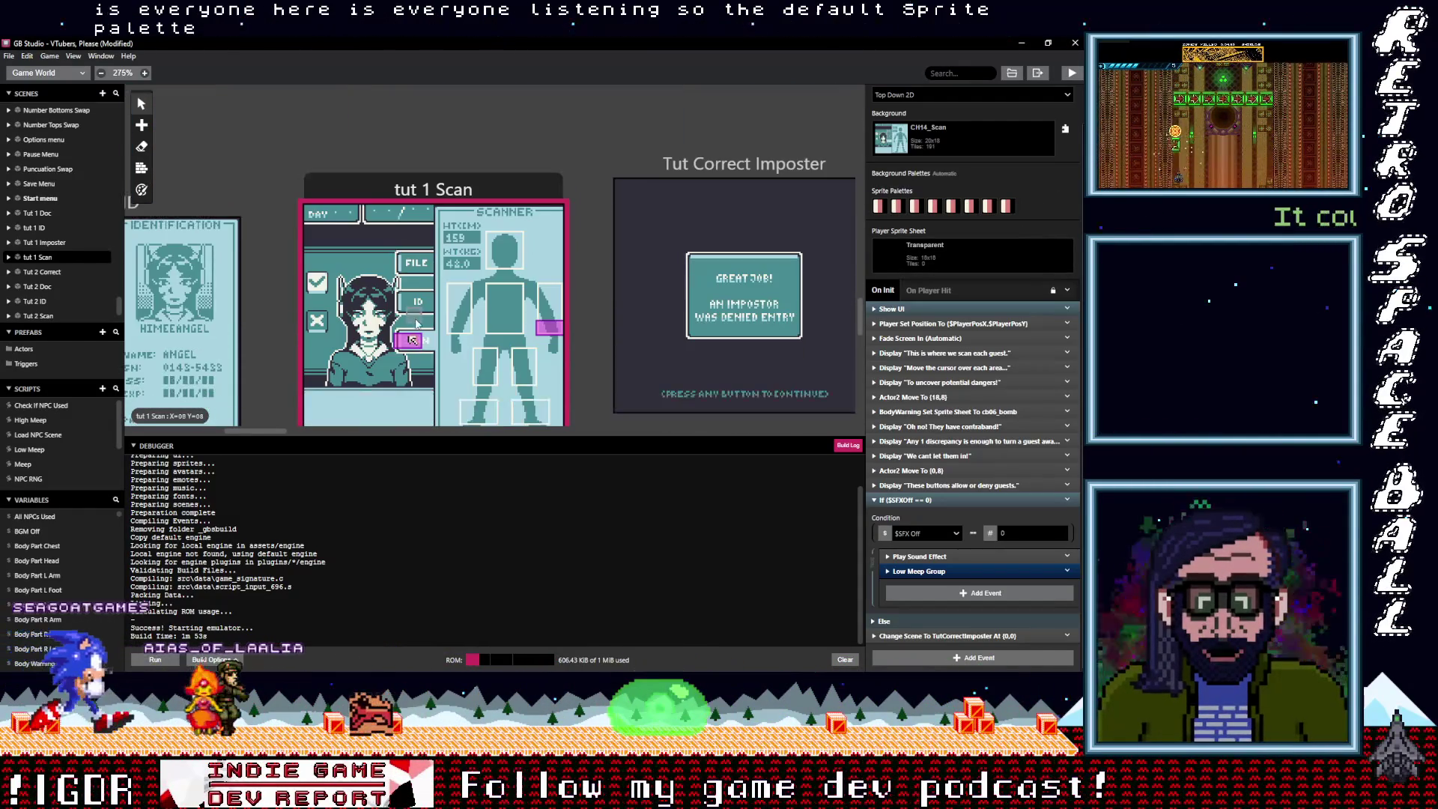
pyautogui.keyDown('ctrl'); pyautogui.scroll(5, 421, 350); pyautogui.keyUp('ctrl')
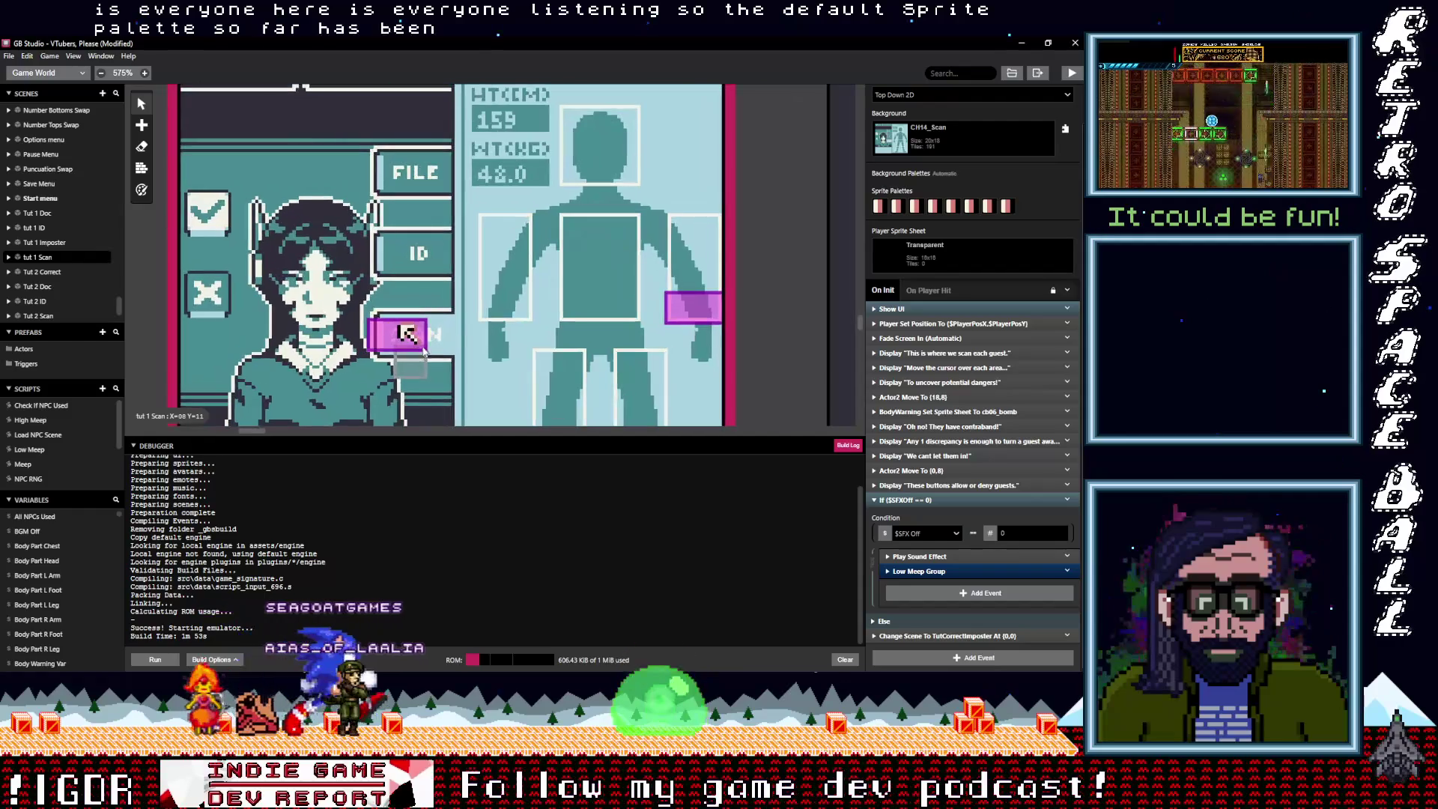
pyautogui.keyDown('ctrl'); pyautogui.scroll(2, 411, 346); pyautogui.keyUp('ctrl')
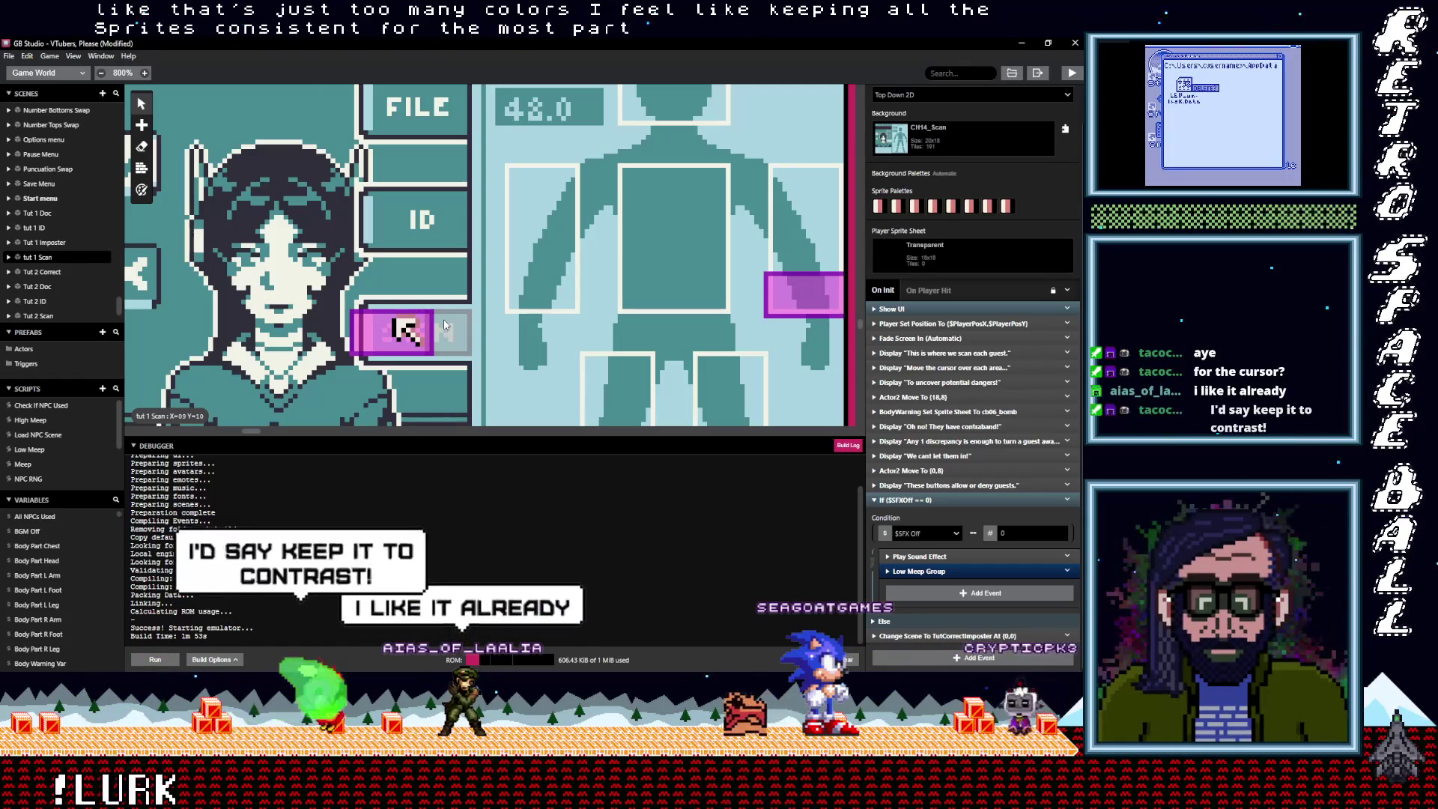
pyautogui.moveTo(444, 324); pyautogui.dragTo(444, 285)
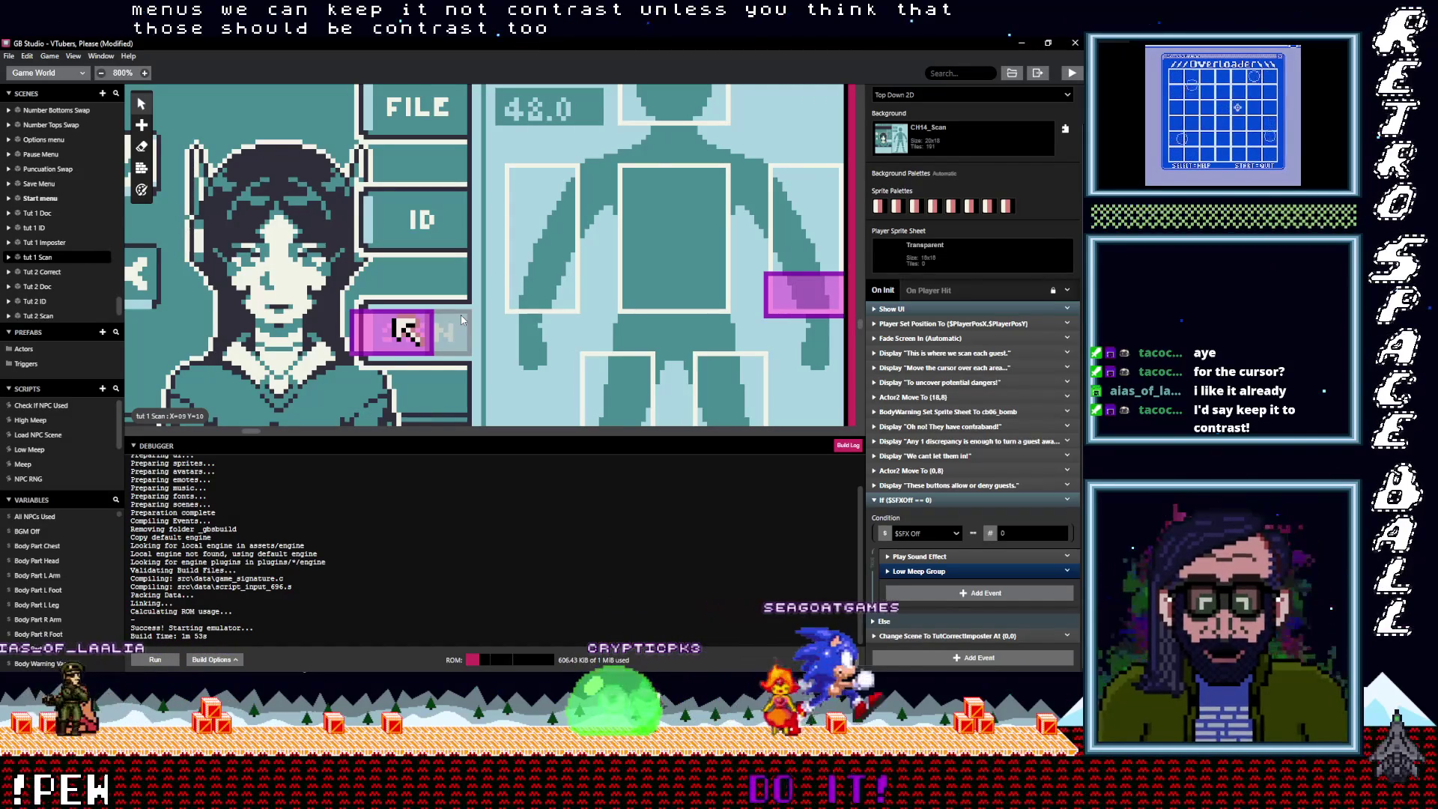
pyautogui.click(879, 209)
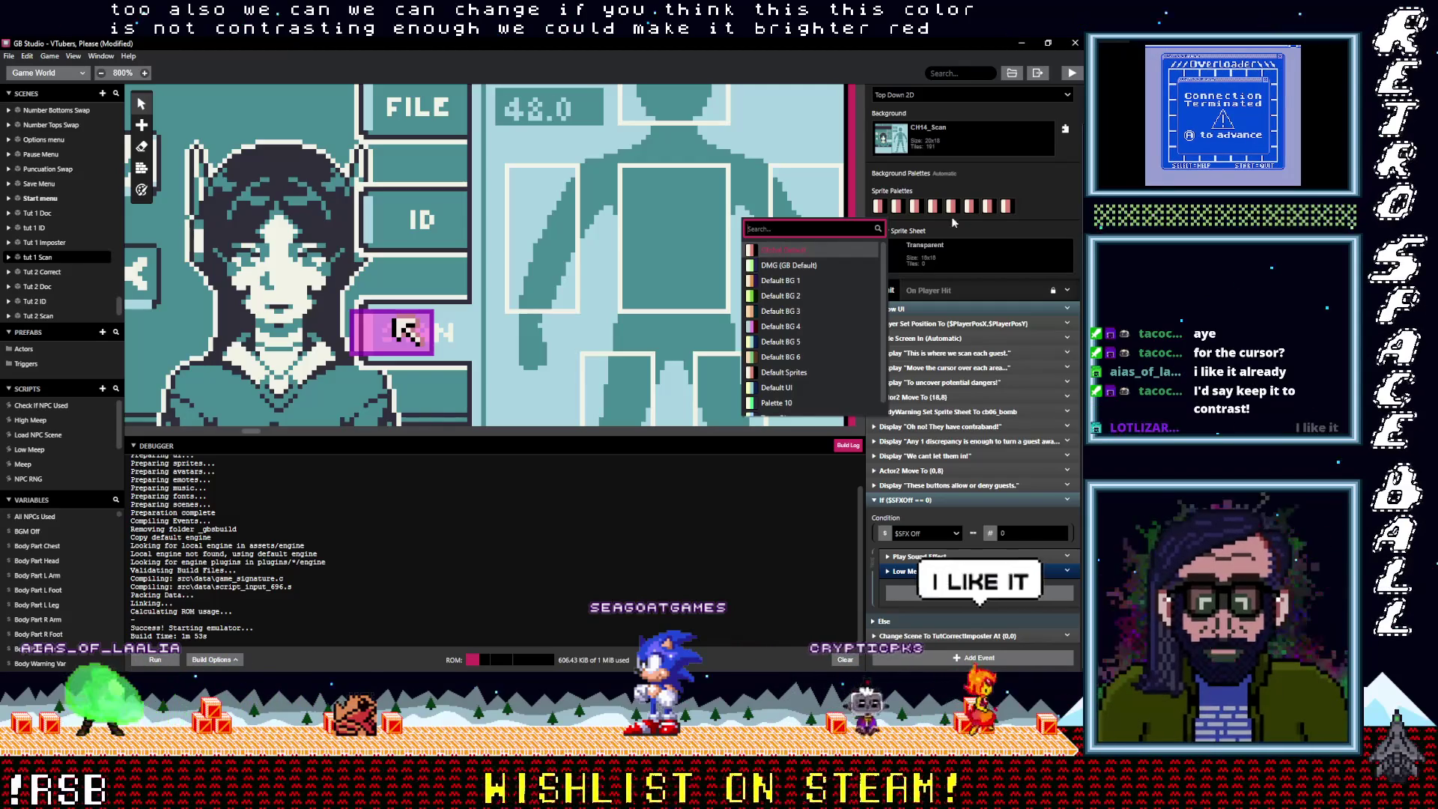
# Dismiss the palette choices unchanged and recheck that the BodyWarning event still uses cb06_bomb
pyautogui.click(1041, 200)
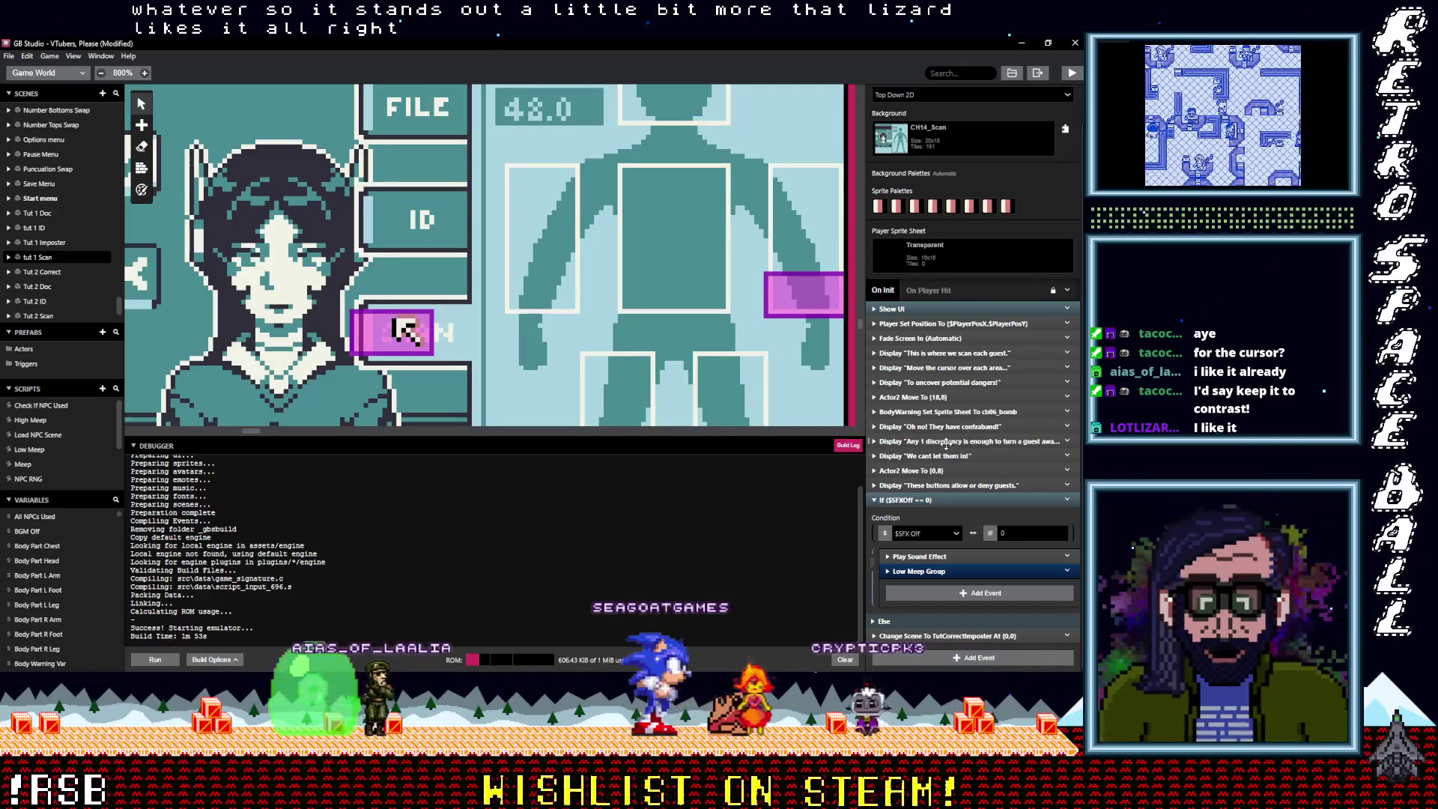
pyautogui.click(936, 412)
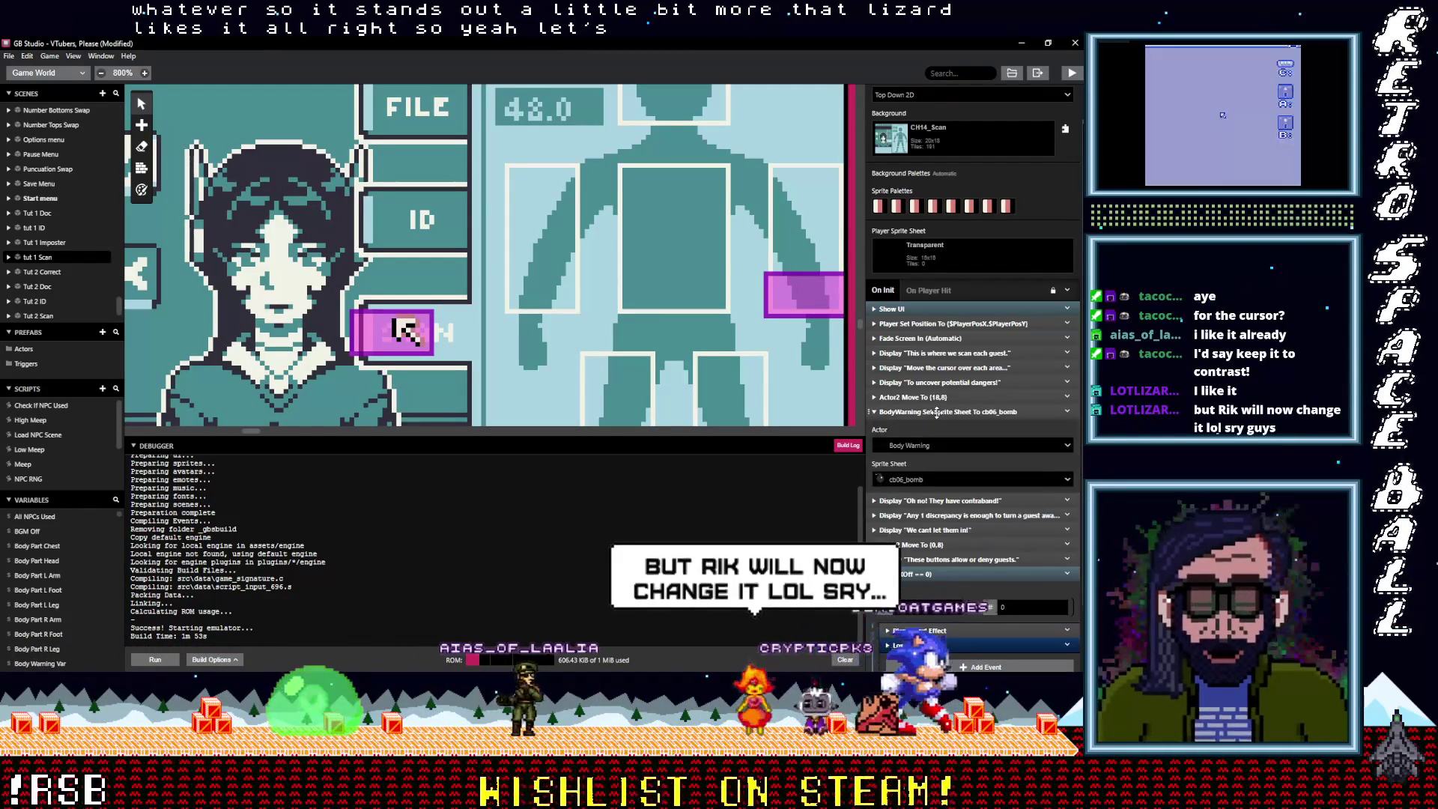
pyautogui.click(935, 412)
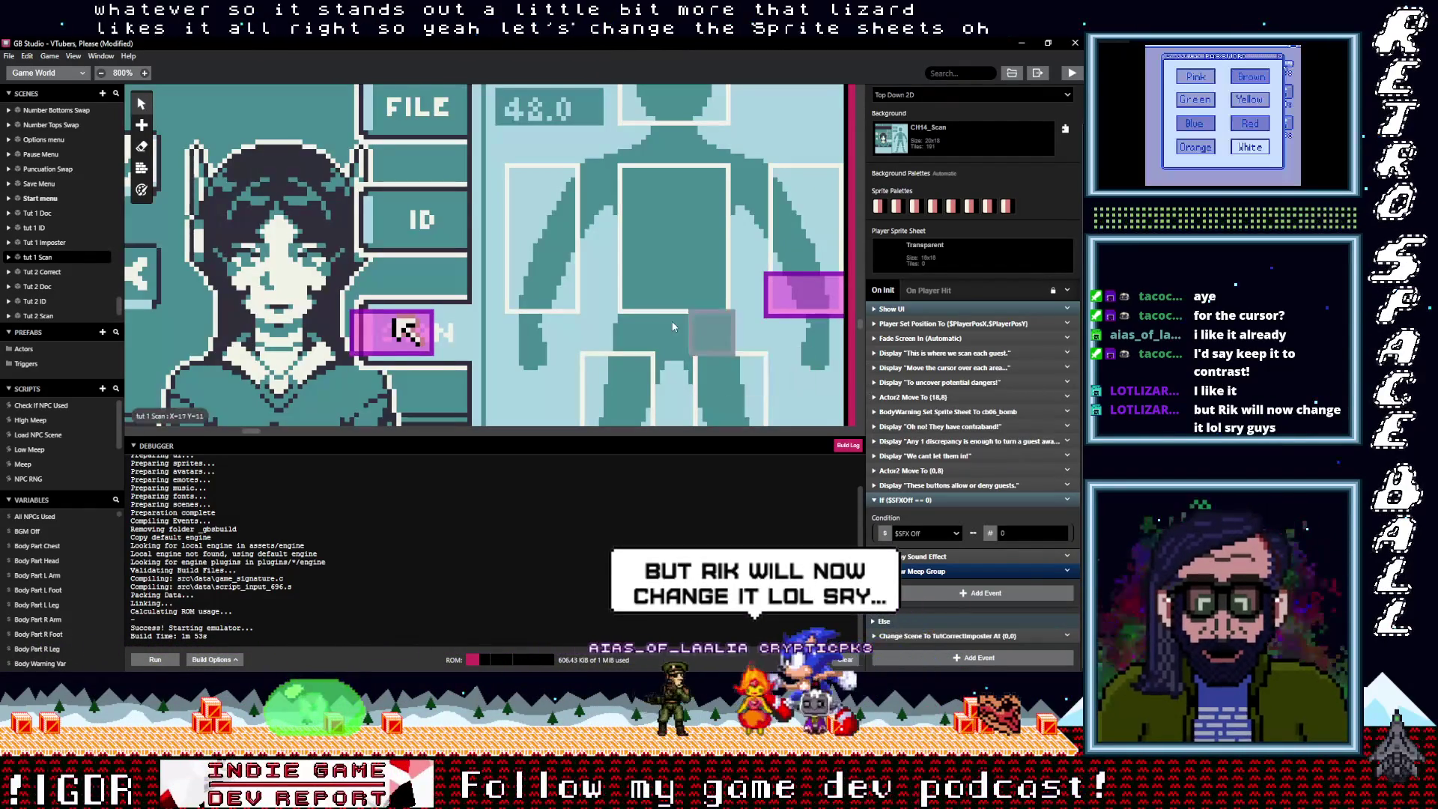
pyautogui.scroll(-5, 673, 327)
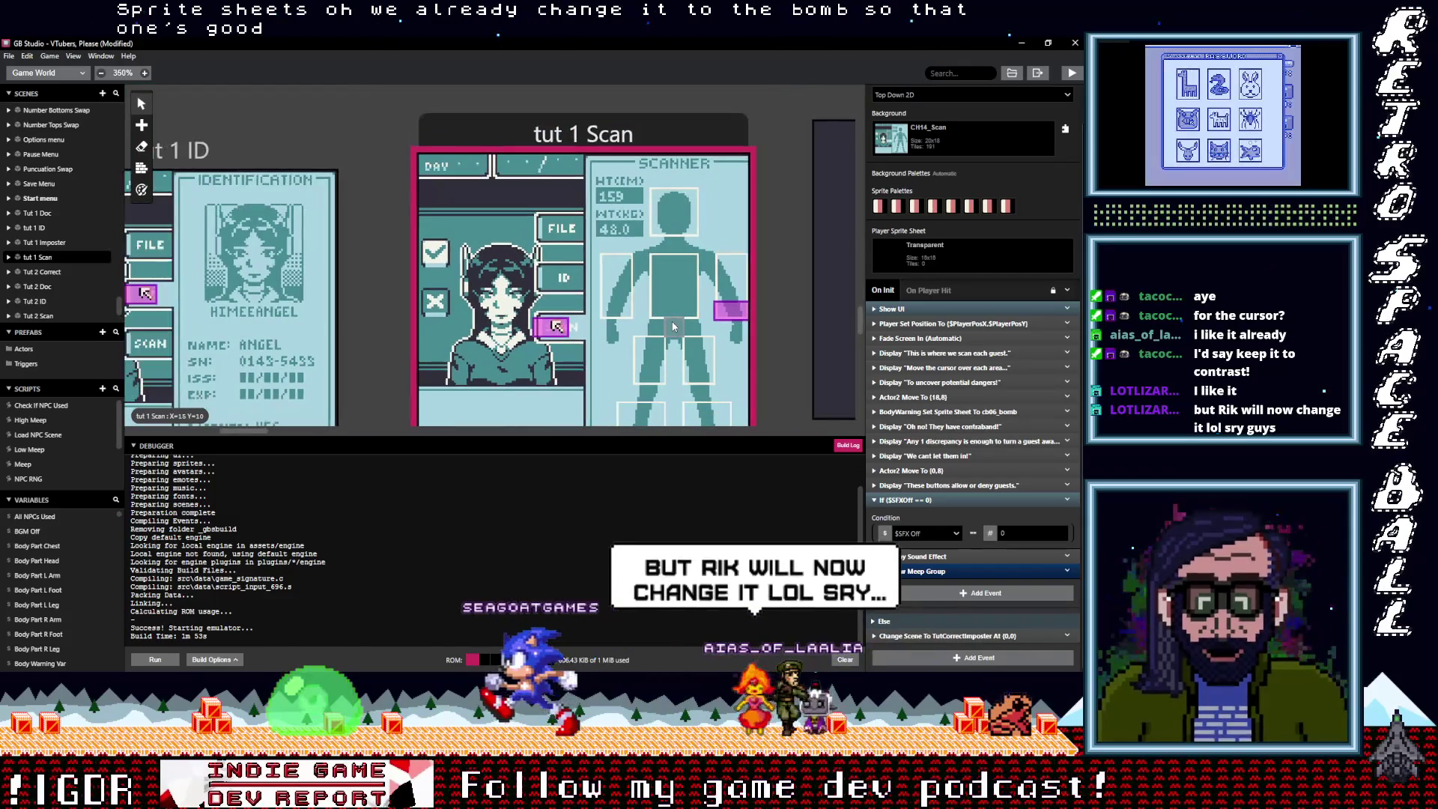
pyautogui.scroll(1, 662, 336)
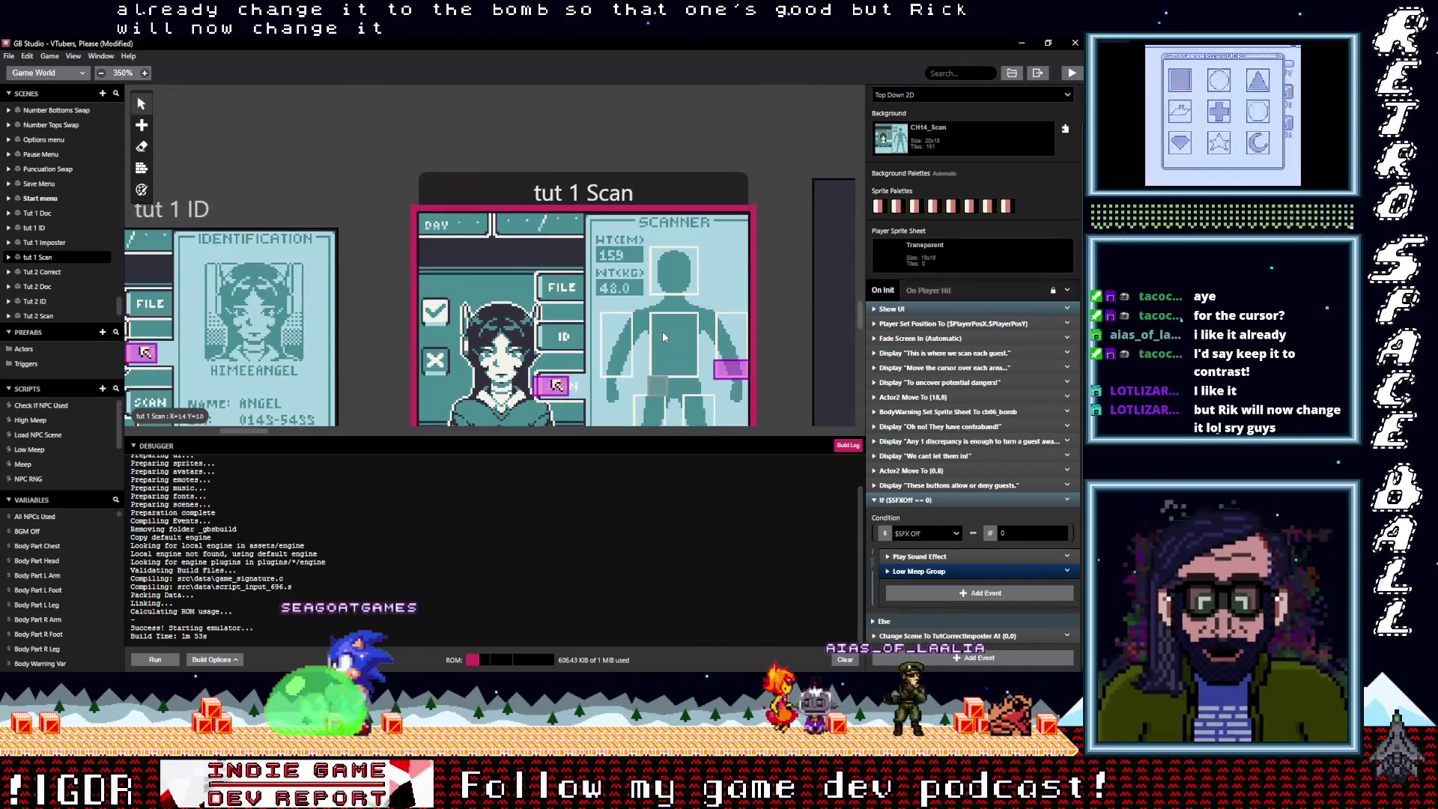
pyautogui.scroll(-3, 662, 331)
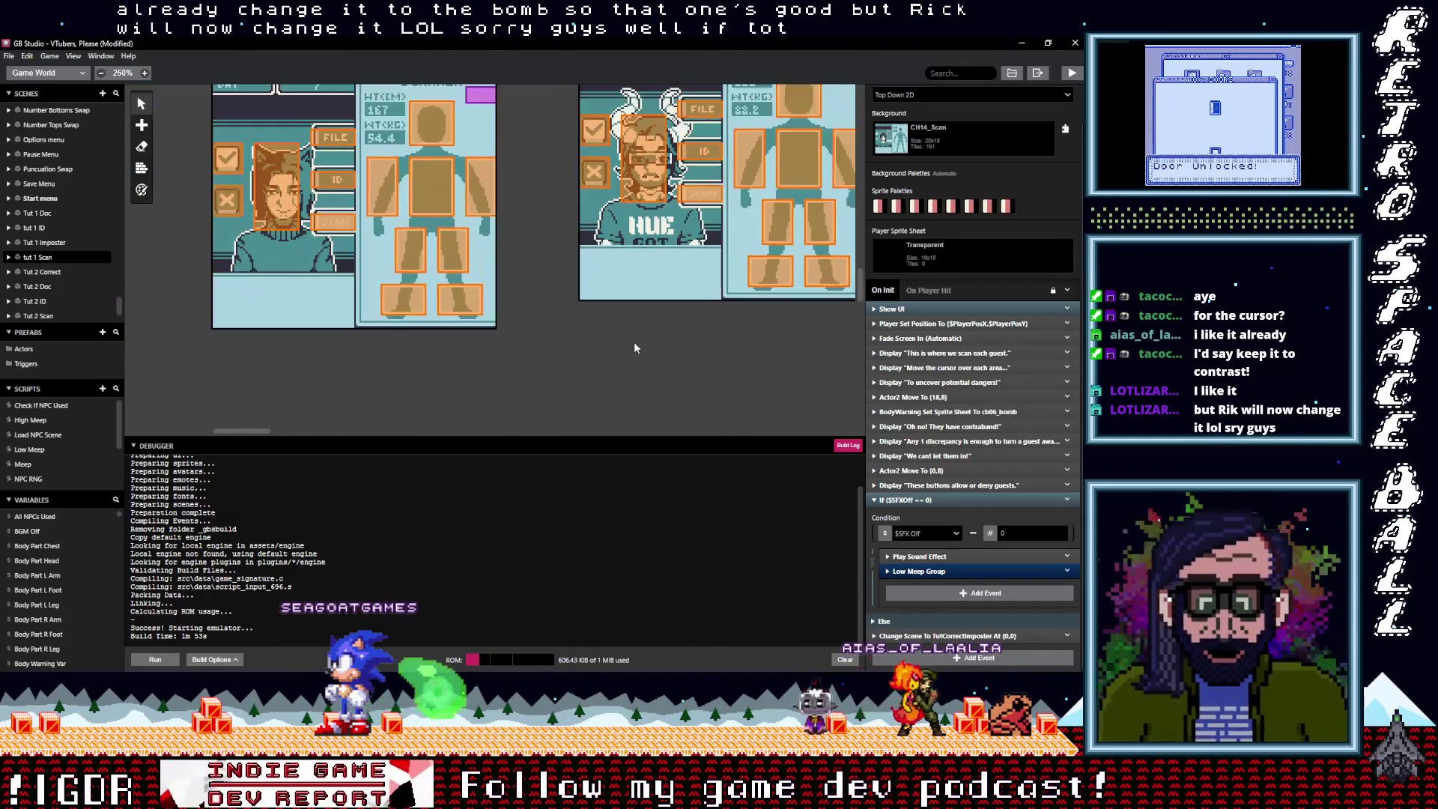
# Pan over to the NPC 1 Scan scene and select Trigger 7 over the right foot box
pyautogui.scroll(-2, 635, 347)
pyautogui.hscroll(-5, 657, 352)
pyautogui.scroll(1, 501, 260)
pyautogui.scroll(5, 502, 259)
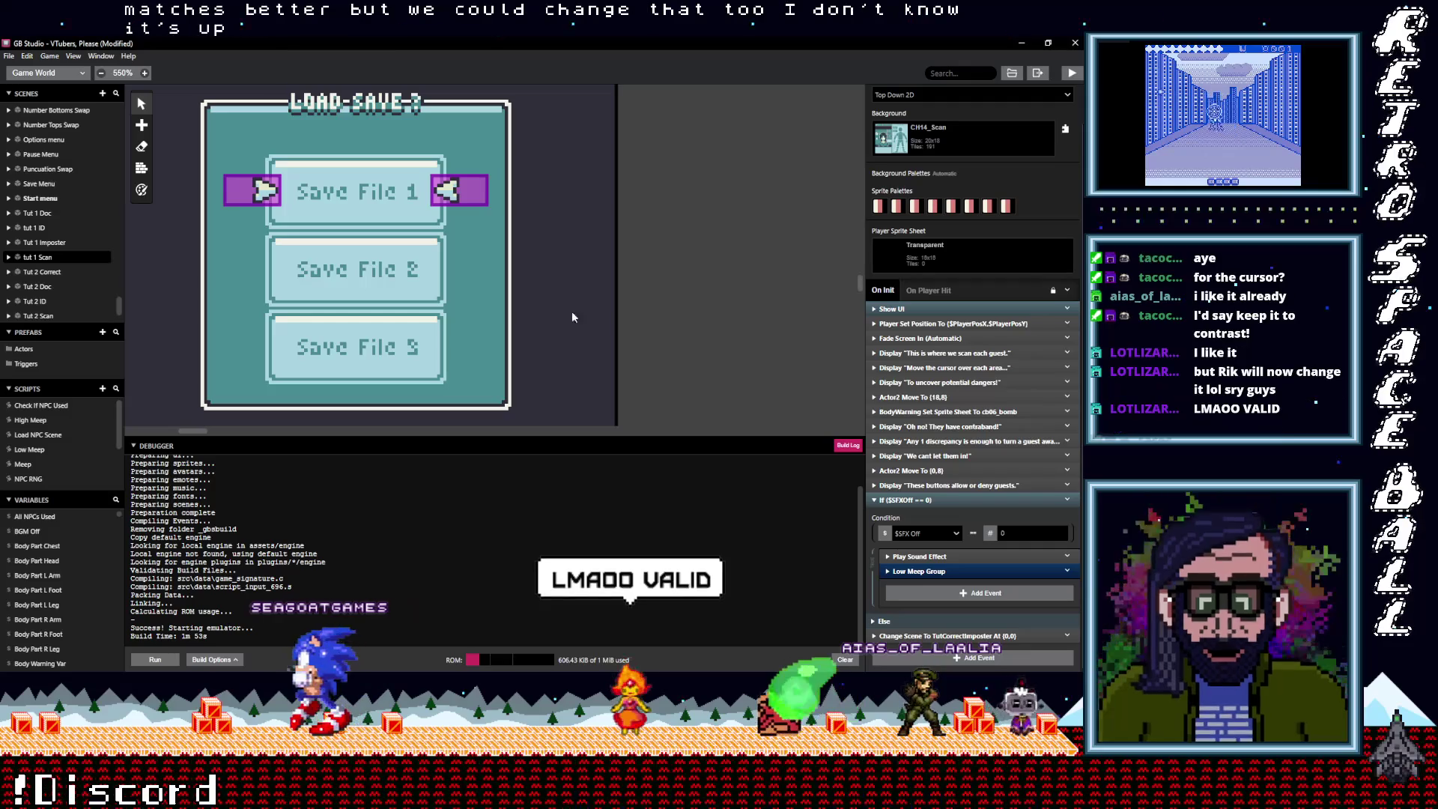
pyautogui.scroll(-3, 658, 299)
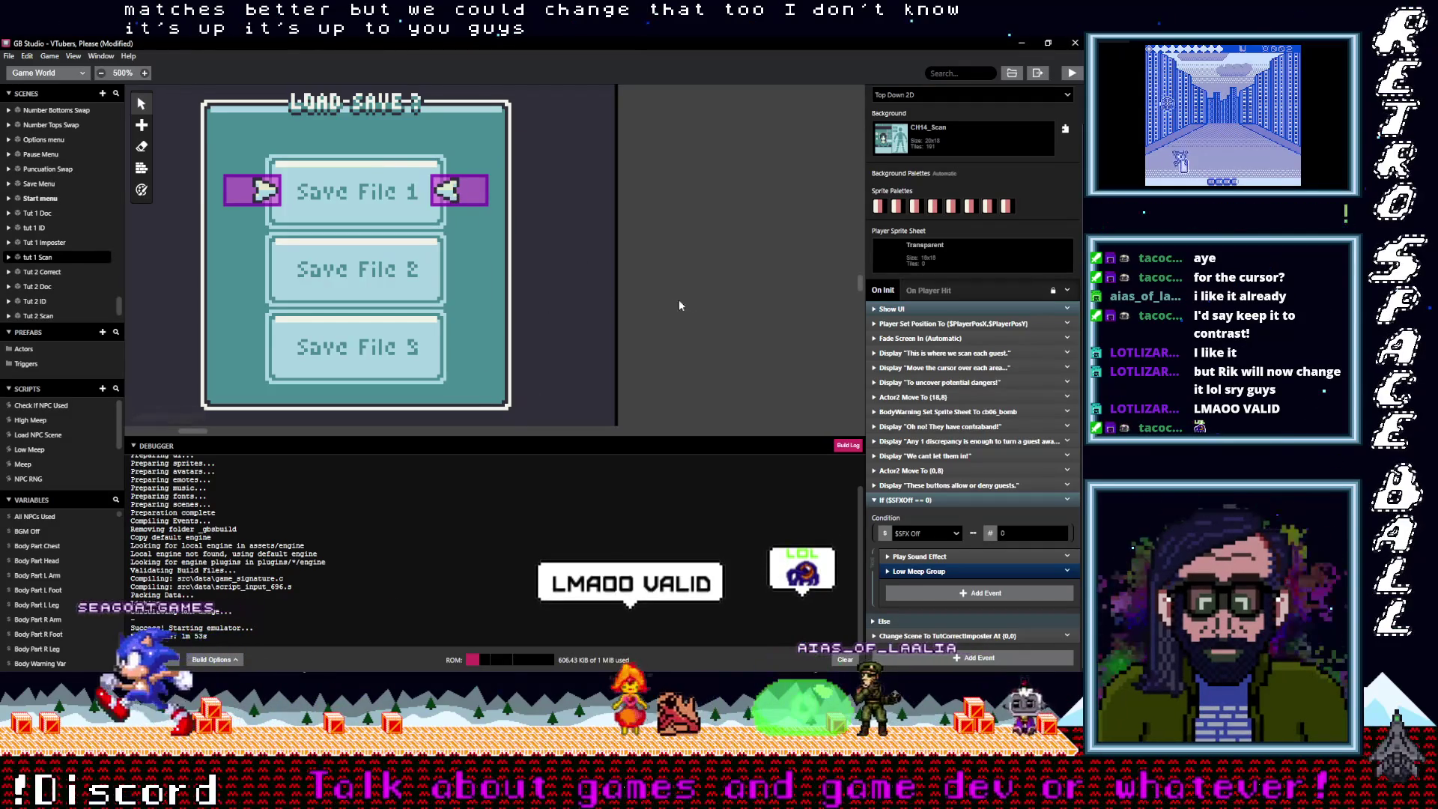
pyautogui.hscroll(5, 690, 301)
pyautogui.hscroll(6, 496, 274)
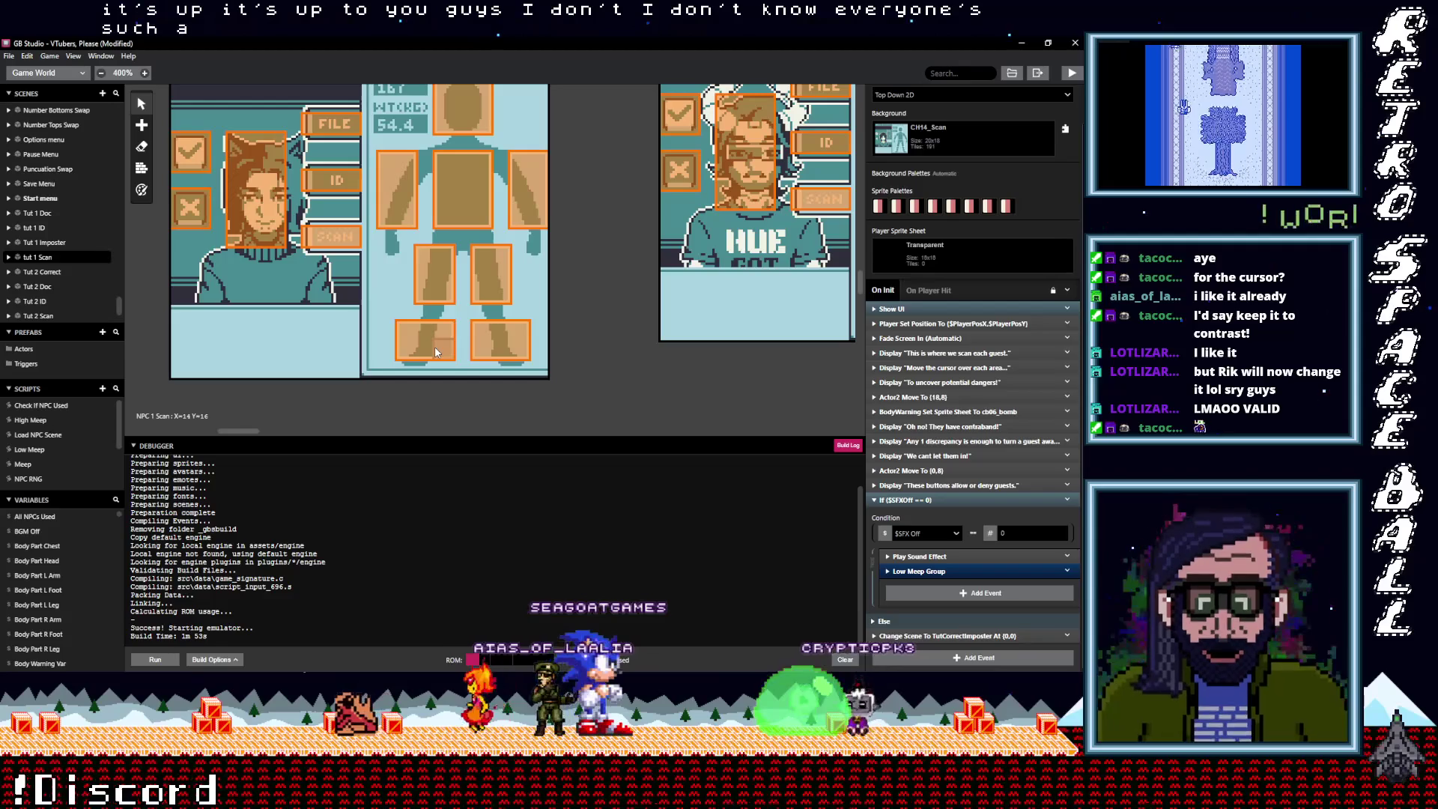
pyautogui.click(447, 352)
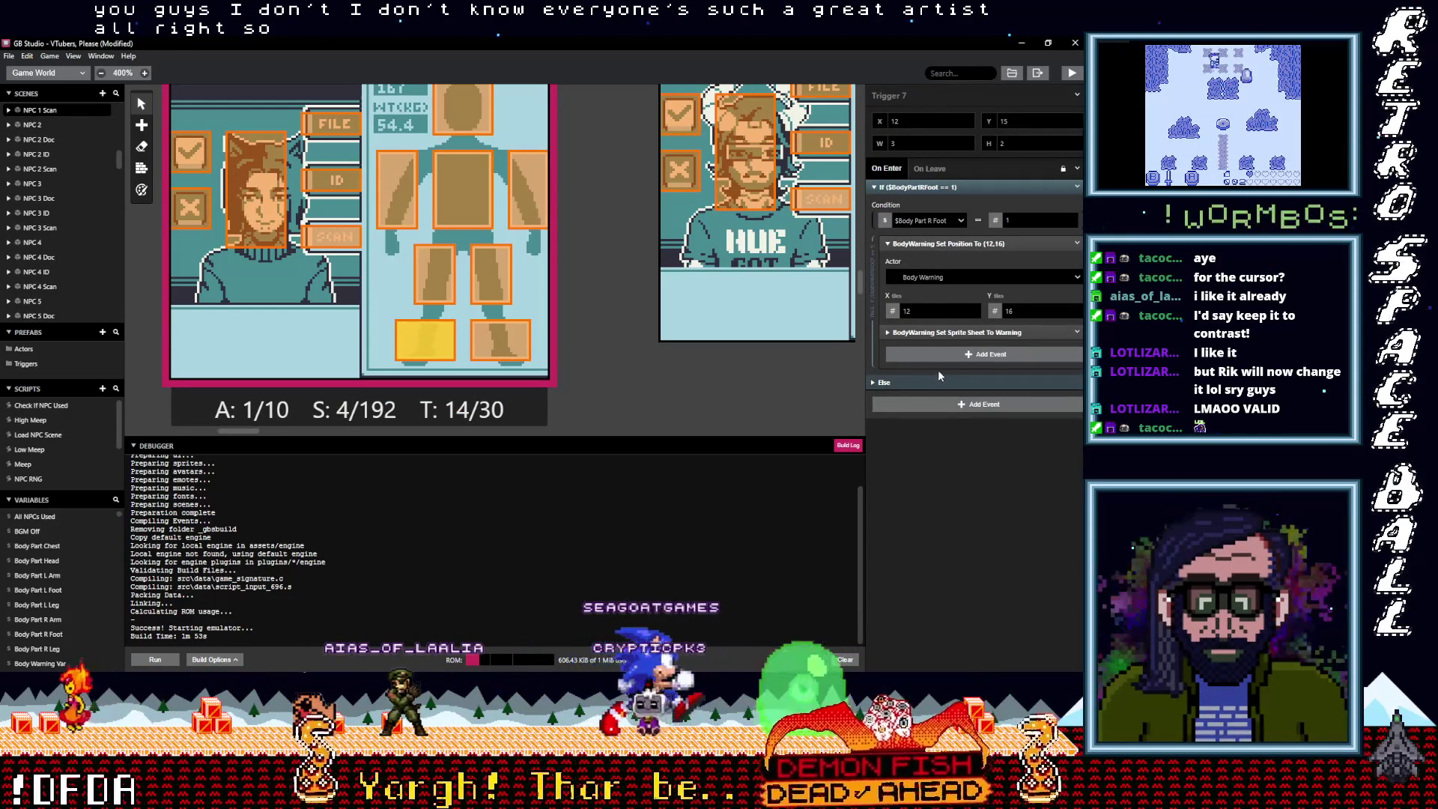
# Insert an Event Group, found by searching 'group', below the Set Sprite Sheet To Warning event
pyautogui.click(942, 331)
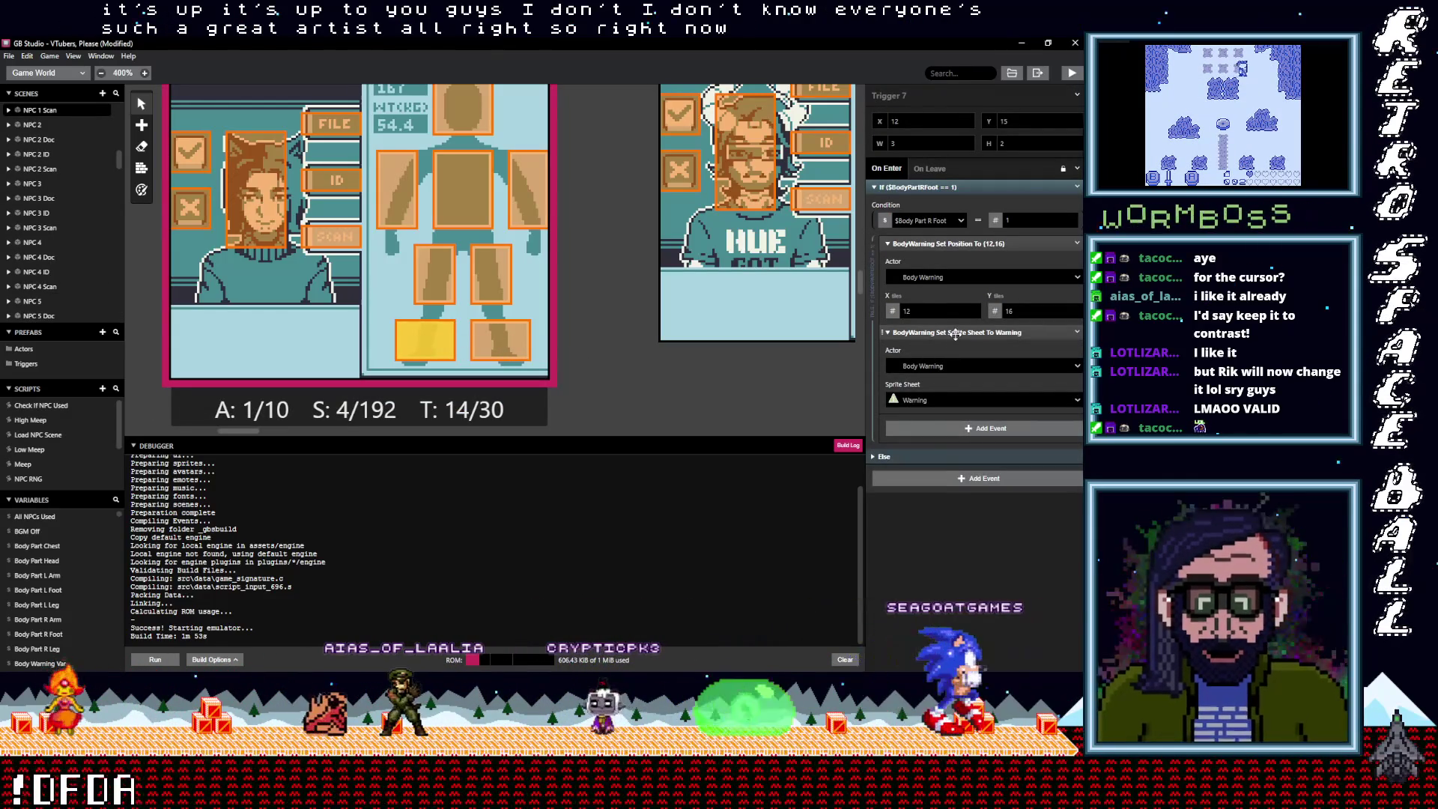
pyautogui.click(953, 332)
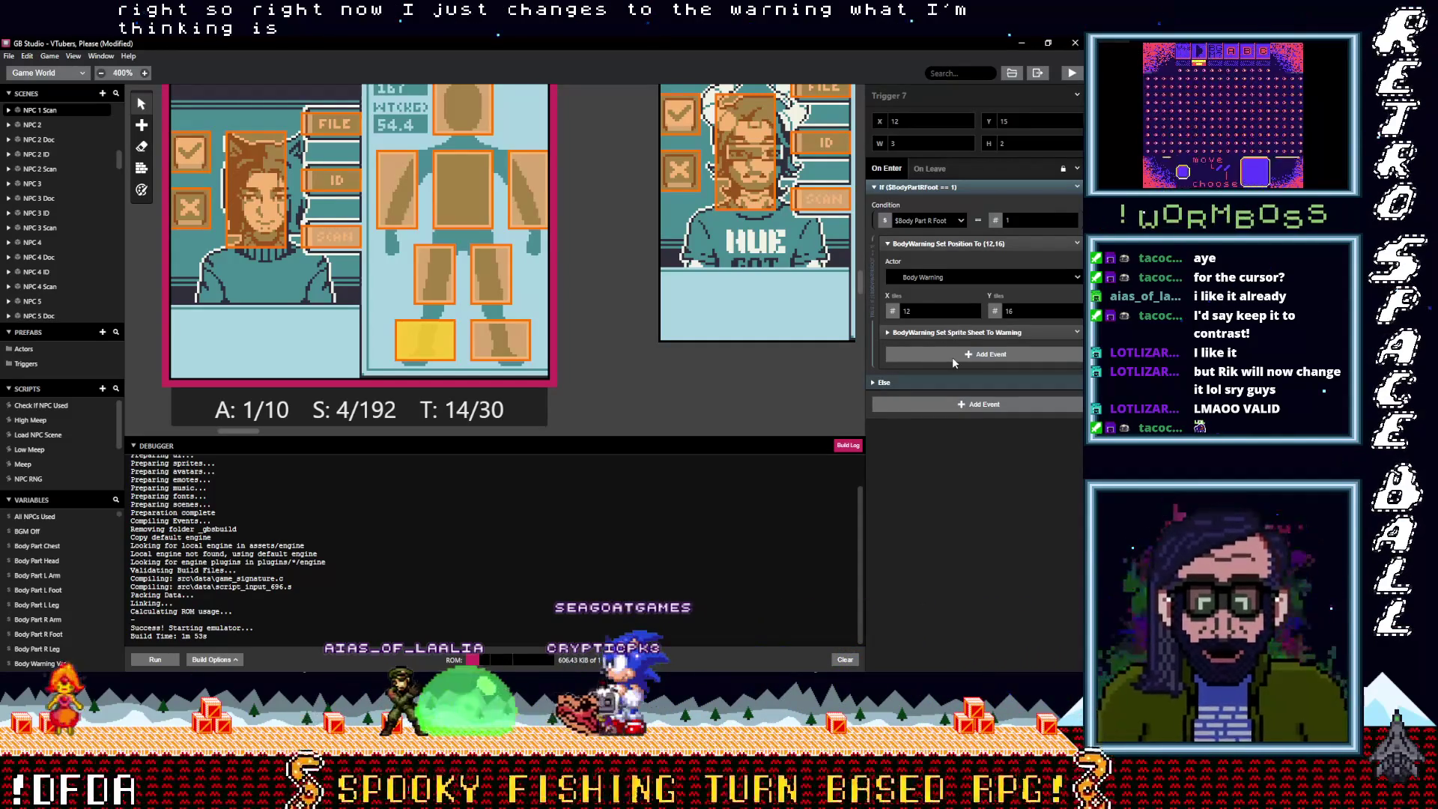
pyautogui.click(952, 361)
pyautogui.write('group')
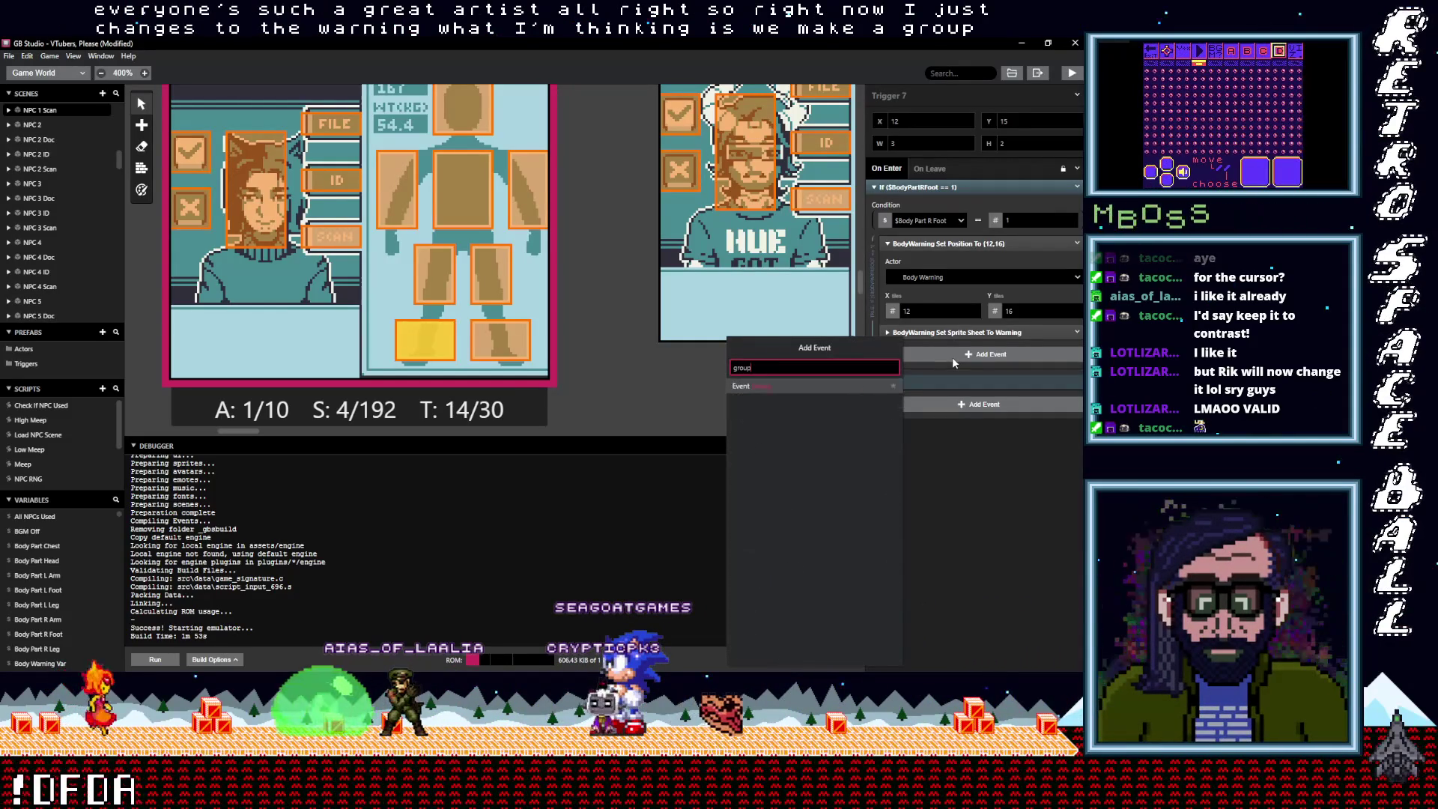
pyautogui.click(771, 386)
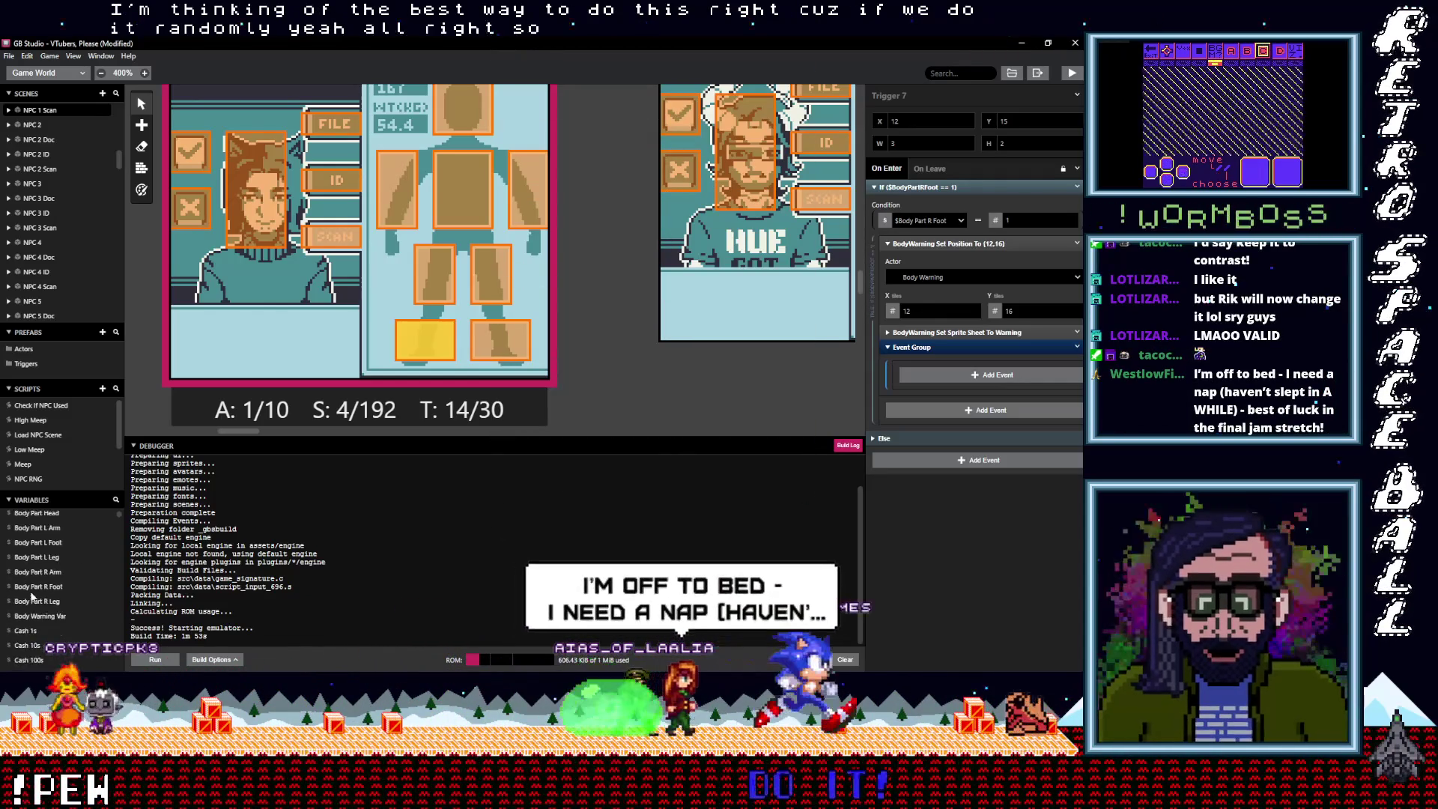
# Rename Variable 58 to 'RNG Contraband'
pyautogui.scroll(-3, 34, 600)
pyautogui.scroll(-5, 33, 603)
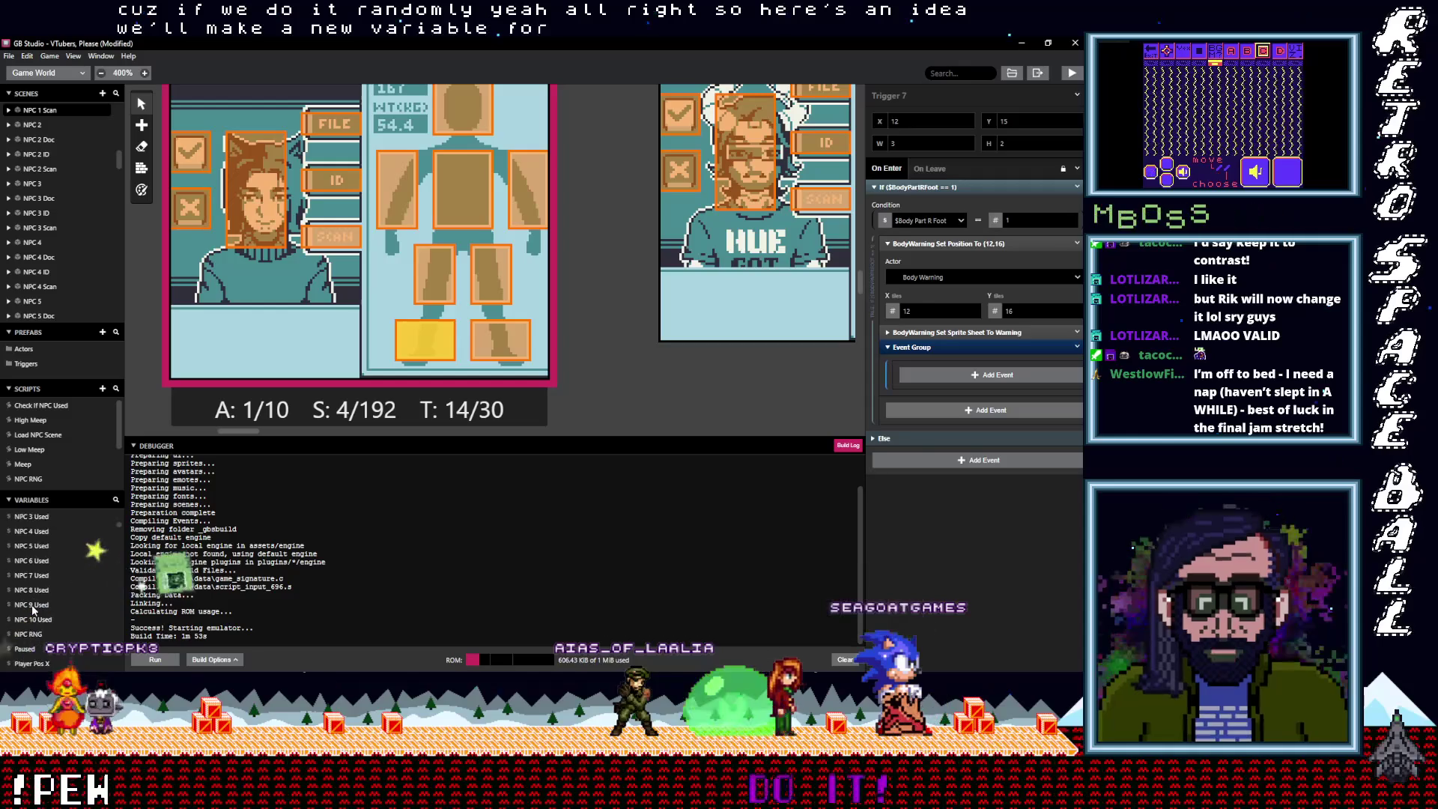
pyautogui.scroll(-5, 33, 610)
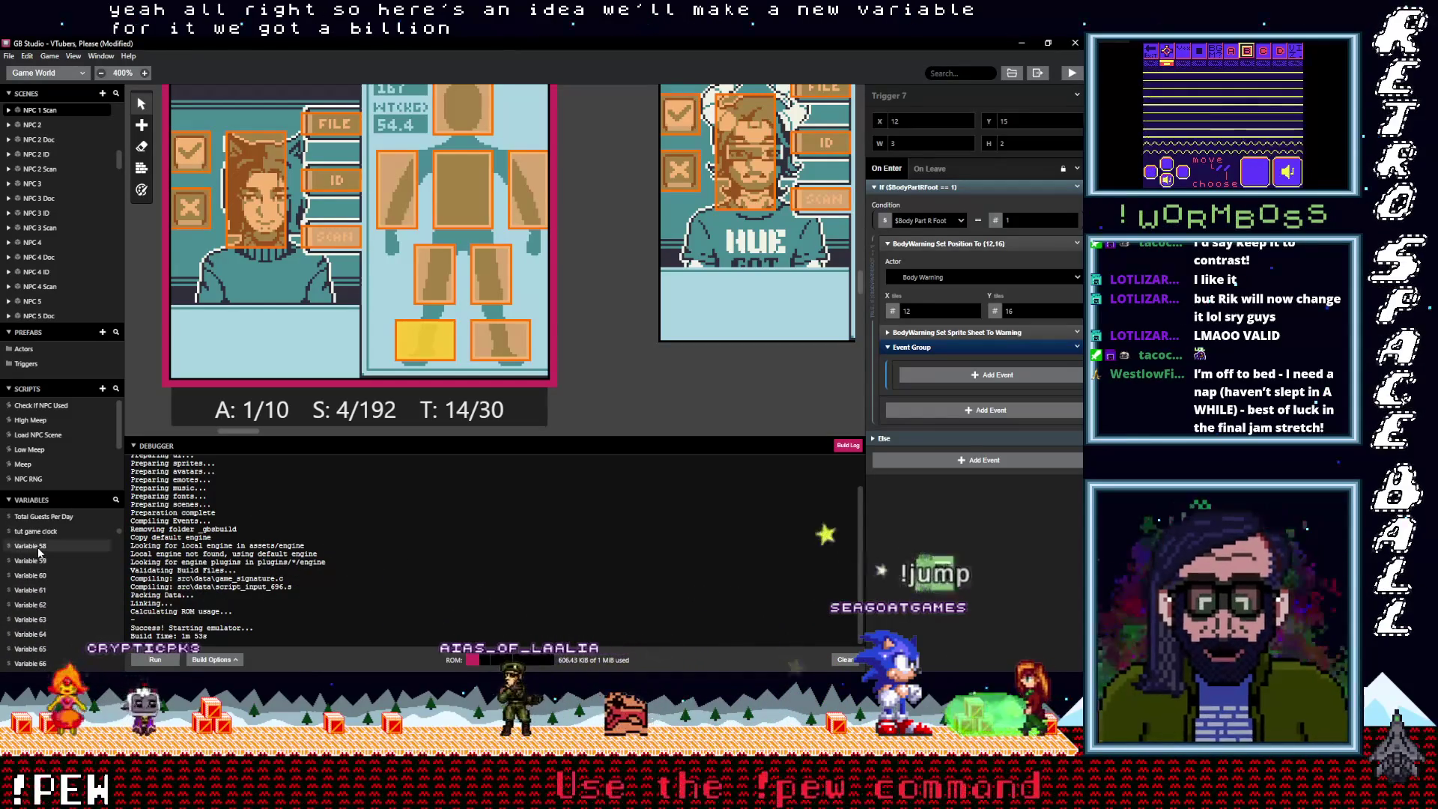
pyautogui.click(30, 545)
pyautogui.click(935, 97)
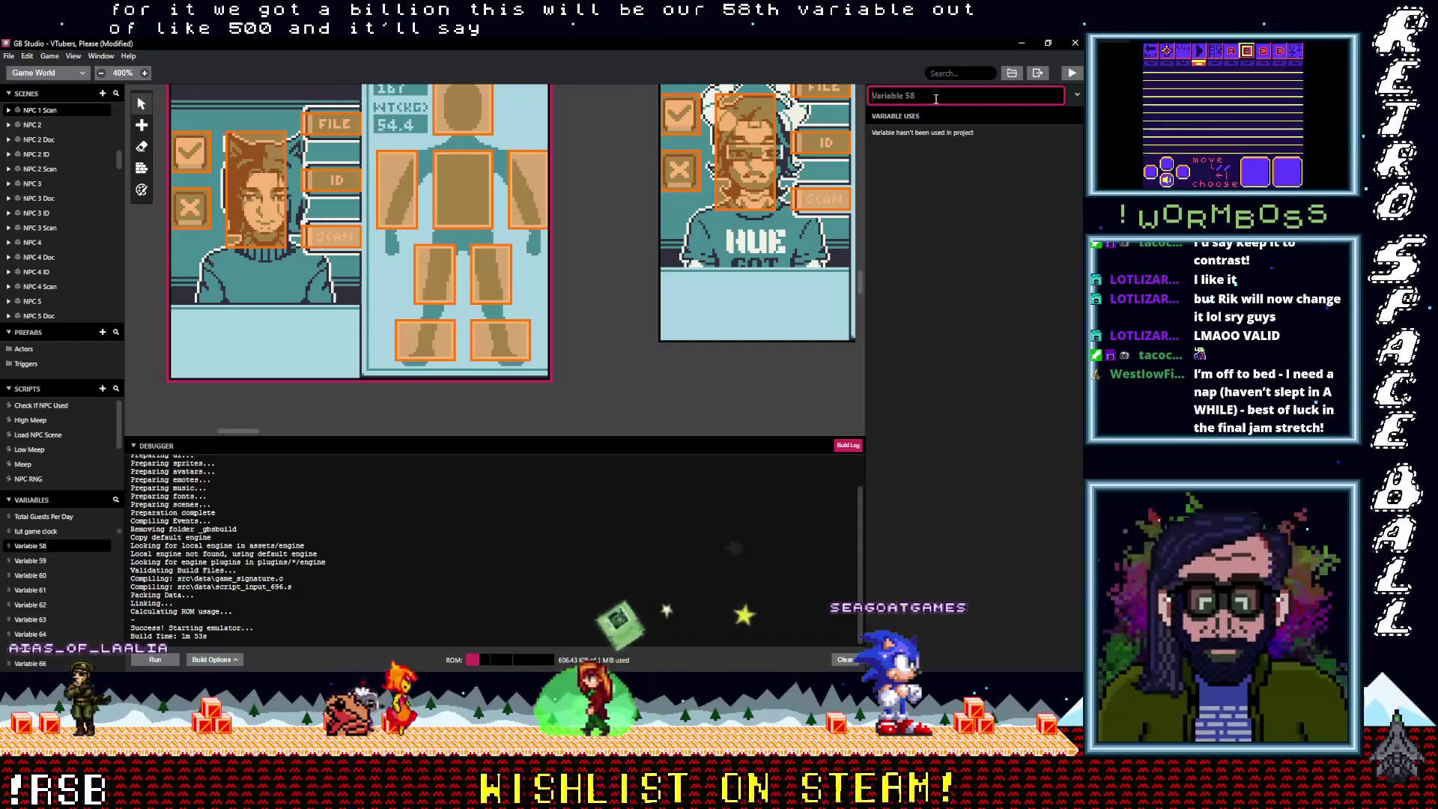
pyautogui.write('RNG Contra')
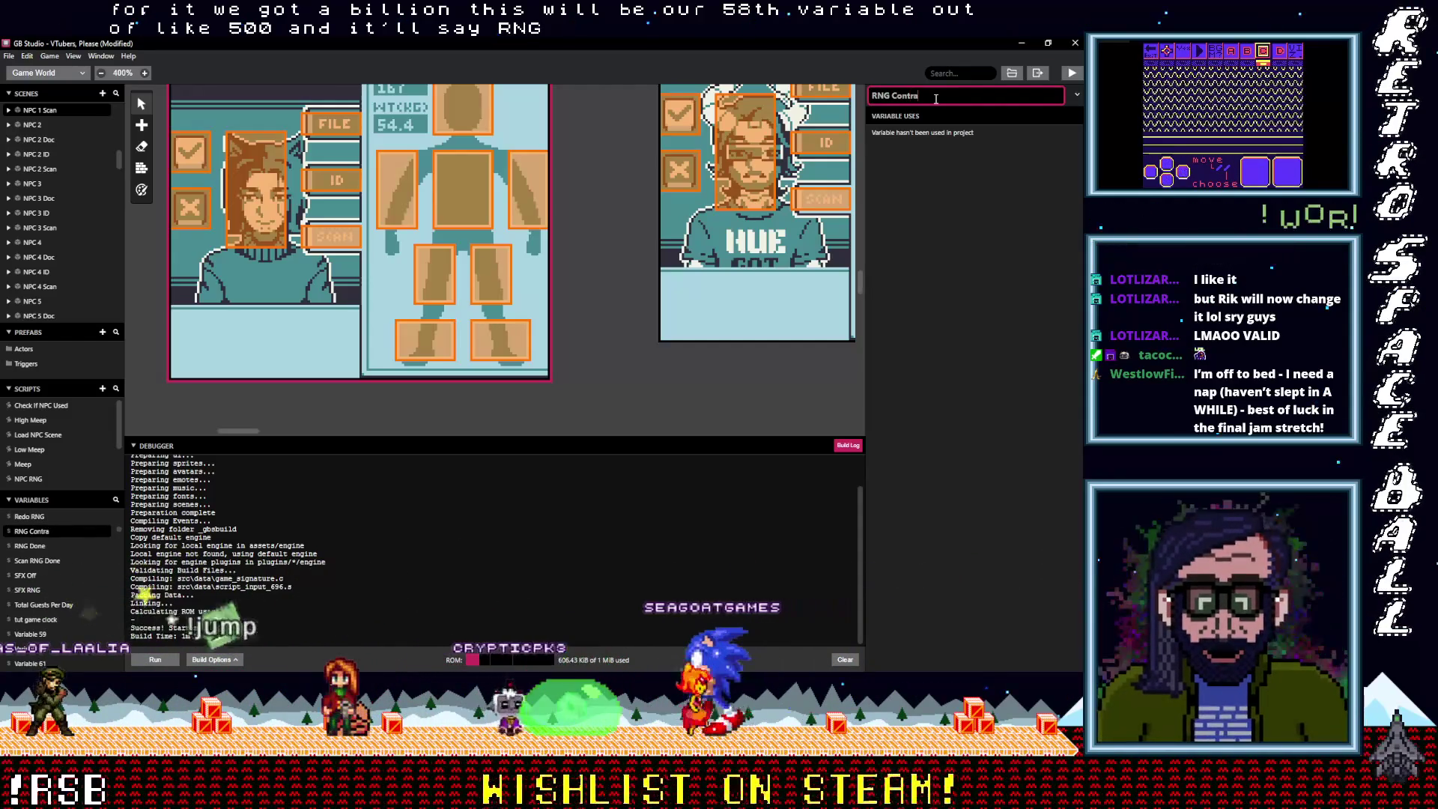
pyautogui.write('band')
pyautogui.click(941, 137)
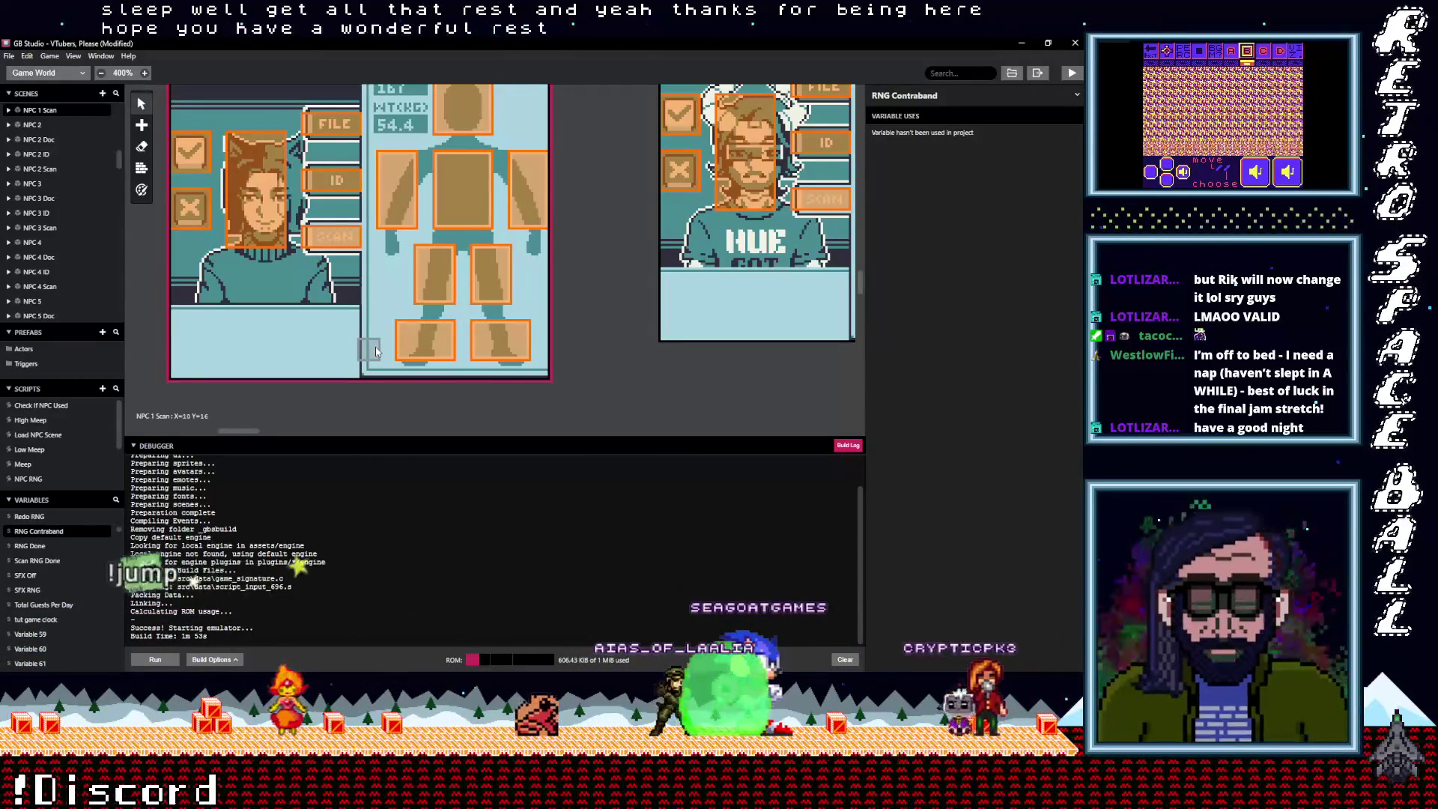
# Save the project and reselect Trigger 7 to show its script again
pyautogui.click(9, 56)
pyautogui.click(33, 111)
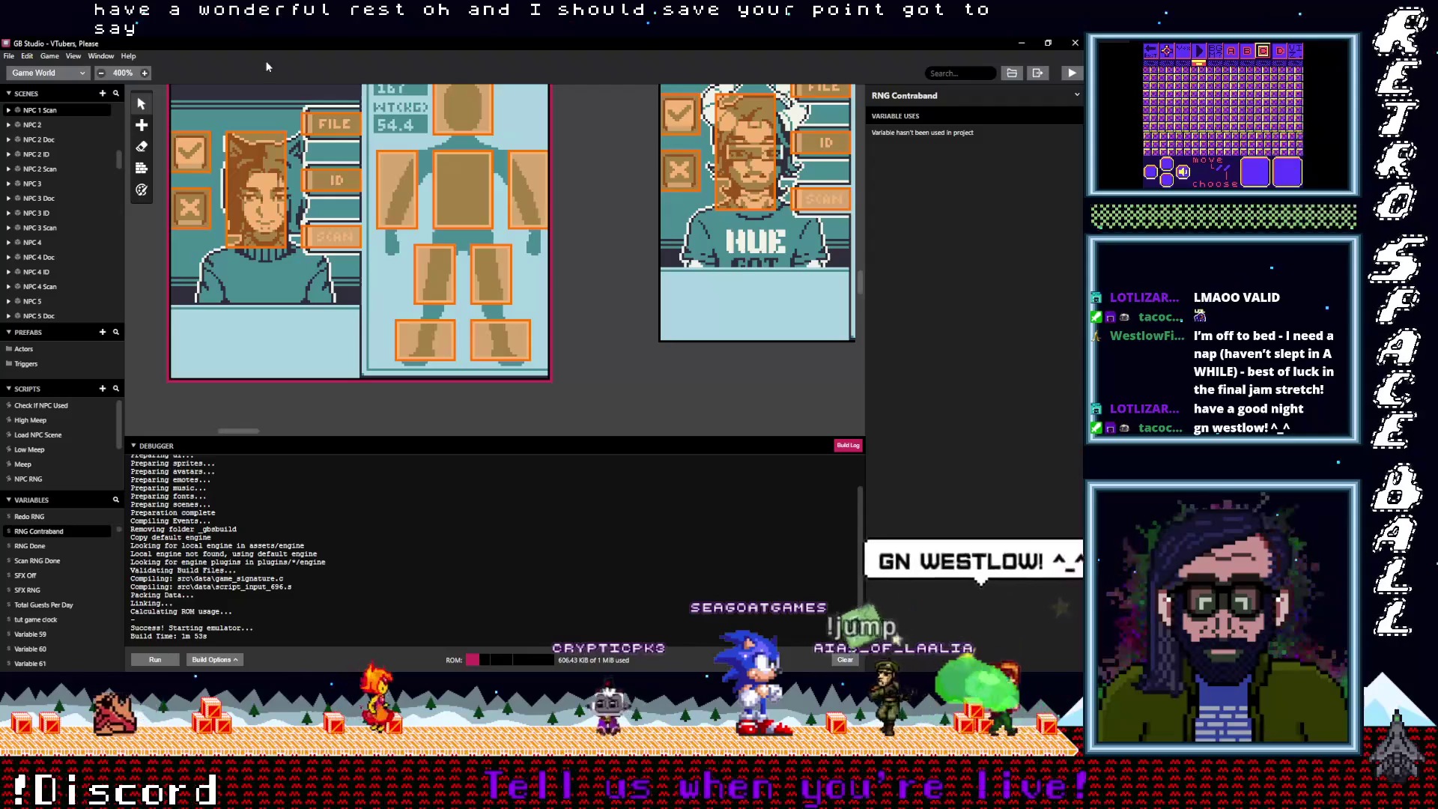
pyautogui.click(425, 340)
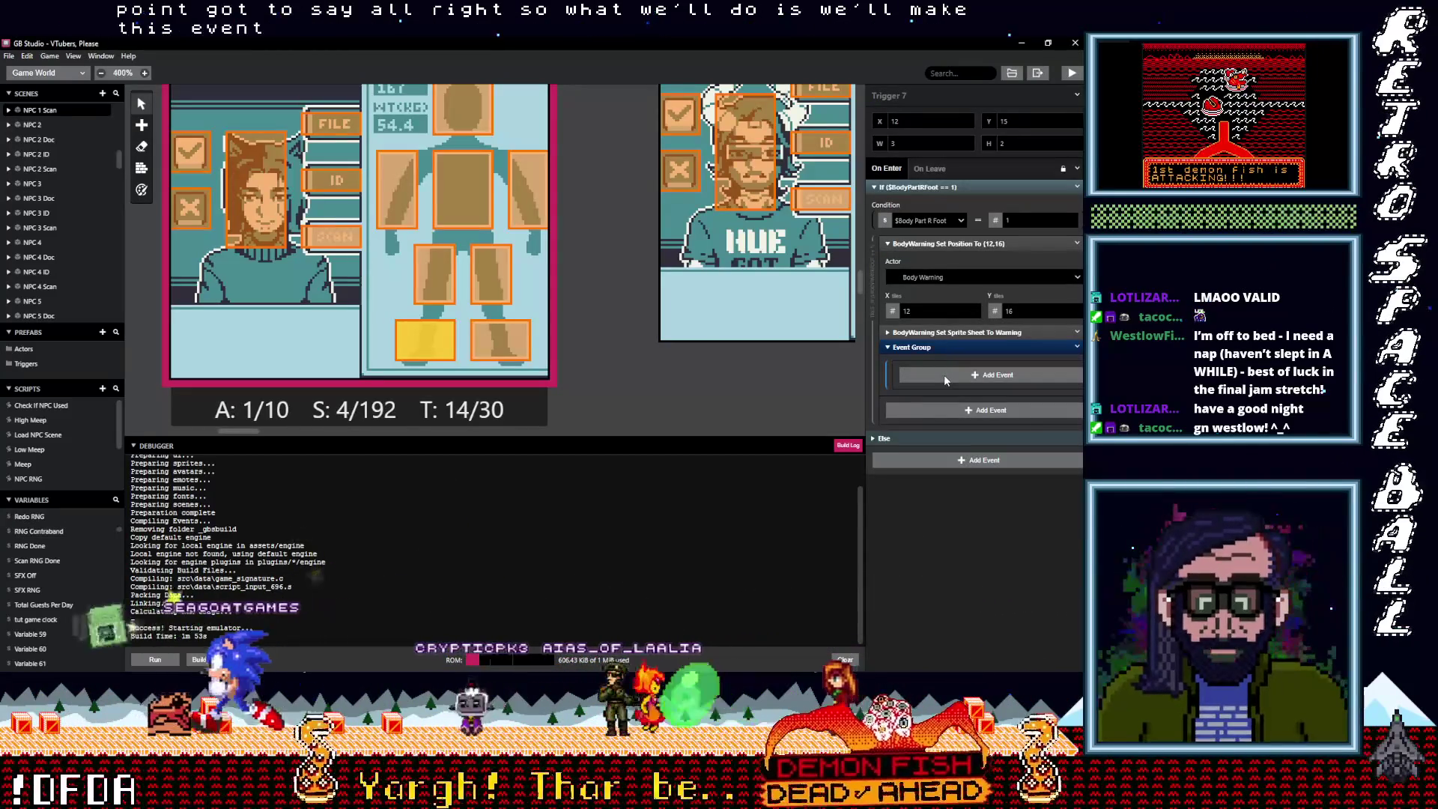
# Add a math variable event in the Event Group that acts on $RNG Contraband
pyautogui.click(943, 374)
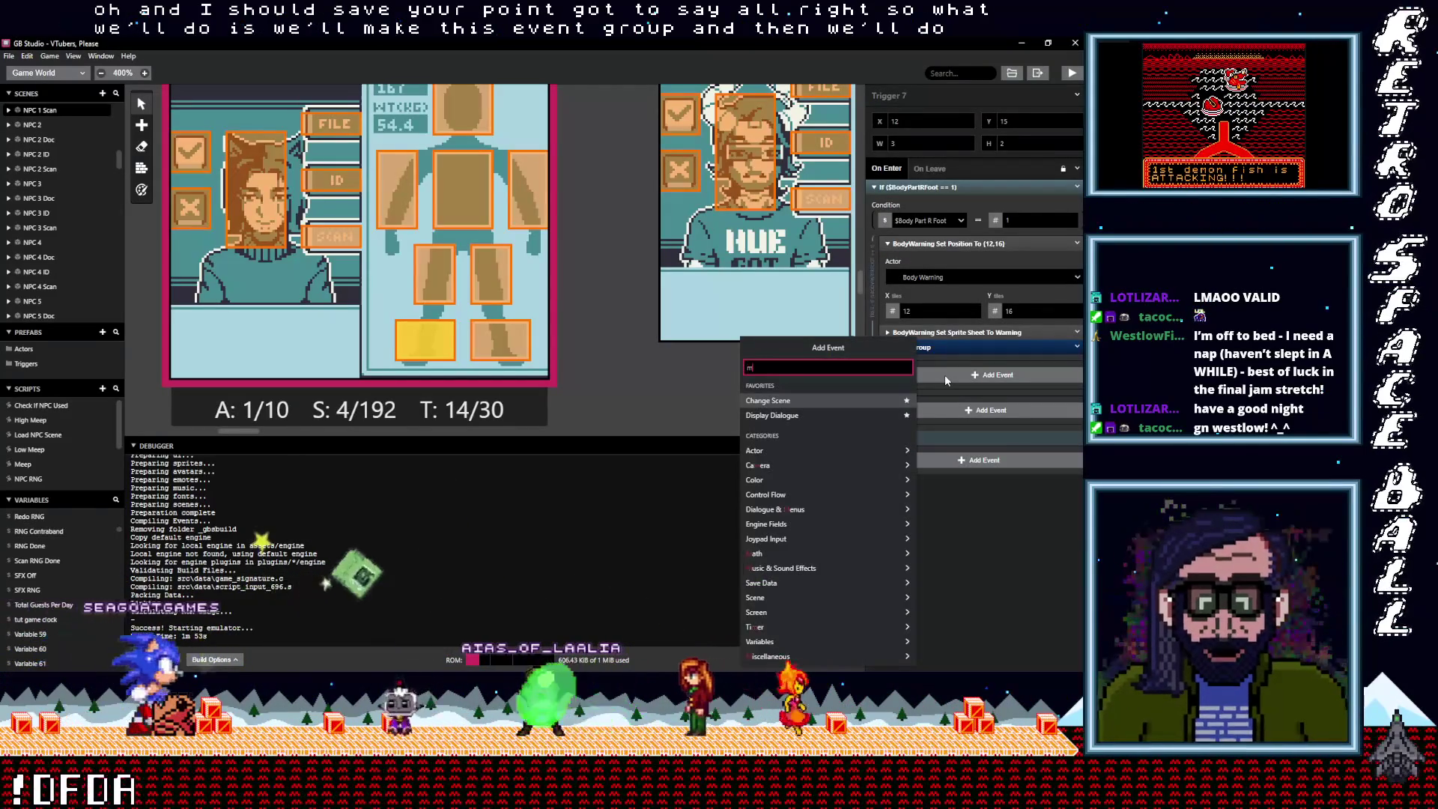
pyautogui.write('math')
pyautogui.click(807, 386)
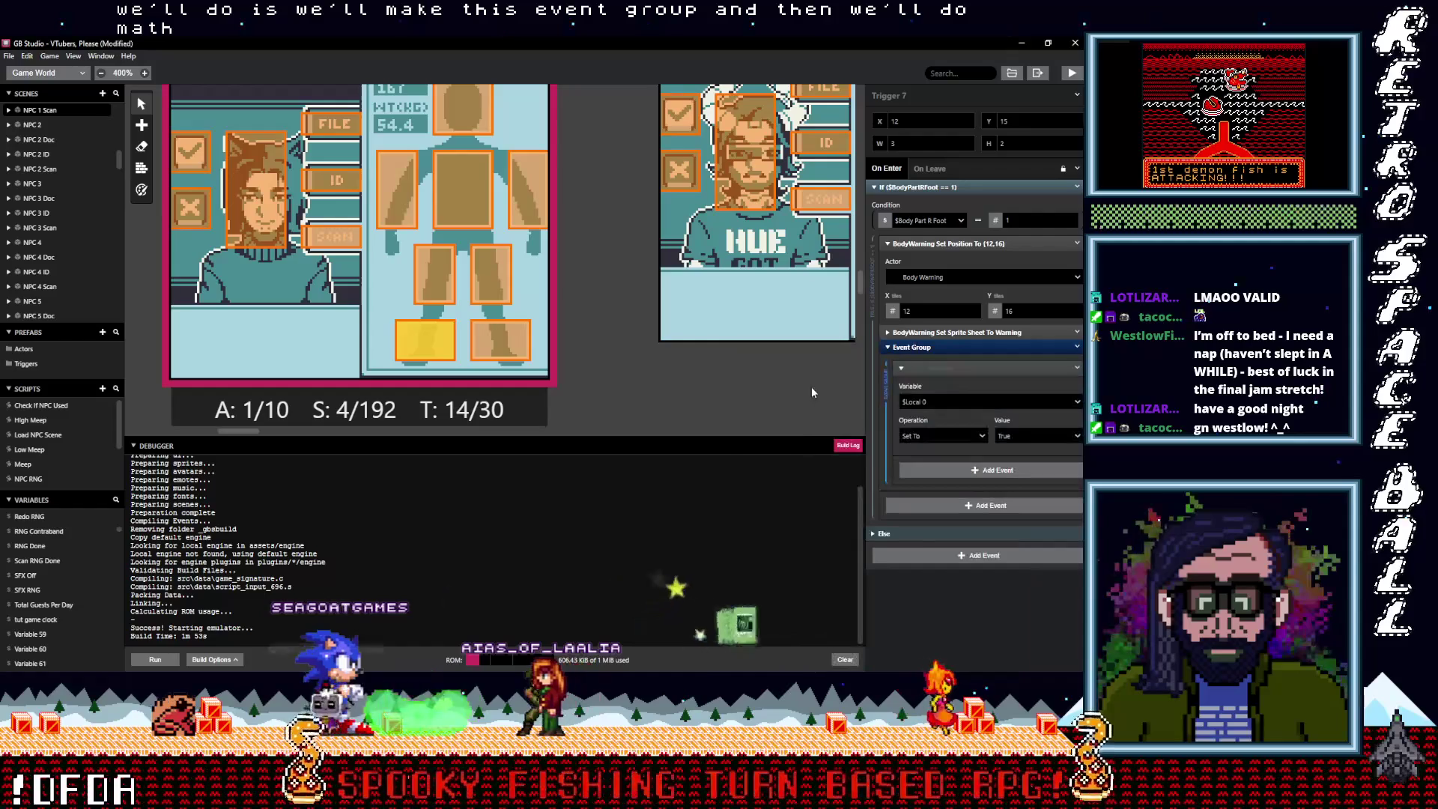
pyautogui.click(951, 401)
pyautogui.write('m')
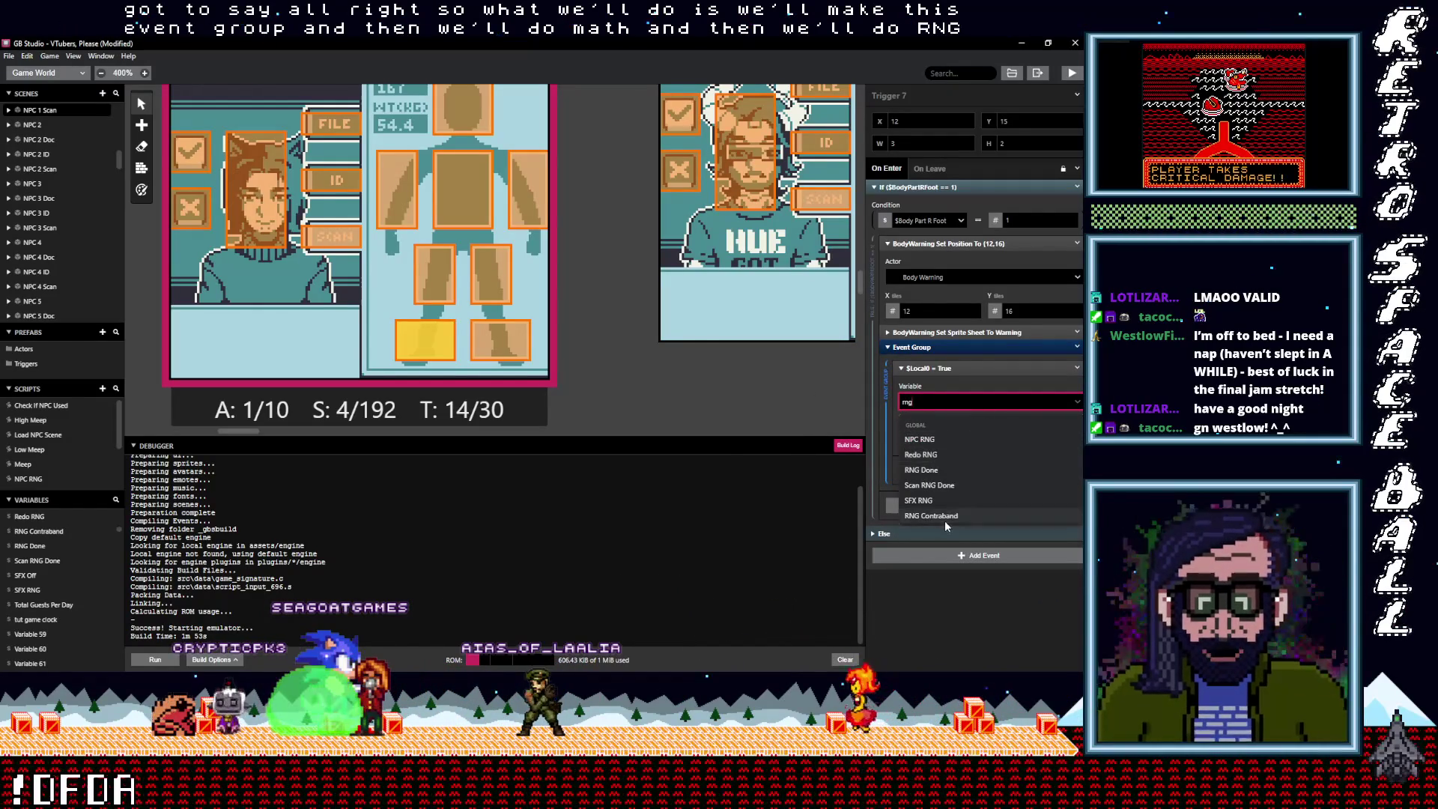
pyautogui.click(939, 529)
# Keep Set To and make the value Random, ready to edit the 32767 maximum
pyautogui.click(980, 438)
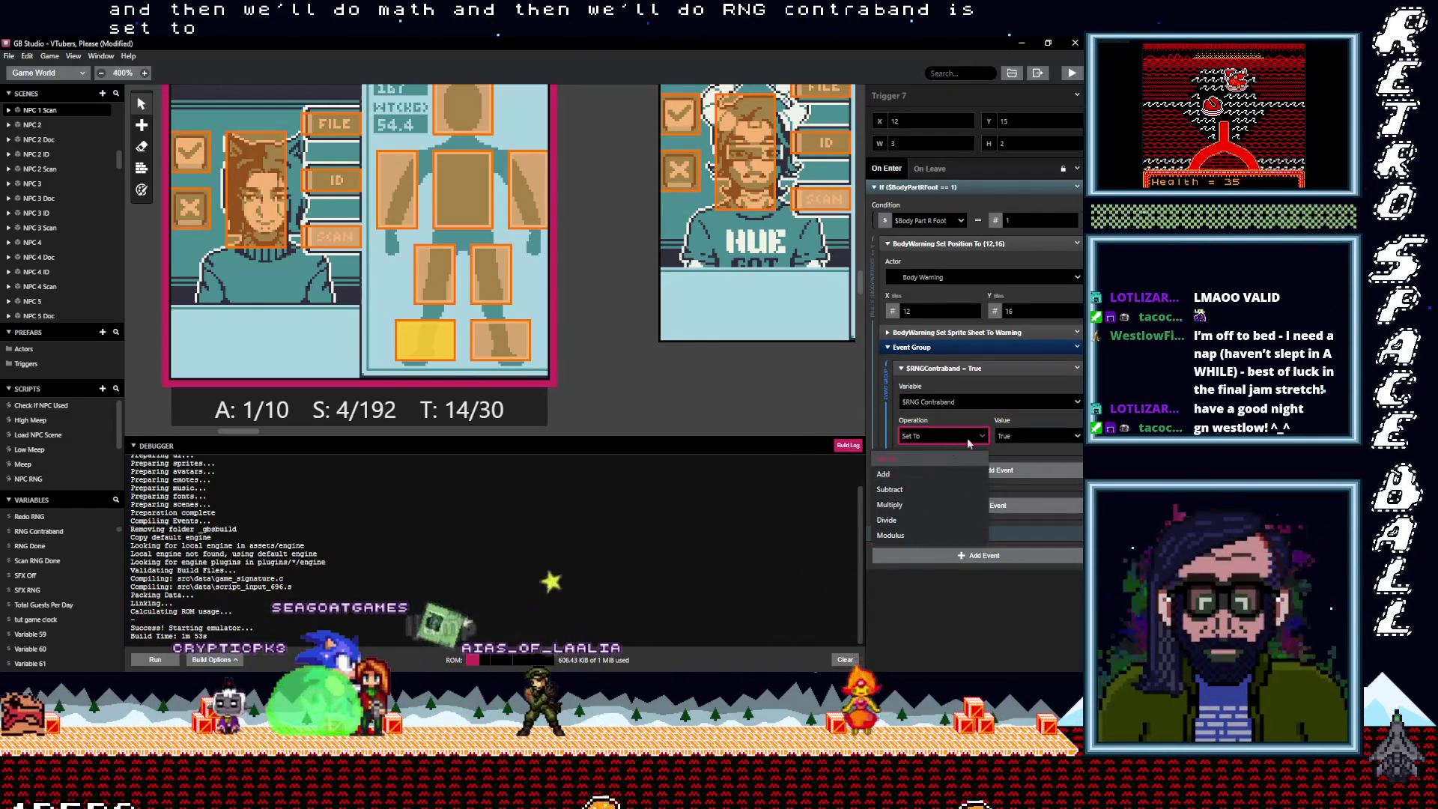
pyautogui.click(1015, 436)
pyautogui.click(985, 520)
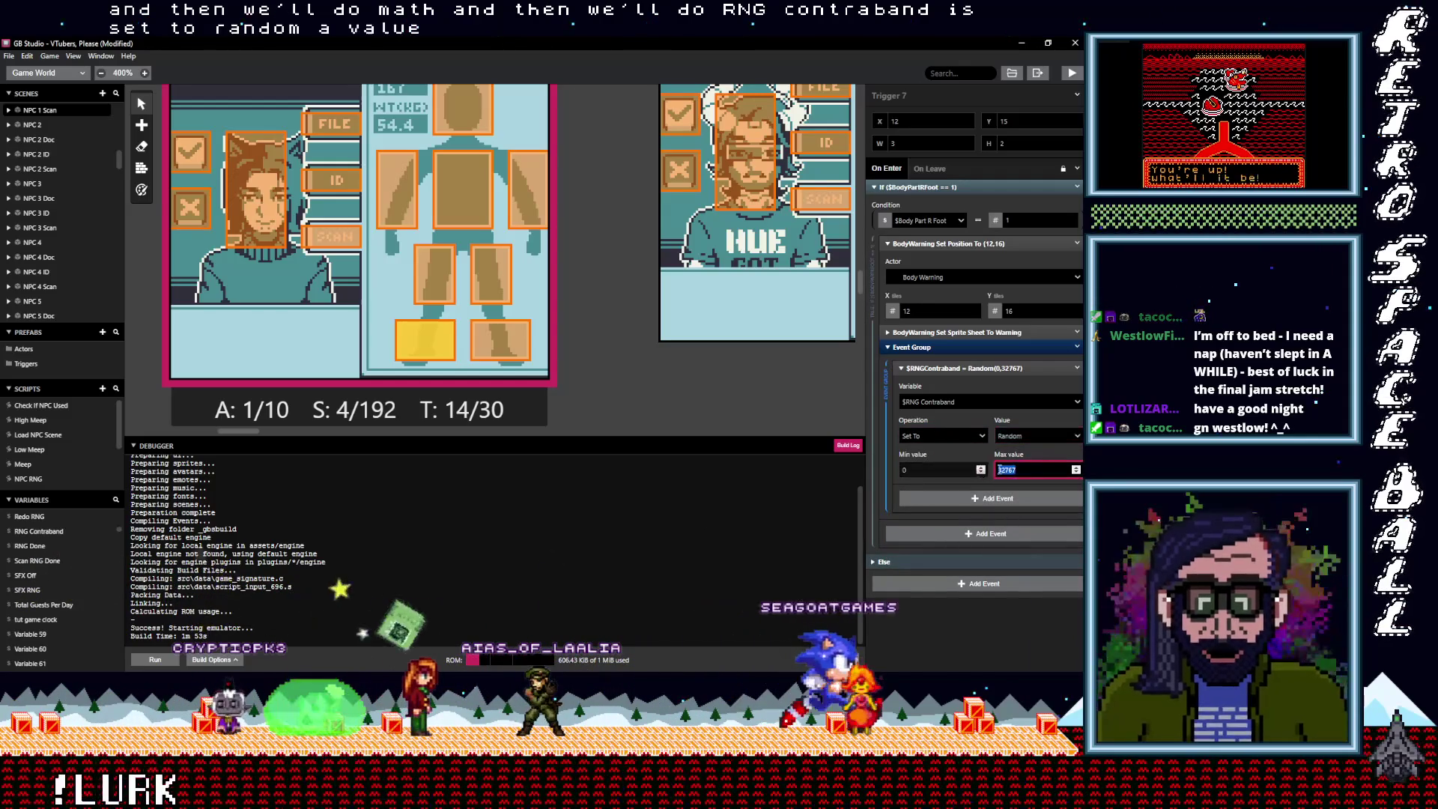
pyautogui.doubleClick(1044, 467)
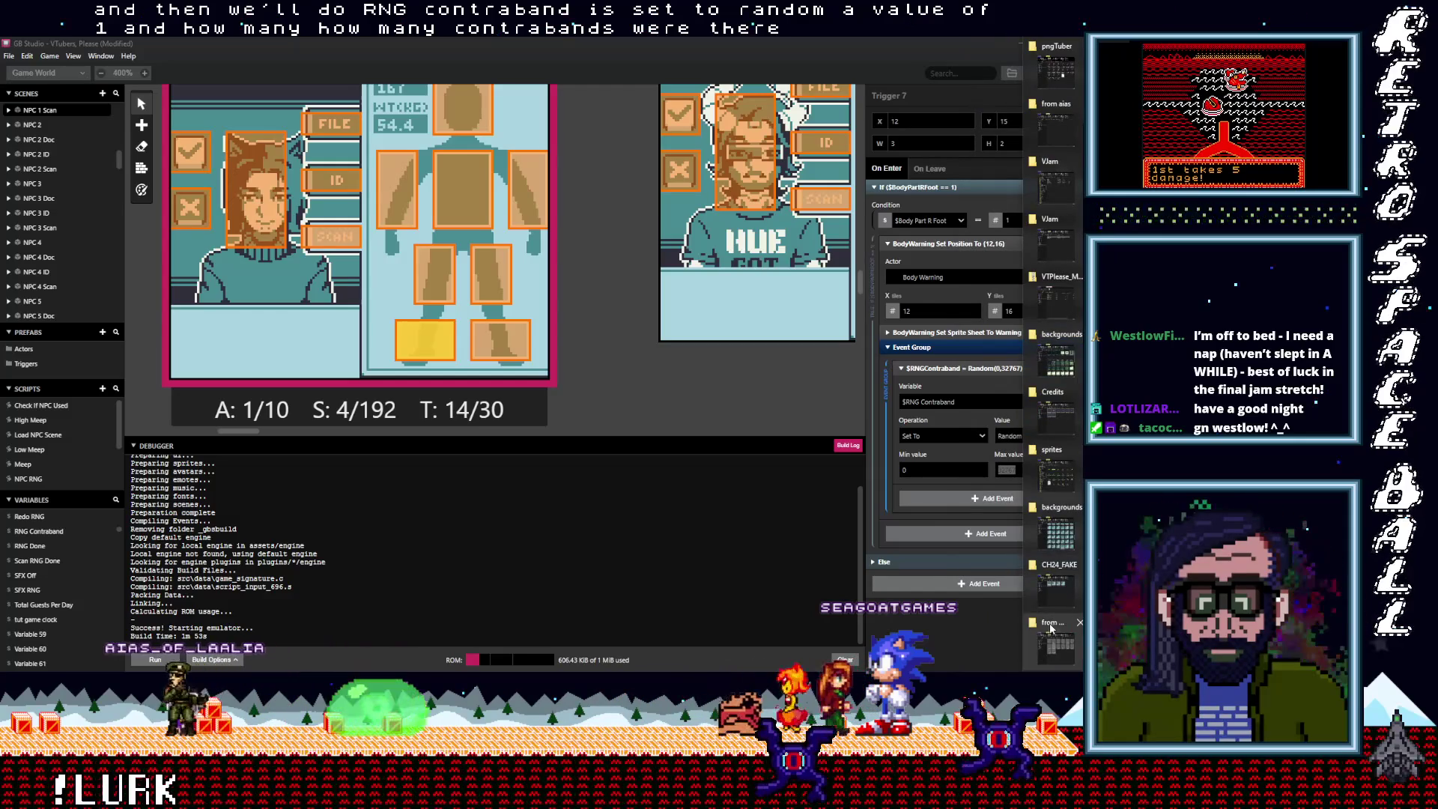
# Select the sprite files cb01 through cb15 in the Vjam assets\sprites folder
pyautogui.click(1050, 629)
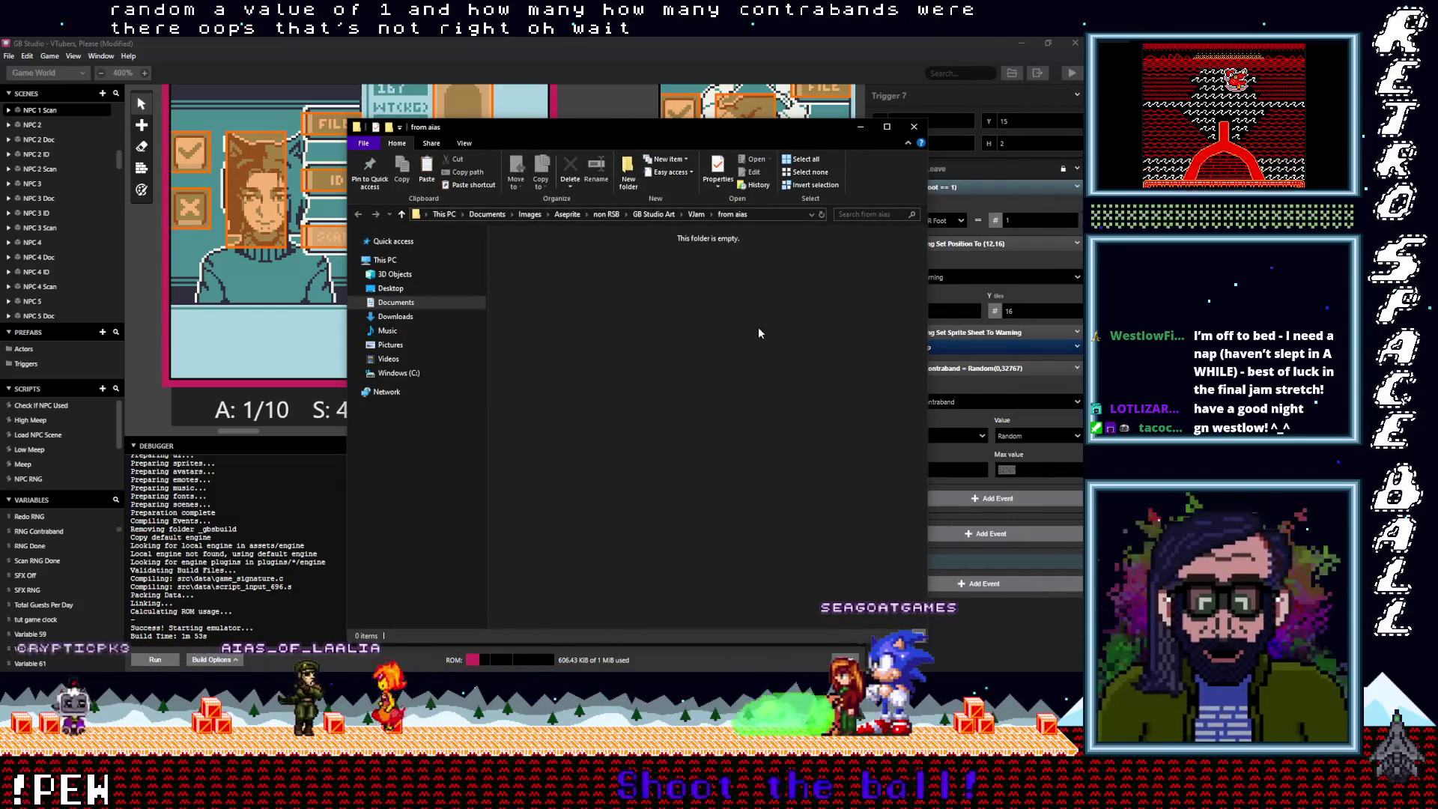
pyautogui.click(1078, 396)
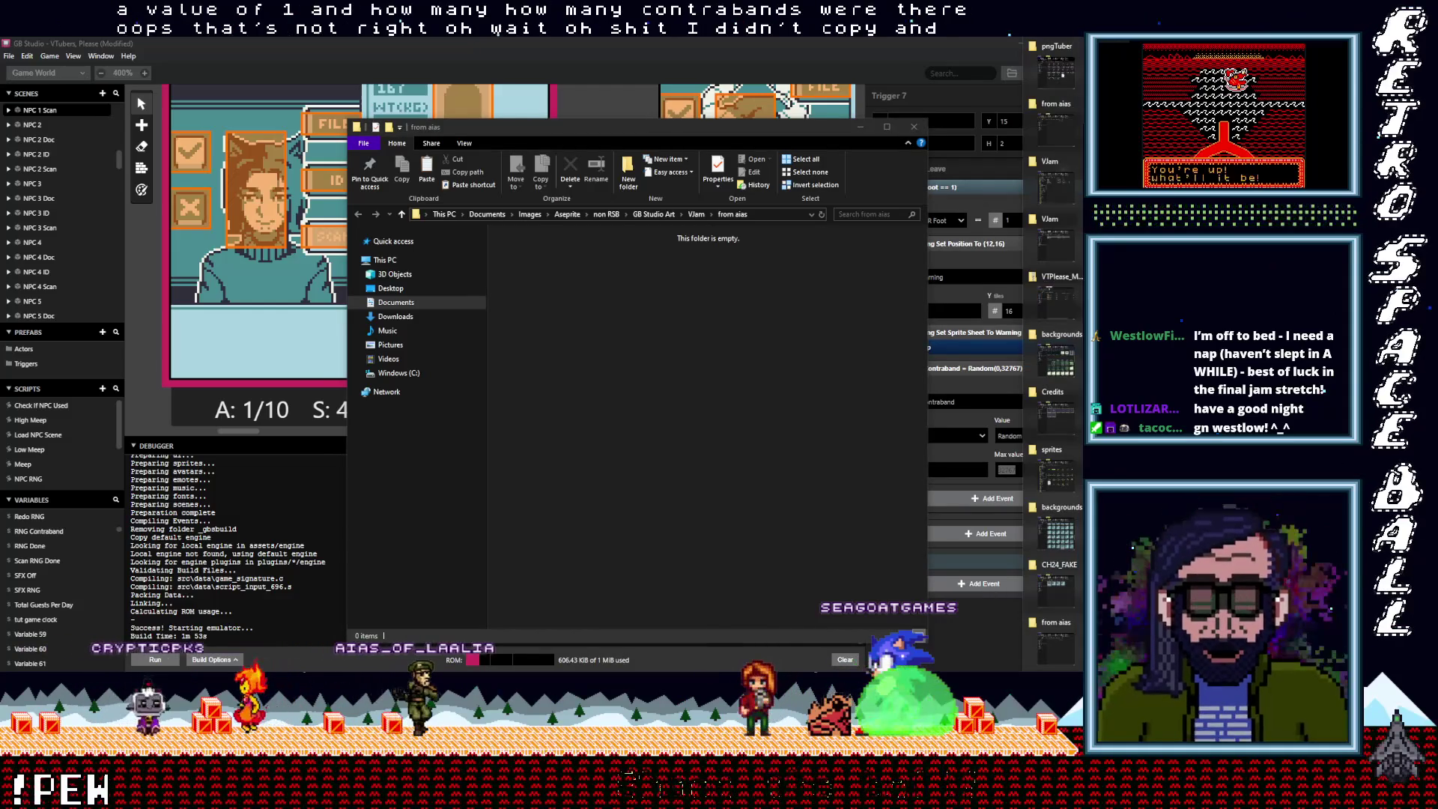
pyautogui.click(1055, 450)
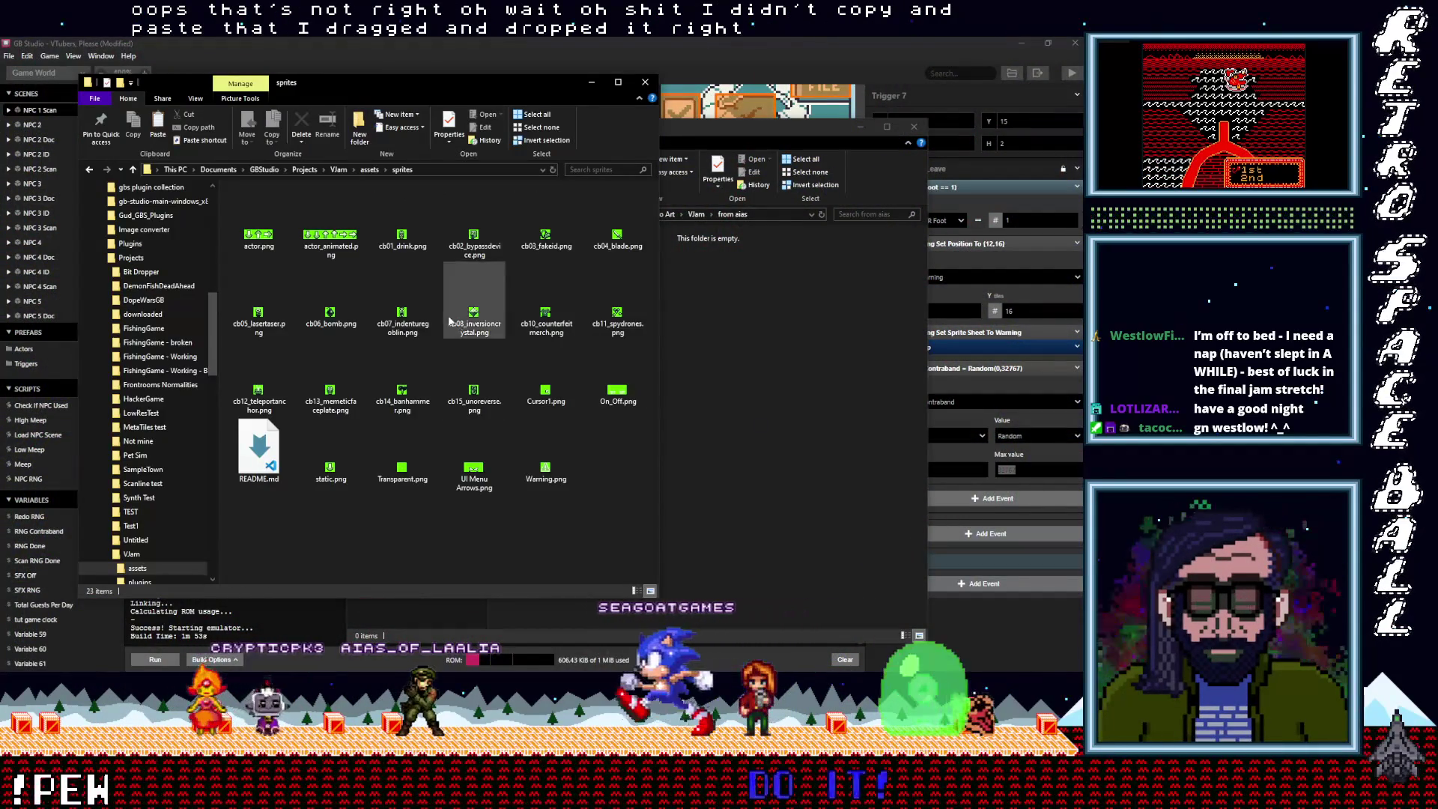
pyautogui.click(403, 238)
pyautogui.keyDown('ctrl'); pyautogui.click(474, 238); pyautogui.keyUp('ctrl')
pyautogui.keyDown('ctrl'); pyautogui.click(546, 238); pyautogui.keyUp('ctrl')
pyautogui.keyDown('ctrl'); pyautogui.click(618, 238); pyautogui.keyUp('ctrl')
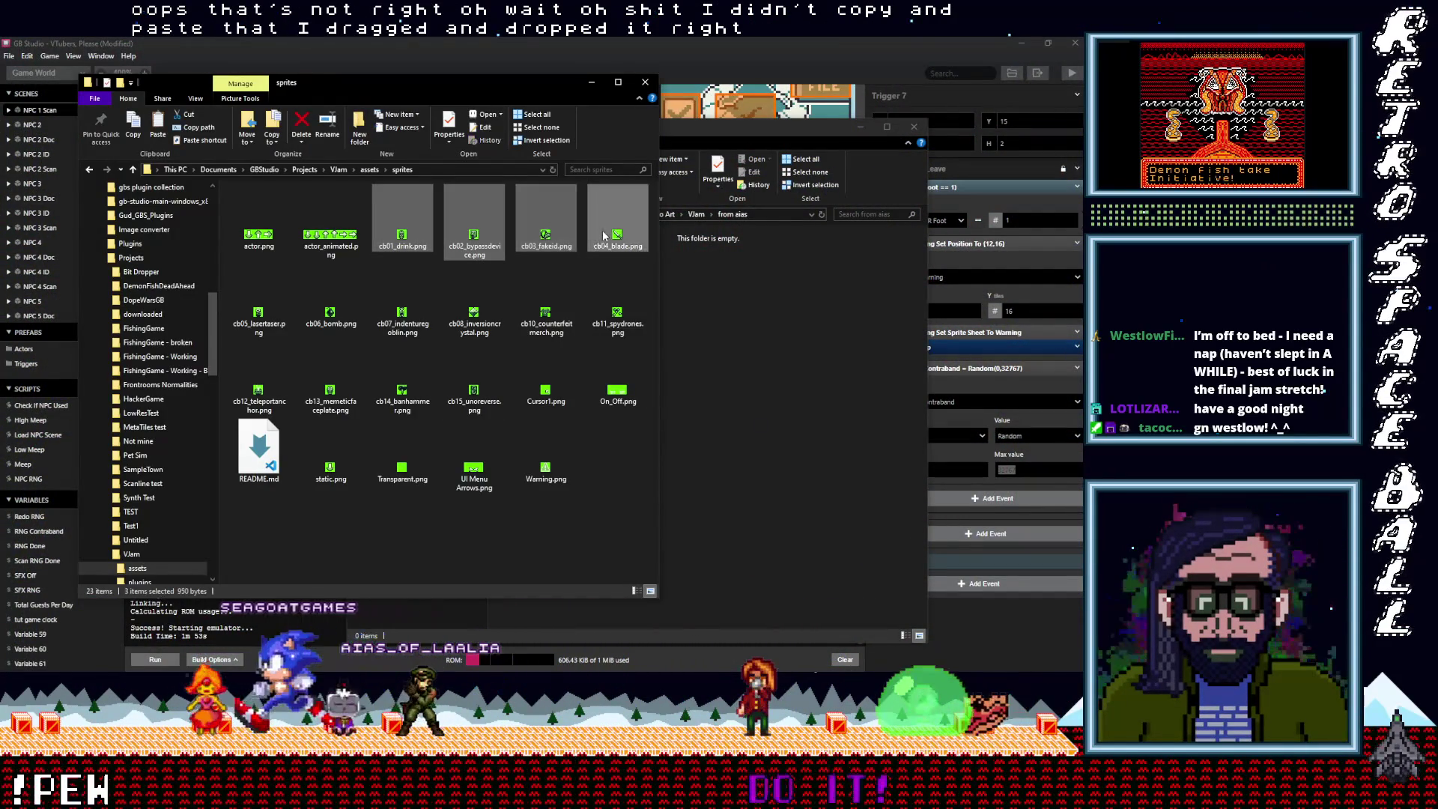
pyautogui.keyDown('ctrl'); pyautogui.click(620, 329); pyautogui.keyUp('ctrl')
pyautogui.keyDown('ctrl'); pyautogui.click(546, 313); pyautogui.keyUp('ctrl')
pyautogui.keyDown('ctrl'); pyautogui.click(474, 313); pyautogui.keyUp('ctrl')
pyautogui.keyDown('ctrl'); pyautogui.click(402, 313); pyautogui.keyUp('ctrl')
pyautogui.keyDown('ctrl'); pyautogui.click(331, 313); pyautogui.keyUp('ctrl')
pyautogui.keyDown('ctrl'); pyautogui.click(258, 313); pyautogui.keyUp('ctrl')
pyautogui.keyDown('ctrl'); pyautogui.click(259, 385); pyautogui.keyUp('ctrl')
pyautogui.keyDown('ctrl'); pyautogui.click(331, 385); pyautogui.keyUp('ctrl')
pyautogui.keyDown('ctrl'); pyautogui.click(402, 385); pyautogui.keyUp('ctrl')
pyautogui.keyDown('ctrl'); pyautogui.click(474, 385); pyautogui.keyUp('ctrl')
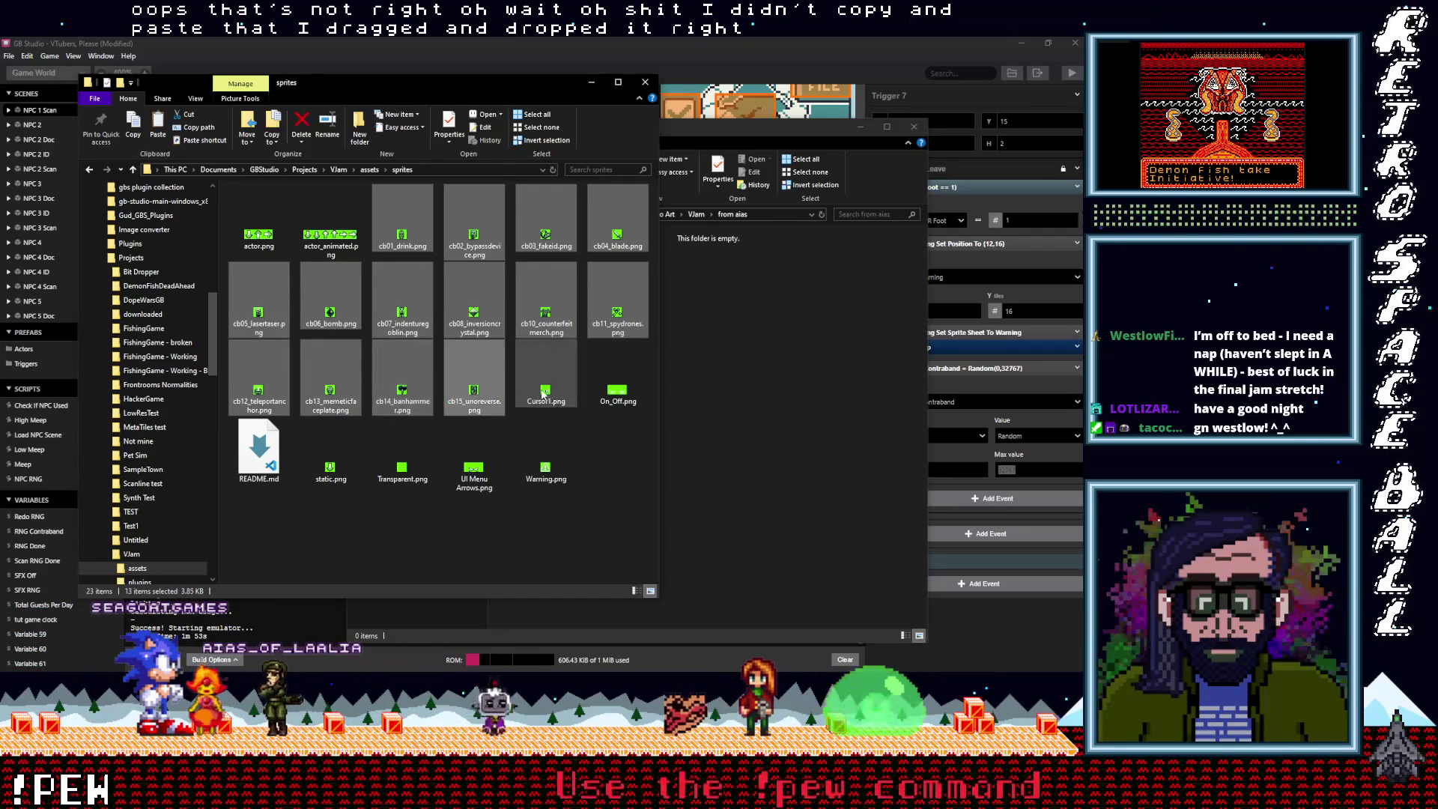
# Copy the selected cb sprites into the from aias folder, then minimize both Explorer windows
pyautogui.rightClick(456, 377)
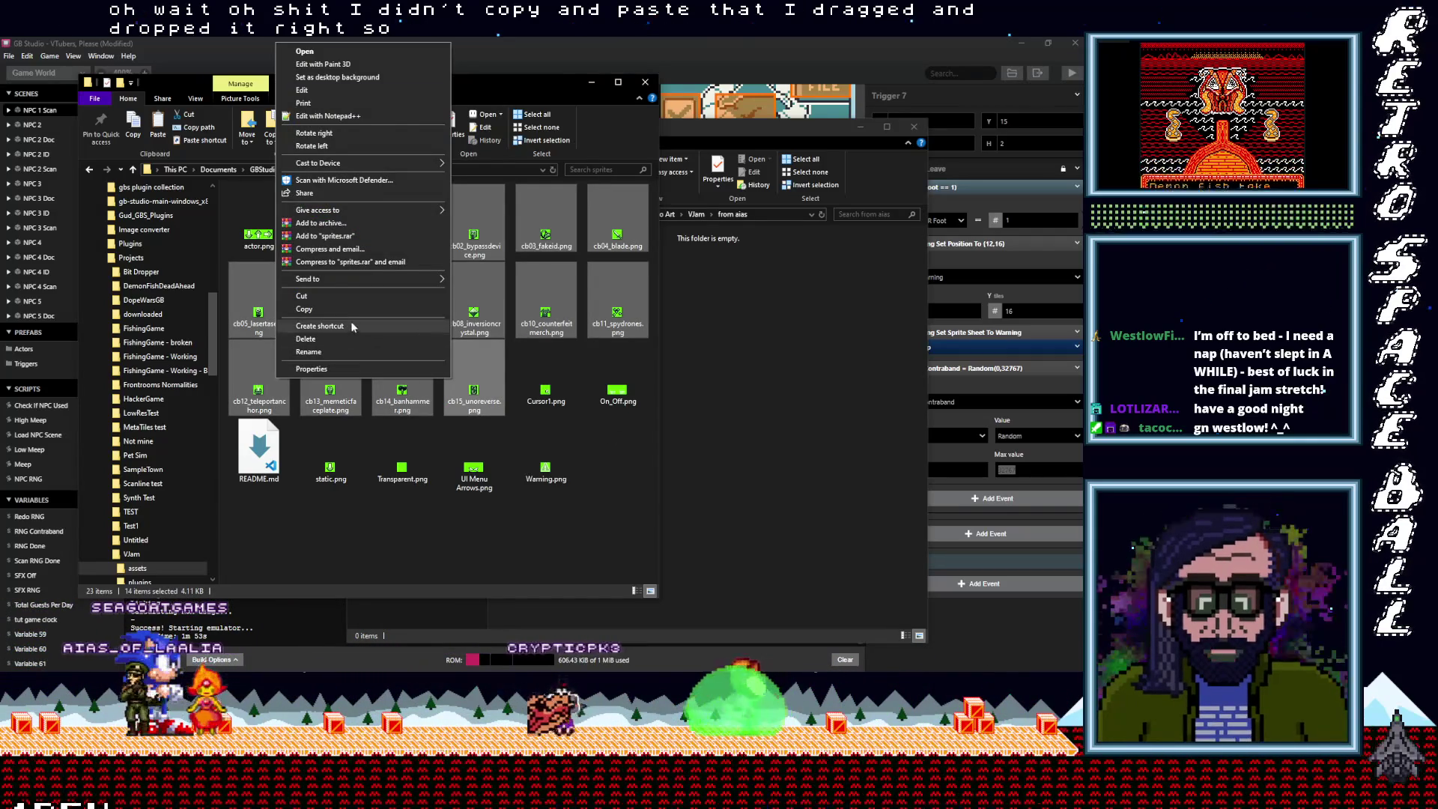
pyautogui.click(442, 310)
pyautogui.click(776, 360)
pyautogui.rightClick(682, 363)
pyautogui.click(631, 439)
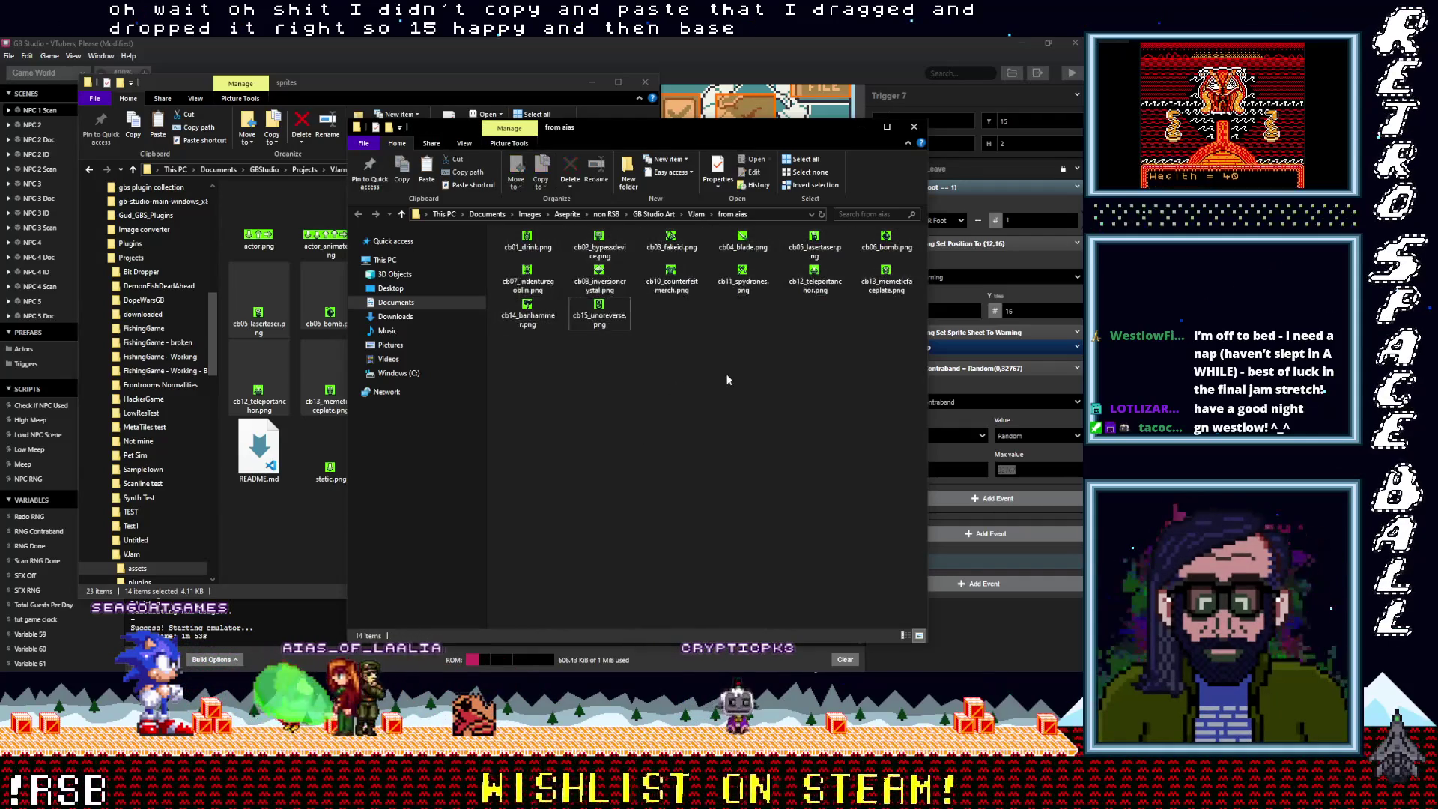
pyautogui.click(857, 129)
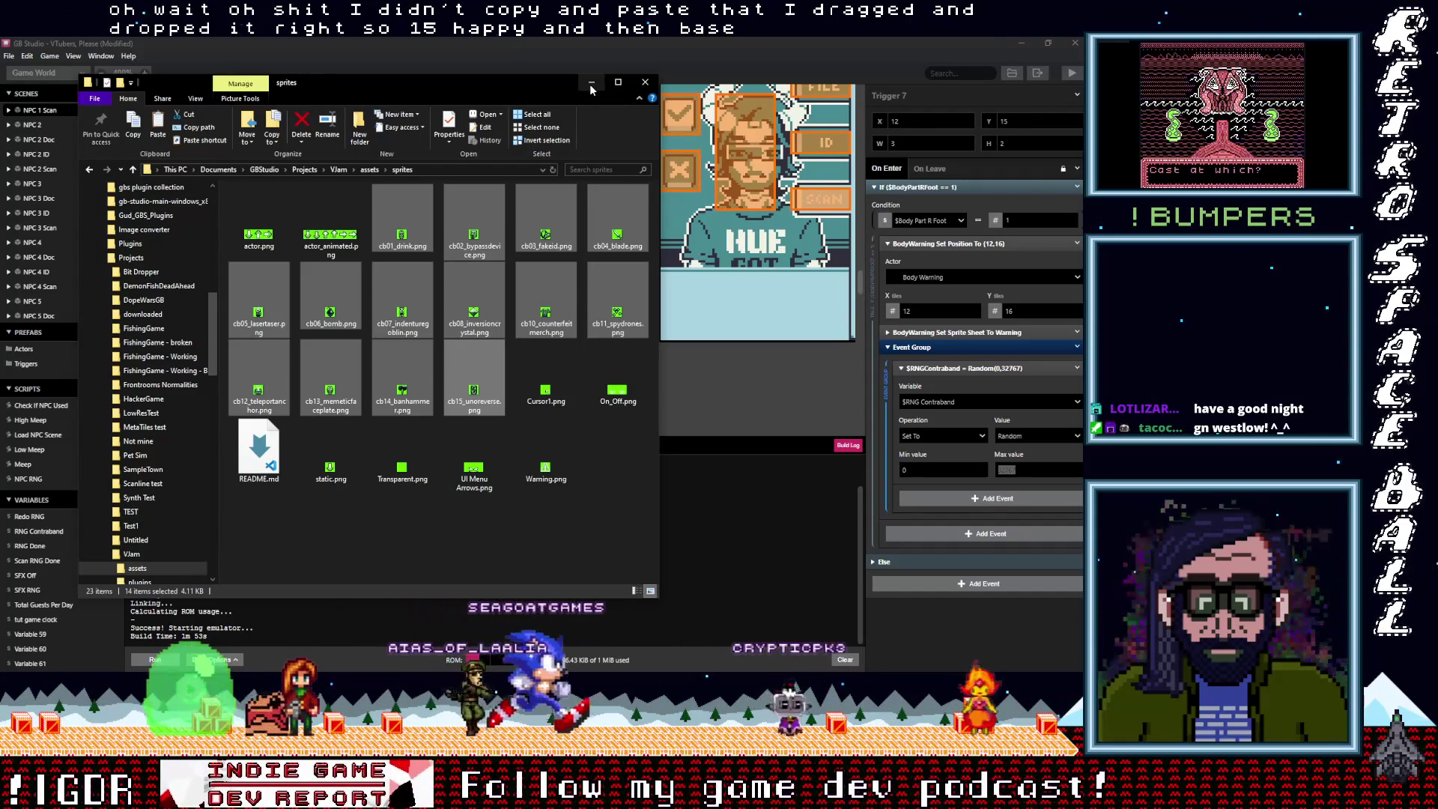
pyautogui.click(590, 87)
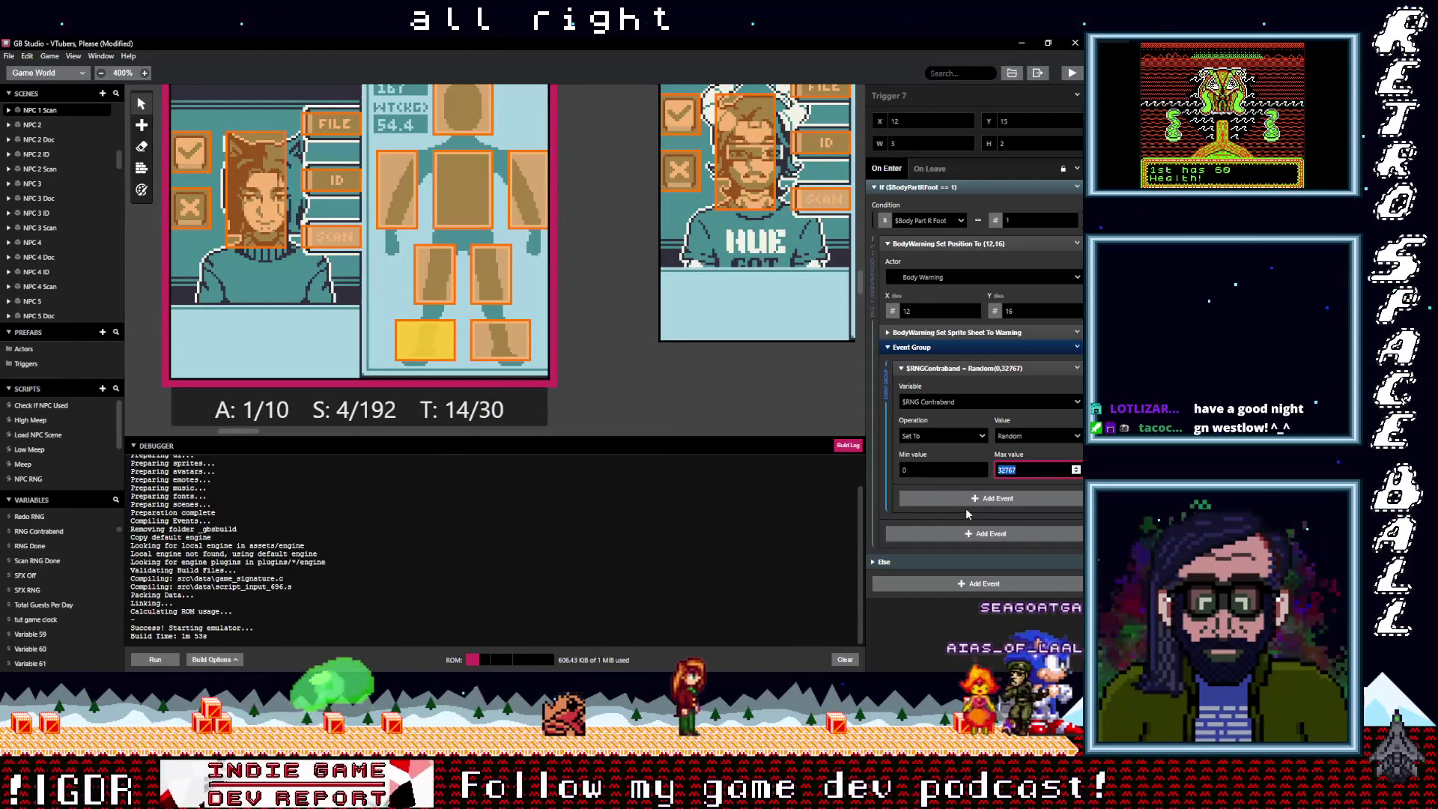
# Set the random range to a maximum of 64 and a minimum of 1
pyautogui.write('64')
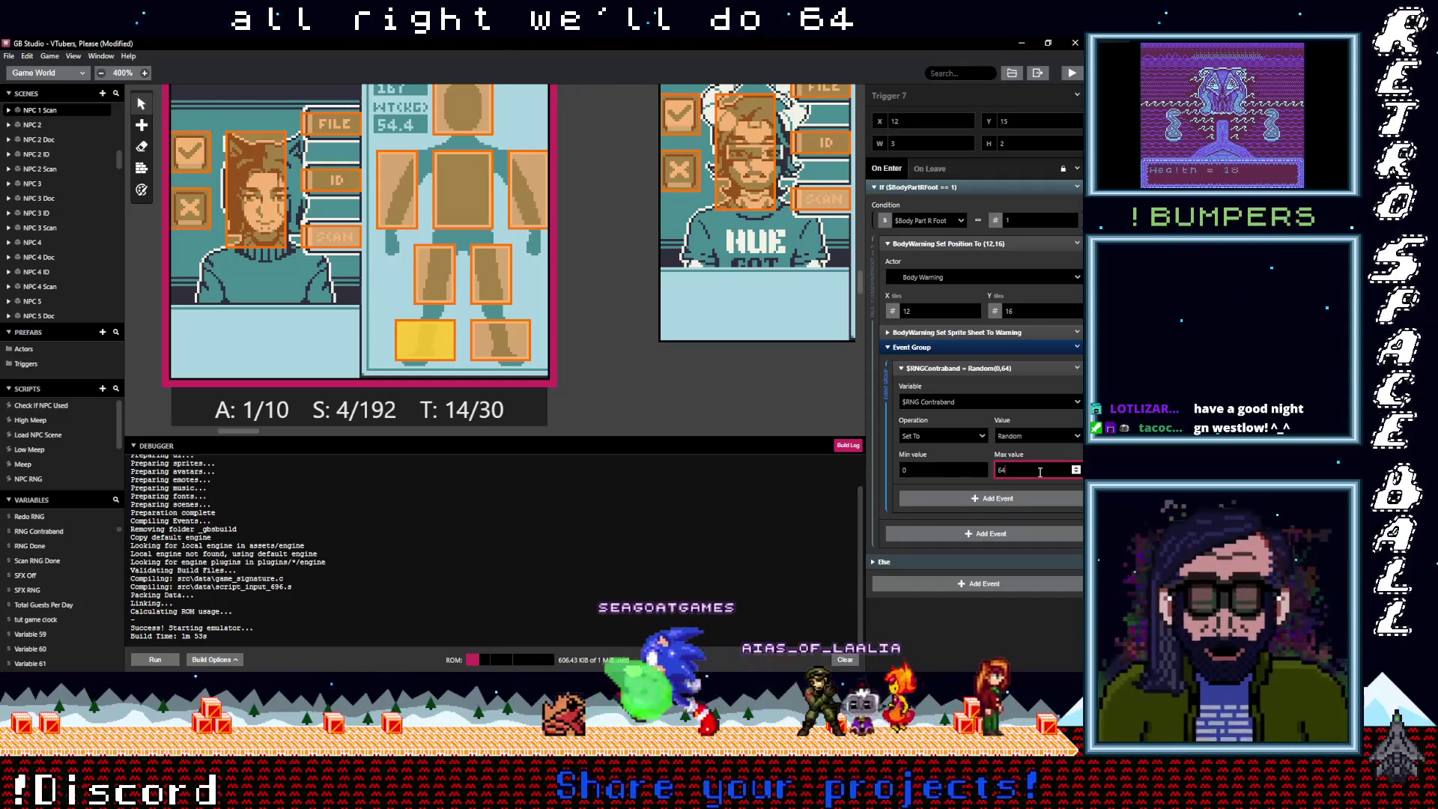
pyautogui.click(936, 478)
pyautogui.write('1')
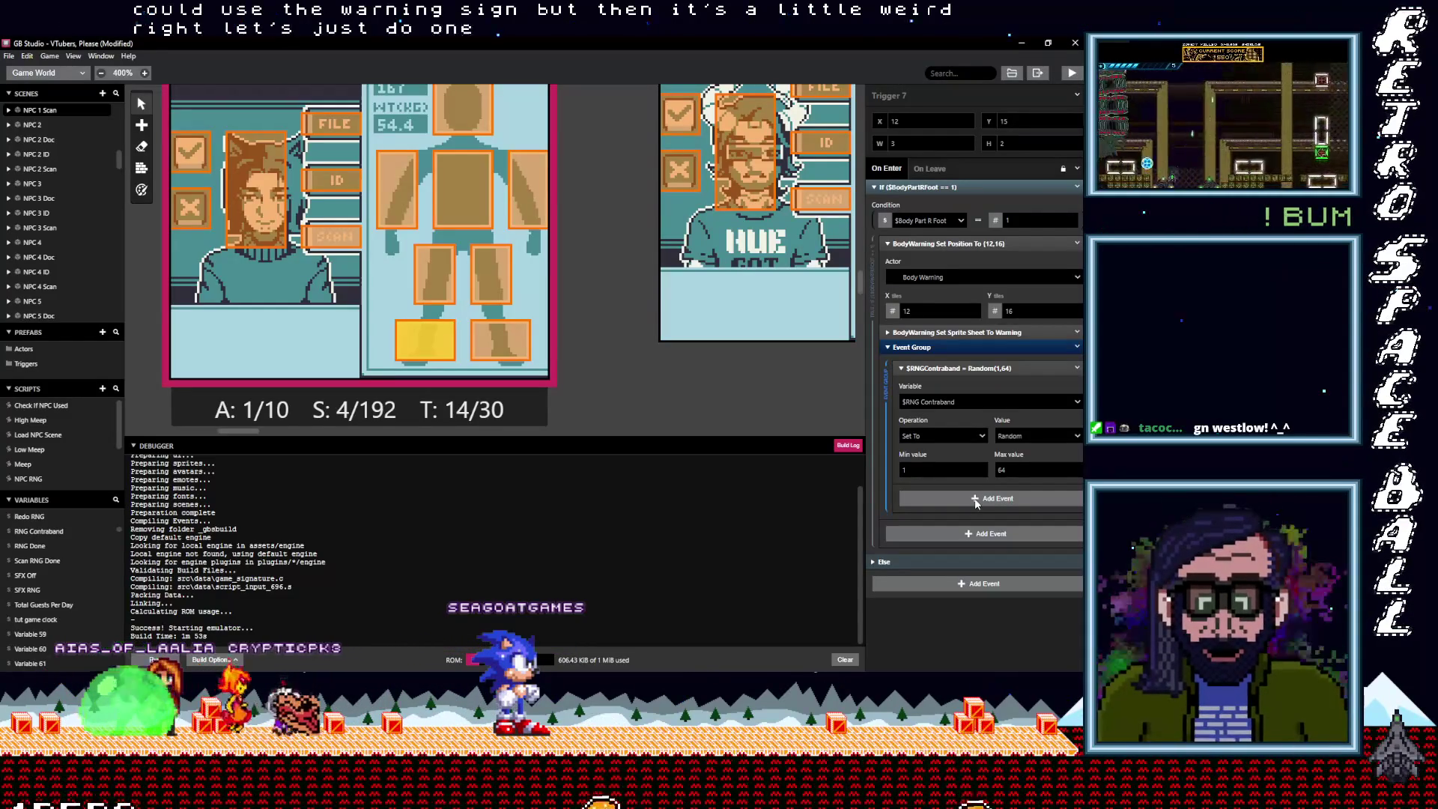
pyautogui.click(976, 498)
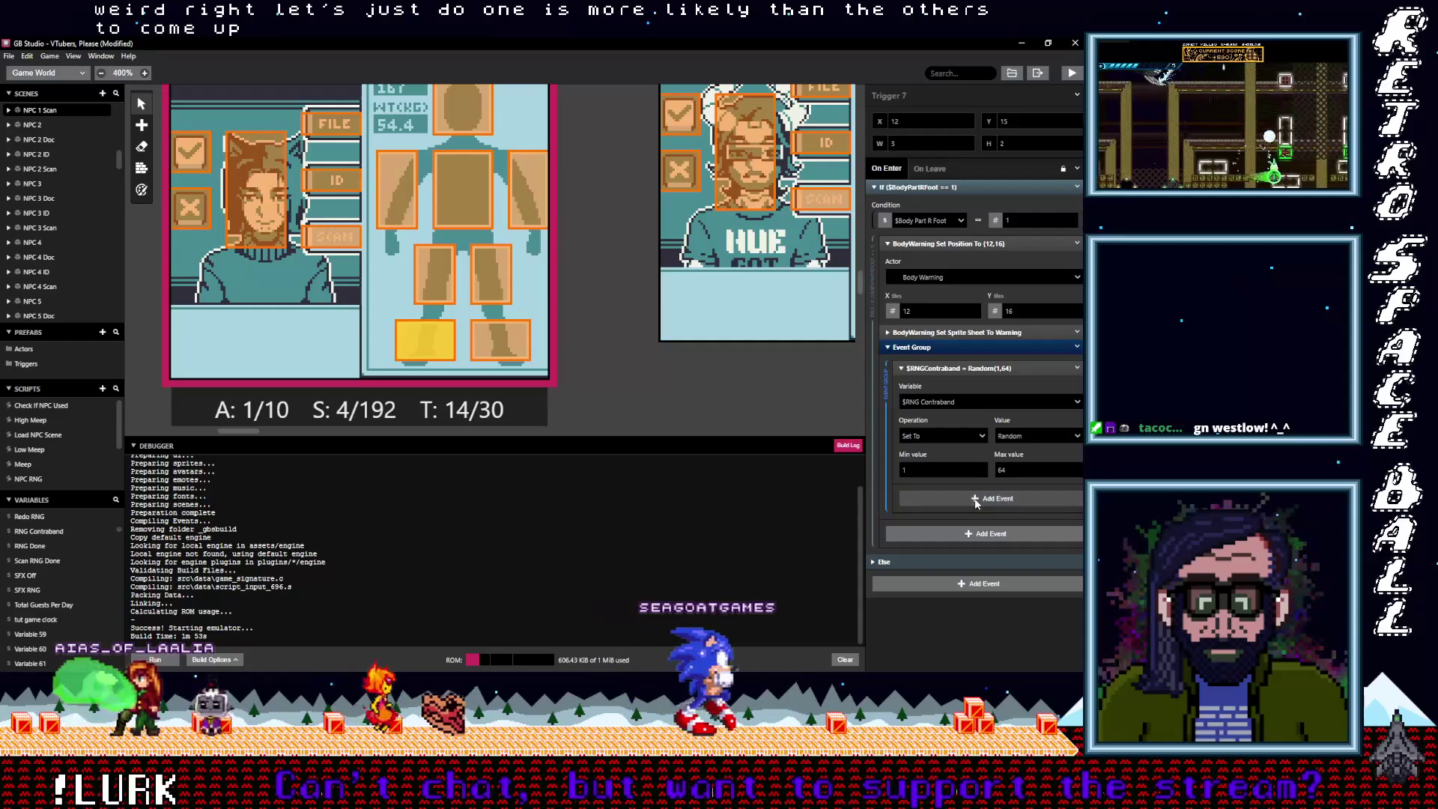
pyautogui.press('Escape')
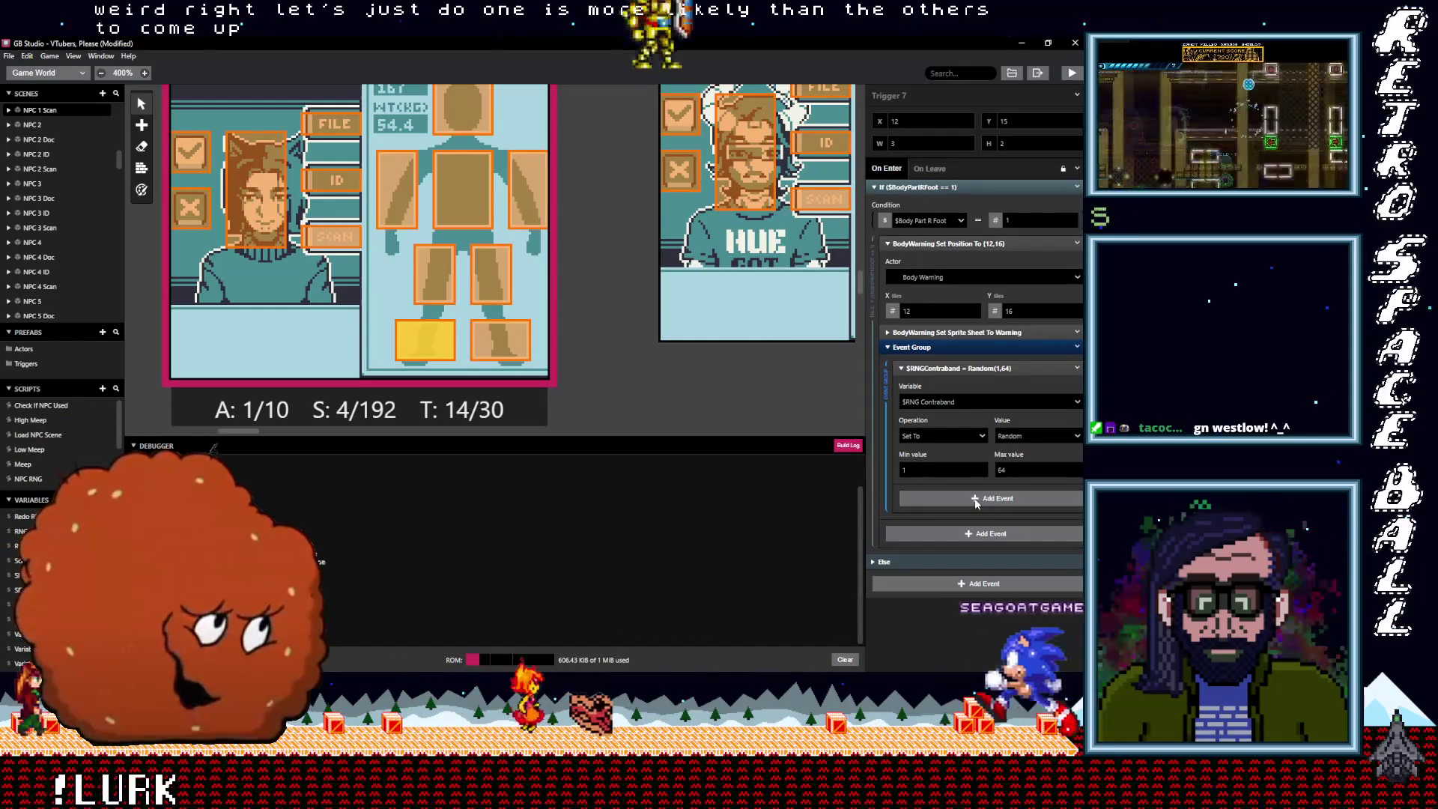
pyautogui.click(975, 498)
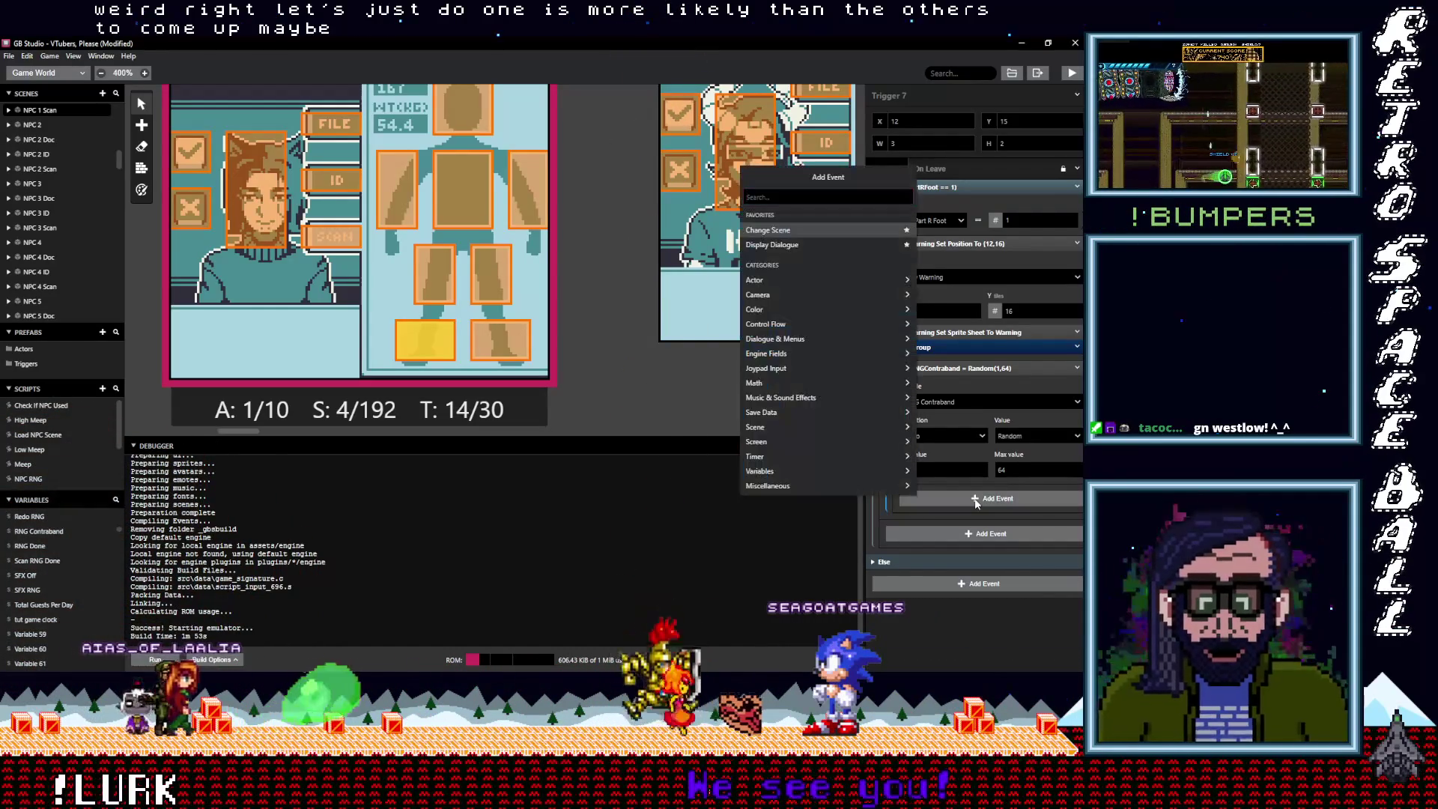
pyautogui.press('Escape')
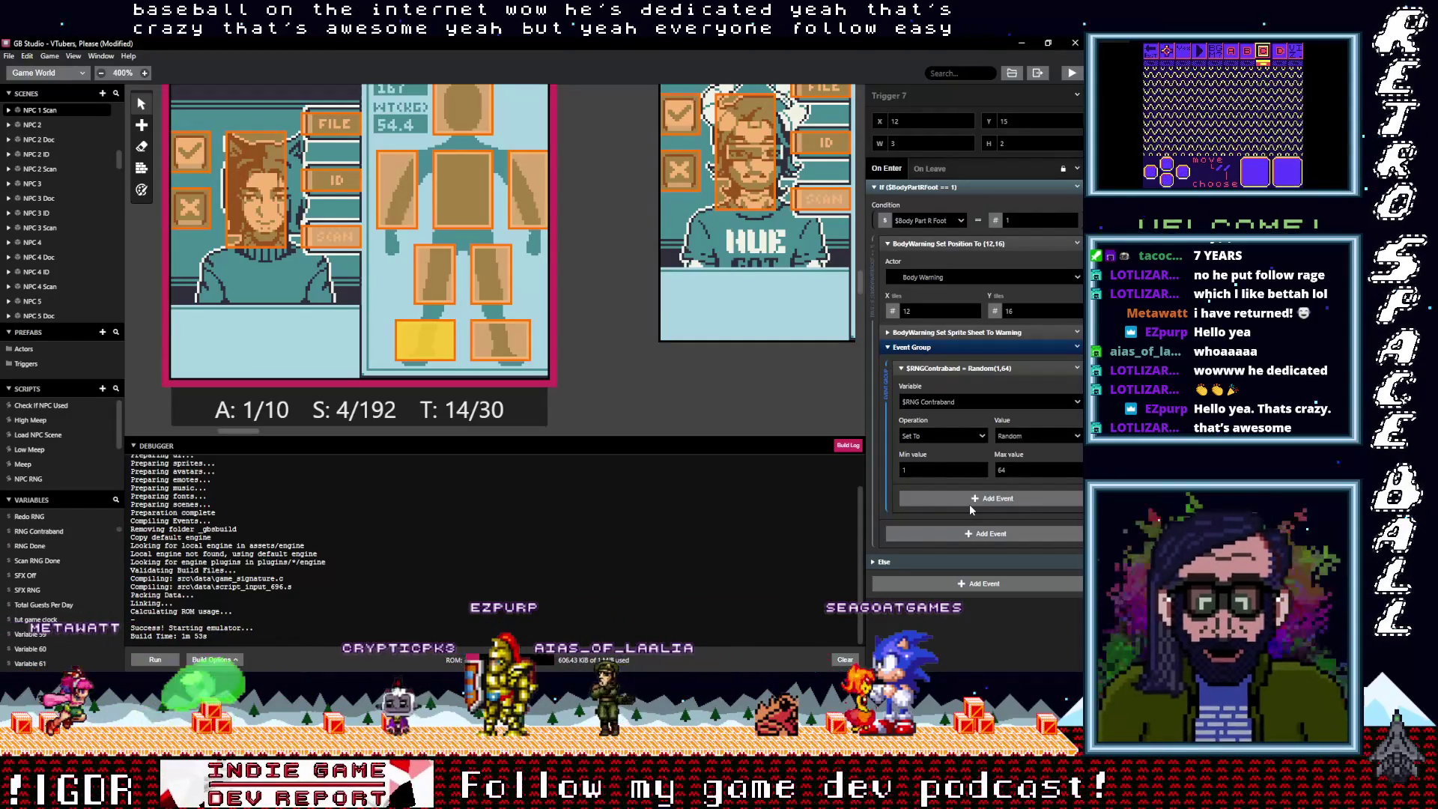
# Insert an If Variable Compare With Value event below the Random(1,64) assignment
pyautogui.click(947, 503)
pyautogui.click(948, 503)
pyautogui.click(951, 504)
pyautogui.click(952, 505)
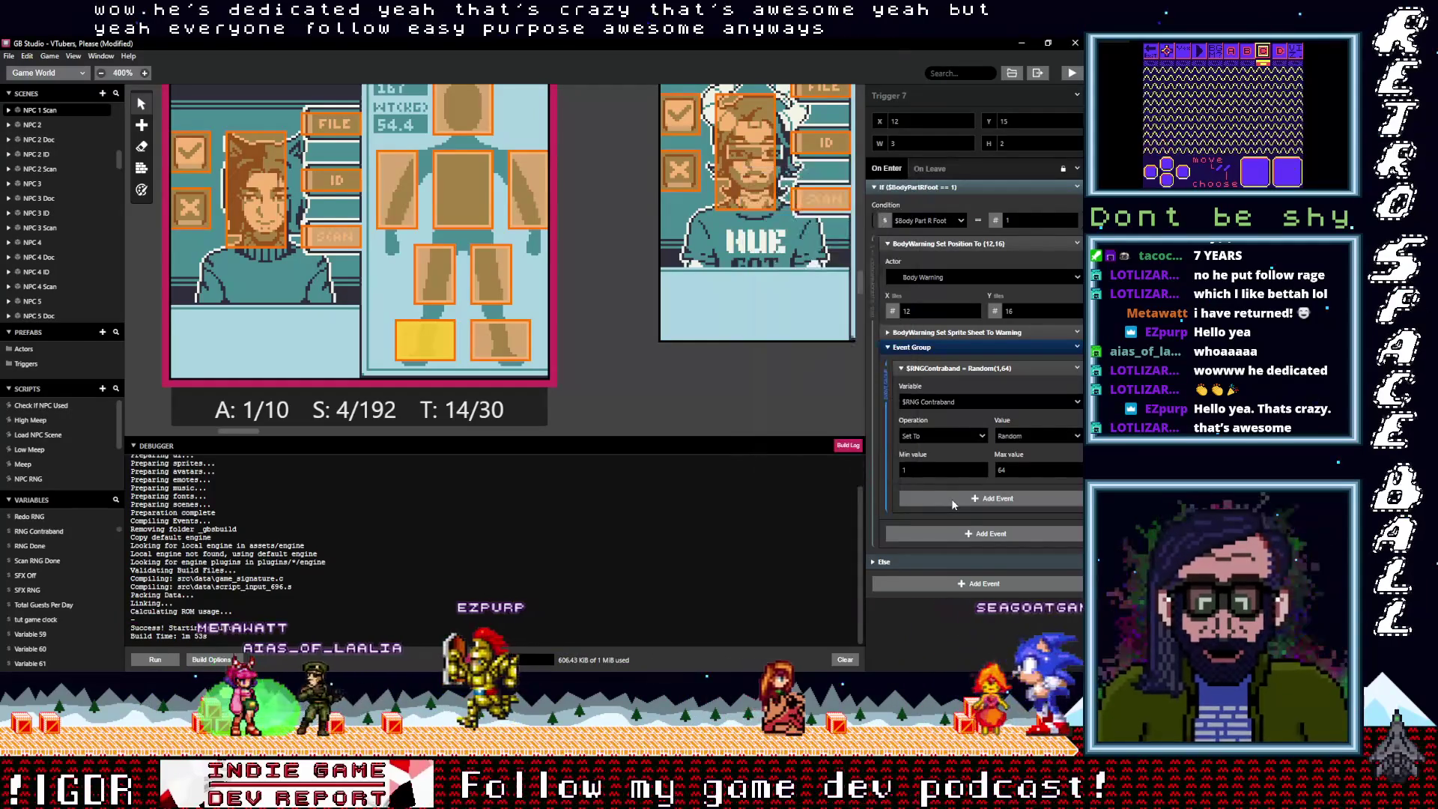
pyautogui.click(954, 504)
pyautogui.click(959, 499)
pyautogui.click(958, 499)
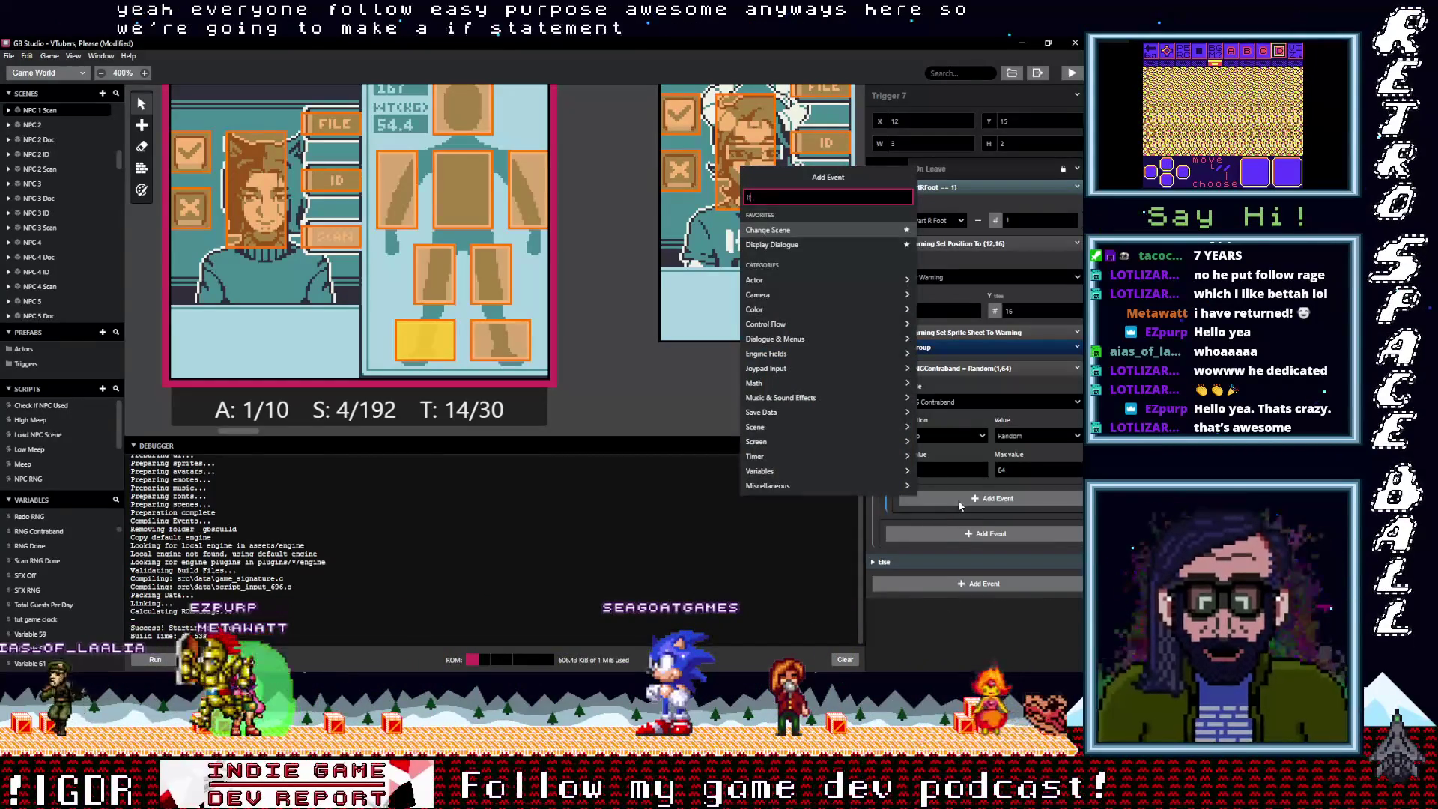
pyautogui.write(' var val')
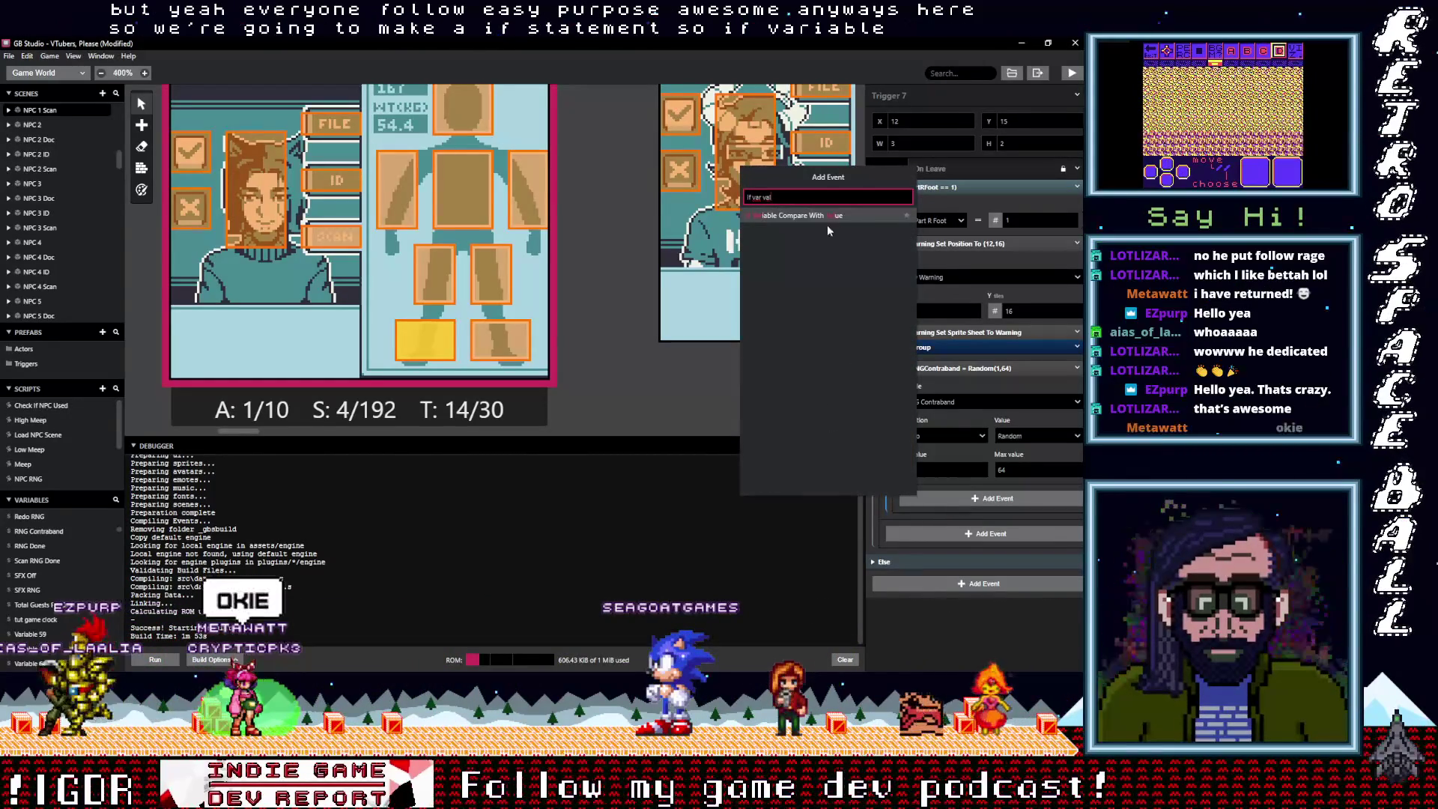
pyautogui.click(816, 218)
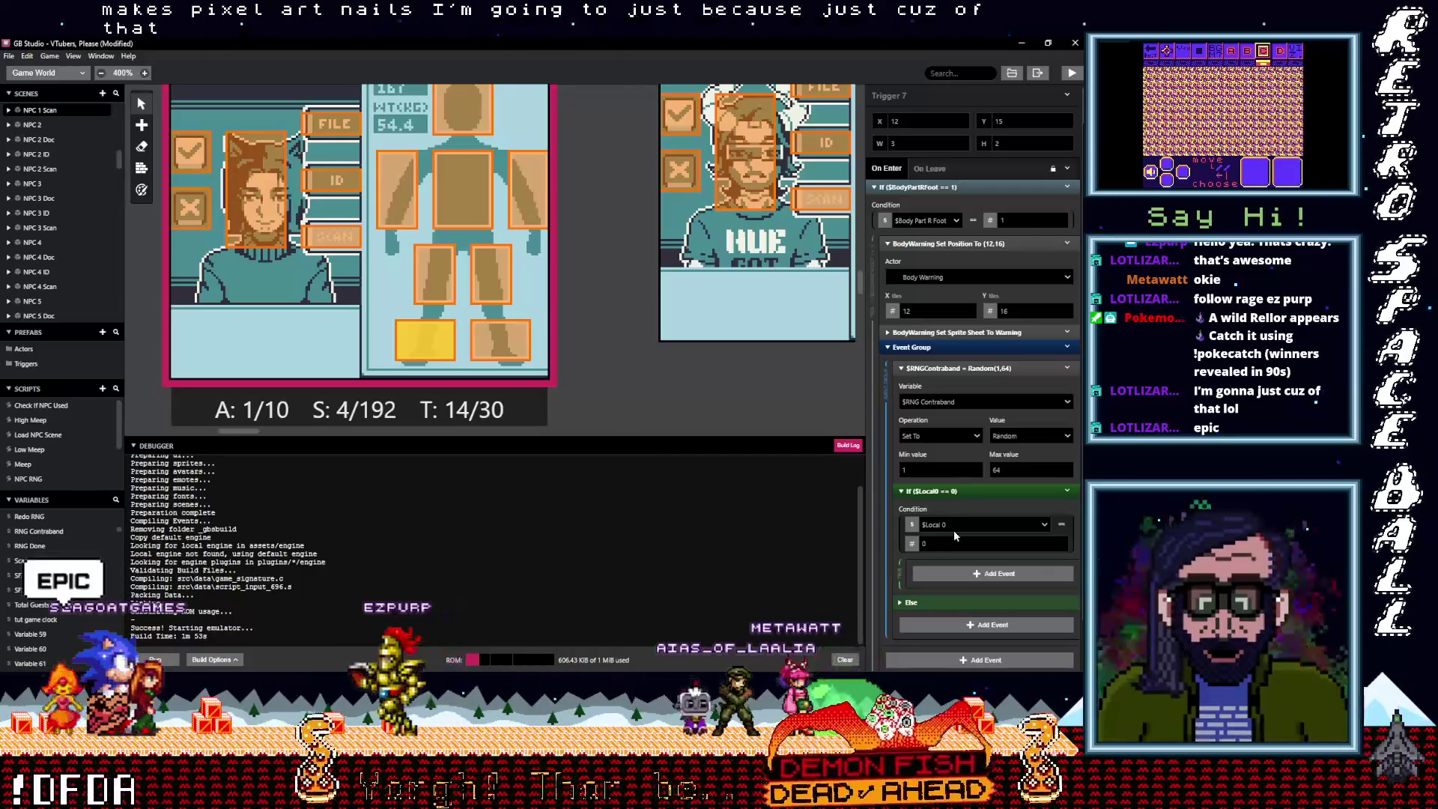
# Set the condition to $RNG Contraband <= 8 and bring up Calculator
pyautogui.click(959, 527)
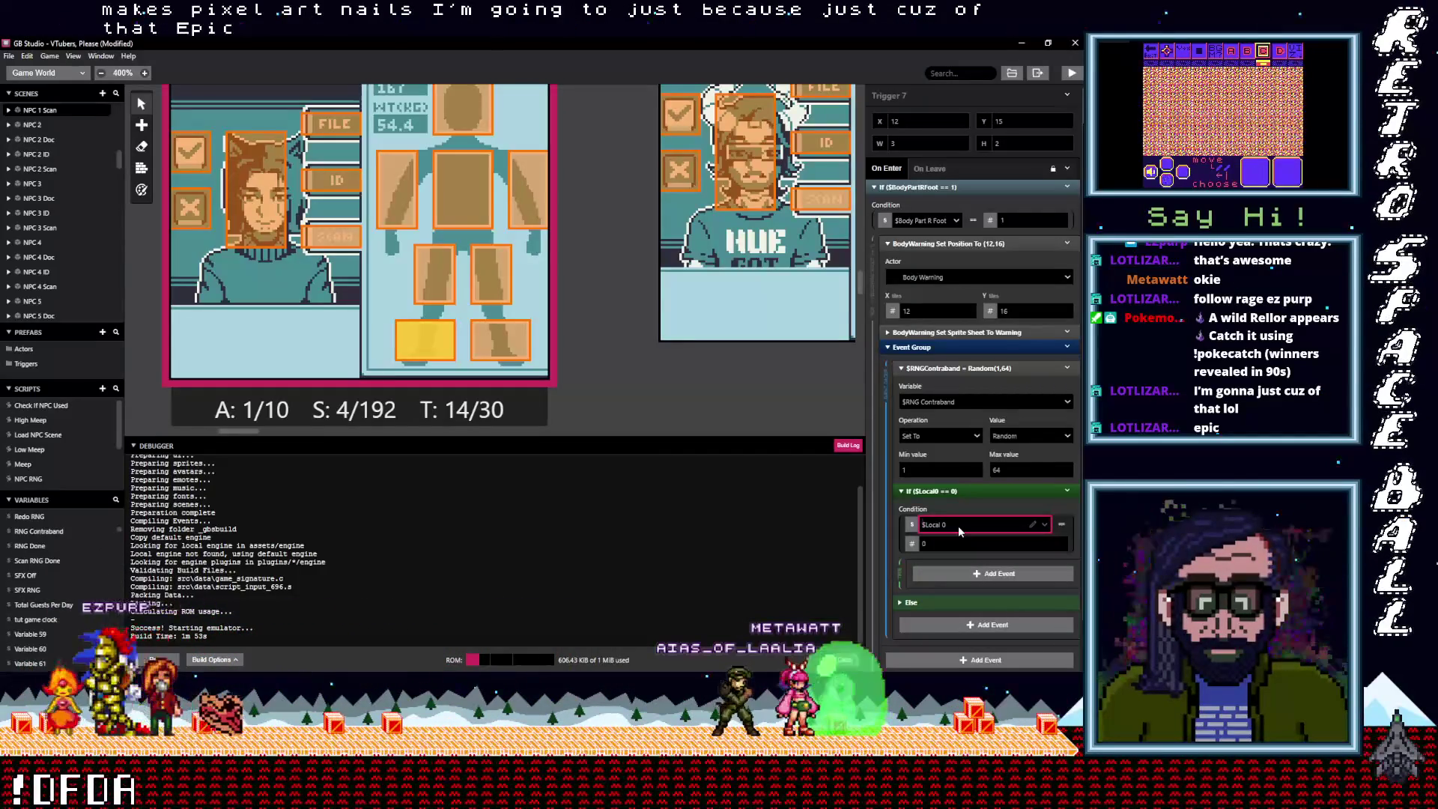
pyautogui.write('rng')
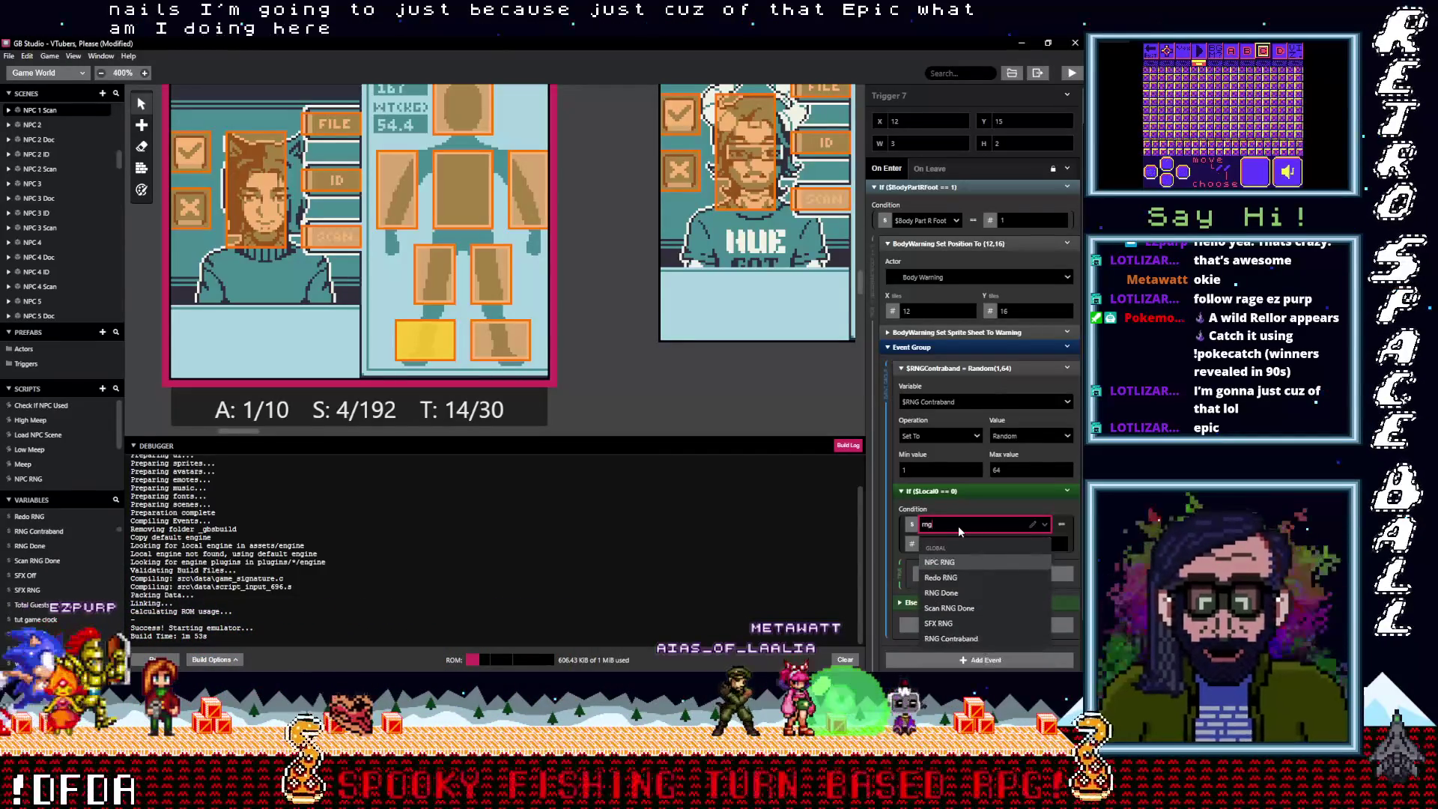
pyautogui.click(958, 639)
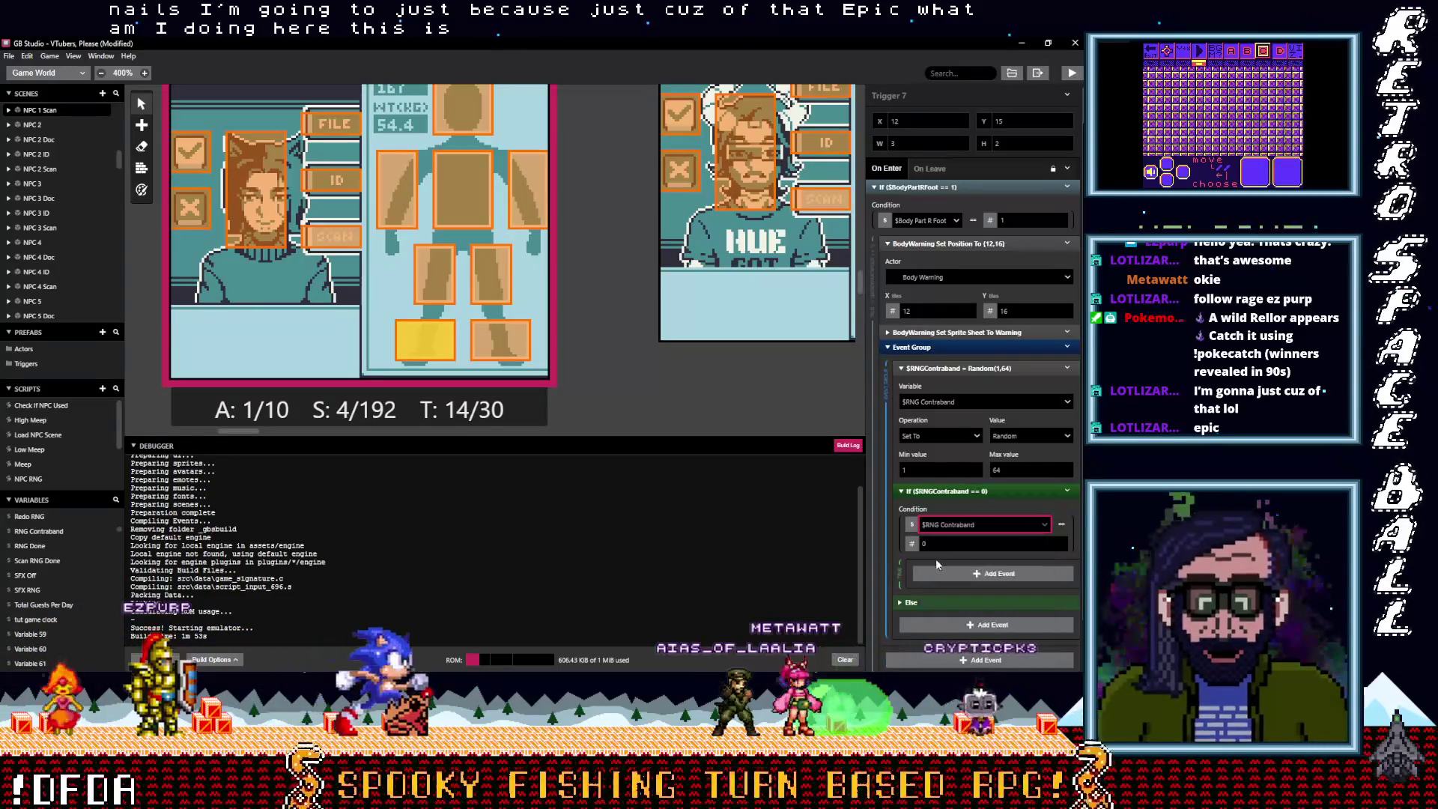
pyautogui.click(1061, 526)
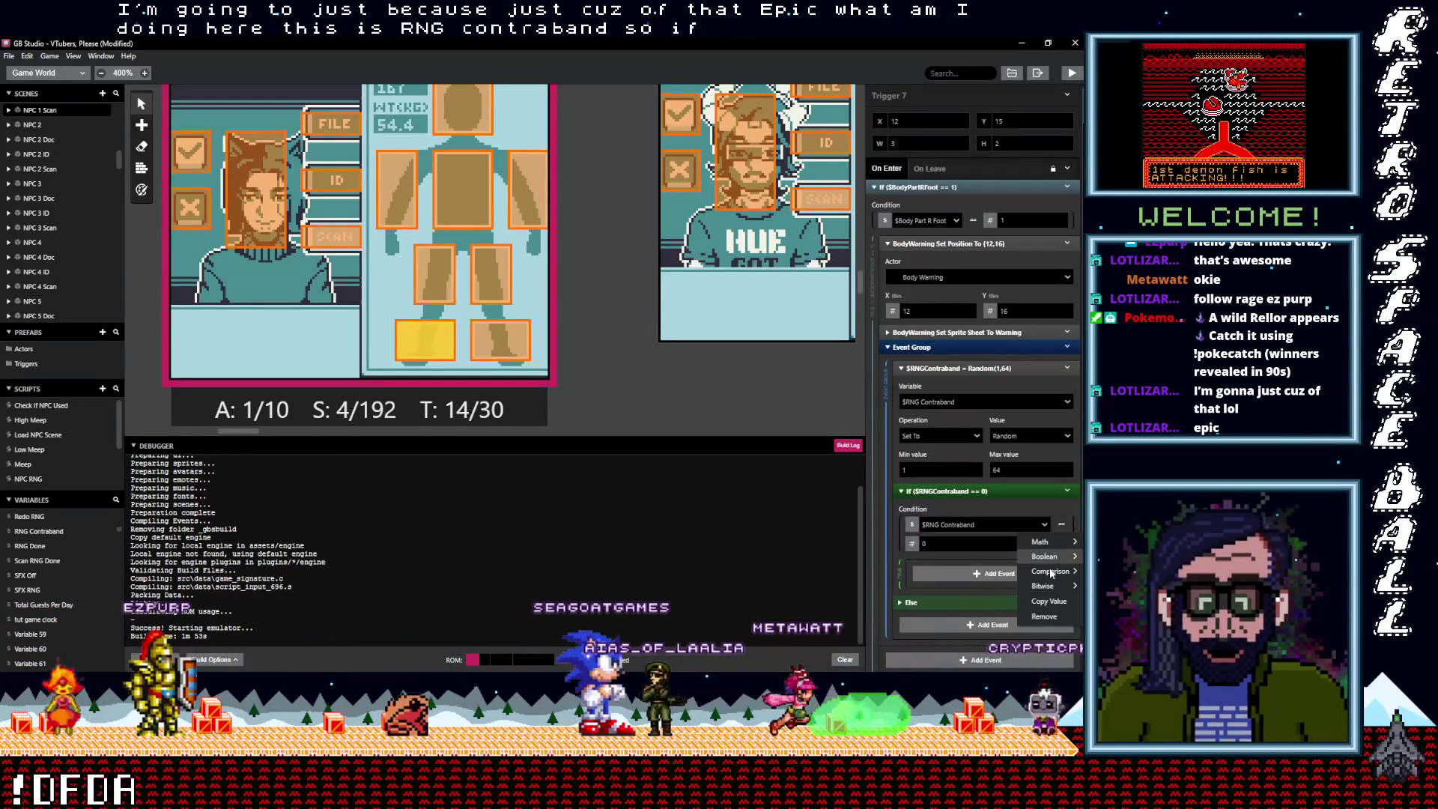
pyautogui.moveTo(1050, 570)
pyautogui.click(941, 644)
pyautogui.click(955, 544)
pyautogui.write('8')
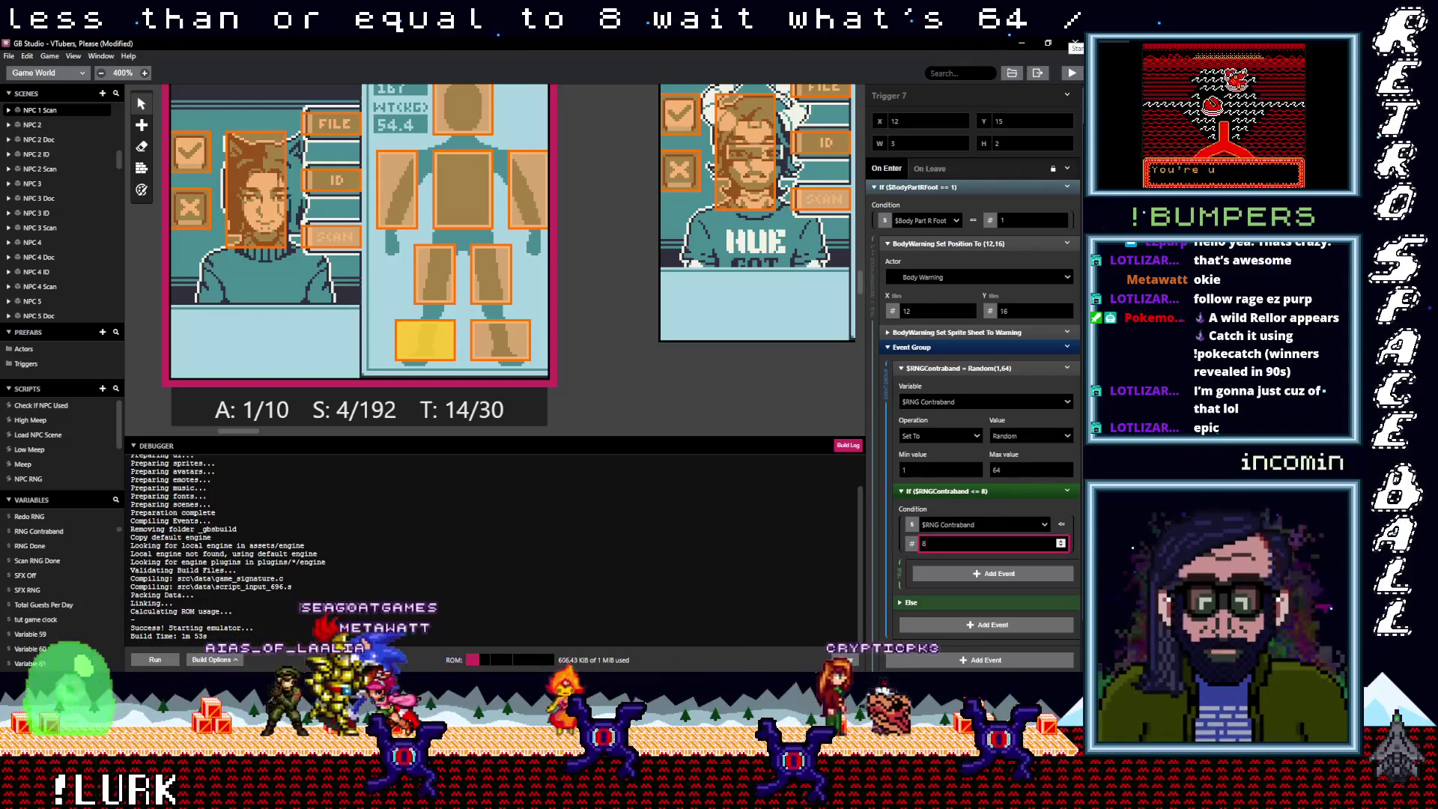
pyautogui.hotkey('alt', 'Tab')
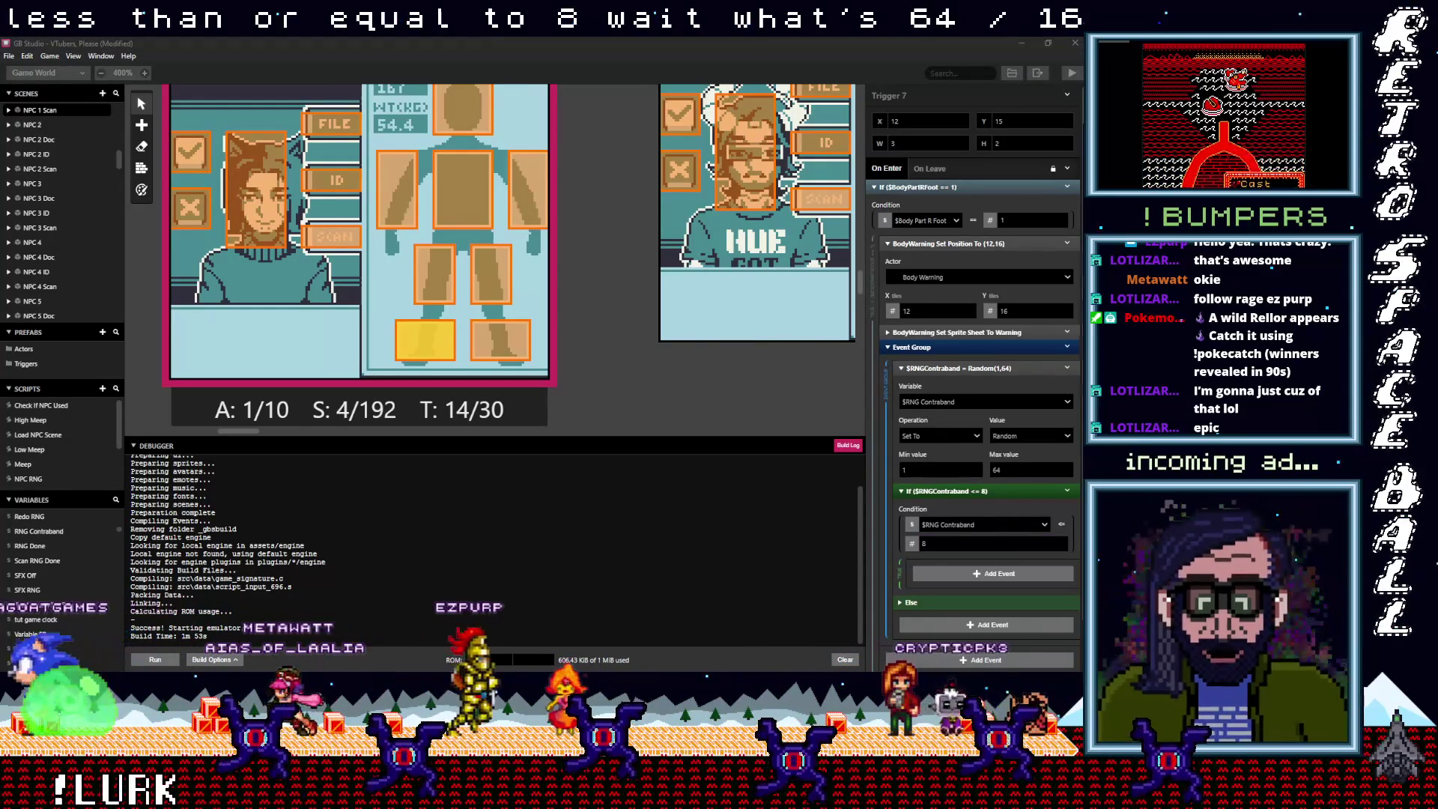
pyautogui.click(1059, 96)
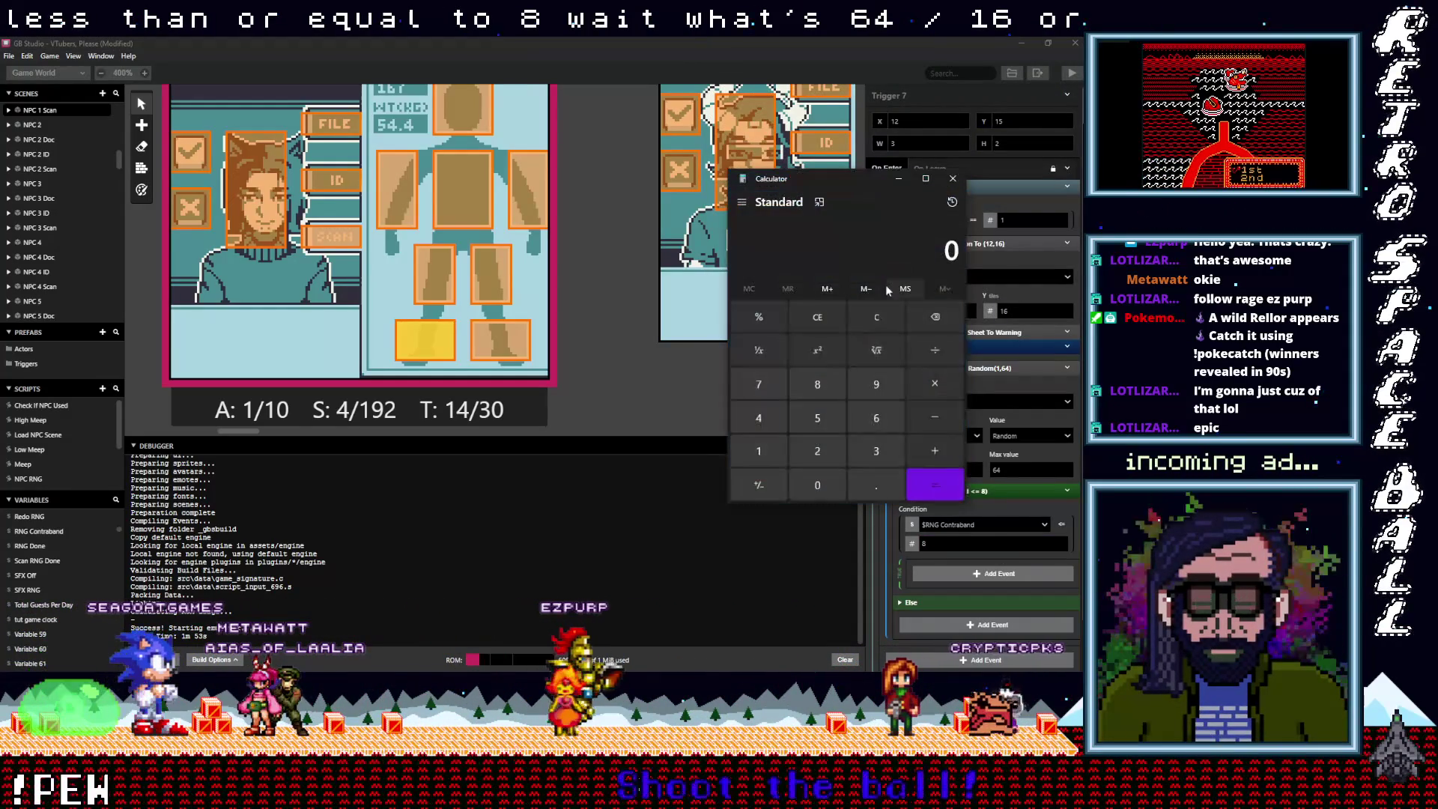
# Compute 64 ÷ 16 = 4 in Calculator and return to GB Studio
pyautogui.click(868, 414)
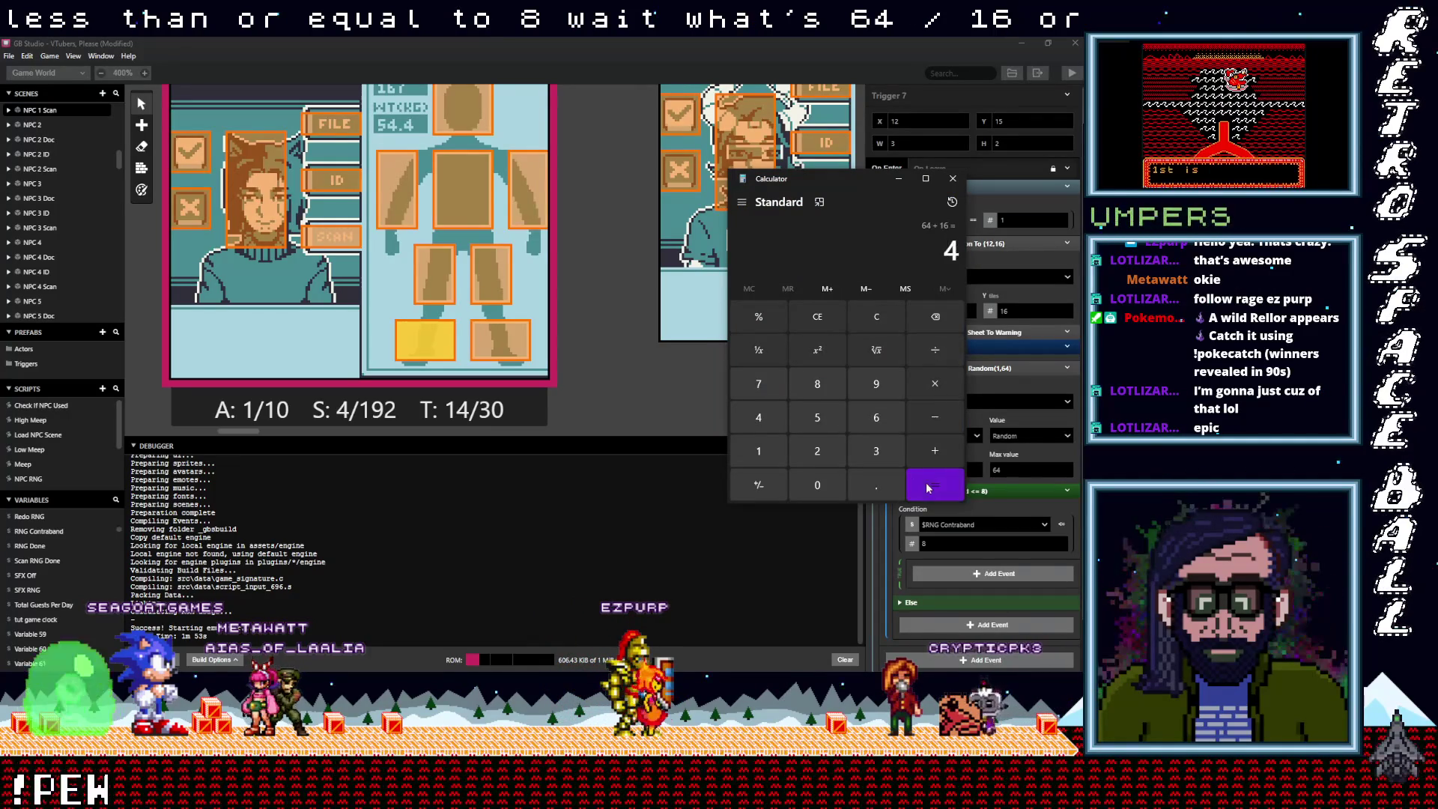
pyautogui.hotkey('alt', 'Tab')
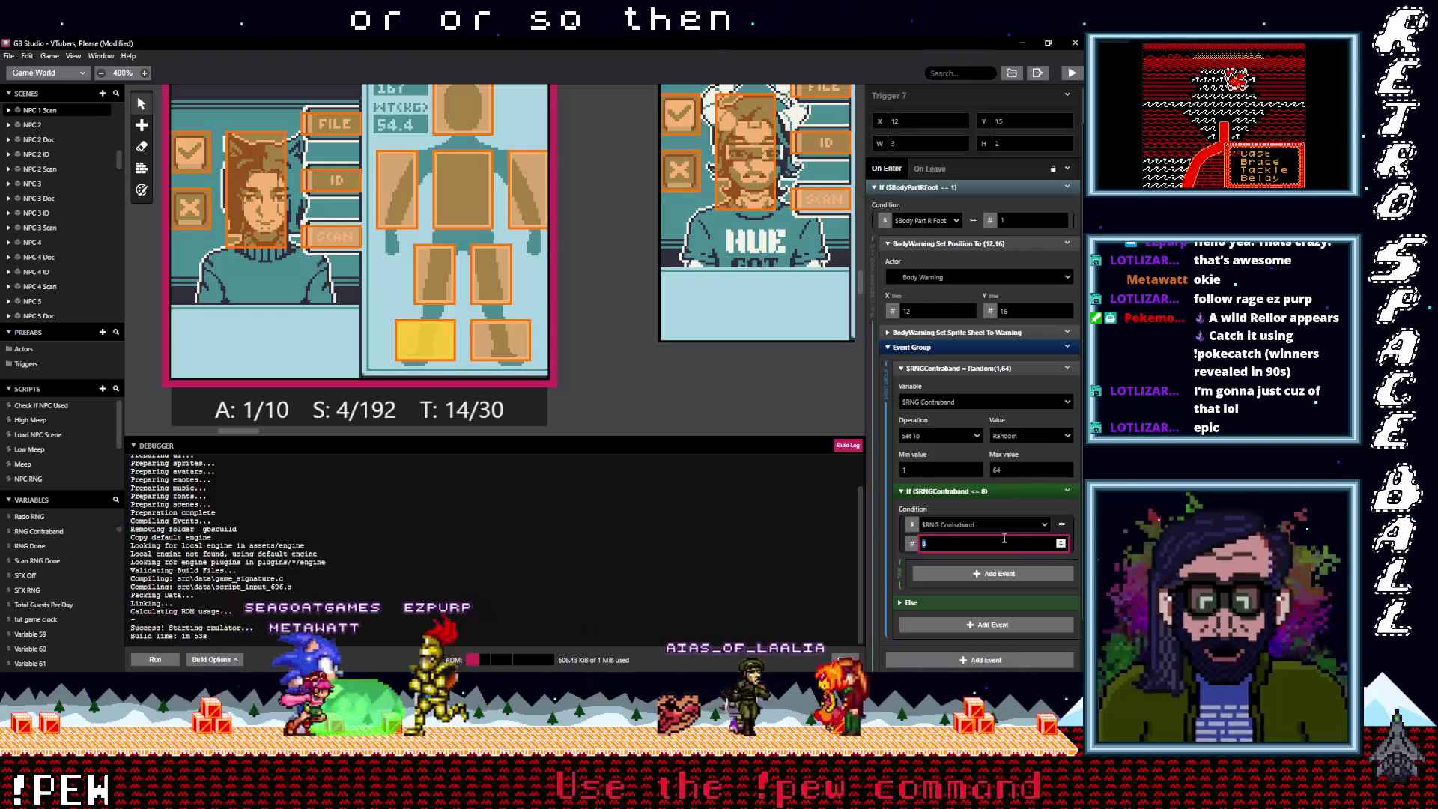
# Change the If condition's comparison value to 4
pyautogui.write('16')
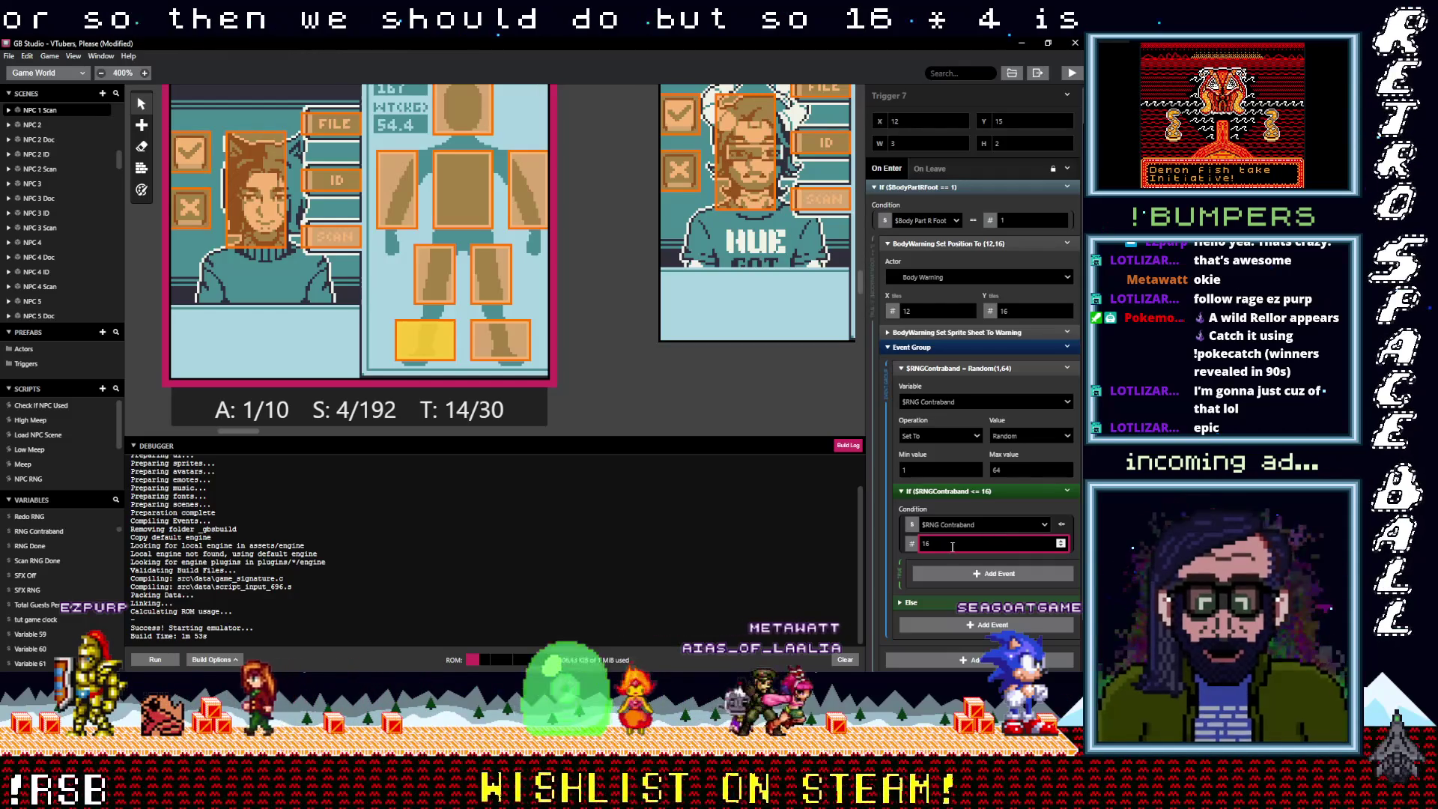
pyautogui.doubleClick(978, 545)
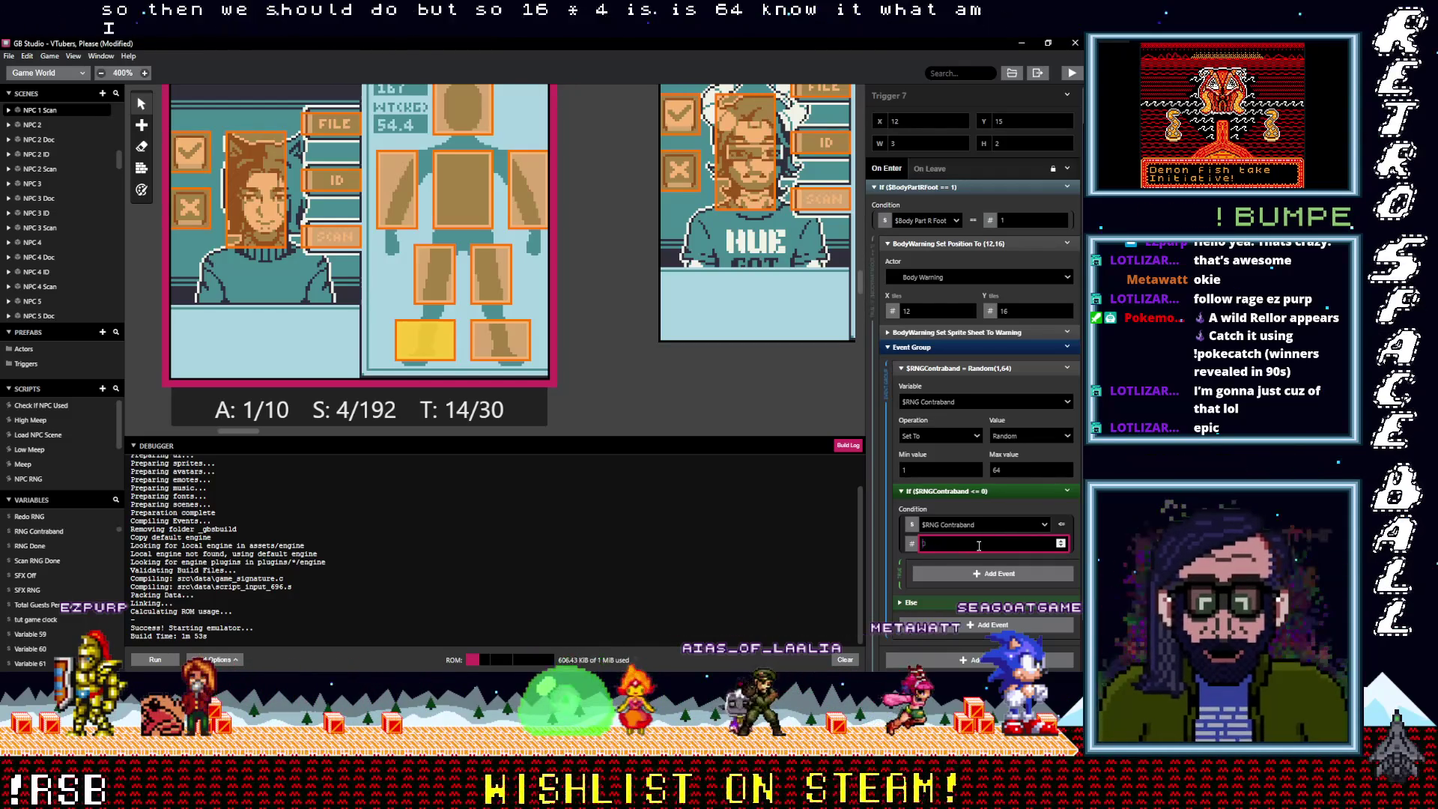
pyautogui.press('BackSpace')
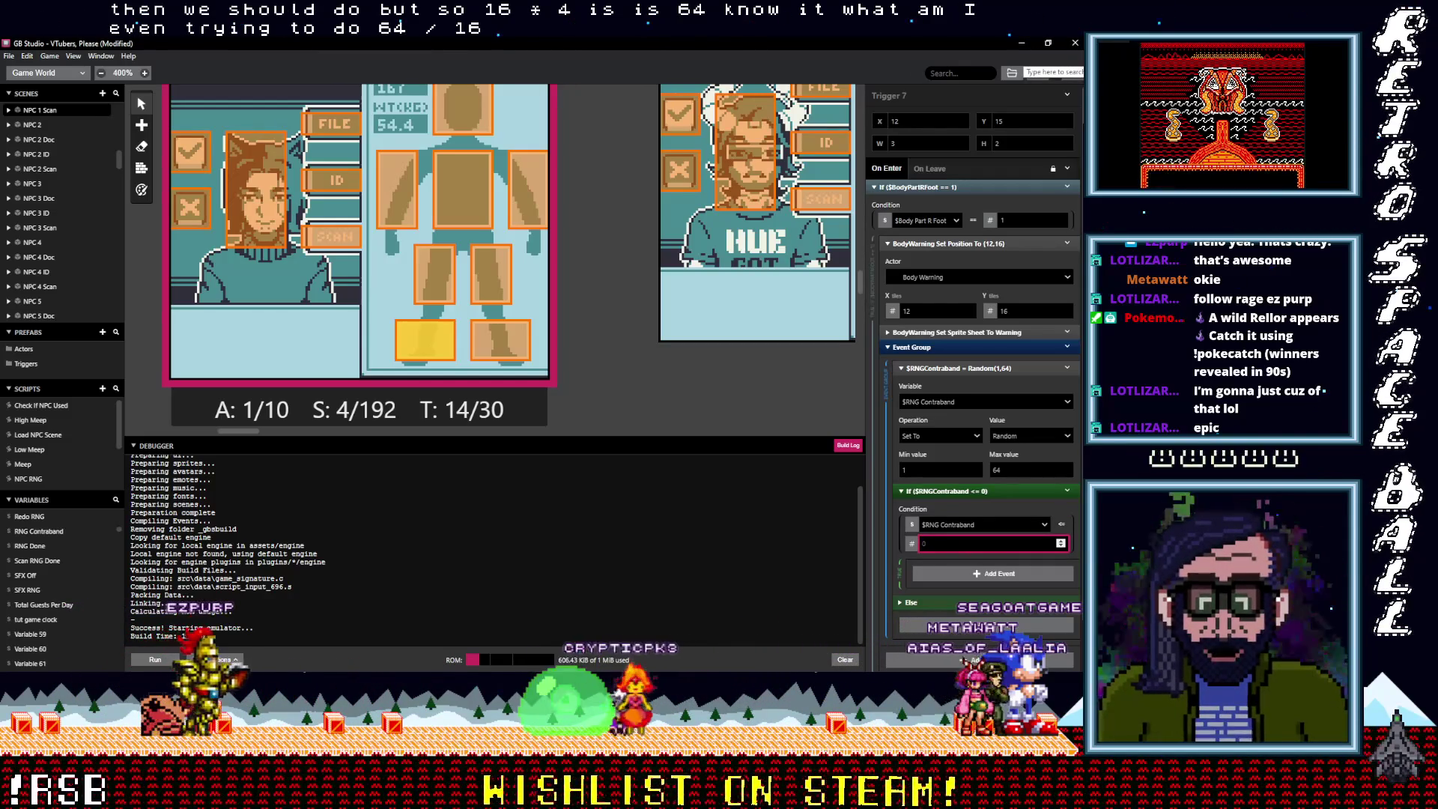
pyautogui.write('4')
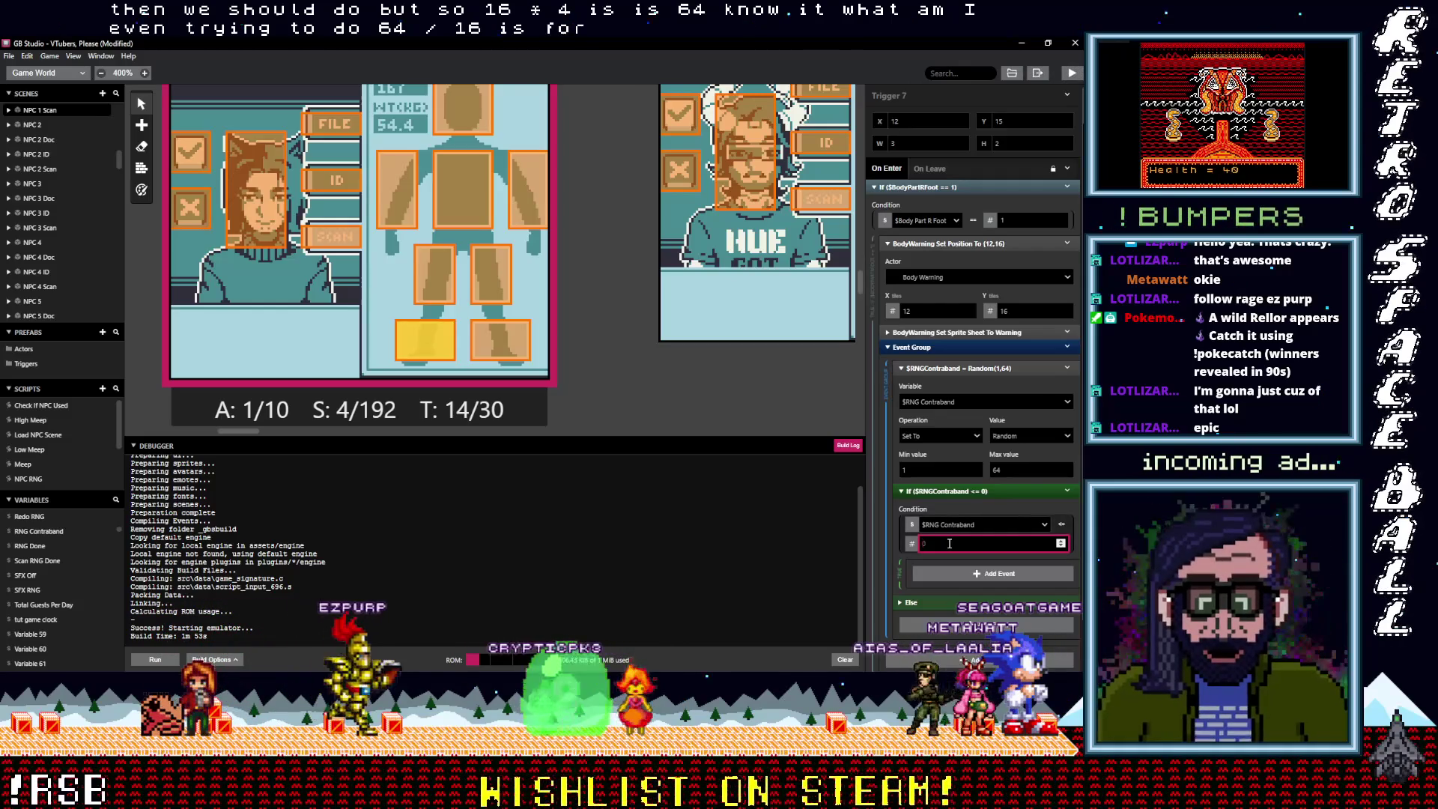
# Move the Warning Set Sprite Sheet event into the <= 4 branch
pyautogui.click(955, 604)
pyautogui.click(955, 604)
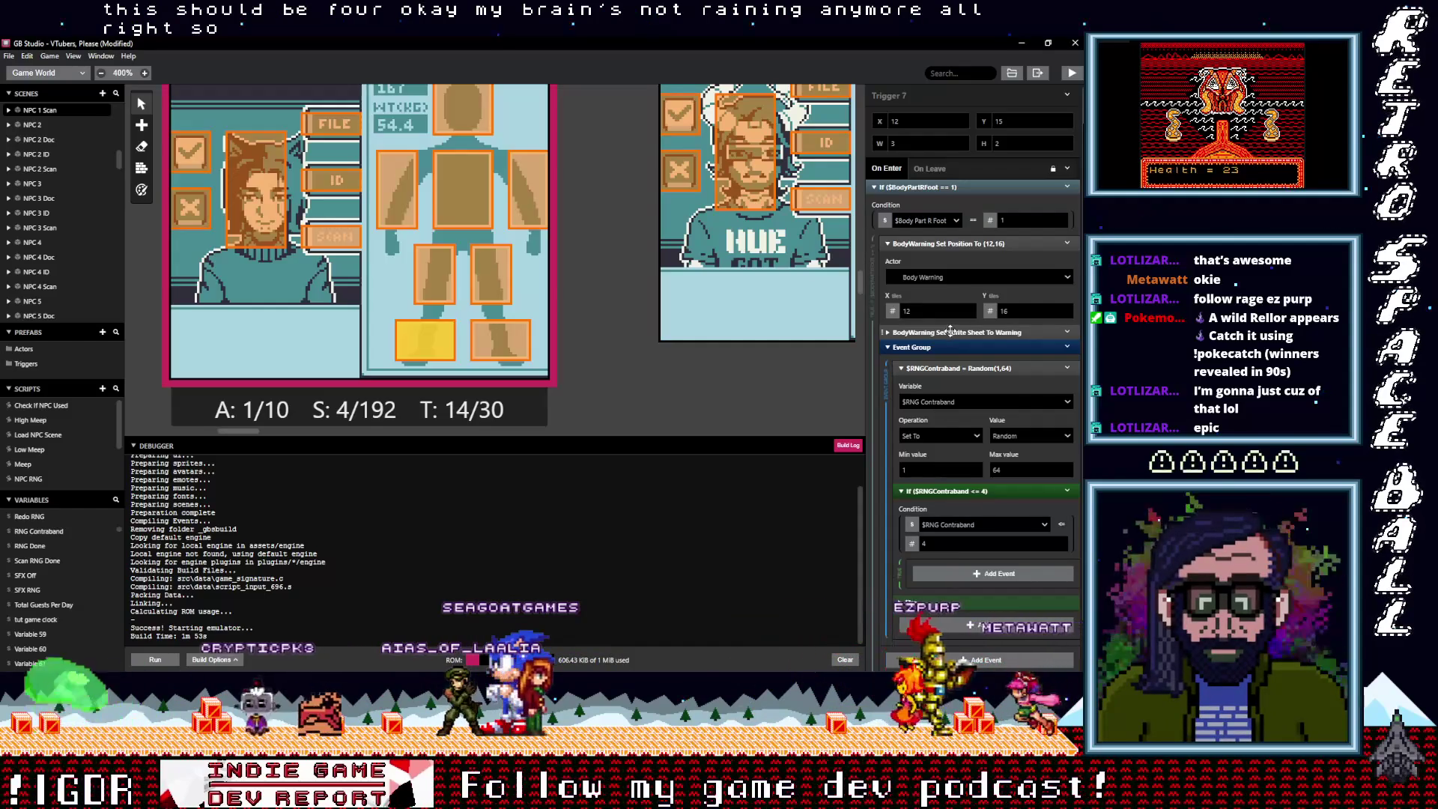
pyautogui.moveTo(949, 331); pyautogui.dragTo(914, 603)
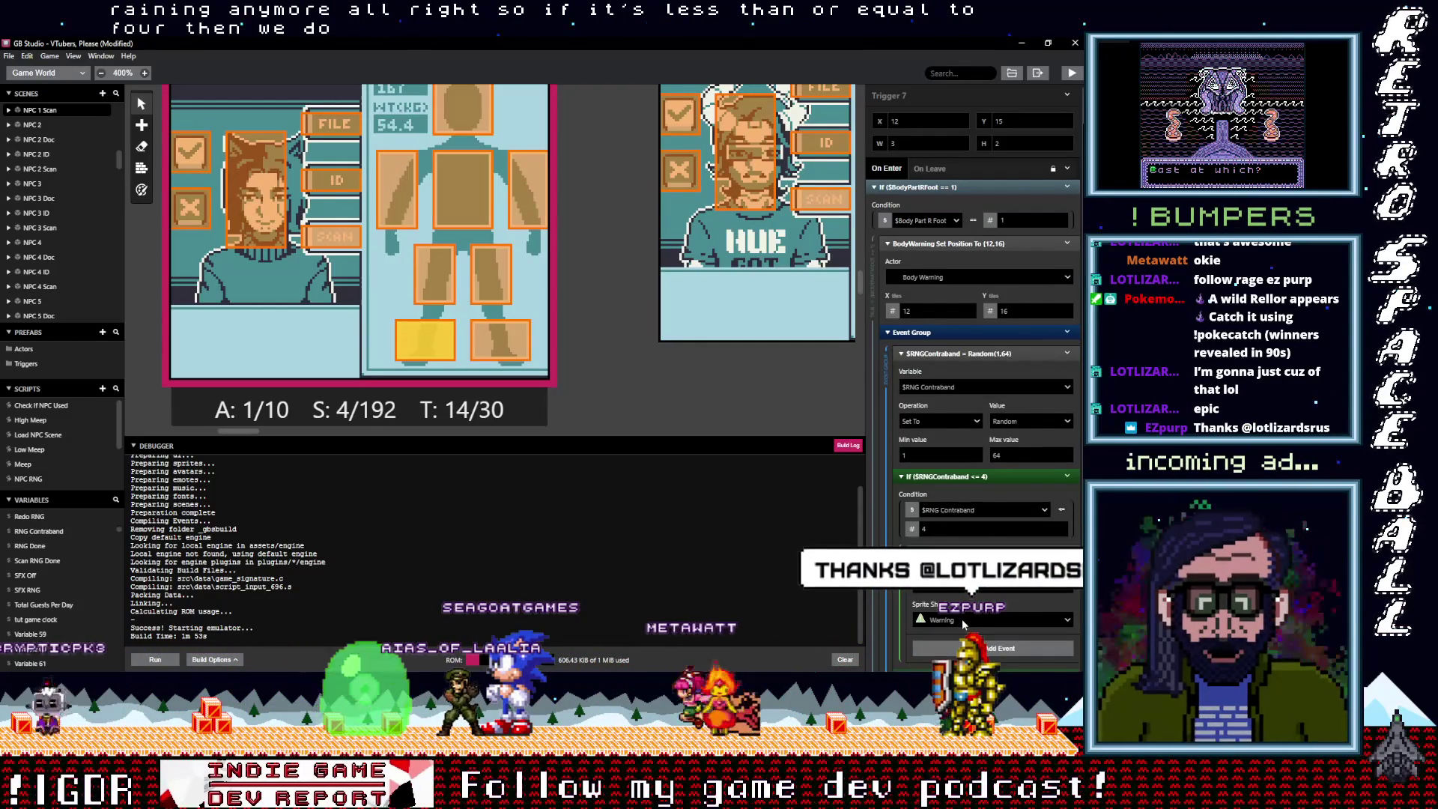
# Set BodyWarning's sprite sheet to cb01_drink and paste a duplicate of the <= 4 If block
pyautogui.click(988, 619)
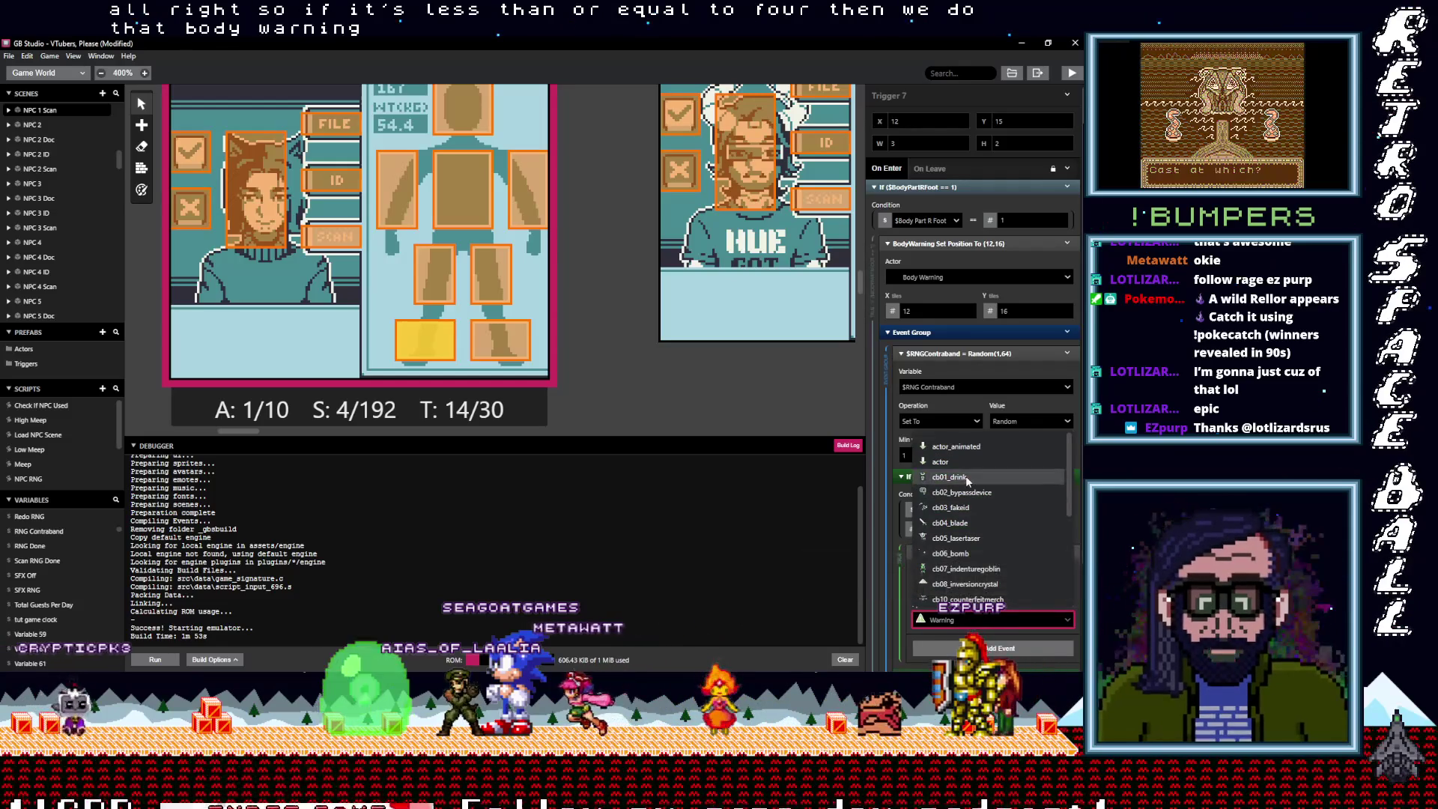
pyautogui.click(949, 476)
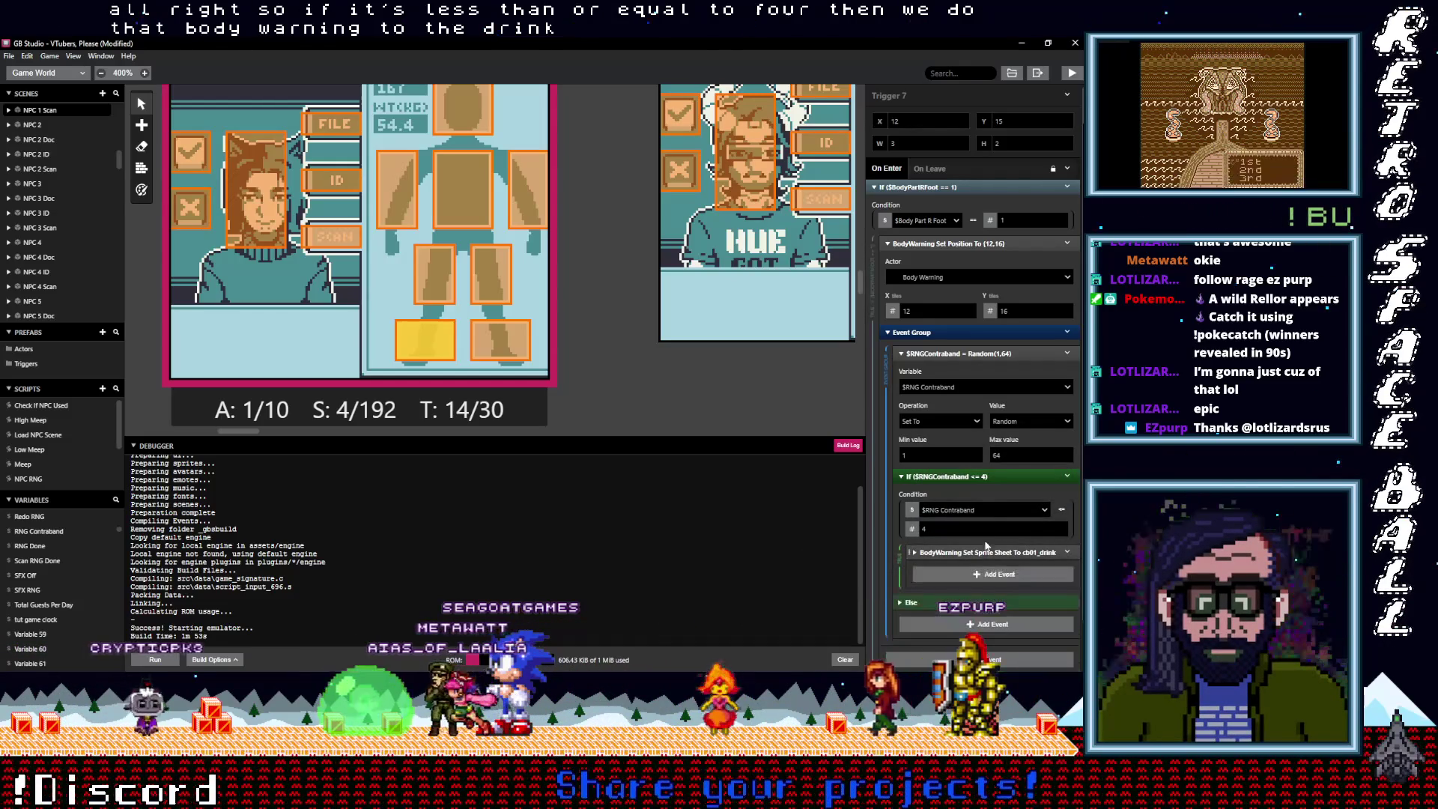
pyautogui.click(1076, 478)
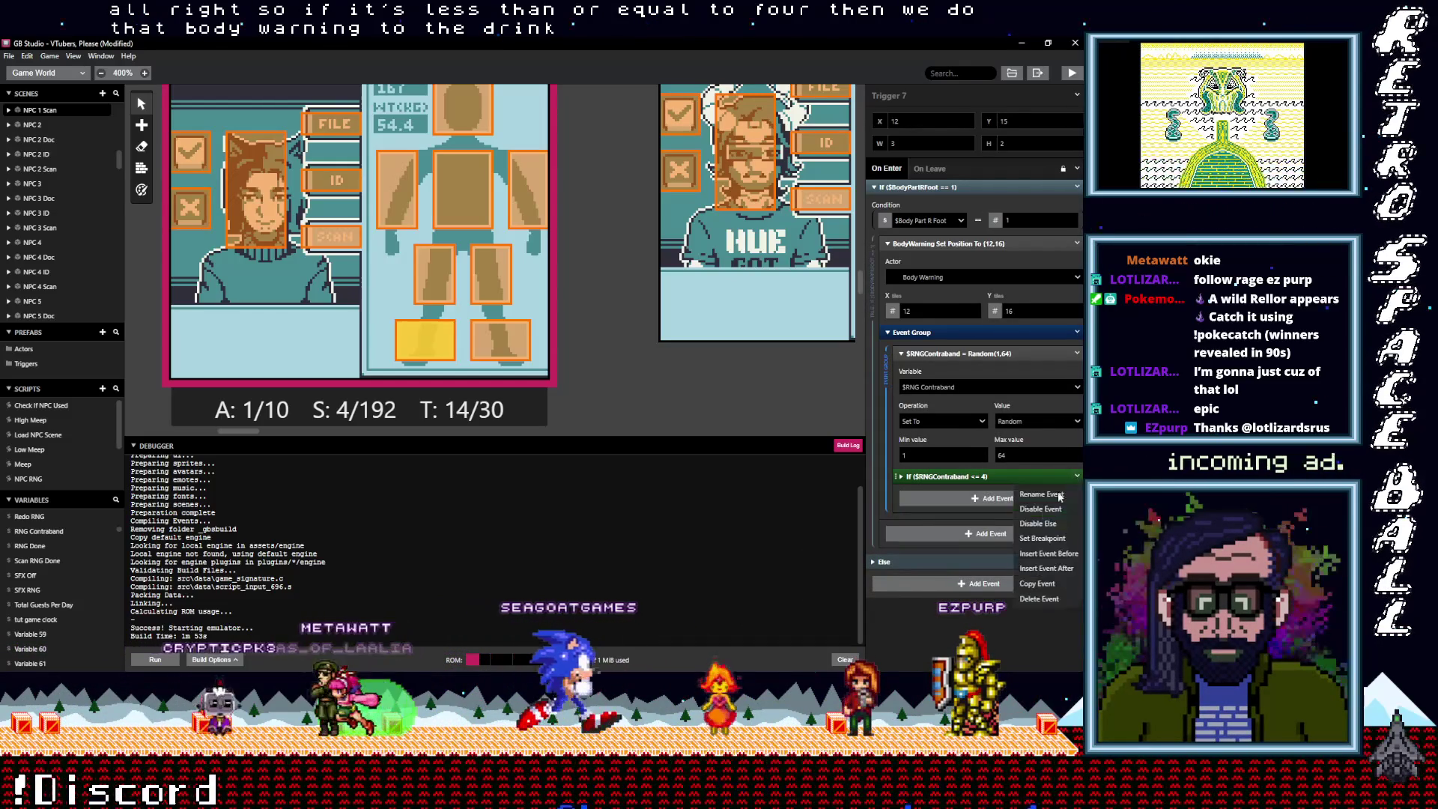
pyautogui.press('alt')
pyautogui.click(982, 501)
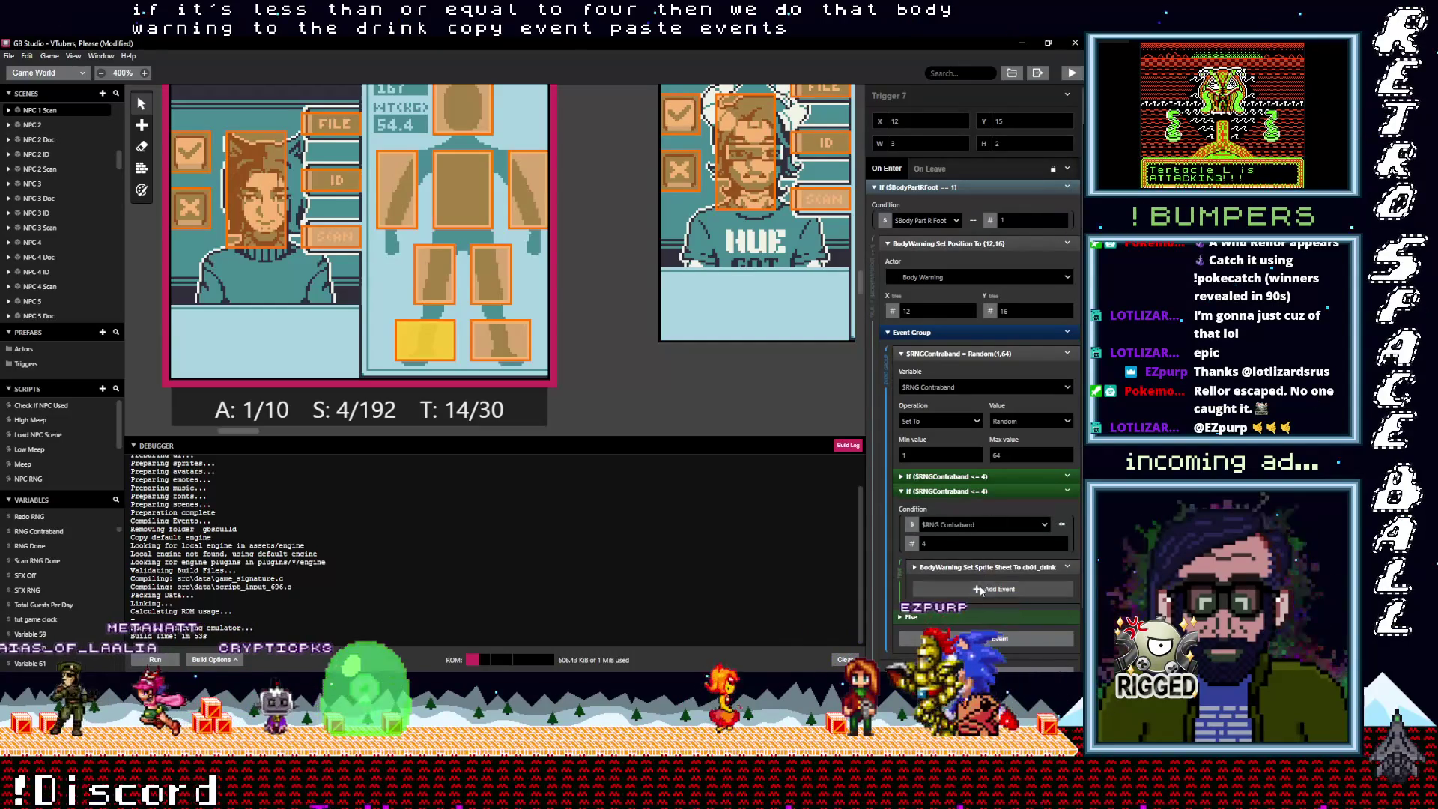
# Insert an If Variable Compare With Value event after cb01_drink in the duplicated block
pyautogui.click(985, 590)
pyautogui.write('If var val')
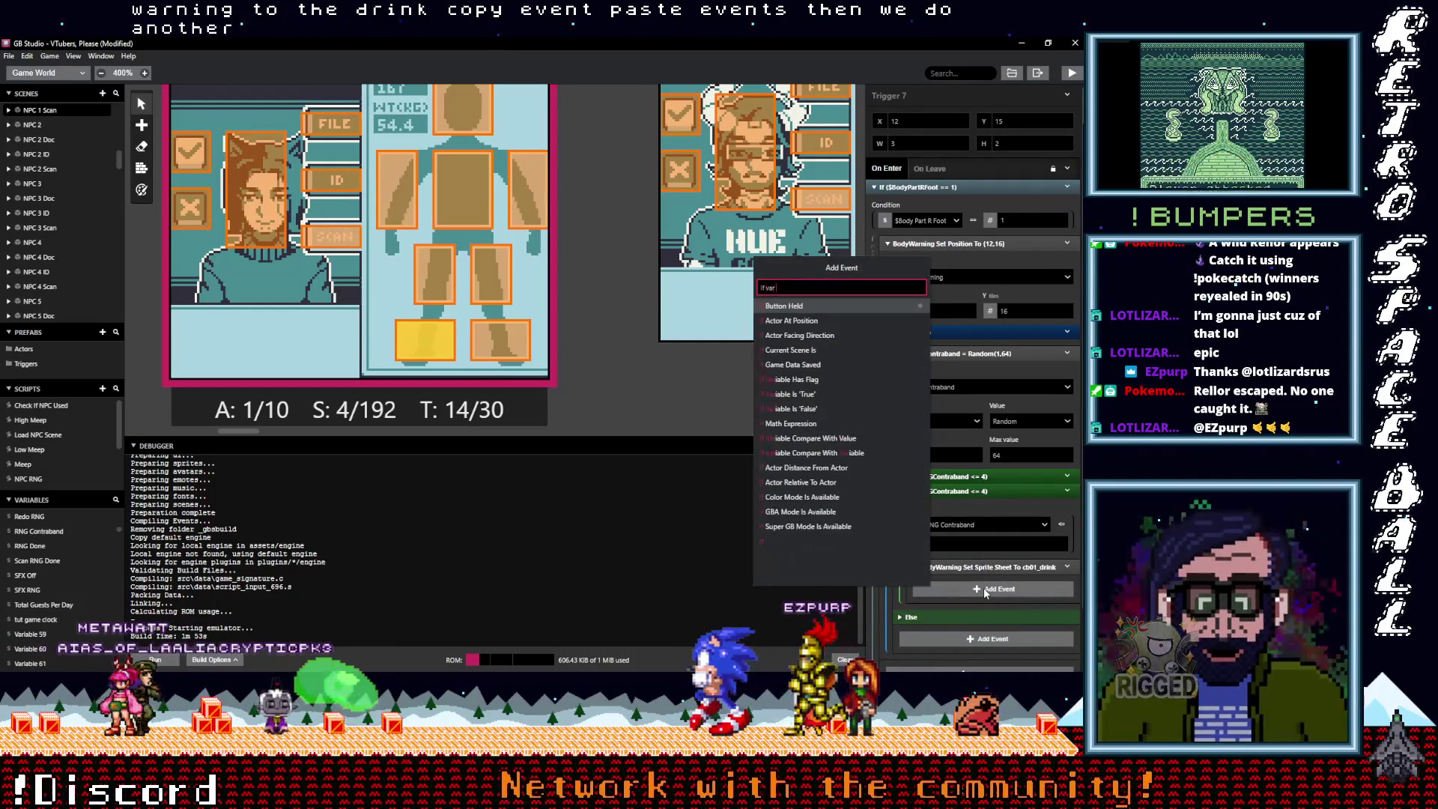
pyautogui.click(834, 309)
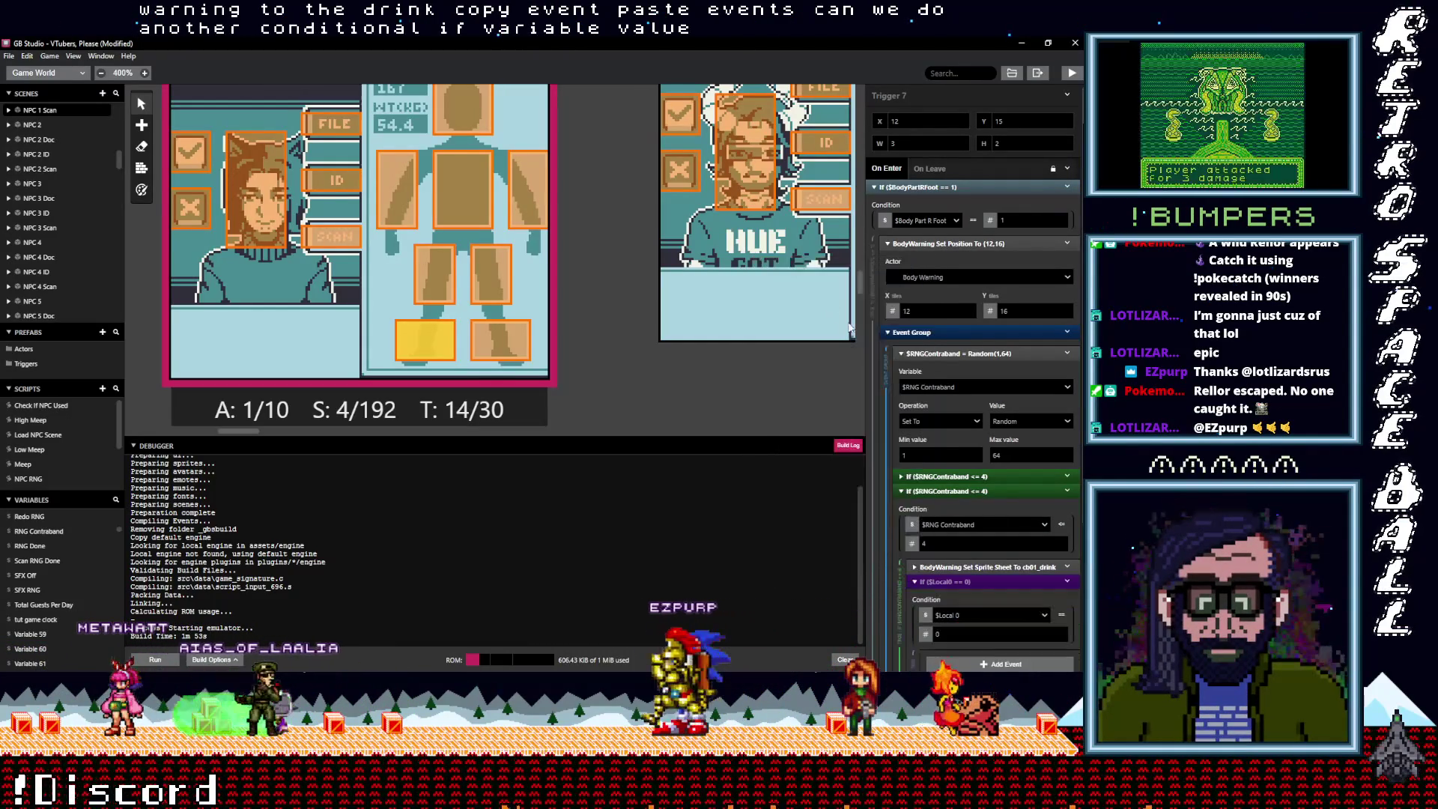
pyautogui.scroll(-1, 974, 554)
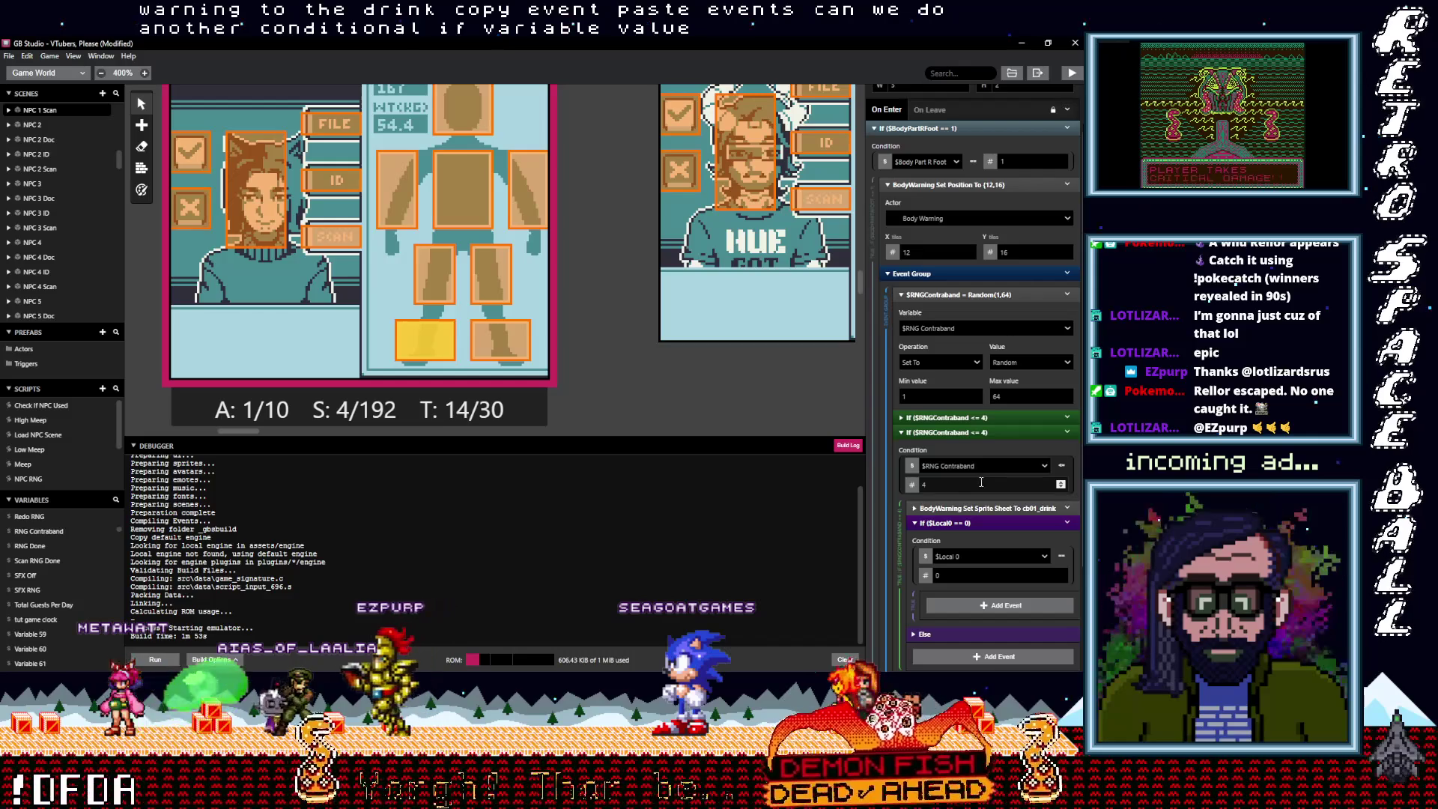
# Change the copied block's condition to RNG Contraband greater than 4
pyautogui.click(1061, 464)
pyautogui.moveTo(1052, 514)
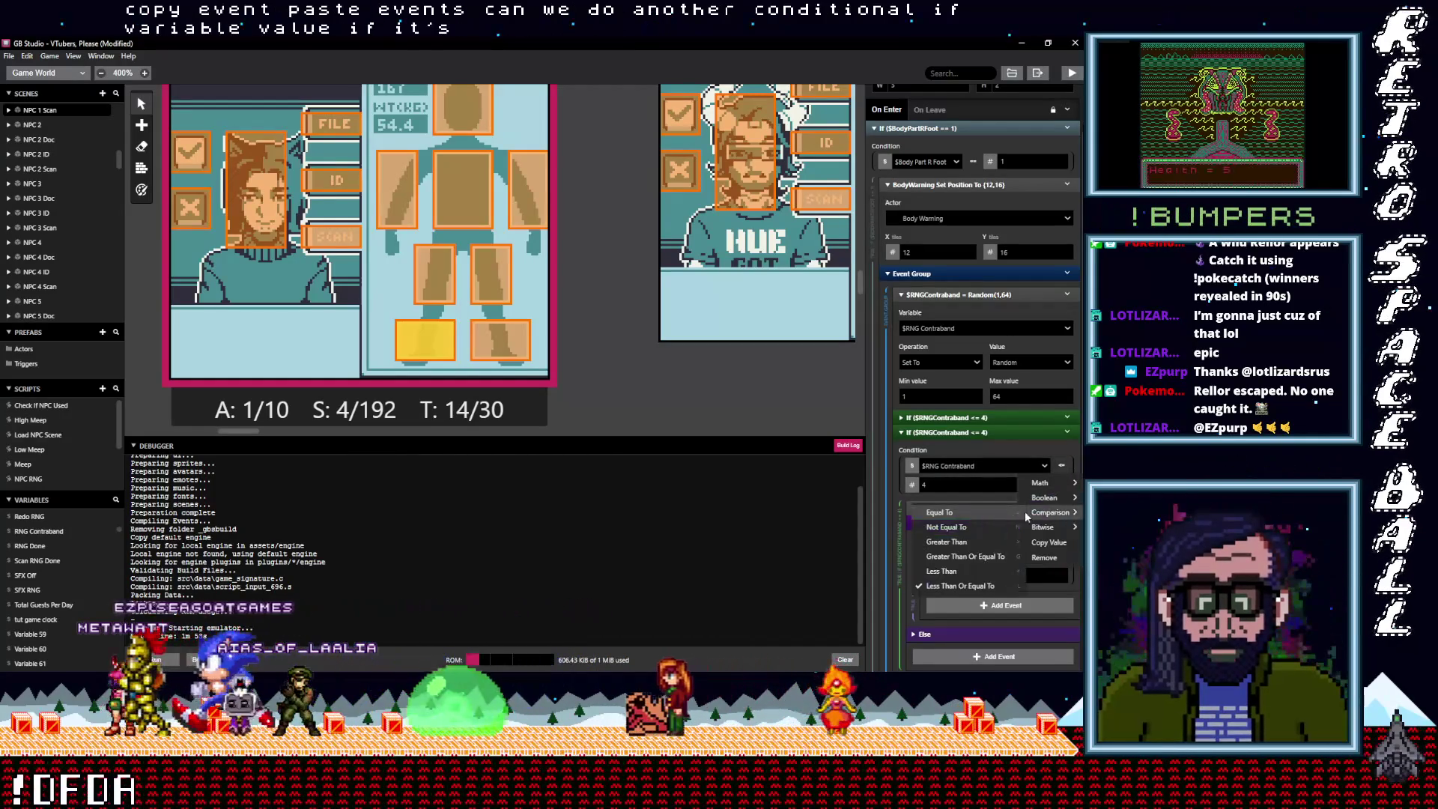
pyautogui.click(981, 543)
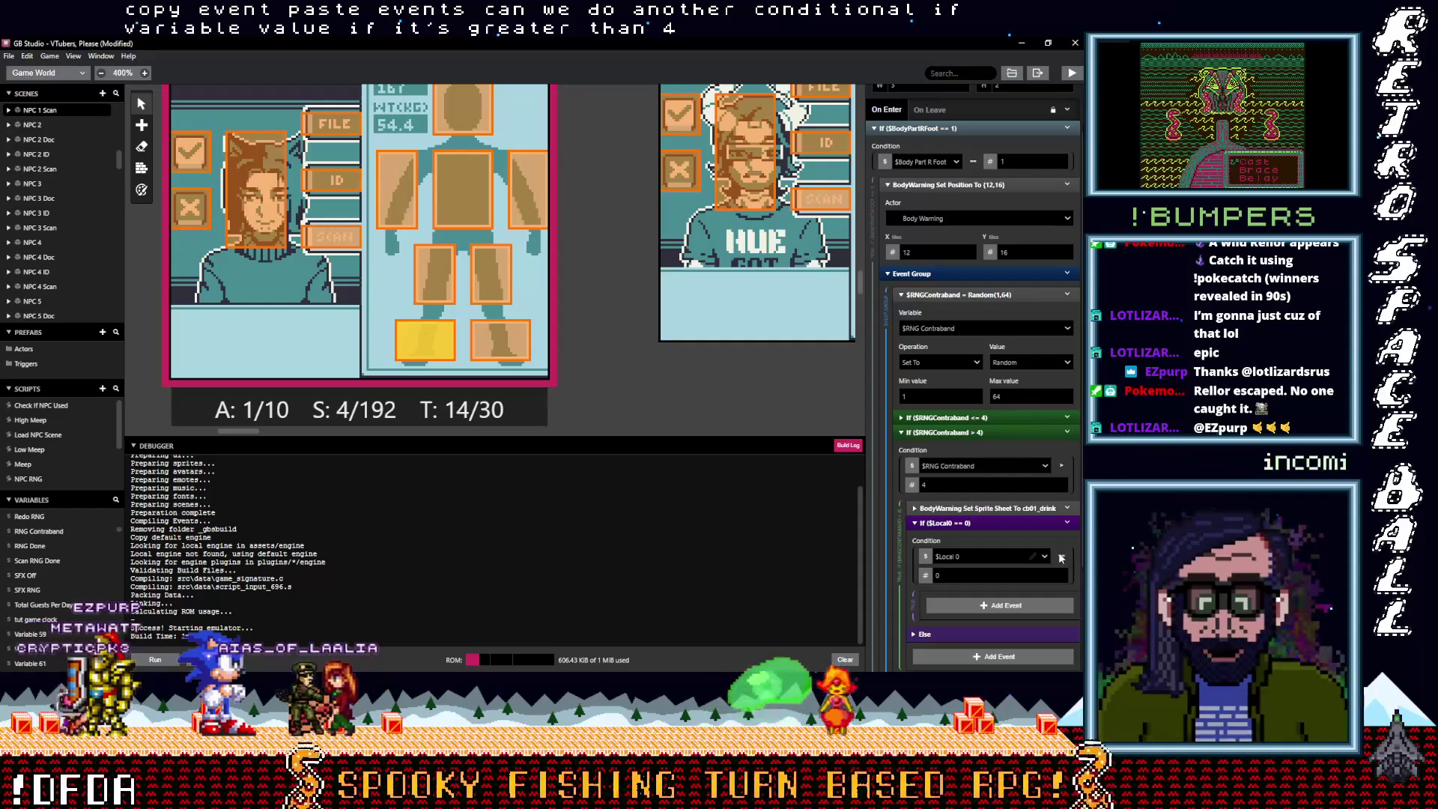
# Make the nested If test RNG Contraband <= 8 and move the sprite-sheet event into it
pyautogui.moveTo(1056, 605)
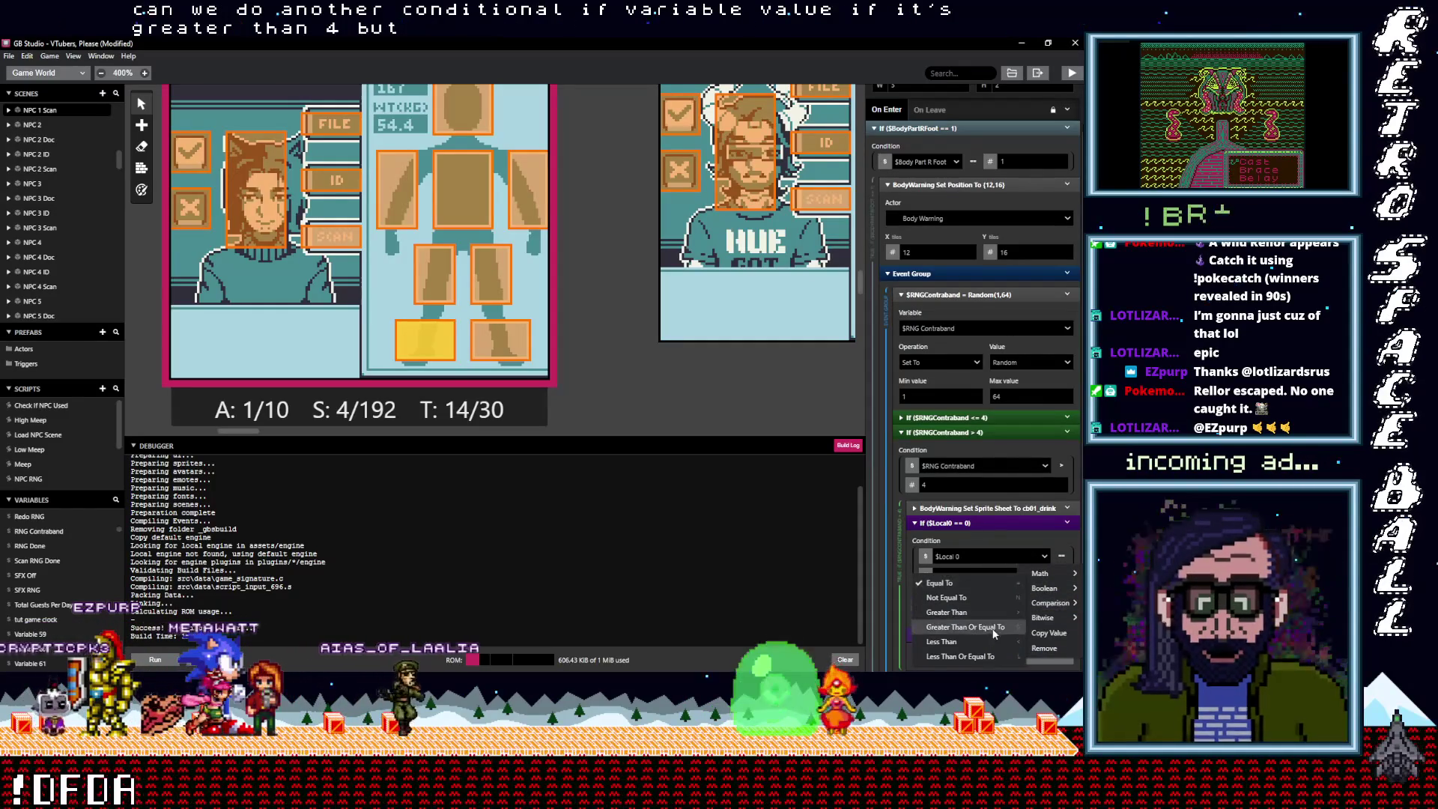
pyautogui.click(987, 656)
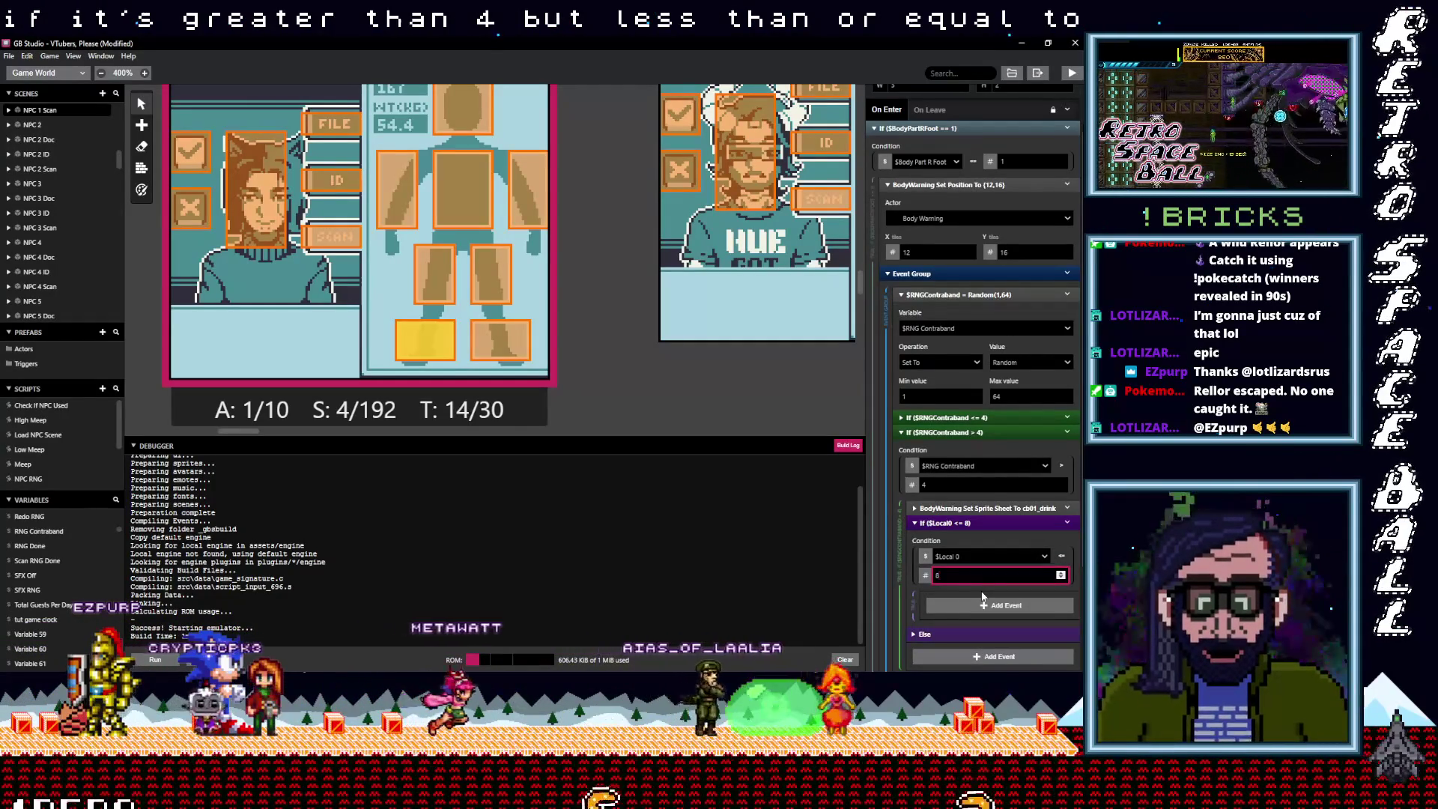
pyautogui.click(959, 556)
pyautogui.write('m')
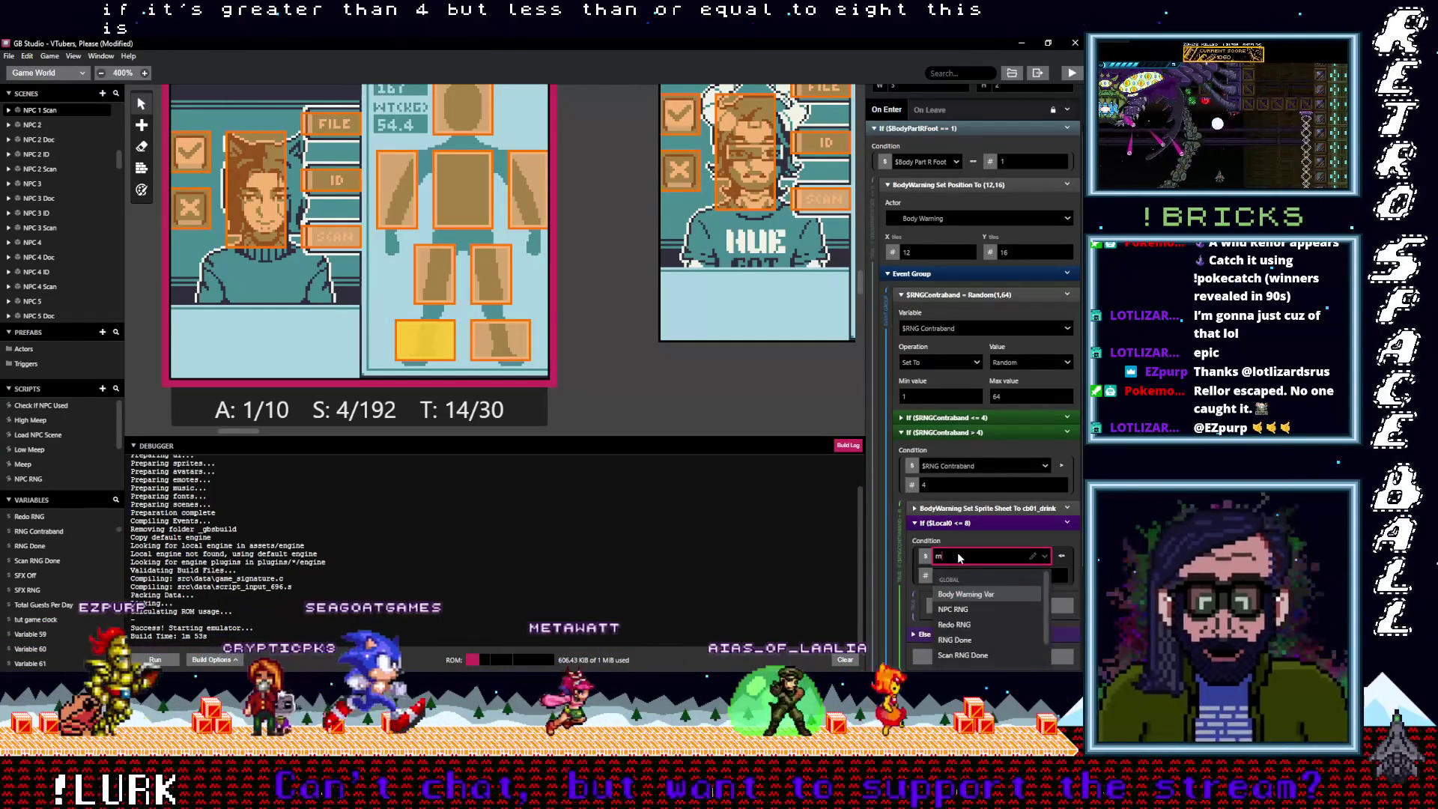
pyautogui.click(983, 639)
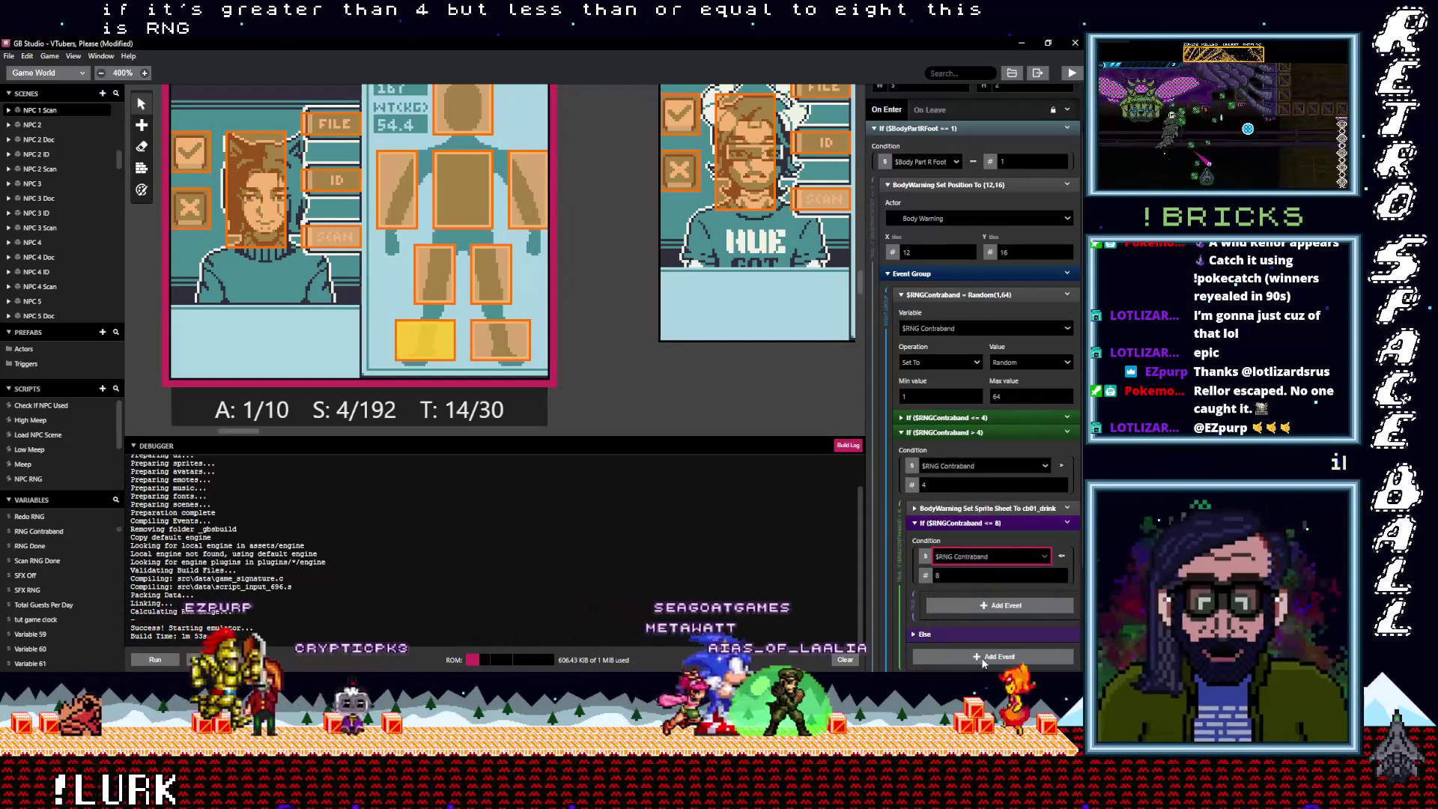
pyautogui.moveTo(973, 509); pyautogui.dragTo(980, 590)
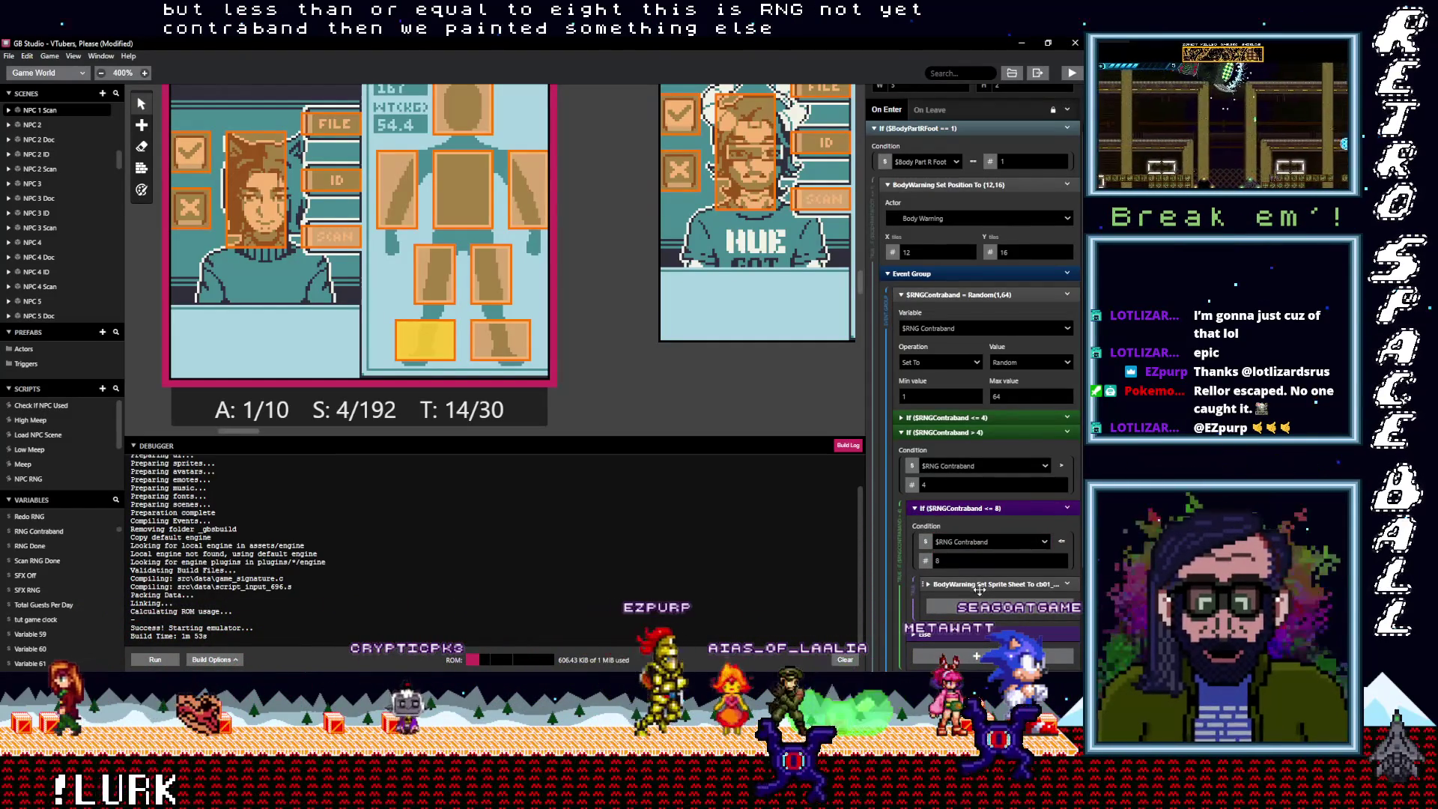
# Switch the nested event's BodyWarning sprite sheet to cb02_bypassdevice
pyautogui.click(978, 584)
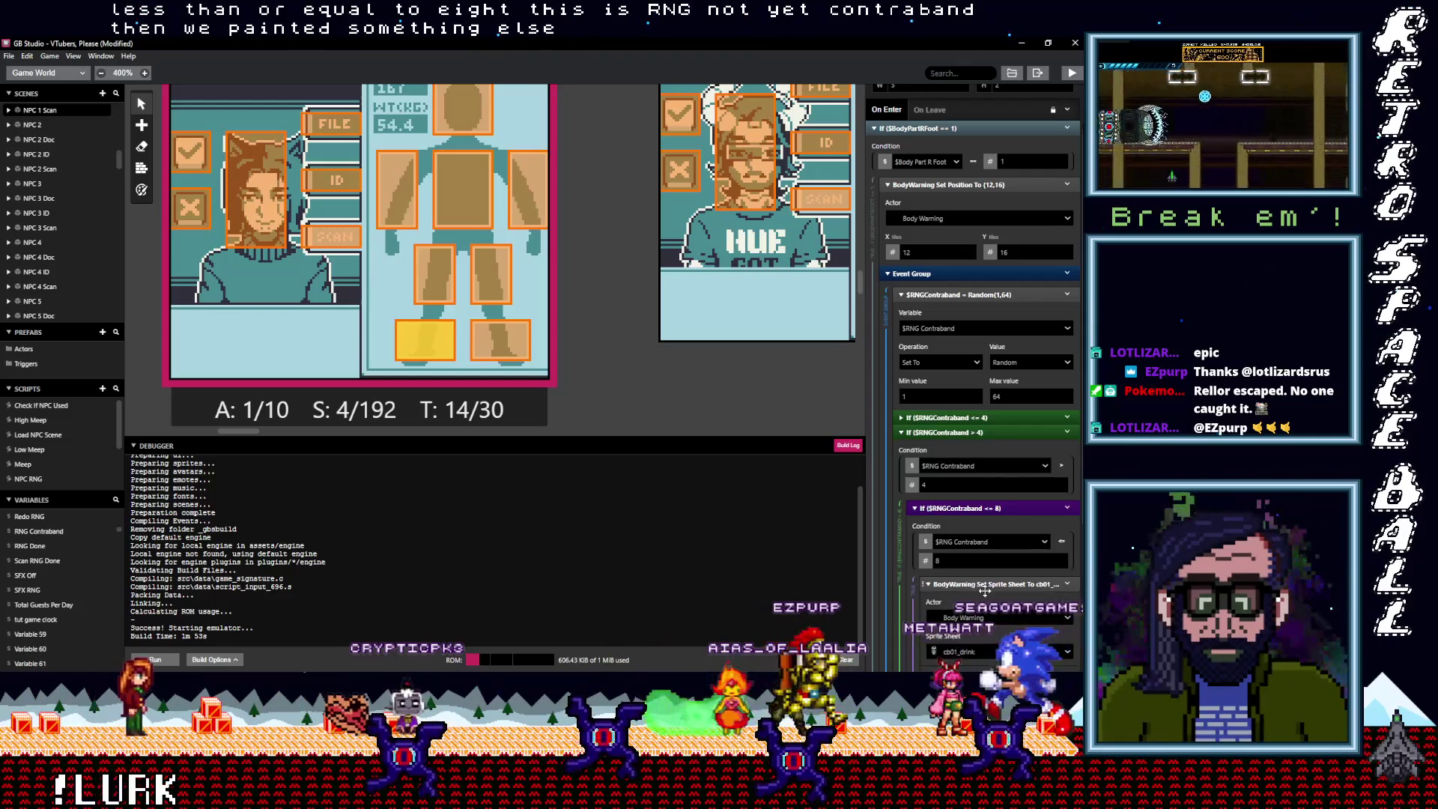
pyautogui.scroll(-1, 978, 588)
pyautogui.click(996, 592)
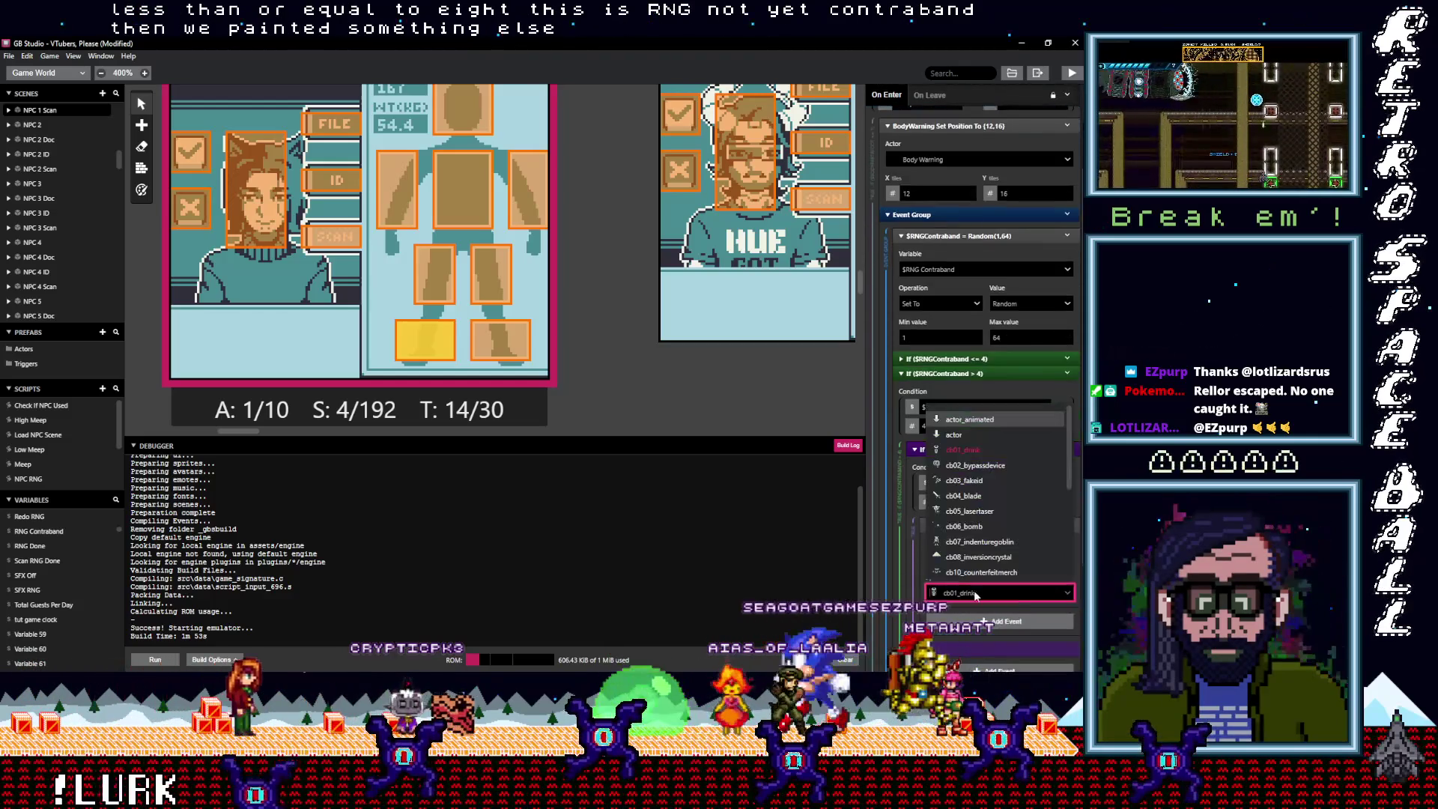
pyautogui.click(973, 465)
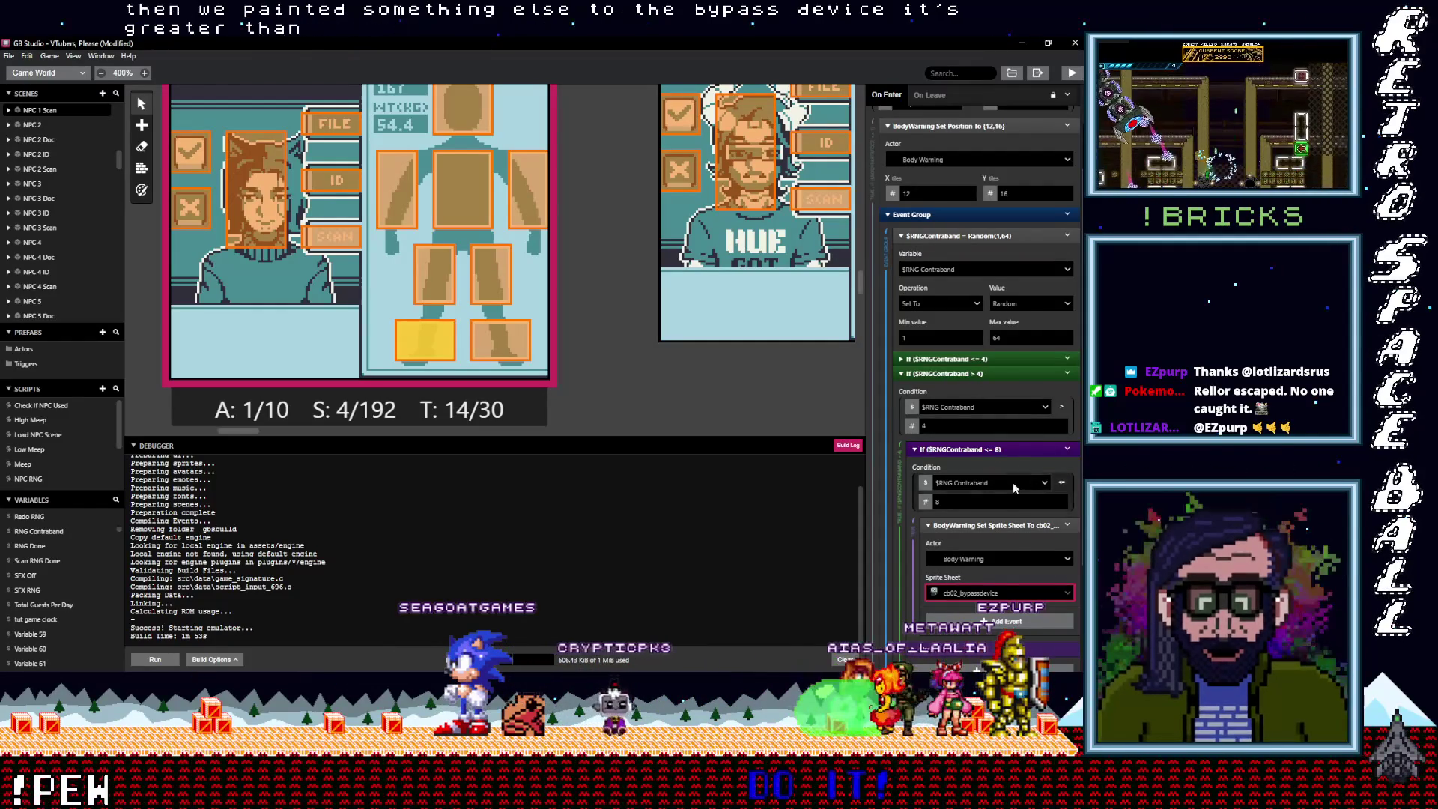
# Collapse the > 4 If block and copy it
pyautogui.click(962, 373)
pyautogui.click(1077, 491)
pyautogui.click(1037, 596)
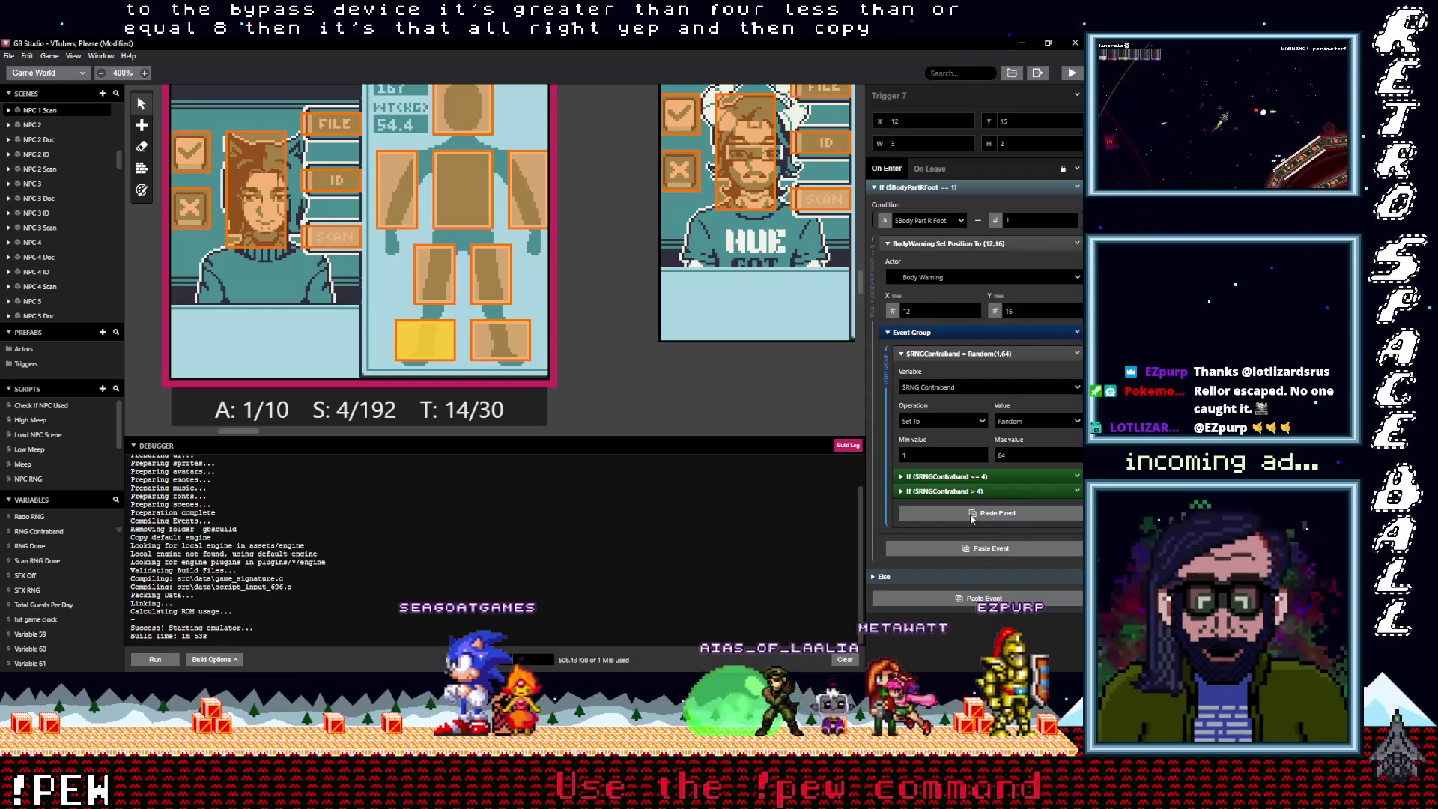
# Paste a third RNG Contraband > 4 block, then copy and delete the Random(1,64) randomize event
pyautogui.keyDown('alt'); pyautogui.click(977, 516); pyautogui.keyUp('alt')
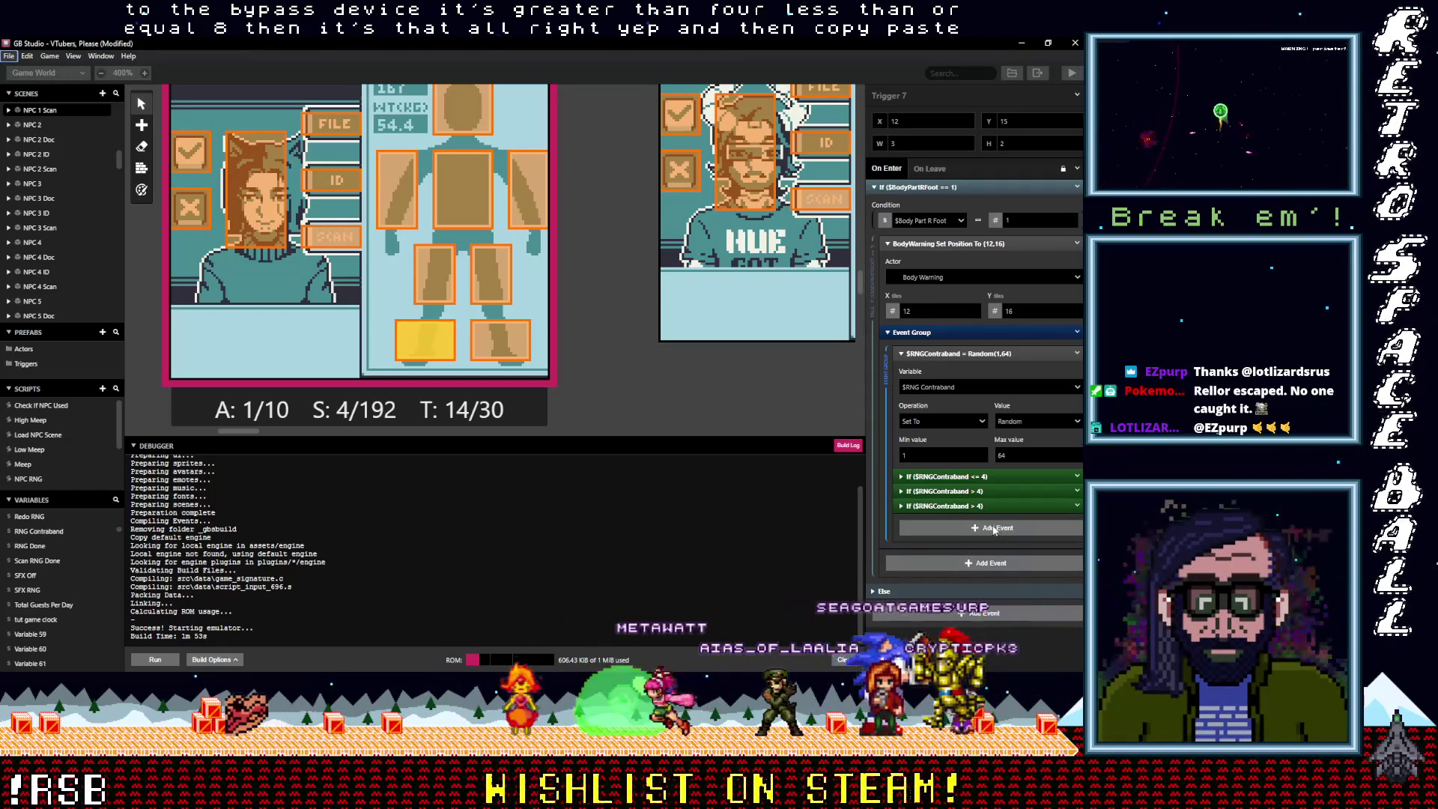
pyautogui.click(945, 354)
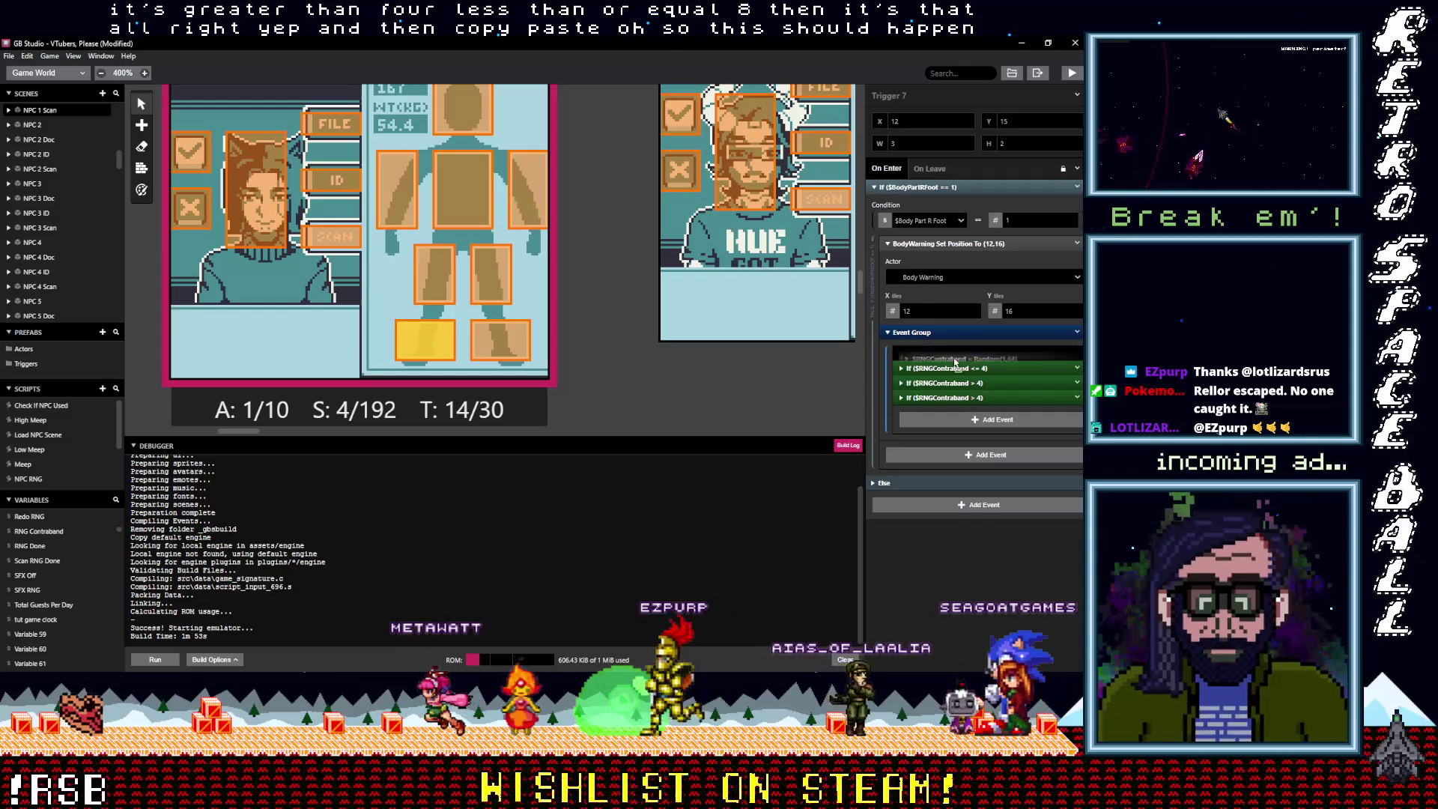
pyautogui.moveTo(954, 362); pyautogui.dragTo(1047, 353)
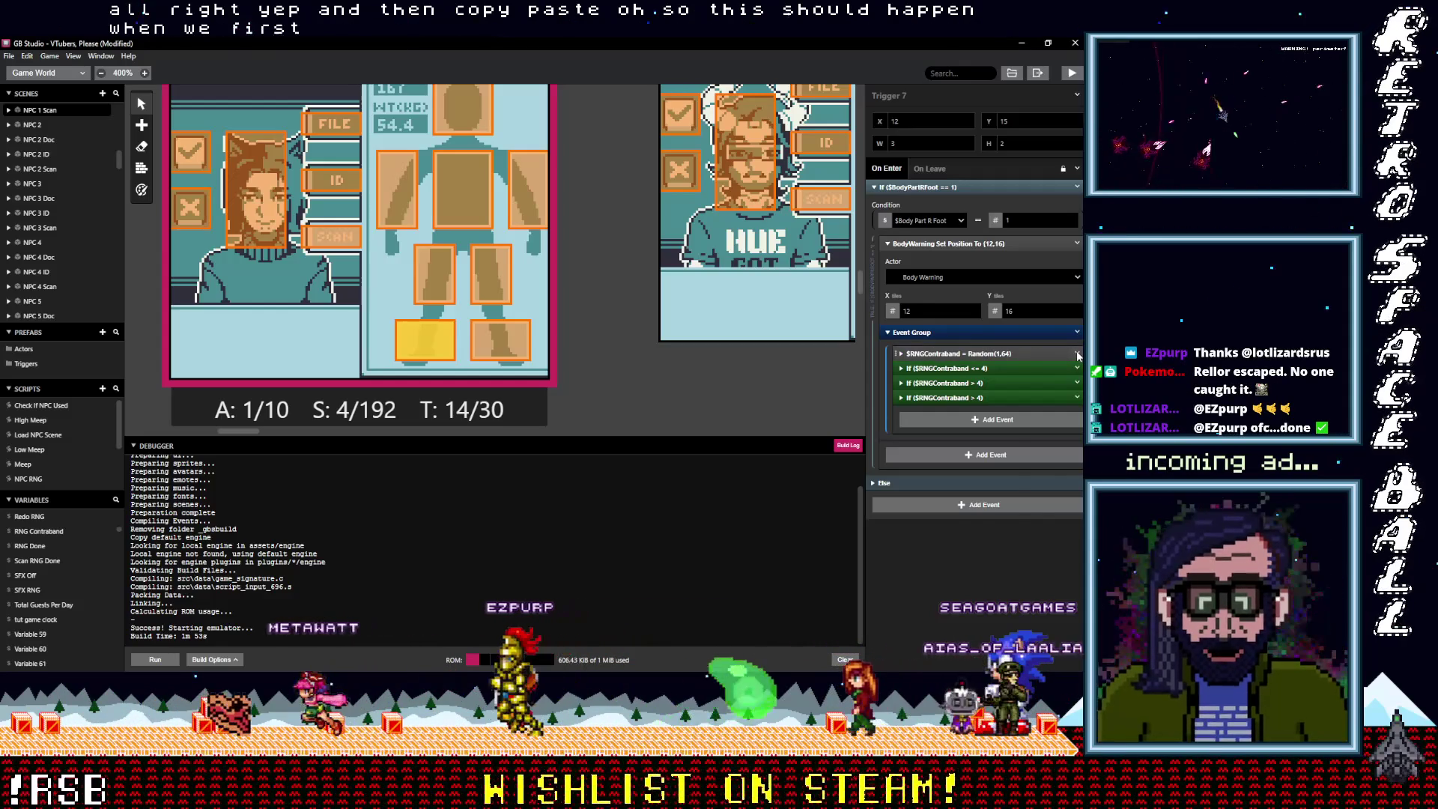
pyautogui.click(1078, 354)
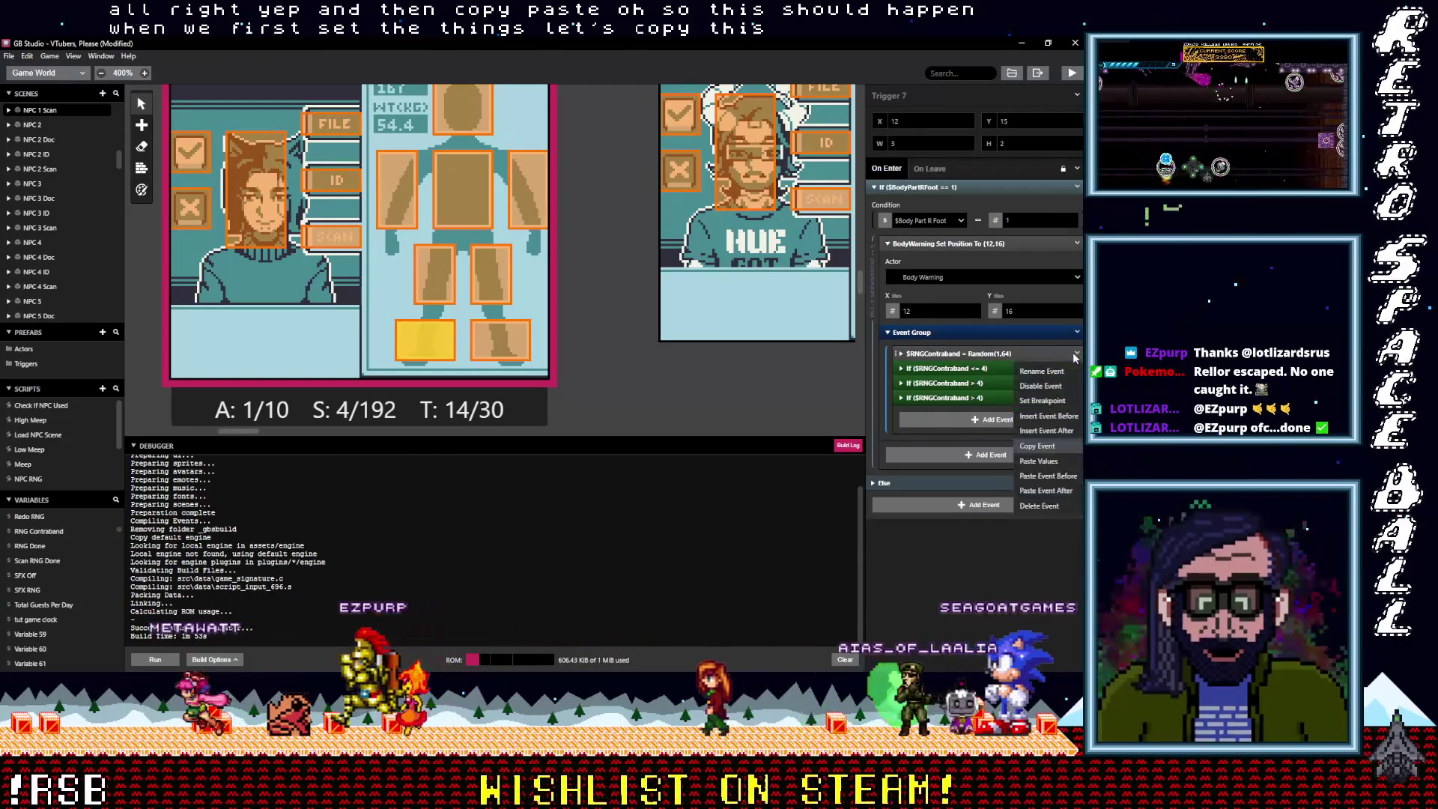
pyautogui.click(1077, 353)
pyautogui.click(1048, 506)
pyautogui.scroll(2, 576, 339)
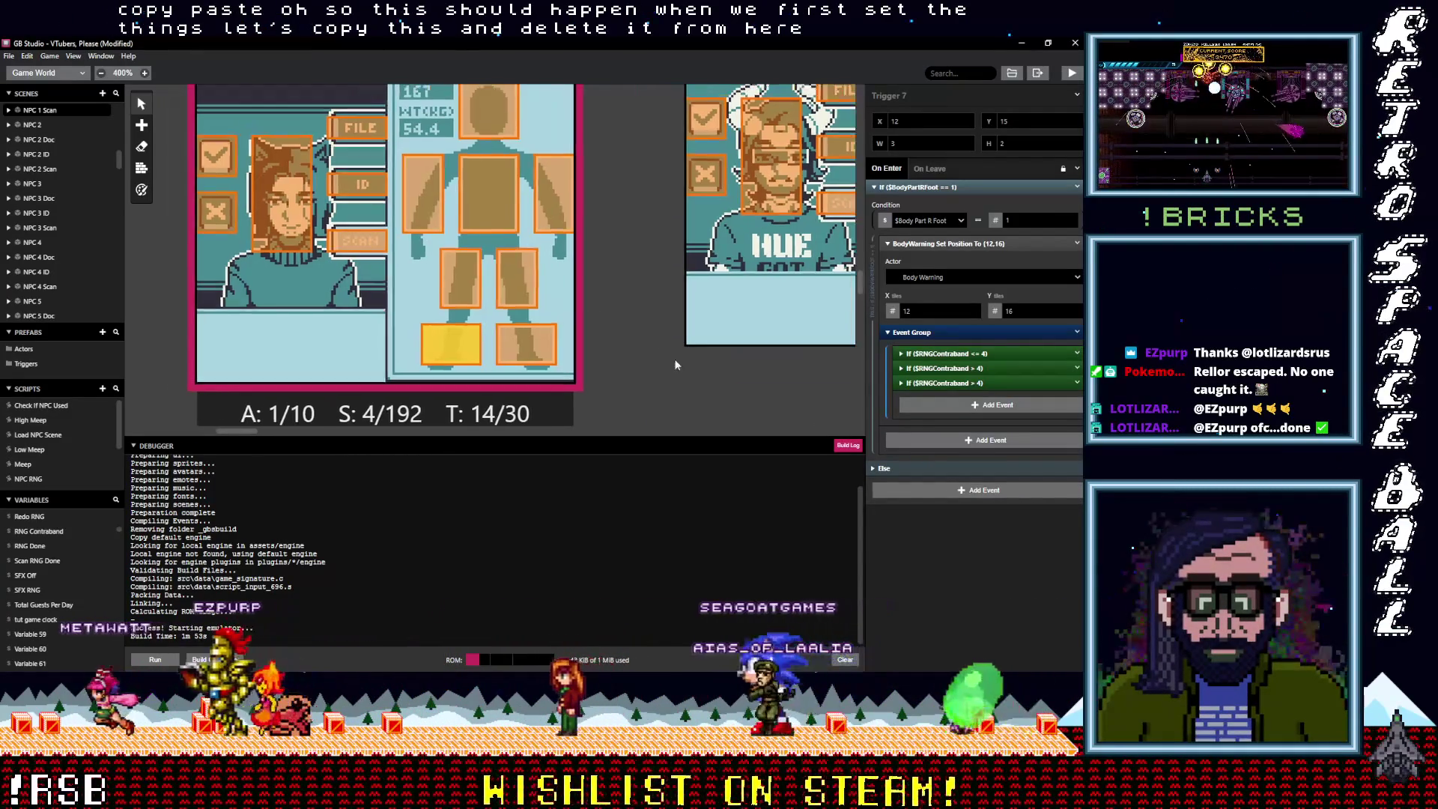
# Paste the $RNGContraband = Random(1,64) event into the NPC 1 scene's On Init scan group
pyautogui.scroll(-5, 691, 283)
pyautogui.scroll(6, 708, 303)
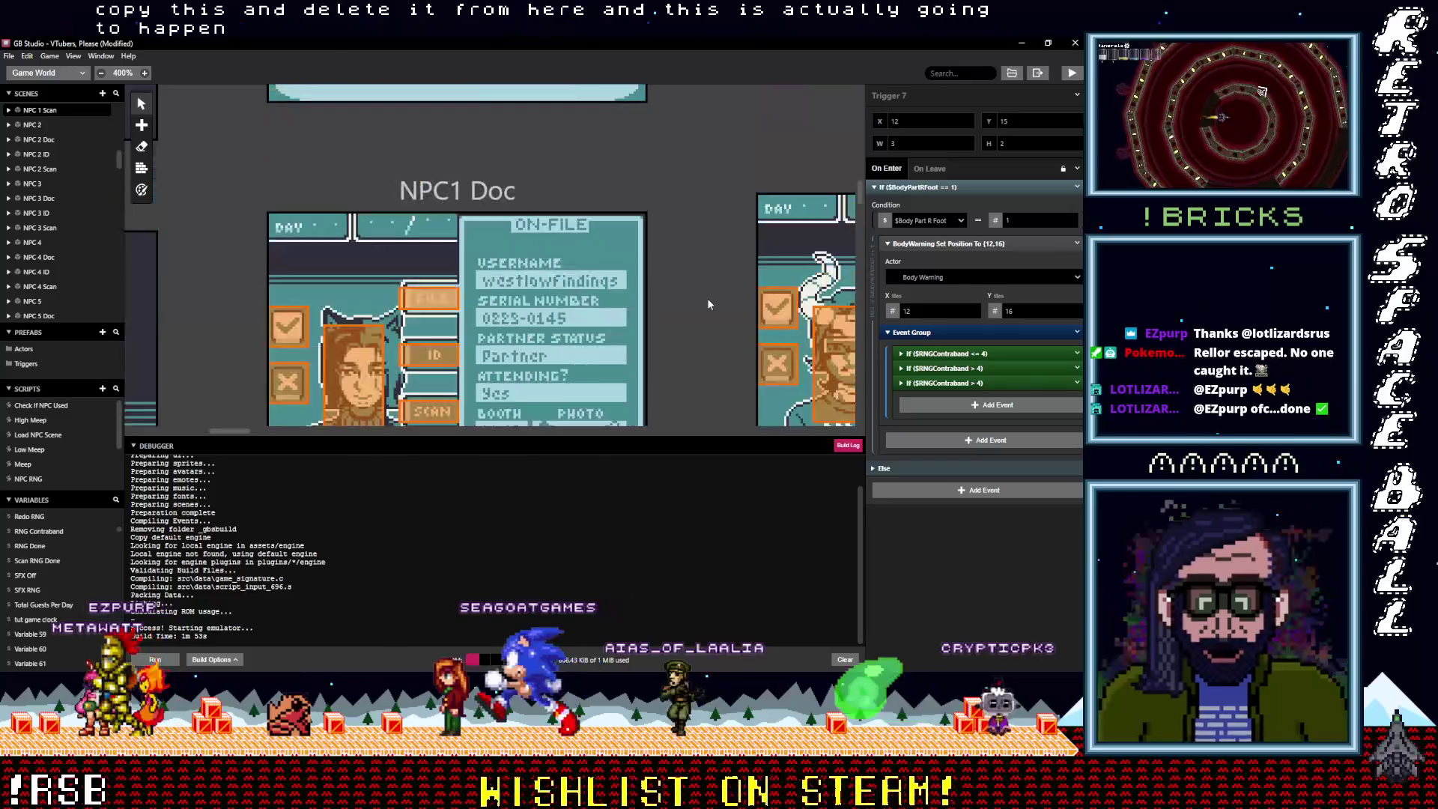
pyautogui.scroll(3, 539, 187)
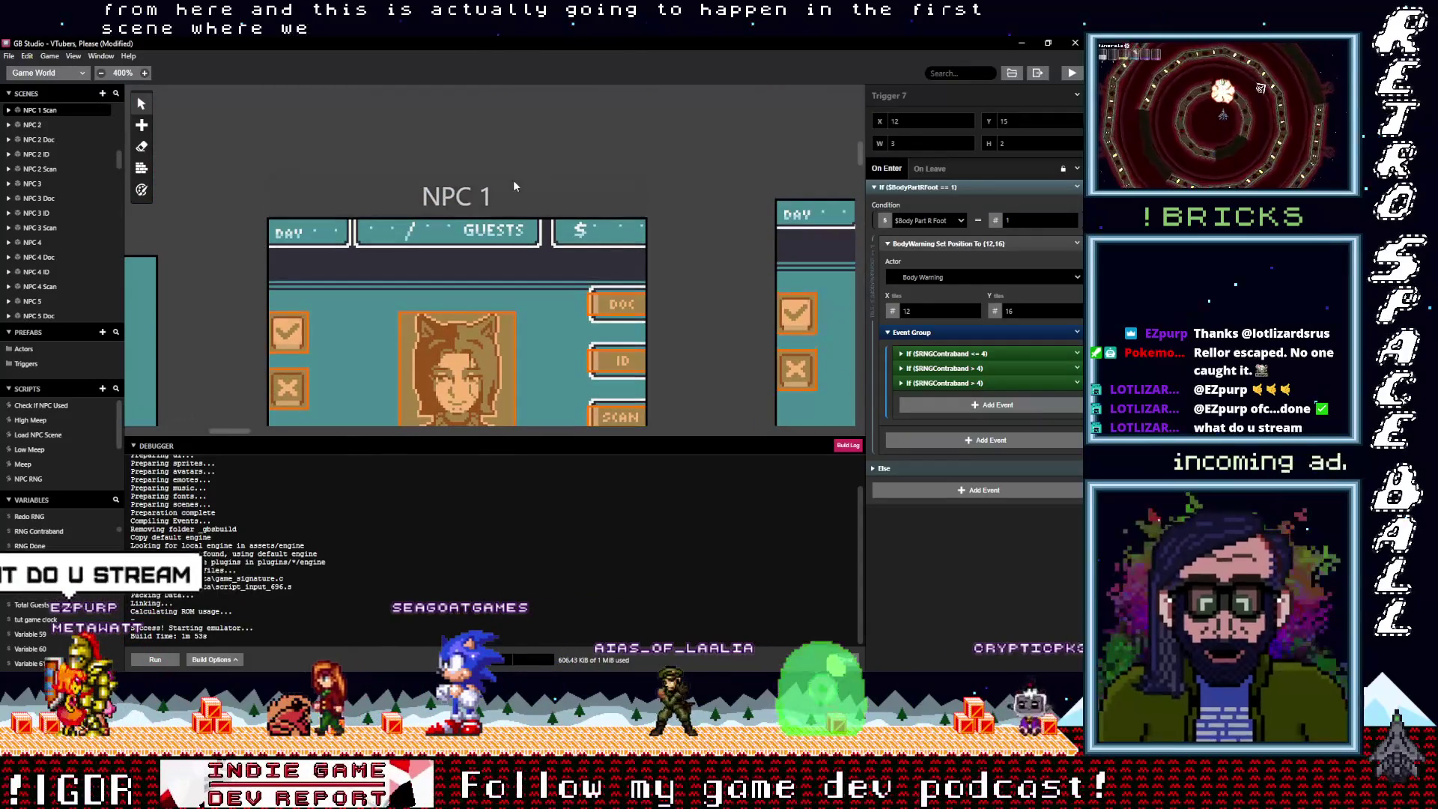
pyautogui.click(513, 179)
pyautogui.click(924, 437)
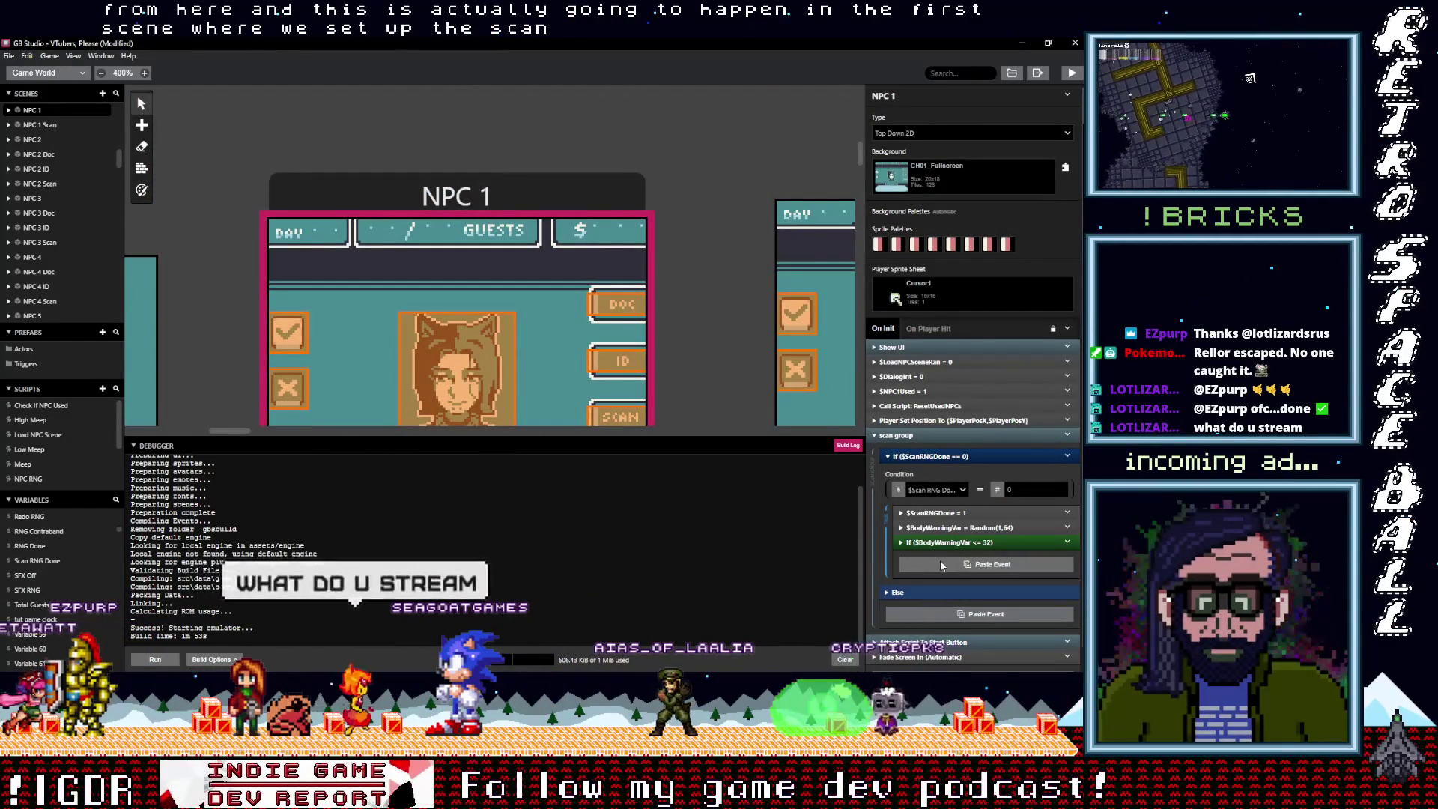
pyautogui.keyDown('alt'); pyautogui.click(985, 563); pyautogui.keyUp('alt')
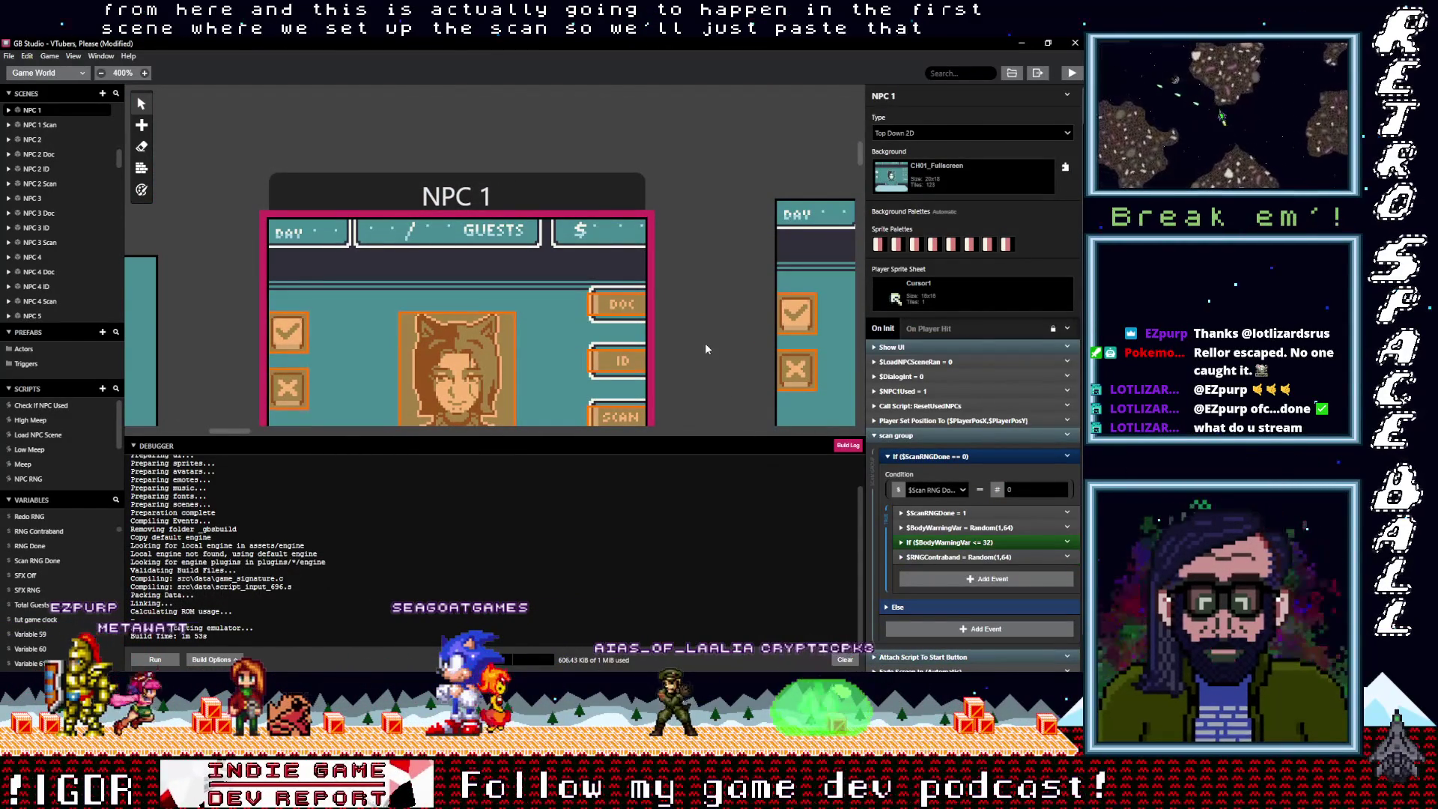
# Return to the left foot Trigger 7 in NPC 1 Scan
pyautogui.scroll(-10, 722, 349)
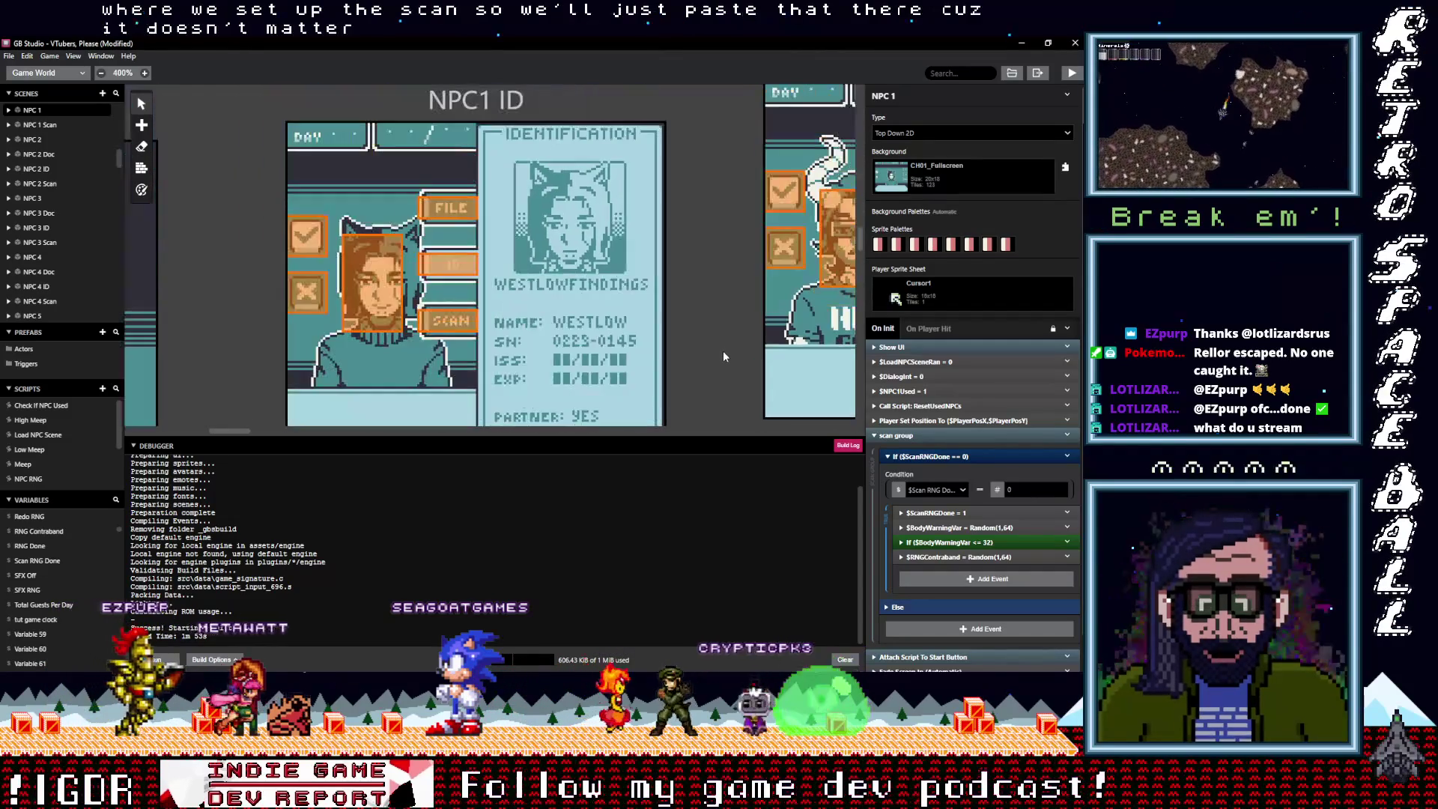
pyautogui.scroll(-10, 724, 353)
pyautogui.scroll(2, 723, 356)
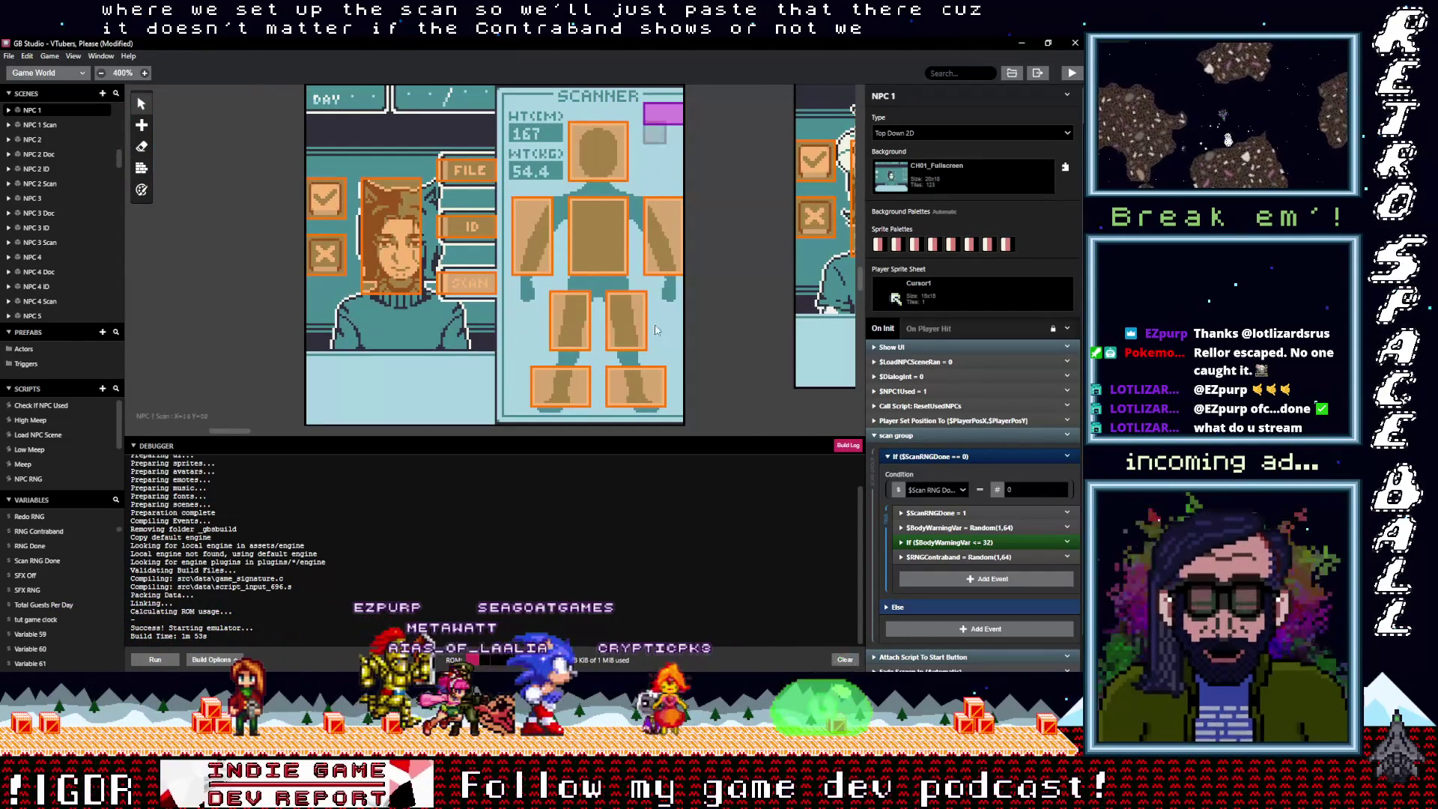
pyautogui.click(560, 386)
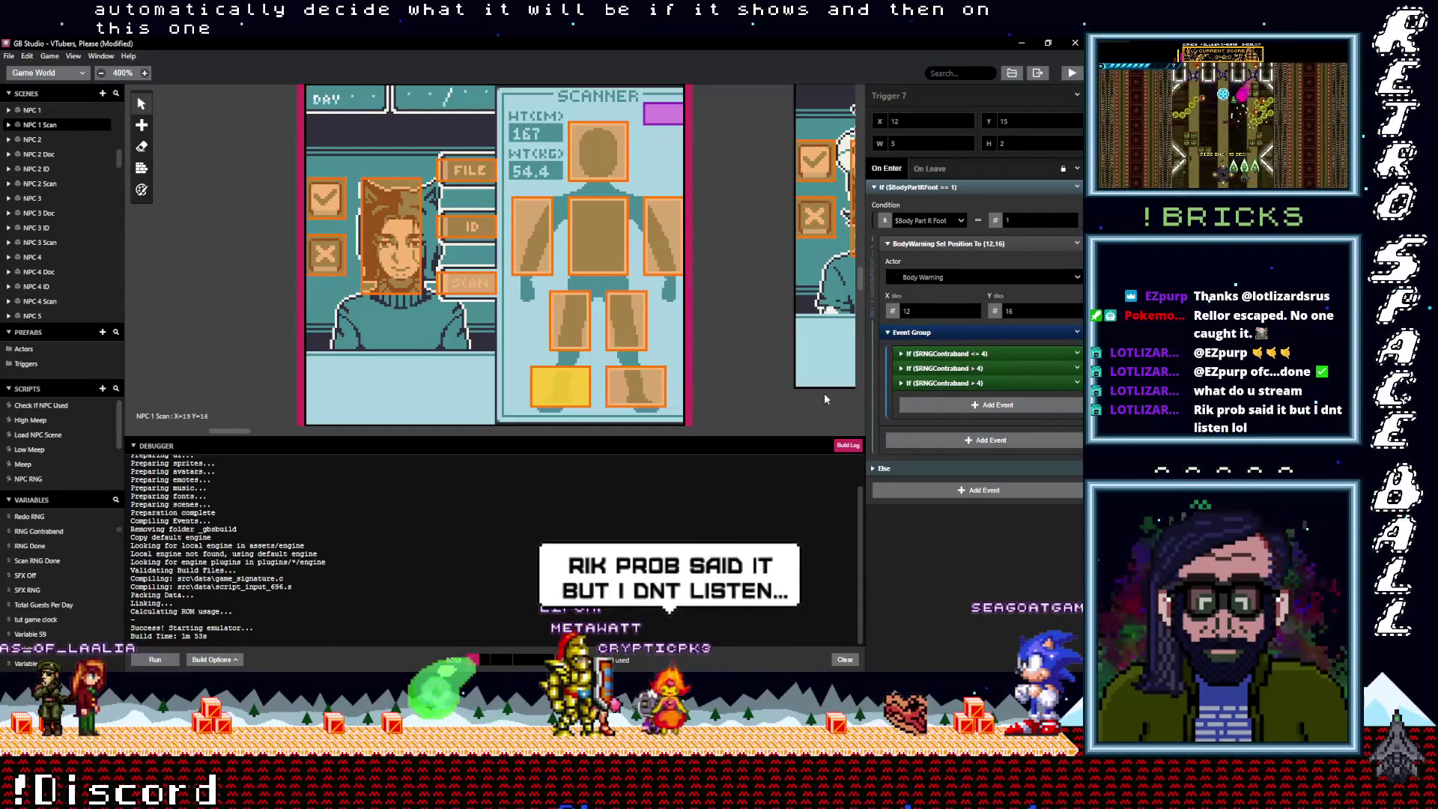
# Change the third If block's condition to > 8 and its nested check to <= 16
pyautogui.click(949, 332)
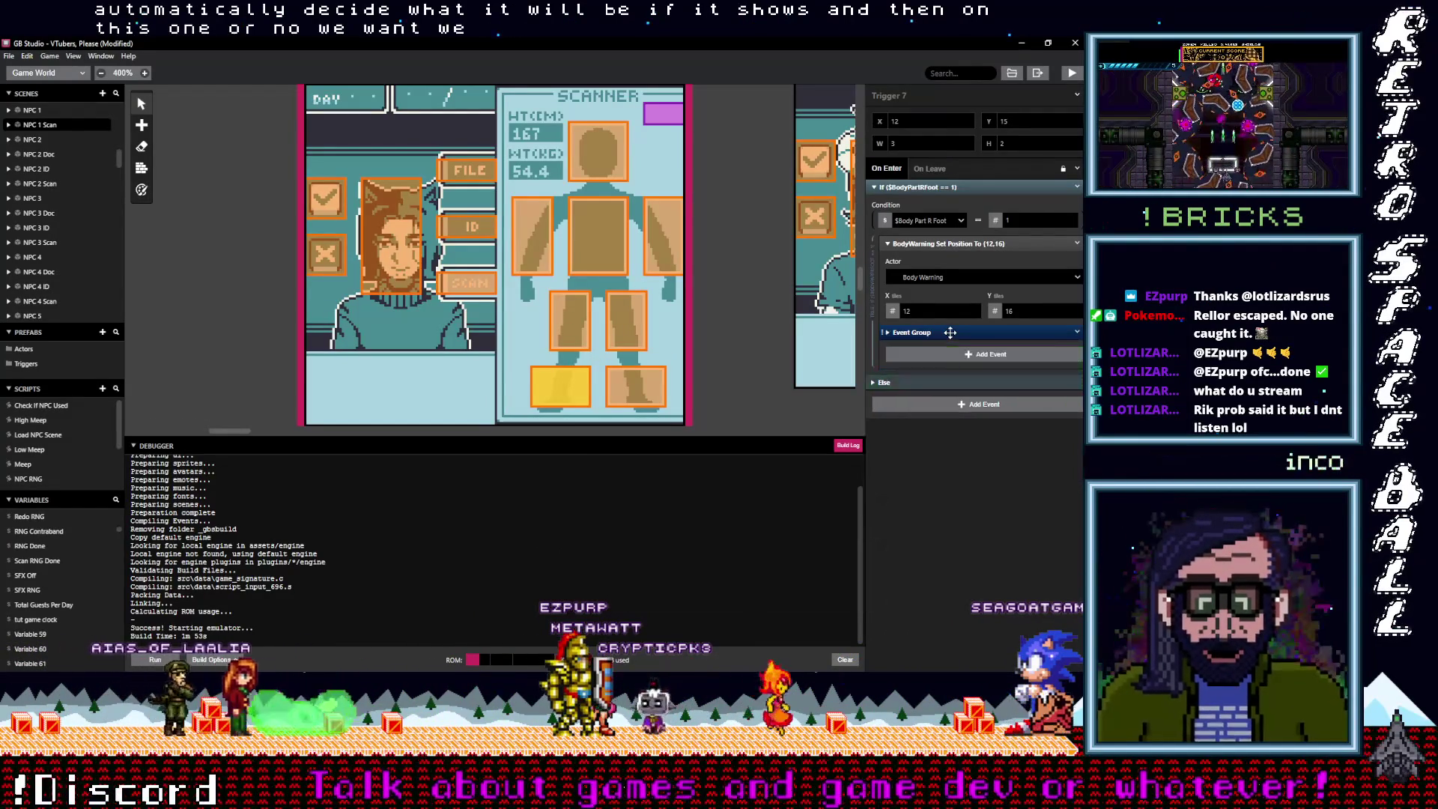
pyautogui.click(1077, 332)
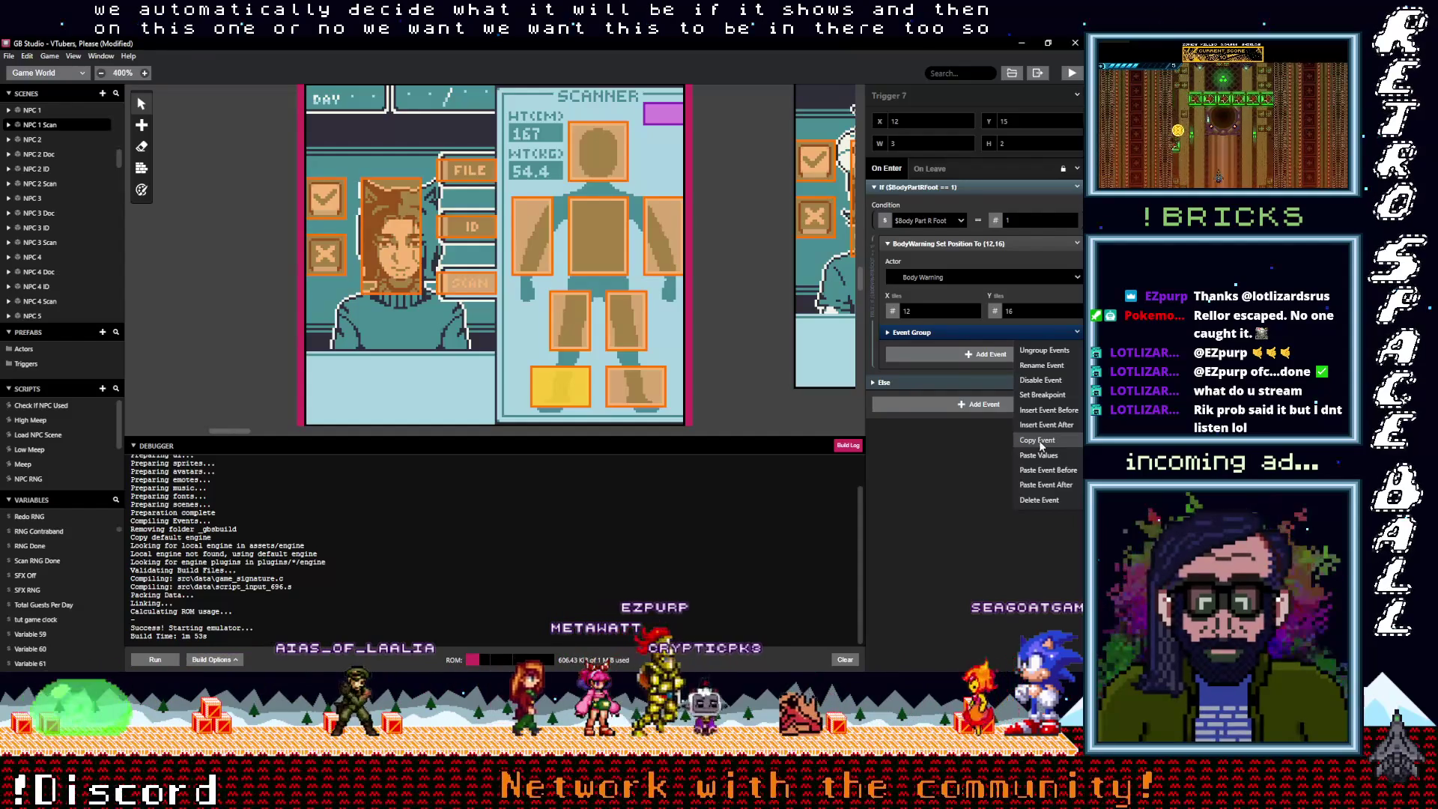
pyautogui.click(957, 332)
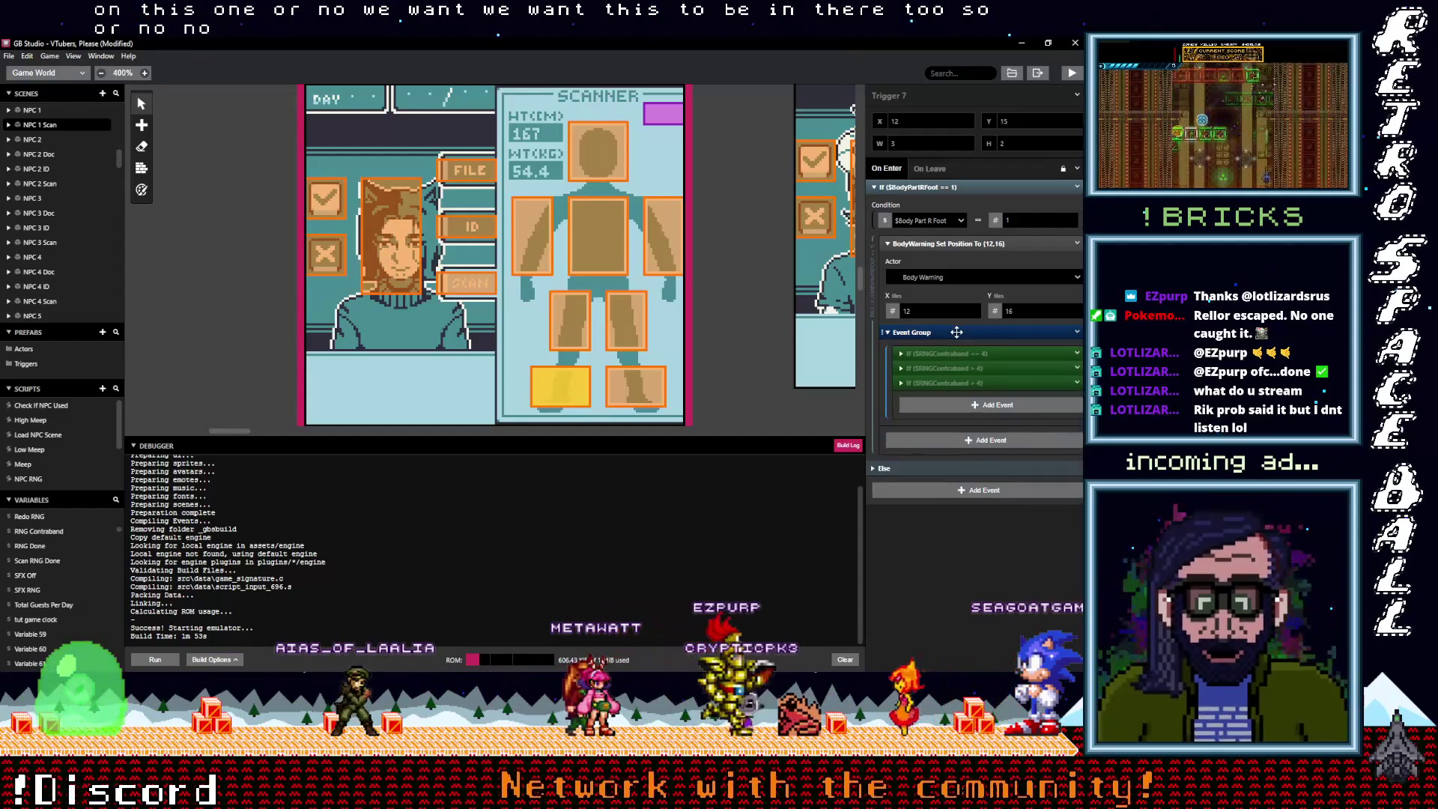
pyautogui.click(951, 384)
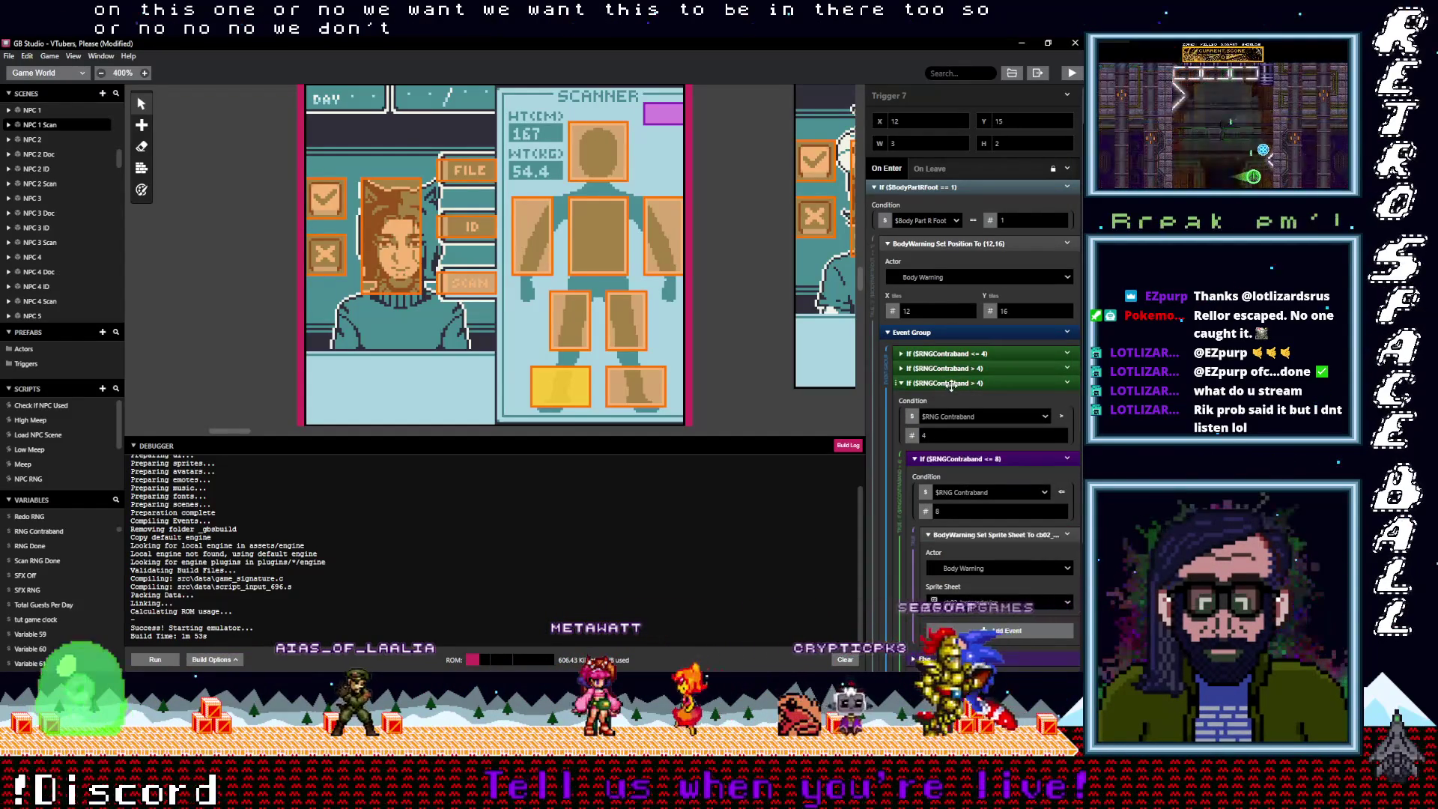
pyautogui.click(946, 383)
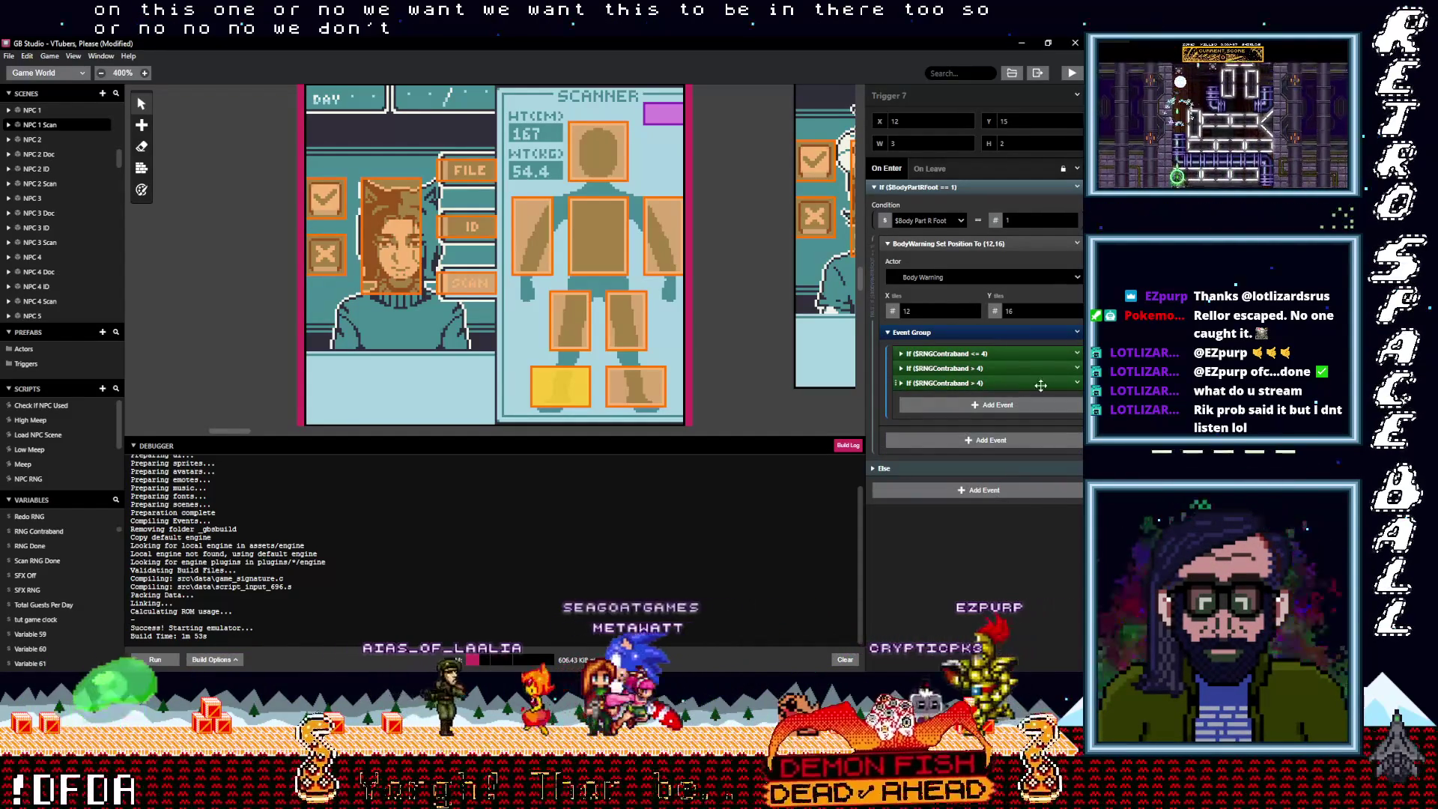
pyautogui.click(958, 383)
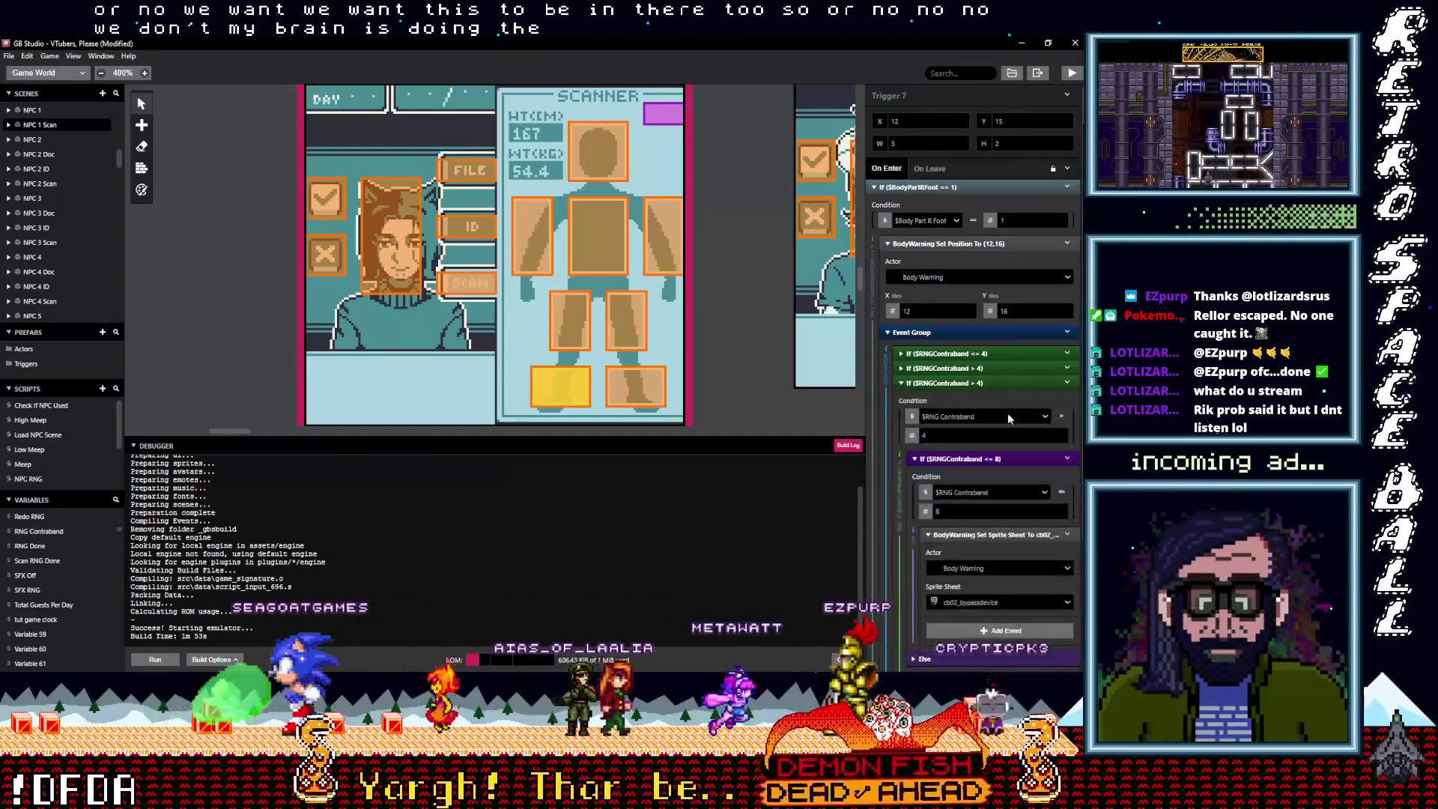
pyautogui.doubleClick(936, 437)
pyautogui.write('8')
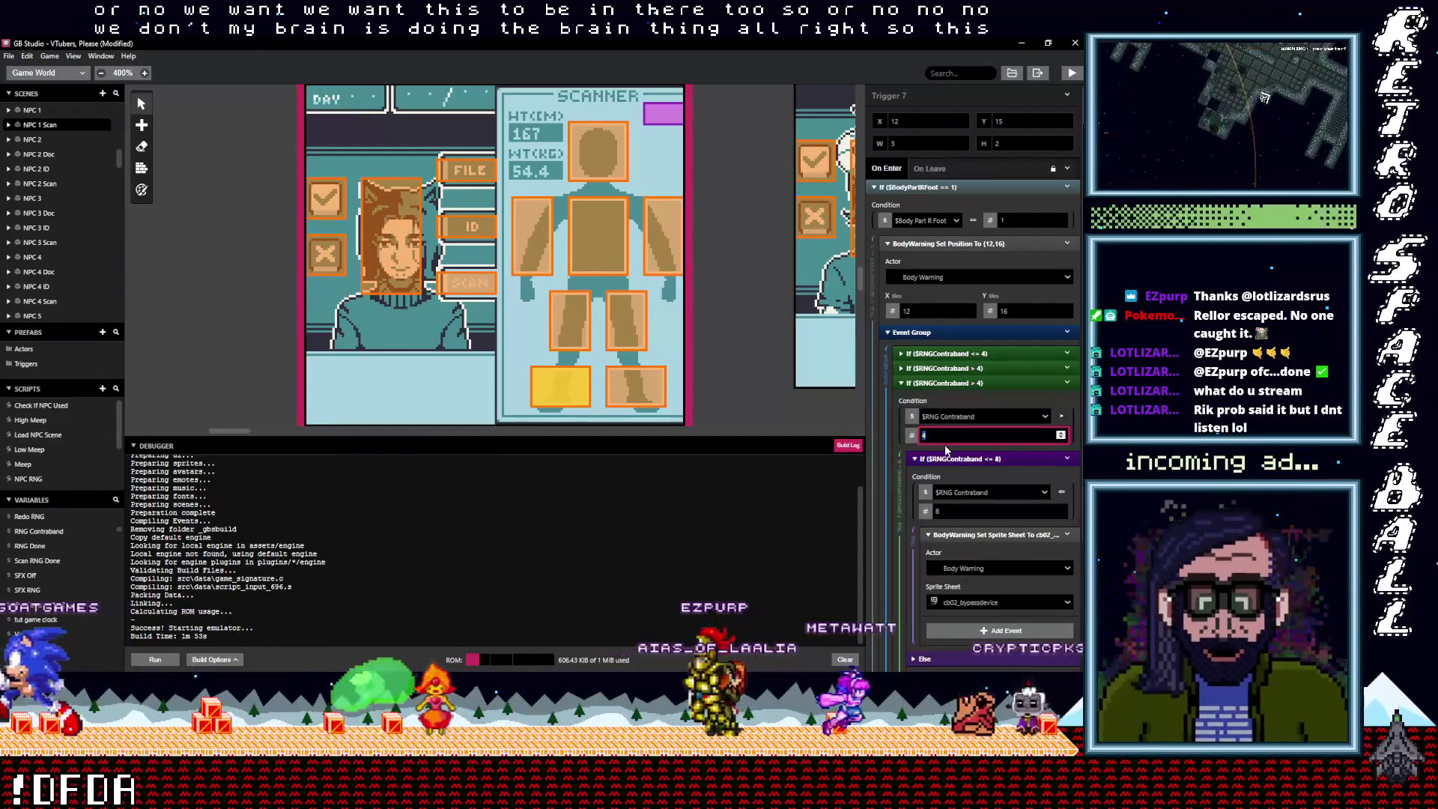
pyautogui.doubleClick(973, 511)
pyautogui.write('16')
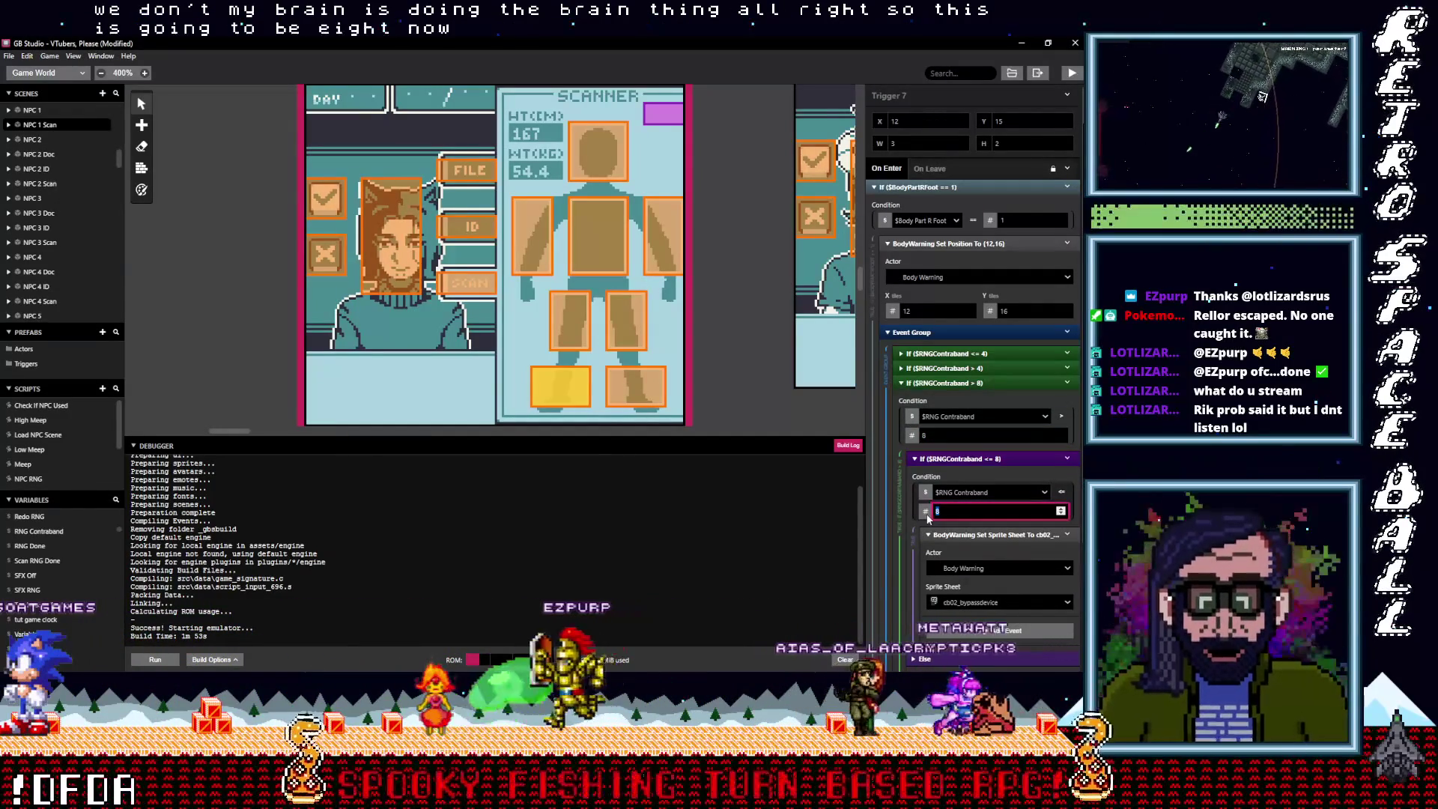
# Set the third block's BodyWarning sprite sheet to cb03_fakeid
pyautogui.scroll(-1, 991, 585)
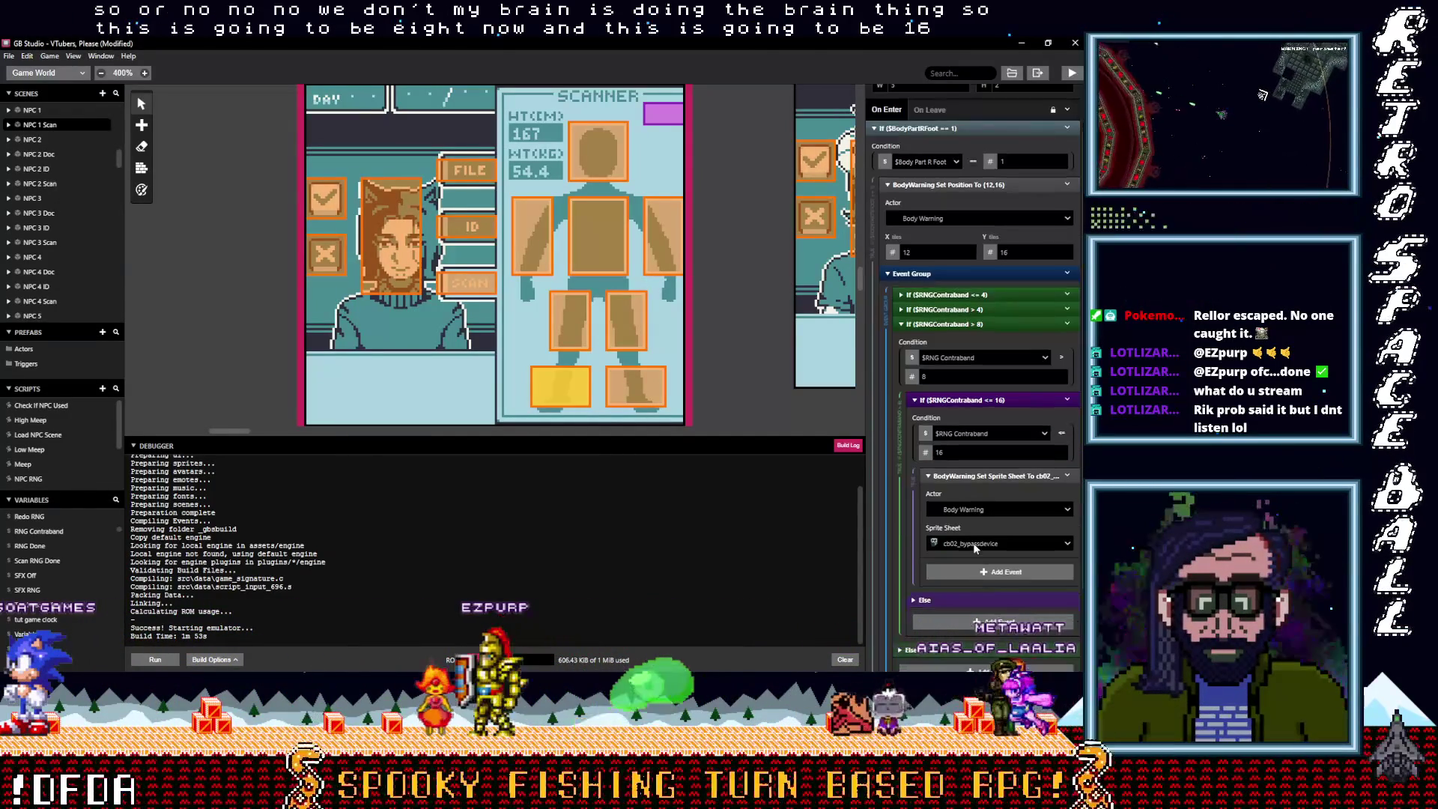
pyautogui.click(996, 543)
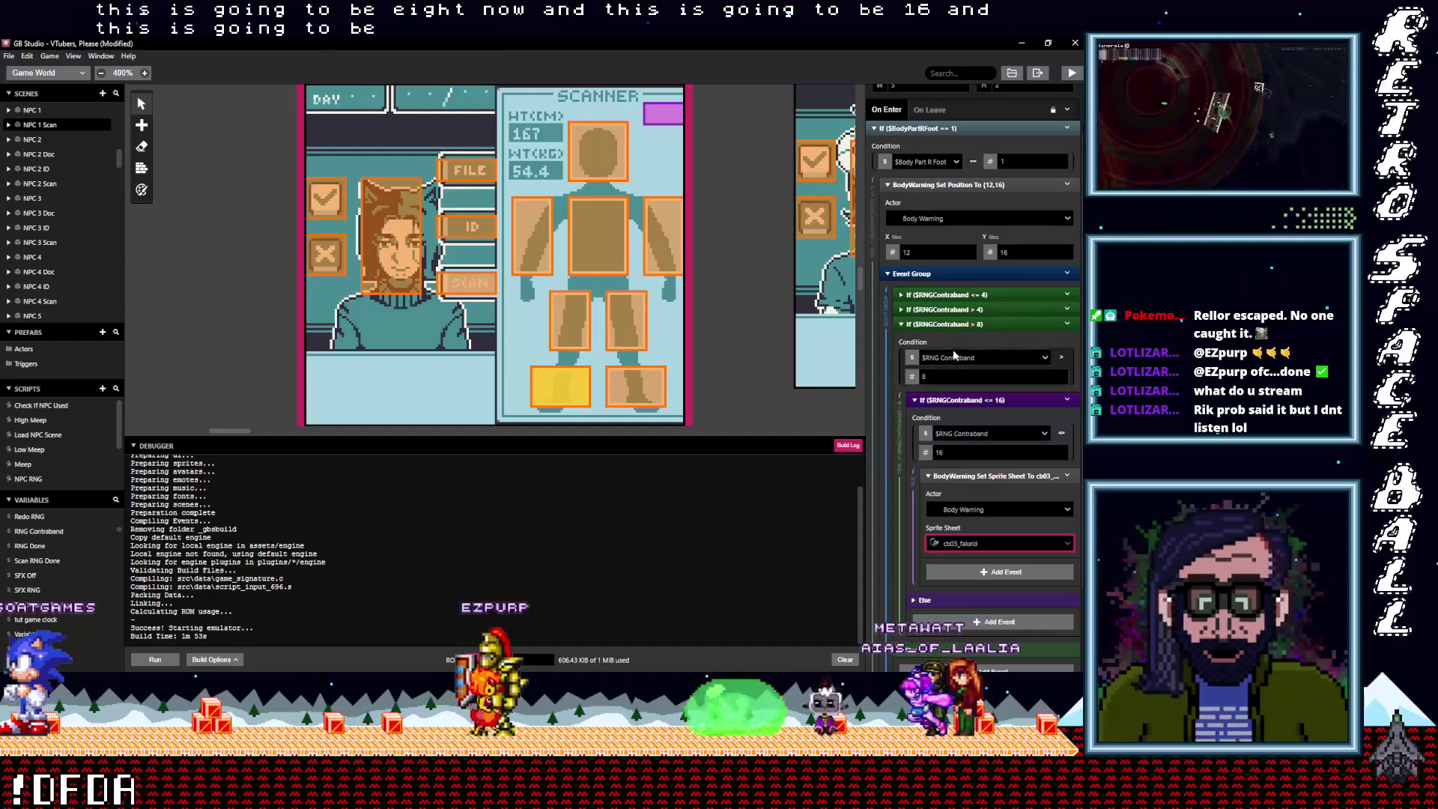
pyautogui.click(1020, 323)
pyautogui.scroll(1, 1020, 330)
pyautogui.click(1076, 384)
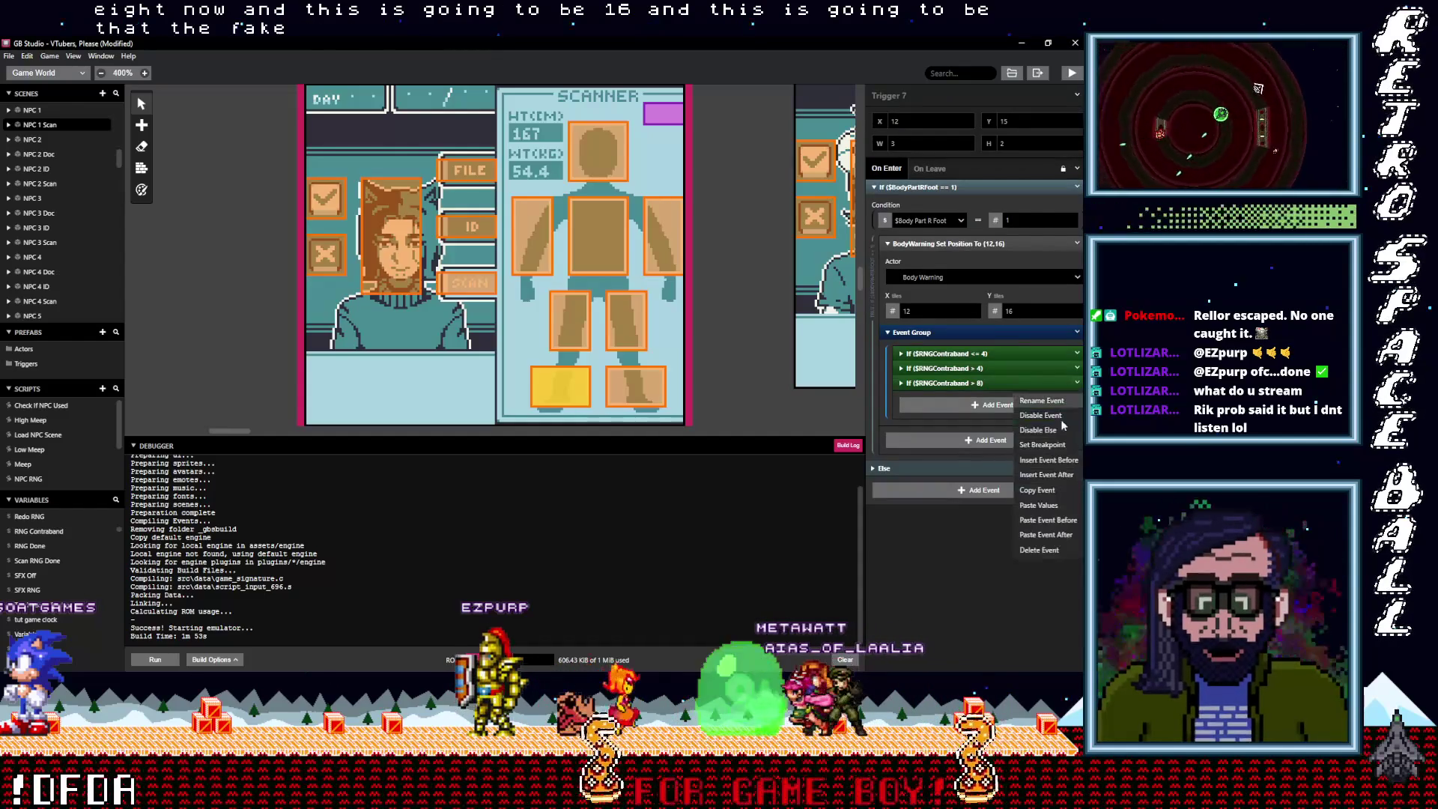
# Paste a copy of the > 8 block with a 16 bound, then edit the original's upper bound
pyautogui.keyDown('alt'); pyautogui.click(975, 405); pyautogui.keyUp('alt')
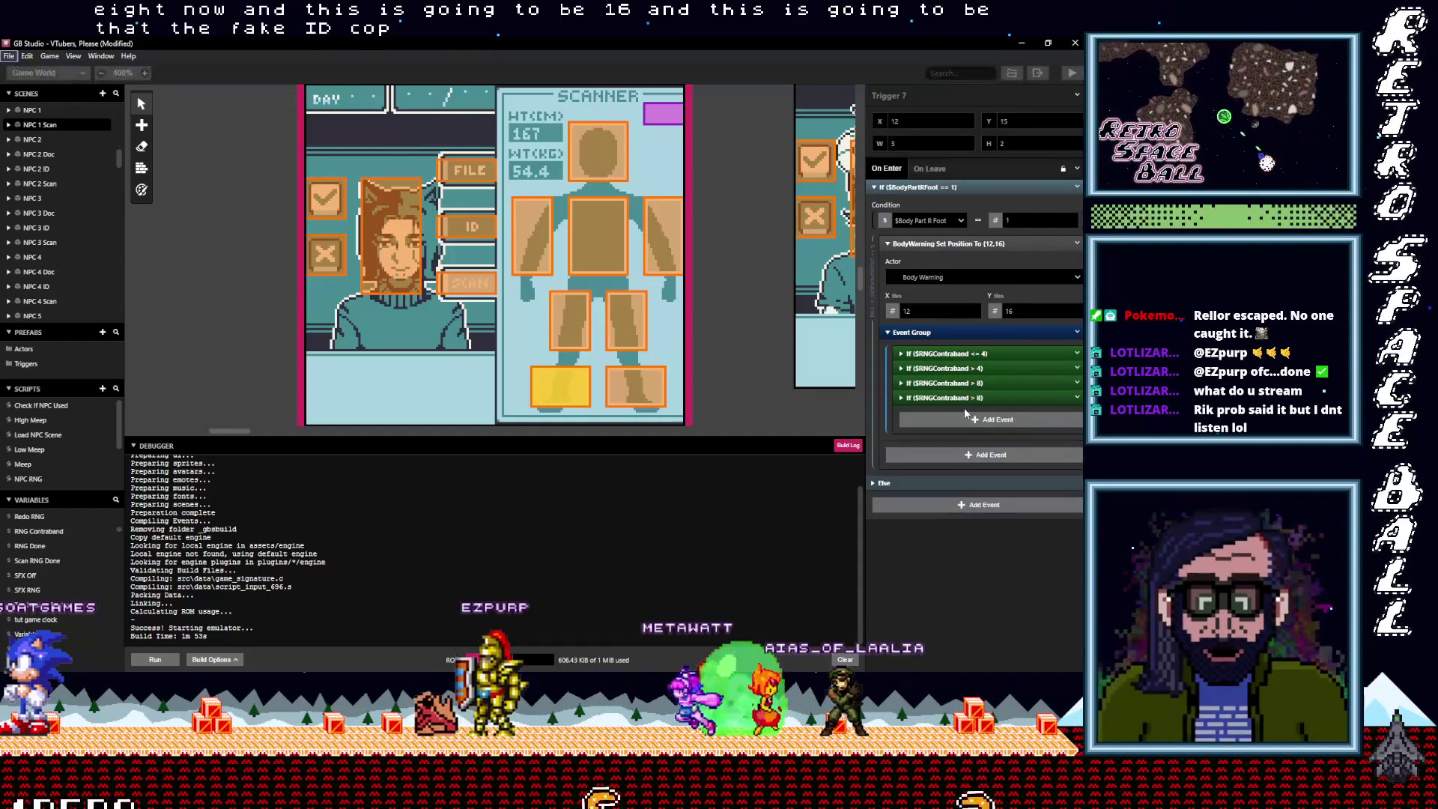
pyautogui.doubleClick(928, 449)
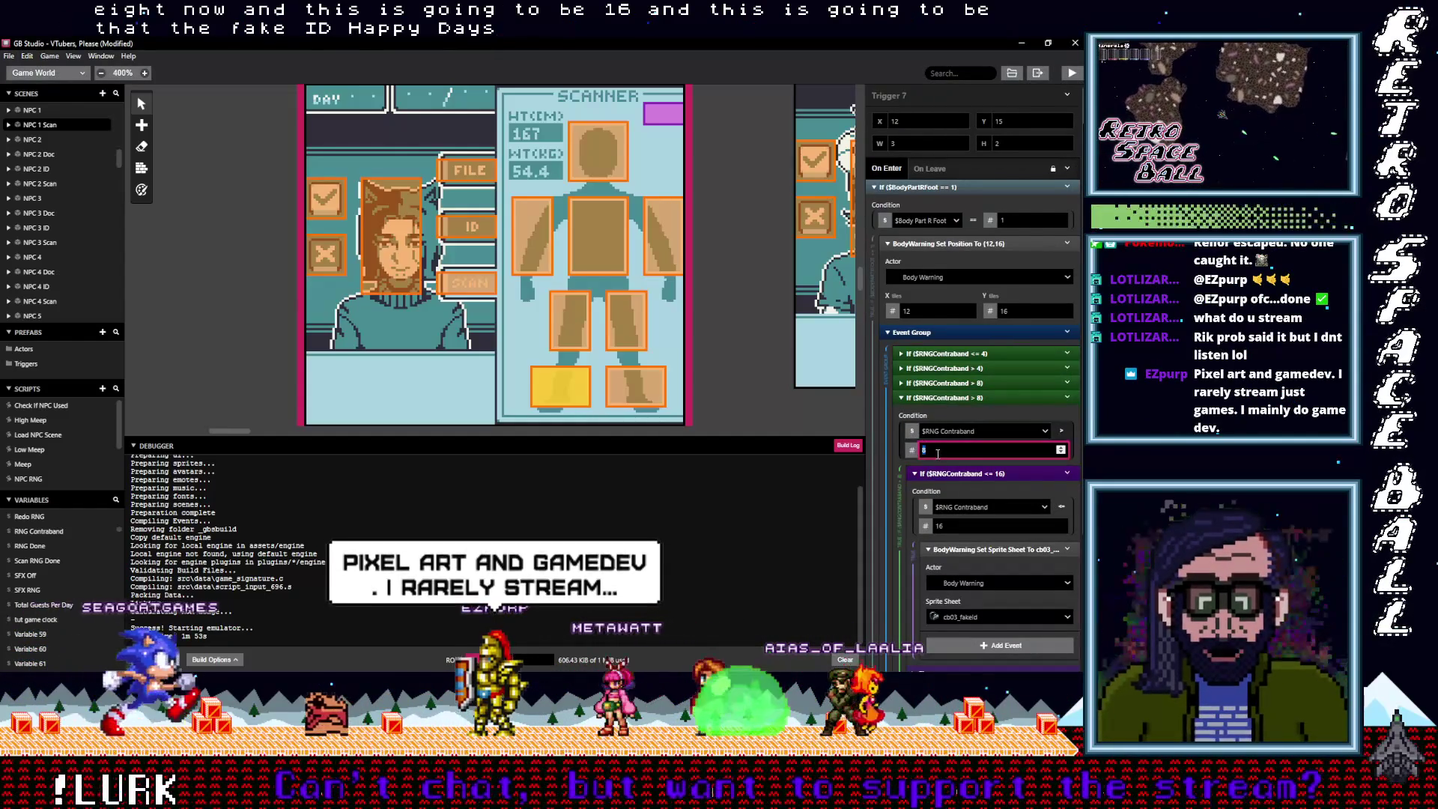
pyautogui.write('16')
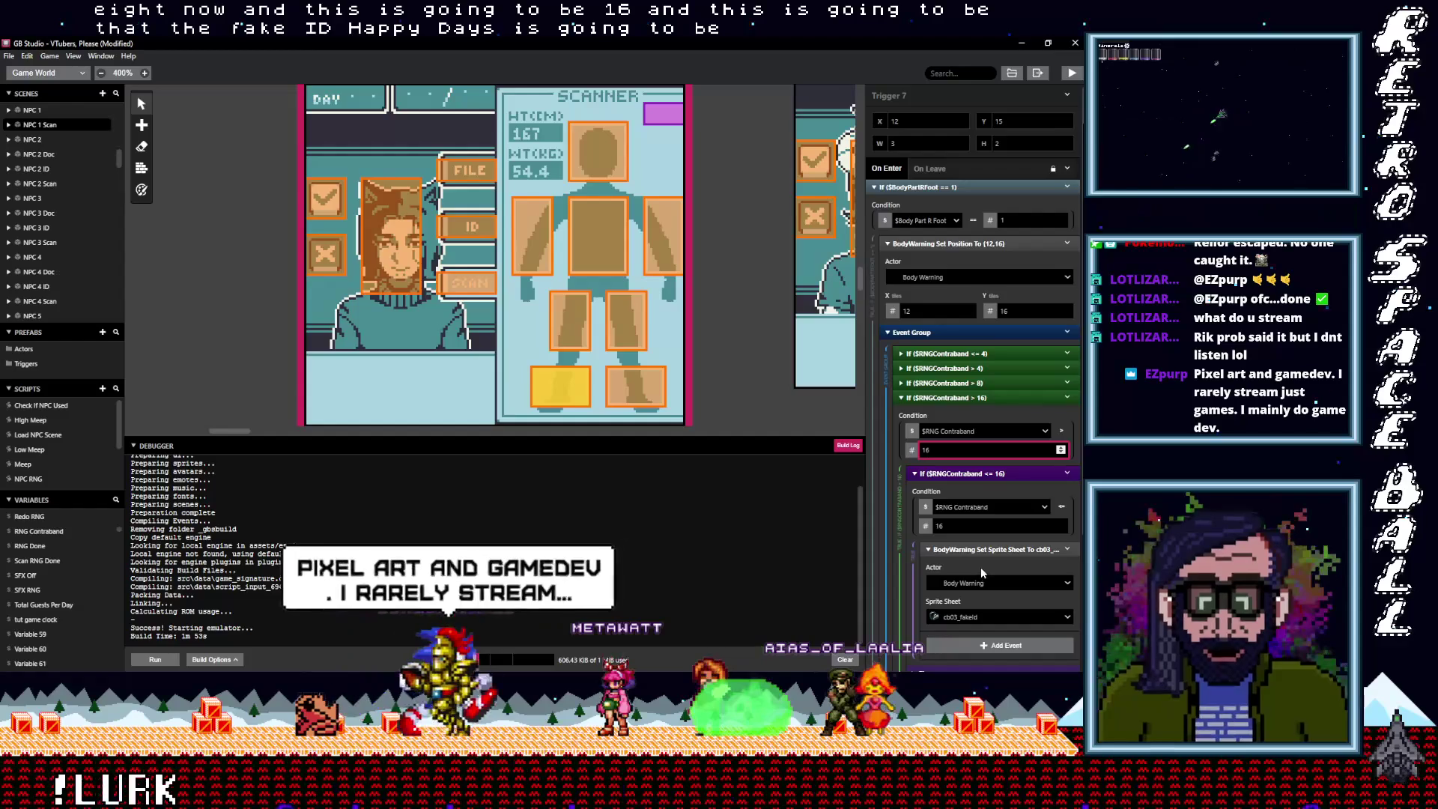
pyautogui.scroll(-1, 978, 567)
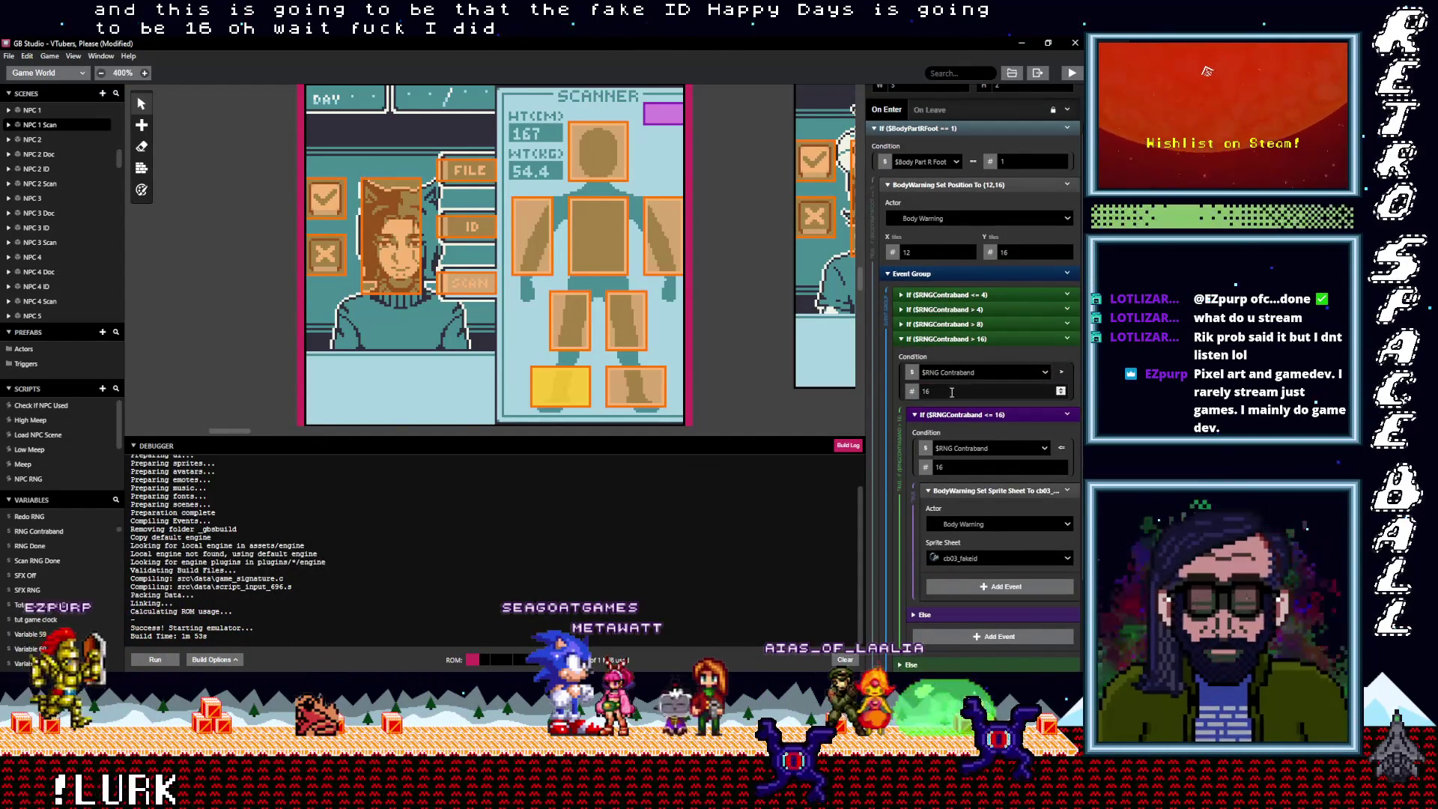
pyautogui.click(952, 324)
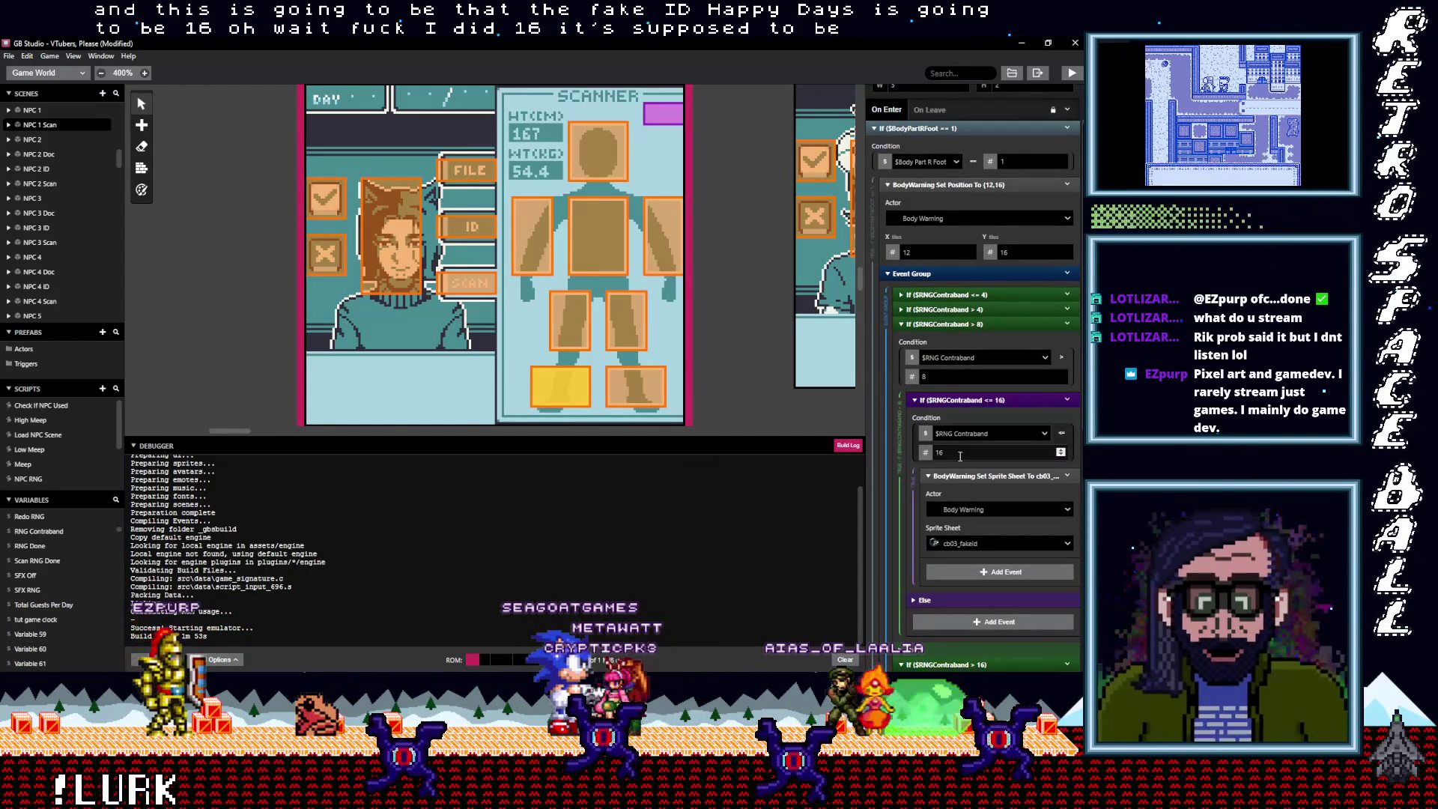
pyautogui.click(938, 452)
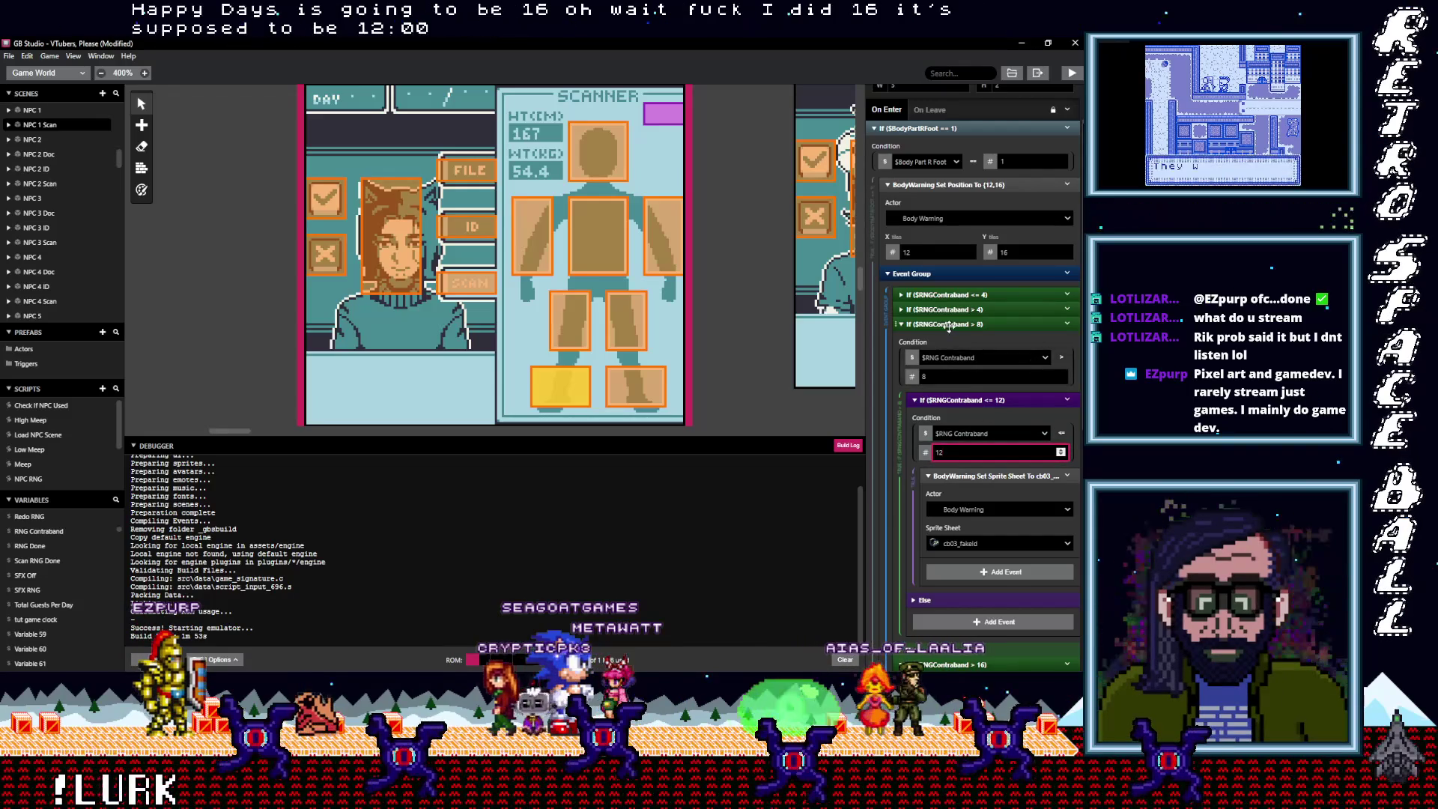
# Set the new > 12 block's BodyWarning sprite sheet to cb04_blade
pyautogui.click(949, 324)
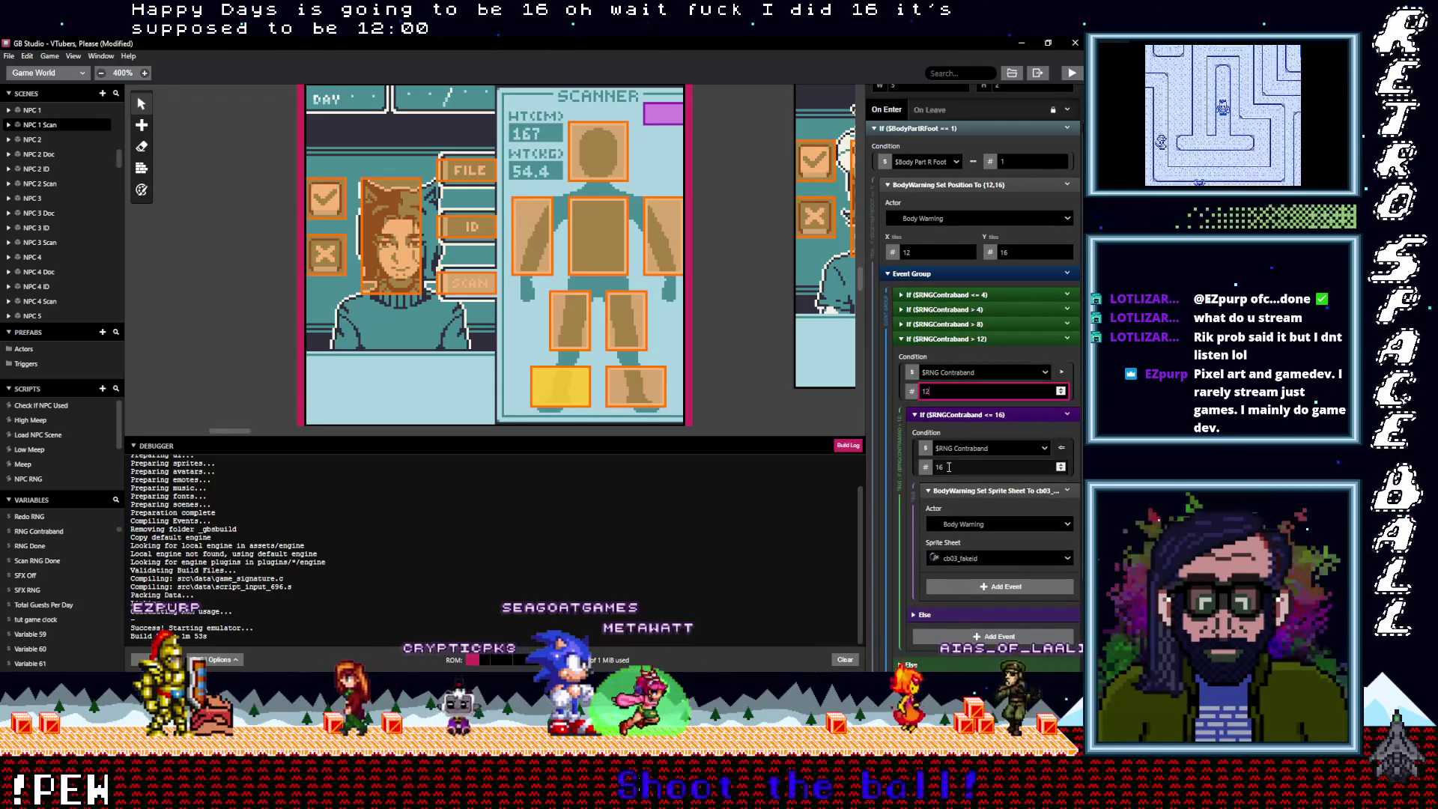
pyautogui.click(949, 325)
pyautogui.click(949, 324)
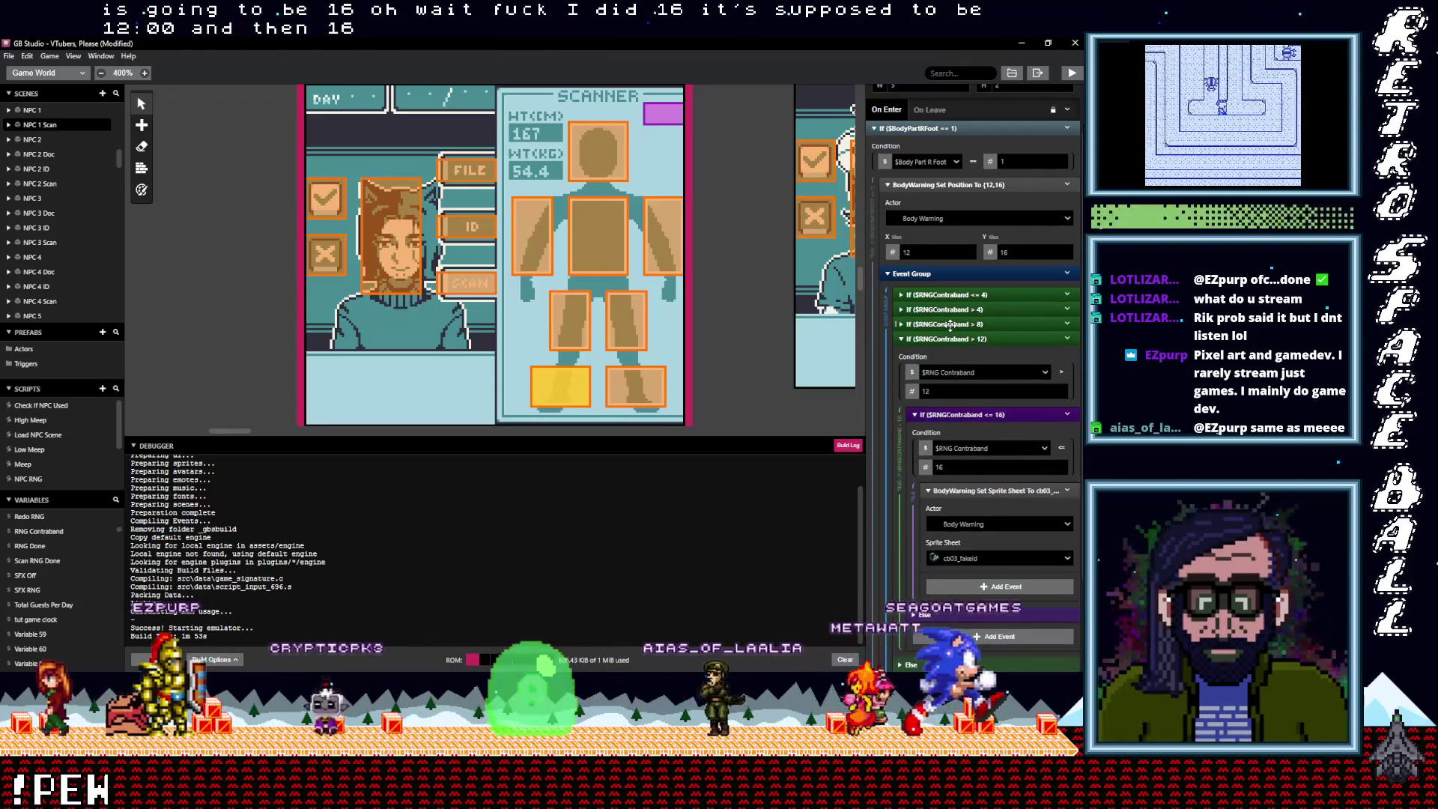
pyautogui.click(971, 558)
pyautogui.click(977, 619)
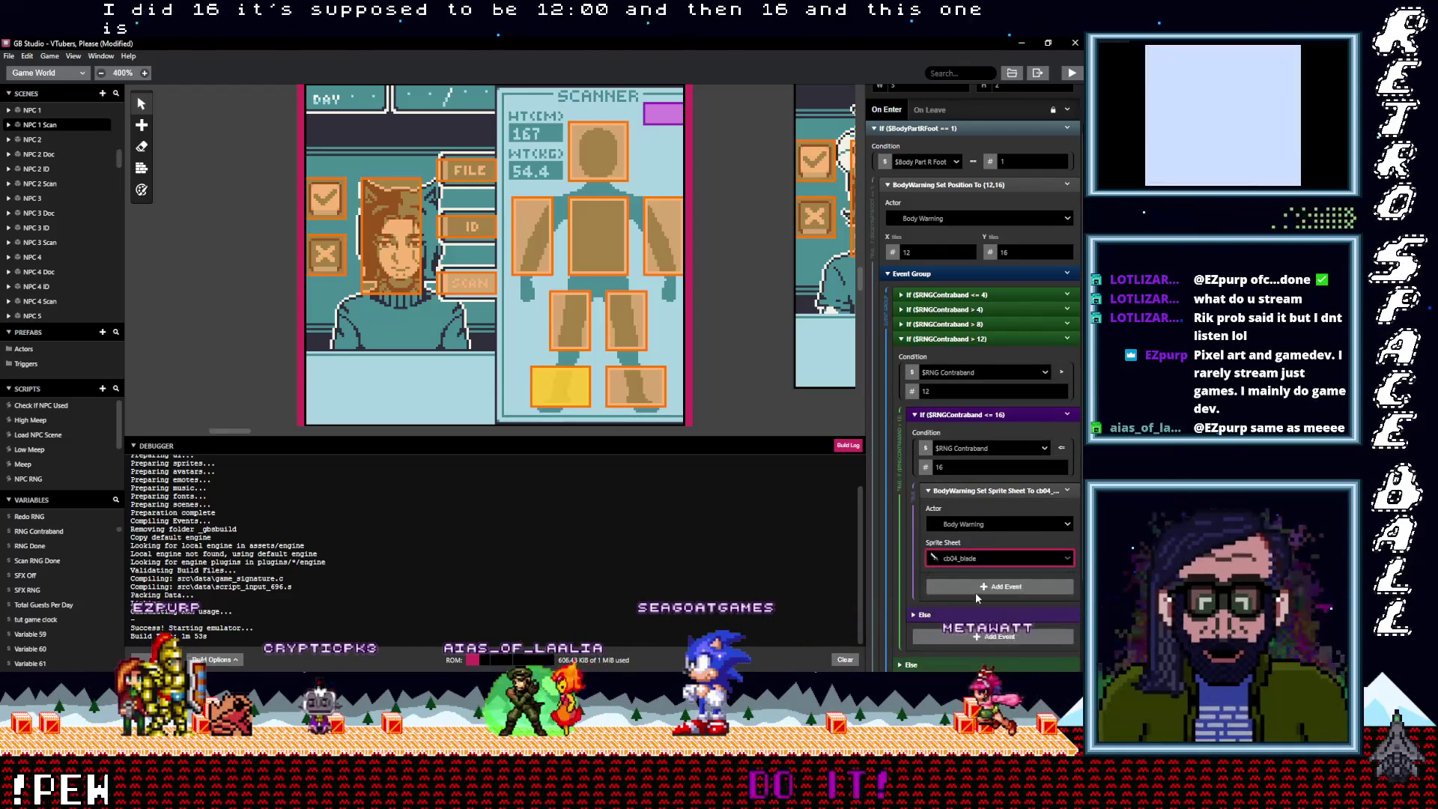
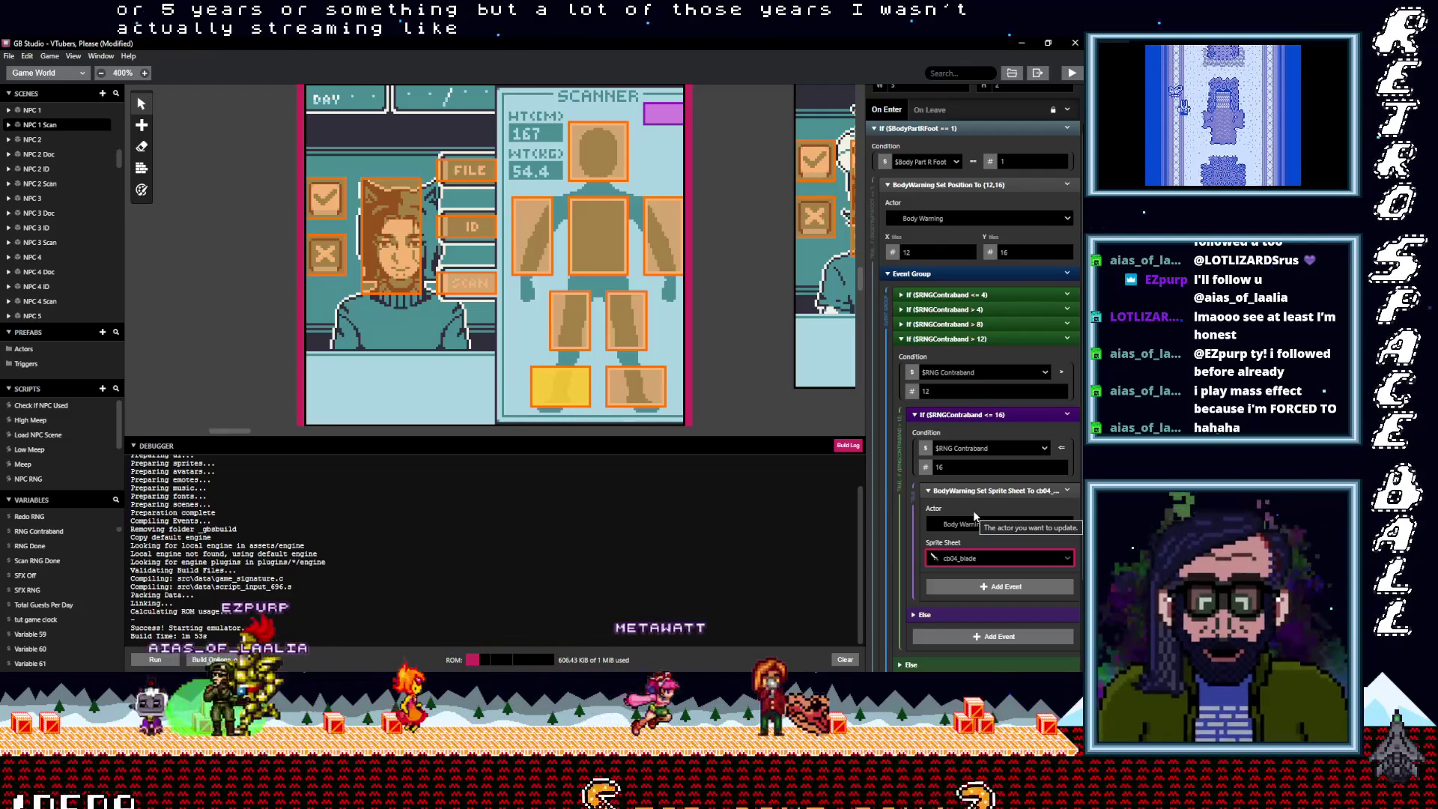
# Paste a copy of the above-12 branch as contraband above 16, limit 20, with the cb05_lasertaser sprite
pyautogui.click(953, 339)
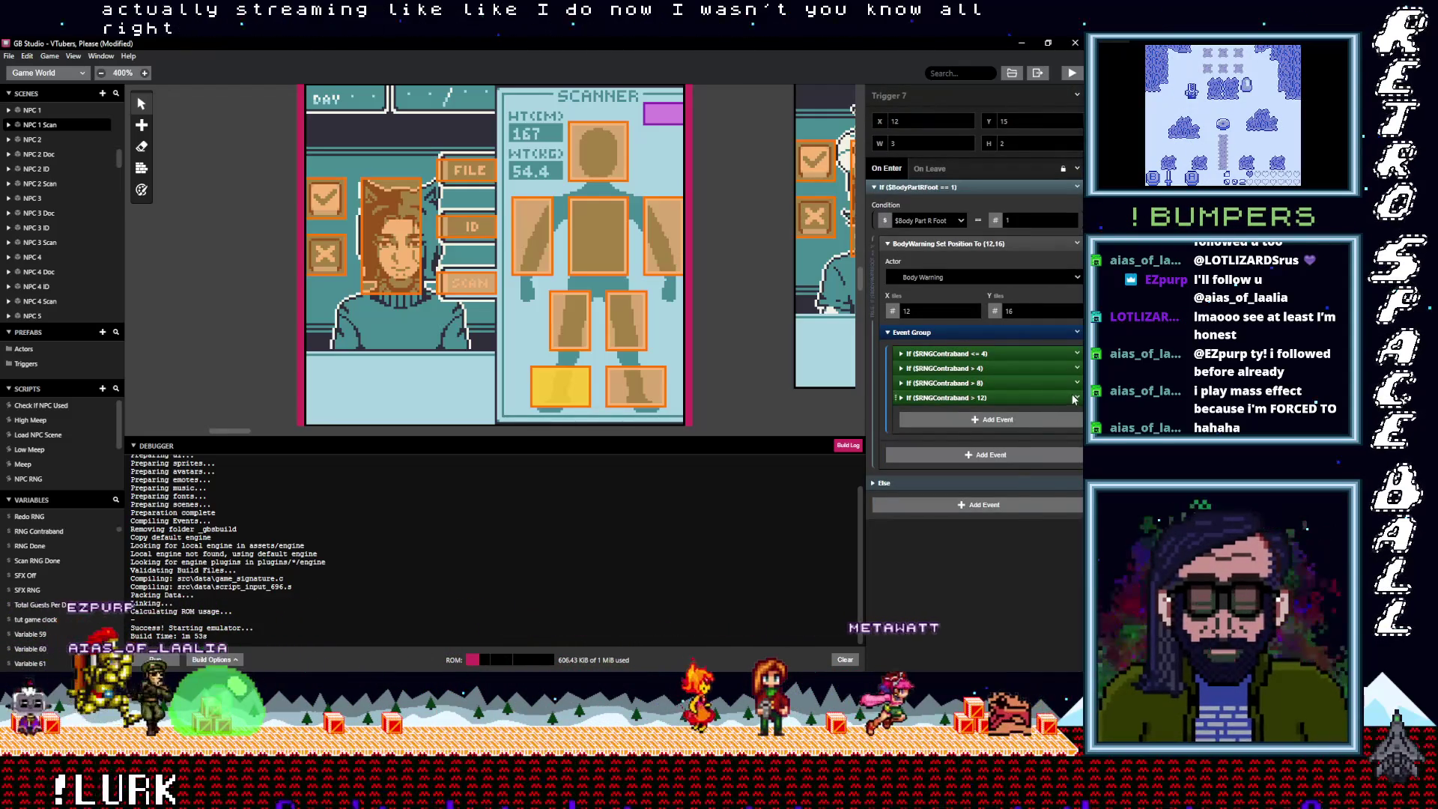
pyautogui.click(1077, 397)
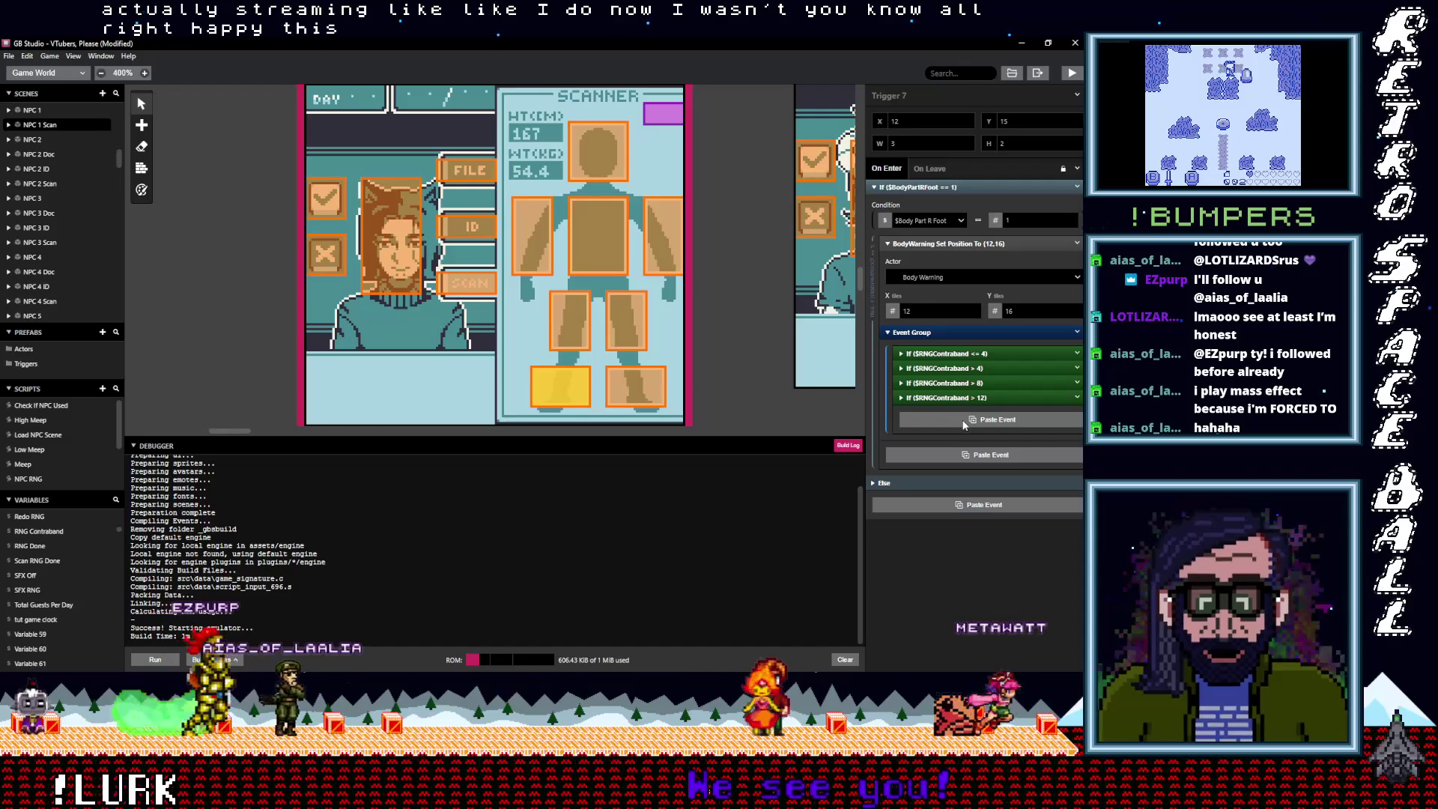
pyautogui.click(1045, 549)
pyautogui.click(965, 412)
pyautogui.scroll(-1, 958, 410)
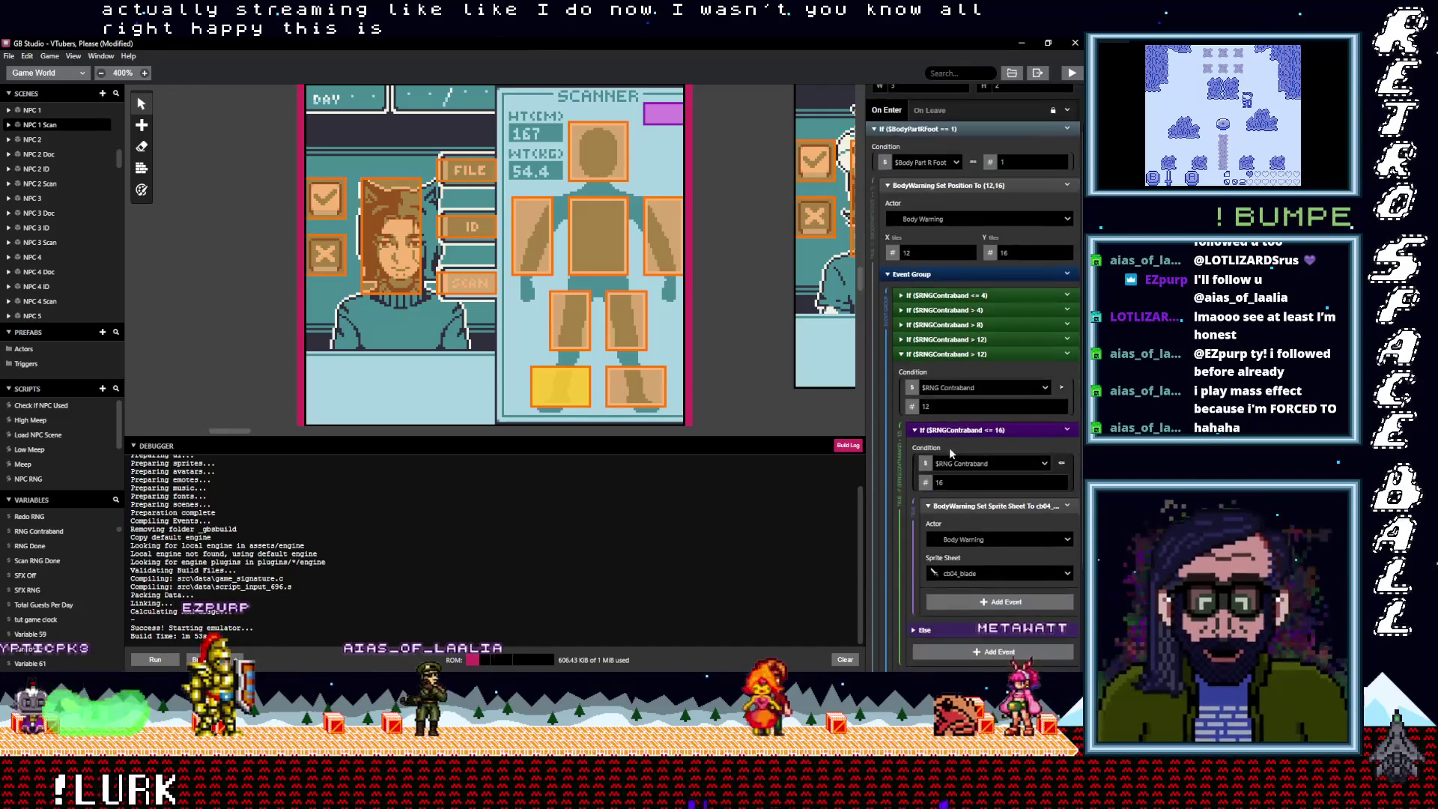
pyautogui.doubleClick(944, 406)
pyautogui.write('16')
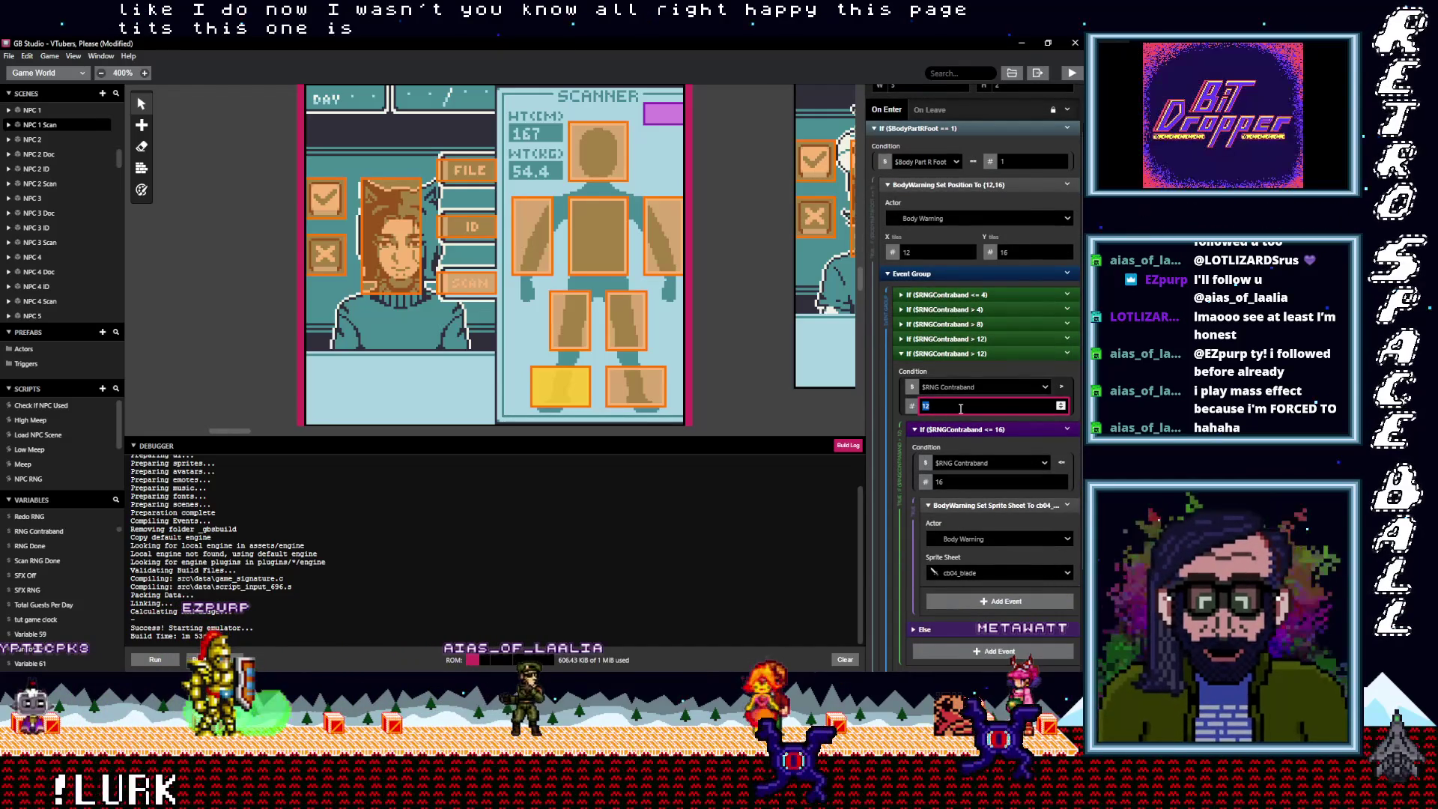
pyautogui.doubleClick(964, 481)
pyautogui.write('2')
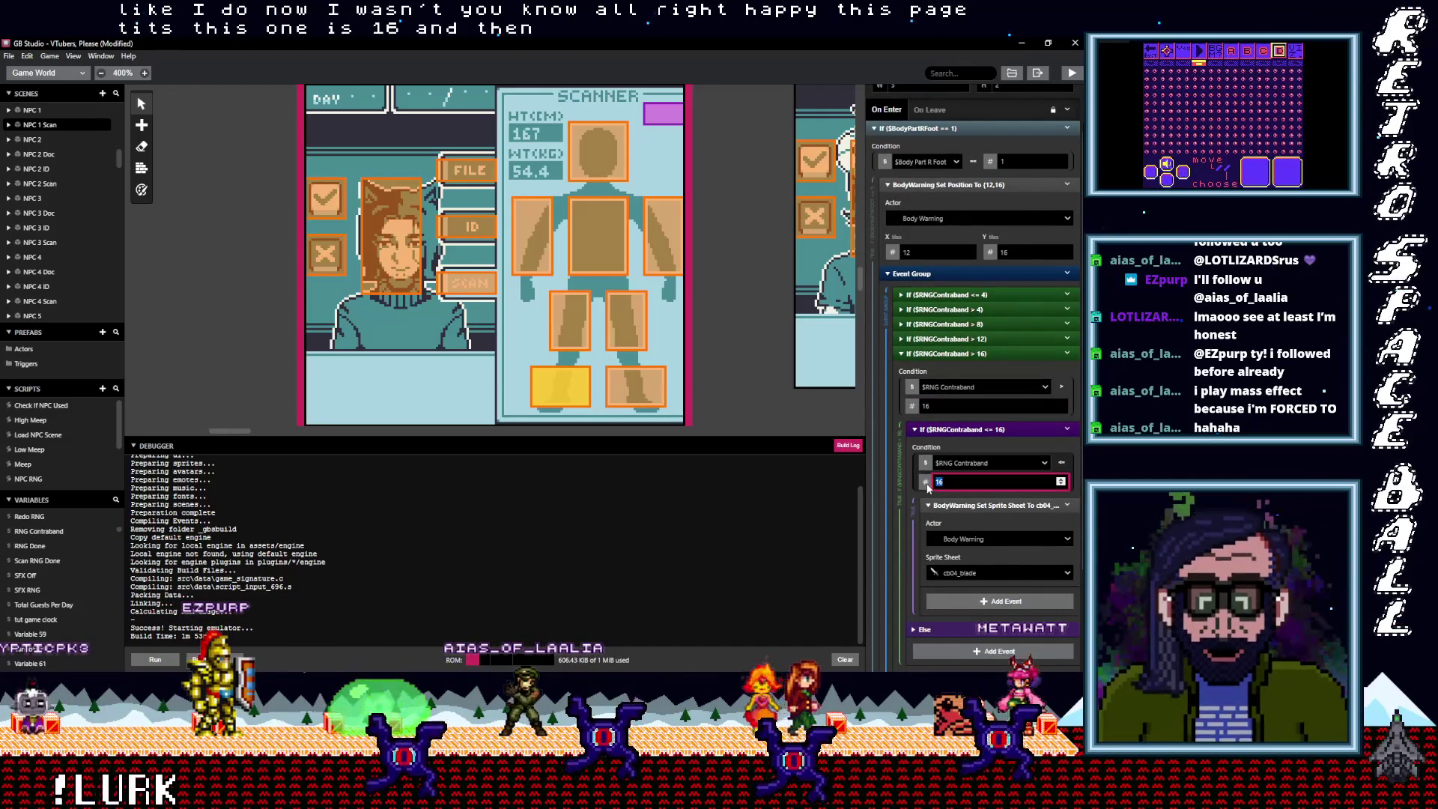
pyautogui.write('0')
pyautogui.click(967, 573)
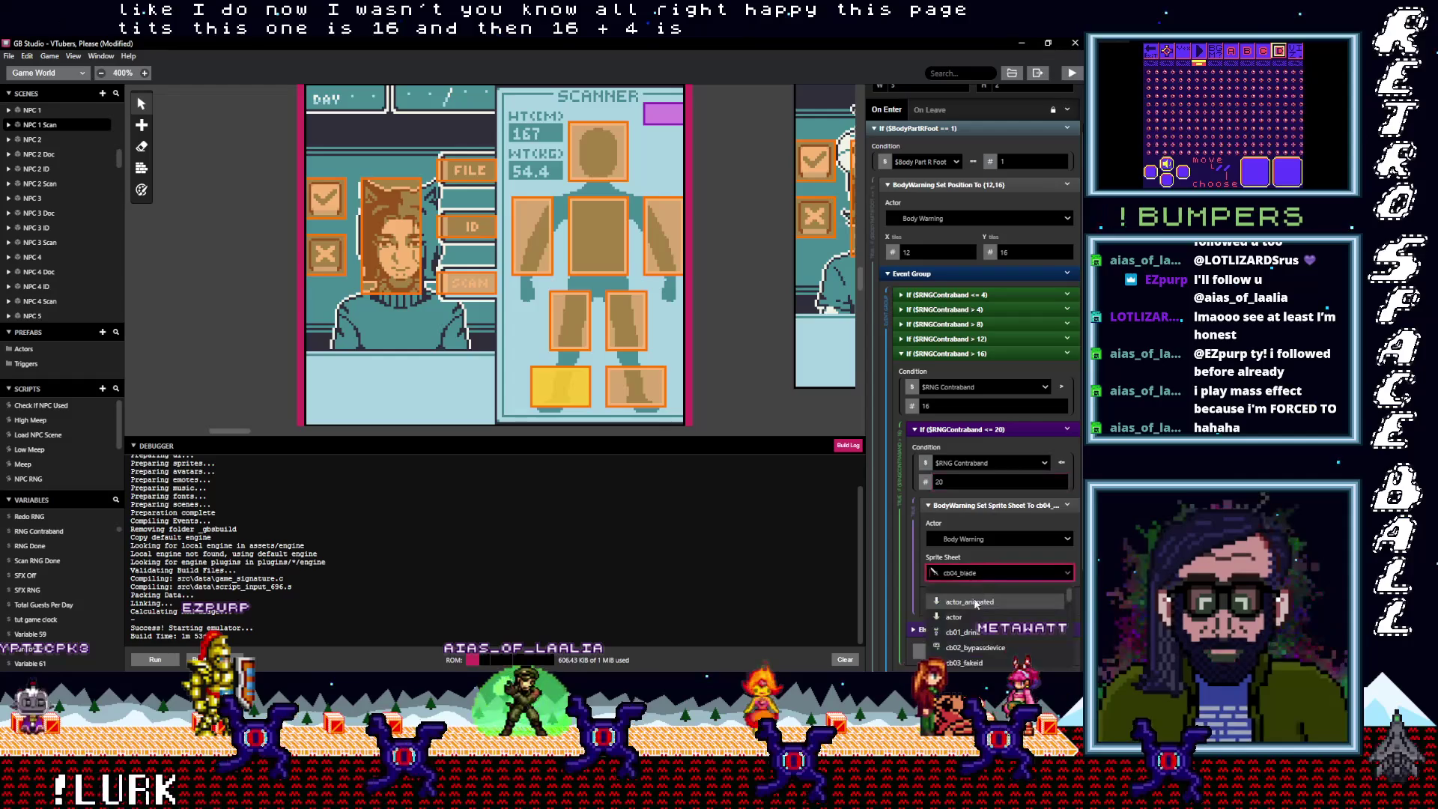
pyautogui.click(977, 634)
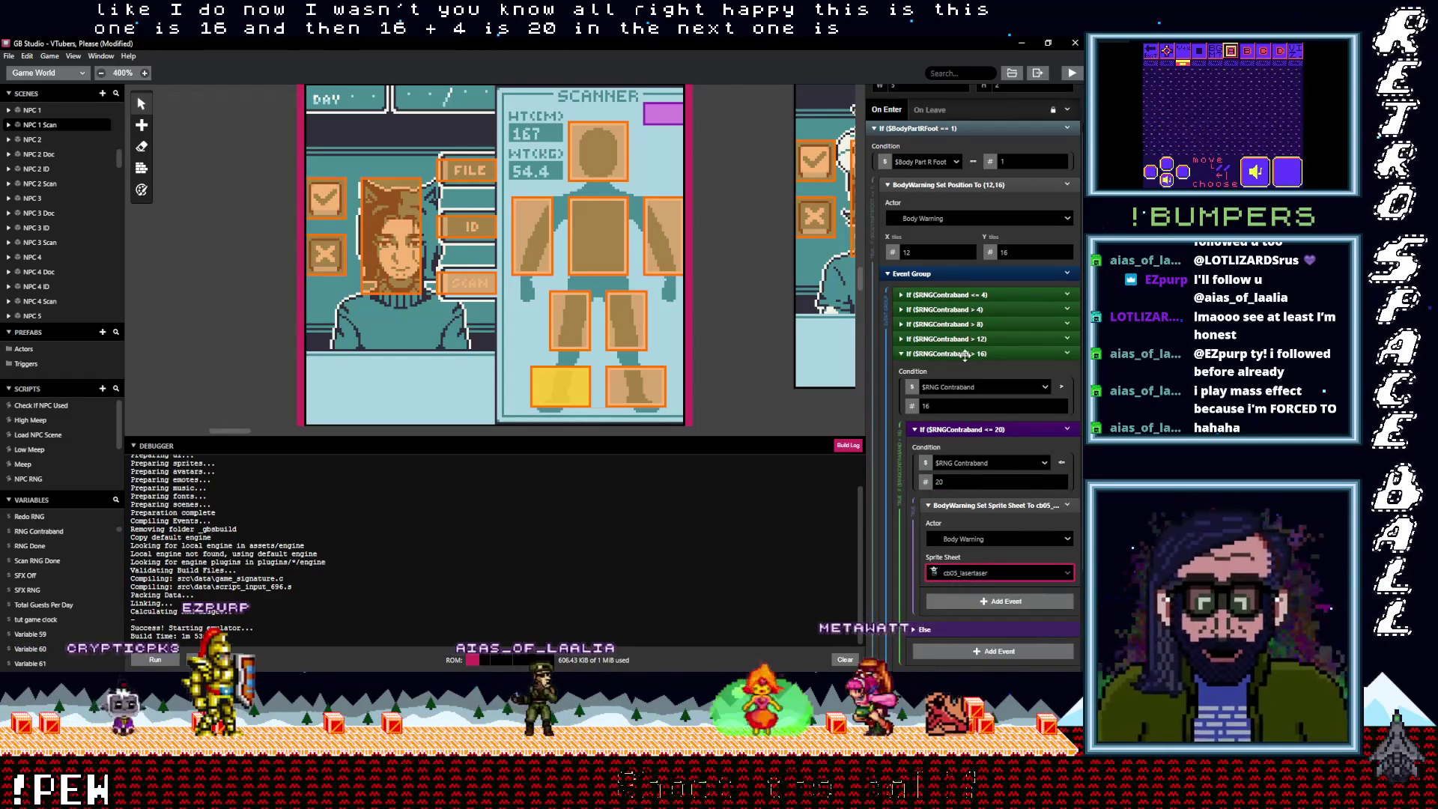
# Copy it into a branch for contraband above 20, limit 24, with the cb06_bomb sprite
pyautogui.click(1077, 413)
pyautogui.click(1077, 413)
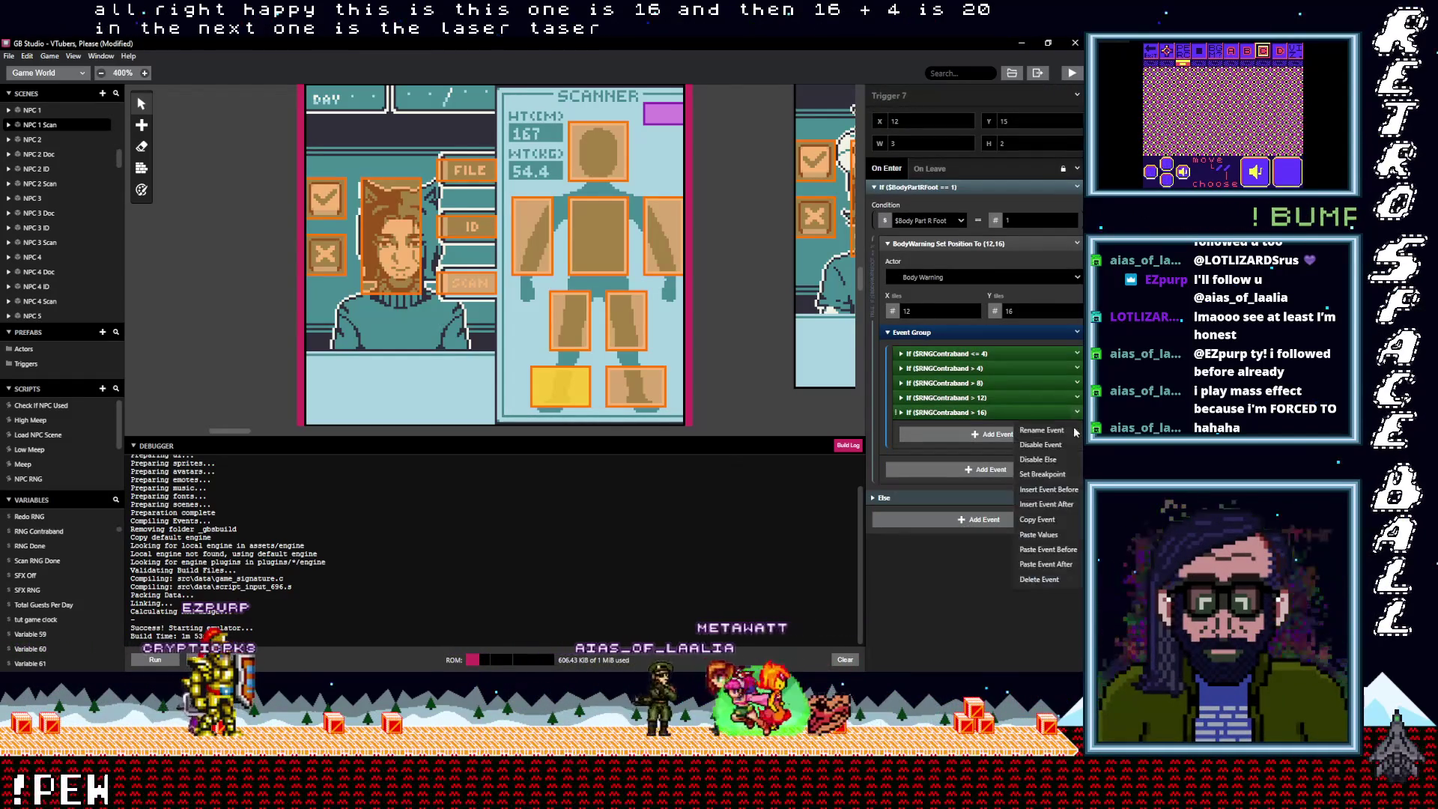
pyautogui.click(1048, 526)
pyautogui.click(963, 436)
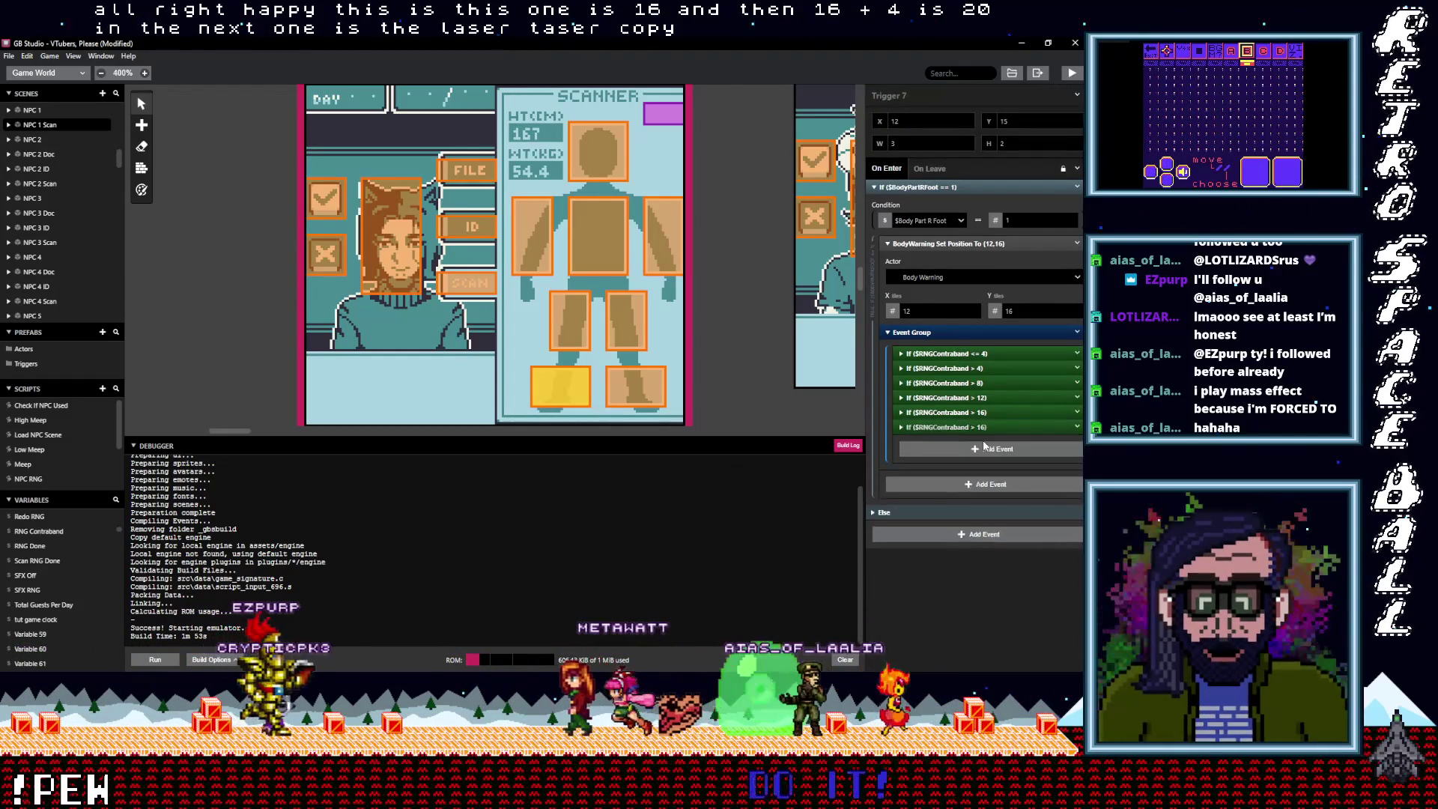
pyautogui.scroll(-1, 962, 482)
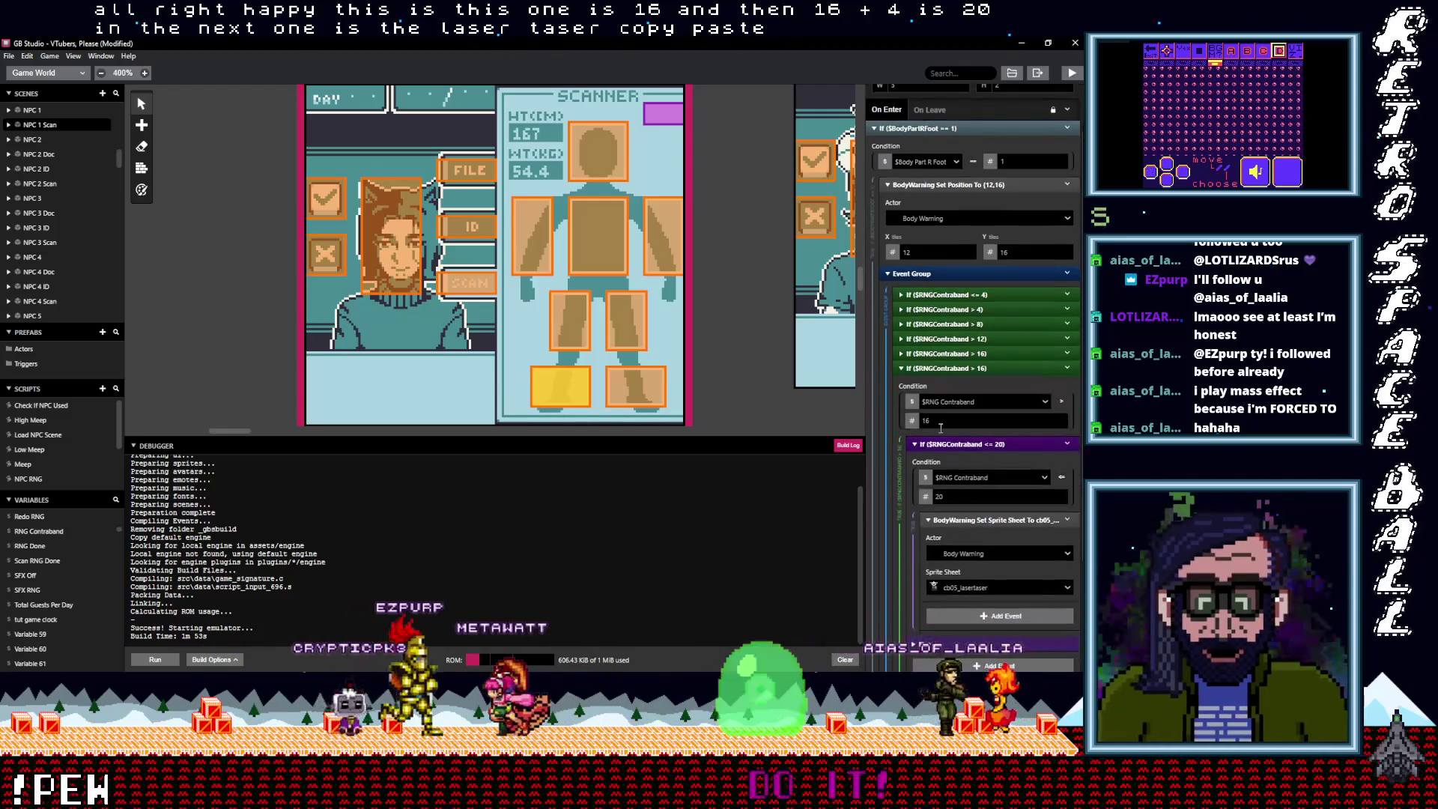
pyautogui.click(950, 428)
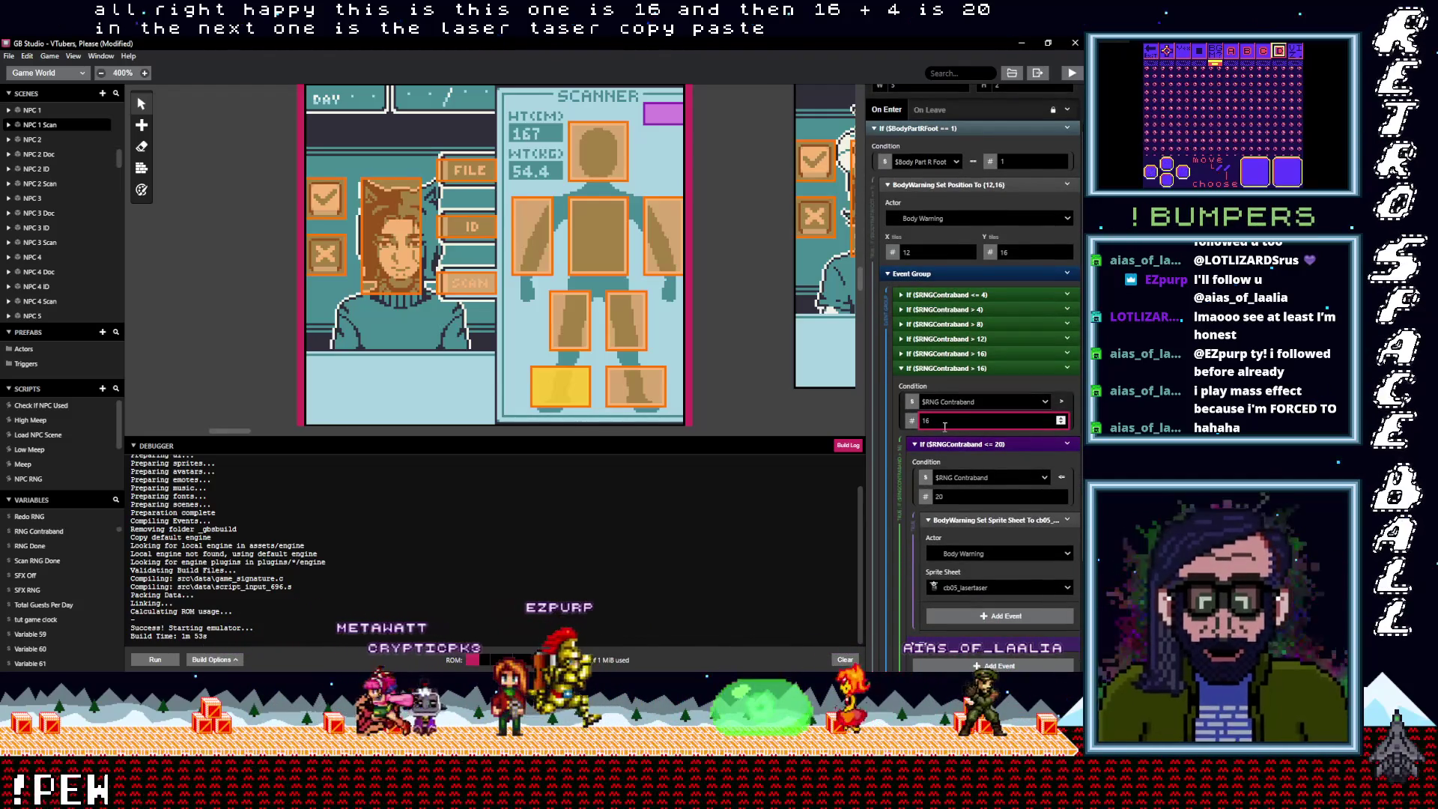
pyautogui.write('20')
pyautogui.doubleClick(951, 497)
pyautogui.write('24')
pyautogui.click(977, 591)
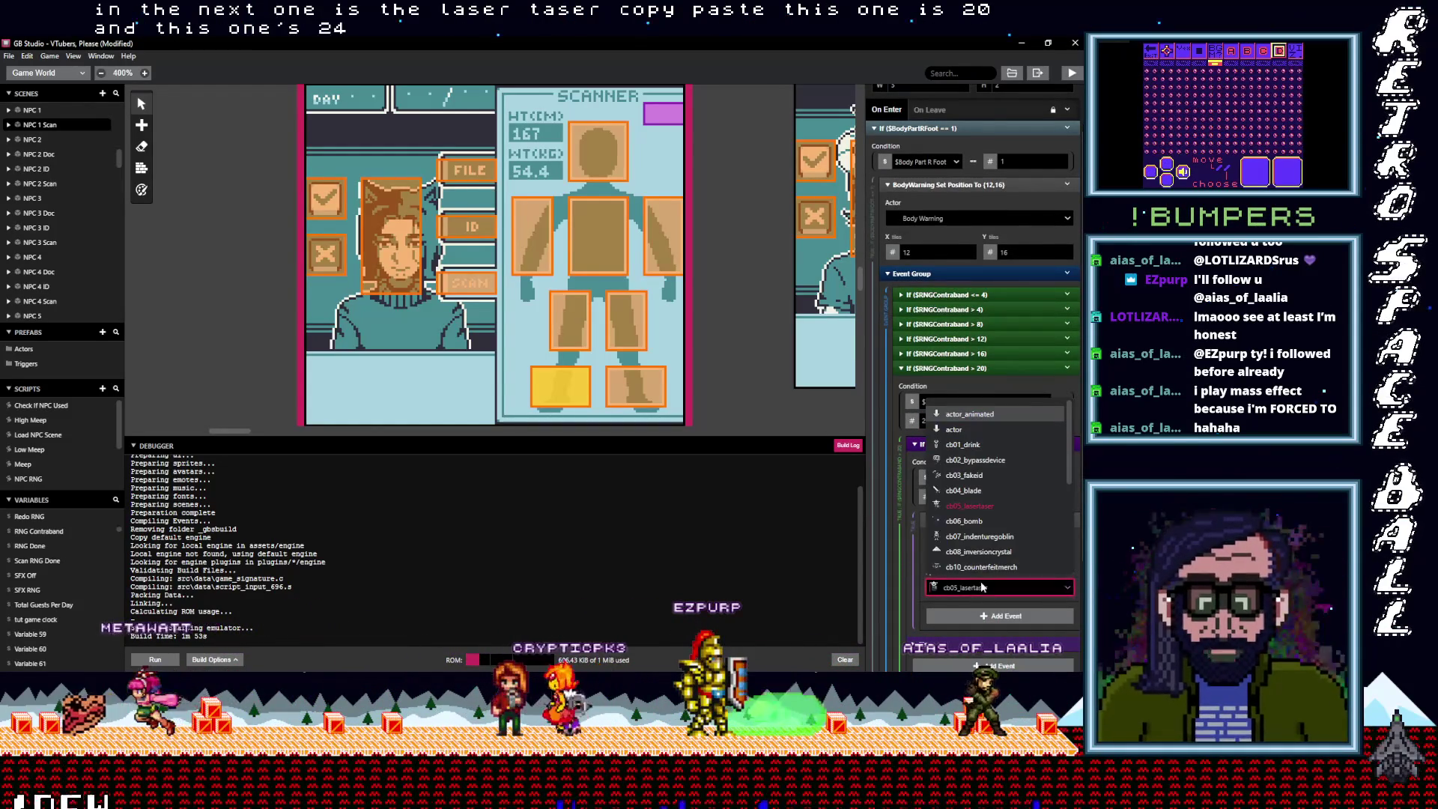
pyautogui.click(971, 521)
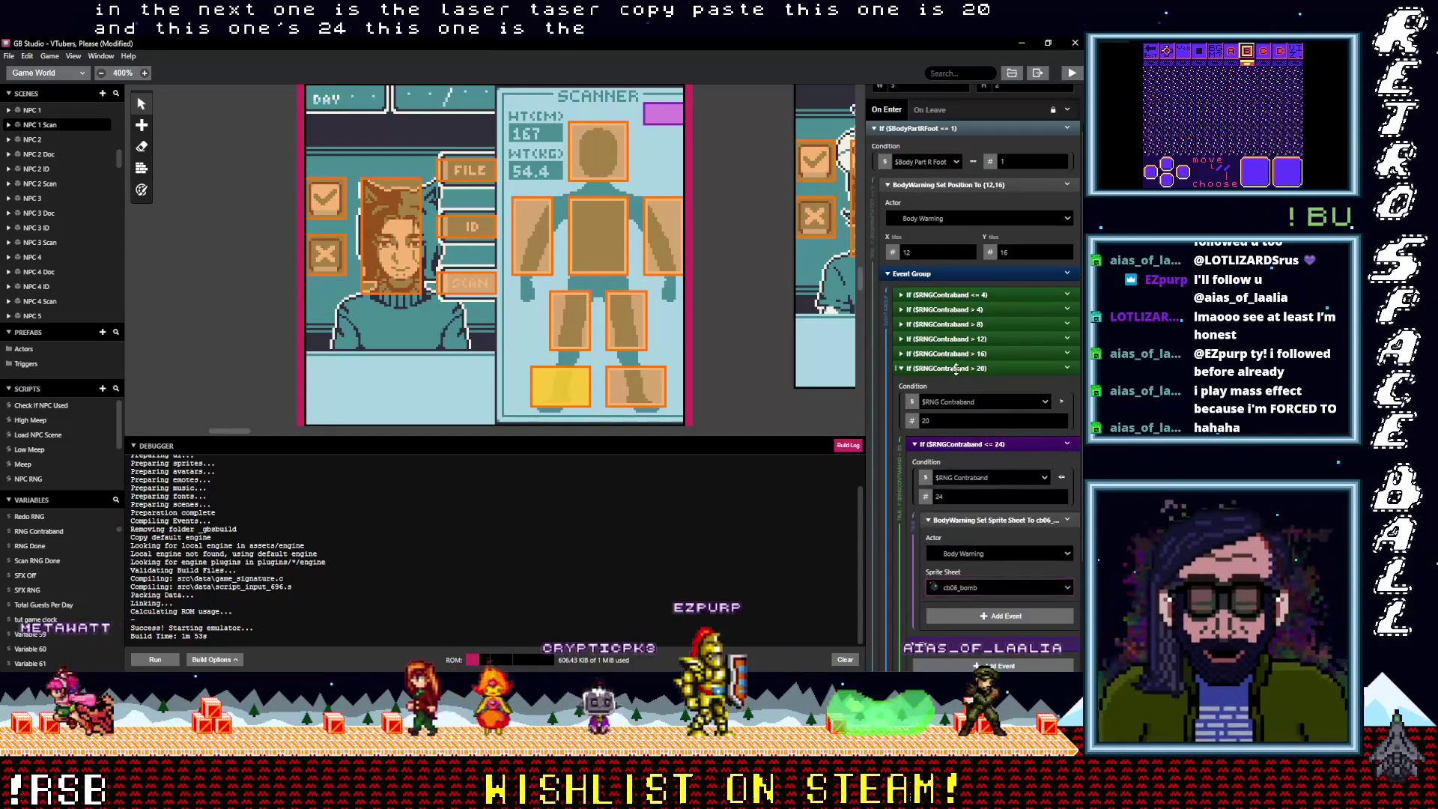
pyautogui.click(956, 369)
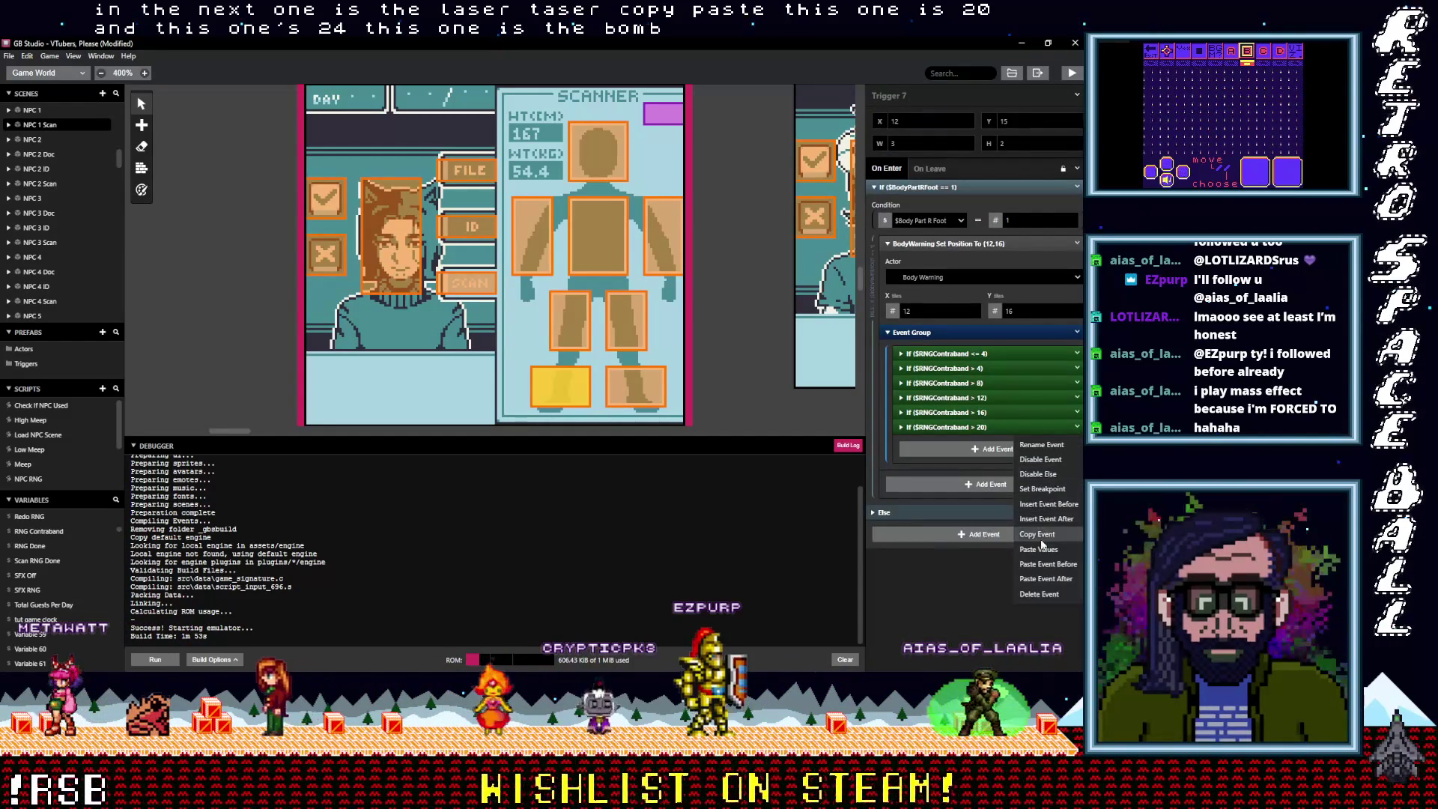
# Paste a branch for contraband above 24, limit 28, that sets the cb07_indenturegoblin sprite sheet
pyautogui.click(989, 448)
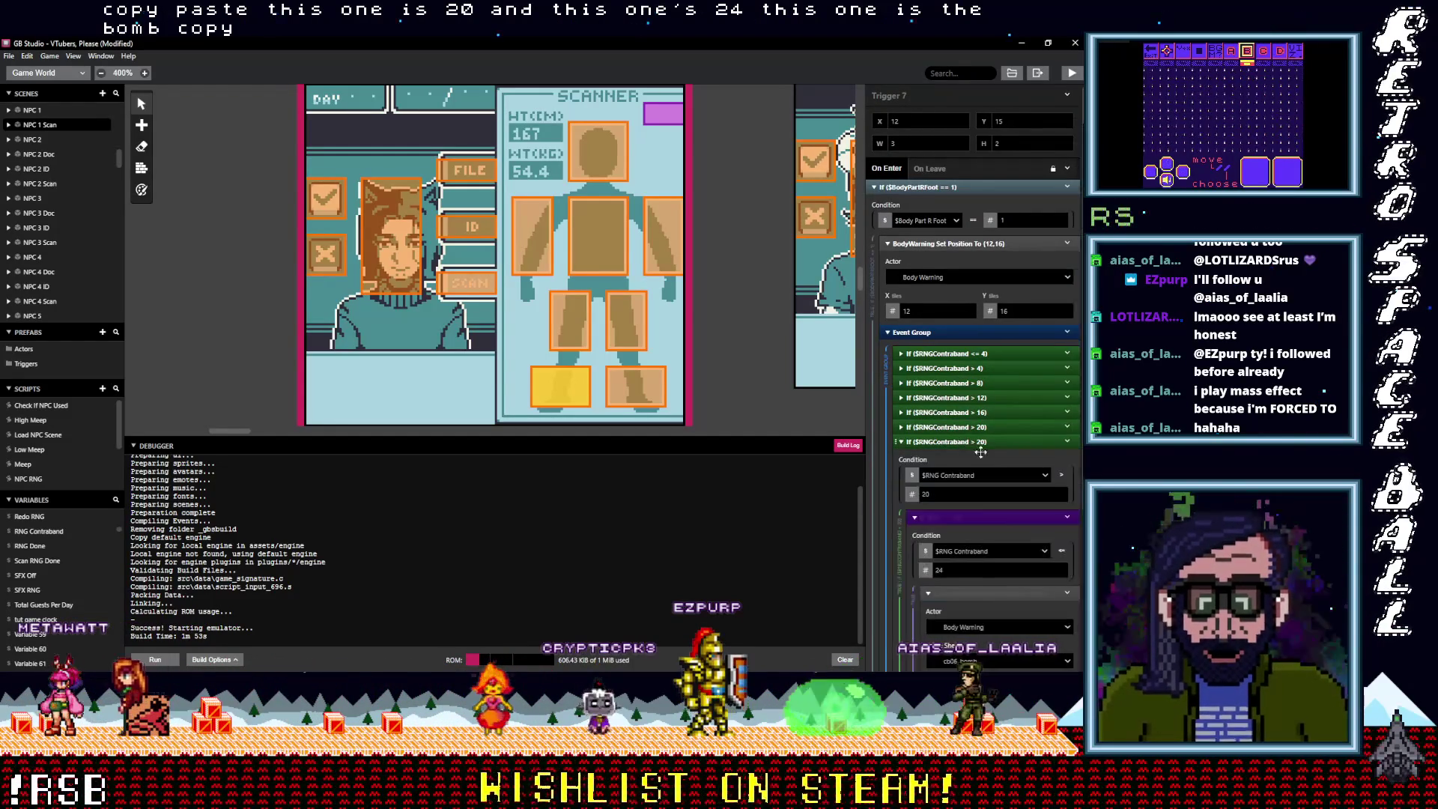
pyautogui.scroll(-1, 962, 503)
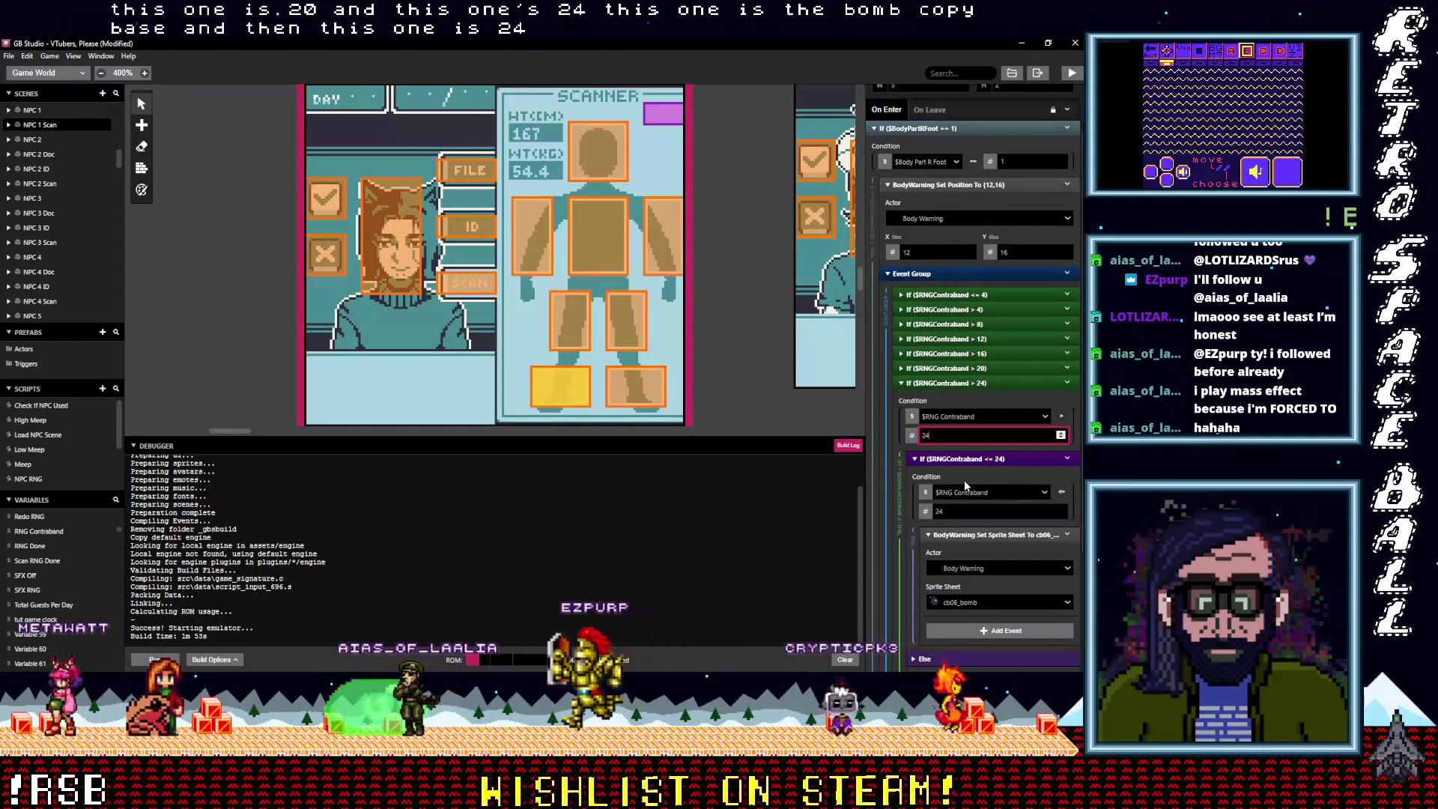
pyautogui.doubleClick(958, 512)
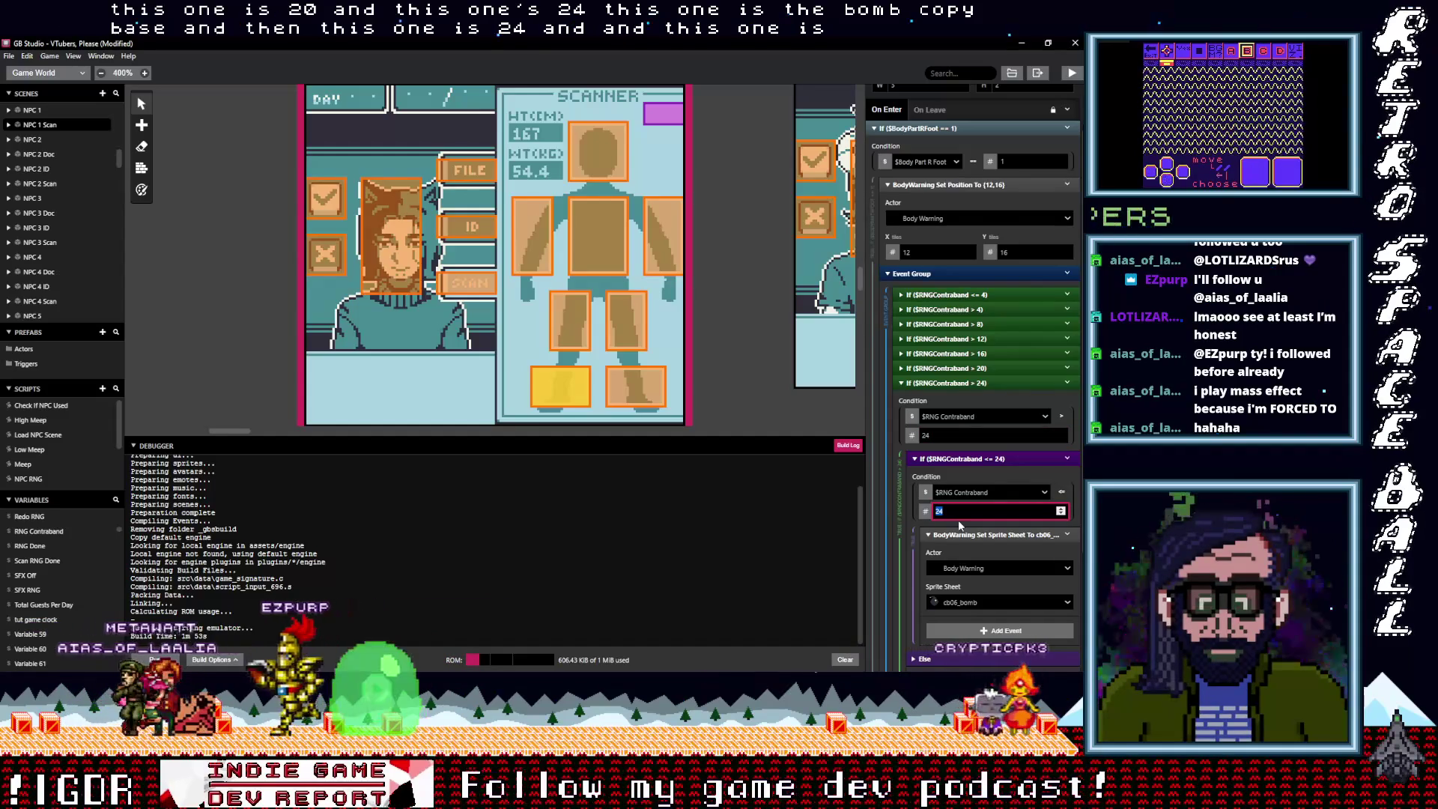
pyautogui.write('28')
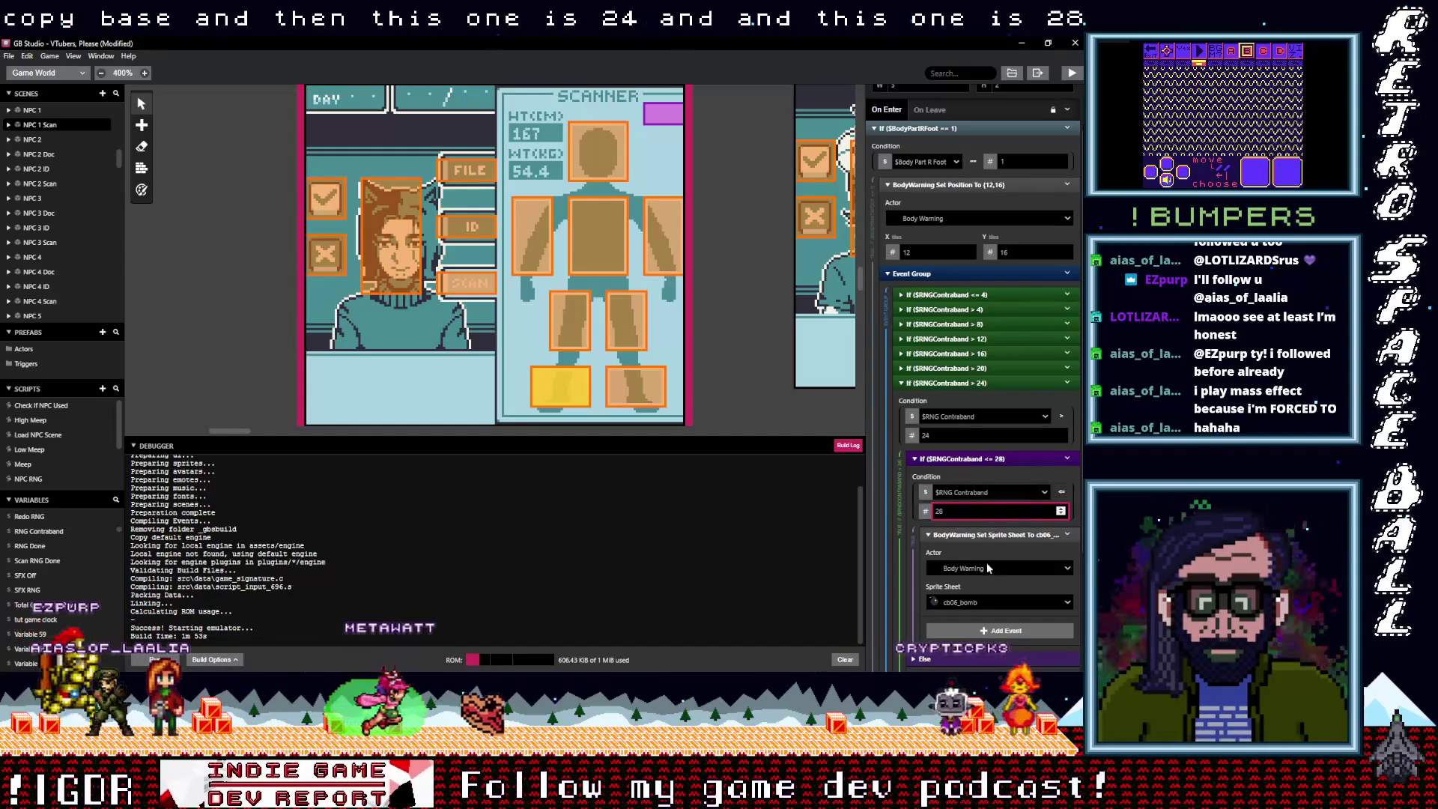
pyautogui.click(977, 606)
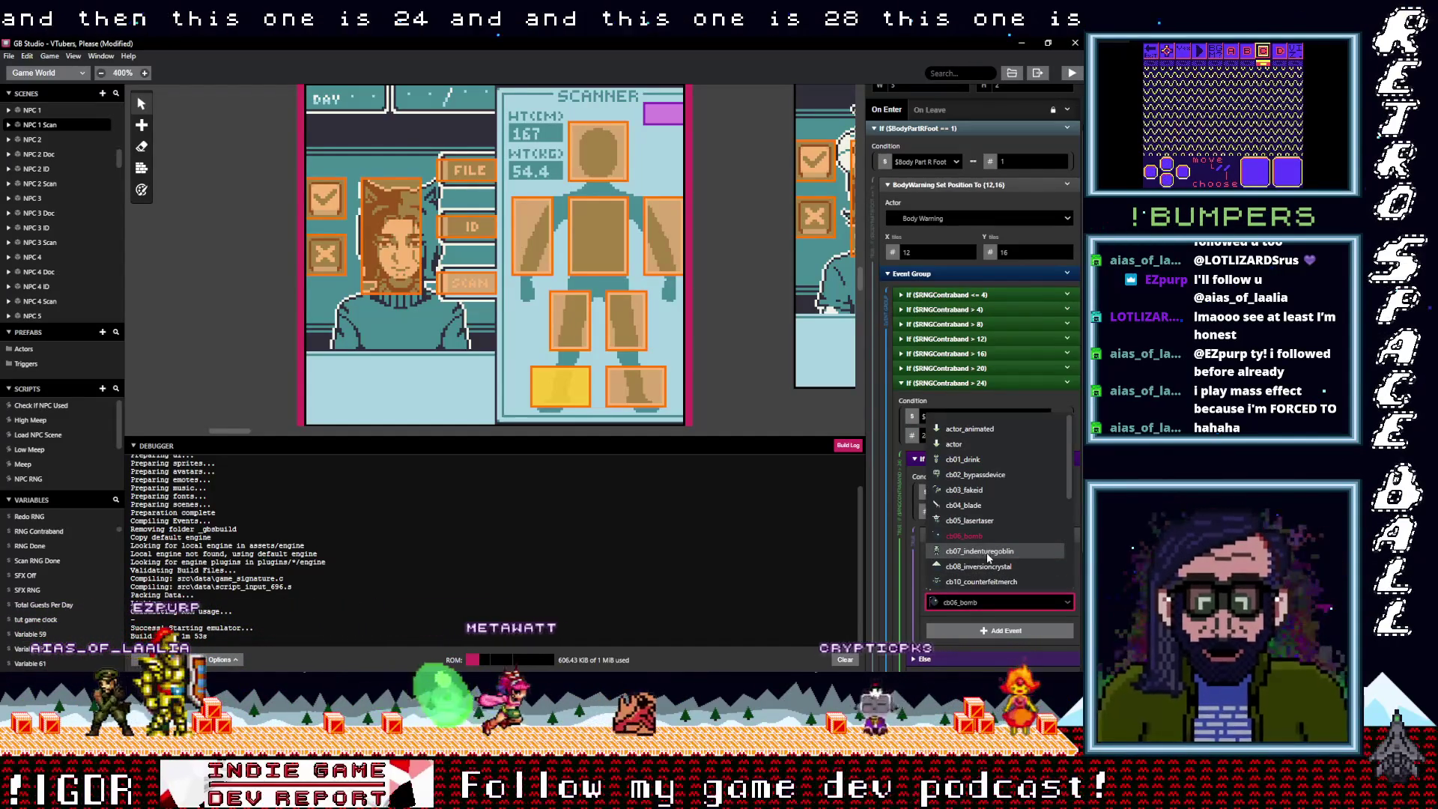
pyautogui.click(987, 555)
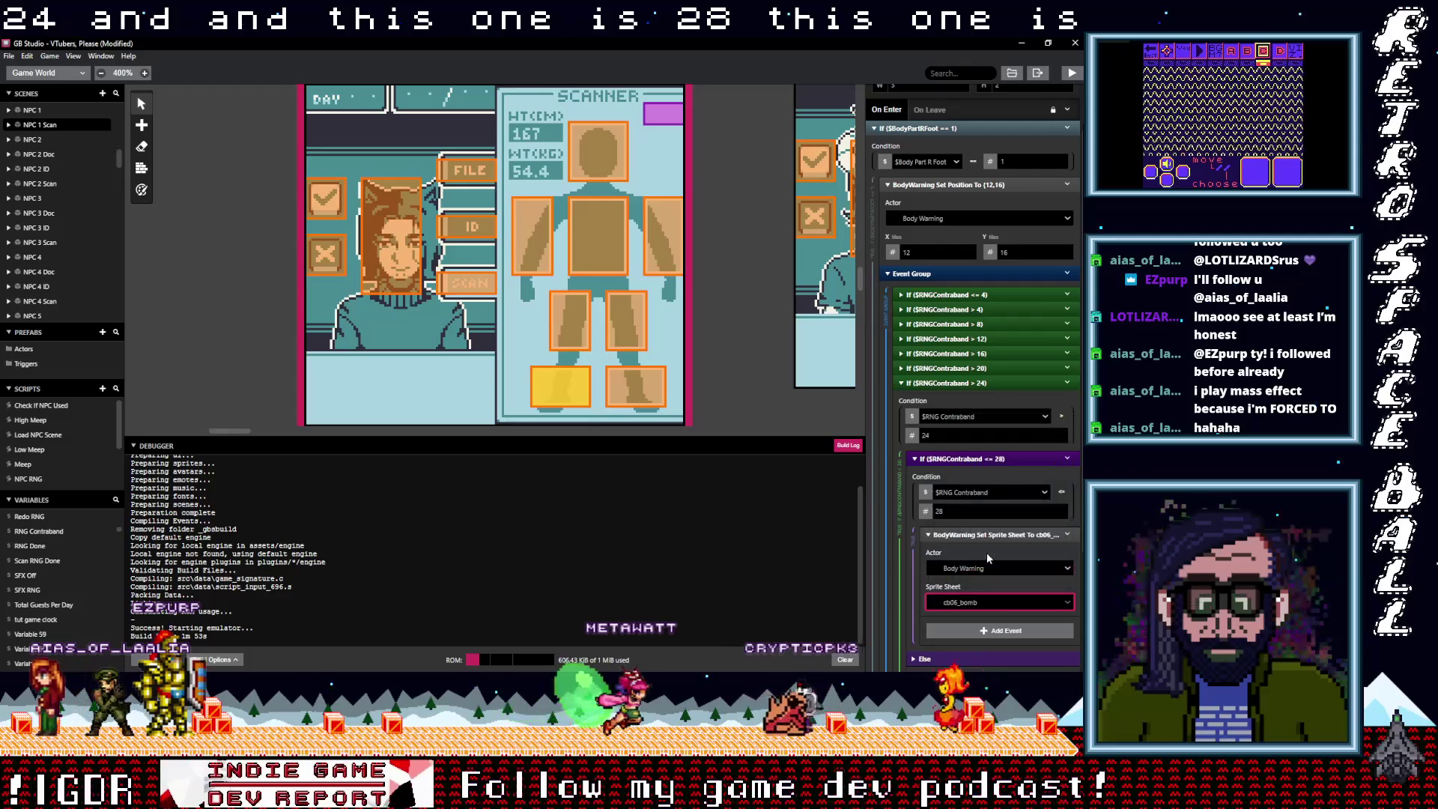
pyautogui.click(974, 382)
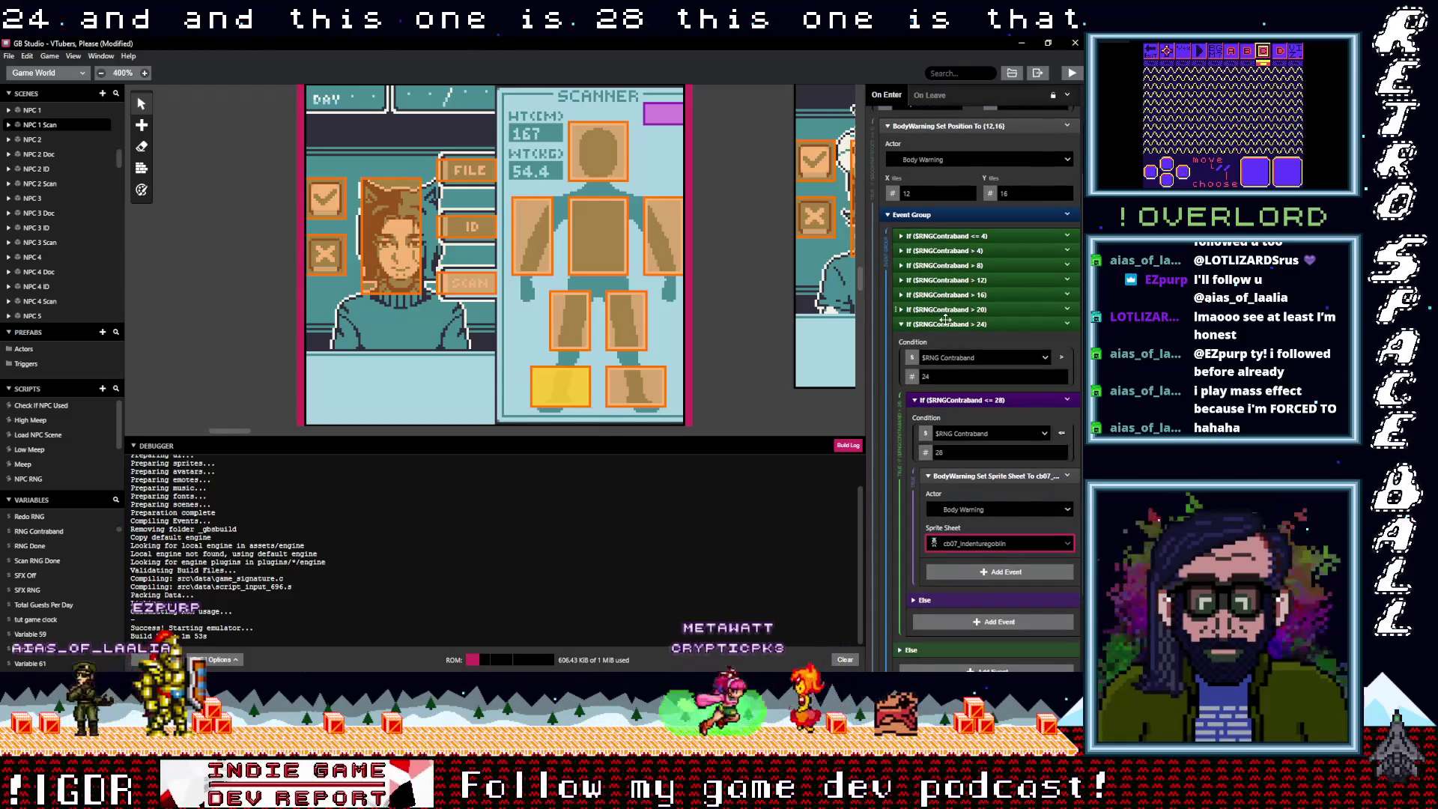
pyautogui.click(1077, 442)
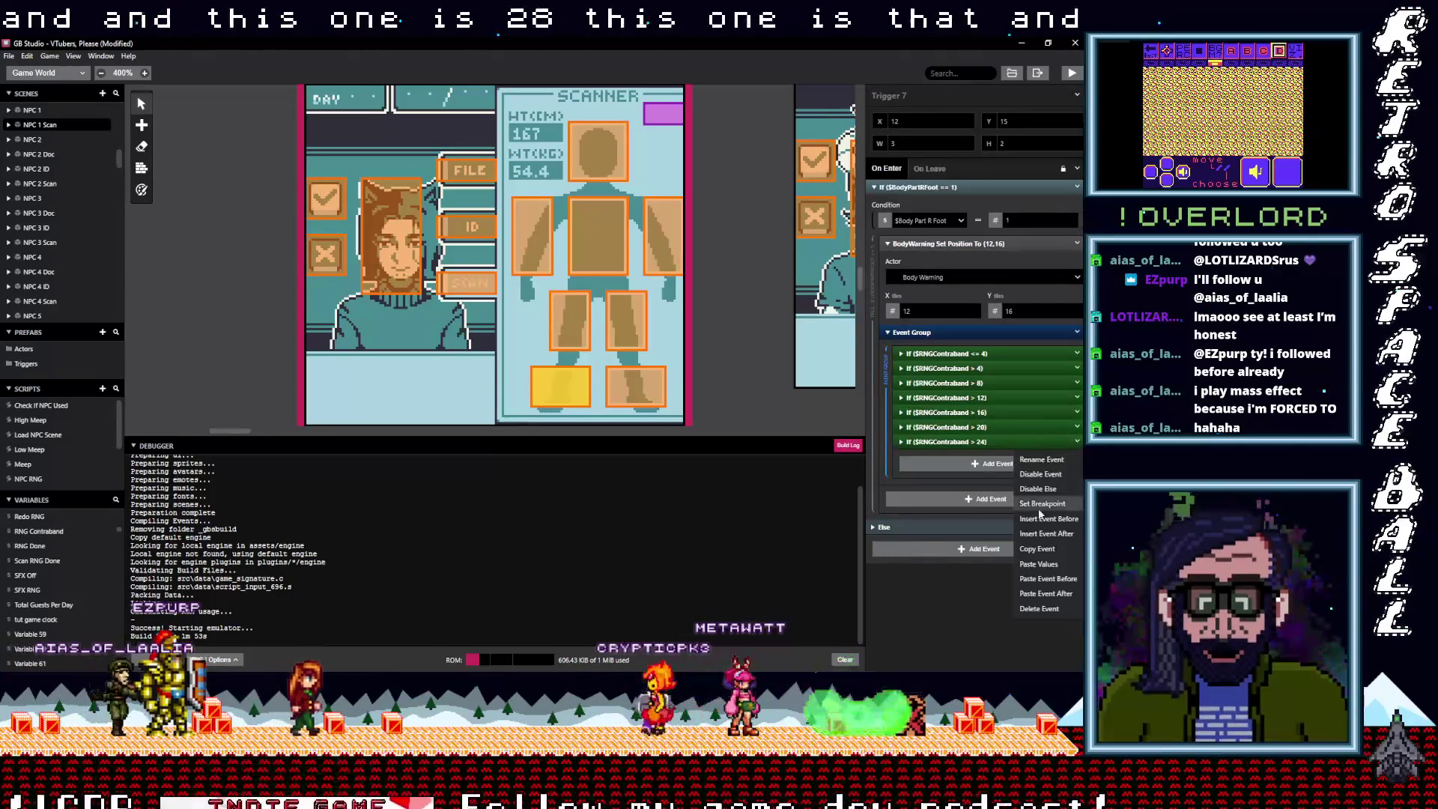
# Add a contraband branch above 28 that shows the cb08_inversioncrystal sprite sheet
pyautogui.click(1048, 548)
pyautogui.press('alt')
pyautogui.click(972, 464)
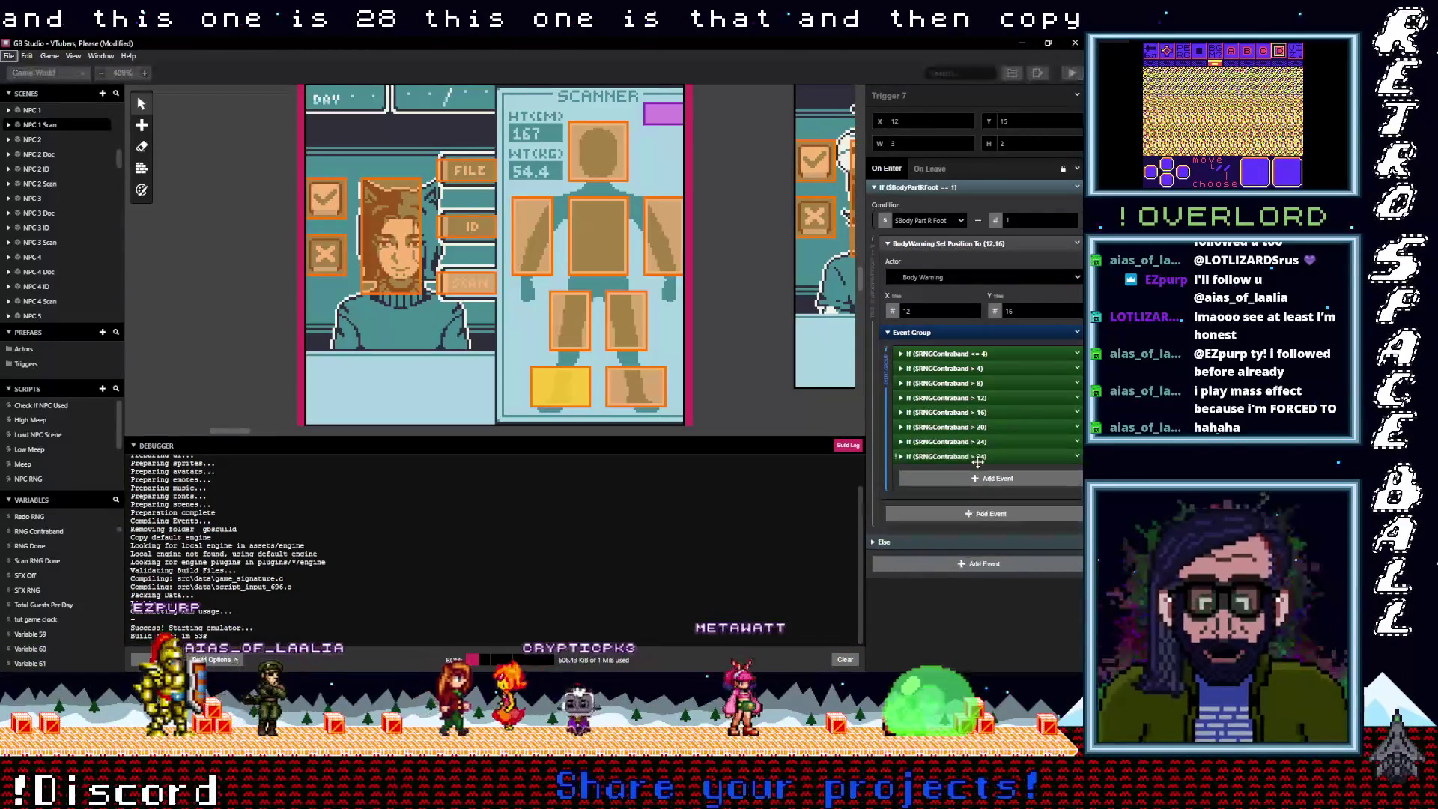
pyautogui.scroll(-2, 983, 496)
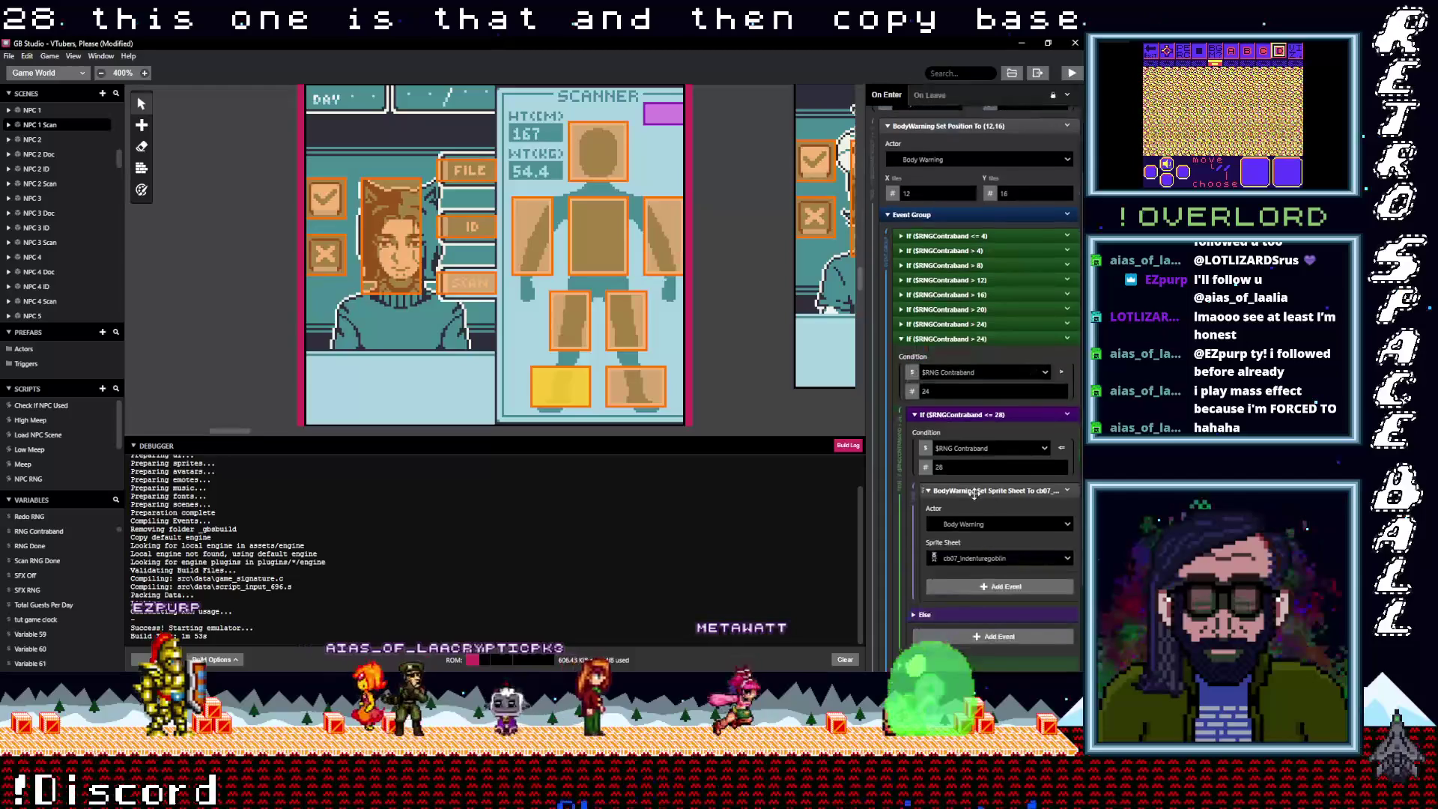
pyautogui.doubleClick(947, 391)
pyautogui.write('28')
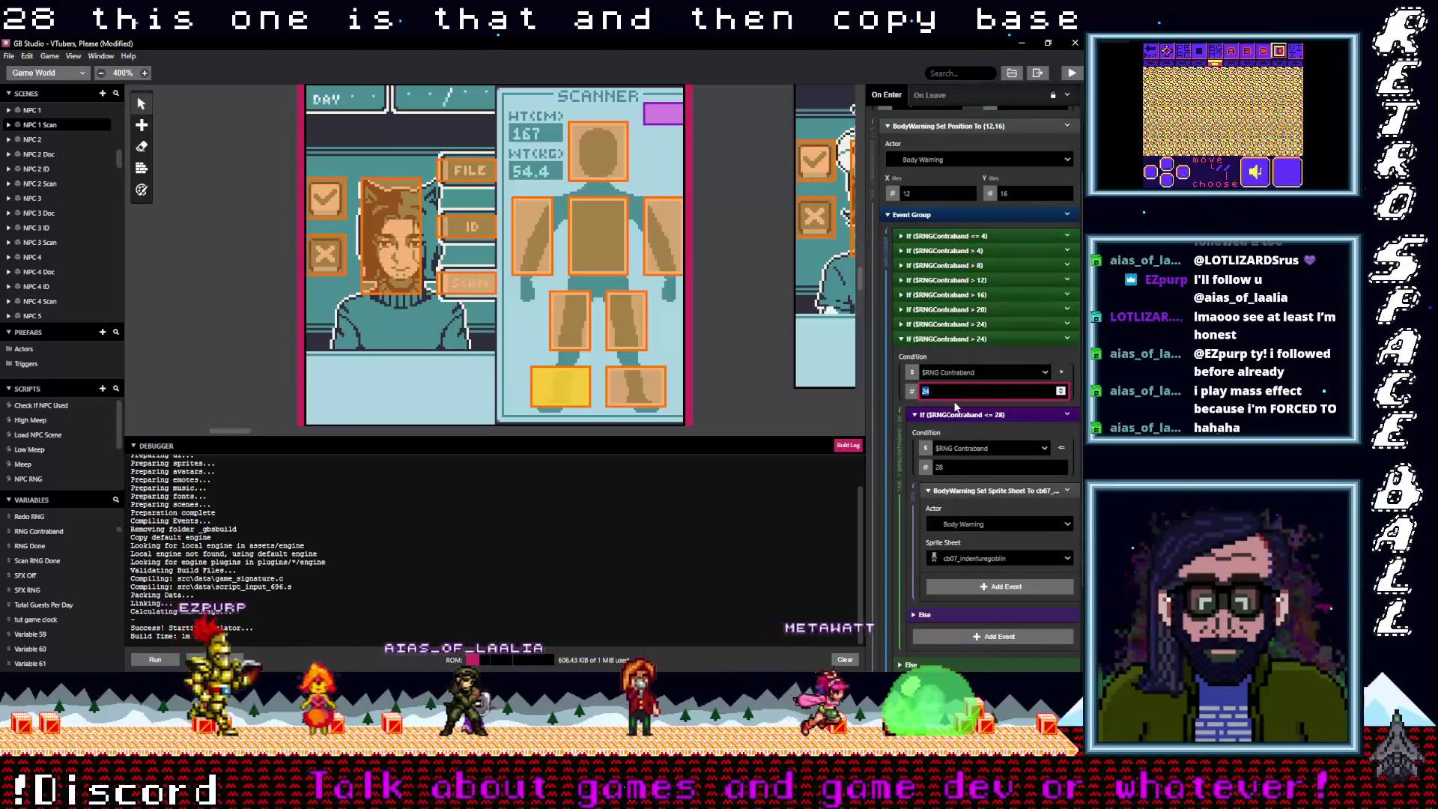
pyautogui.doubleClick(933, 467)
pyautogui.write('32')
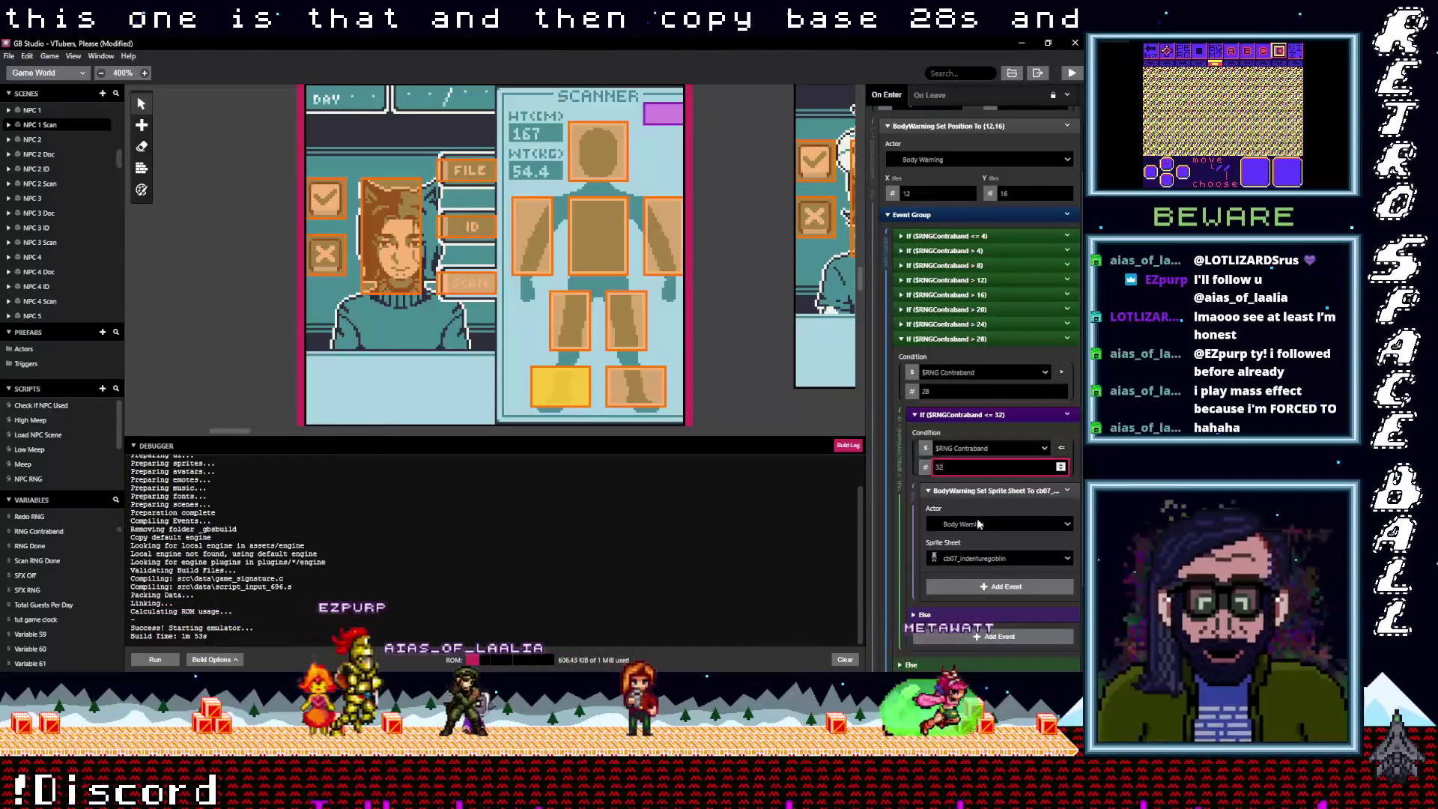
pyautogui.click(982, 558)
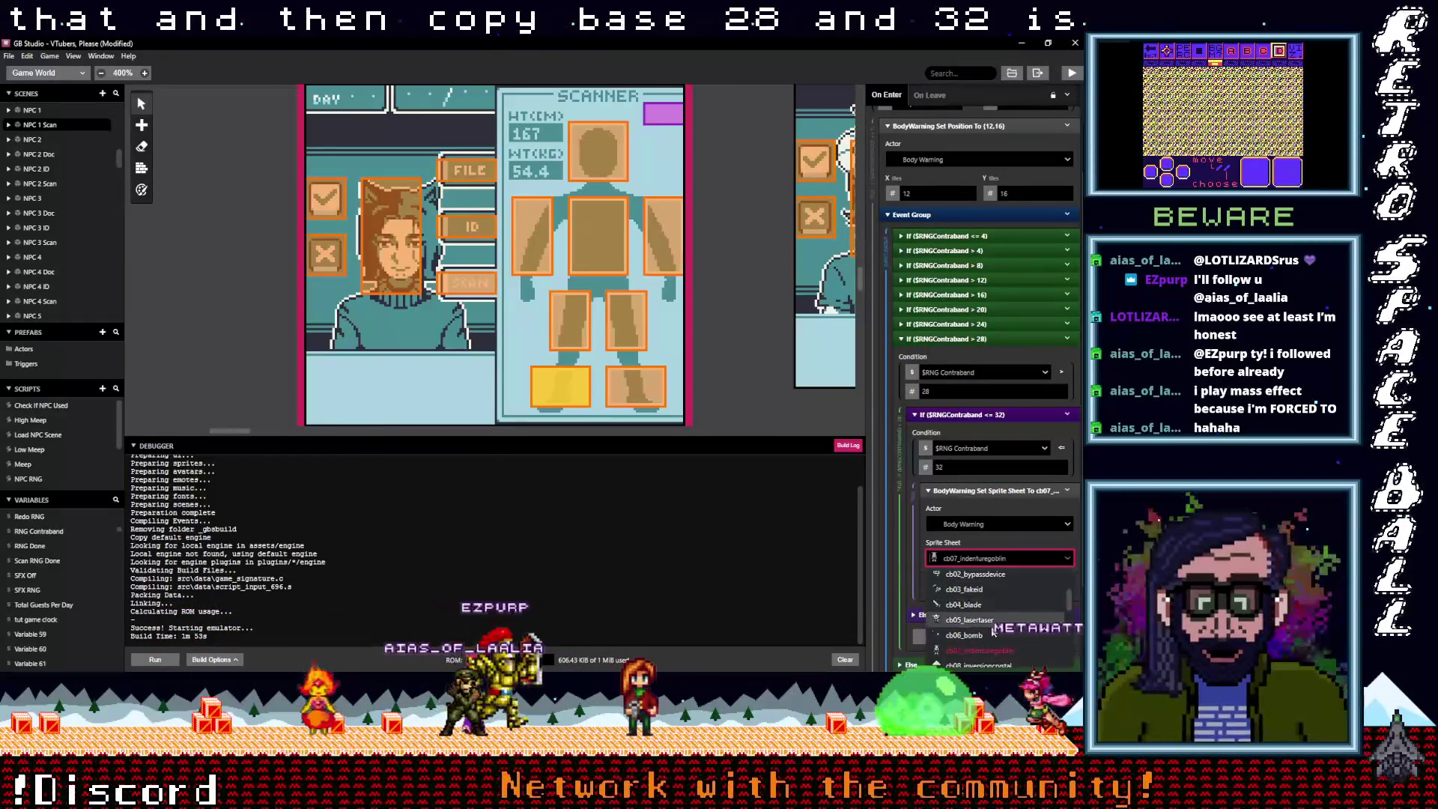
pyautogui.click(977, 664)
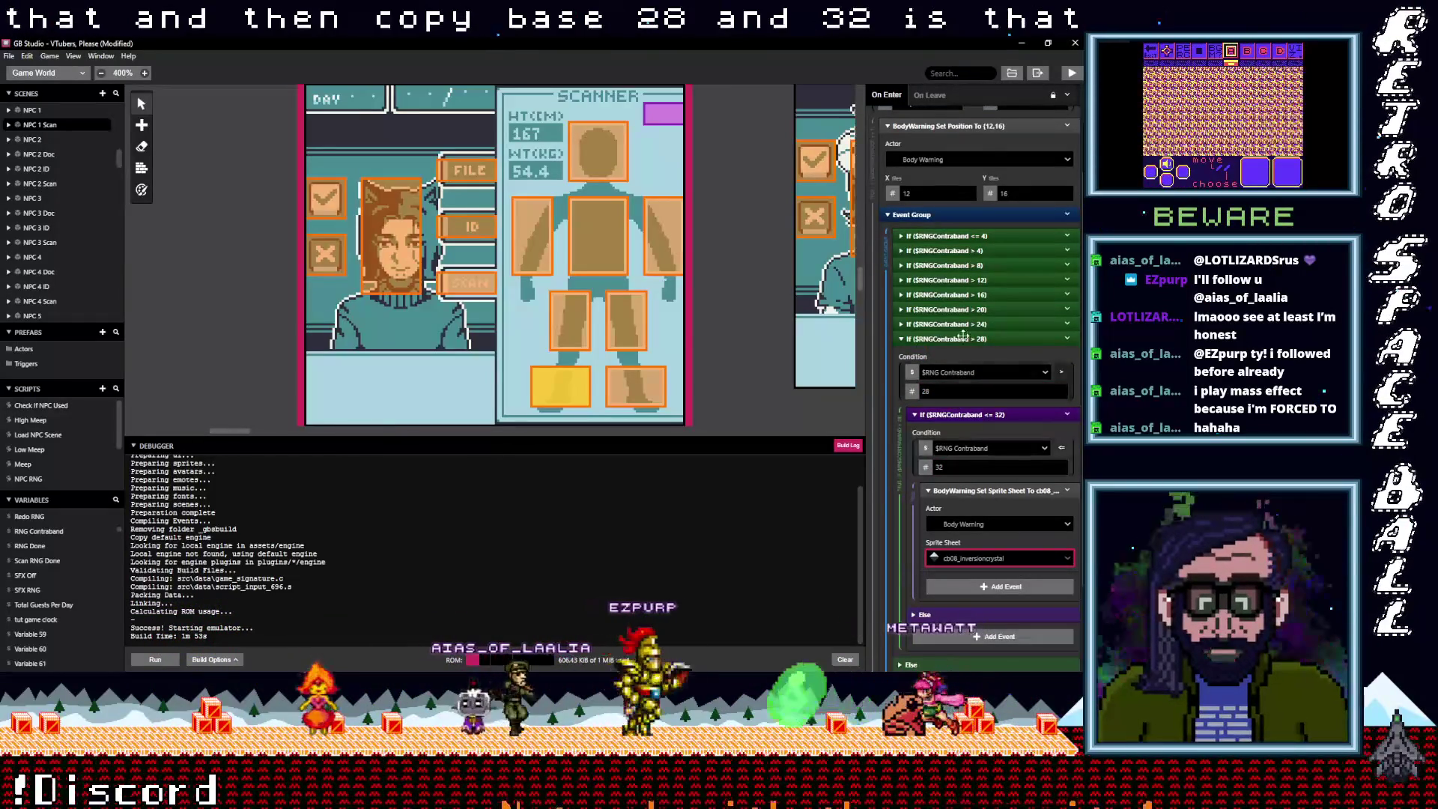
pyautogui.click(962, 338)
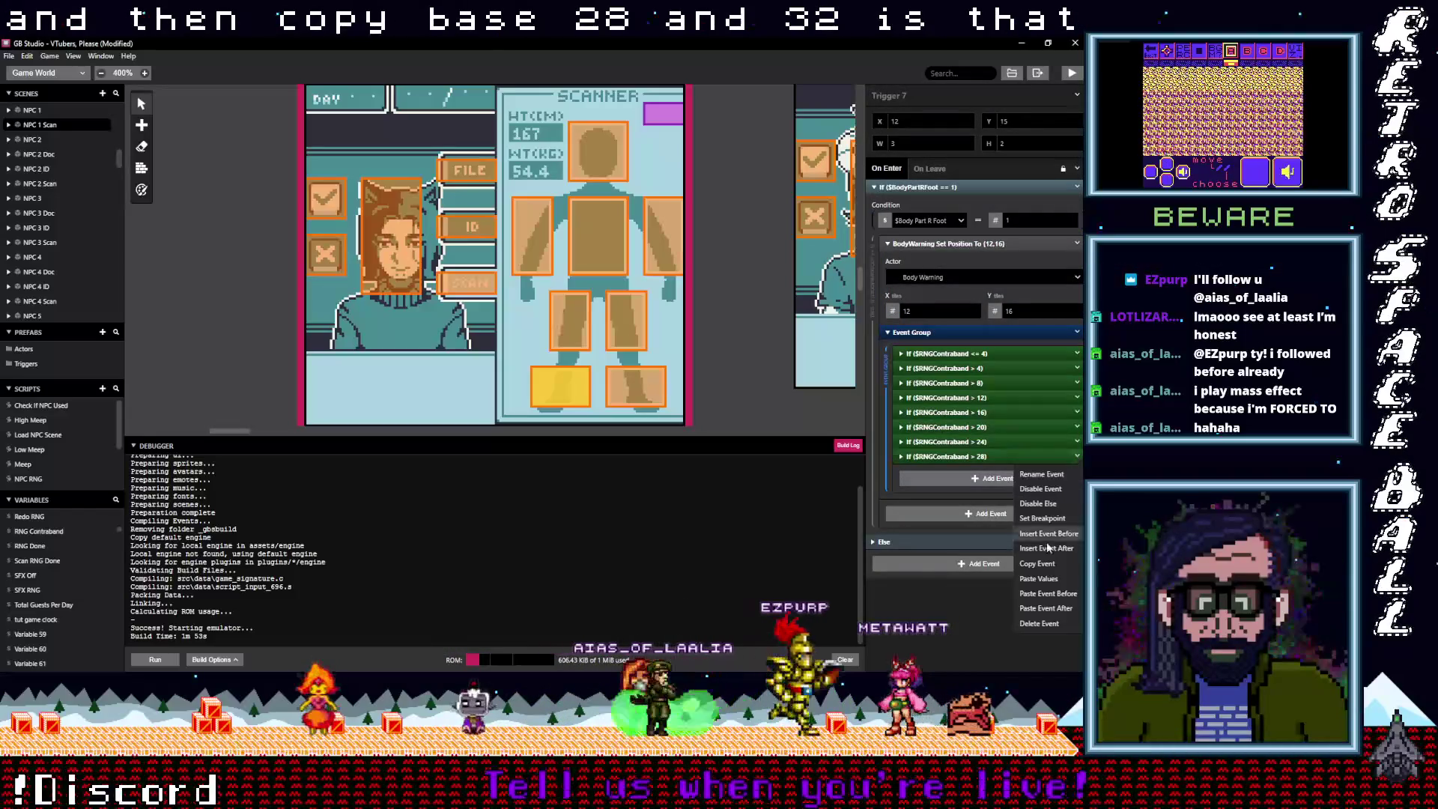
# Duplicate it as a branch above 32, up to 36, showing cb10_counterfeitmerch
pyautogui.click(1077, 457)
pyautogui.click(971, 470)
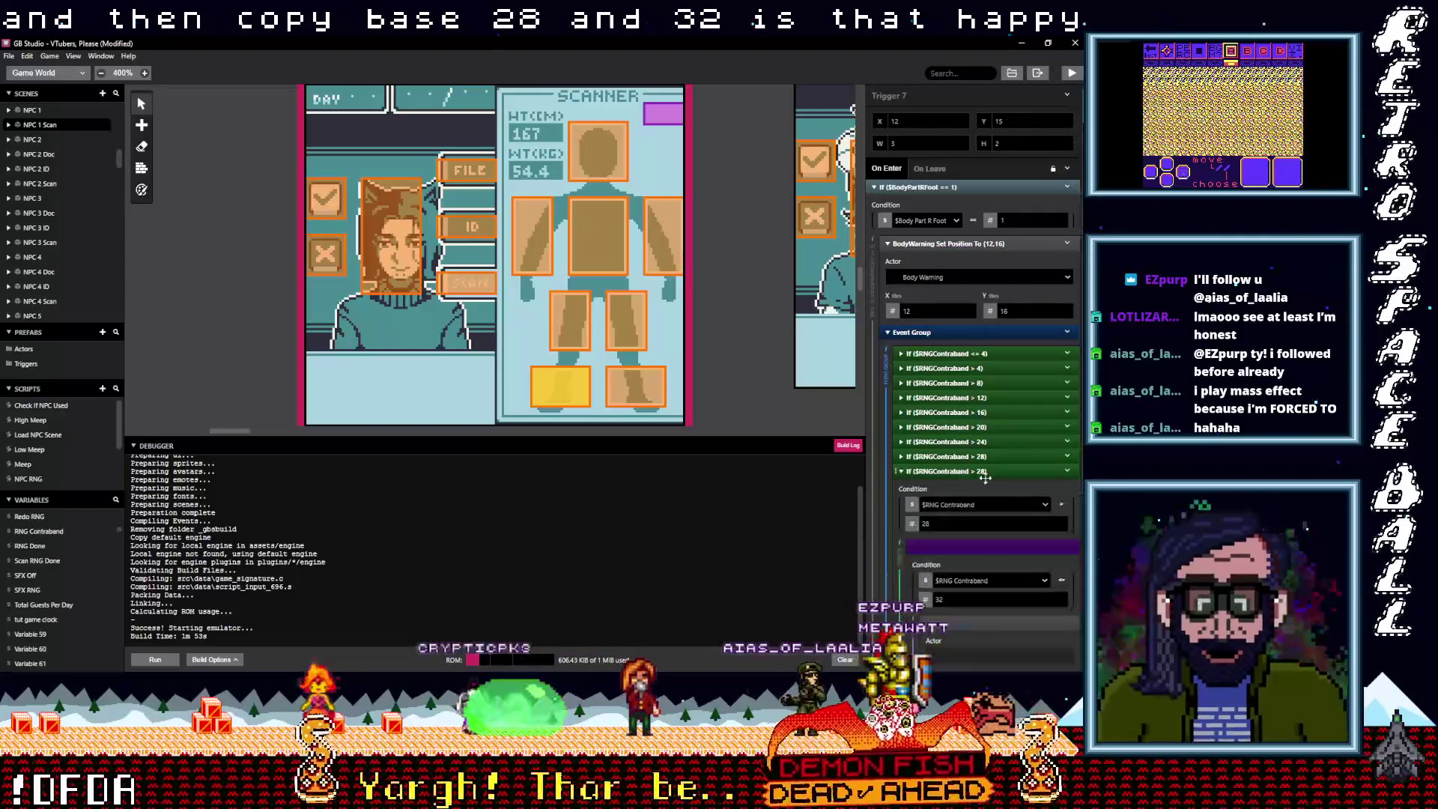
pyautogui.scroll(-1, 966, 465)
pyautogui.click(914, 466)
pyautogui.press('BackSpace')
pyautogui.press('BackSpace')
pyautogui.write('32')
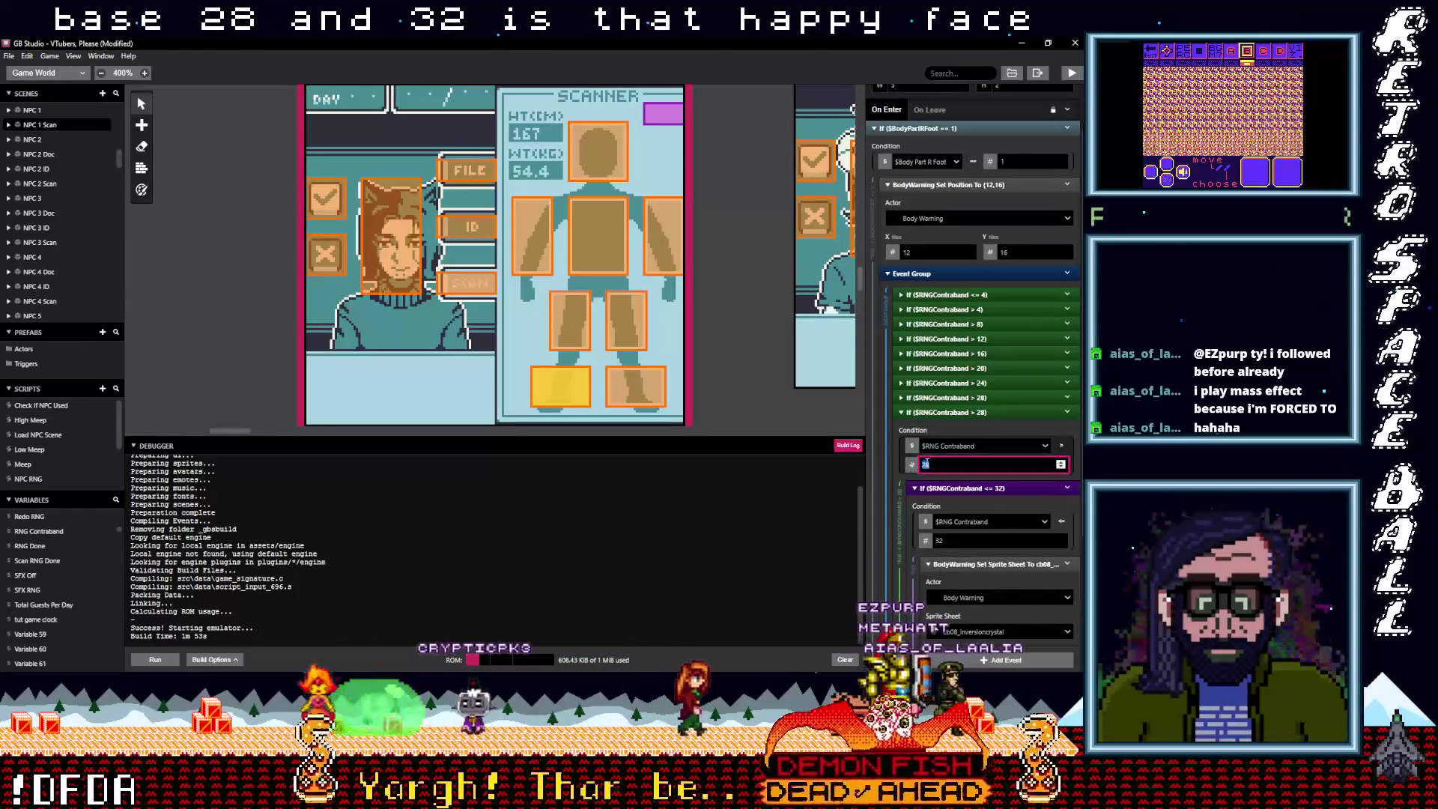
pyautogui.click(942, 540)
pyautogui.click(942, 541)
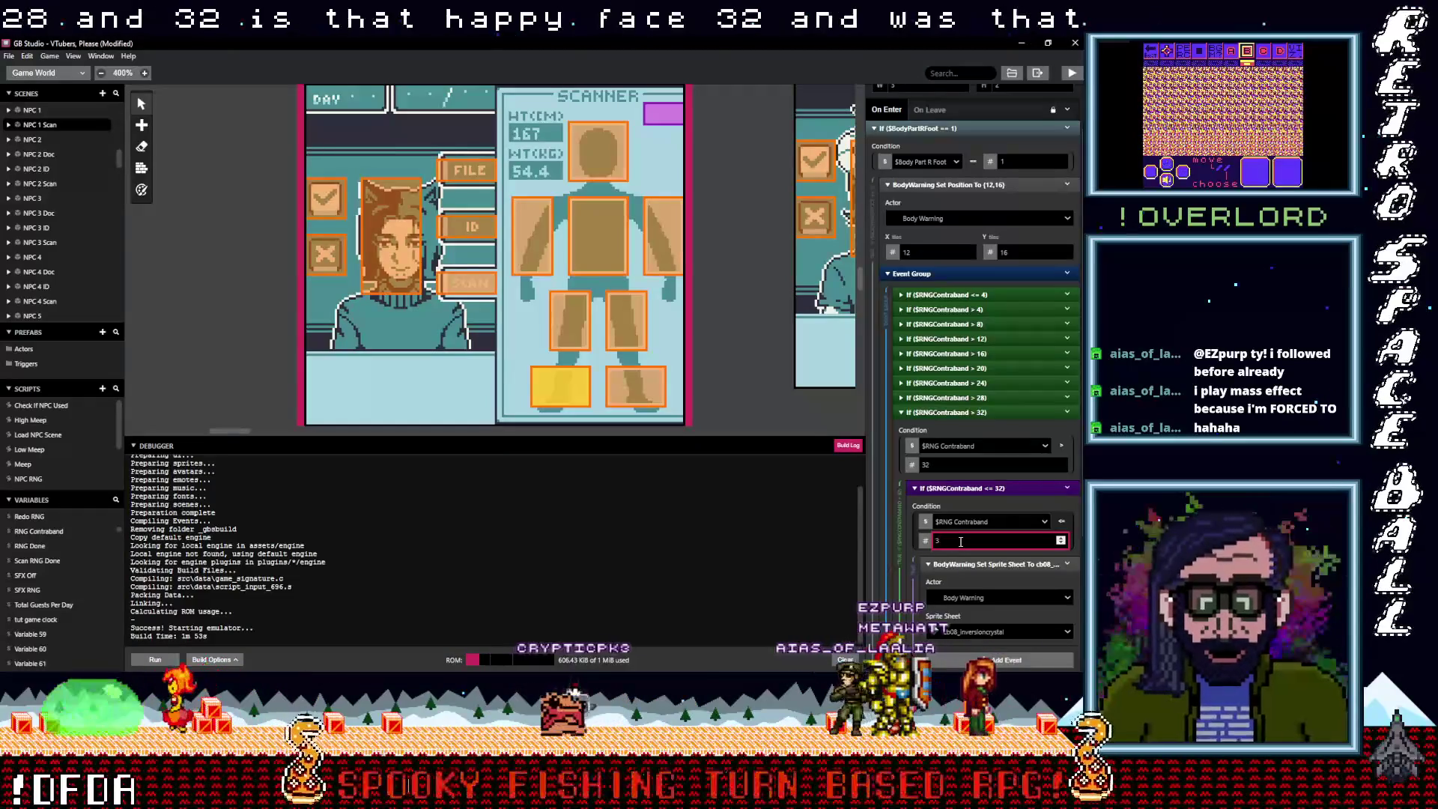
pyautogui.write('6')
pyautogui.click(980, 631)
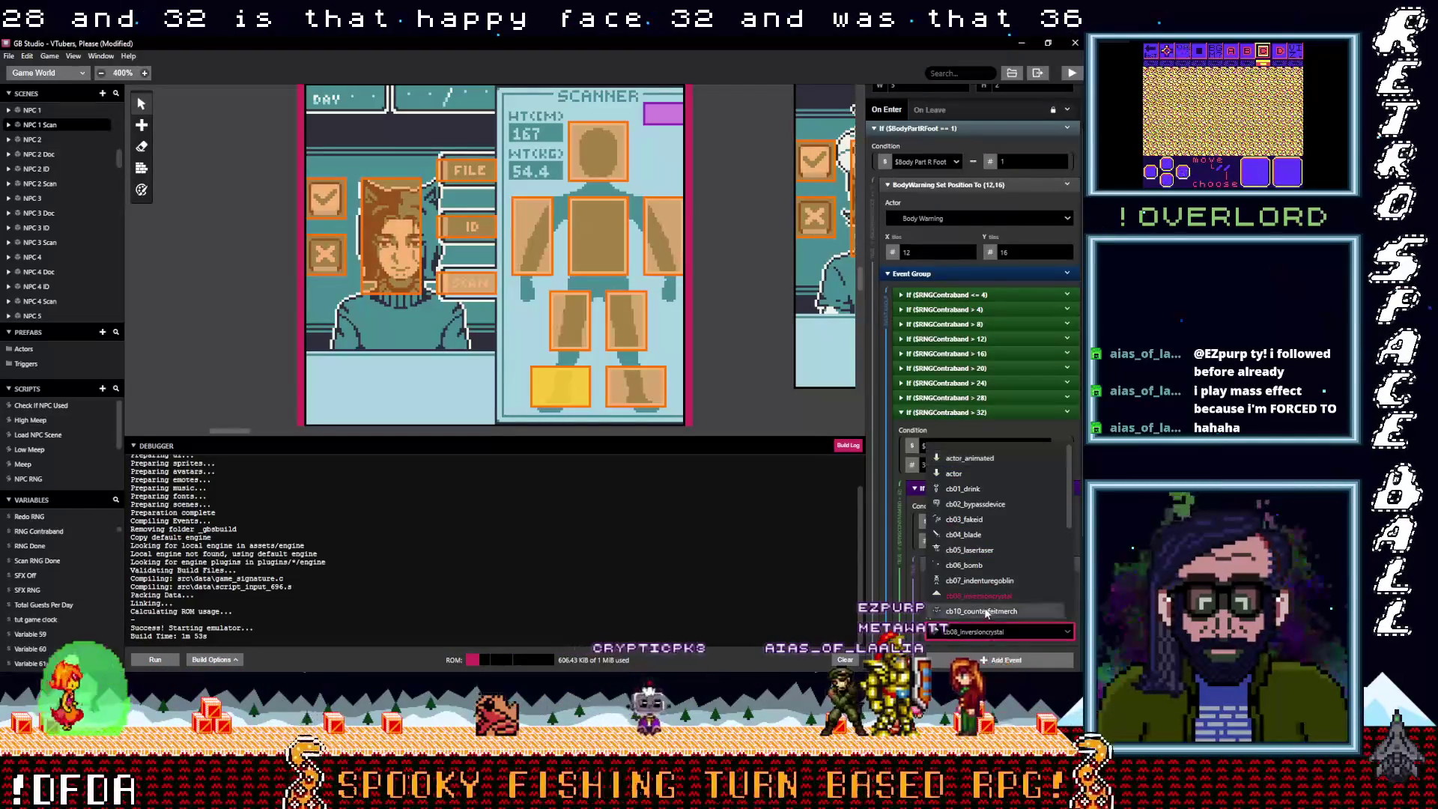
pyautogui.click(986, 609)
pyautogui.click(1046, 412)
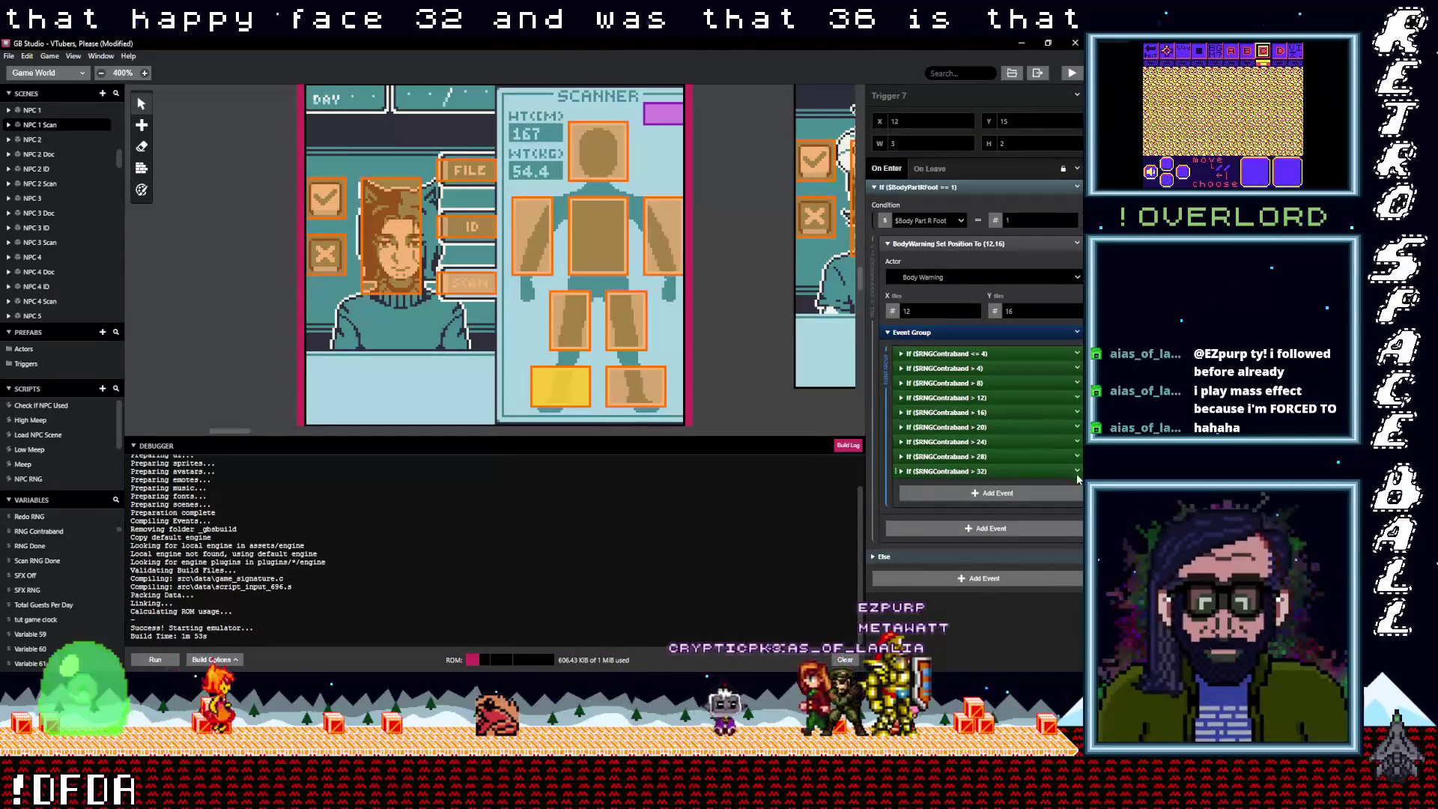
# Paste a branch above 36, up to 40, showing cb11_spydrones
pyautogui.press('alt')
pyautogui.click(973, 494)
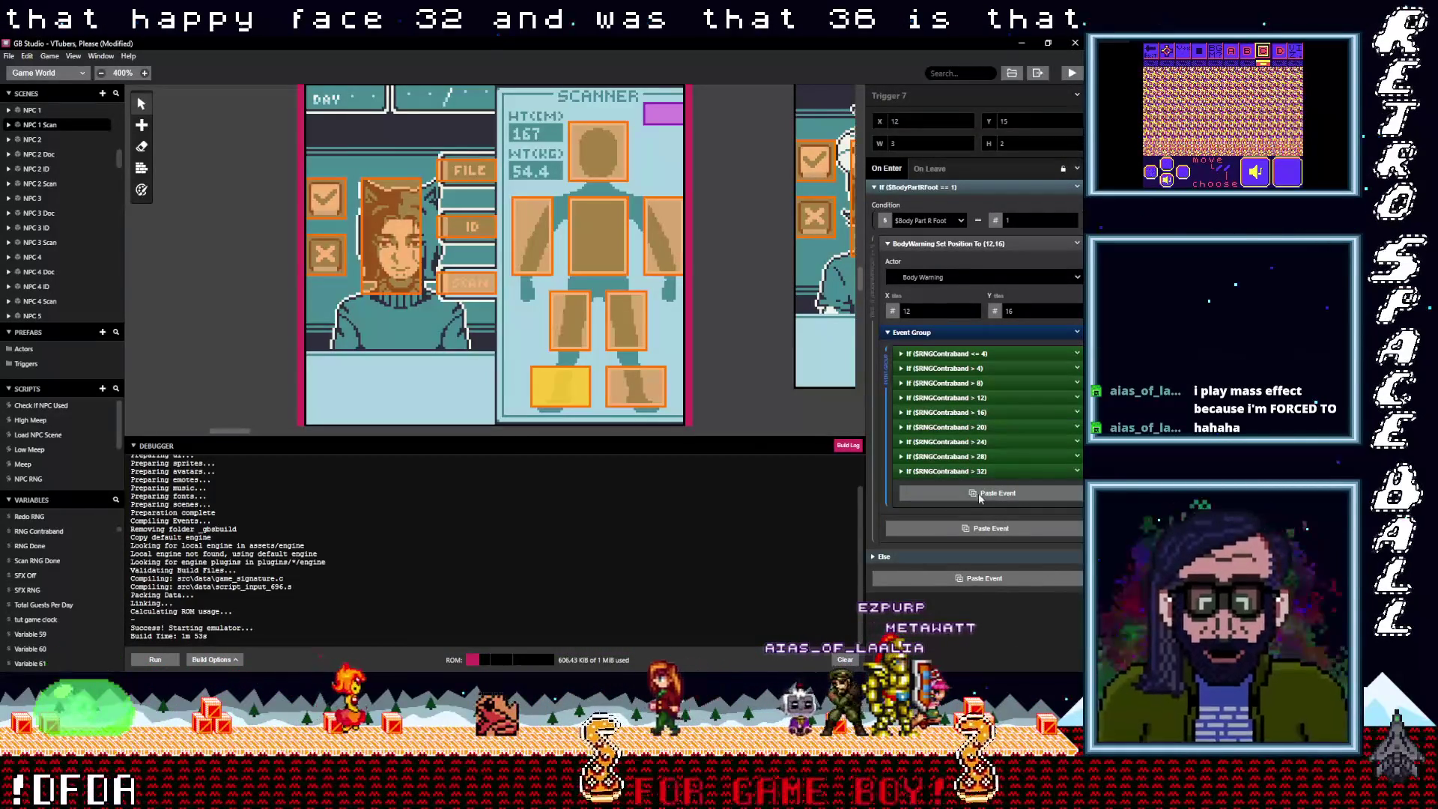
pyautogui.scroll(-2, 978, 502)
pyautogui.doubleClick(936, 420)
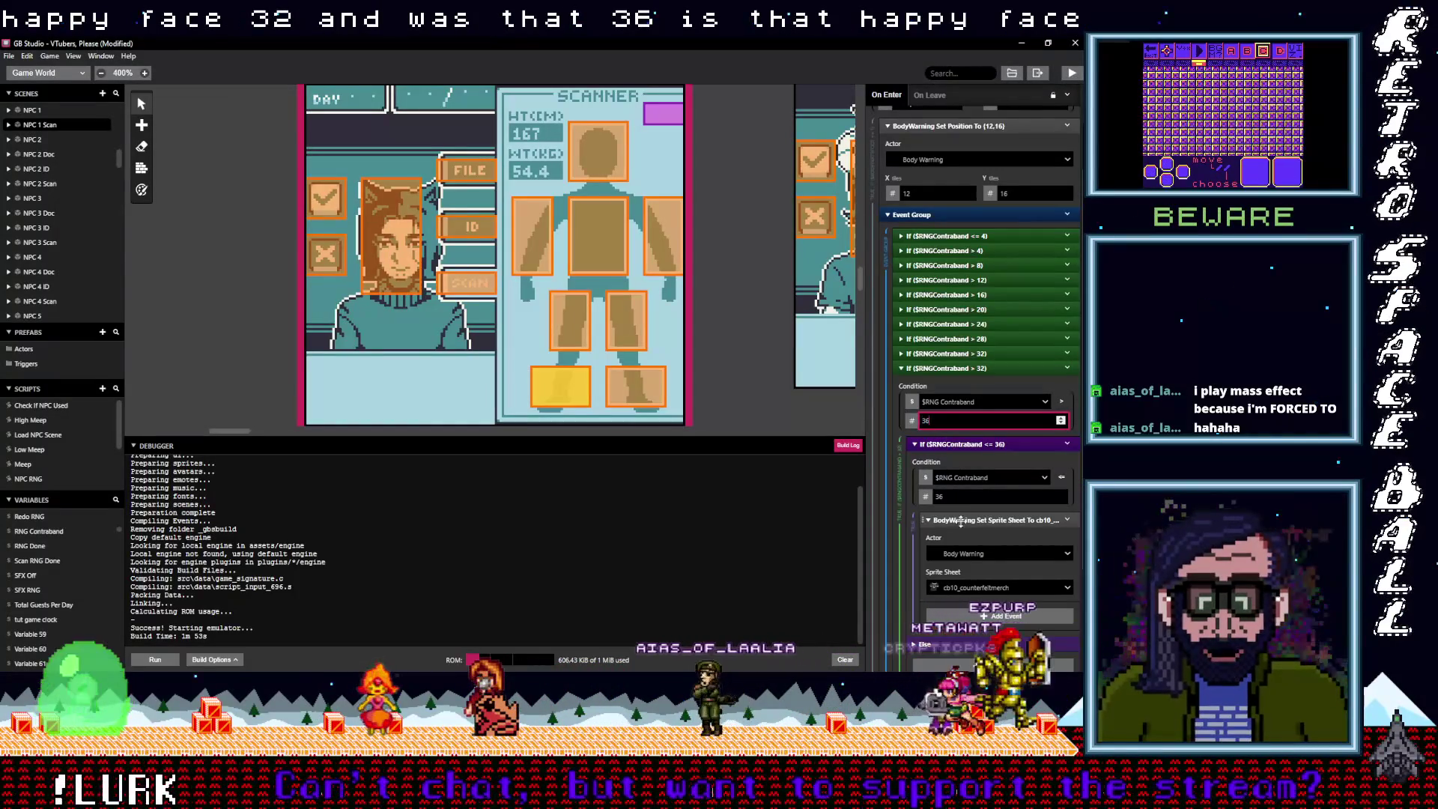
pyautogui.write('36')
pyautogui.doubleClick(947, 497)
pyautogui.write('40')
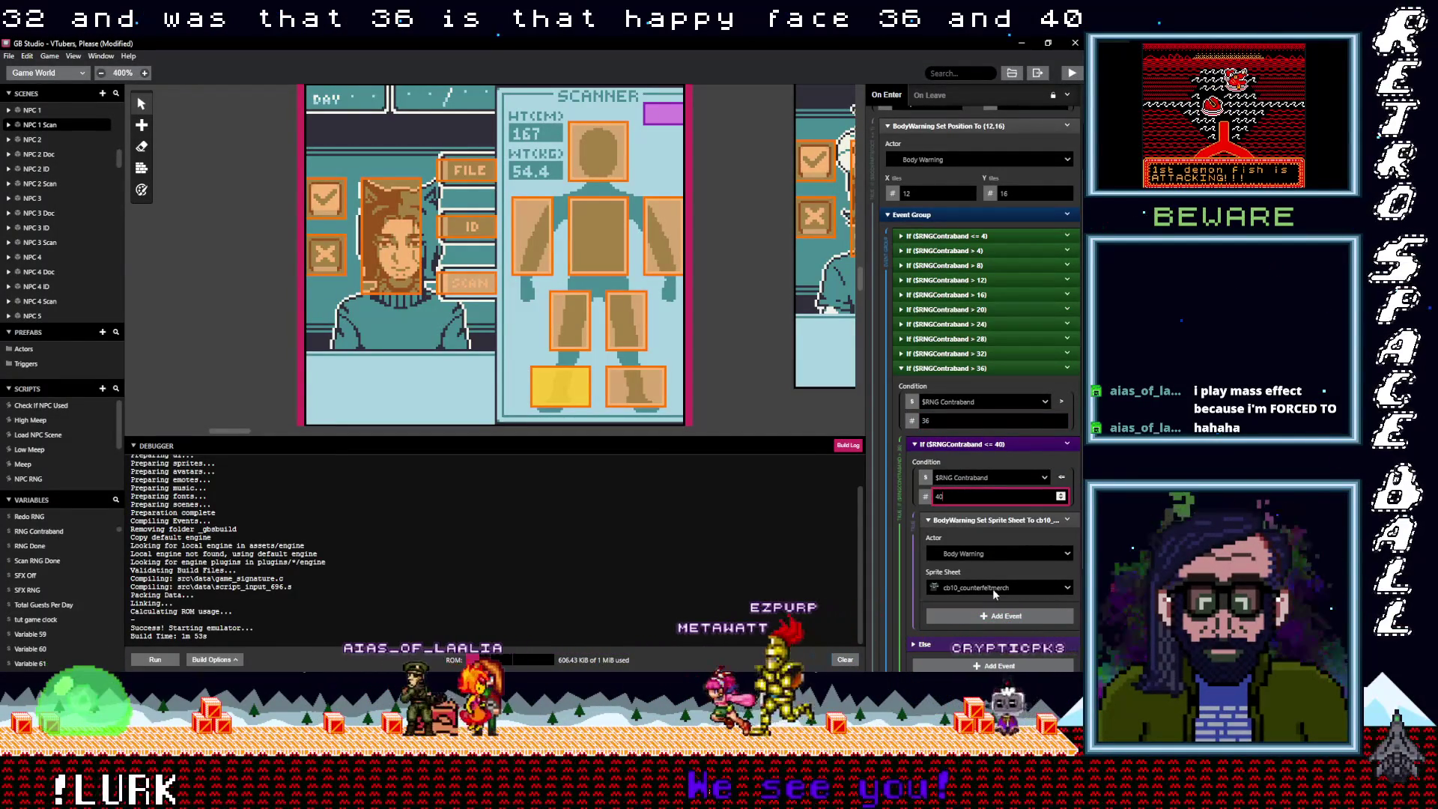
pyautogui.click(991, 587)
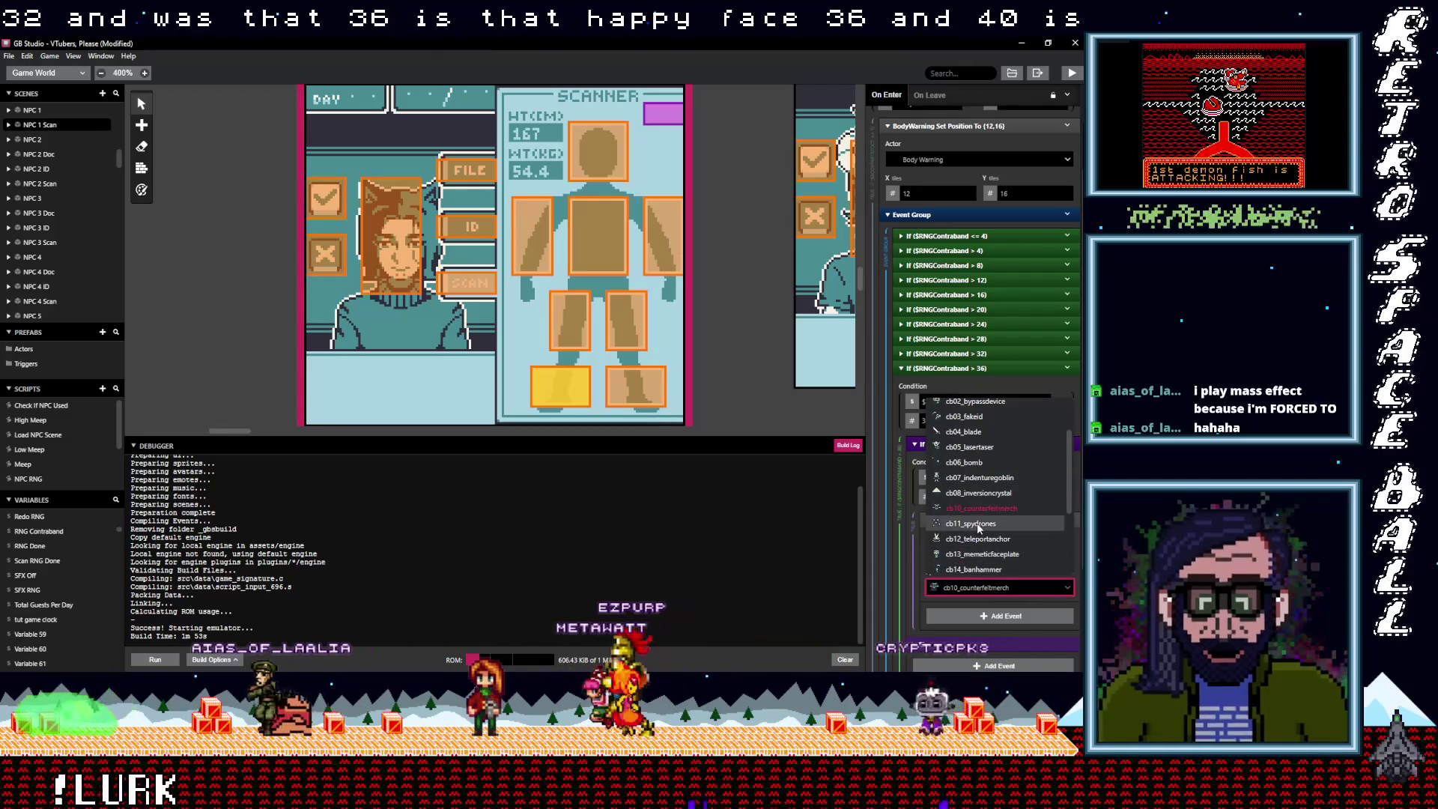
pyautogui.click(996, 523)
pyautogui.click(967, 370)
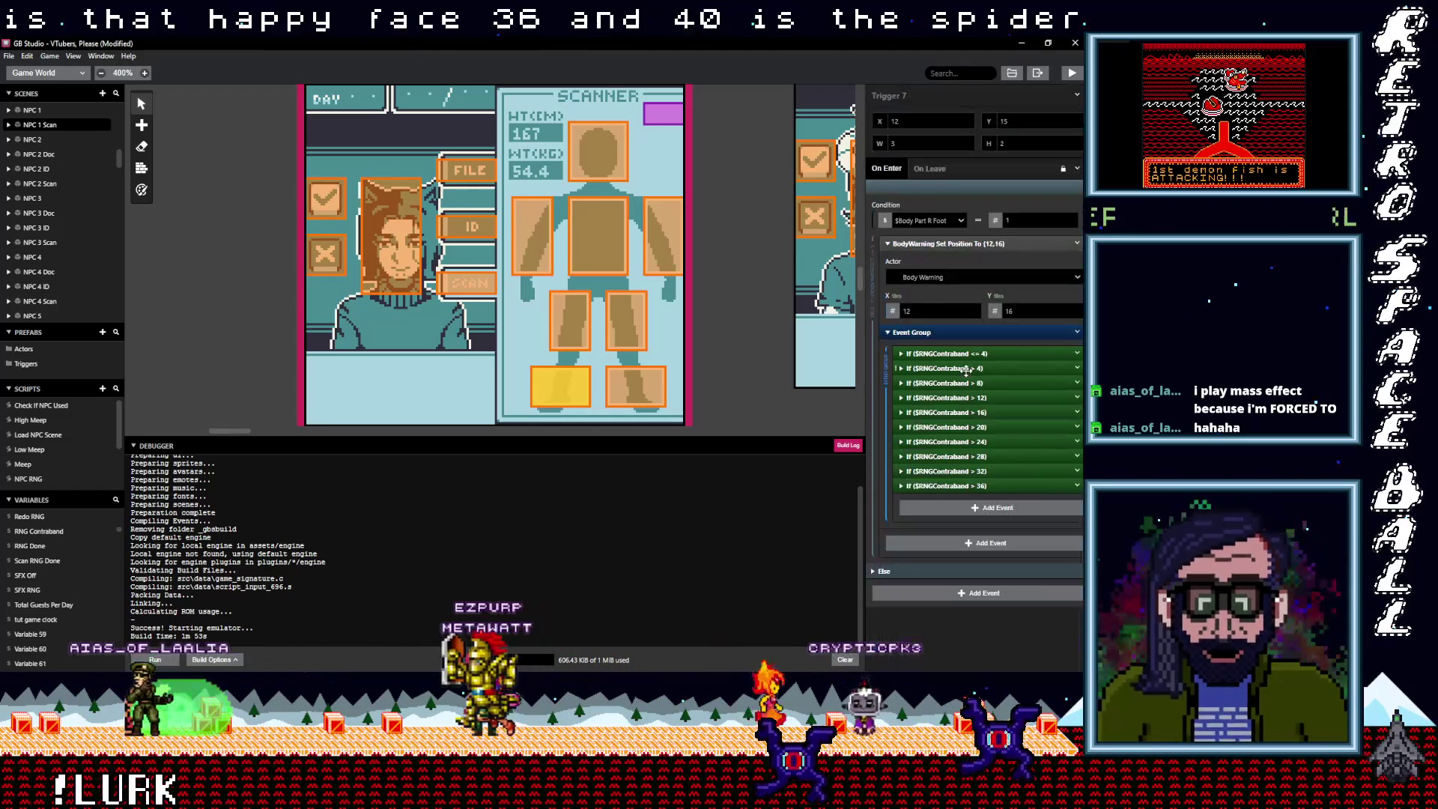
# Duplicate that branch for contraband above 40 and choose the next sprite sheet
pyautogui.click(1077, 485)
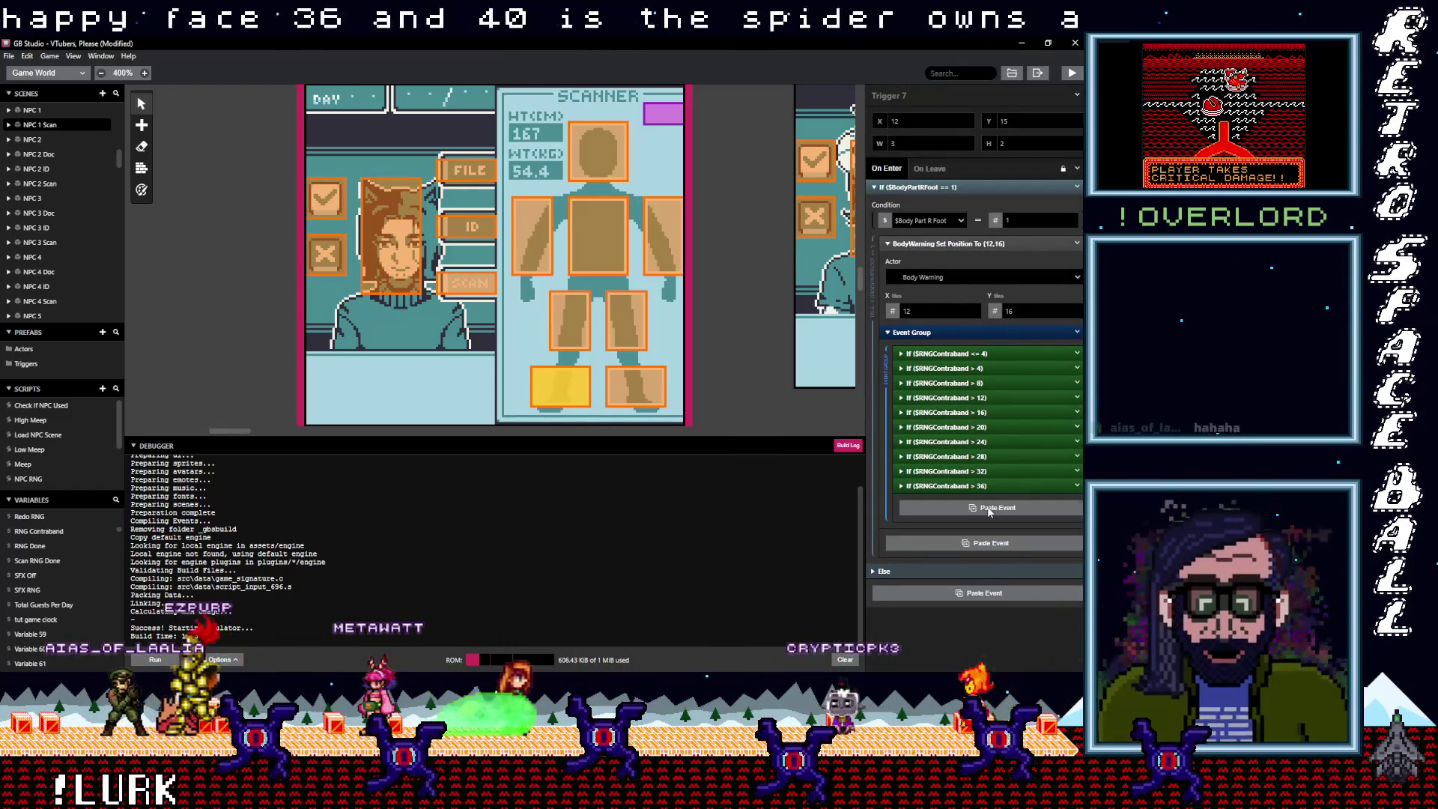
pyautogui.click(1045, 638)
pyautogui.scroll(-2, 939, 449)
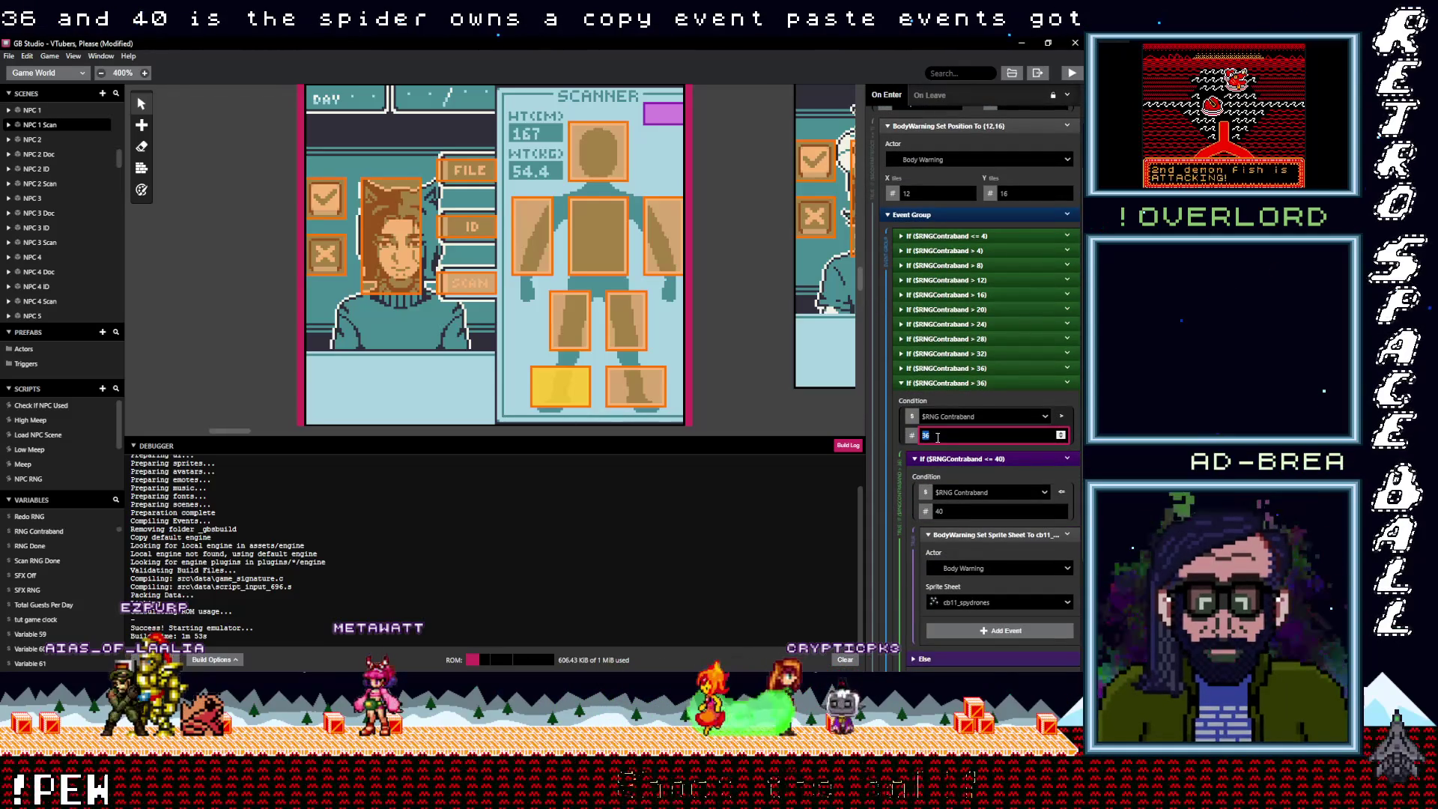
pyautogui.click(983, 602)
pyautogui.scroll(-1, 982, 562)
pyautogui.click(982, 556)
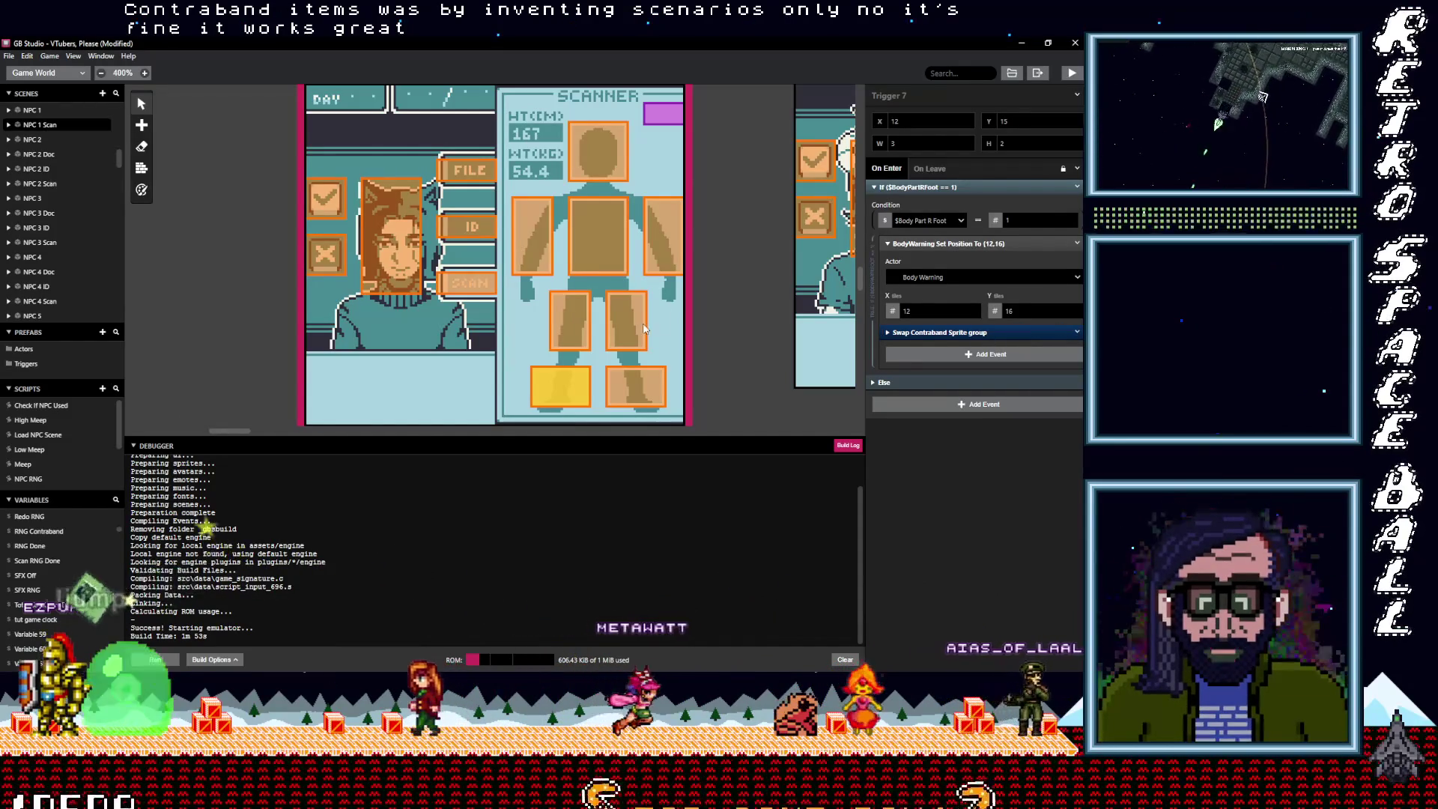
pyautogui.scroll(-15, 208, 317)
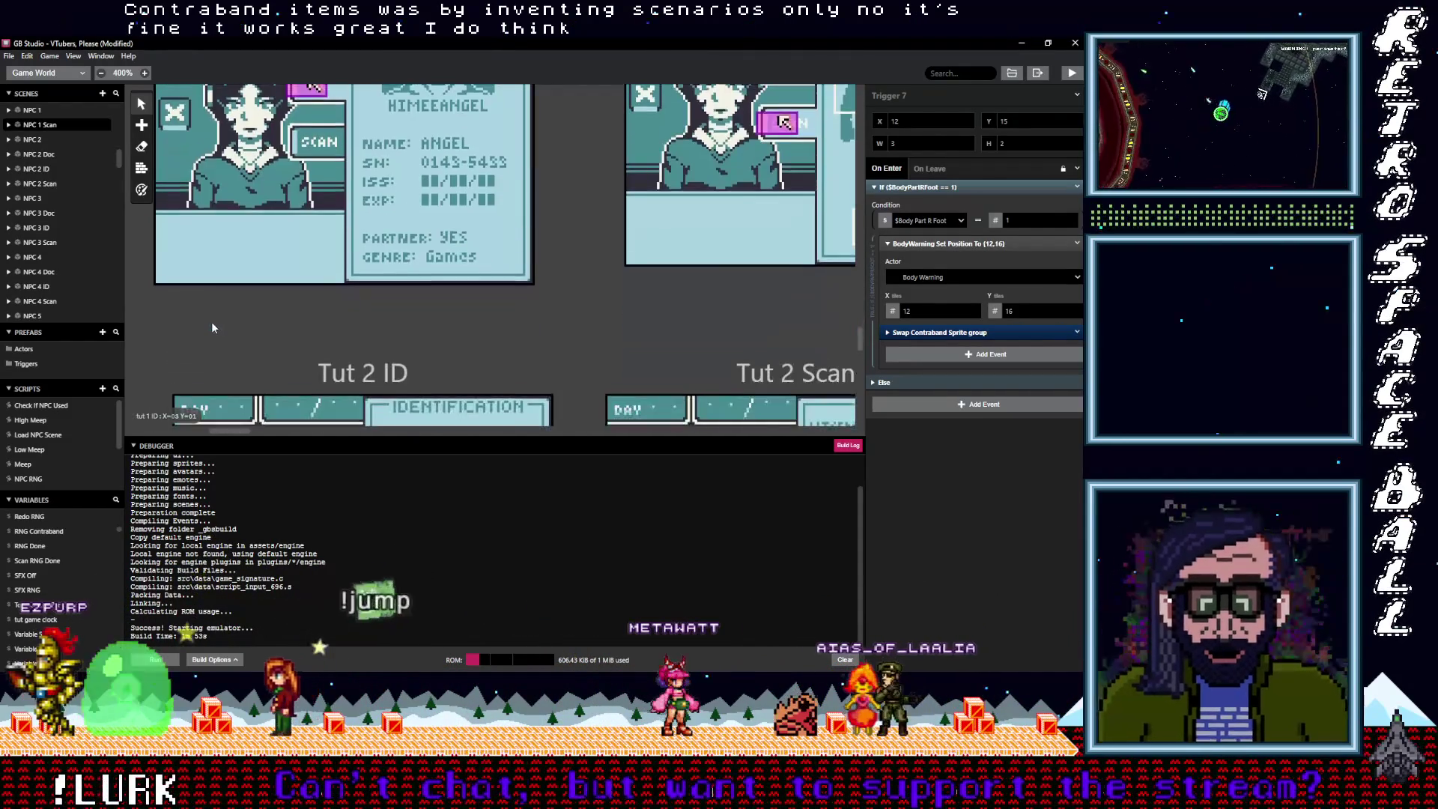
# Navigate to the tutorial scenes and open tut 1 Scan's On Init events, folding the sound-off block
pyautogui.moveTo(231, 431)
pyautogui.mouseDown()
pyautogui.moveTo(299, 434)
pyautogui.moveTo(263, 433)
pyautogui.mouseUp()
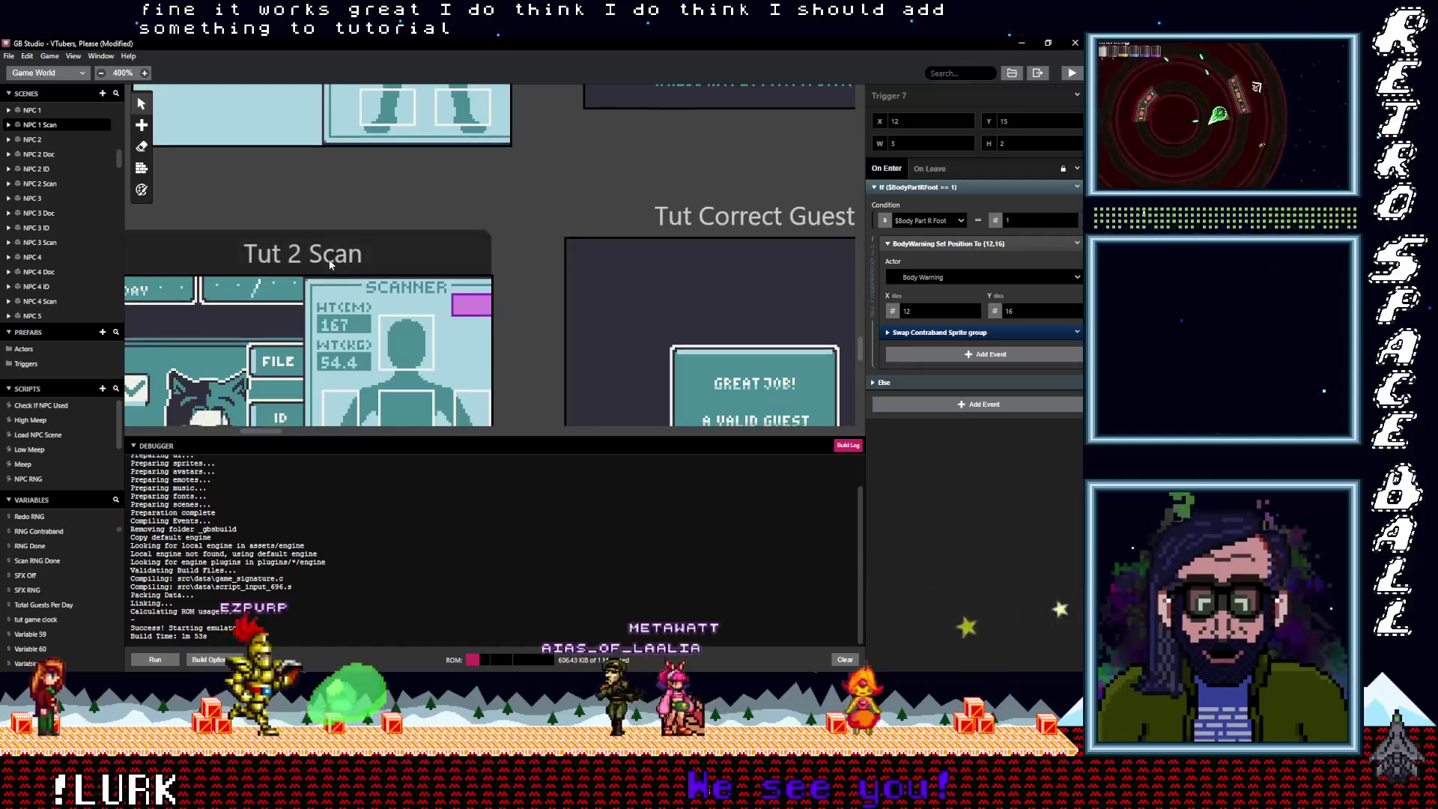
pyautogui.scroll(-3, 332, 208)
pyautogui.scroll(2, 331, 207)
pyautogui.click(363, 164)
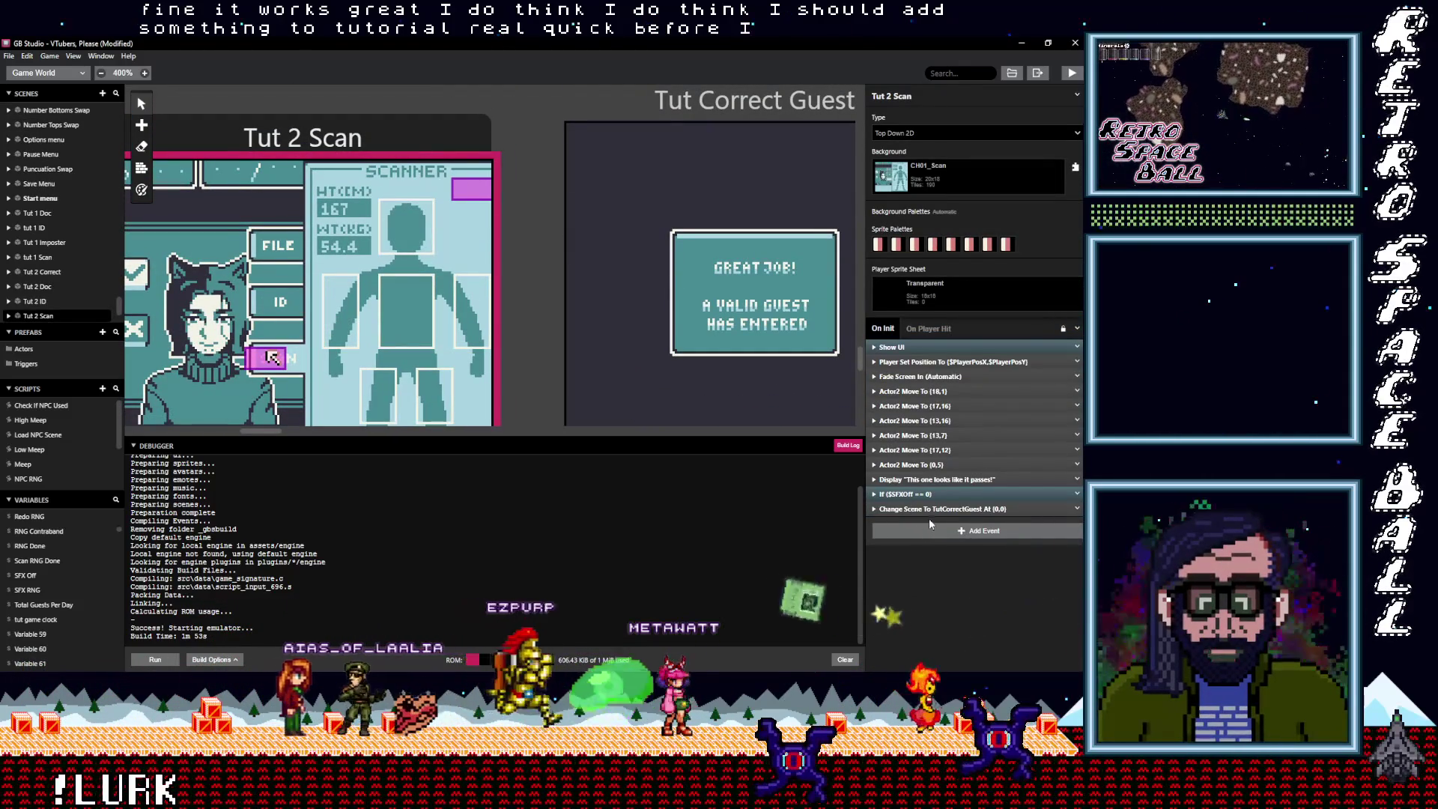
pyautogui.scroll(-5, 546, 363)
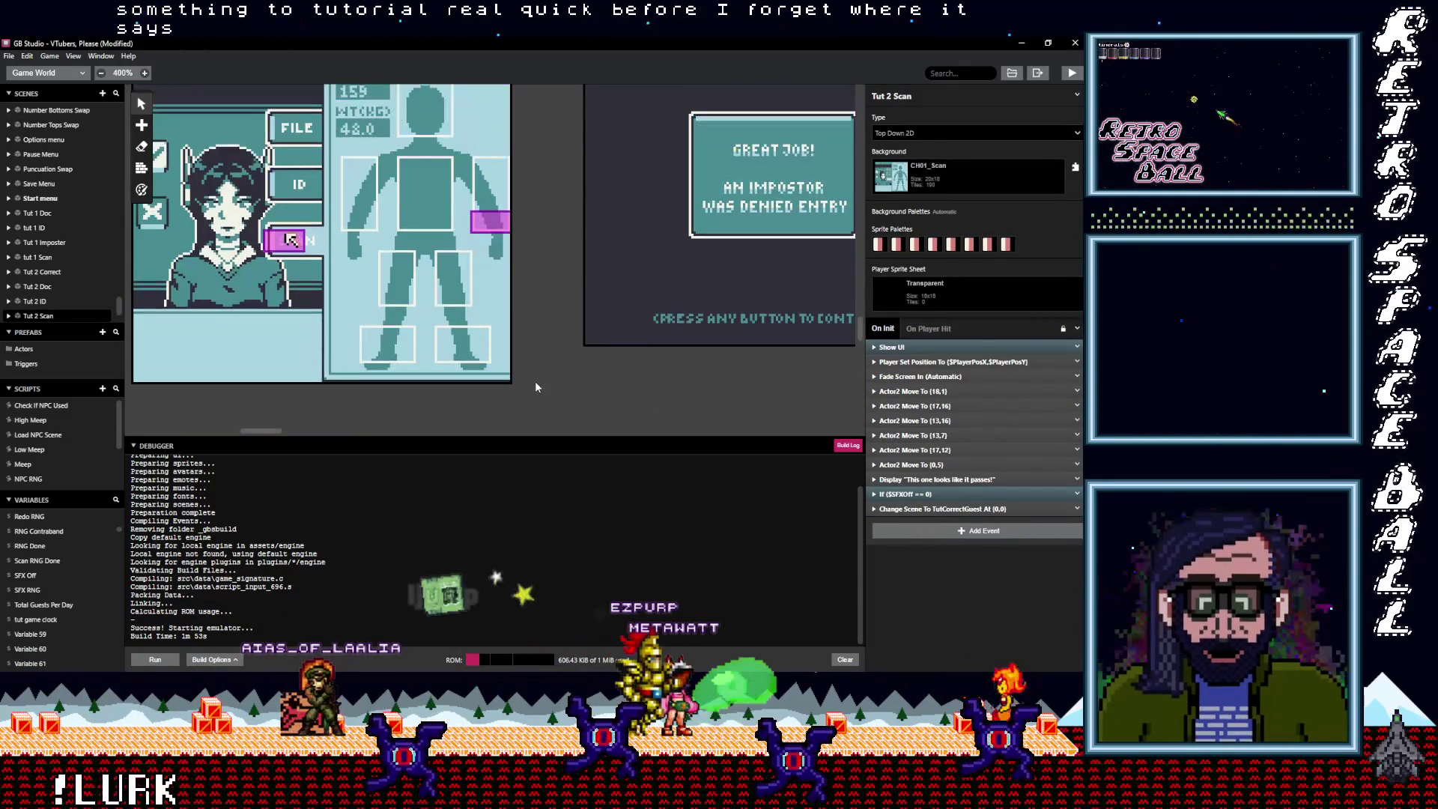
pyautogui.scroll(2, 534, 380)
pyautogui.click(460, 352)
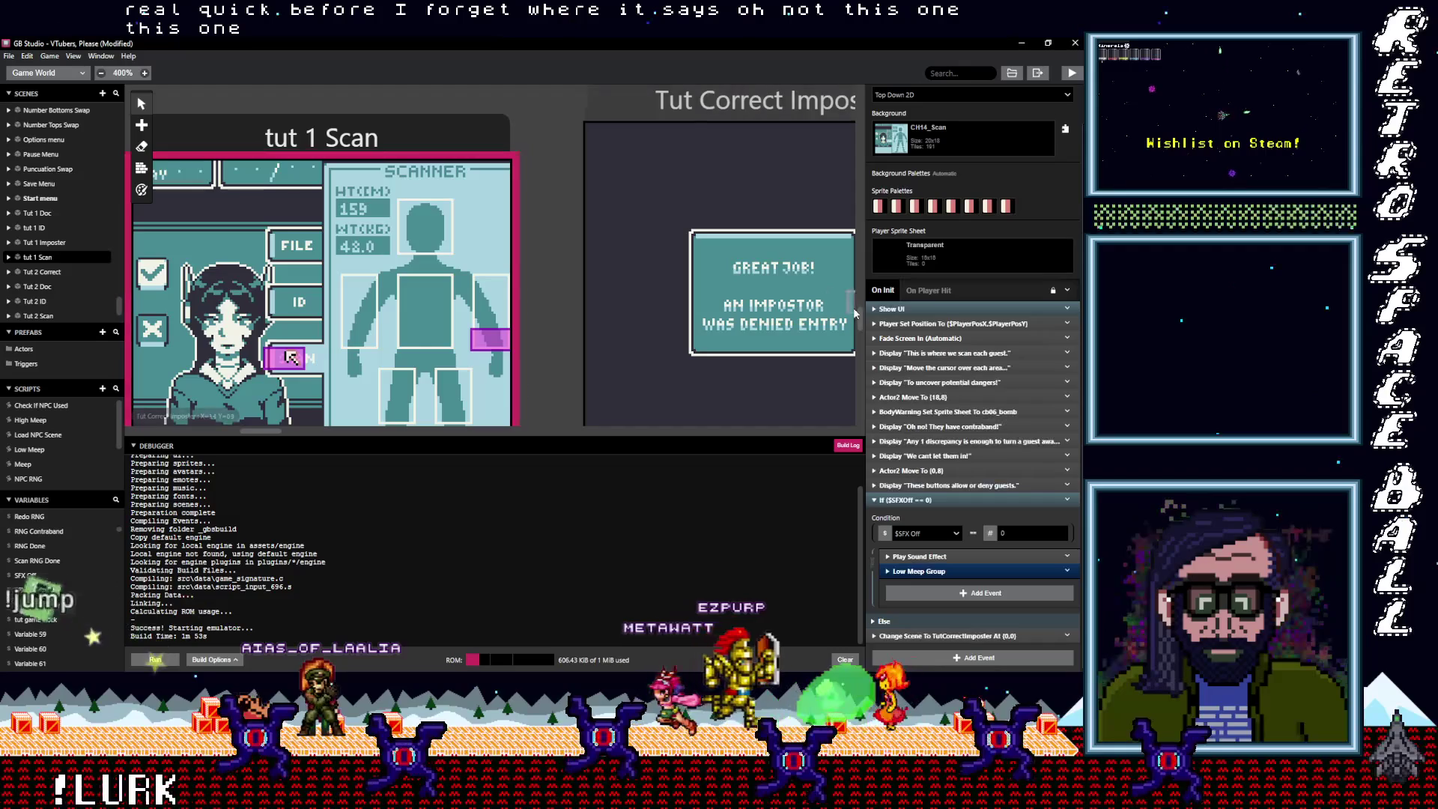
pyautogui.click(966, 501)
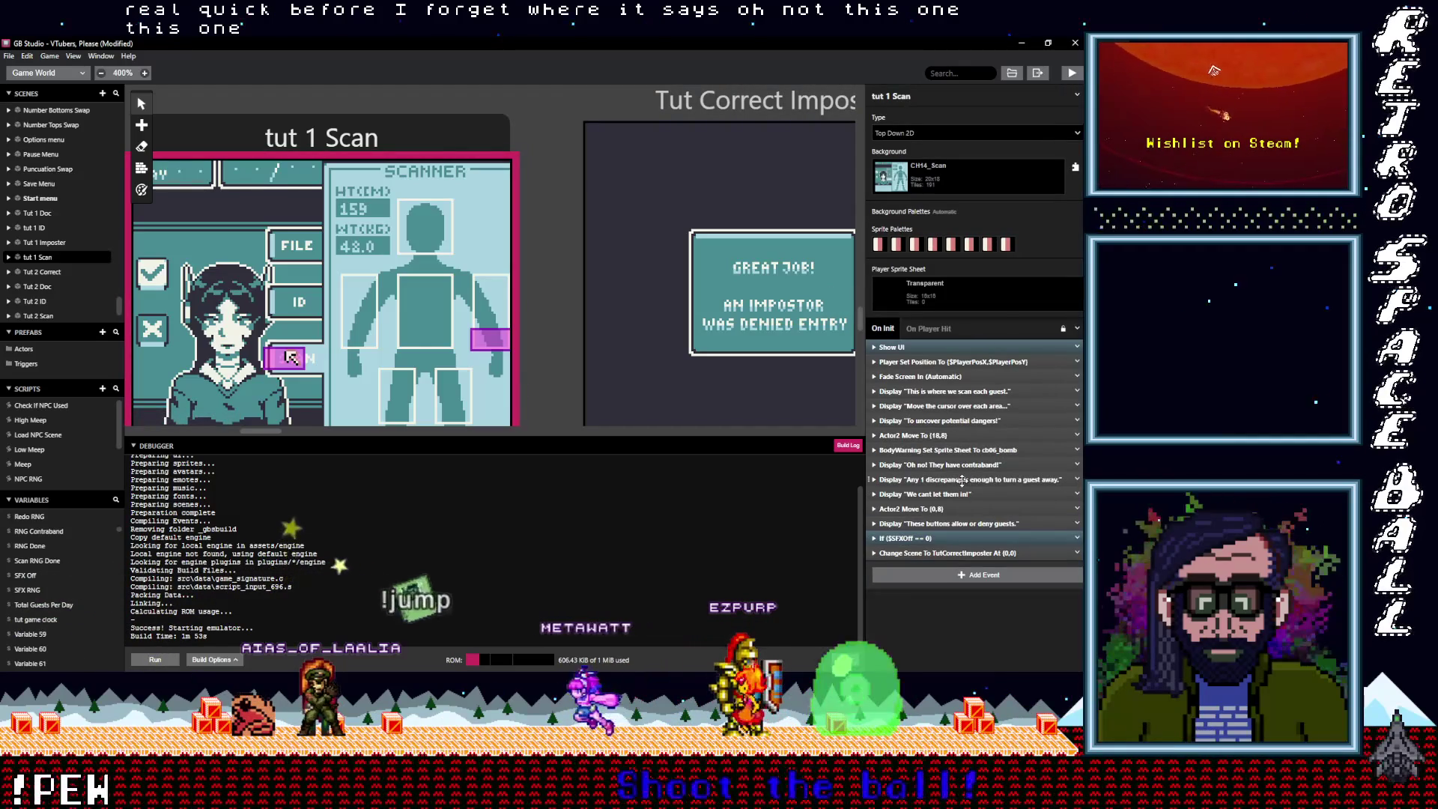
pyautogui.click(962, 481)
pyautogui.click(961, 481)
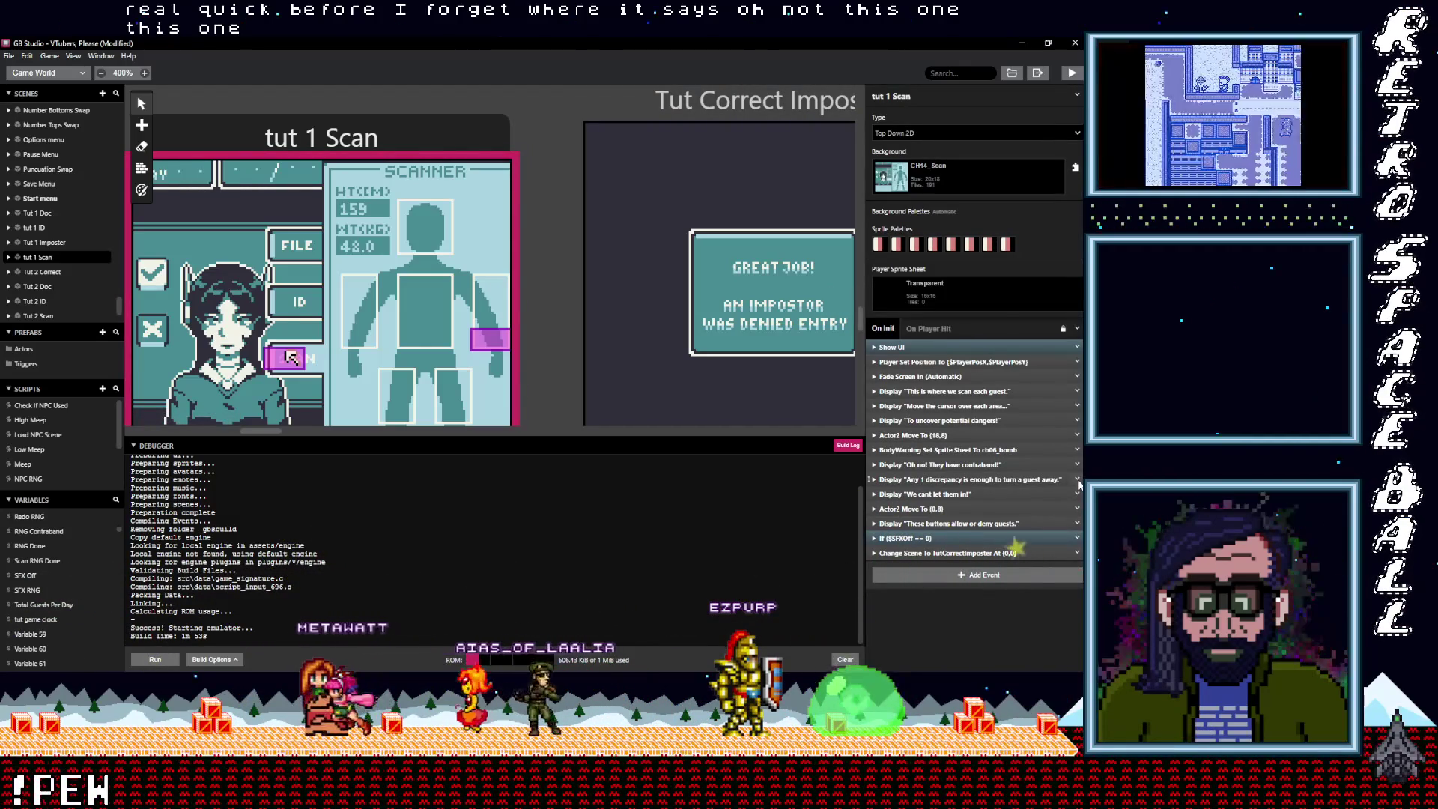
pyautogui.click(1077, 481)
pyautogui.press('Escape')
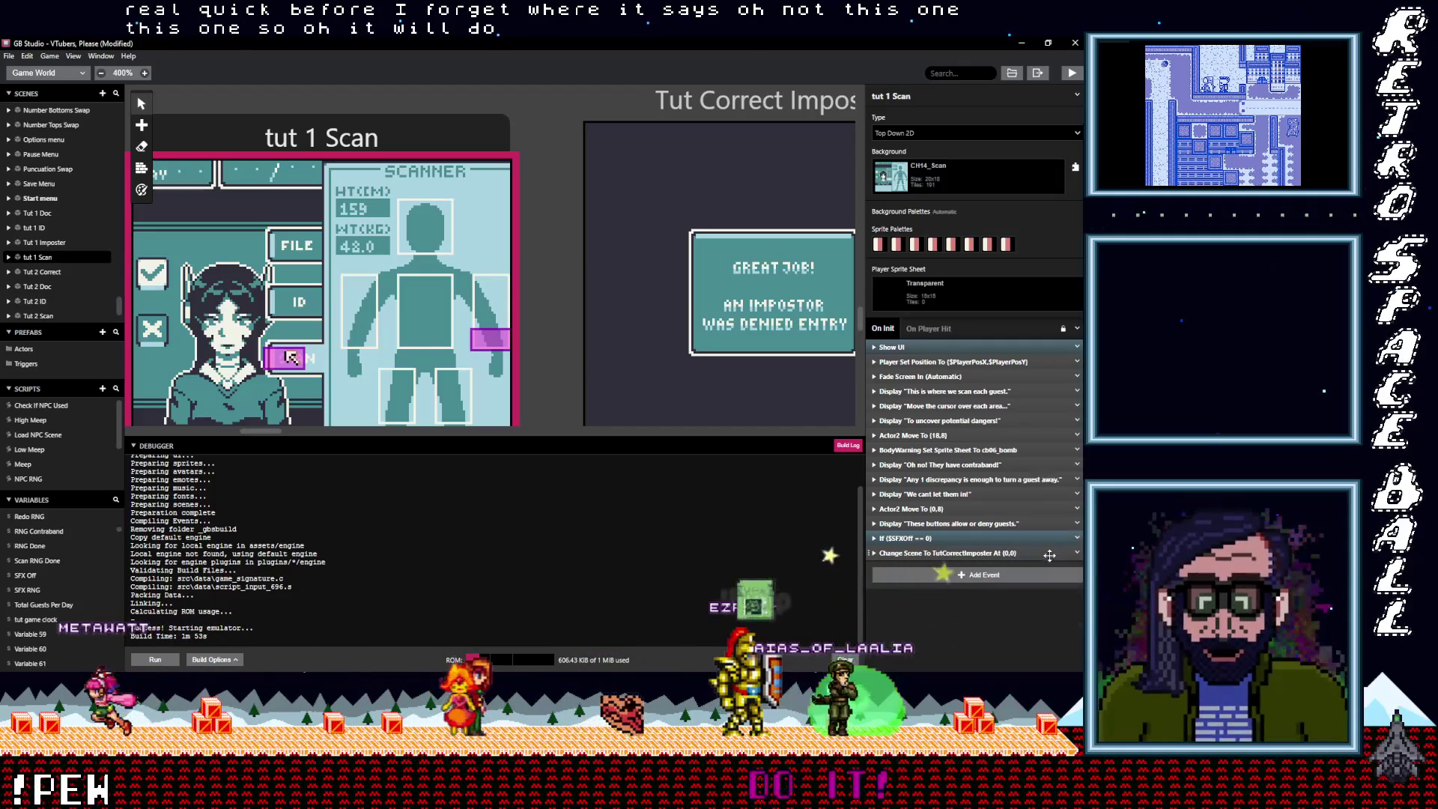
# Paste the 'Oh no! They have contraband!' message and place it right below the BodyWarning sprite change
pyautogui.press('alt')
pyautogui.click(992, 576)
pyautogui.moveTo(966, 553); pyautogui.dragTo(964, 470)
pyautogui.click(940, 465)
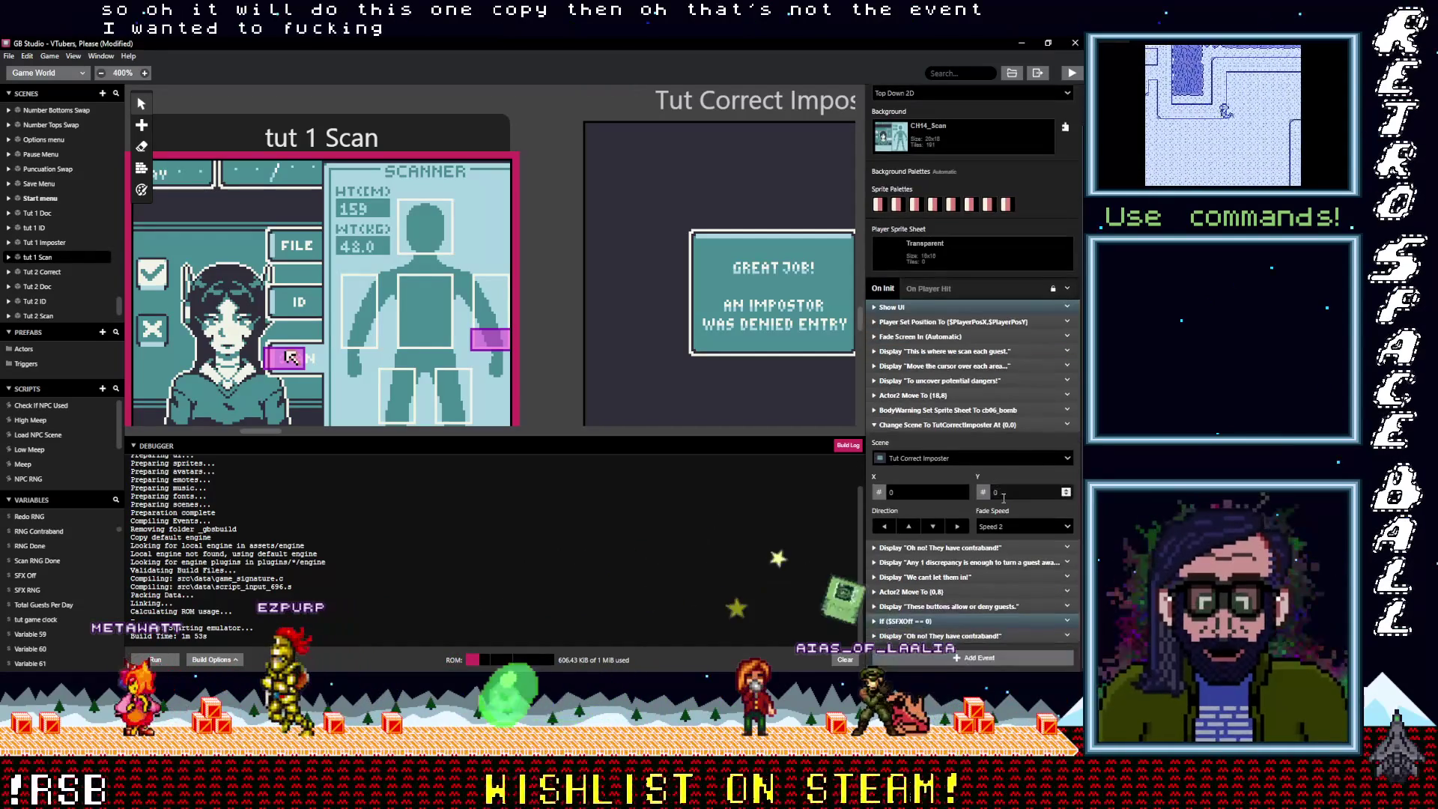
pyautogui.scroll(-1, 1003, 496)
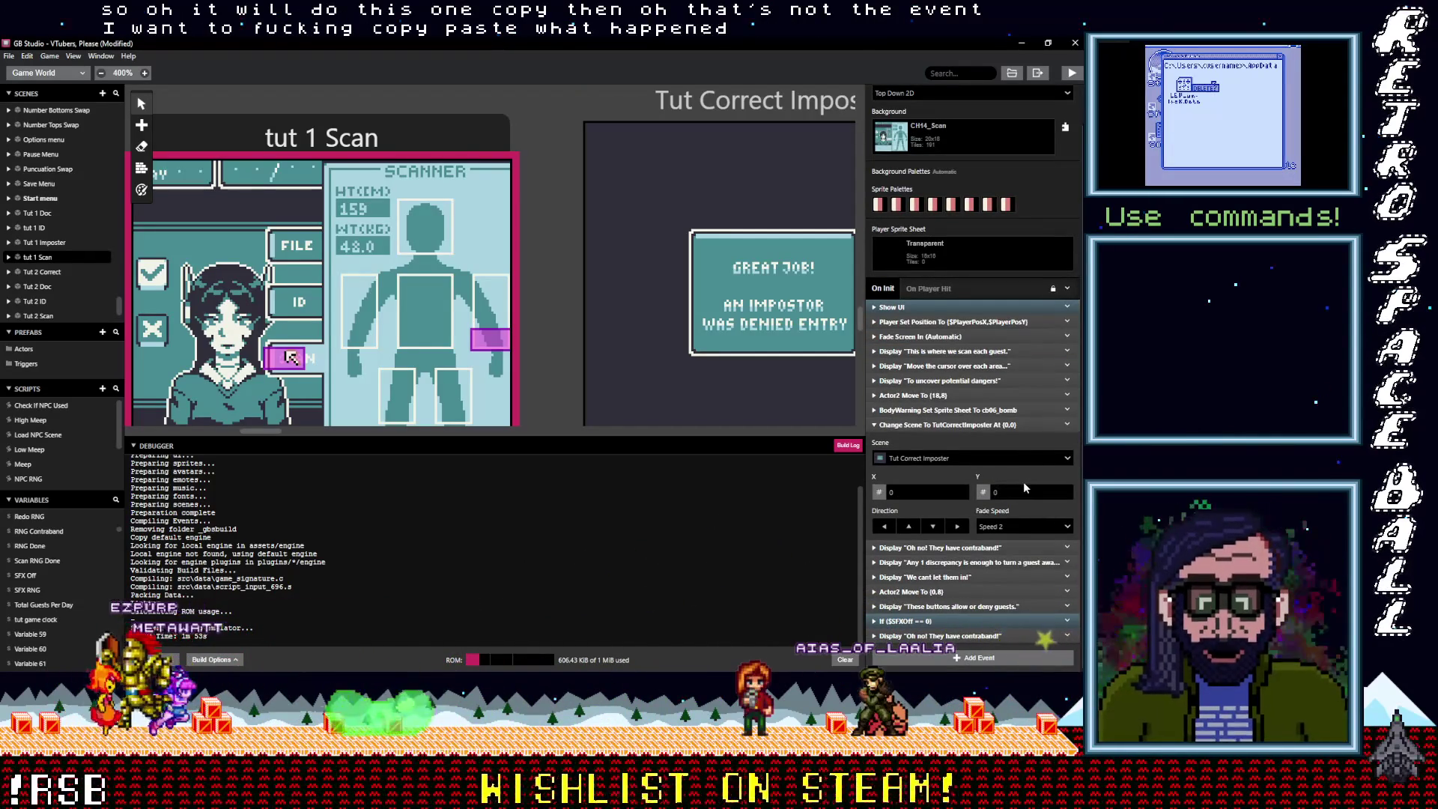
pyautogui.click(985, 421)
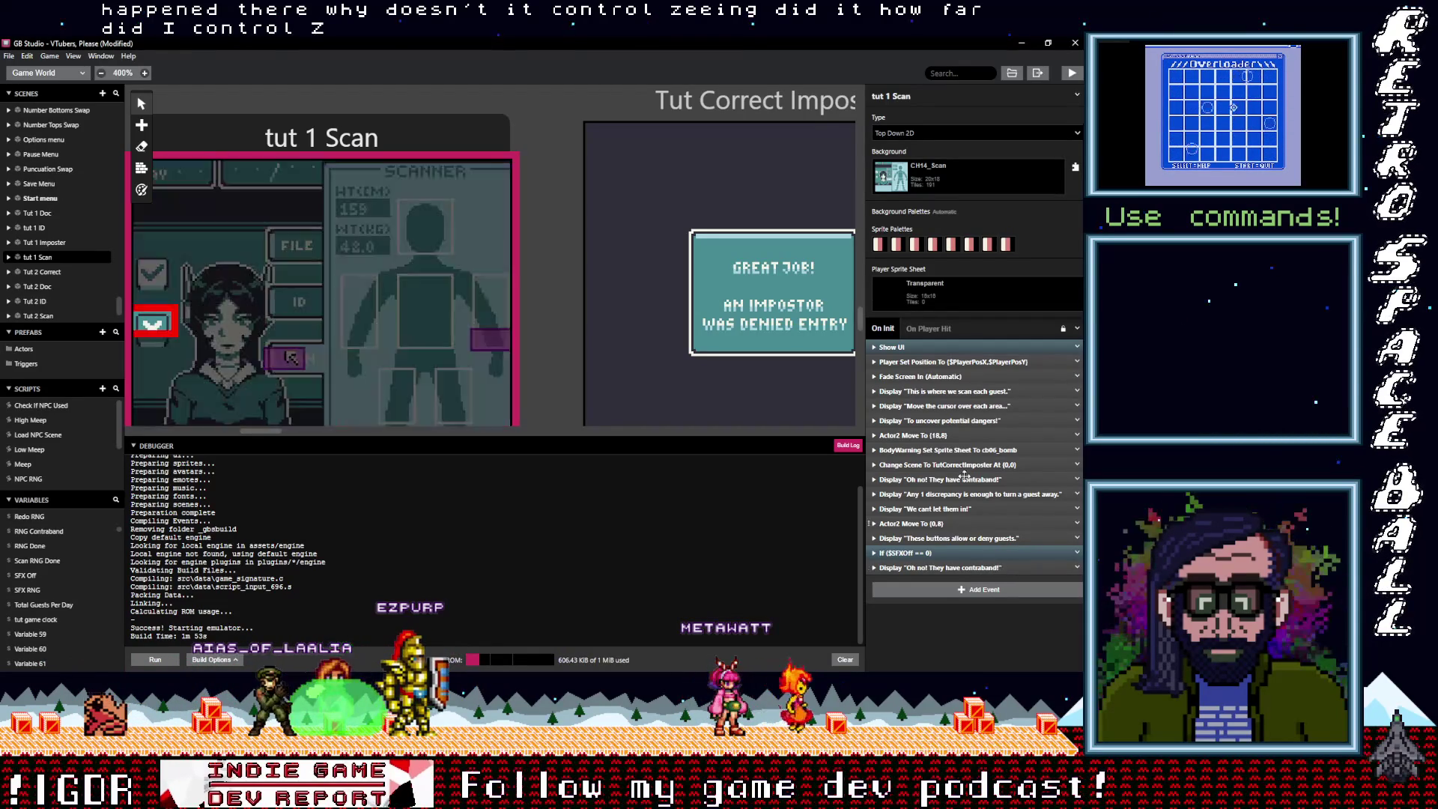
pyautogui.moveTo(956, 464); pyautogui.dragTo(966, 565)
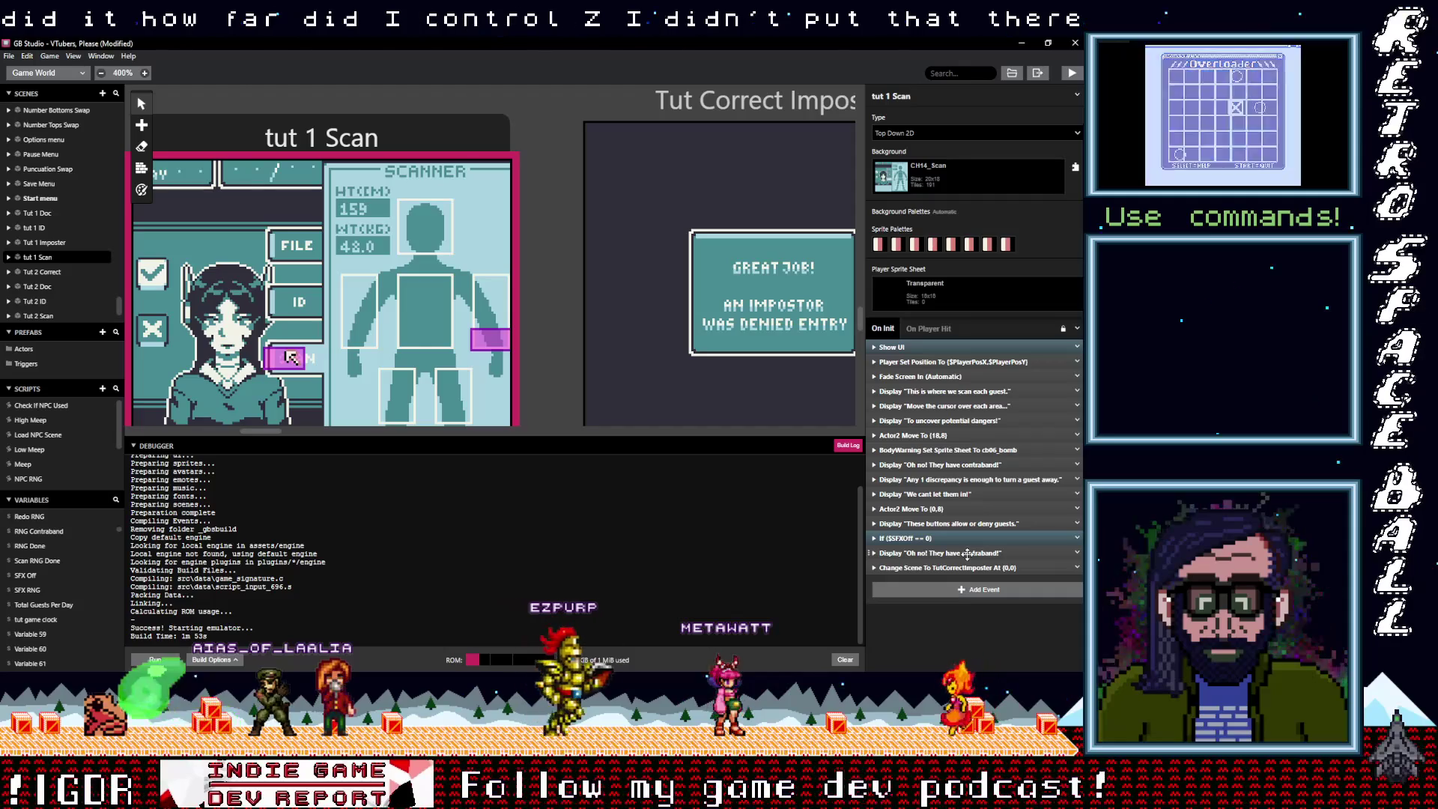
pyautogui.moveTo(974, 555); pyautogui.dragTo(973, 465)
pyautogui.click(972, 465)
# Rewrite the moved message as 'Only contraband / shows on scanner.' on two lines
pyautogui.click(912, 496)
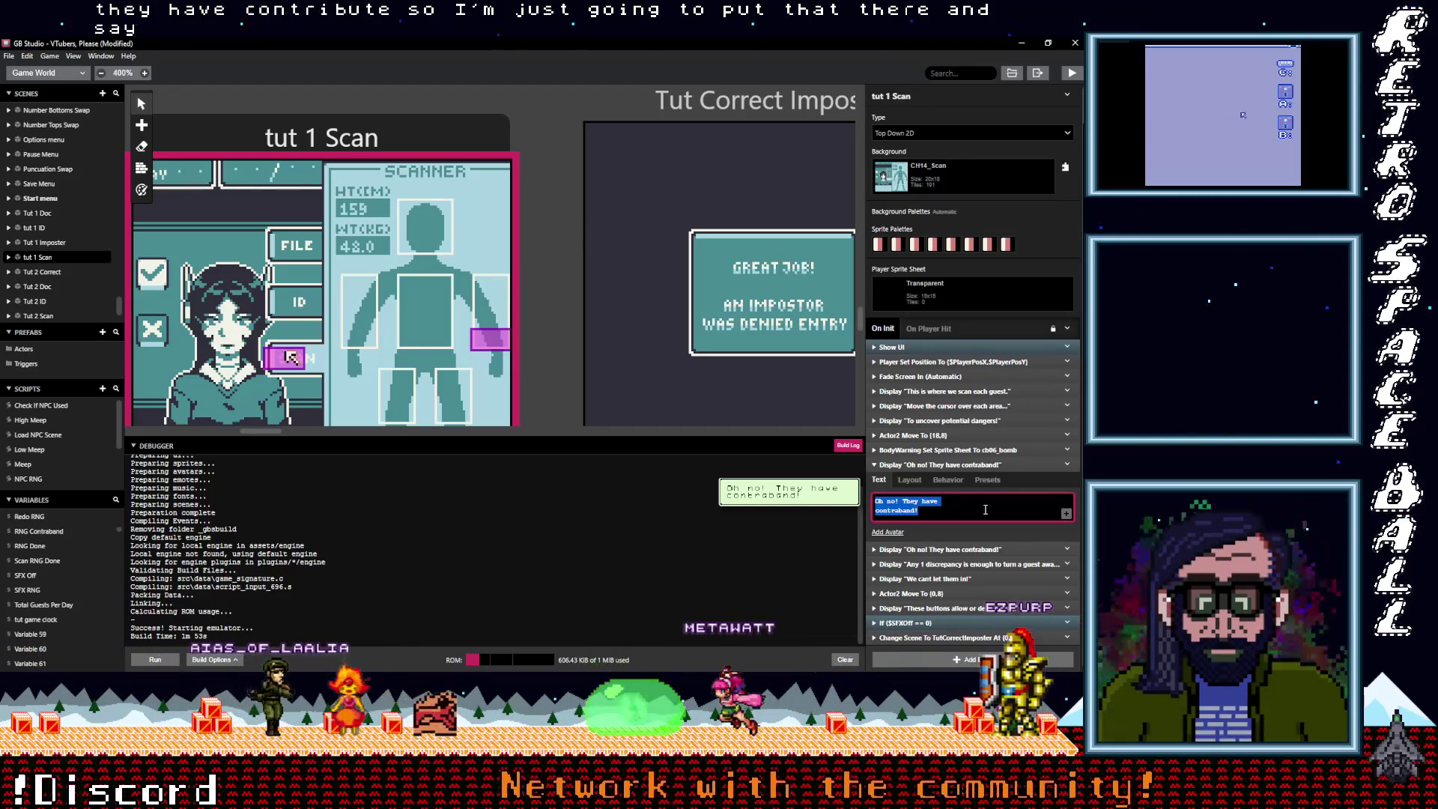
pyautogui.write('nly Co')
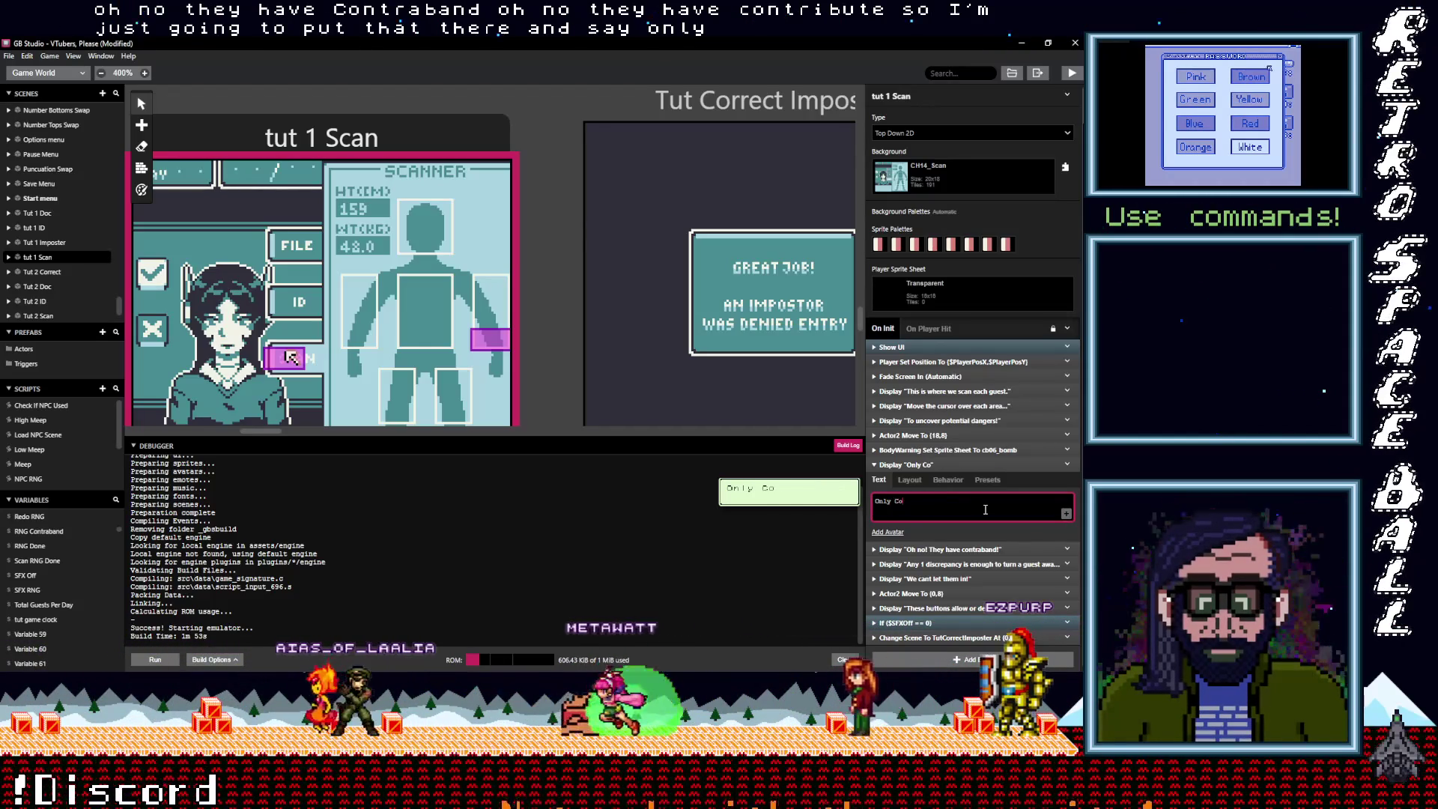
pyautogui.write('ntraband')
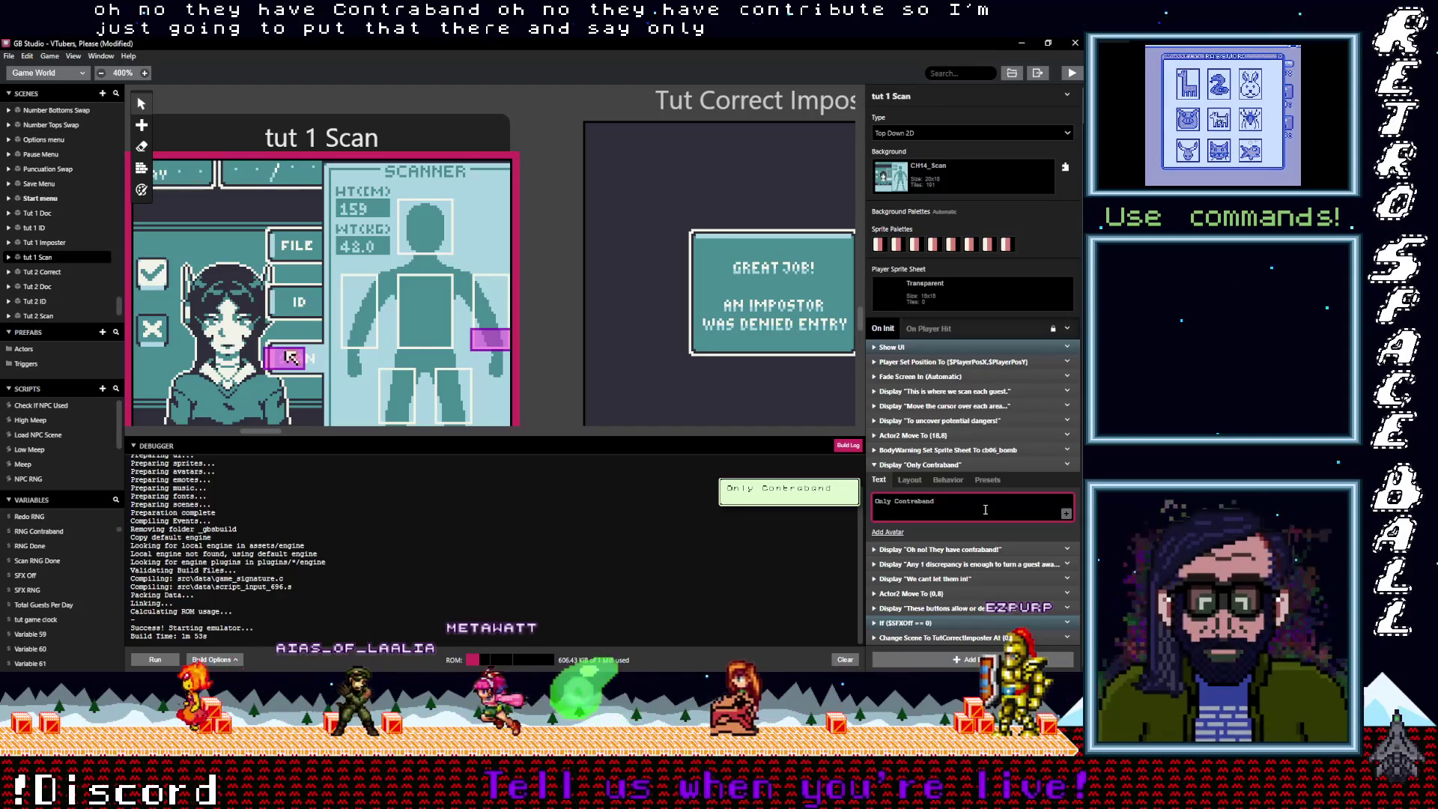
pyautogui.press('Return')
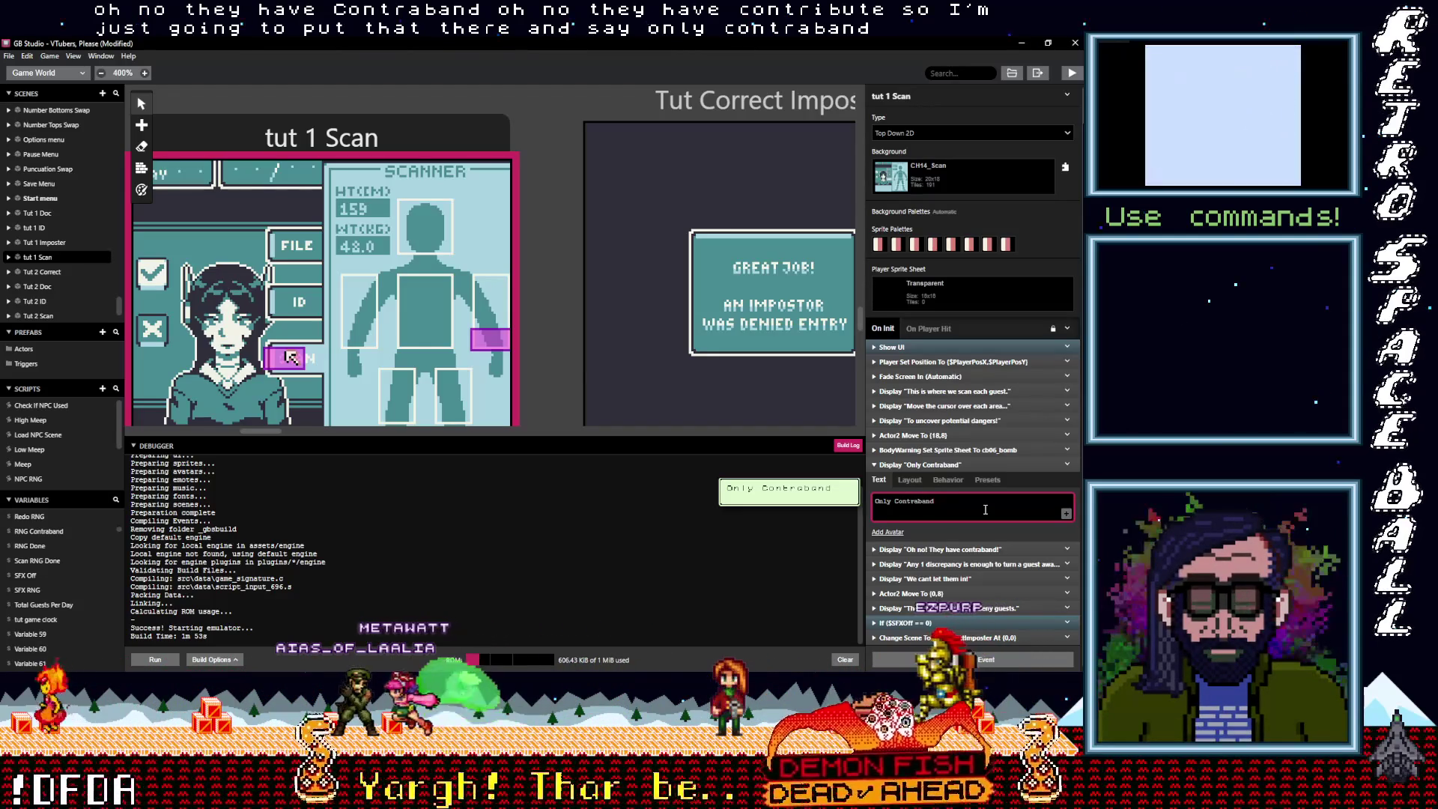
pyautogui.write('Shows on')
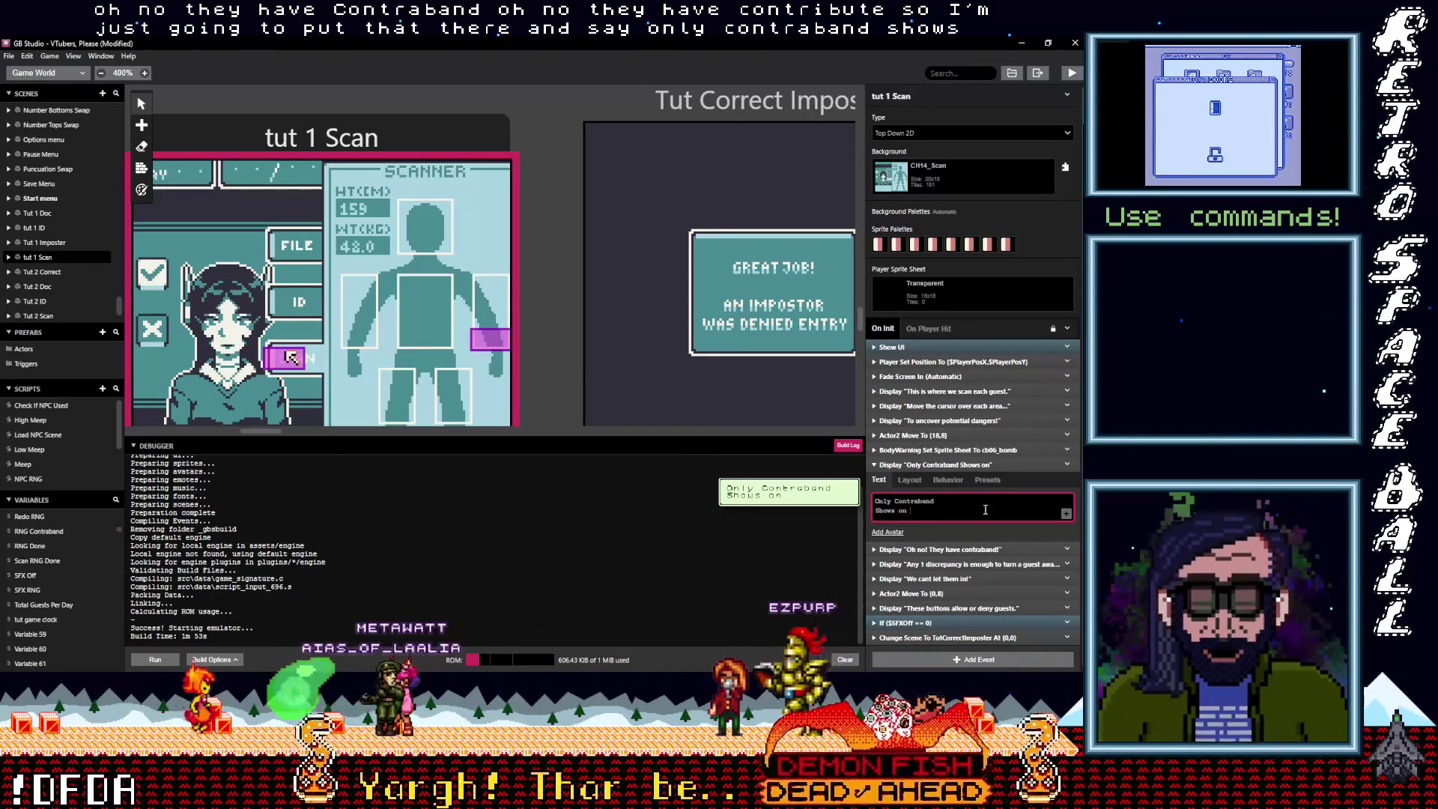
pyautogui.write(' scanner.')
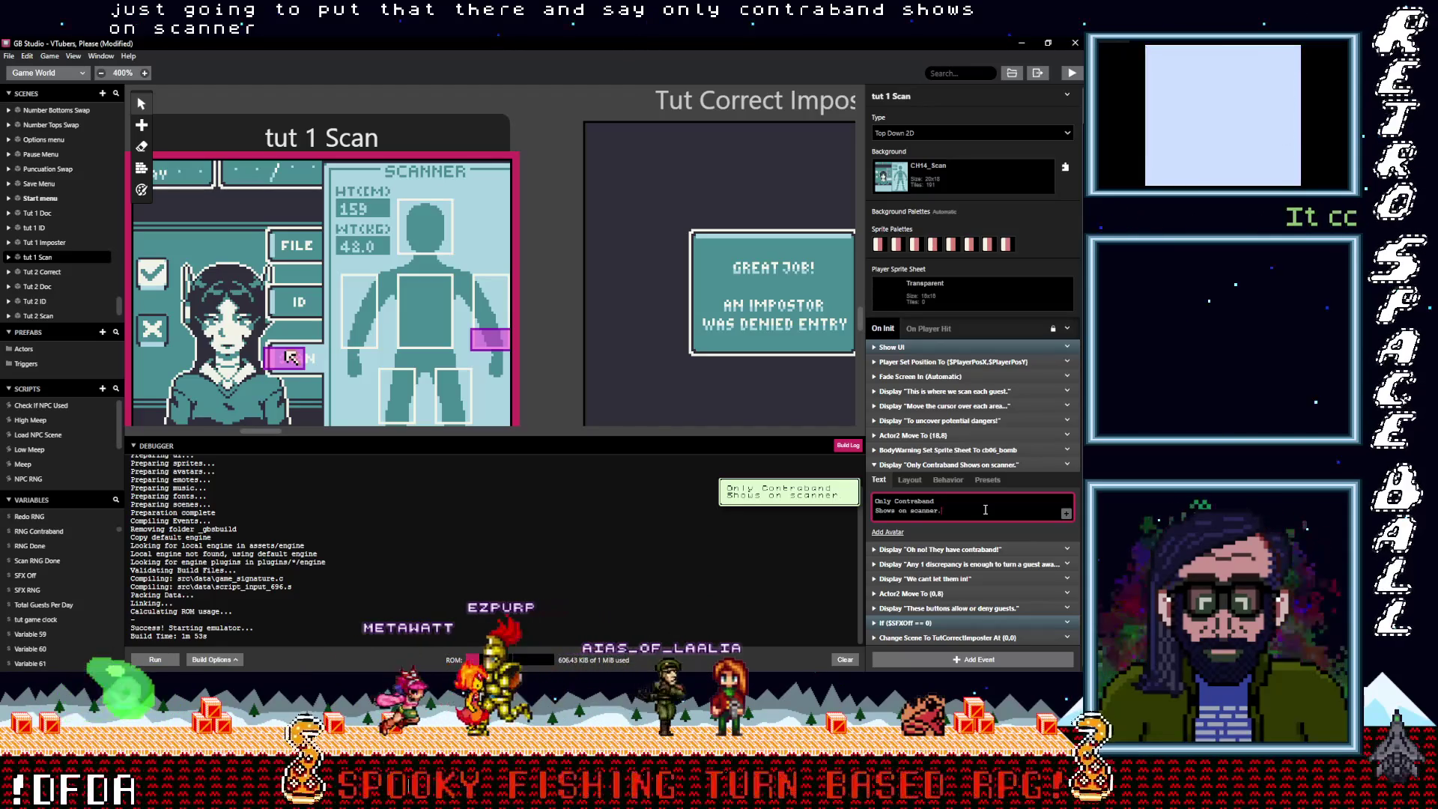
pyautogui.press('BackSpace')
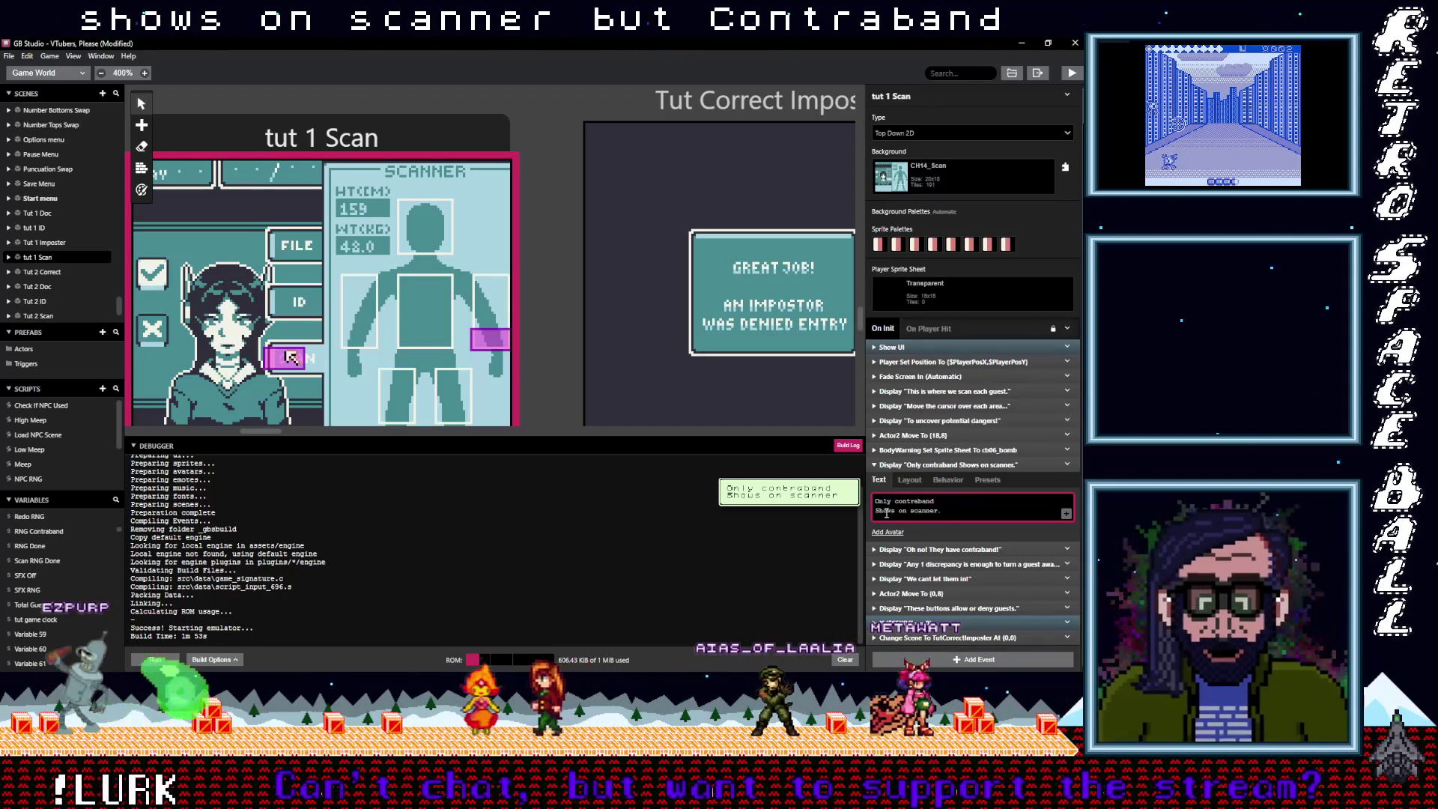
pyautogui.press('BackSpace')
pyautogui.write('s')
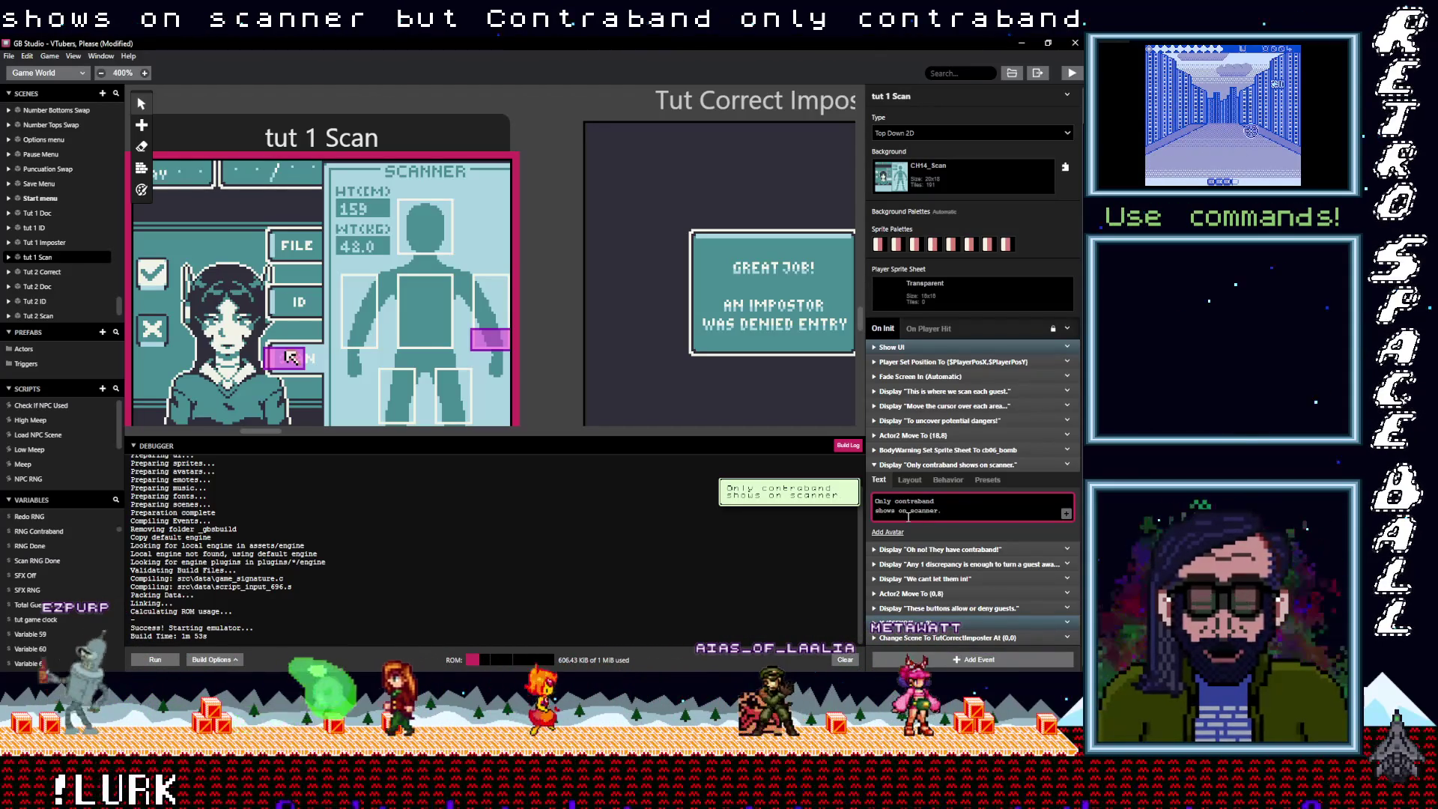
pyautogui.click(936, 465)
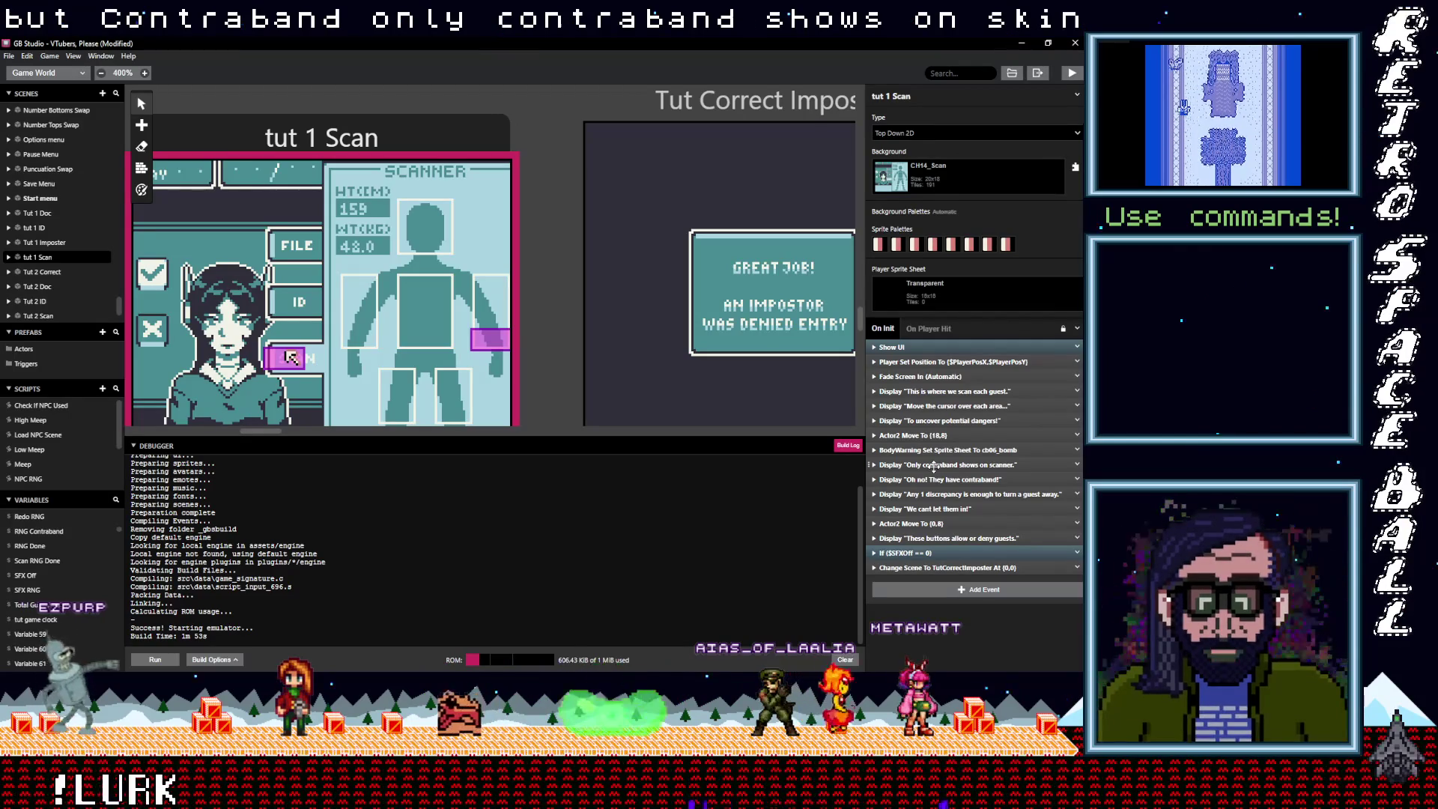
pyautogui.moveTo(932, 465); pyautogui.dragTo(936, 437)
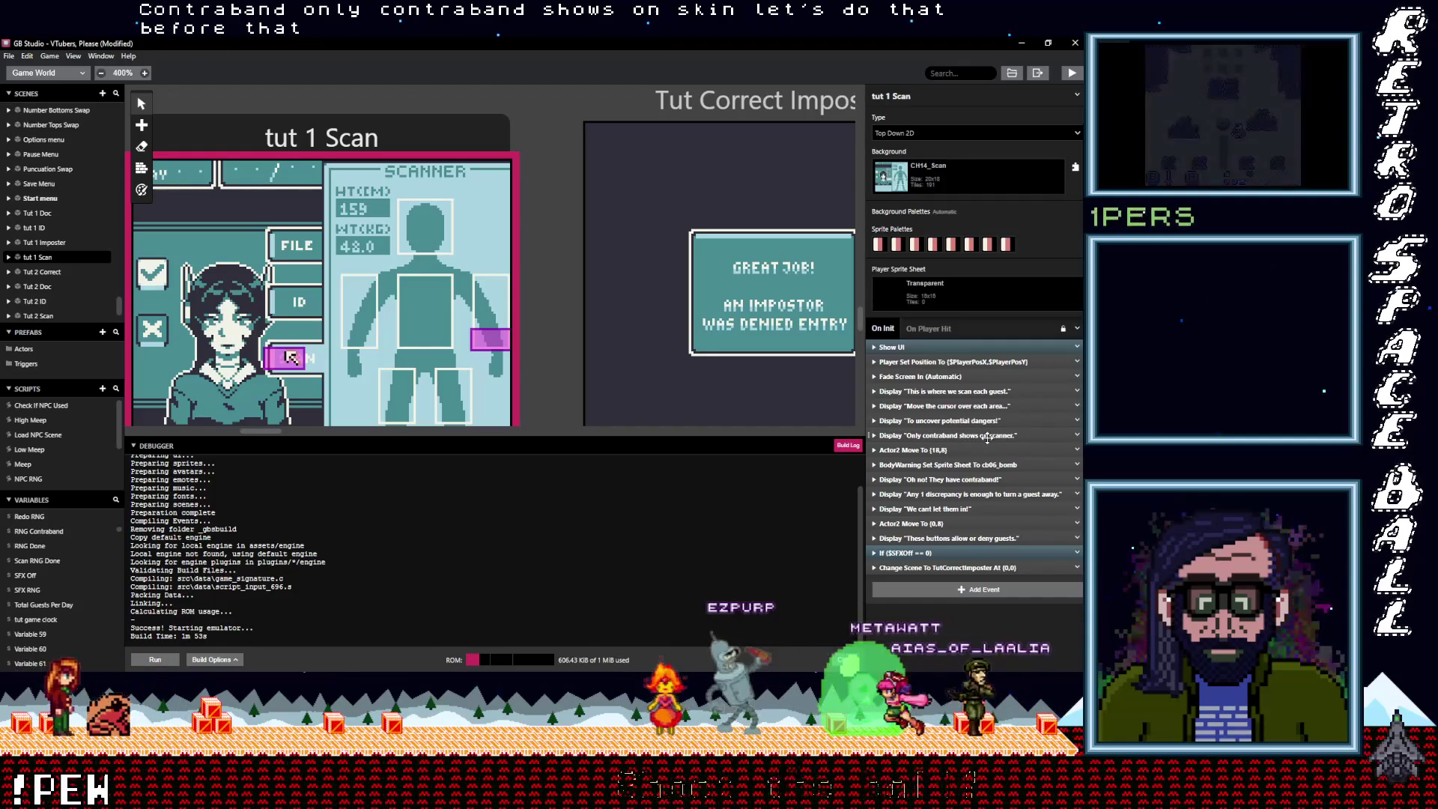
# Check the scanner message and the Change Scene event to Tut Correct Imposter at (0,0)
pyautogui.click(939, 435)
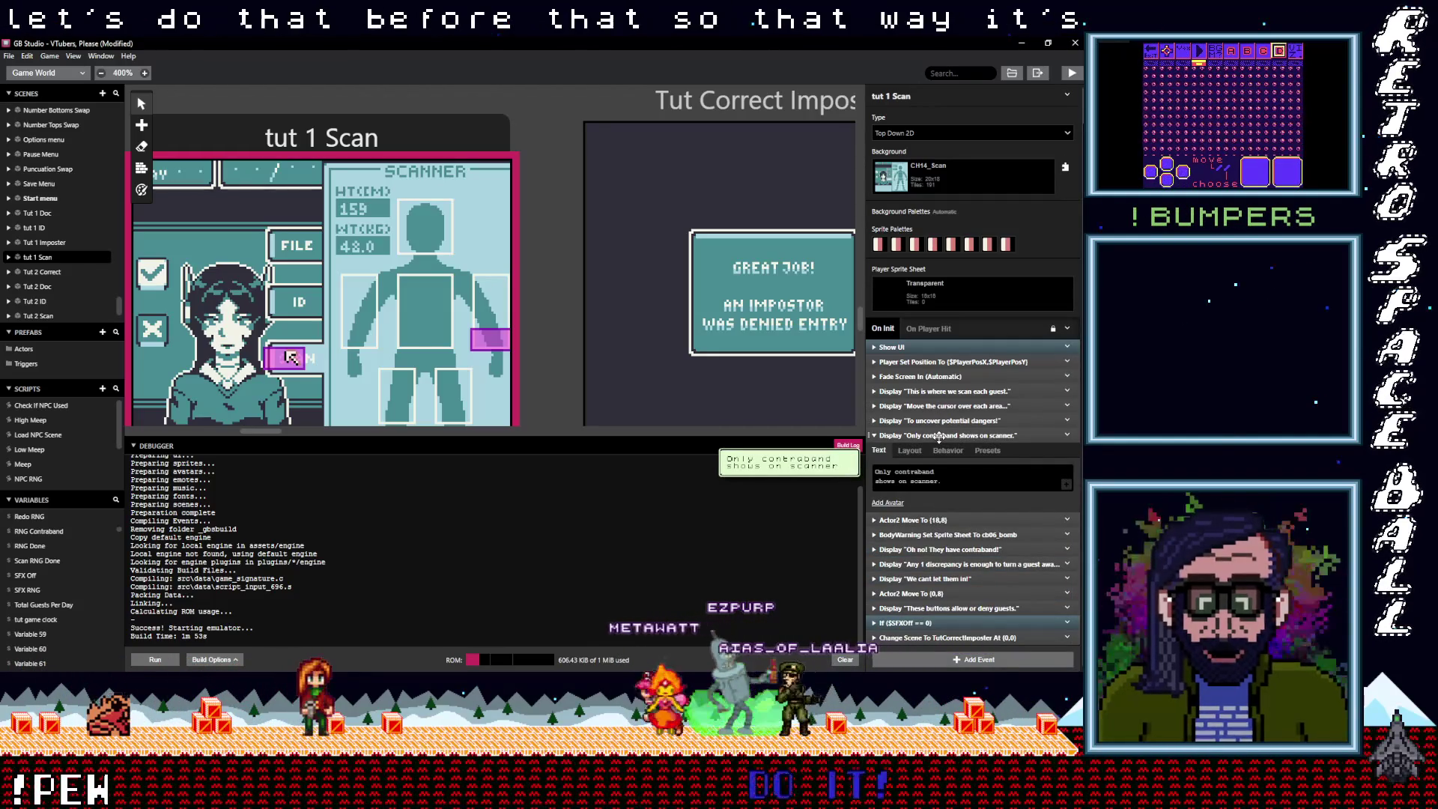
pyautogui.click(939, 435)
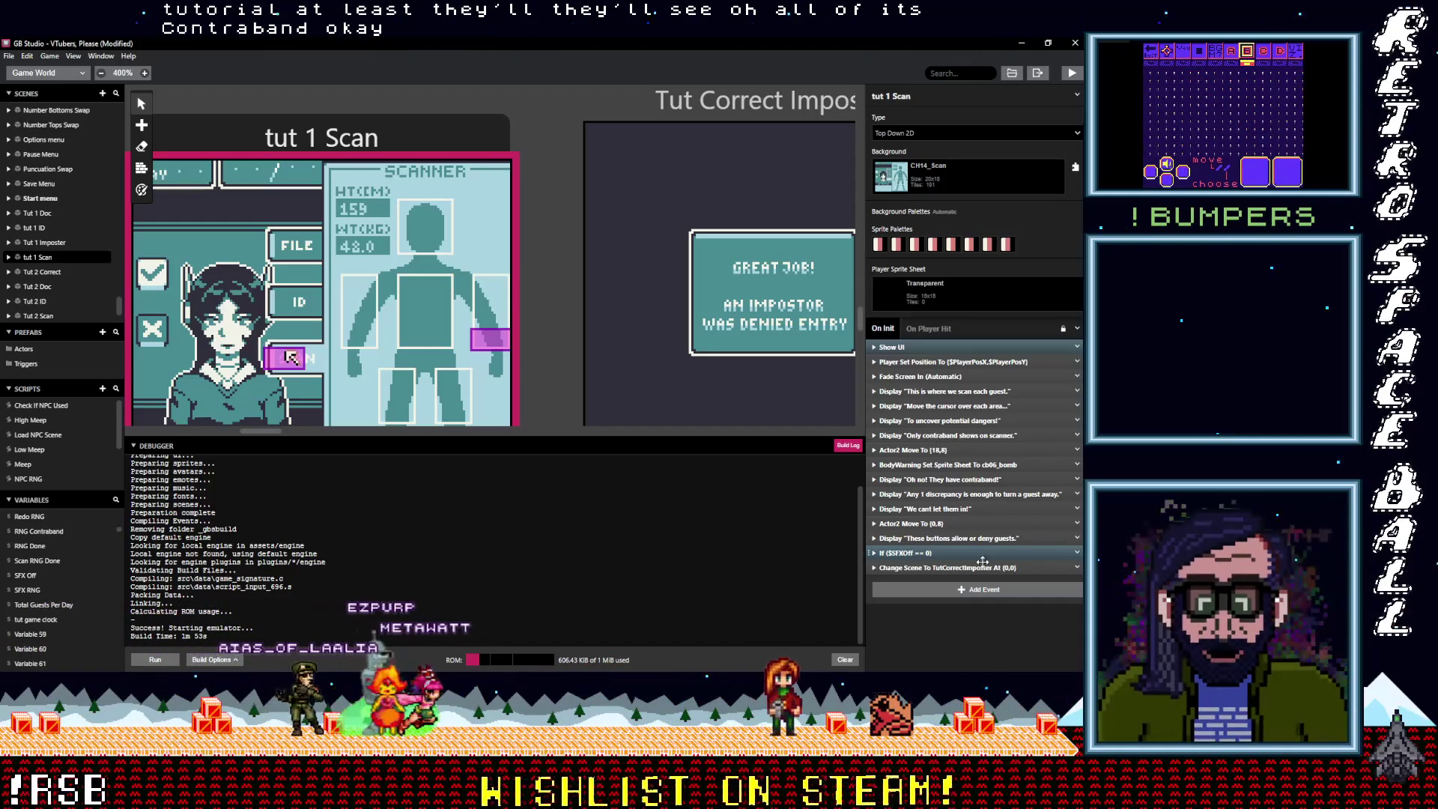
pyautogui.click(943, 568)
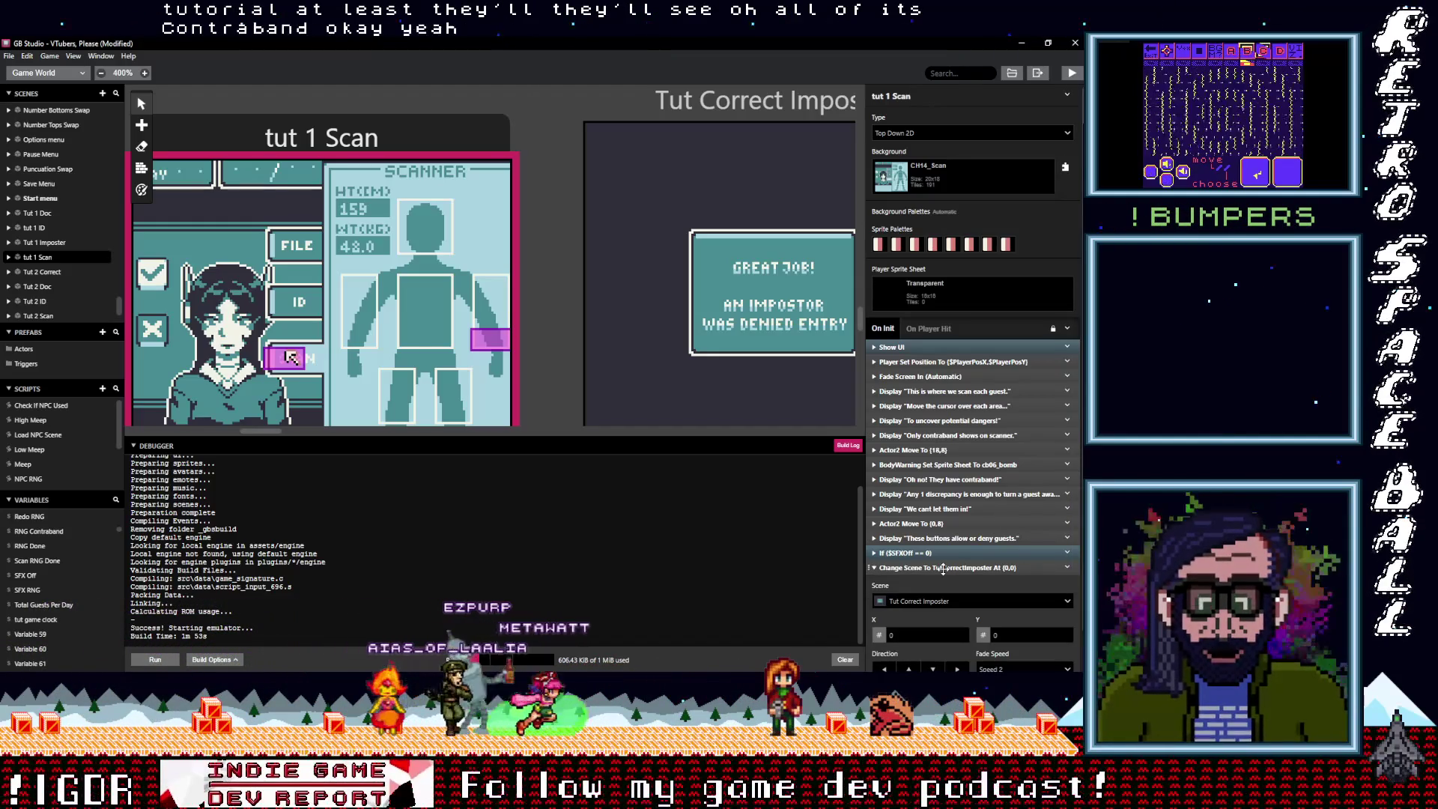
pyautogui.click(942, 568)
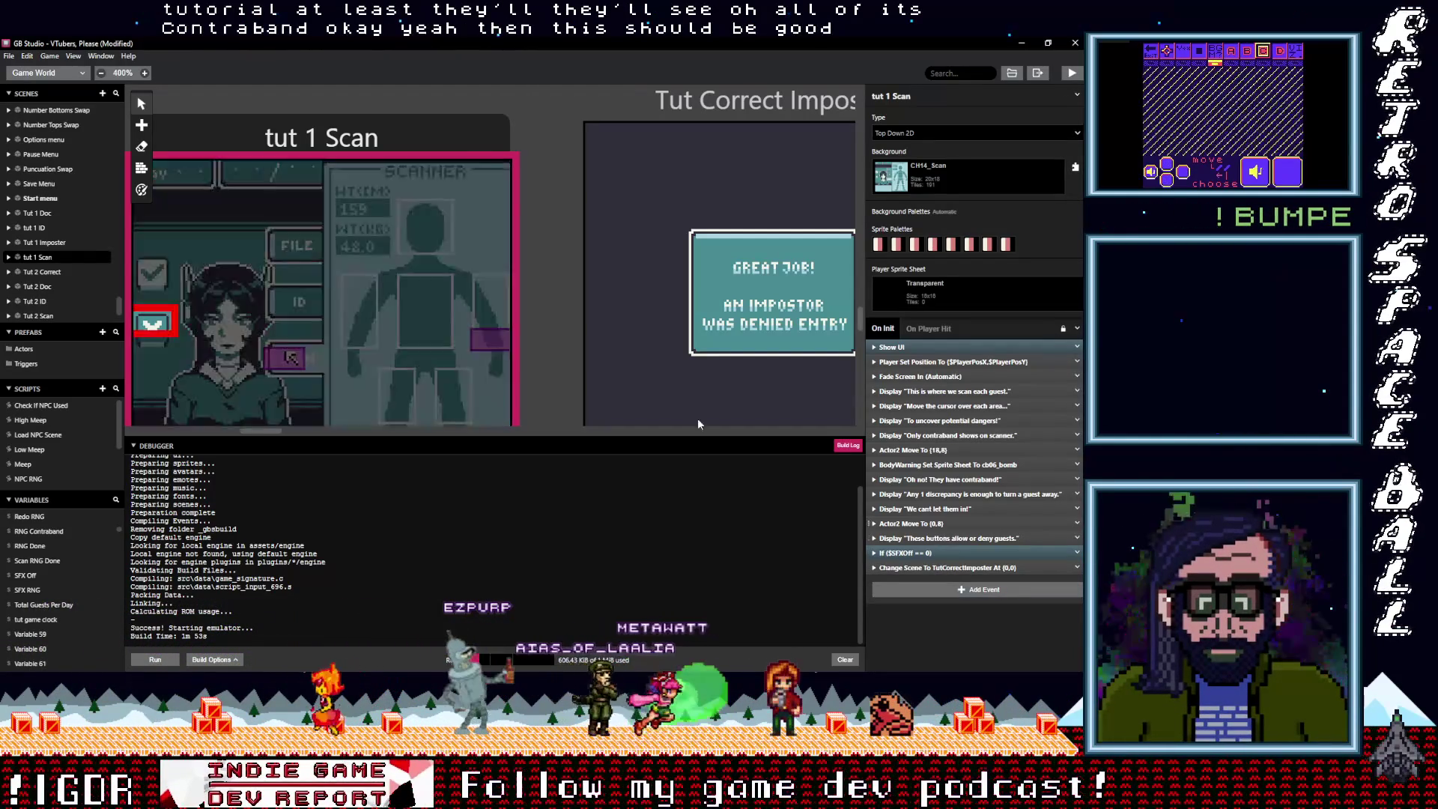
# Save the project and check the right-foot trigger's Swap Contraband Sprite group in NPC 1 Scan
pyautogui.scroll(5, 564, 313)
pyautogui.hotkey('ctrl', 's')
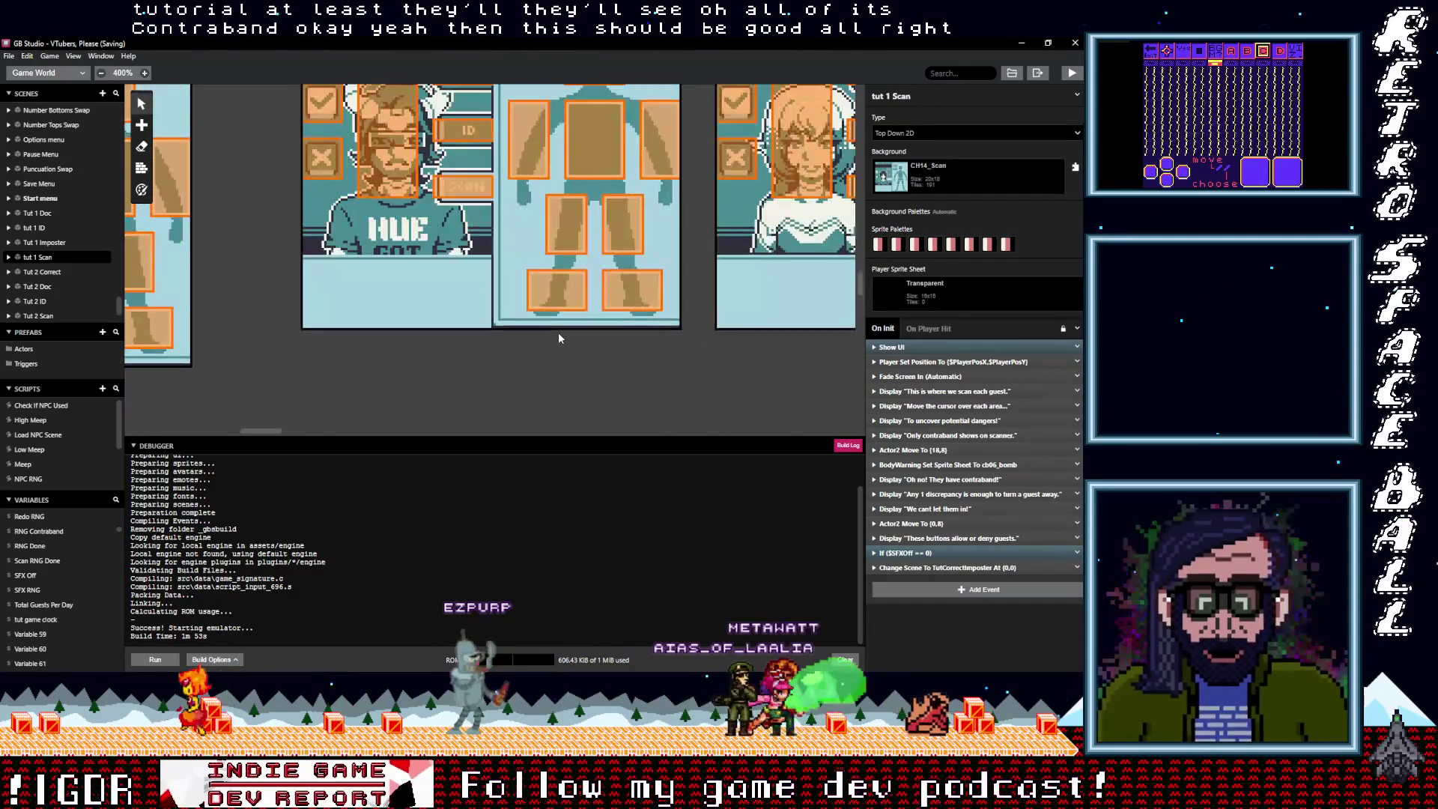
pyautogui.moveTo(267, 430)
pyautogui.mouseDown()
pyautogui.moveTo(214, 430)
pyautogui.moveTo(248, 431)
pyautogui.mouseUp()
pyautogui.click(382, 337)
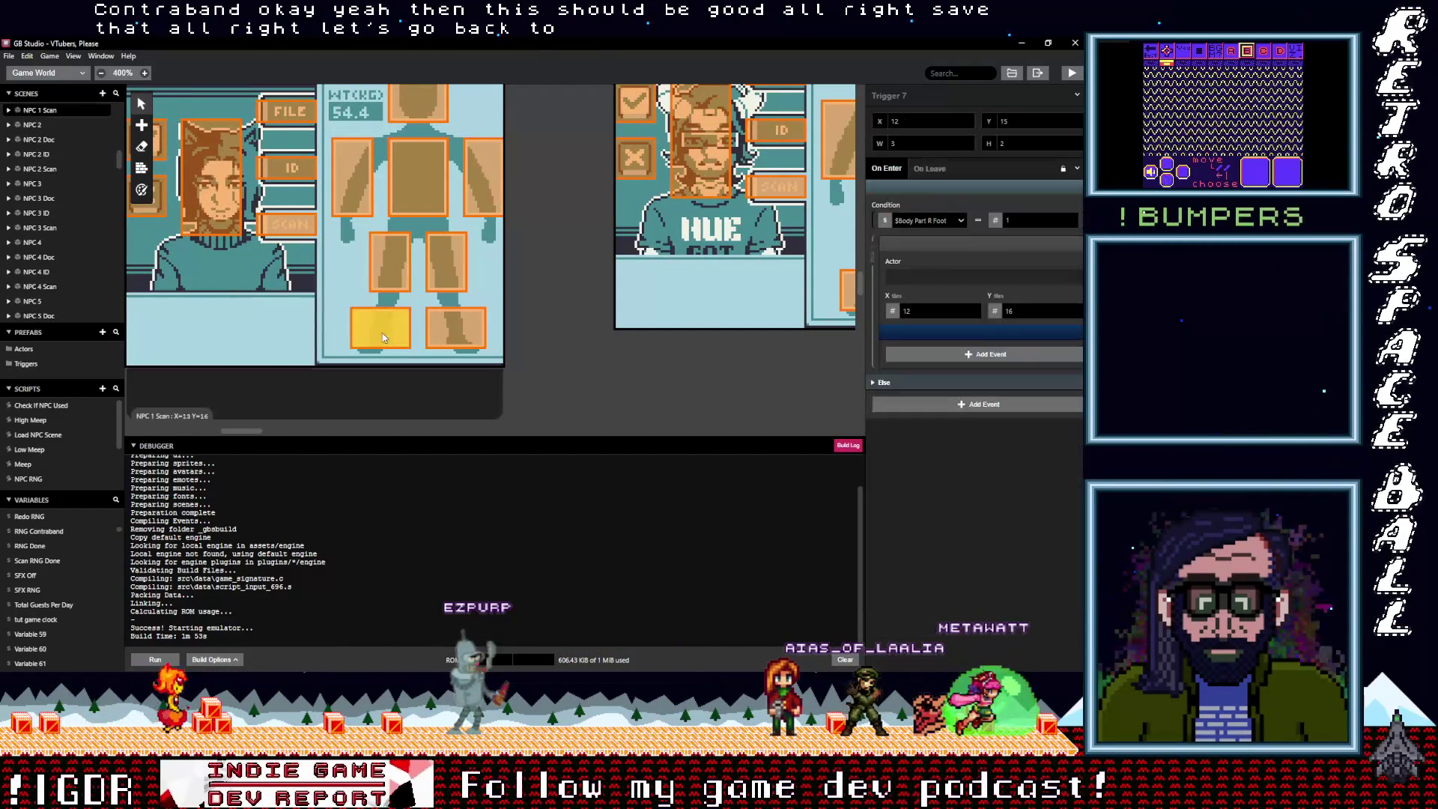
pyautogui.click(1076, 333)
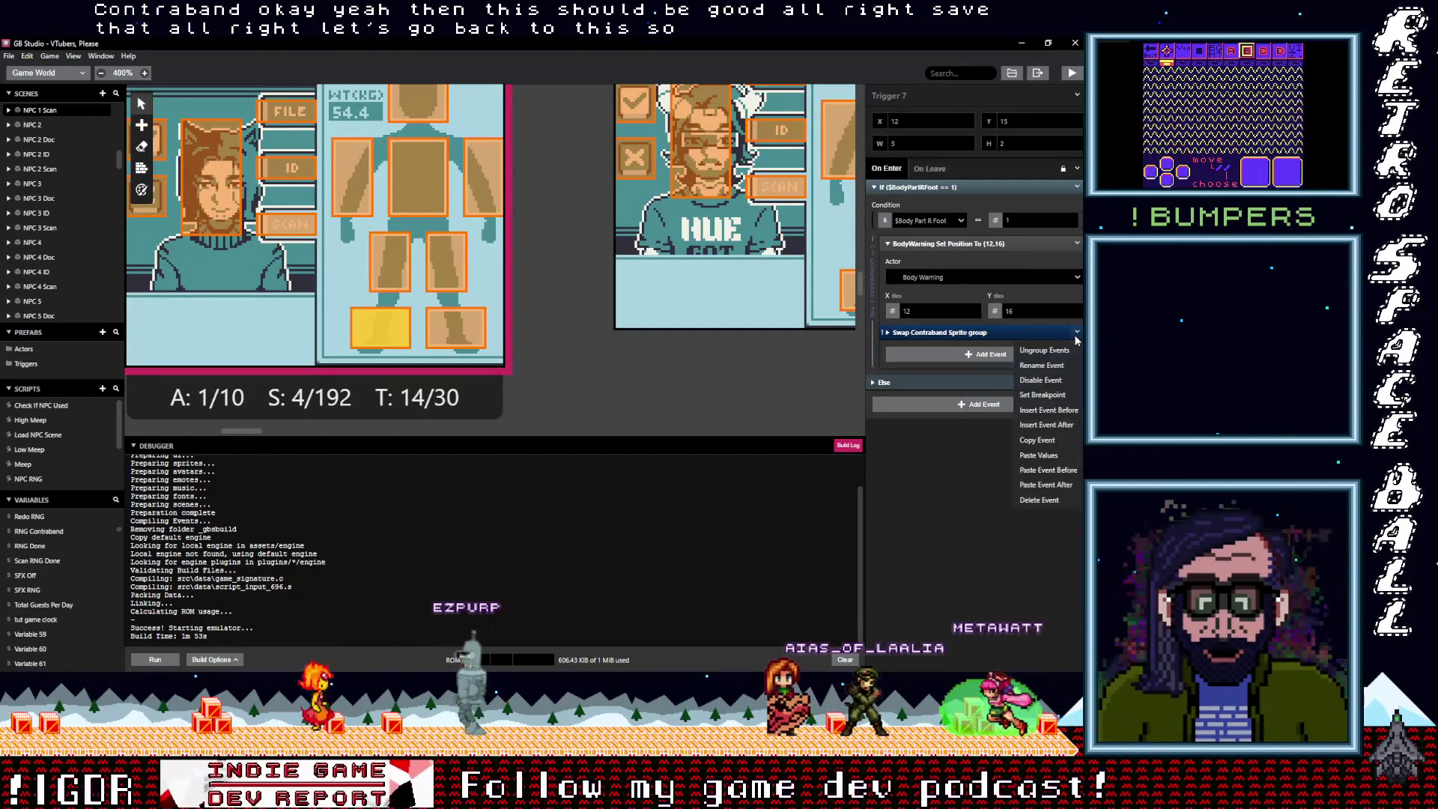
pyautogui.click(1037, 439)
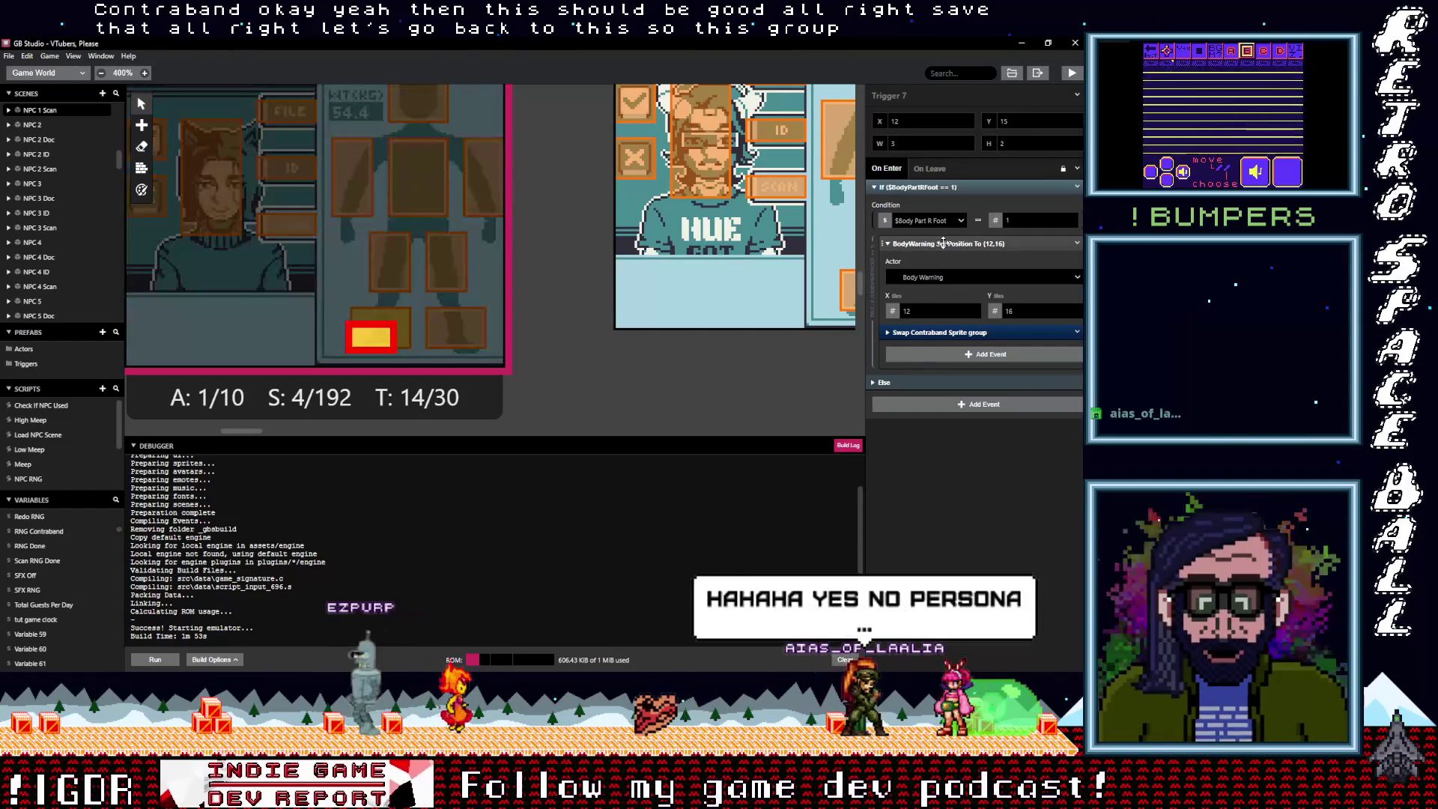
# In Trigger 8, replace the Warning sprite-sheet event with the pasted Swap Contraband Sprite group
pyautogui.click(455, 327)
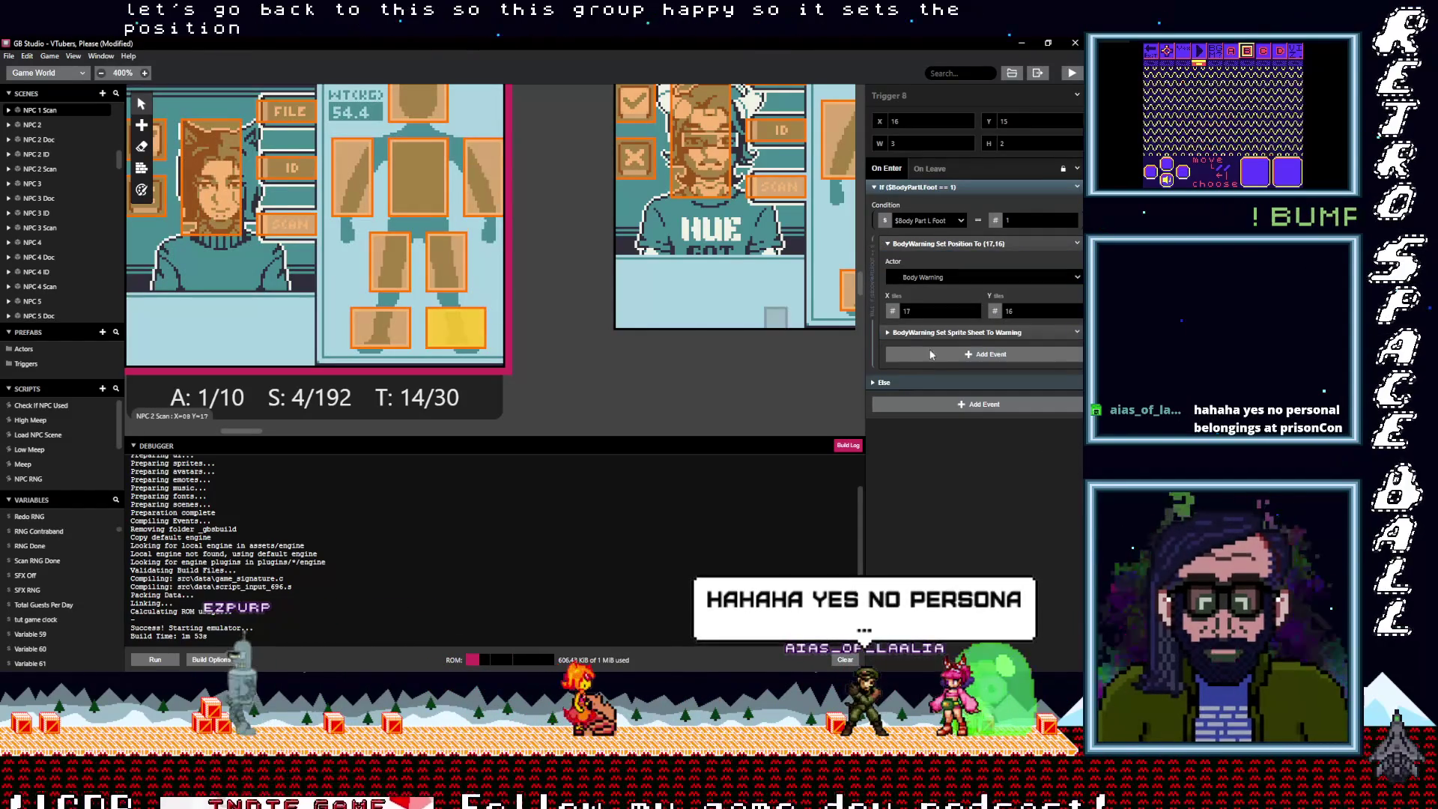
pyautogui.click(1076, 332)
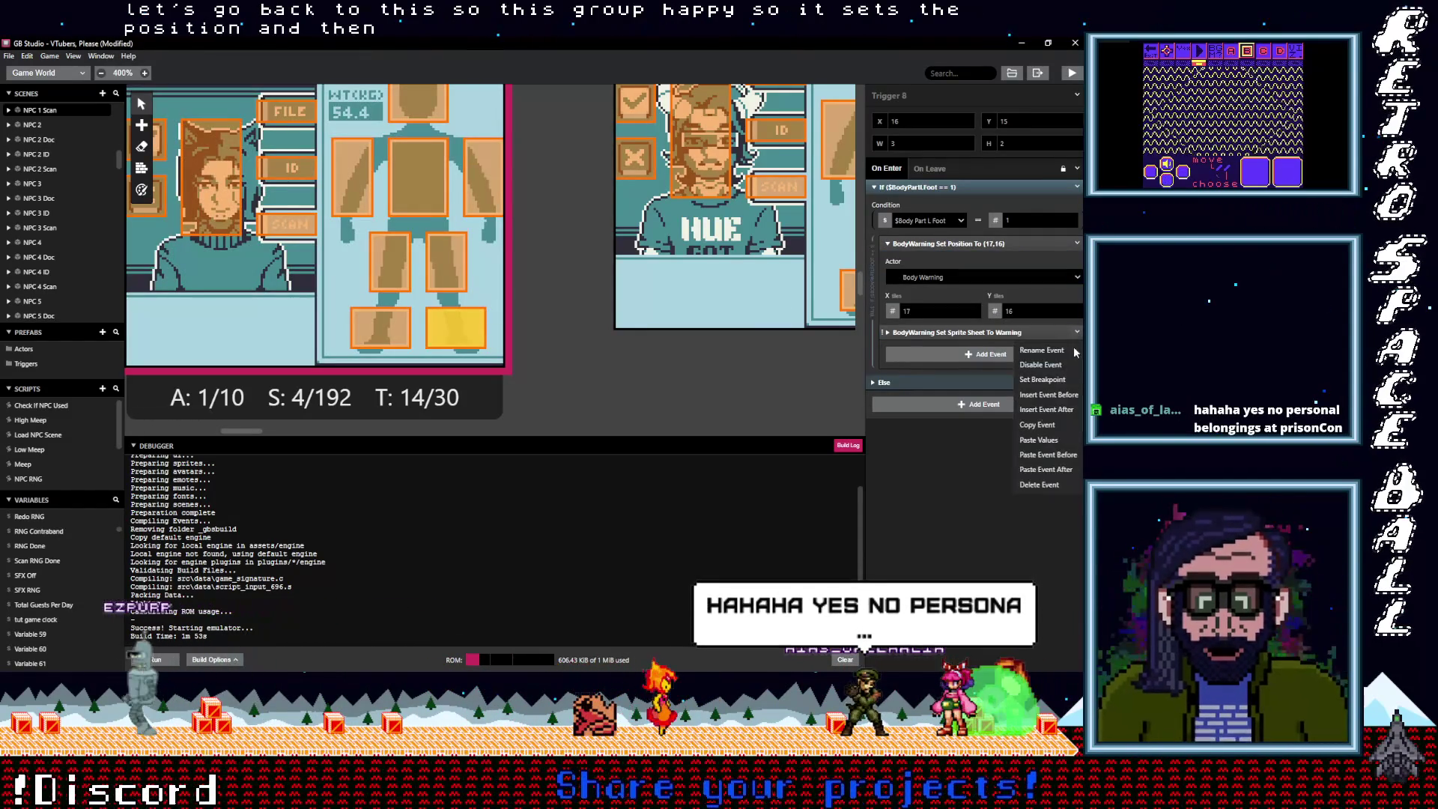
pyautogui.click(1039, 483)
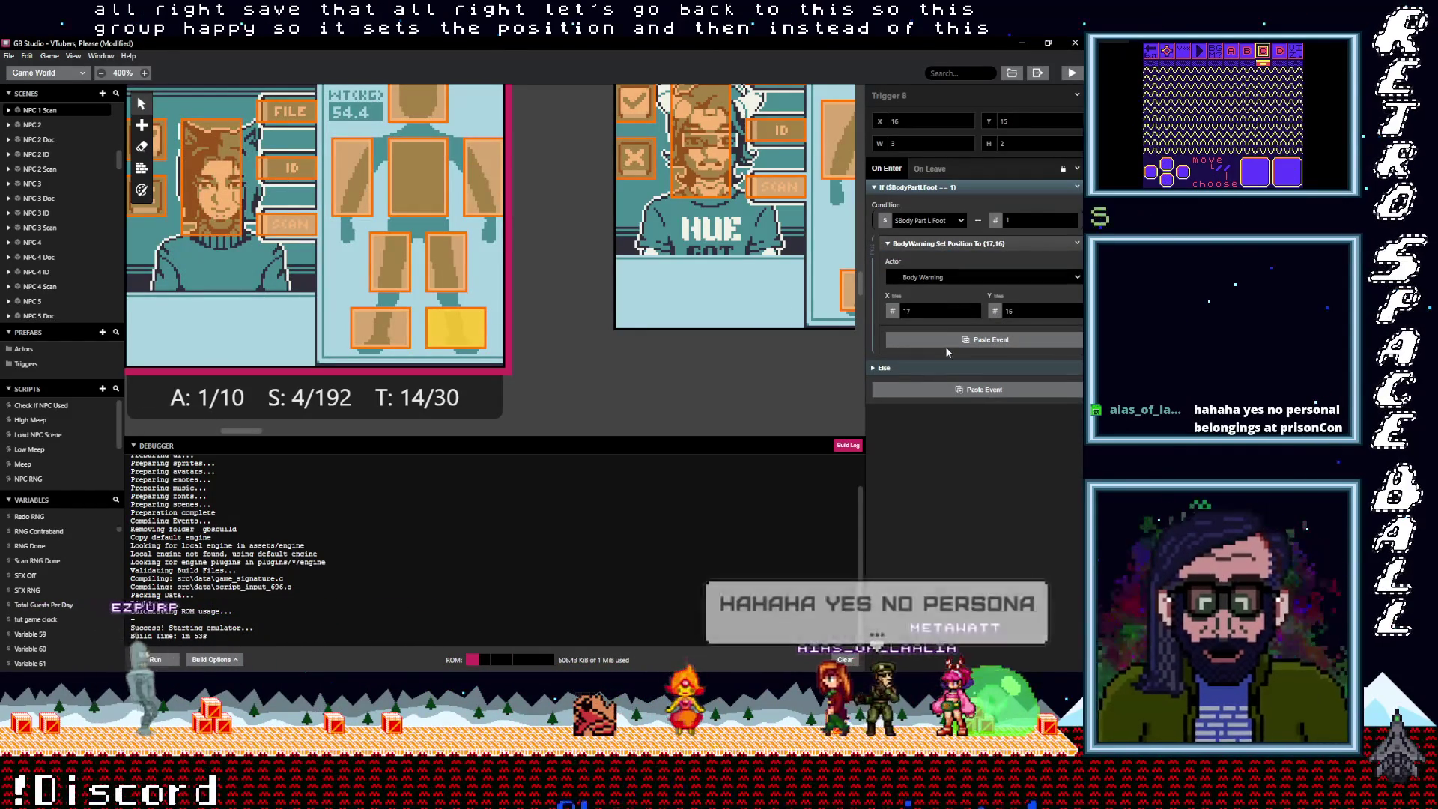
pyautogui.press('alt')
pyautogui.click(945, 345)
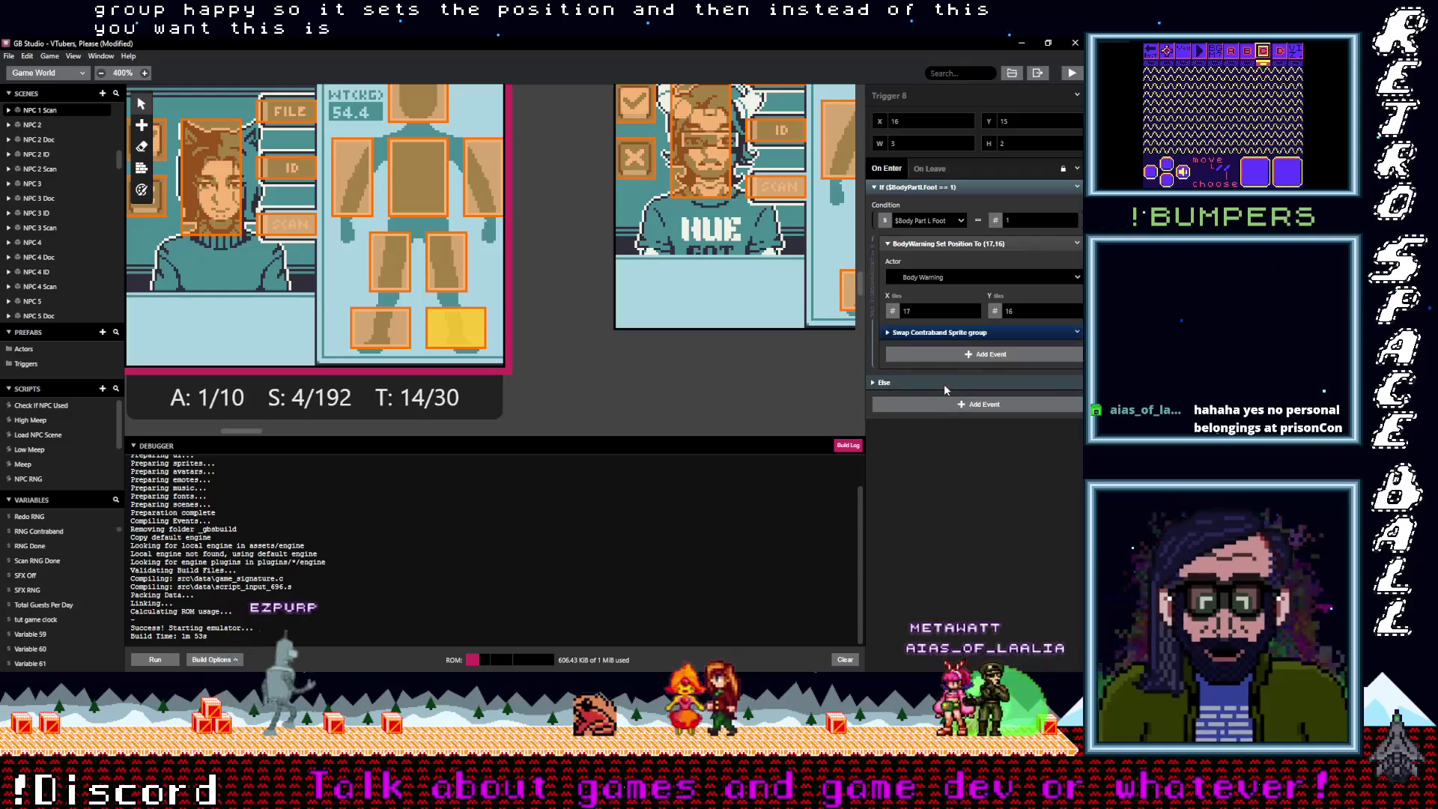
pyautogui.click(951, 331)
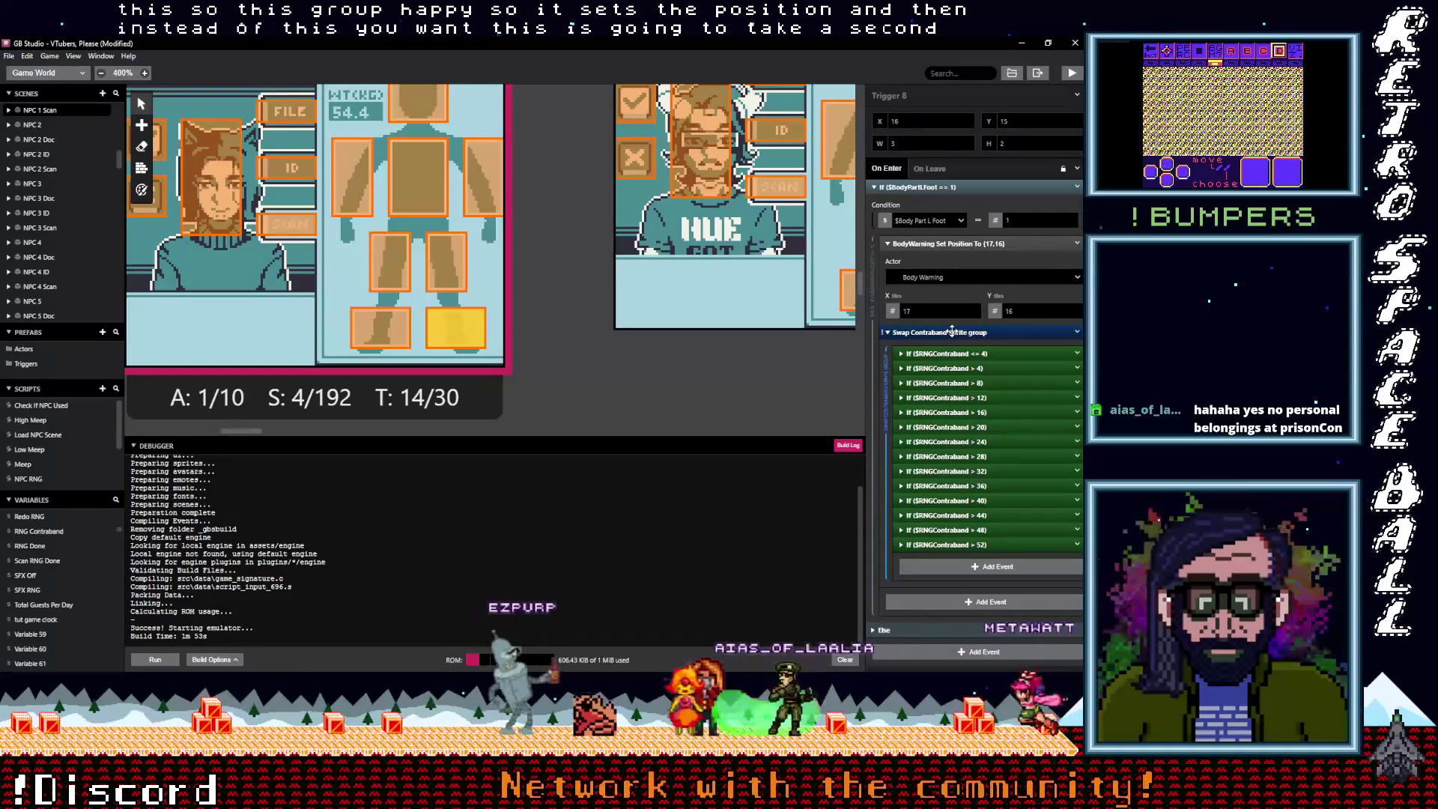
# Inspect the pasted group's contraband conditions, fold the group away, and select the right-leg trigger
pyautogui.click(951, 332)
pyautogui.click(948, 332)
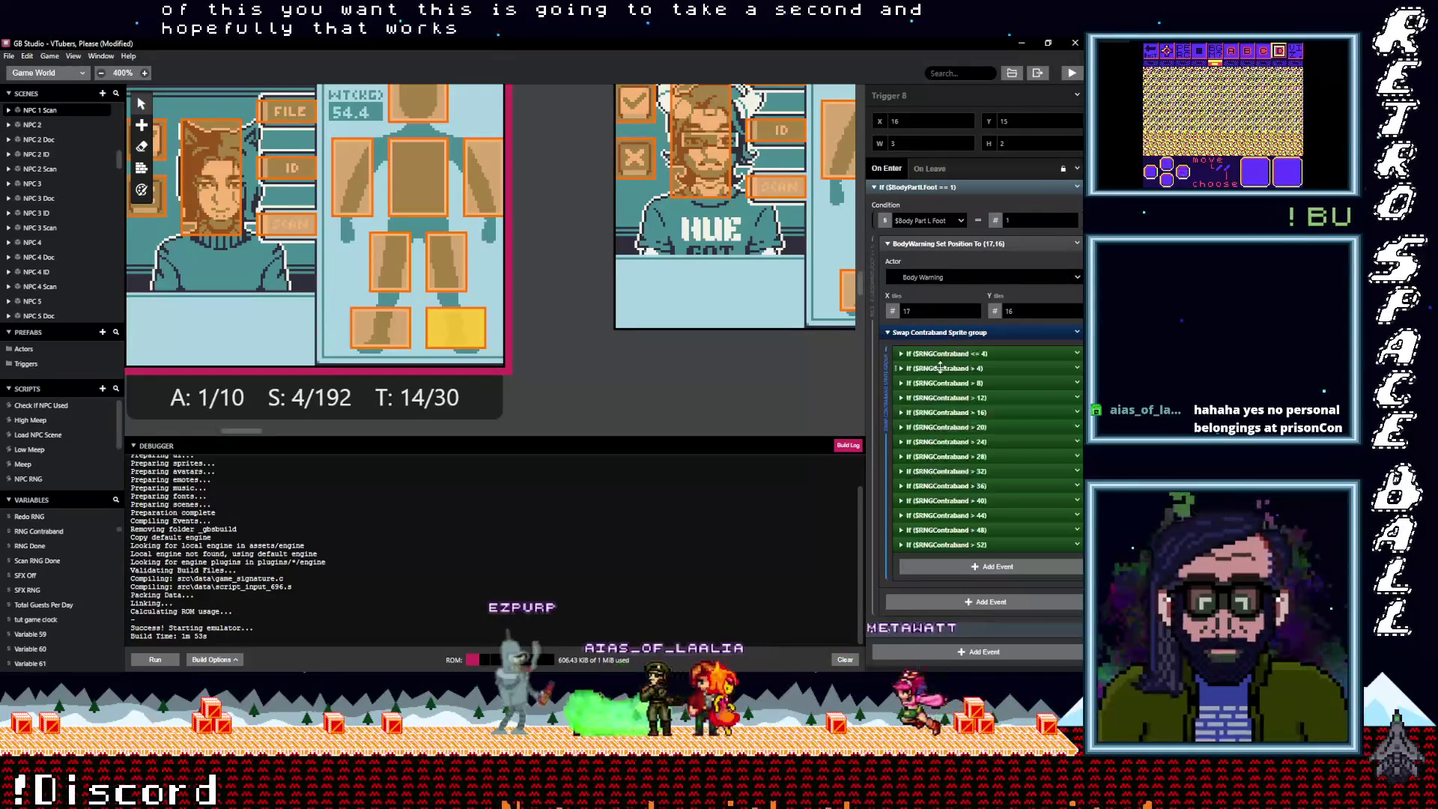
pyautogui.click(942, 354)
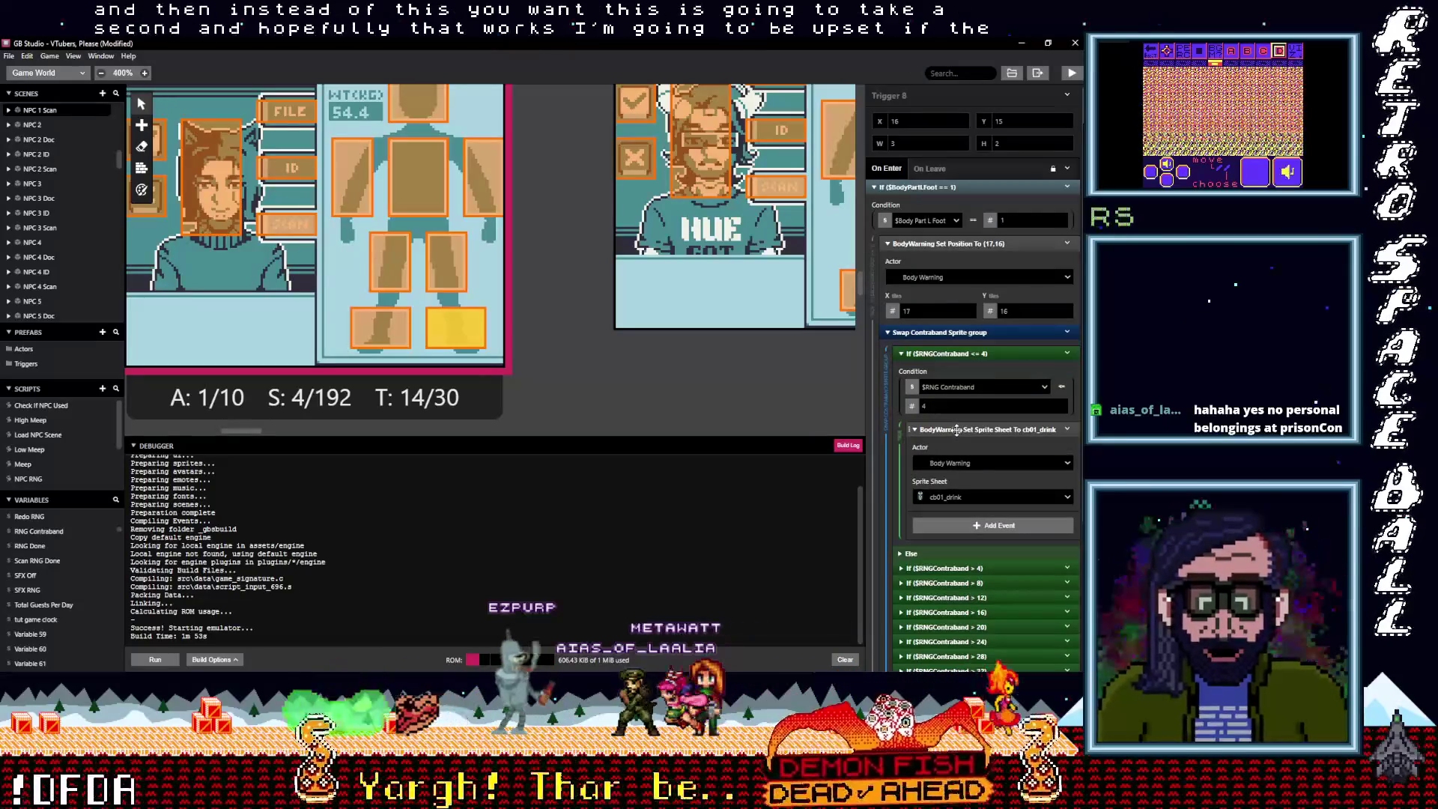
pyautogui.click(956, 430)
pyautogui.click(965, 494)
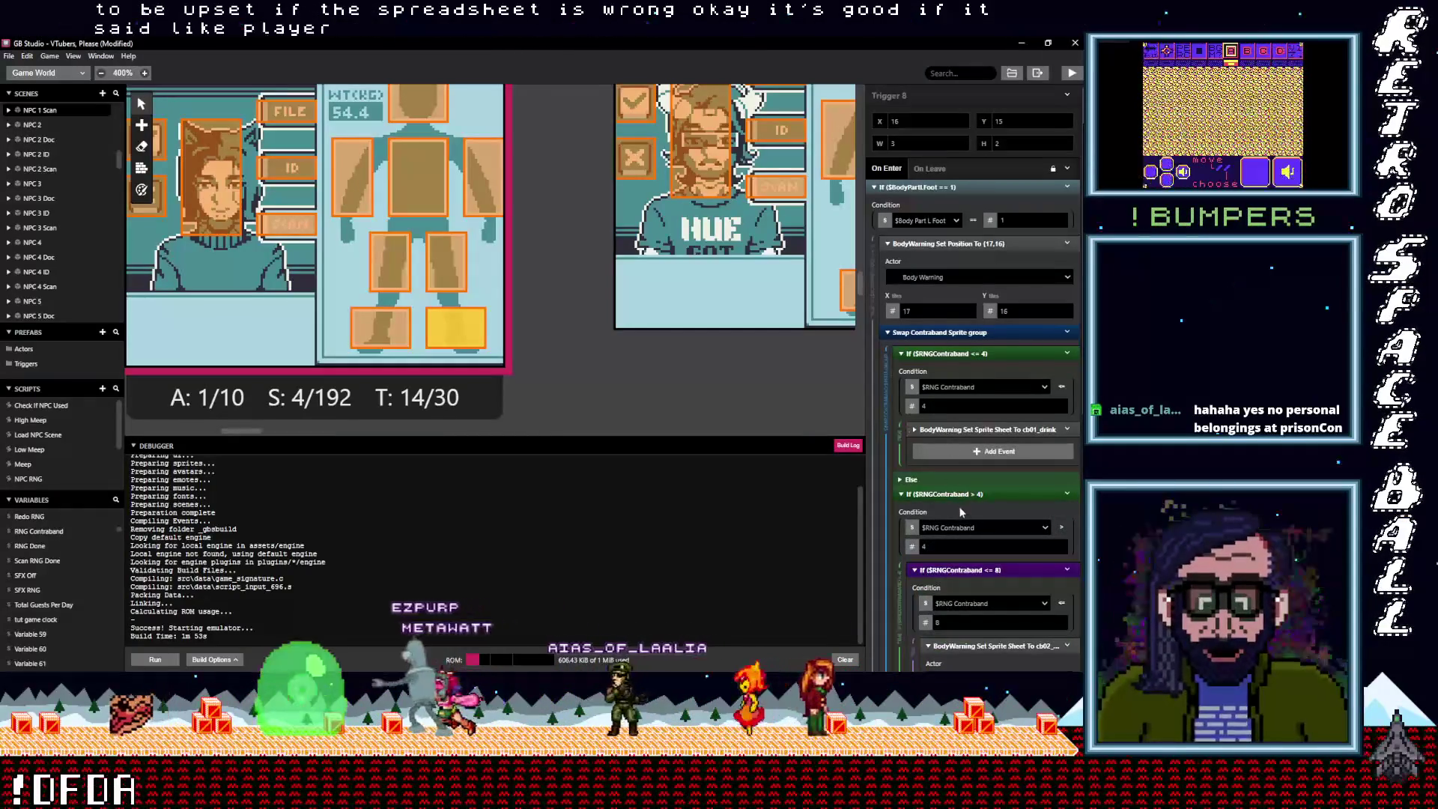
pyautogui.scroll(-3, 959, 503)
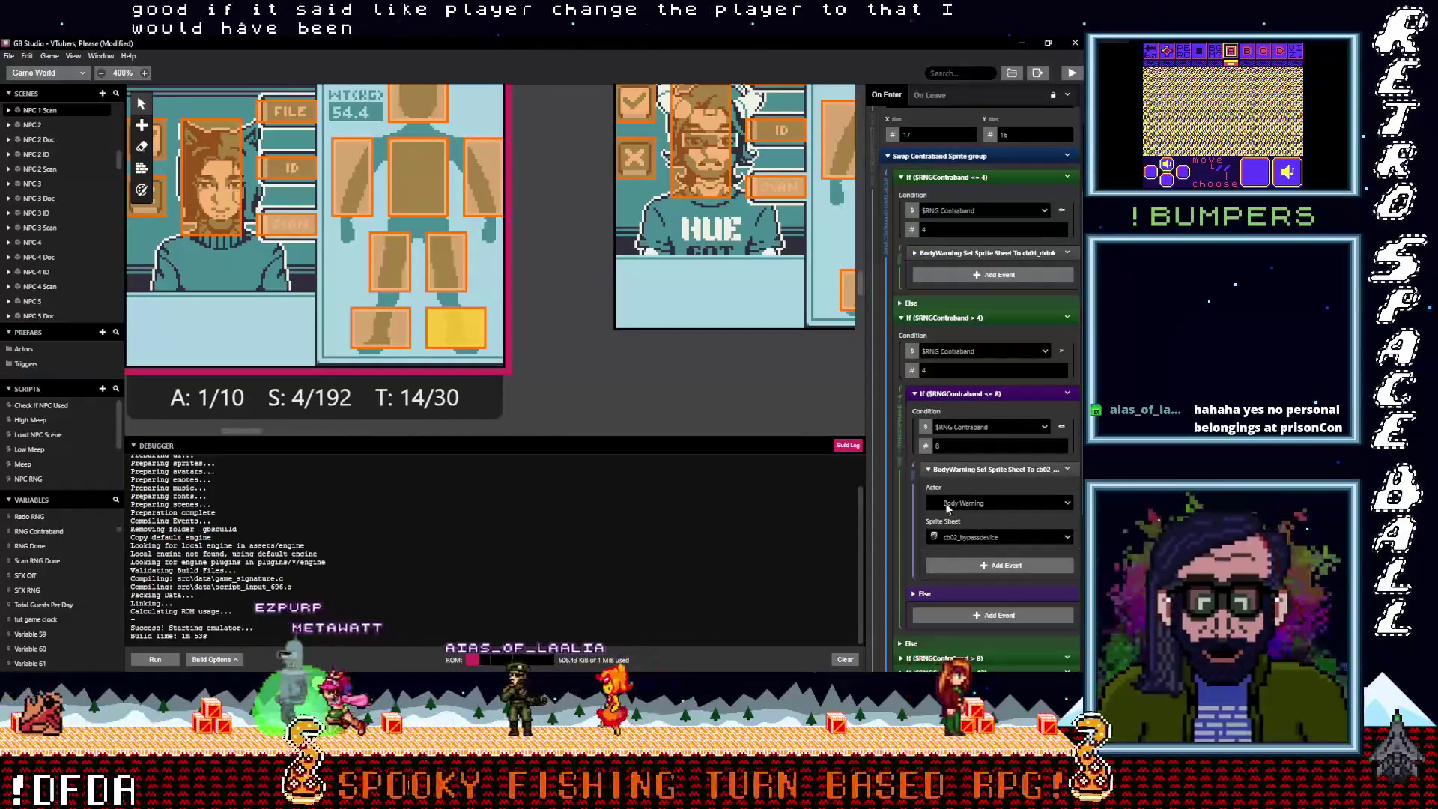
pyautogui.scroll(3, 957, 512)
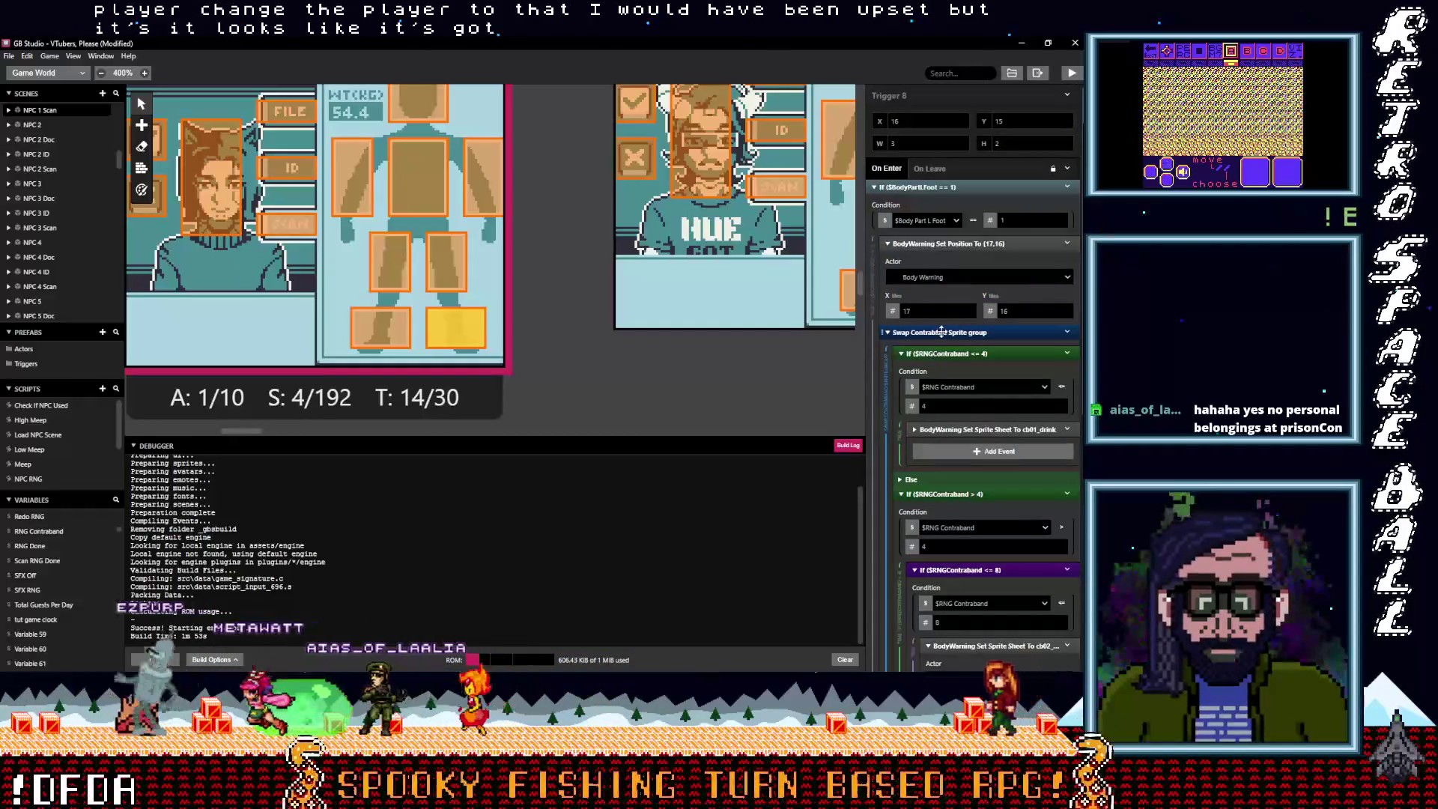
pyautogui.click(941, 332)
pyautogui.click(428, 279)
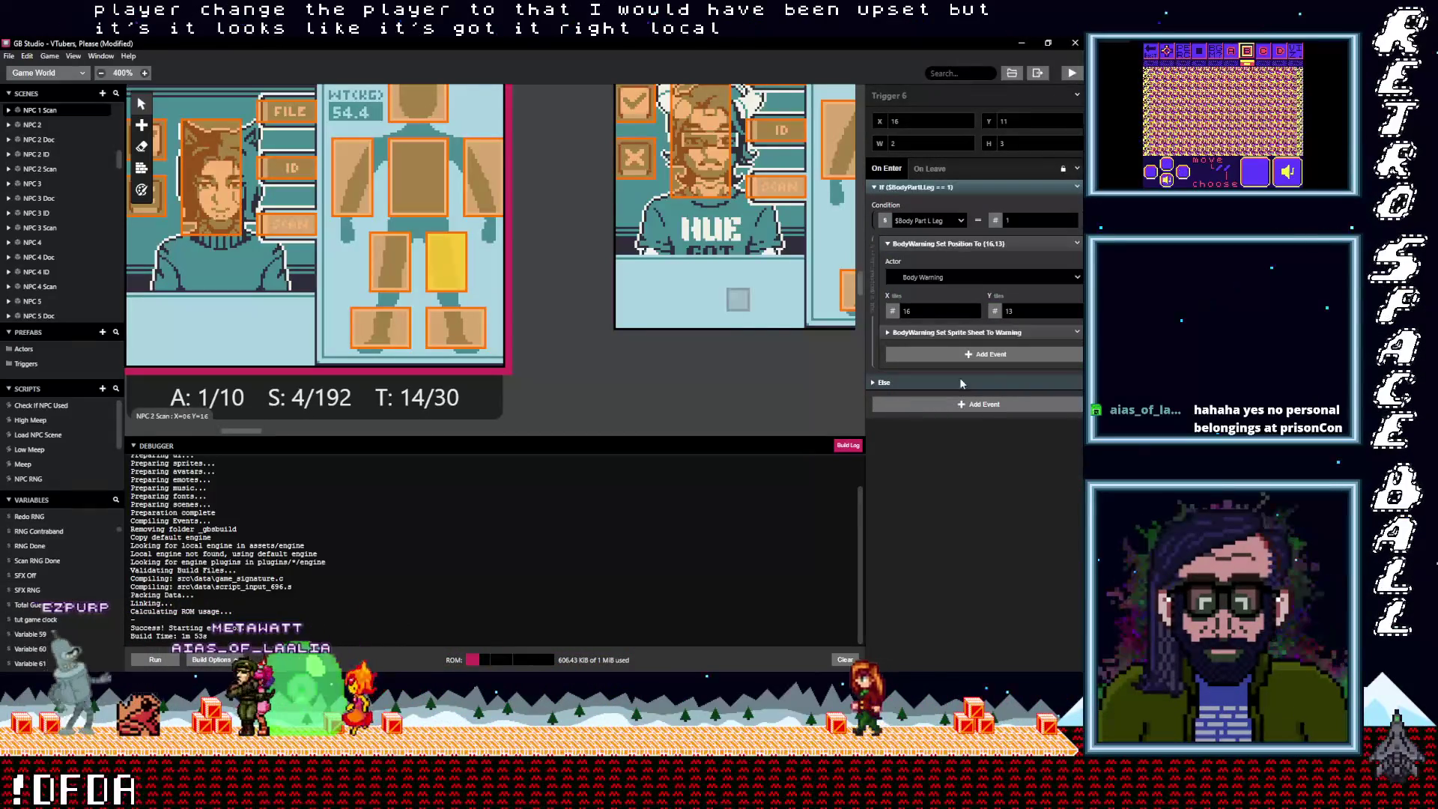
# Replace the right-leg trigger's Warning sprite event with the Swap Contraband Sprite group
pyautogui.click(1075, 337)
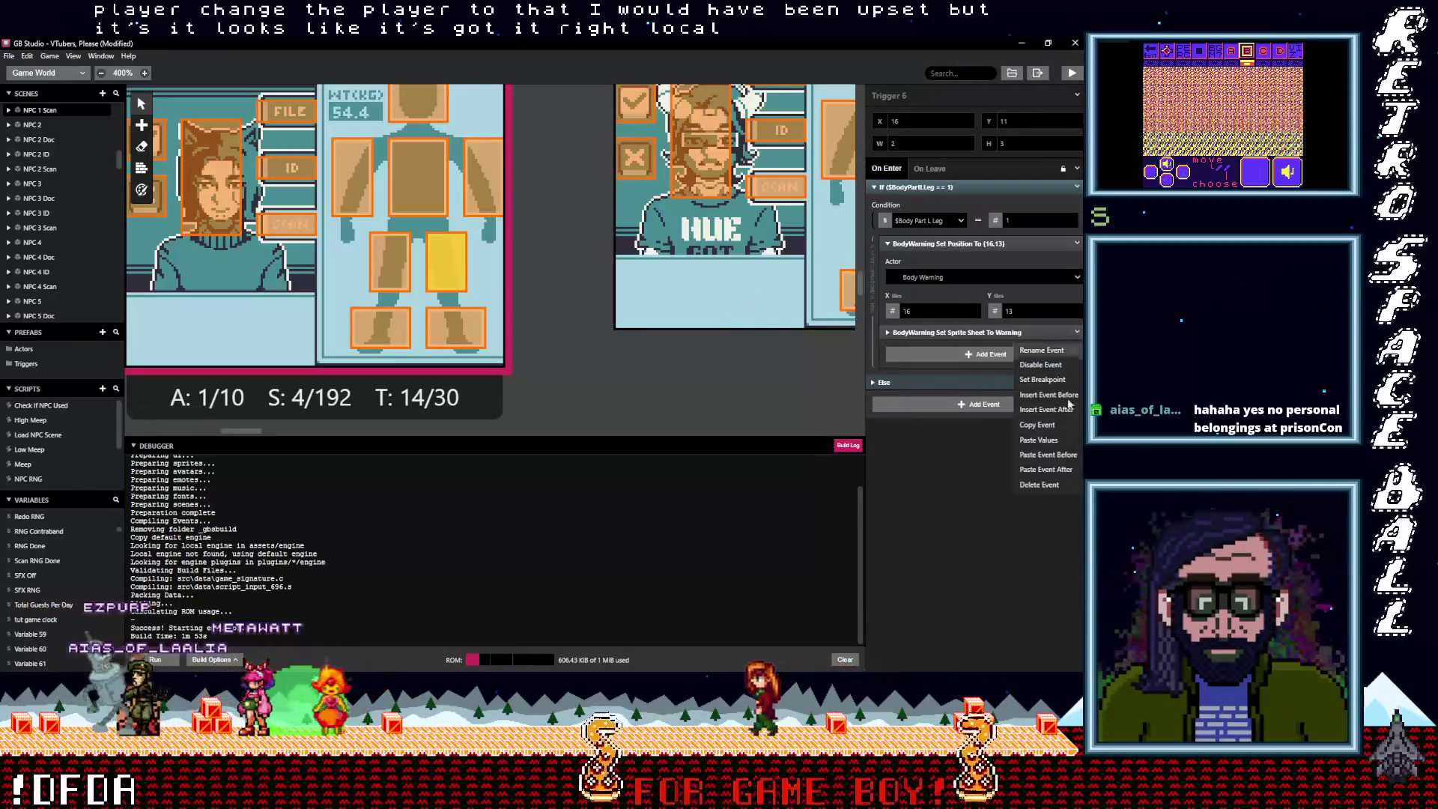
pyautogui.click(1044, 486)
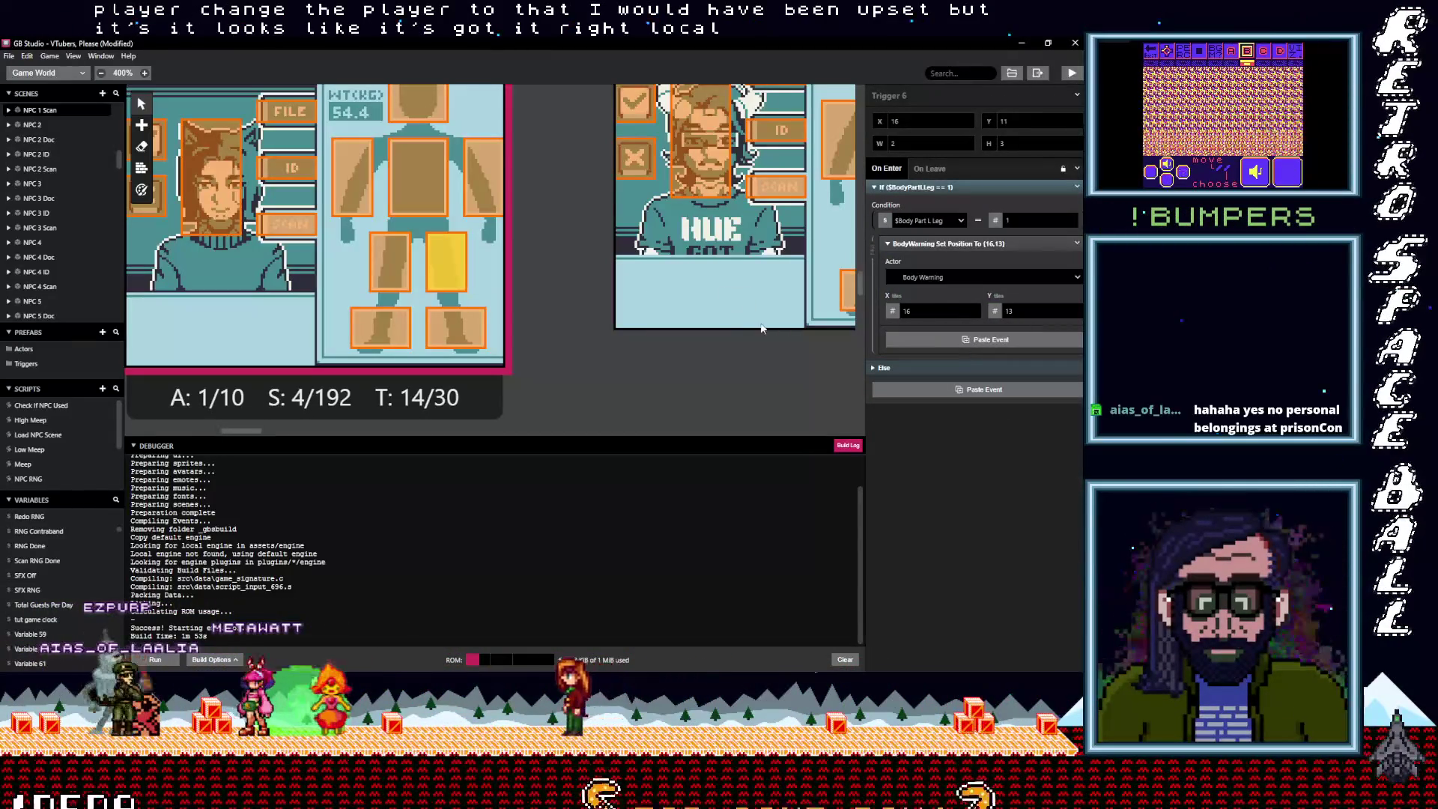
pyautogui.hotkey('ctrl', 'z')
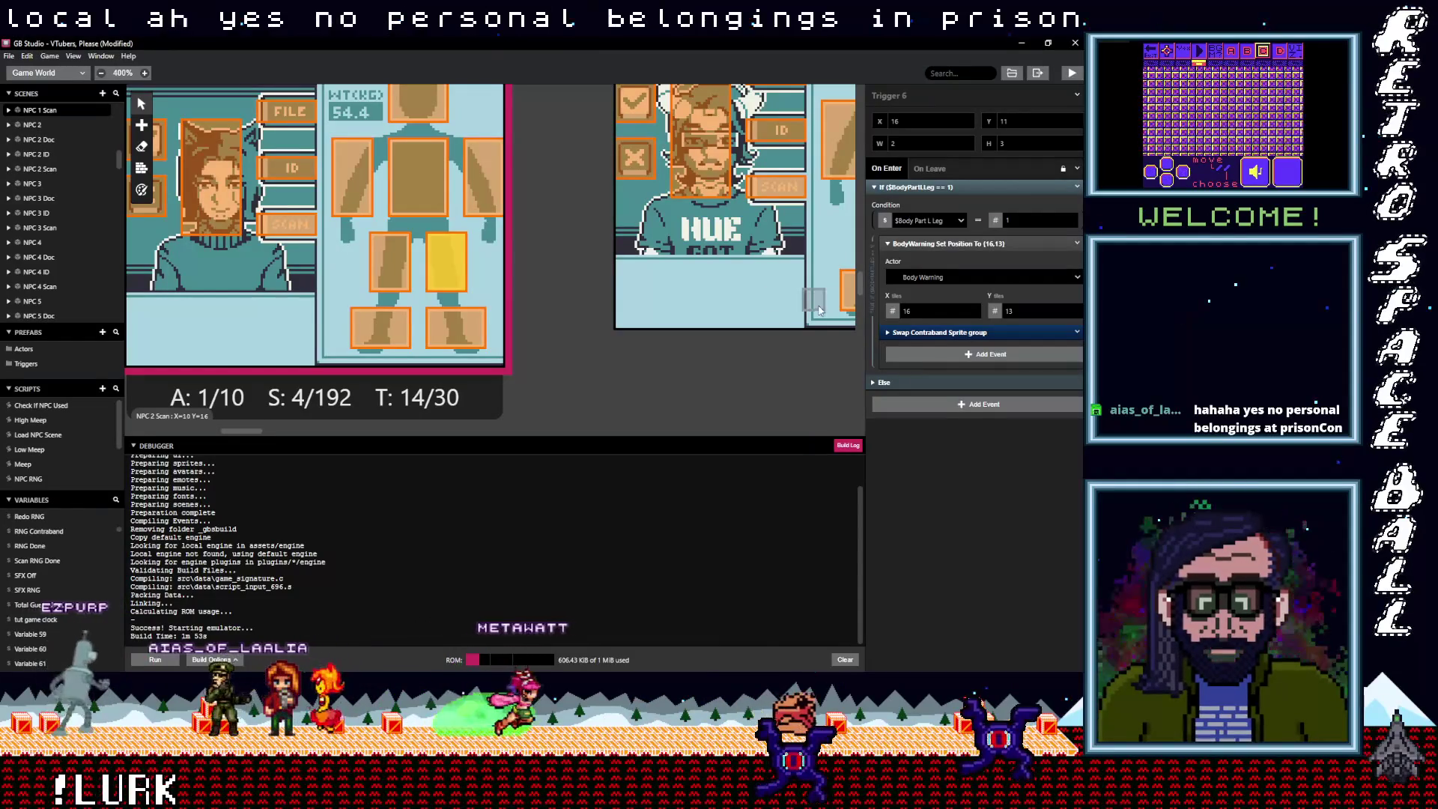
pyautogui.click(929, 334)
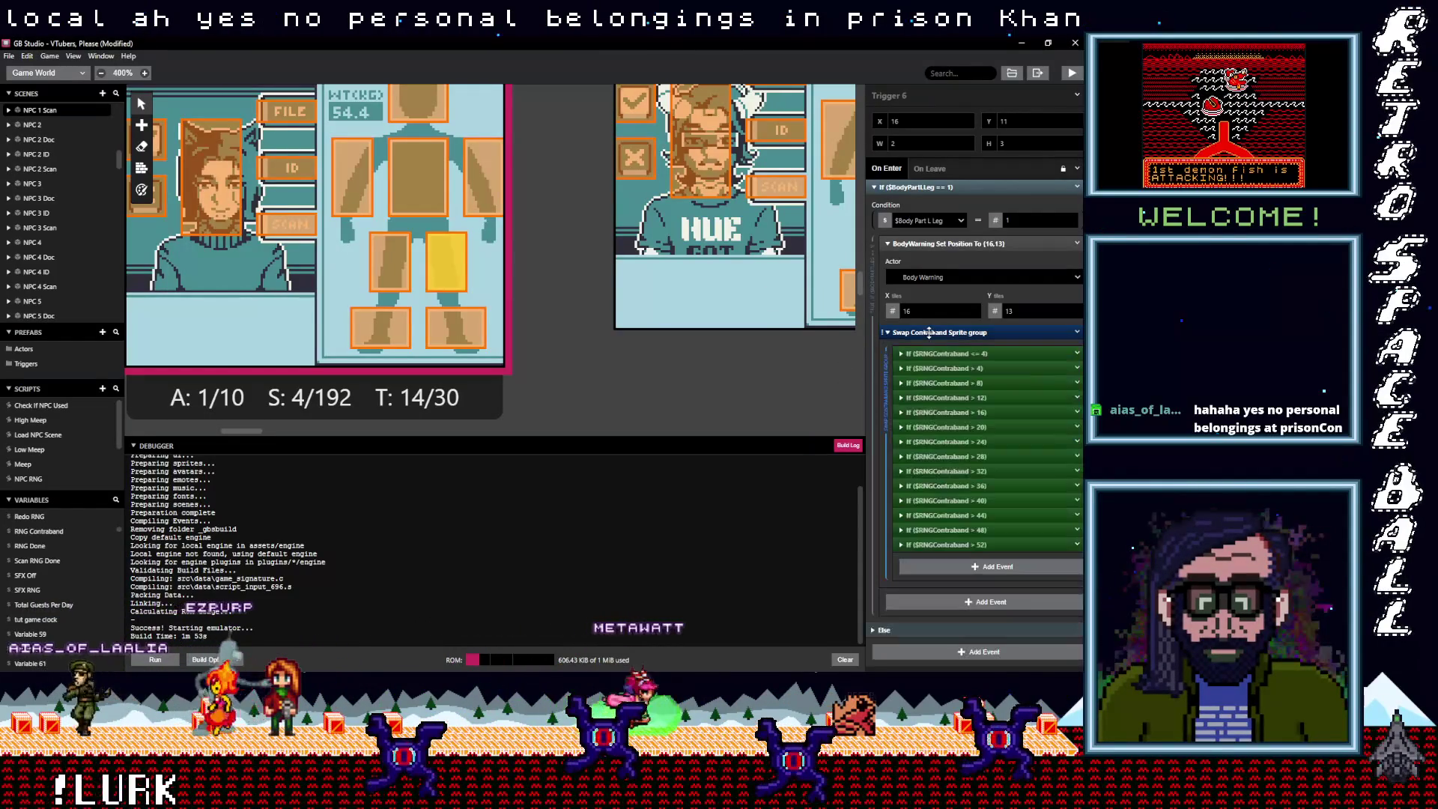
pyautogui.click(929, 335)
# Replace the left-leg trigger's Warning sprite event with the Swap Contraband Sprite group
pyautogui.click(389, 262)
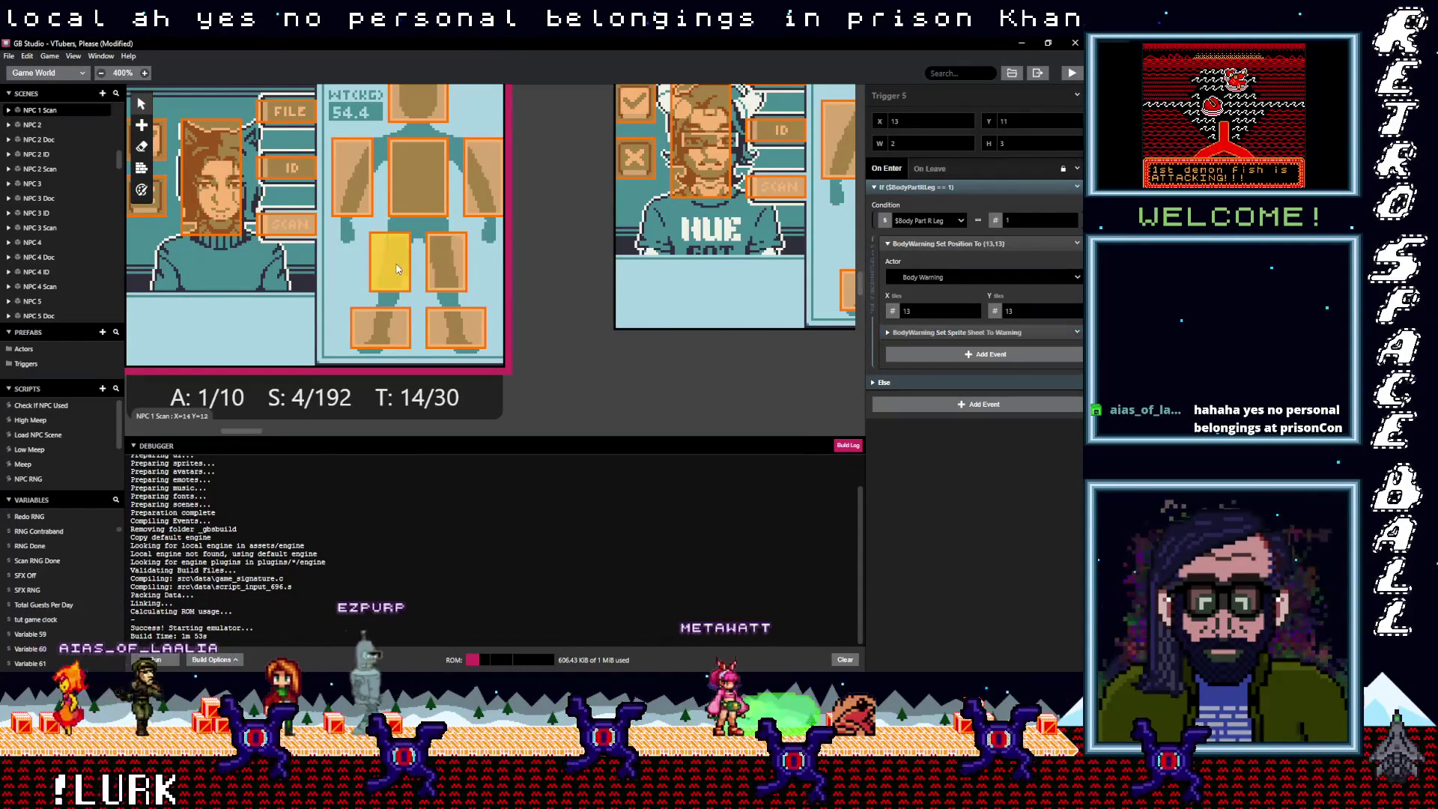
pyautogui.click(1078, 333)
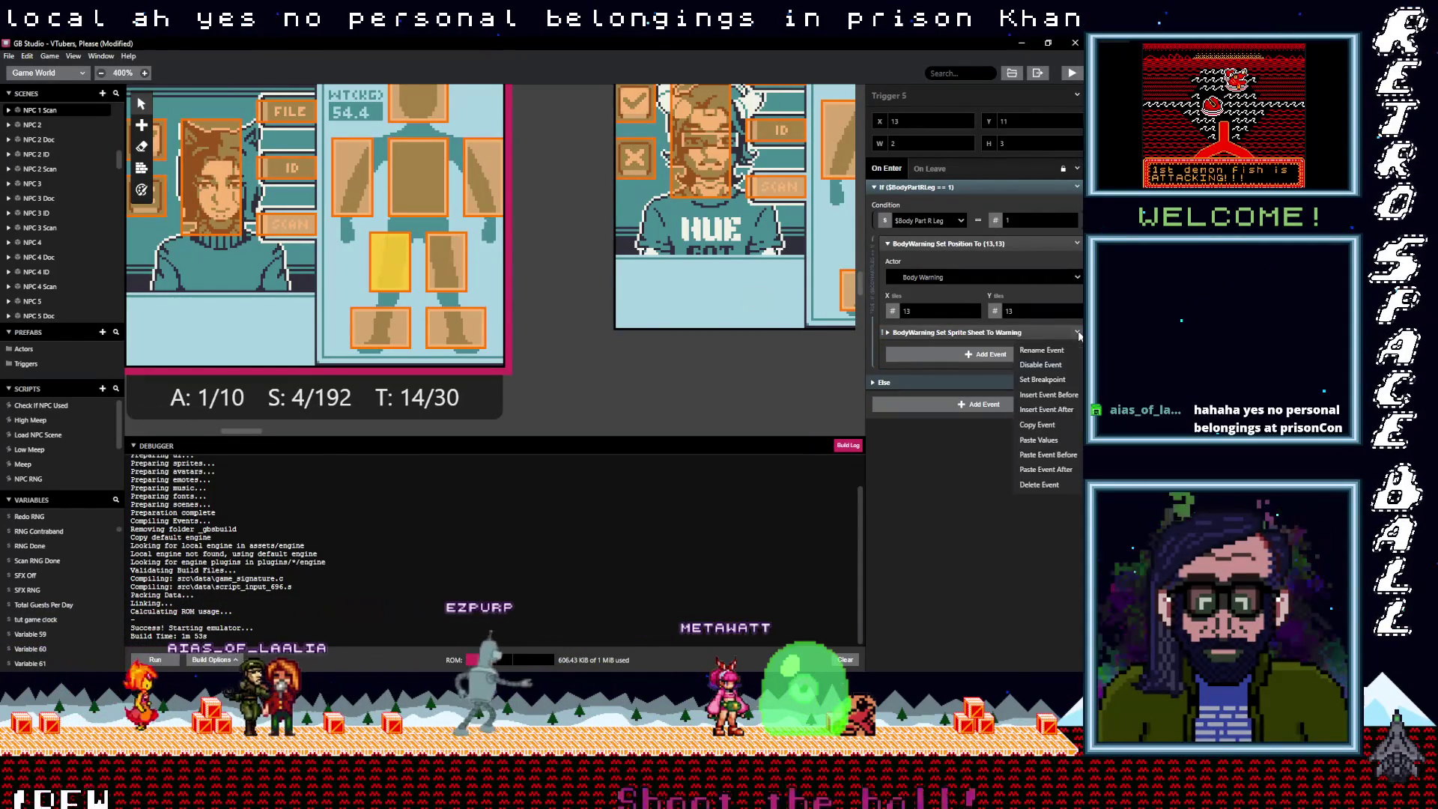
pyautogui.click(1039, 484)
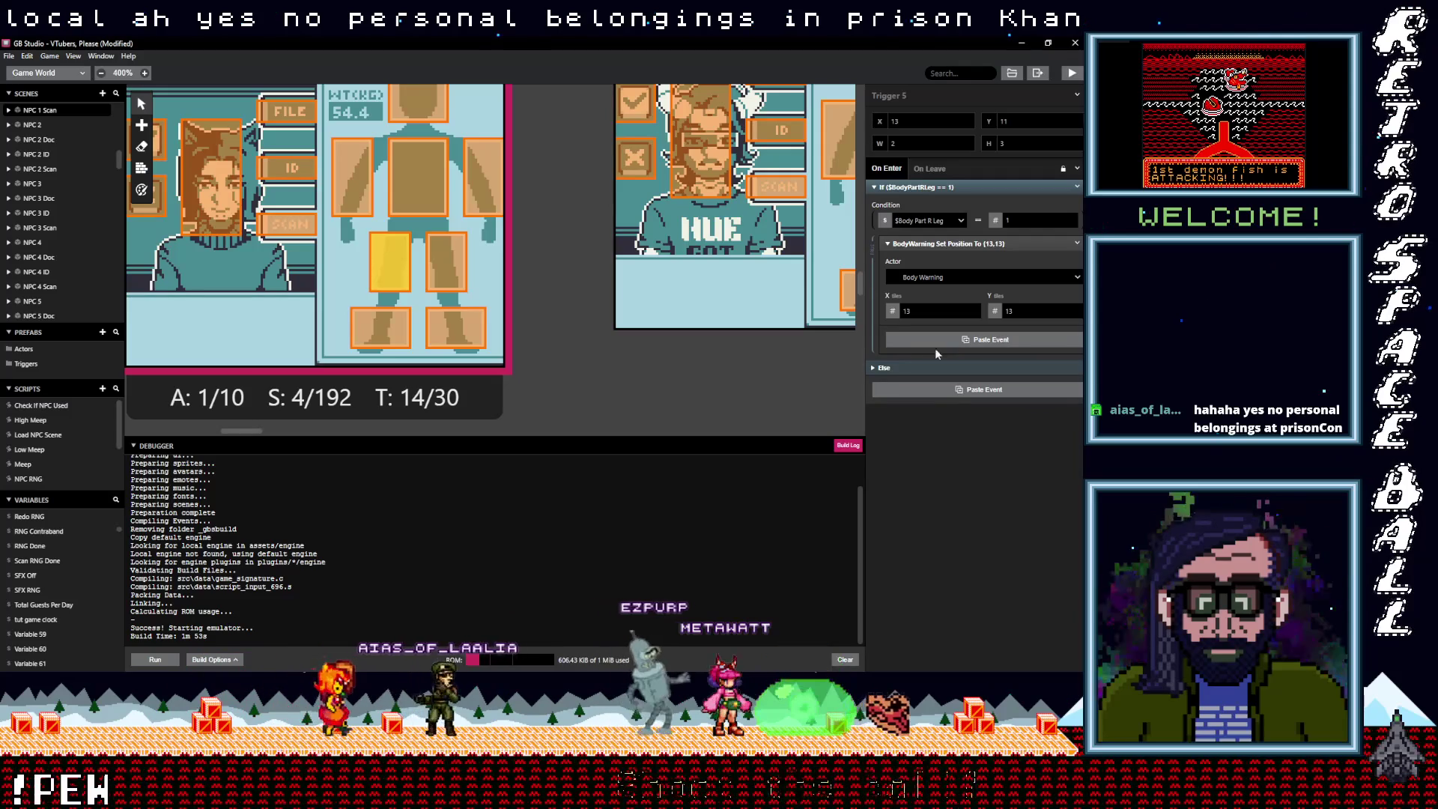
pyautogui.hotkey('ctrl', 'v')
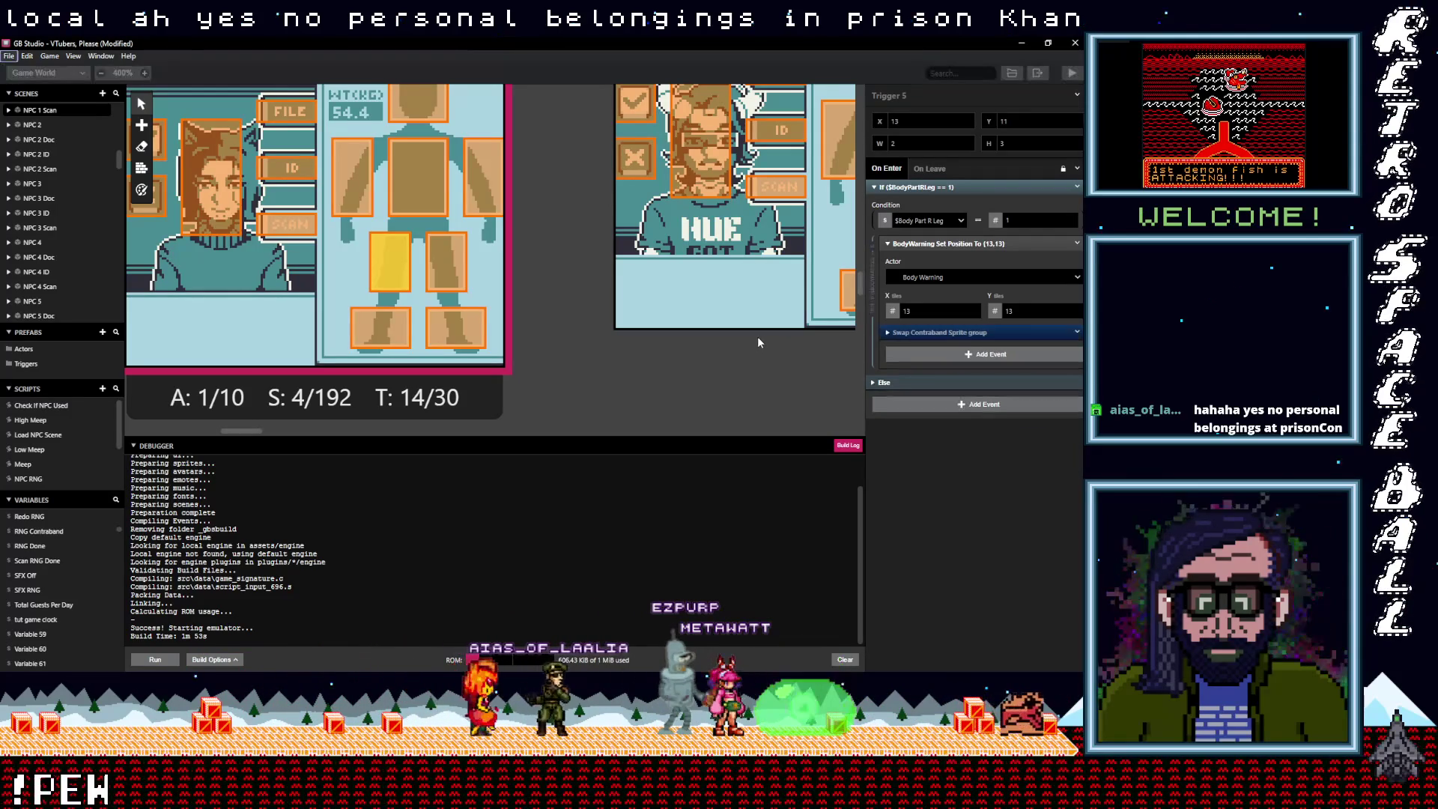
pyautogui.click(452, 266)
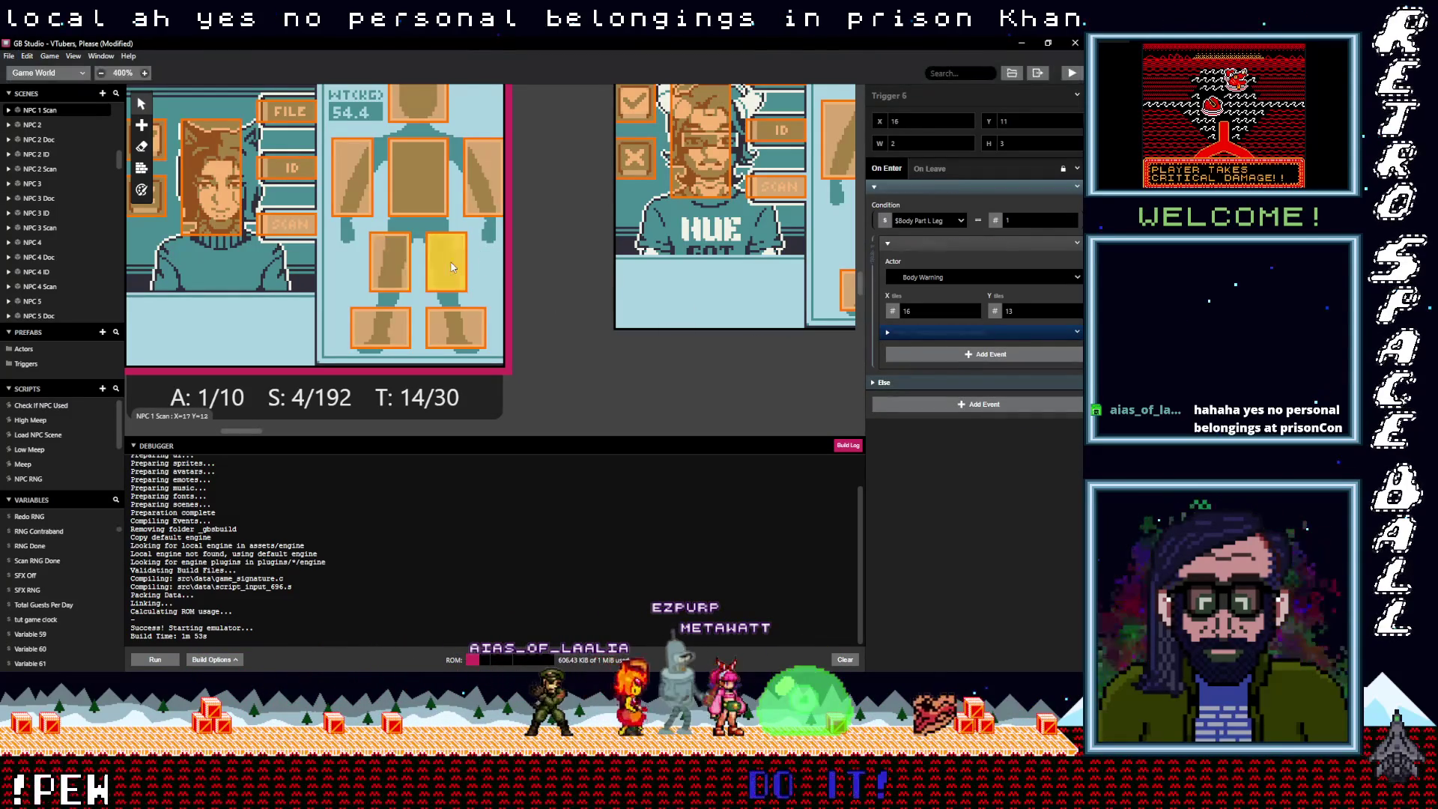
# Delete the left-arm trigger's Set Sprite Sheet To Warning event
pyautogui.click(496, 206)
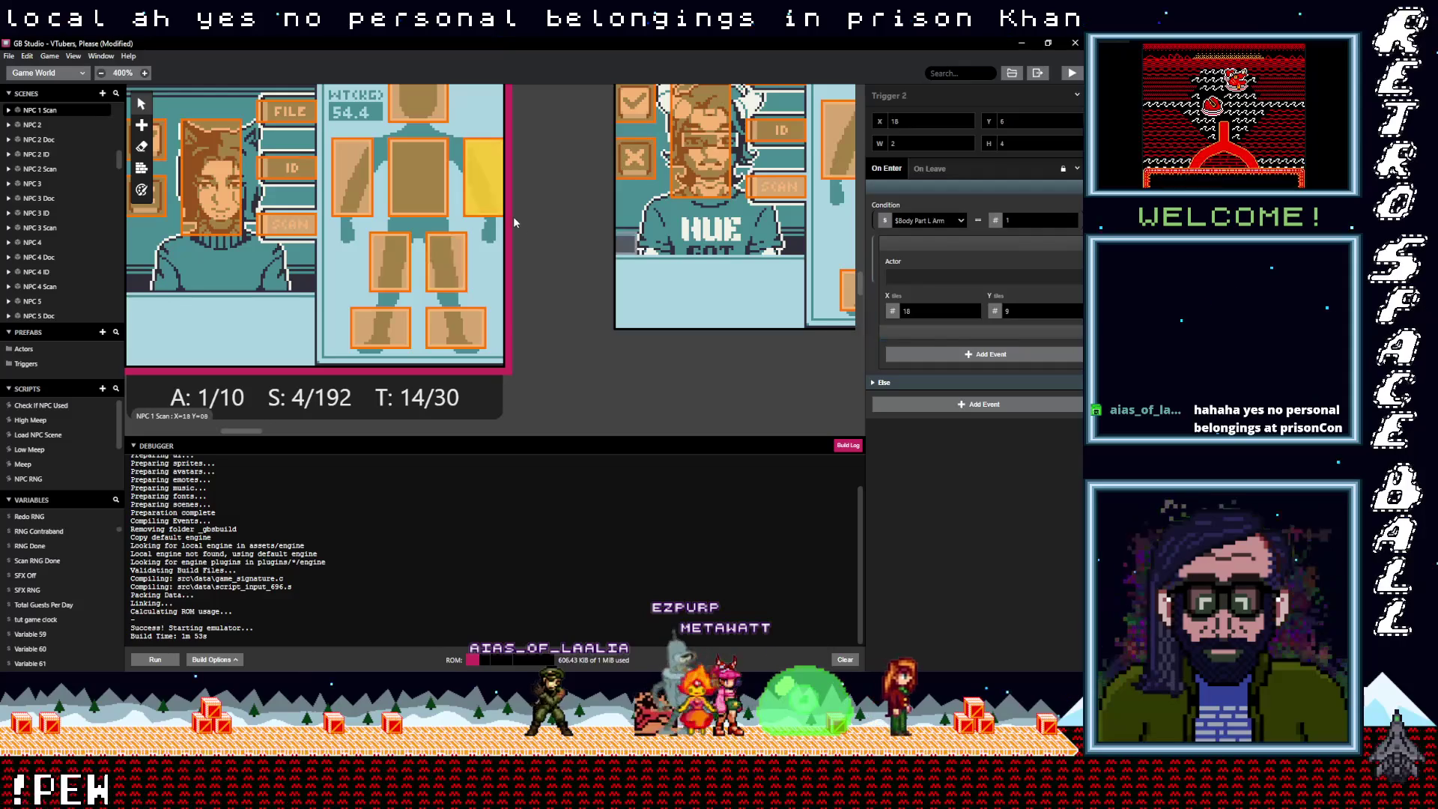
pyautogui.click(941, 334)
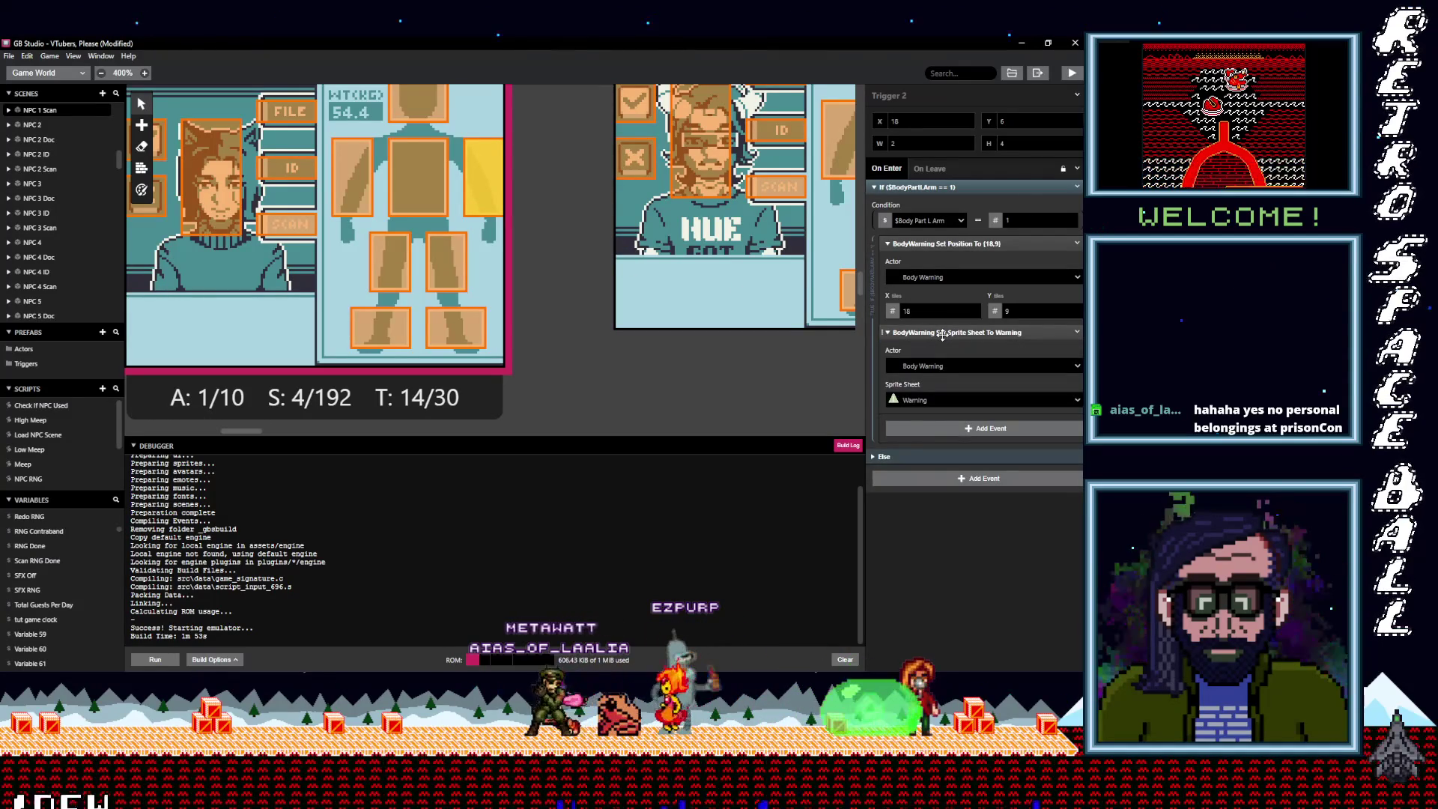
pyautogui.click(1076, 332)
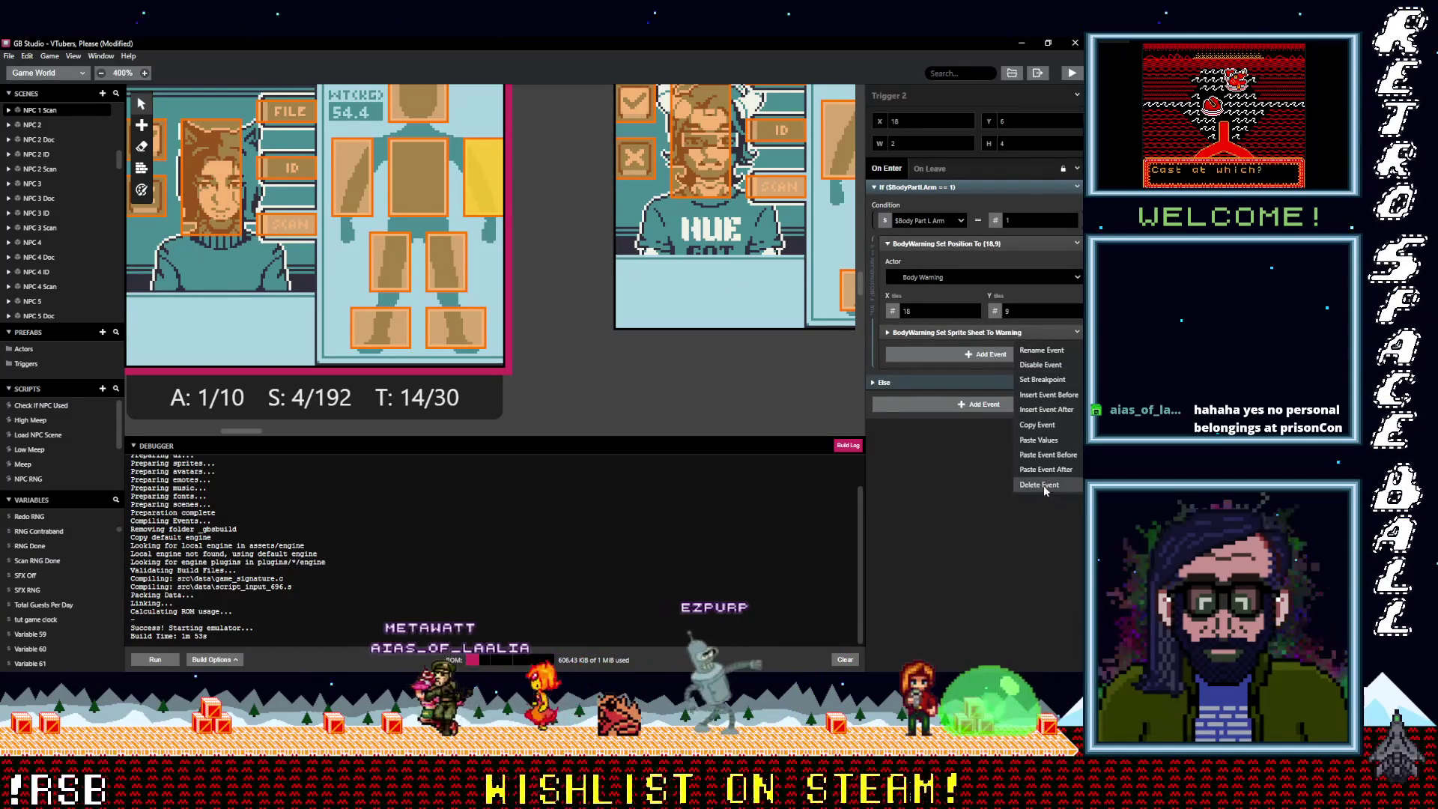
pyautogui.click(1041, 484)
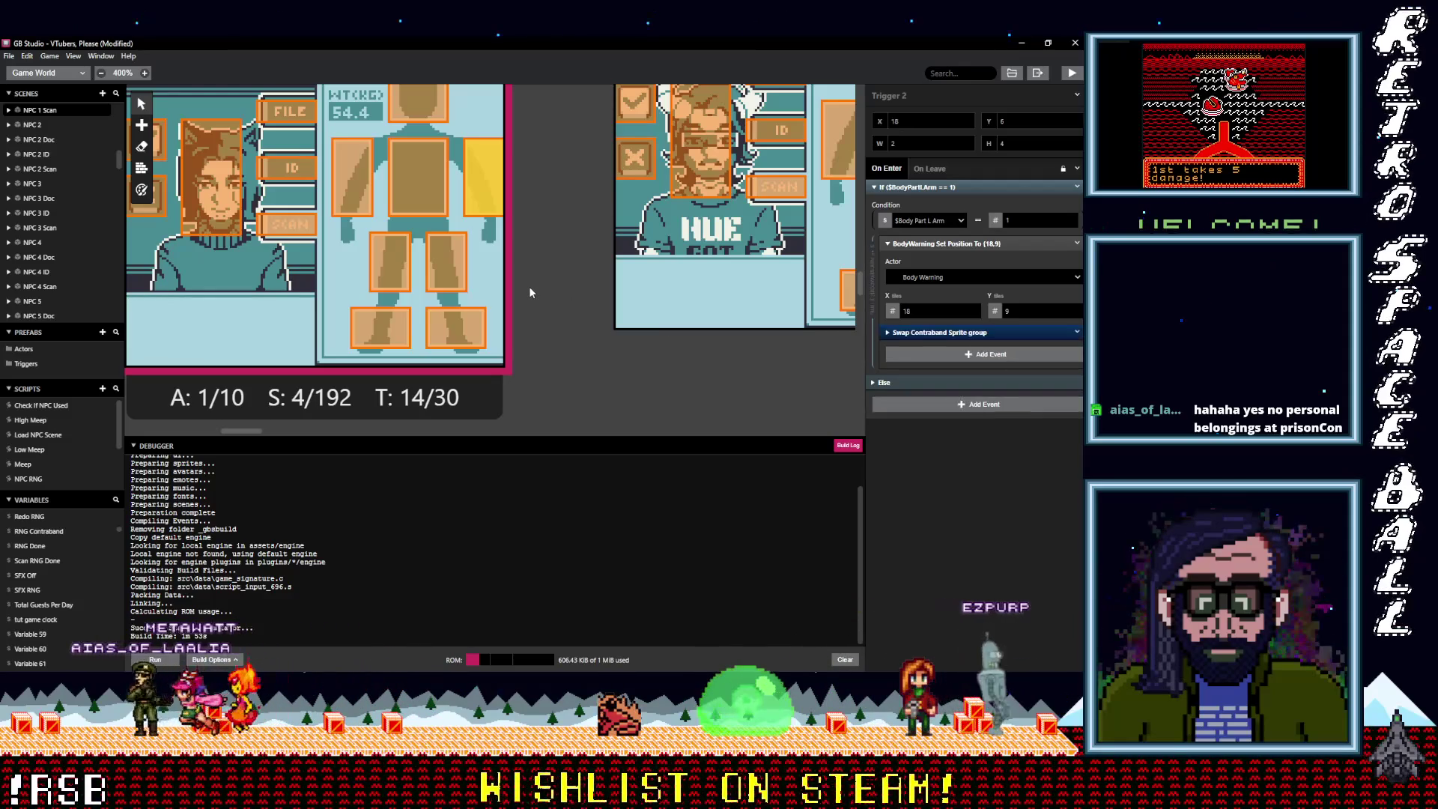
pyautogui.scroll(3, 480, 288)
pyautogui.click(431, 287)
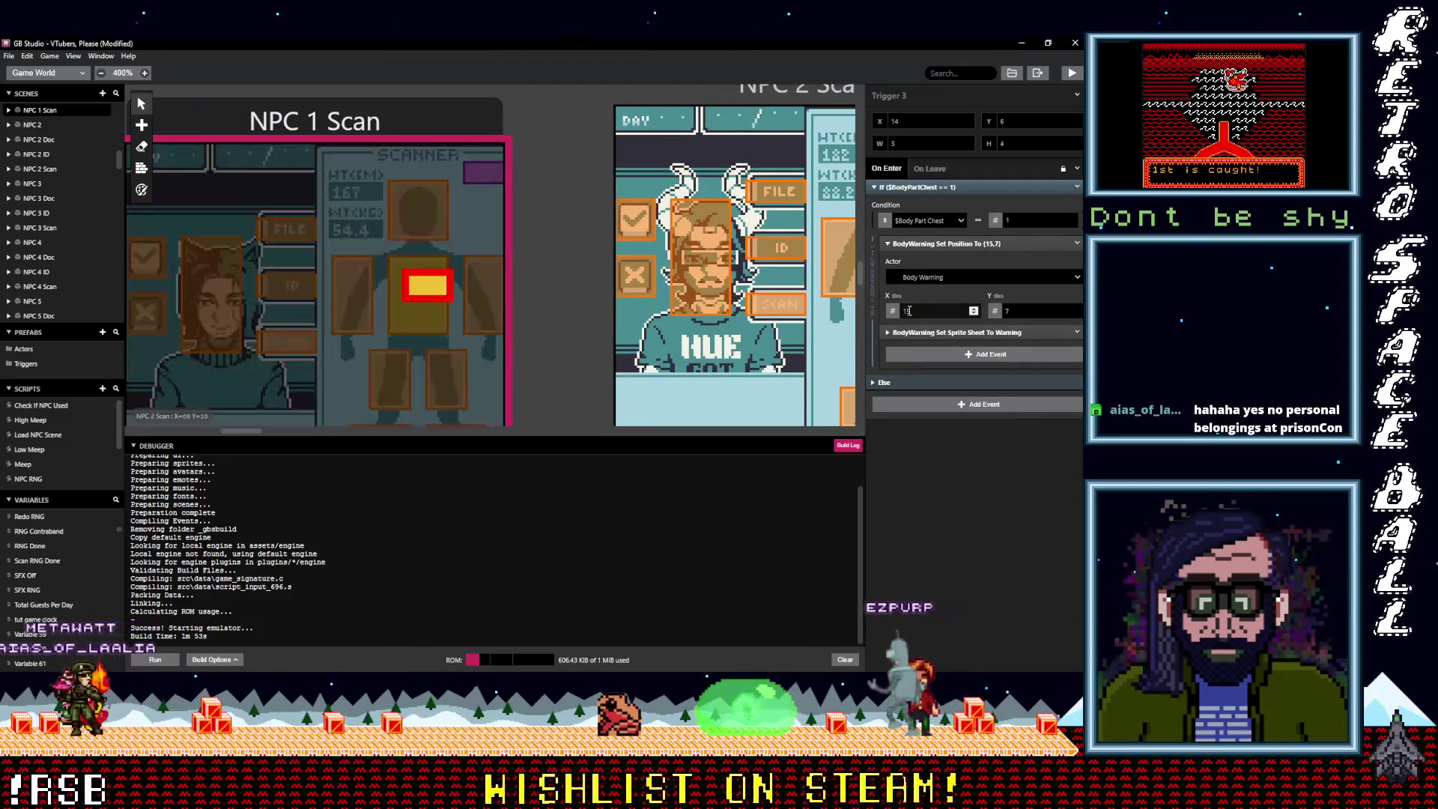
# Delete the warning sprite event from the chest and right-arm triggers, pasting the Swap Contraband Sprite group into the right arm
pyautogui.click(1076, 334)
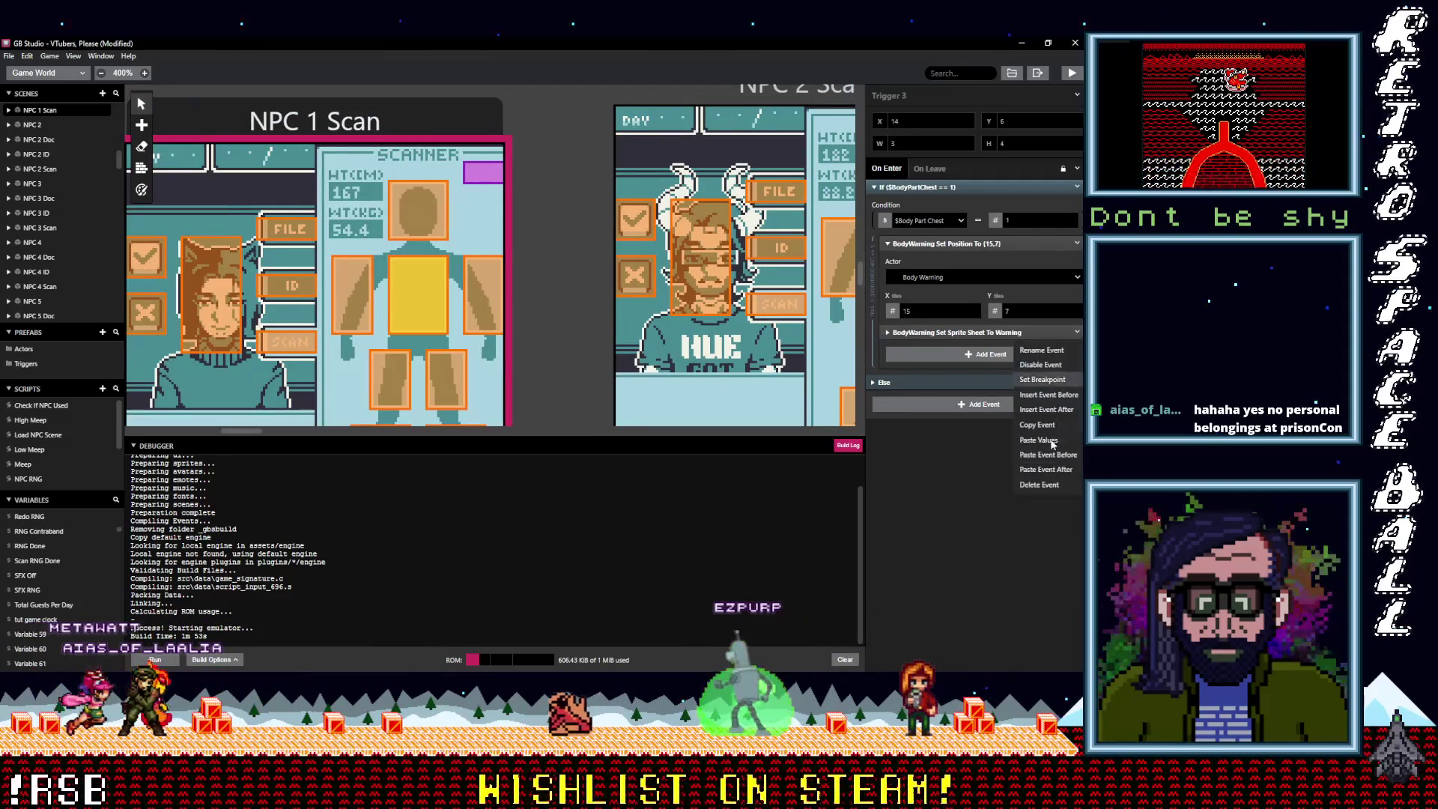
pyautogui.click(1045, 482)
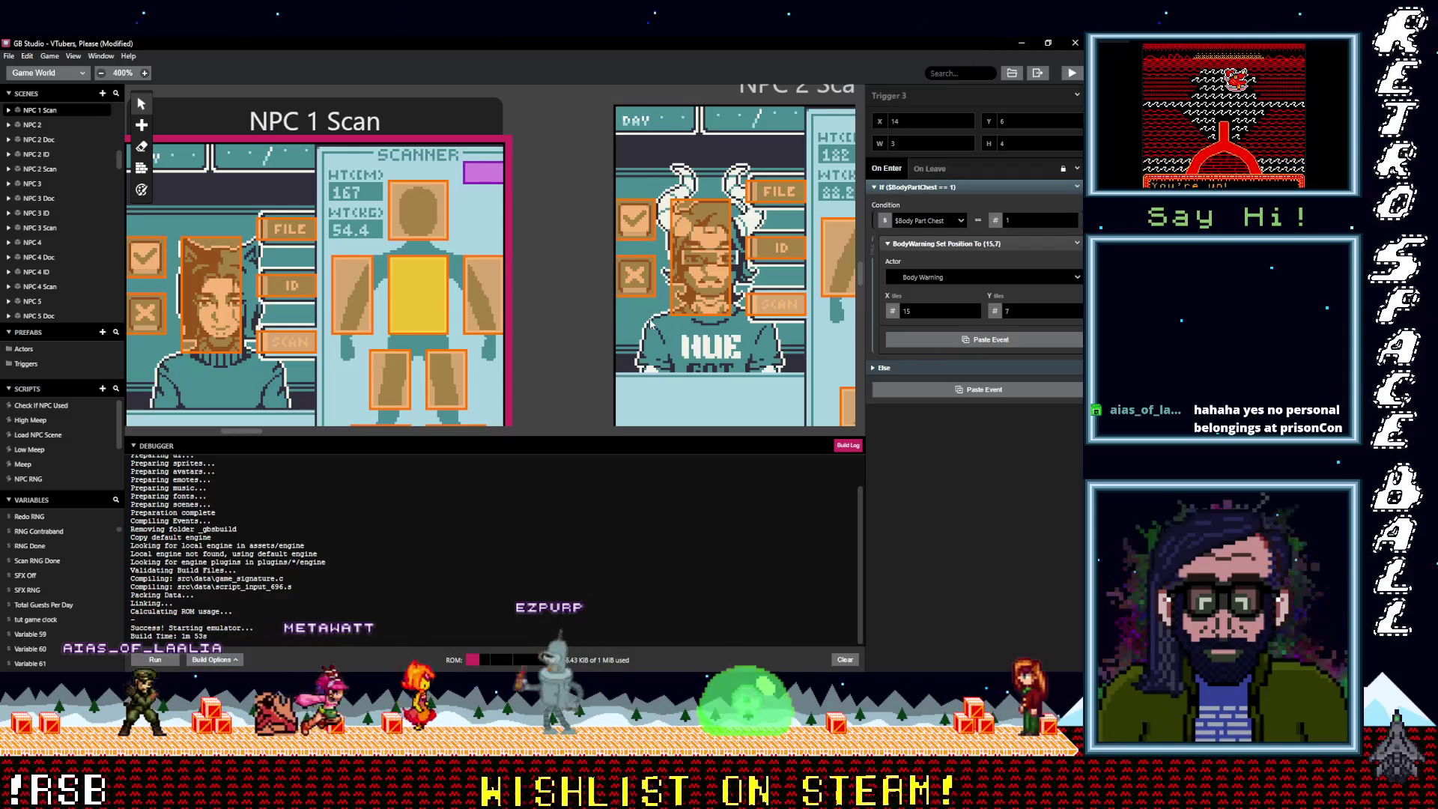
pyautogui.click(363, 298)
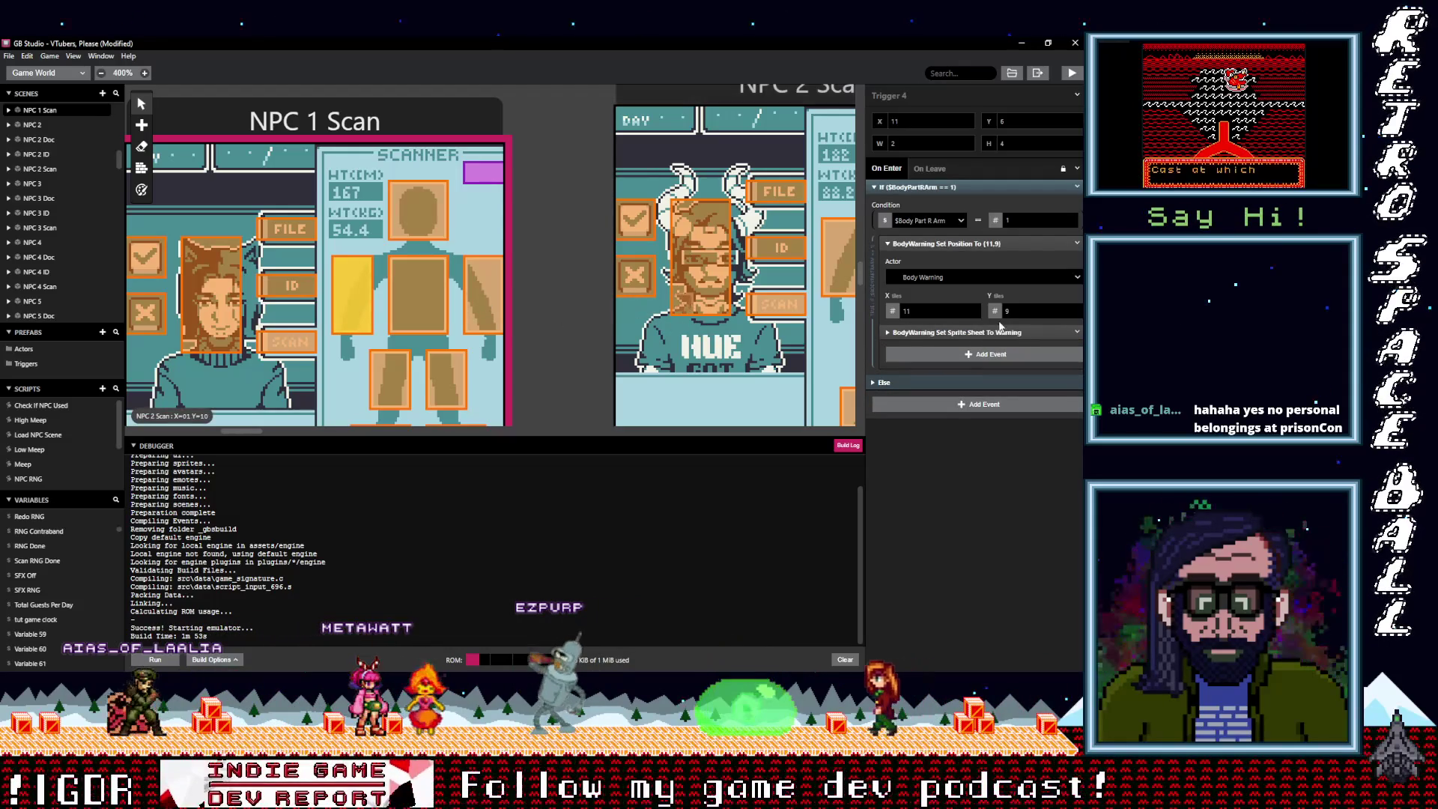
pyautogui.click(1076, 332)
pyautogui.click(1041, 484)
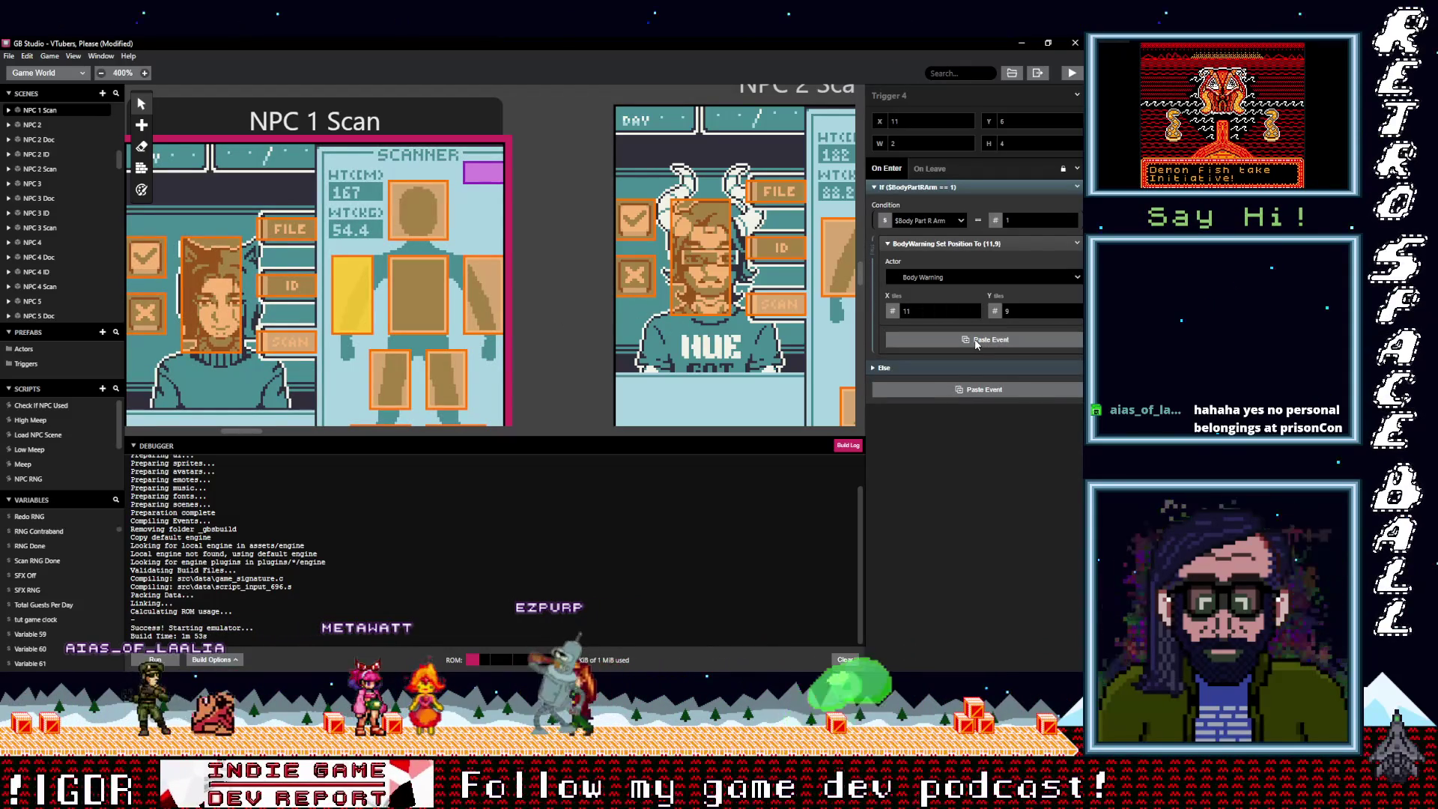
pyautogui.click(976, 340)
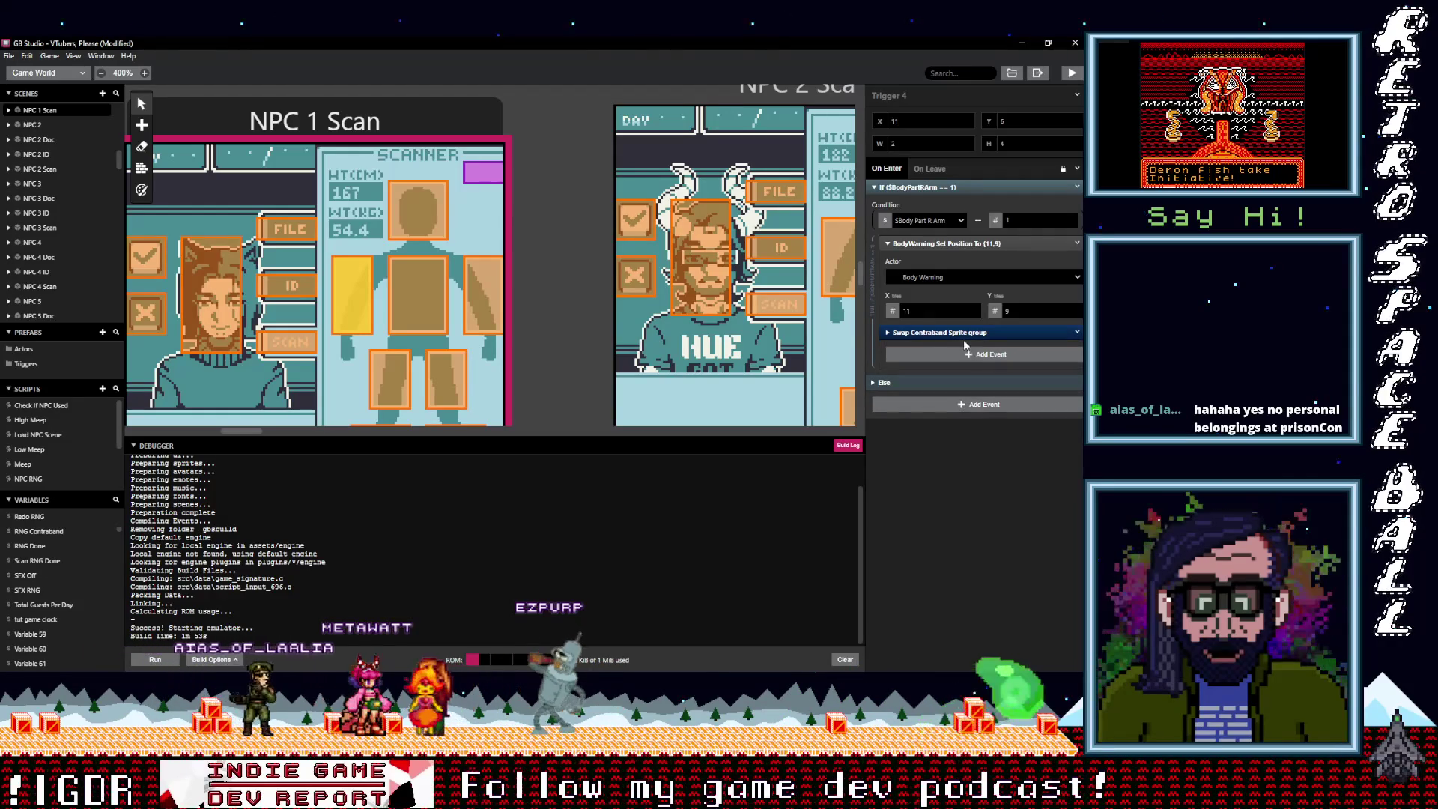
# Replace the head trigger's warning sprite event with the Swap Contraband Sprite group and save the project
pyautogui.click(431, 230)
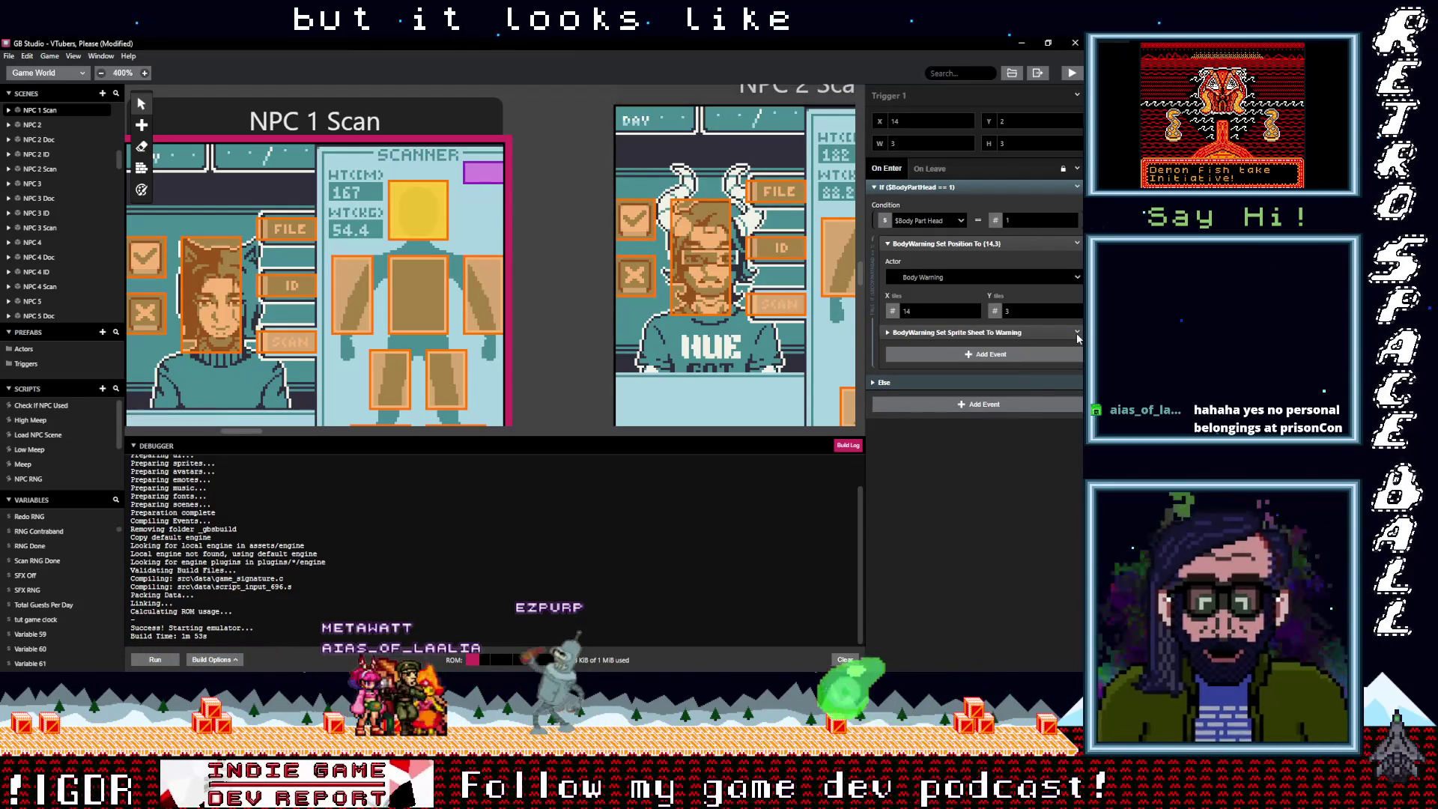
pyautogui.click(1076, 332)
pyautogui.click(1044, 484)
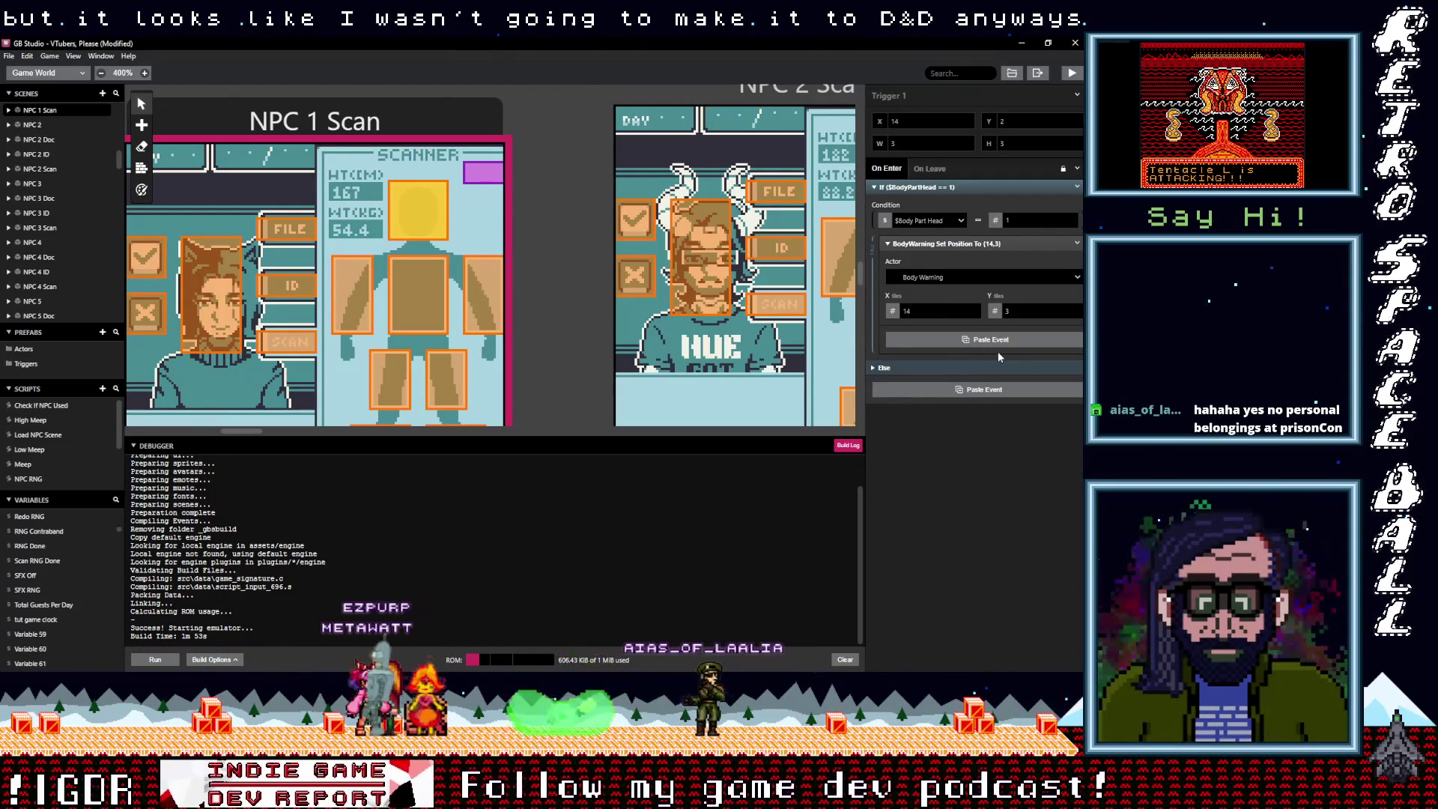
pyautogui.click(998, 346)
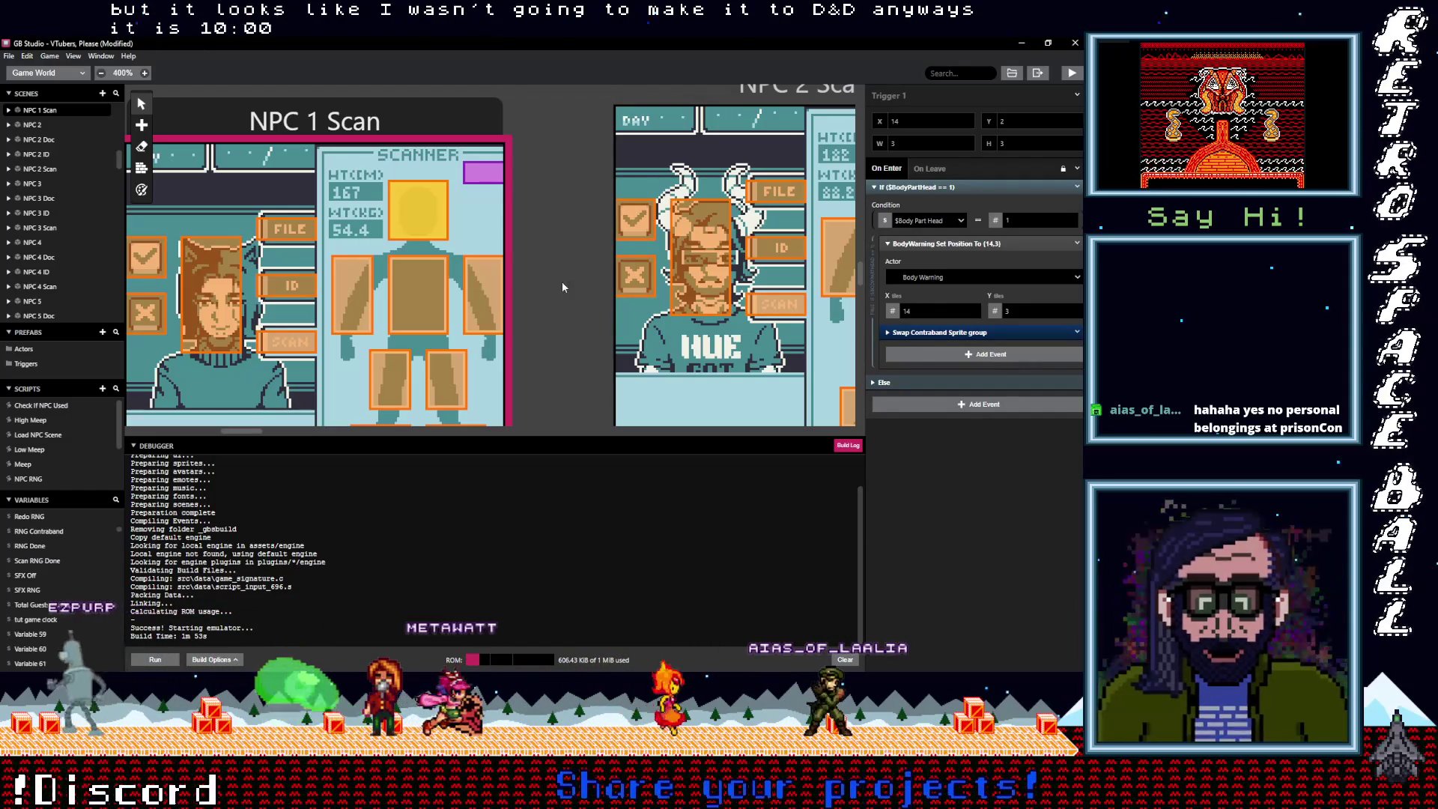
pyautogui.click(8, 57)
pyautogui.click(73, 111)
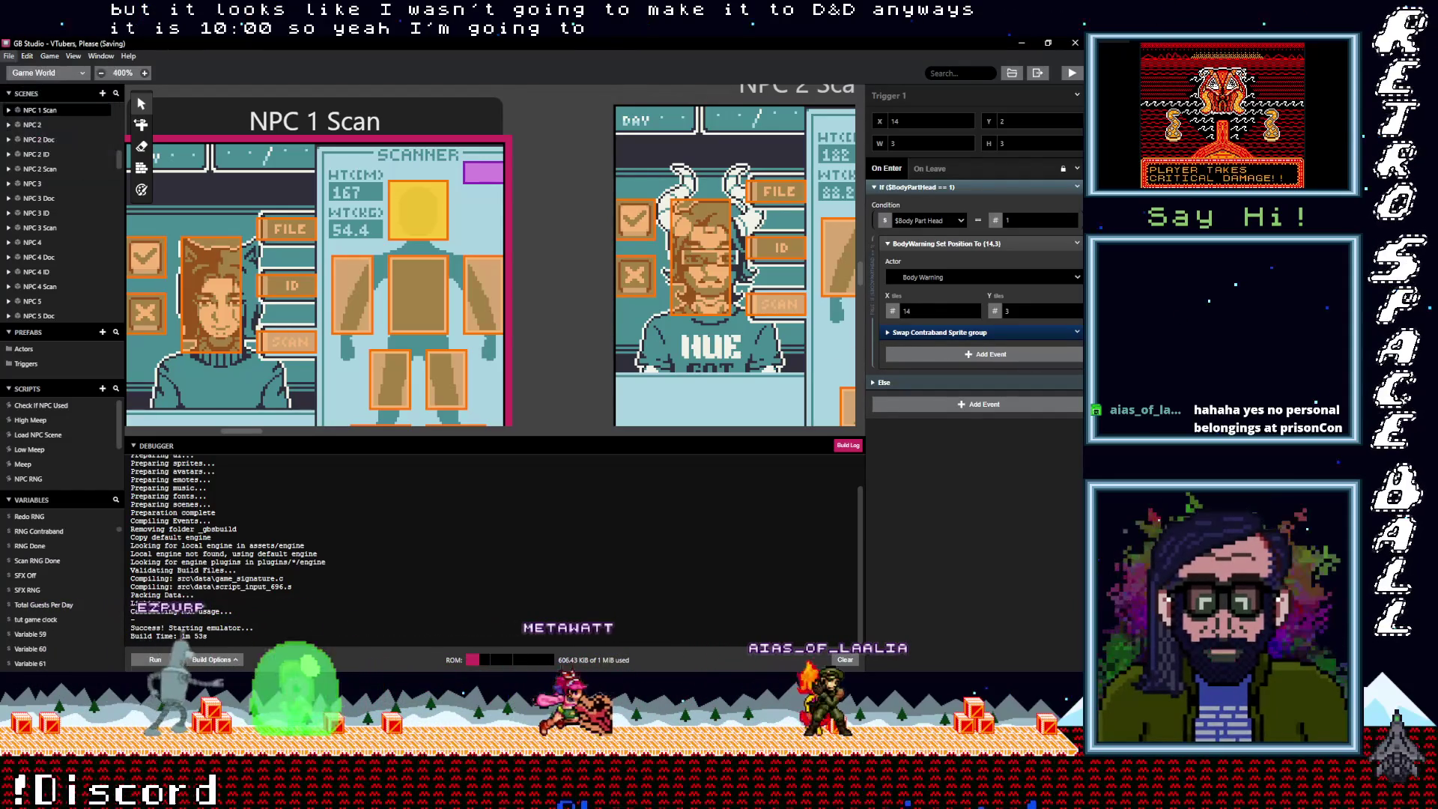